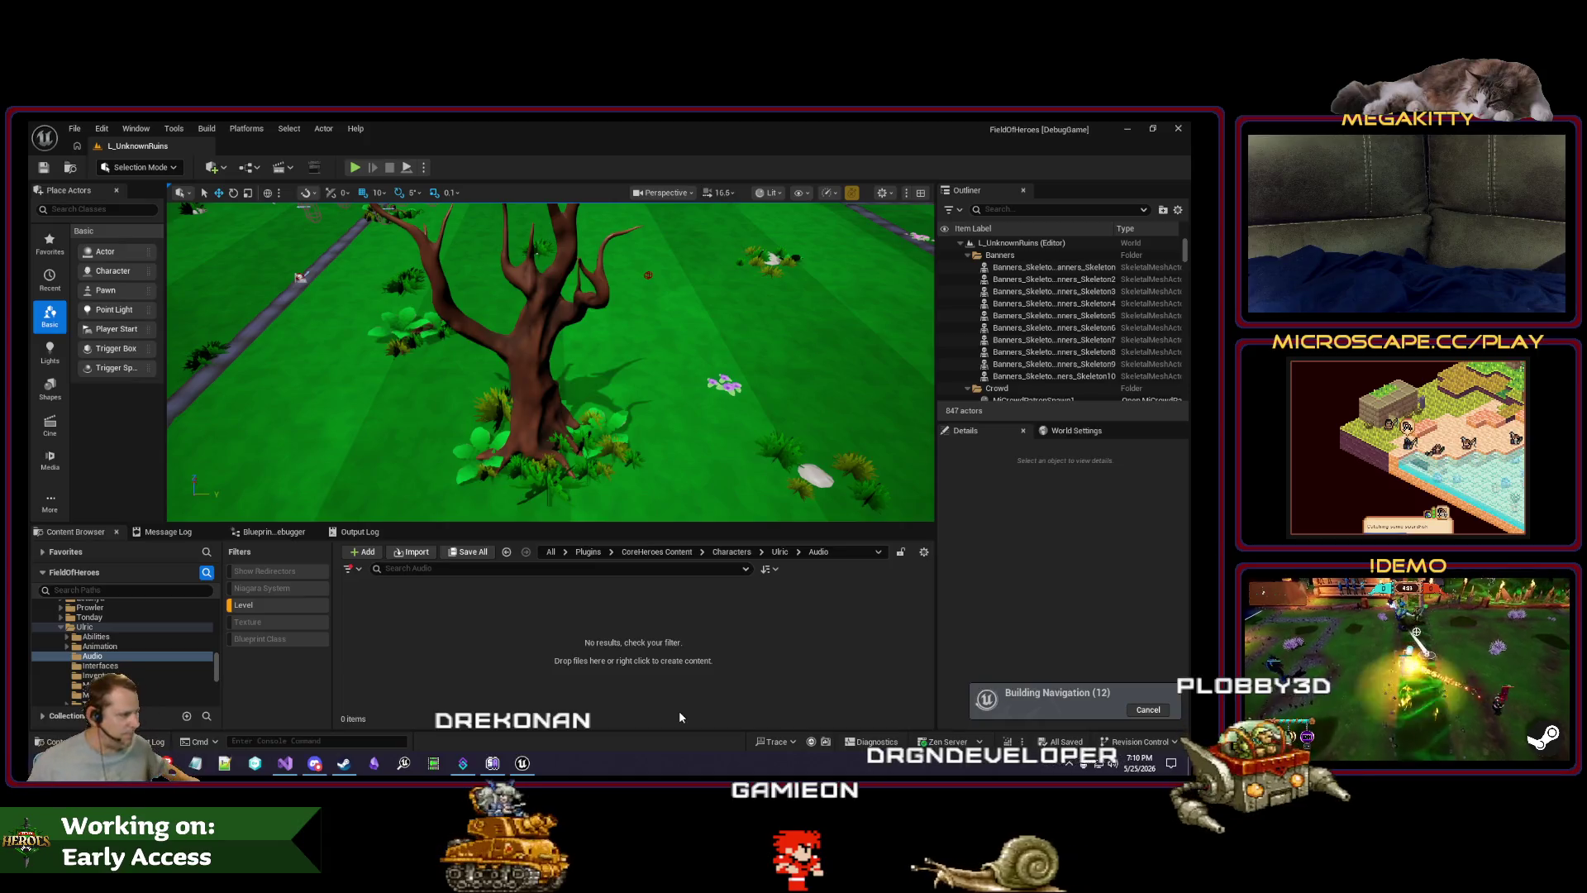
# Step: Turn off the Level filter, open DA_Ulric_SoundSet, and jump to the orc incap sound's Laughs folder
pyautogui.click(359, 570)
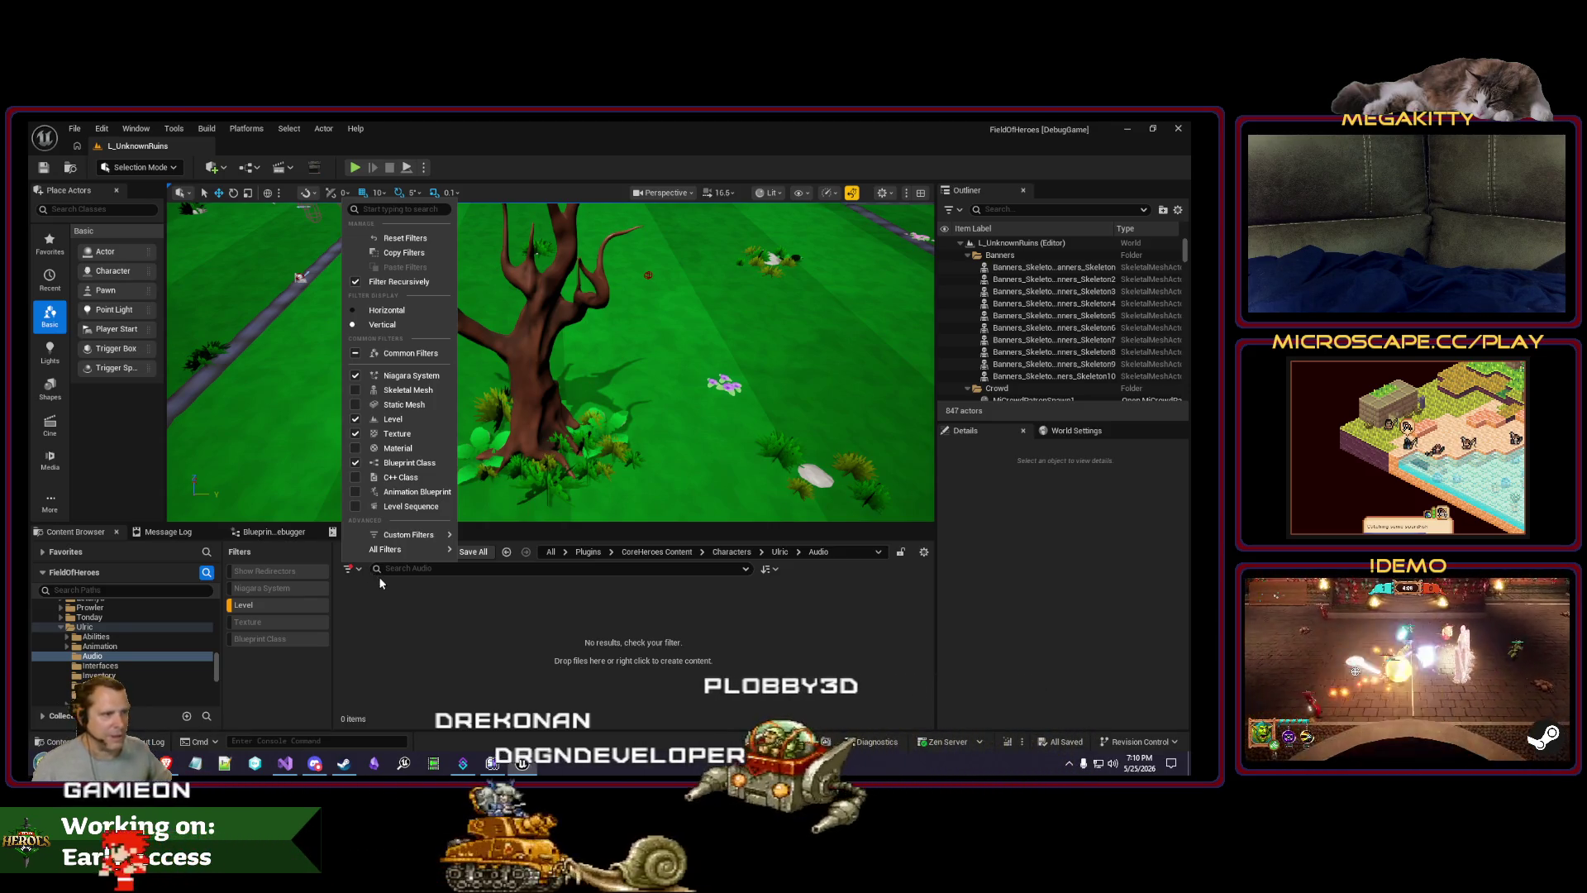
pyautogui.click(243, 604)
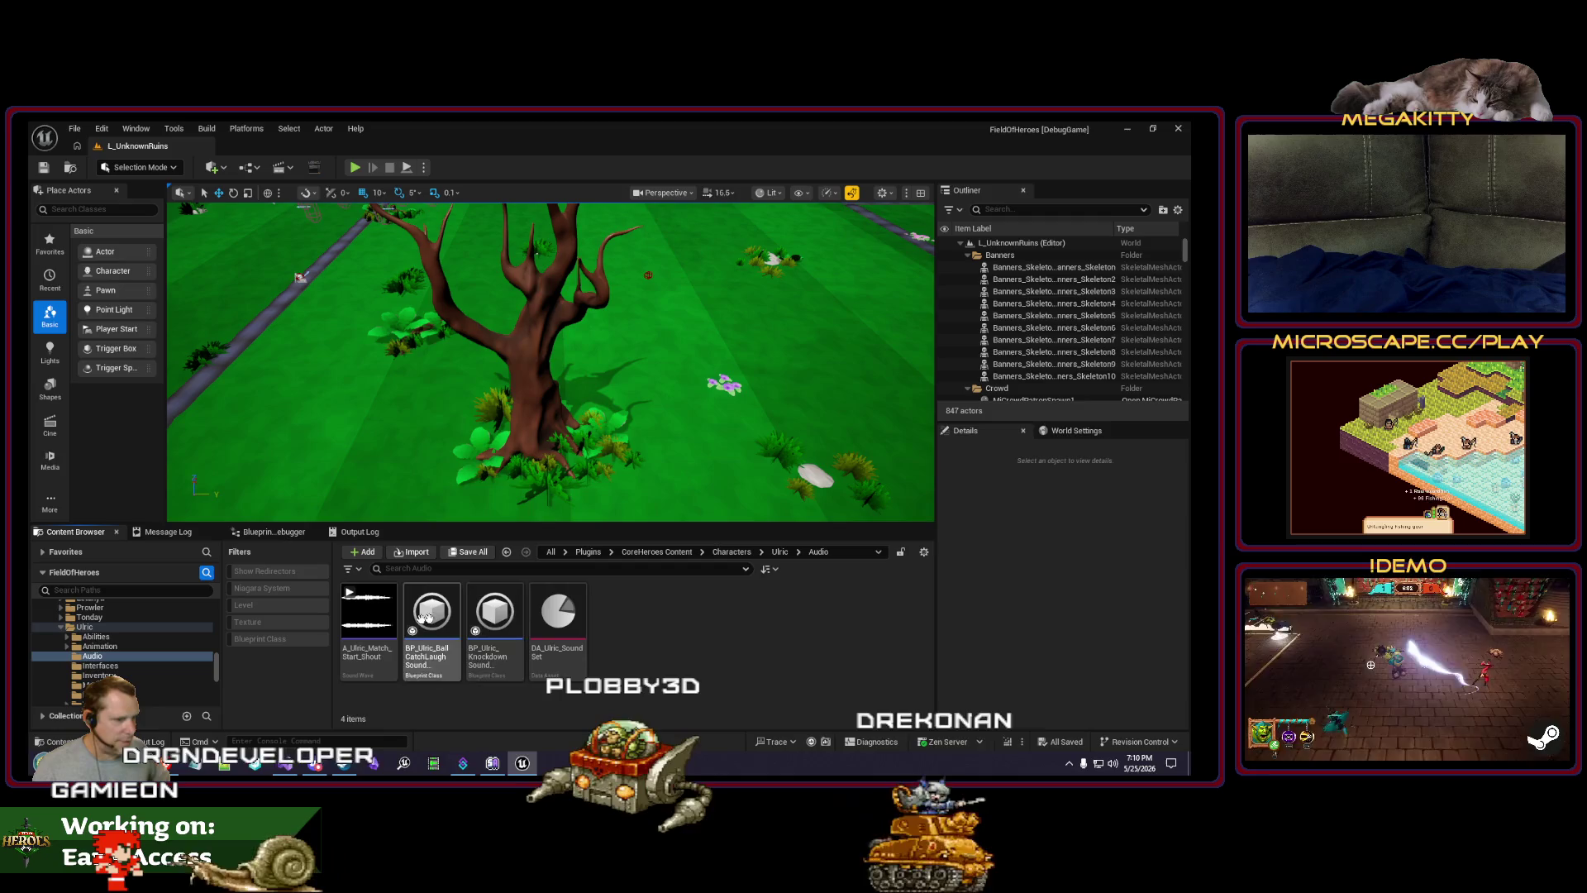
pyautogui.rightClick(565, 618)
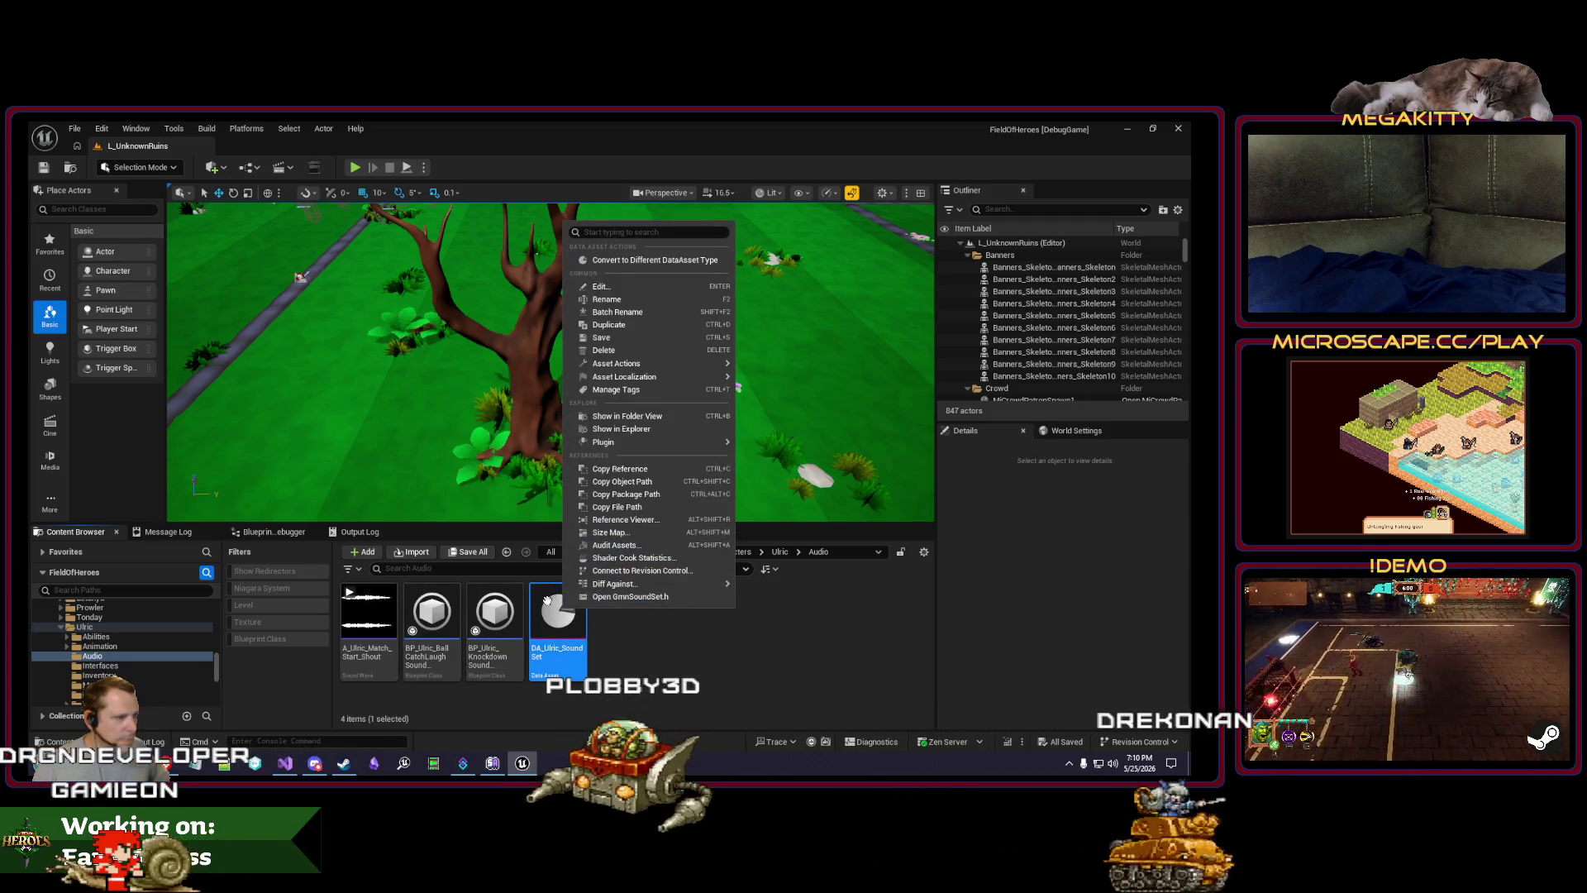
pyautogui.doubleClick(558, 616)
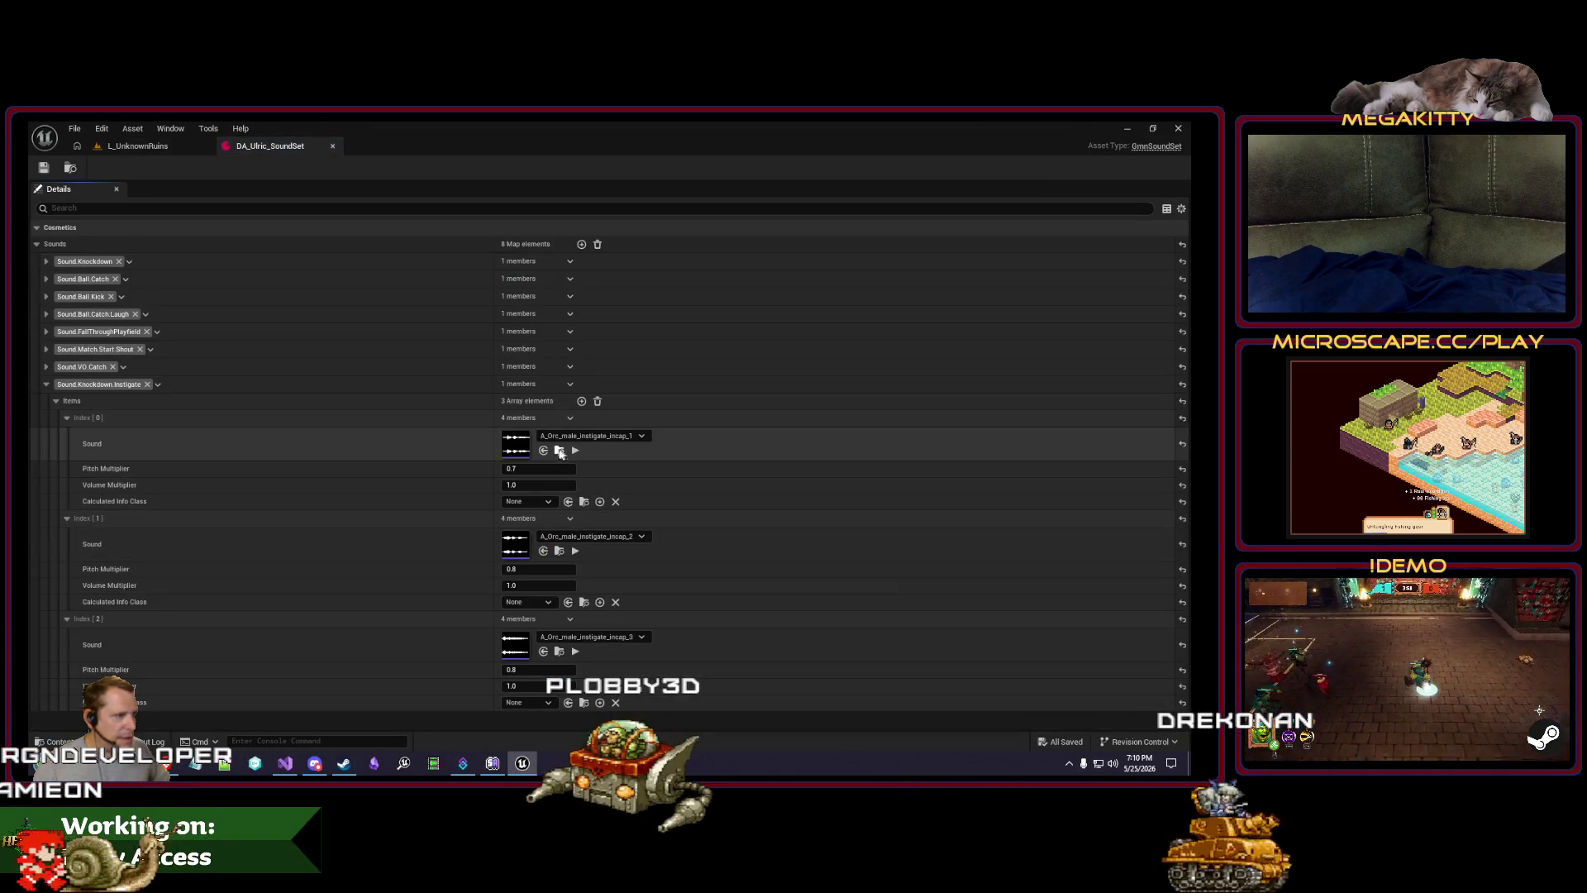
pyautogui.click(560, 451)
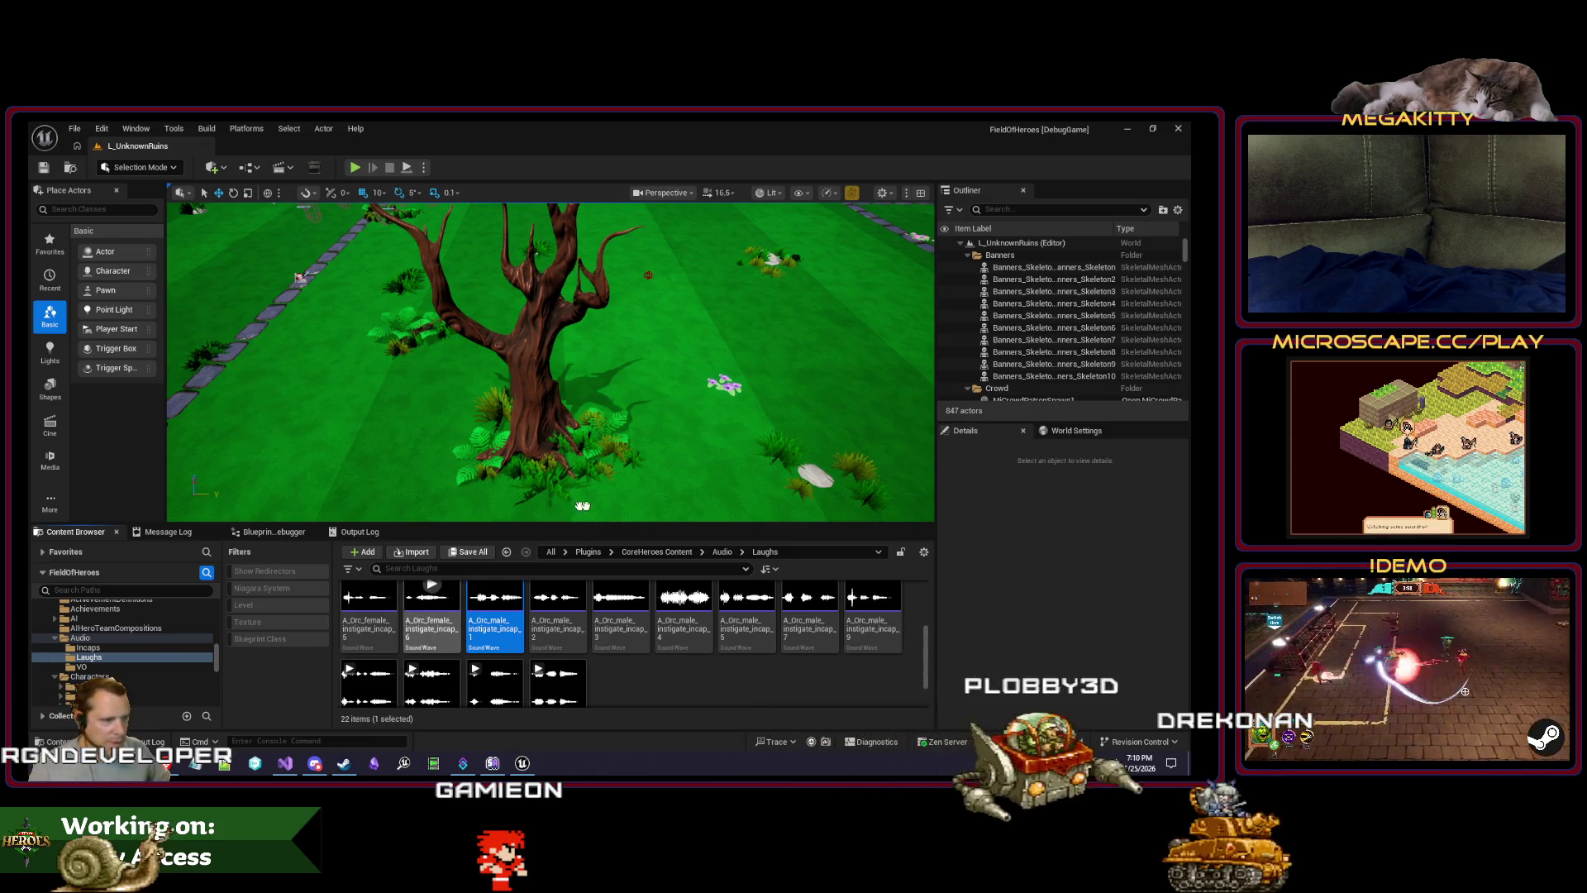
# Step: Enlarge the asset area and preview the A_Kobold_Laugh2, Laugh3 and Laugh5 sounds
pyautogui.scroll(2, 620, 628)
pyautogui.moveTo(627, 522); pyautogui.dragTo(626, 427)
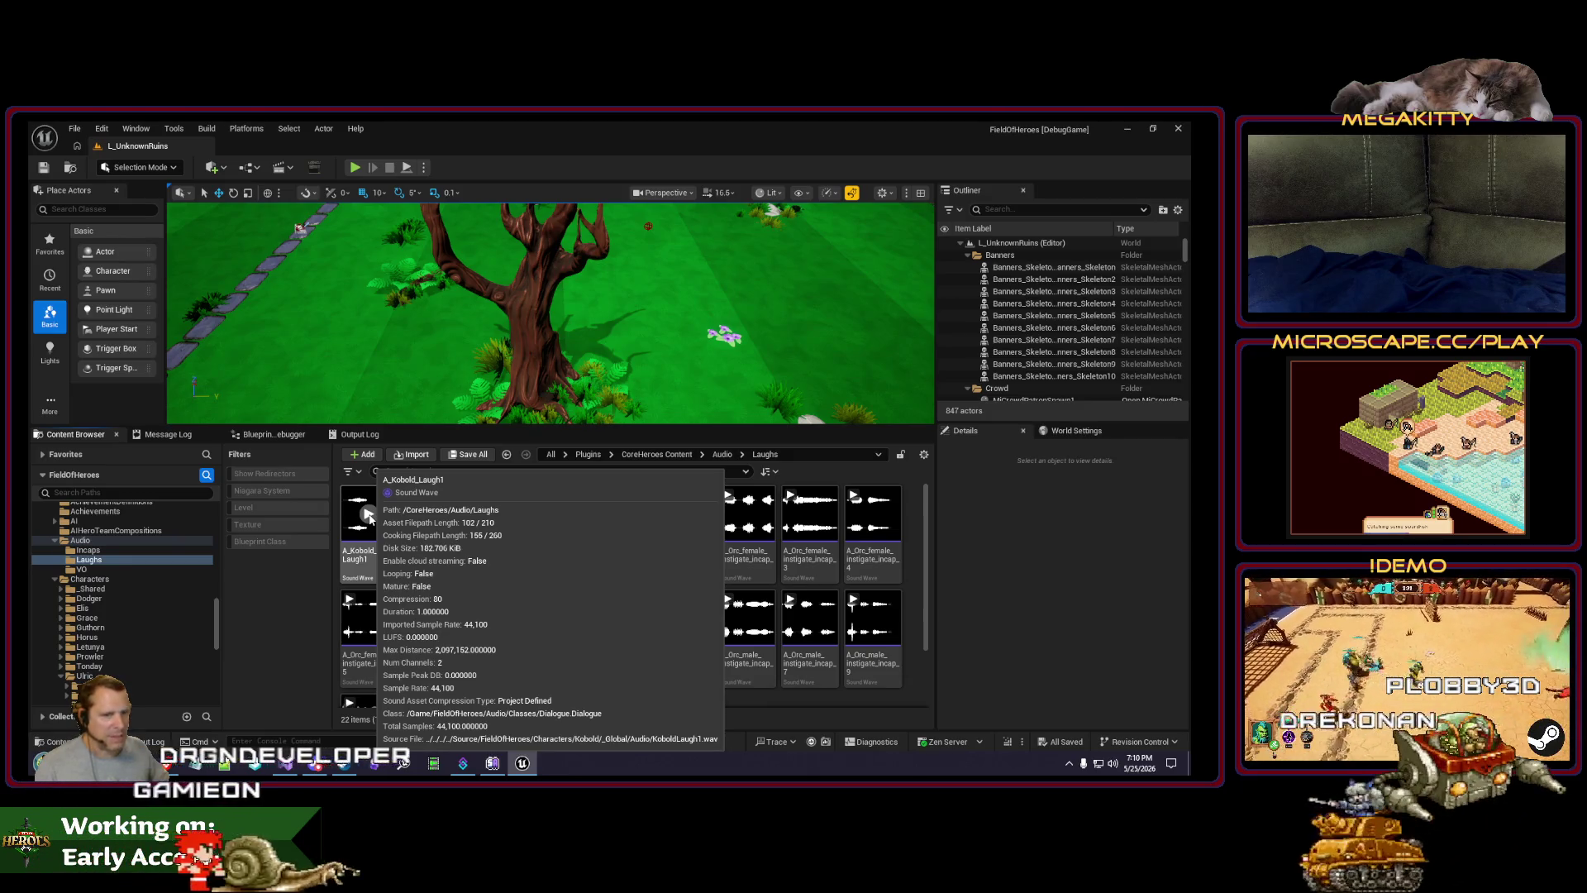
pyautogui.click(412, 495)
pyautogui.moveTo(593, 542)
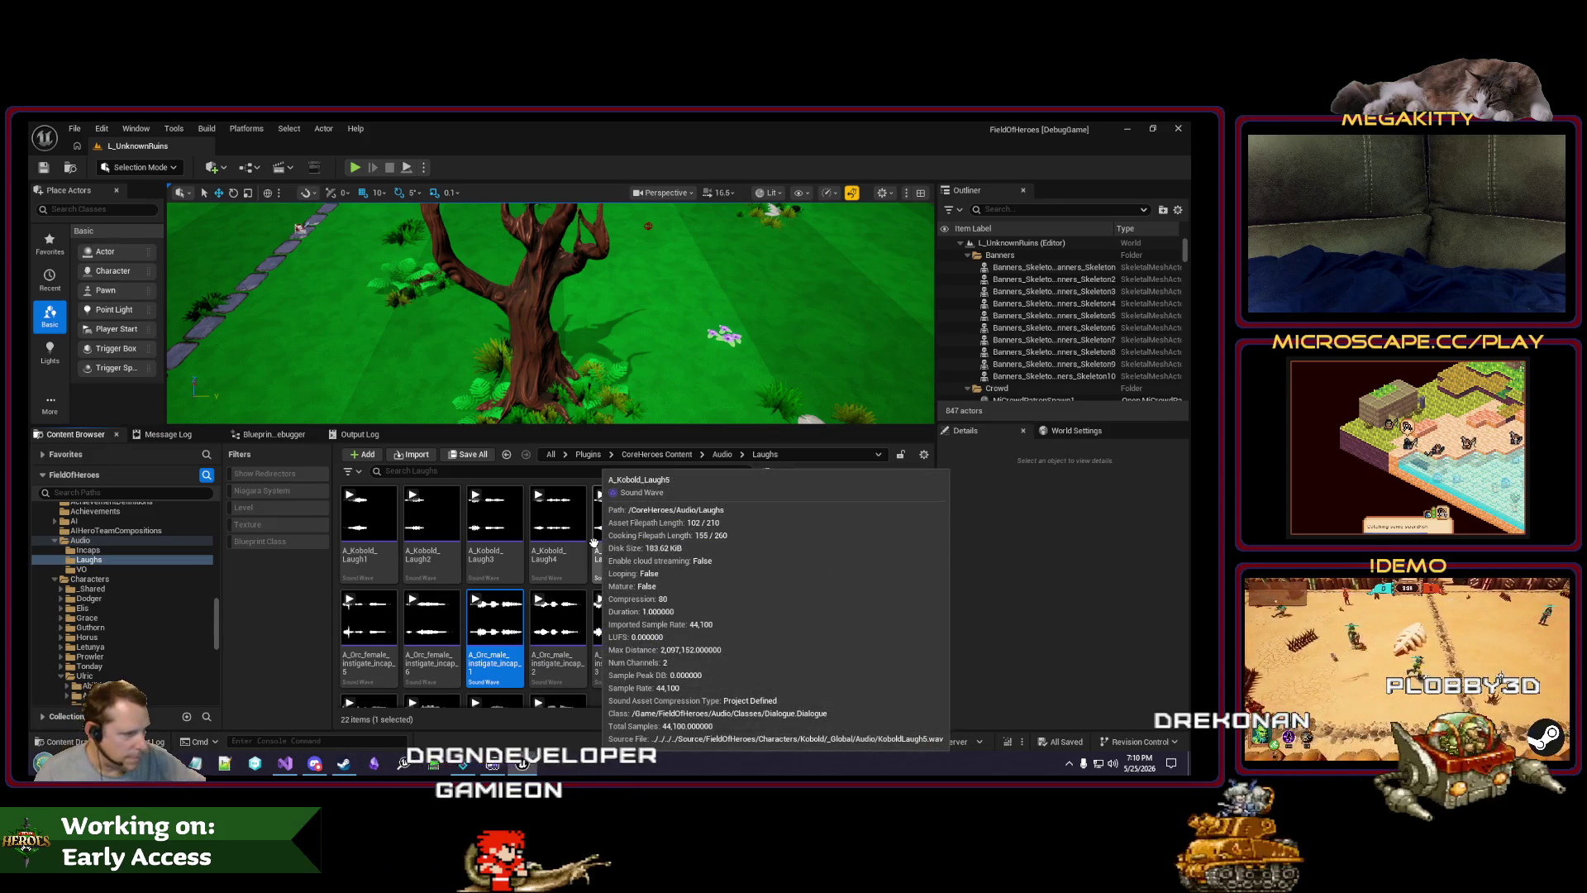
pyautogui.click(475, 495)
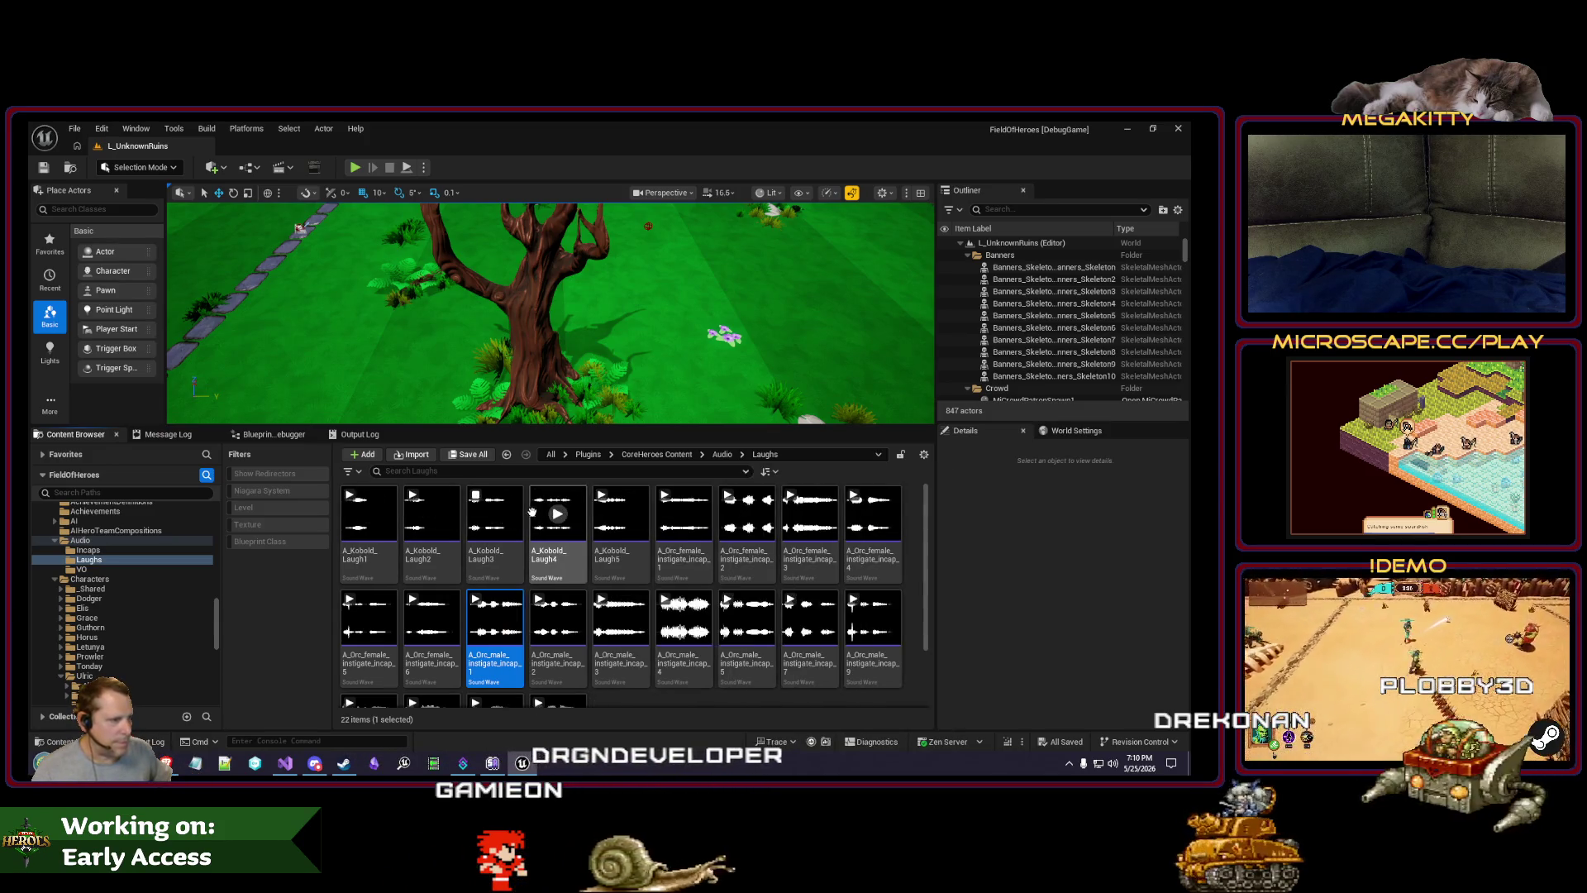
pyautogui.click(602, 495)
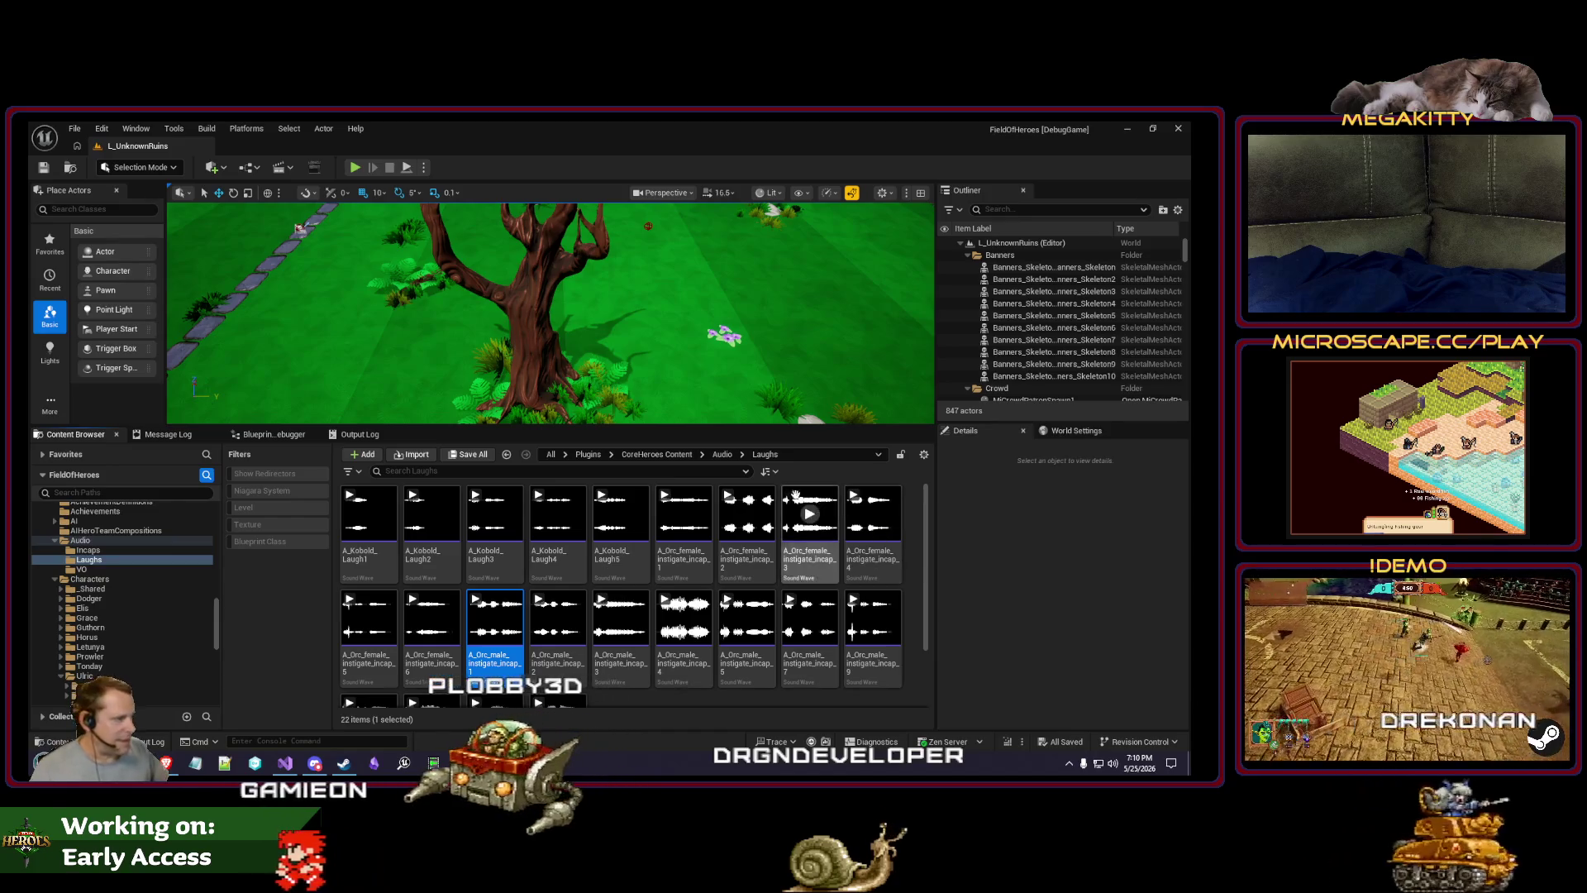
pyautogui.moveTo(690, 525)
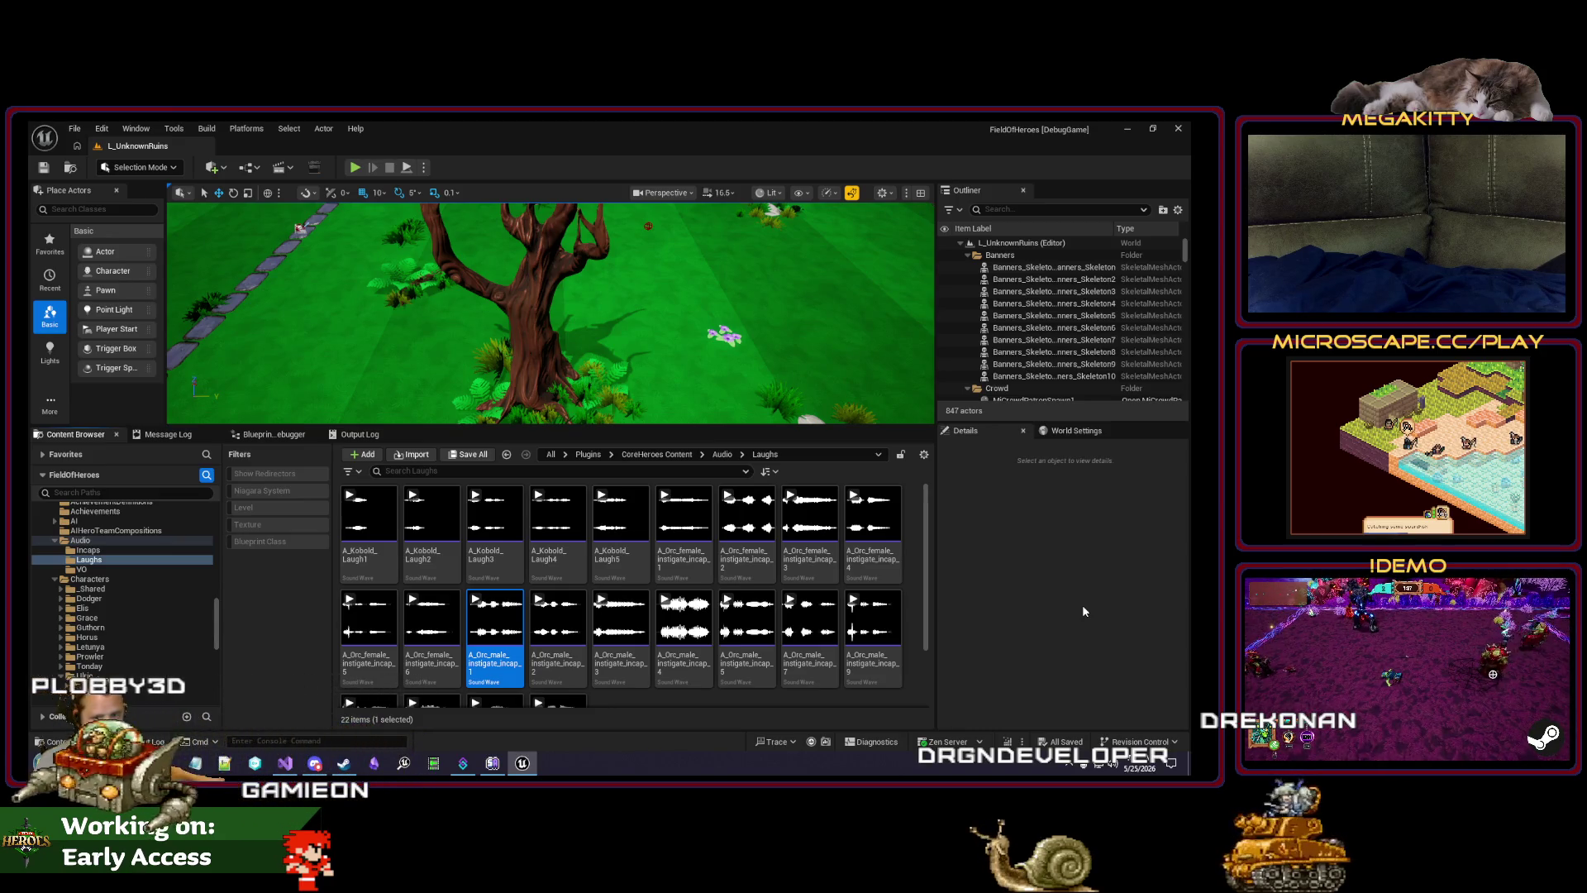
pyautogui.moveTo(889, 607)
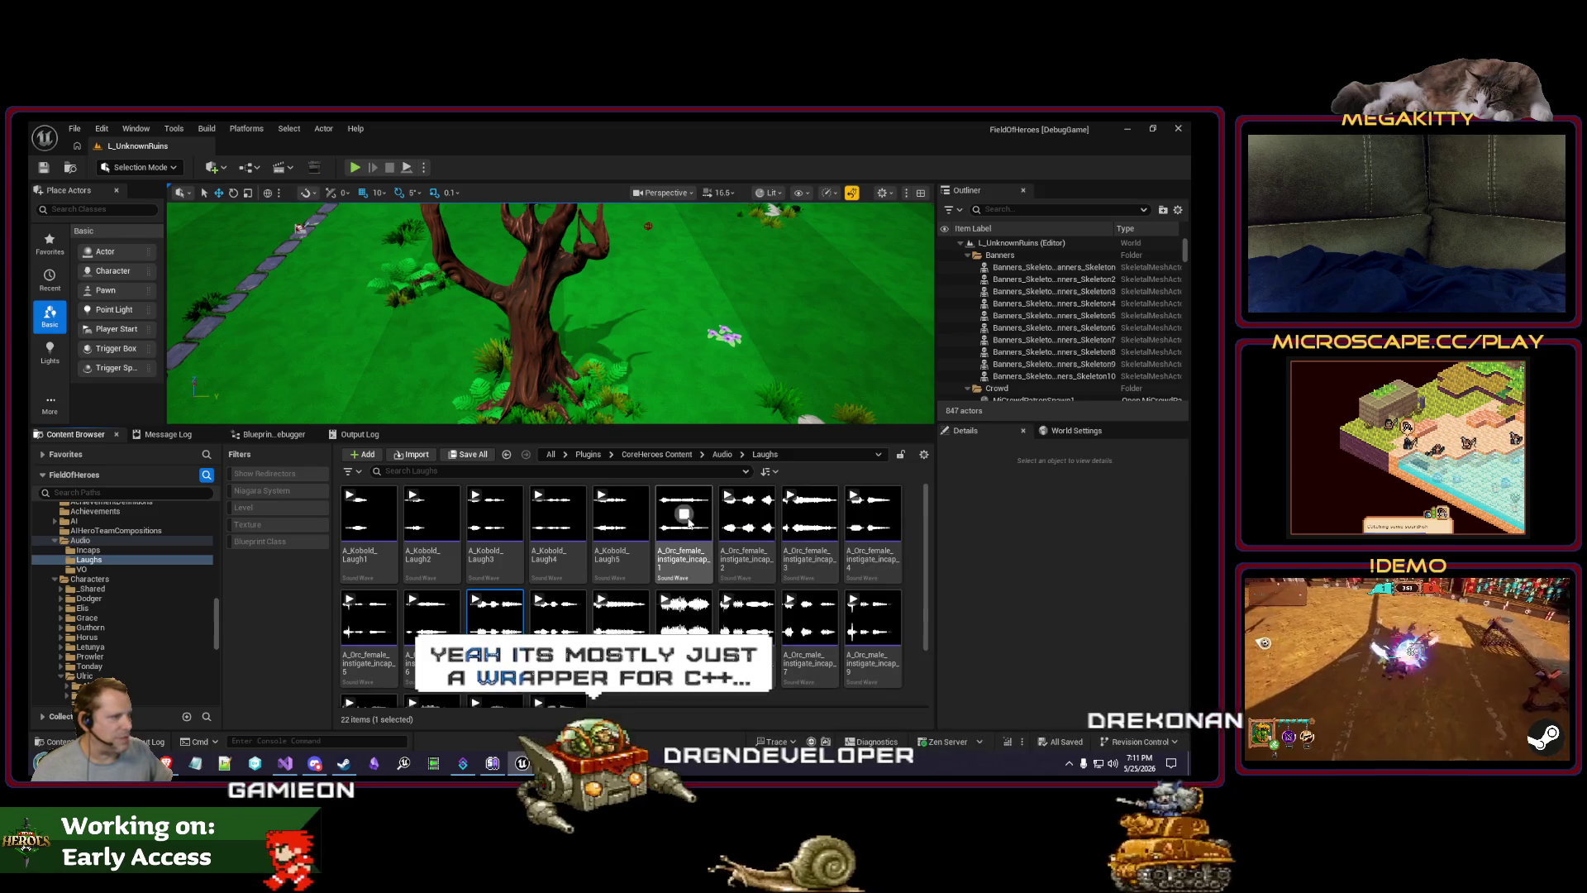
# Step: Open A_Orc_female_instigate_incap_2 in a docked editor, filter Details to volume, and preview it
pyautogui.doubleClick(750, 523)
pyautogui.moveTo(401, 226); pyautogui.dragTo(364, 147)
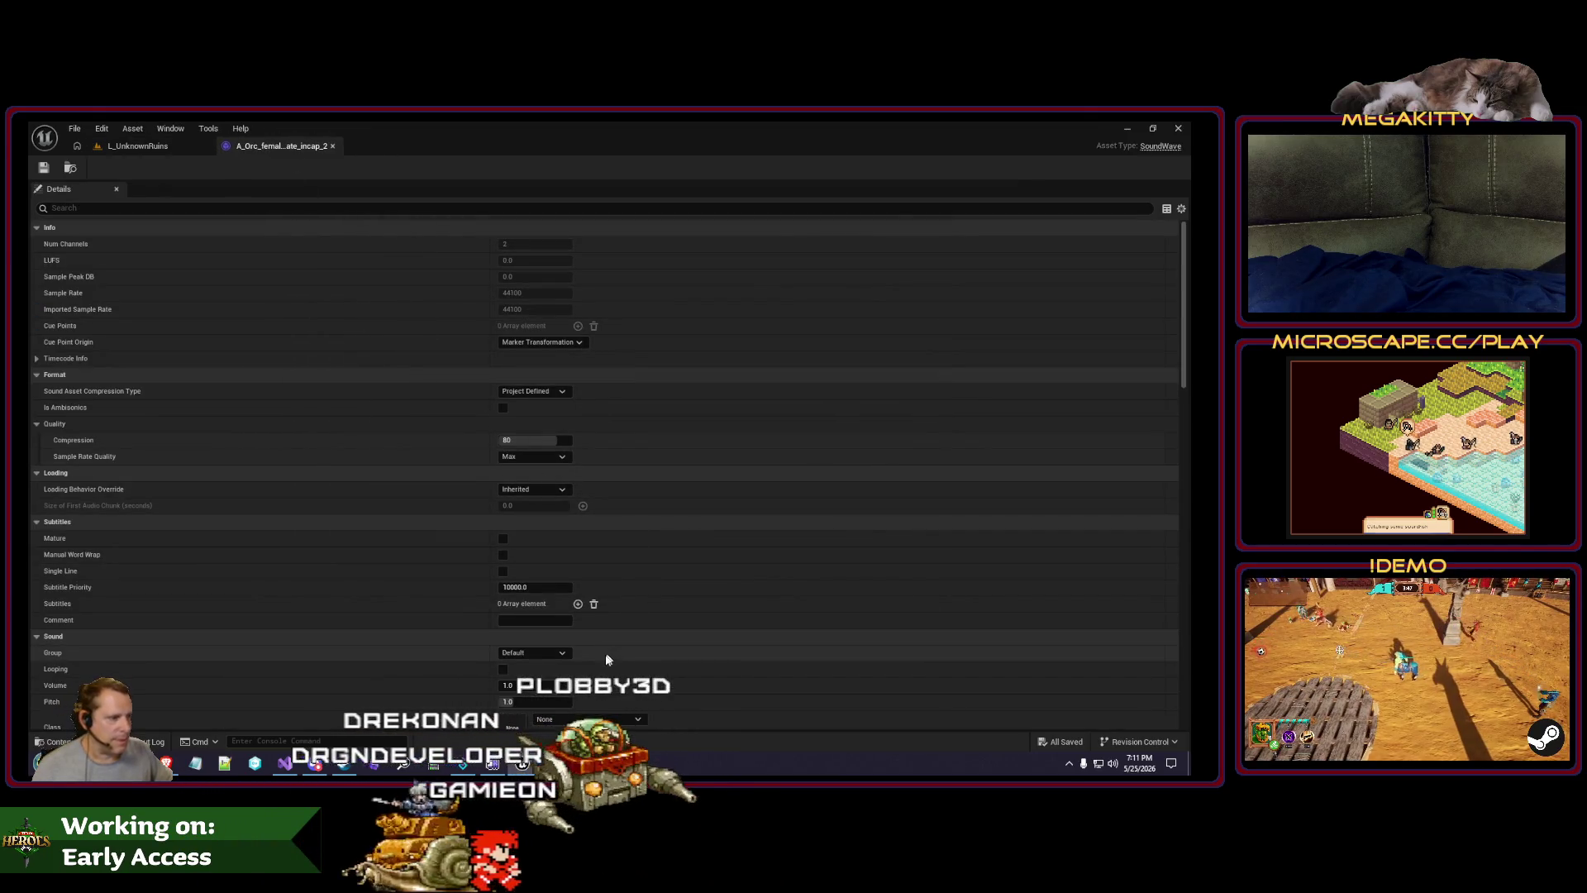
pyautogui.scroll(-5, 618, 597)
pyautogui.scroll(3, 617, 597)
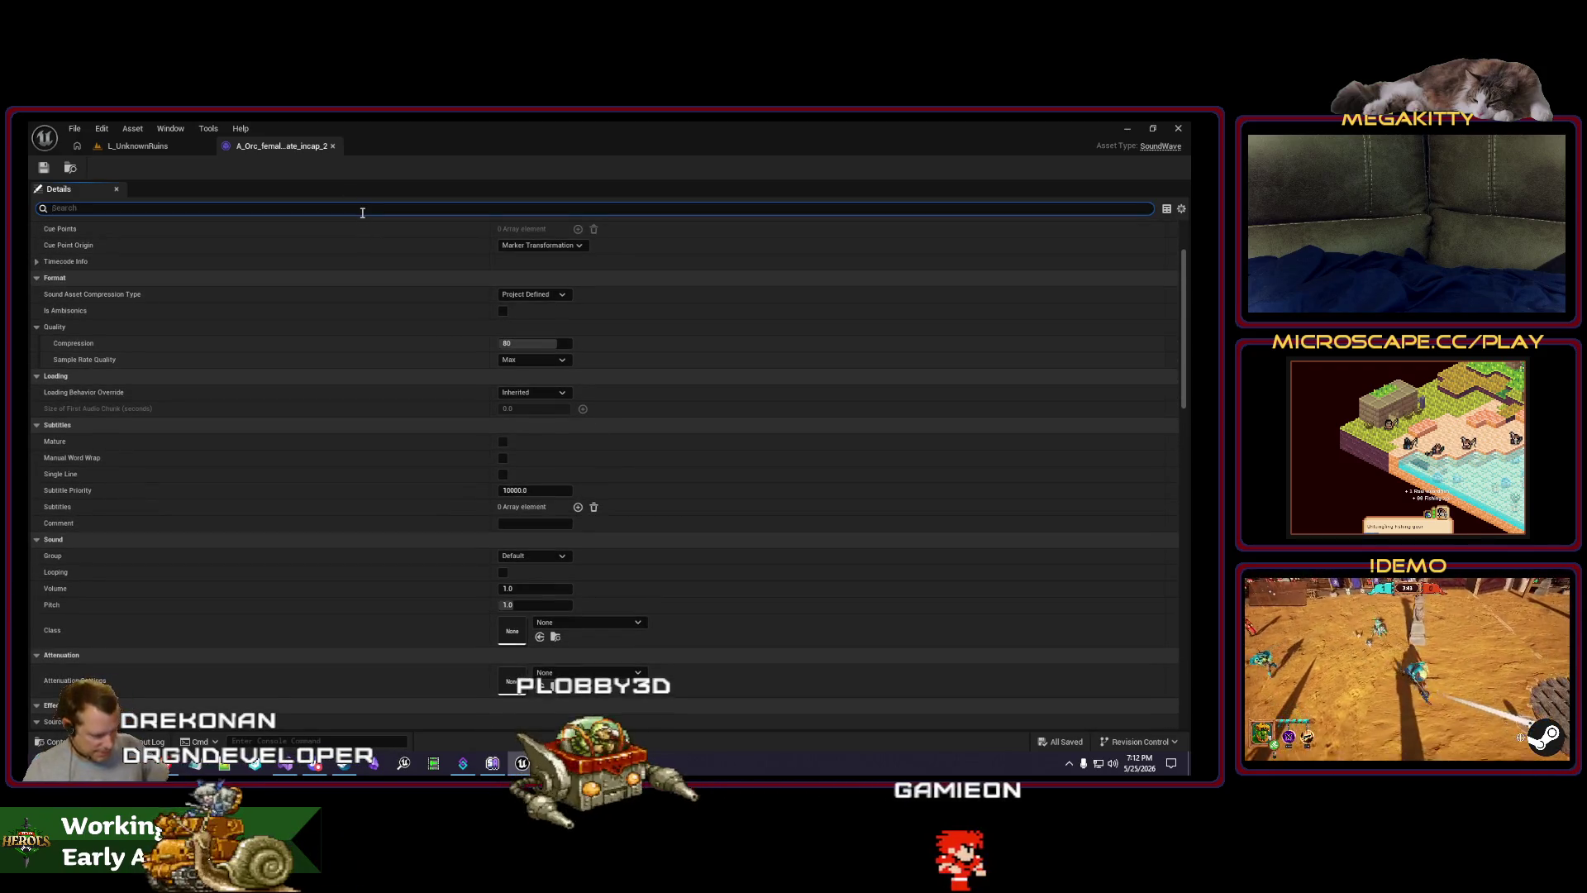
pyautogui.write('volum')
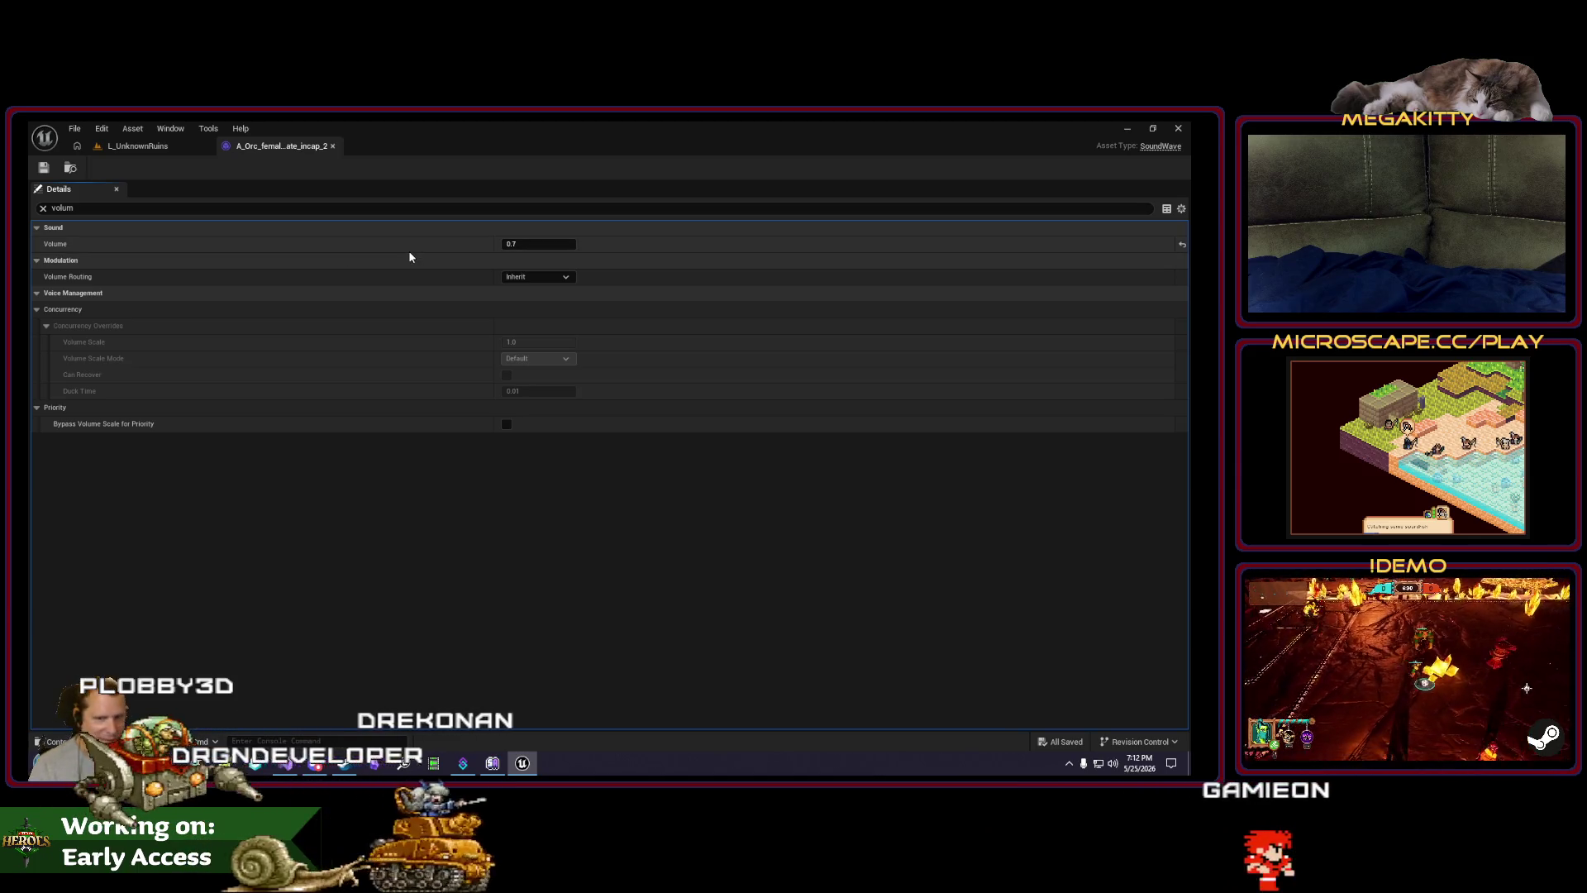
pyautogui.click(137, 145)
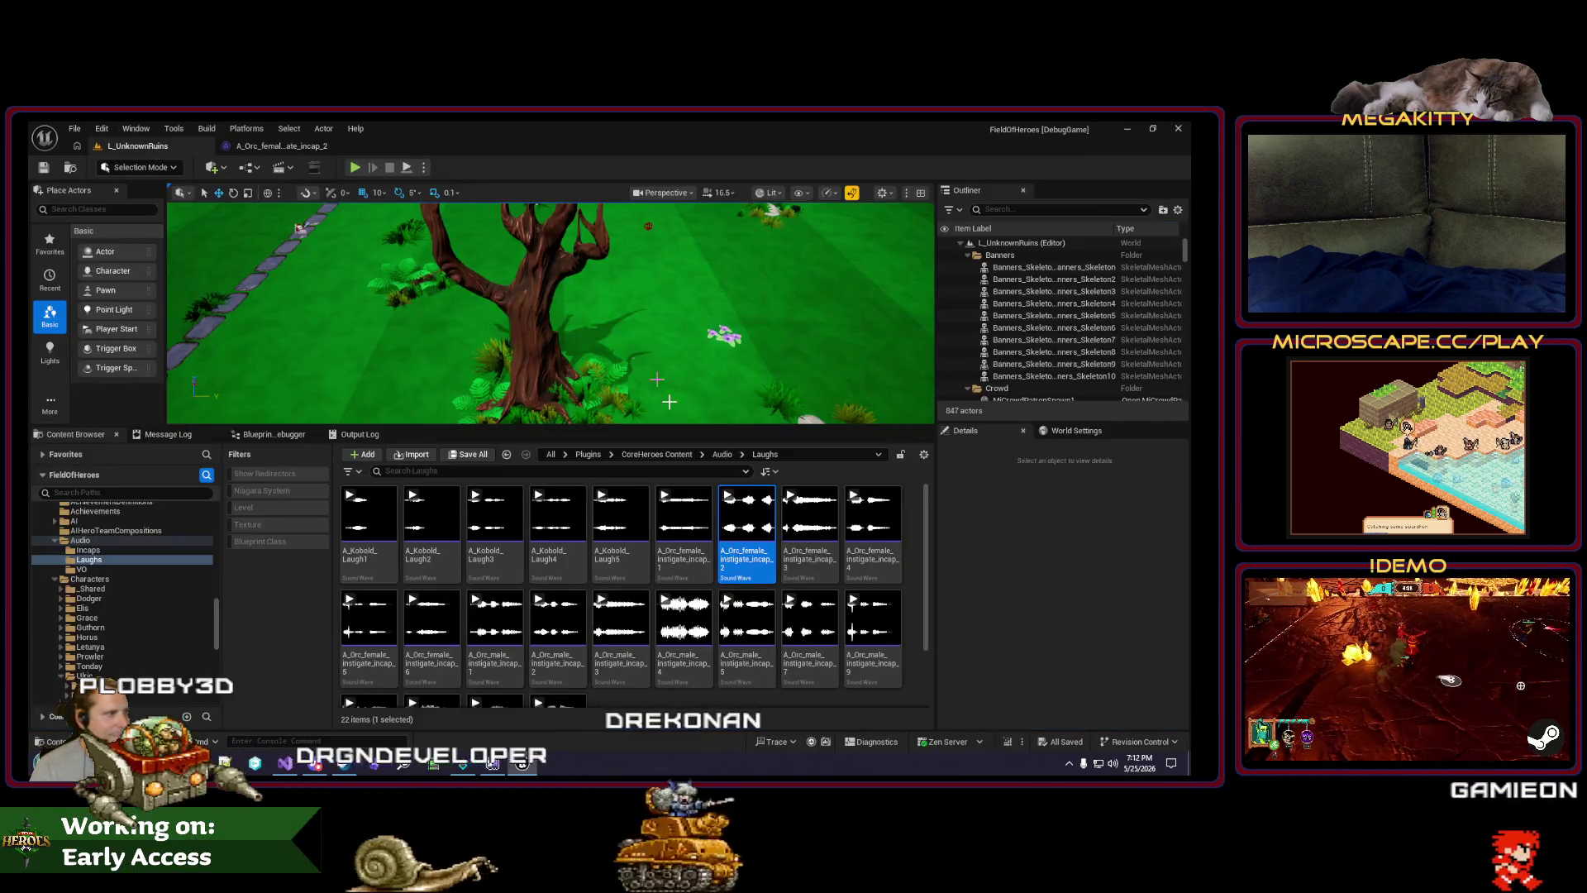
pyautogui.click(747, 514)
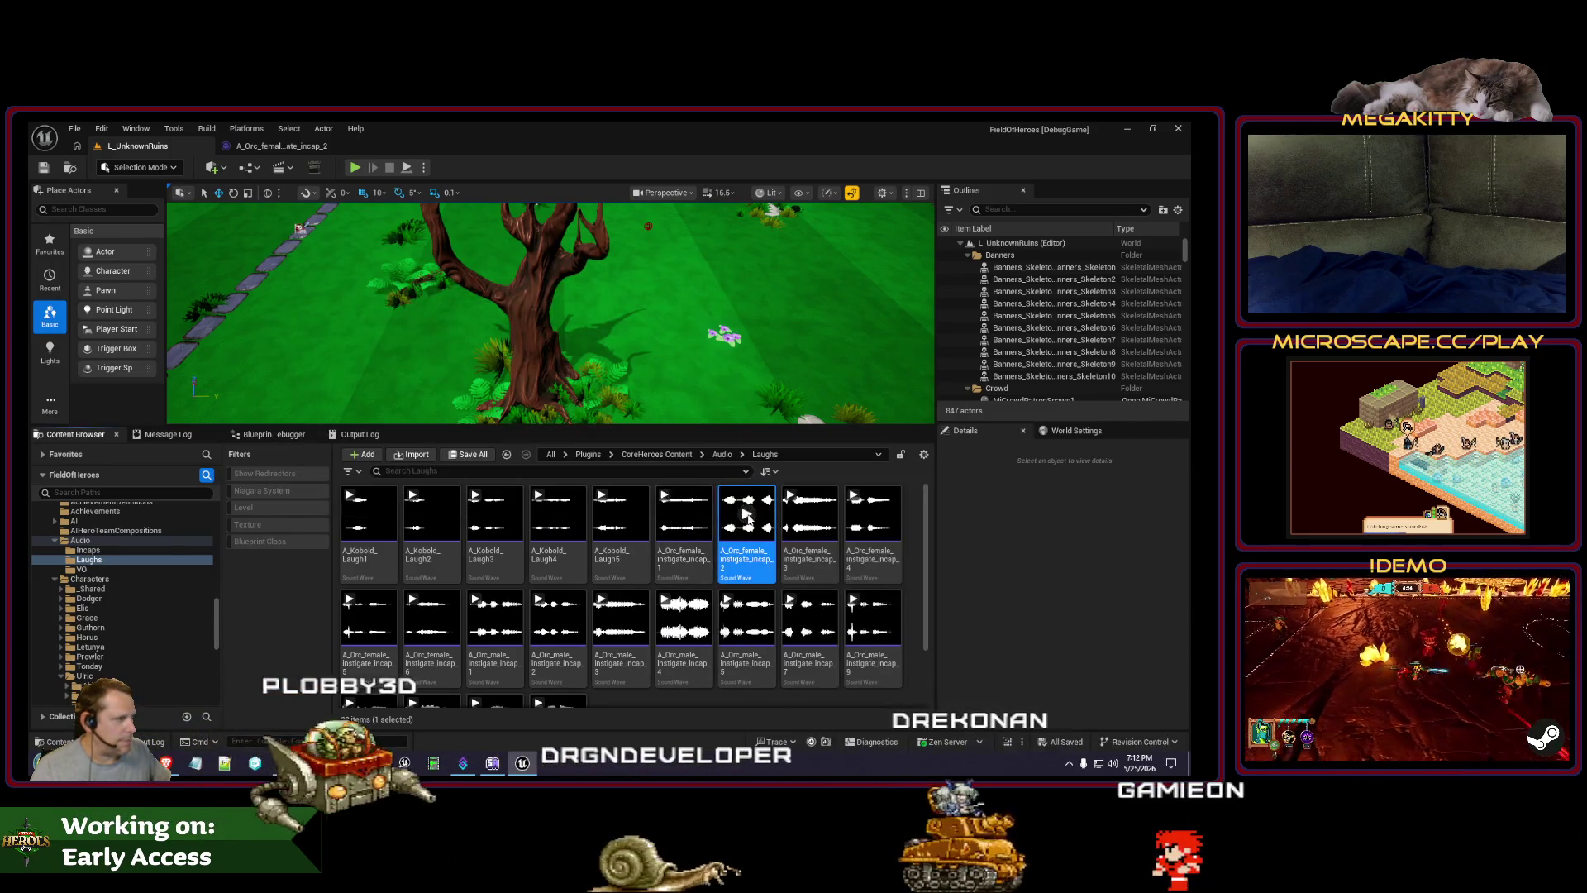
# Step: Change incap_2's Volume from 0.7 to 0.6
pyautogui.doubleClick(746, 517)
pyautogui.click(564, 245)
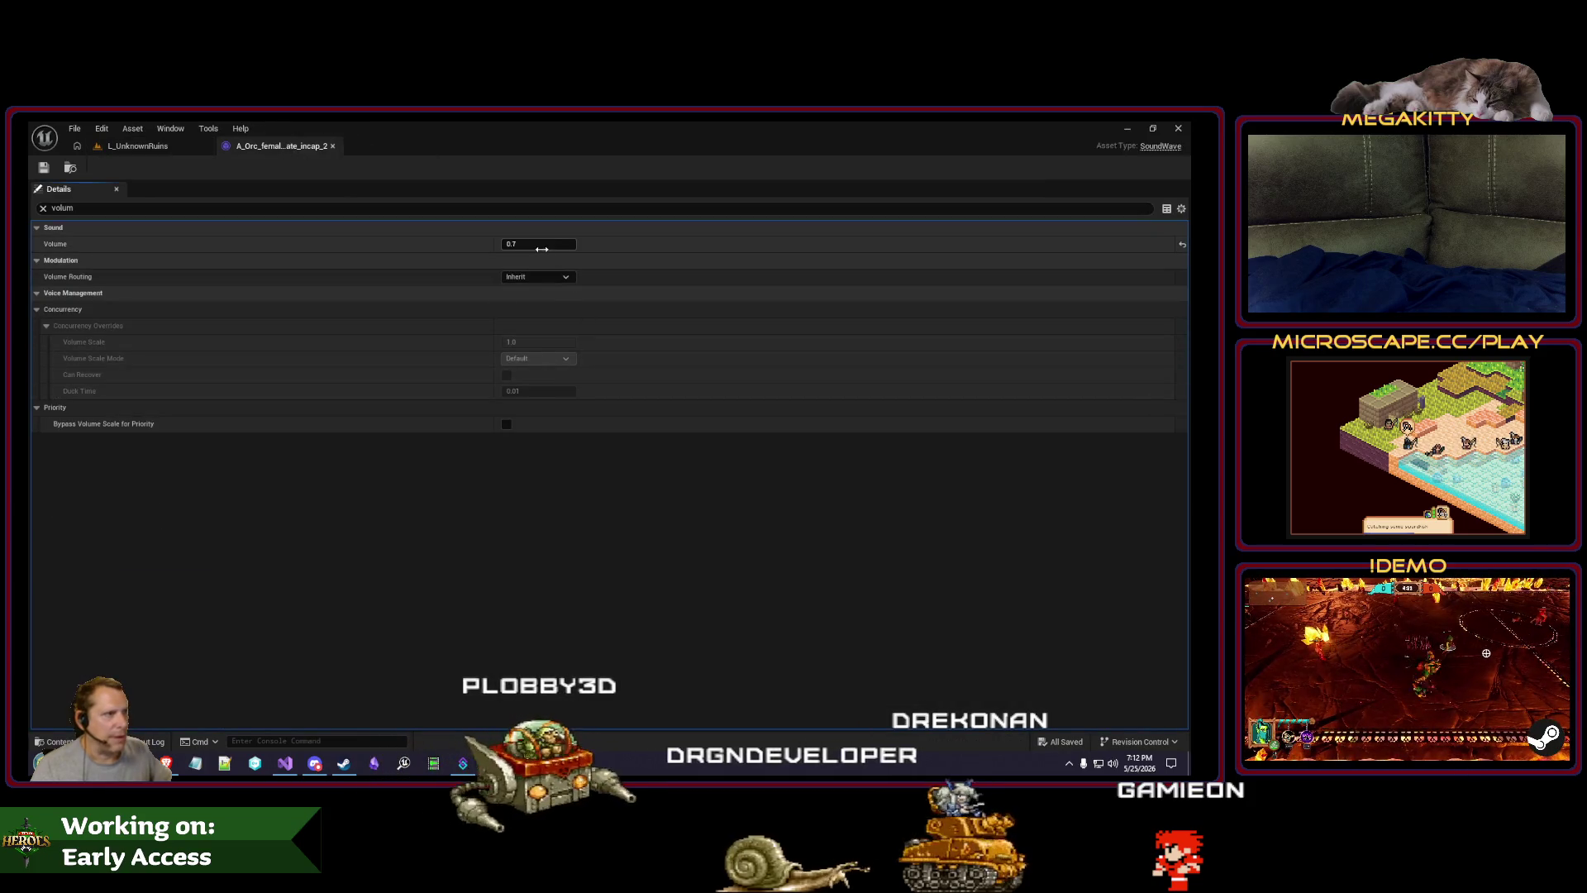
pyautogui.press('BackSpace')
pyautogui.write('6')
pyautogui.press('Return')
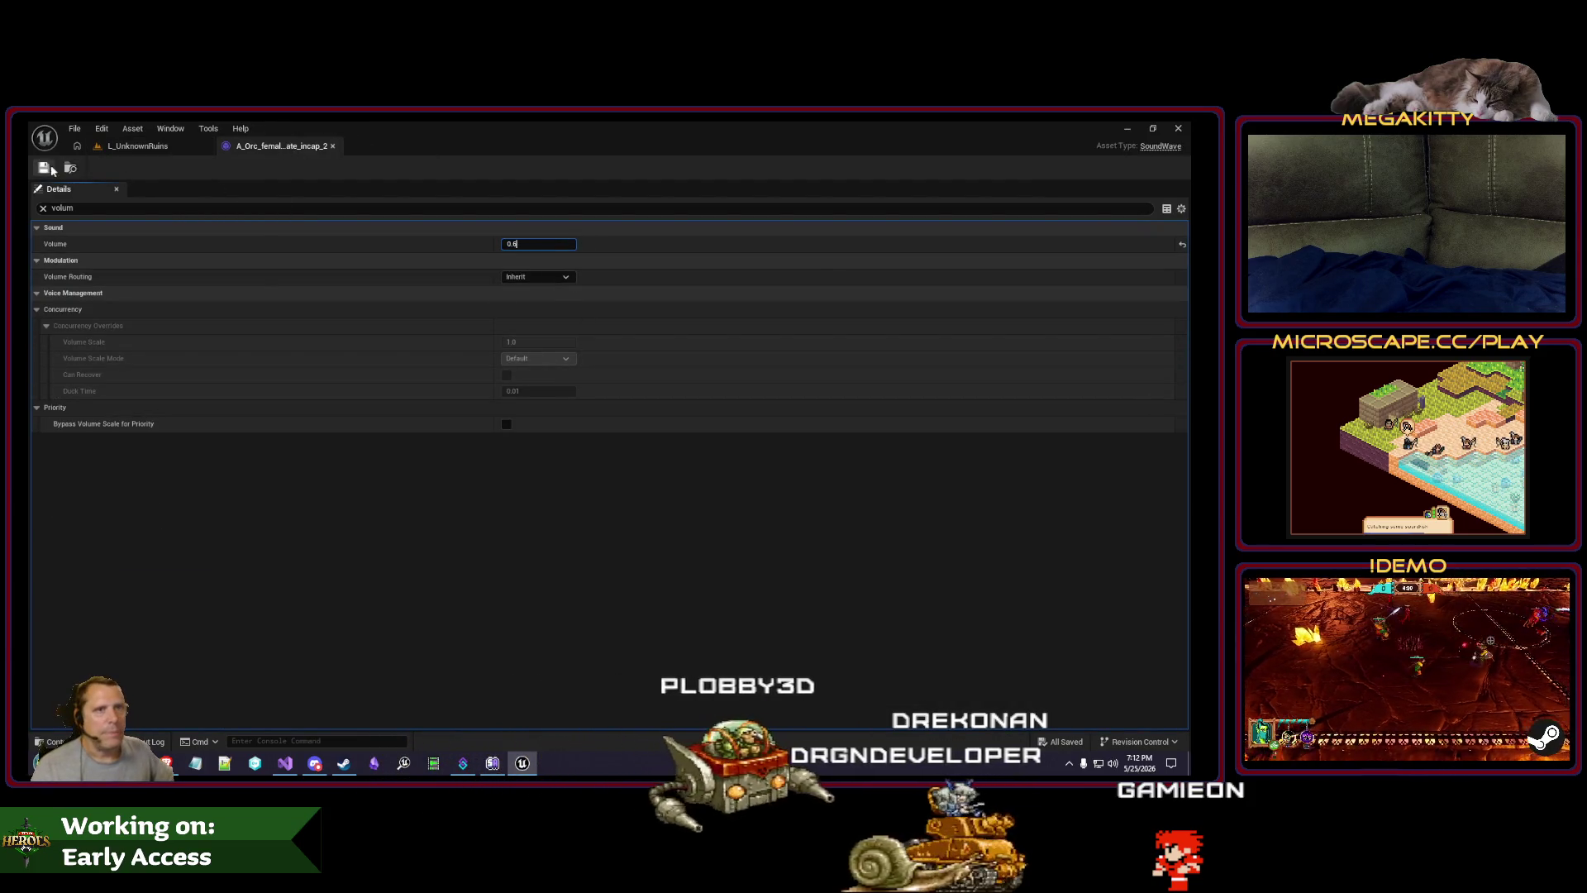
# Step: Confirm incap_2's 0.6 Volume, then preview incap_1 and incap_3 for comparison
pyautogui.click(127, 151)
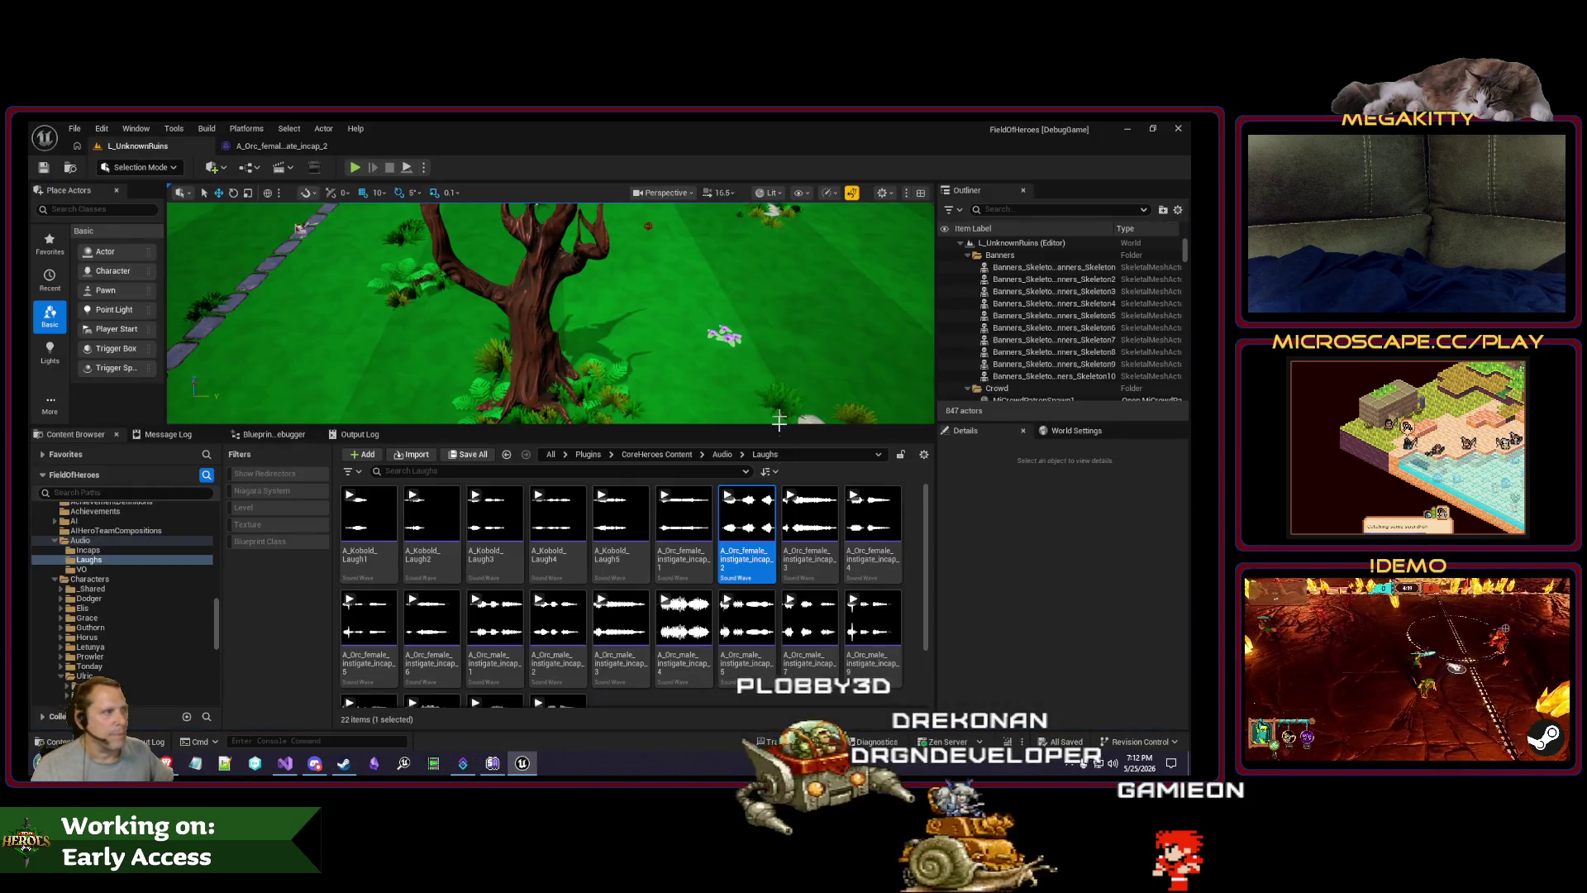
pyautogui.doubleClick(751, 519)
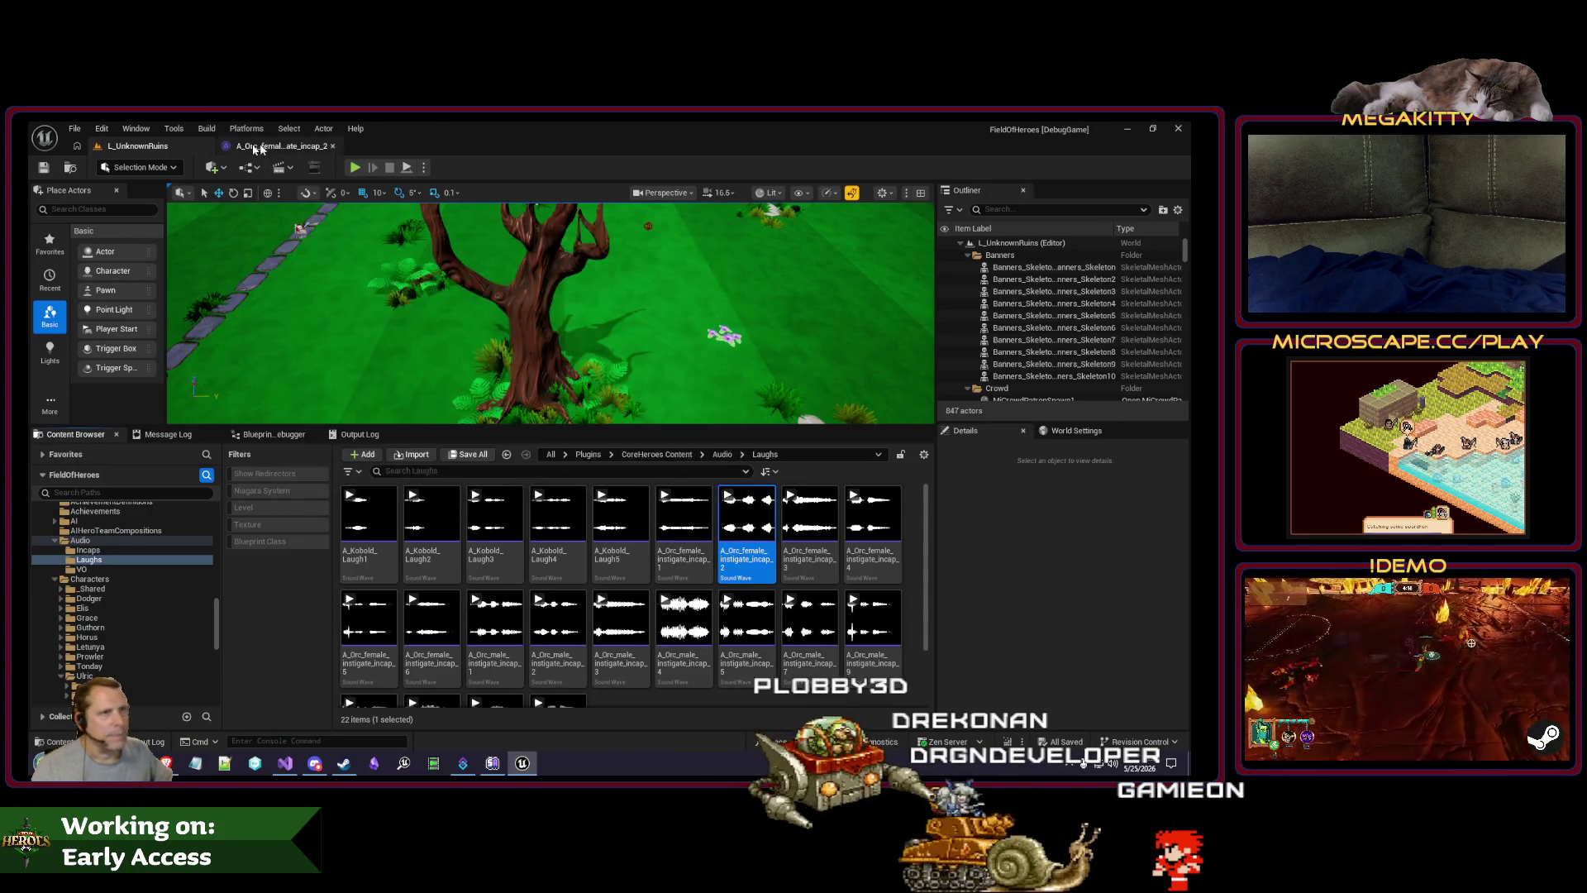
pyautogui.click(531, 245)
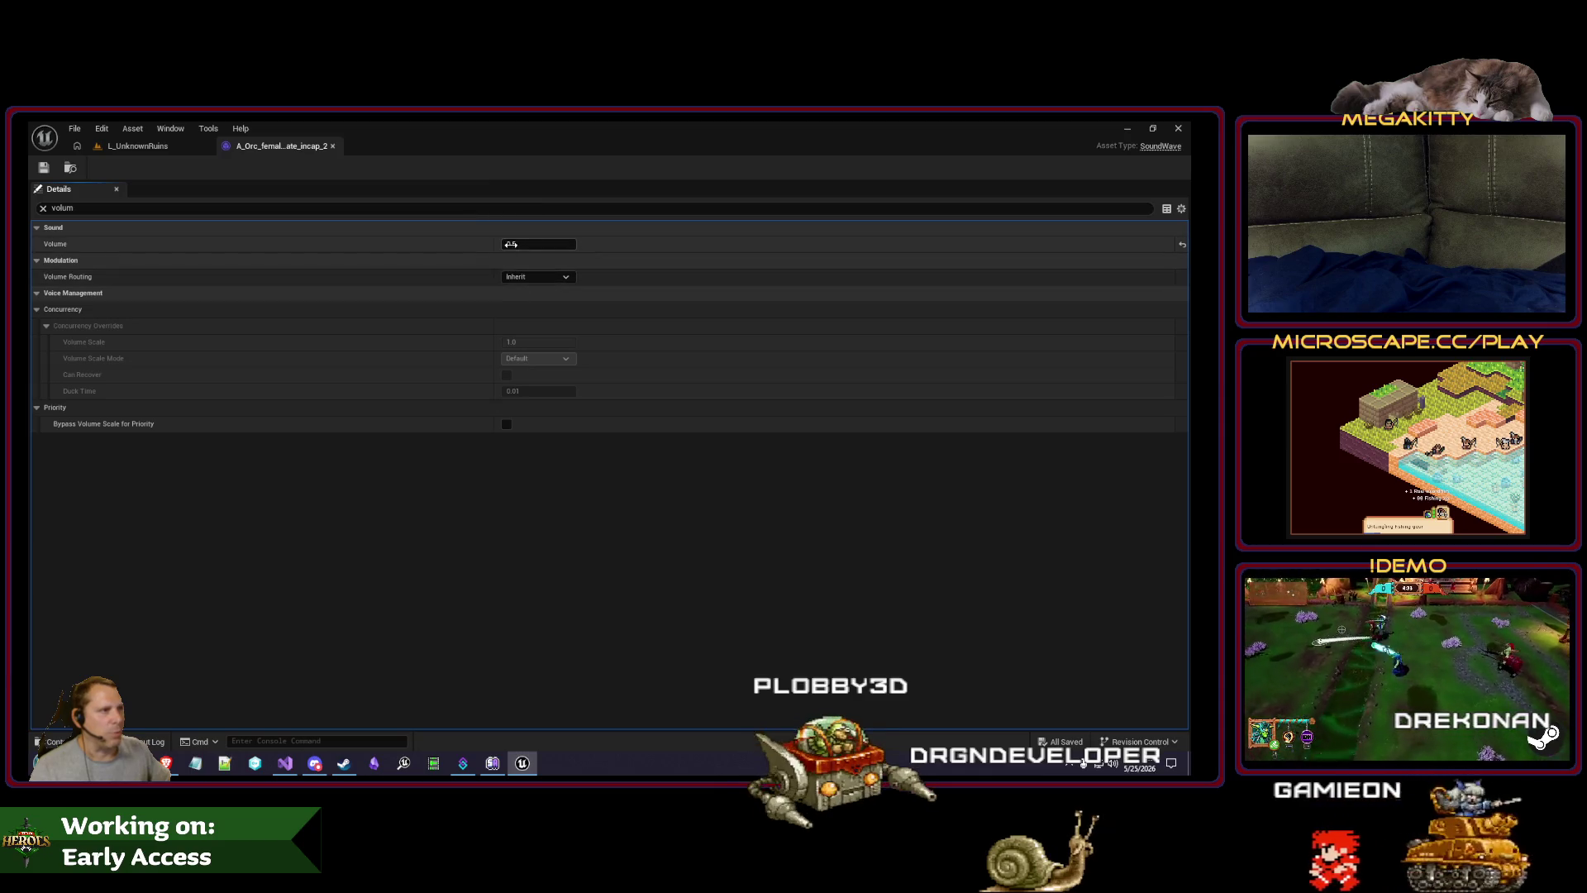
pyautogui.hotkey('ctrl', 'Tab')
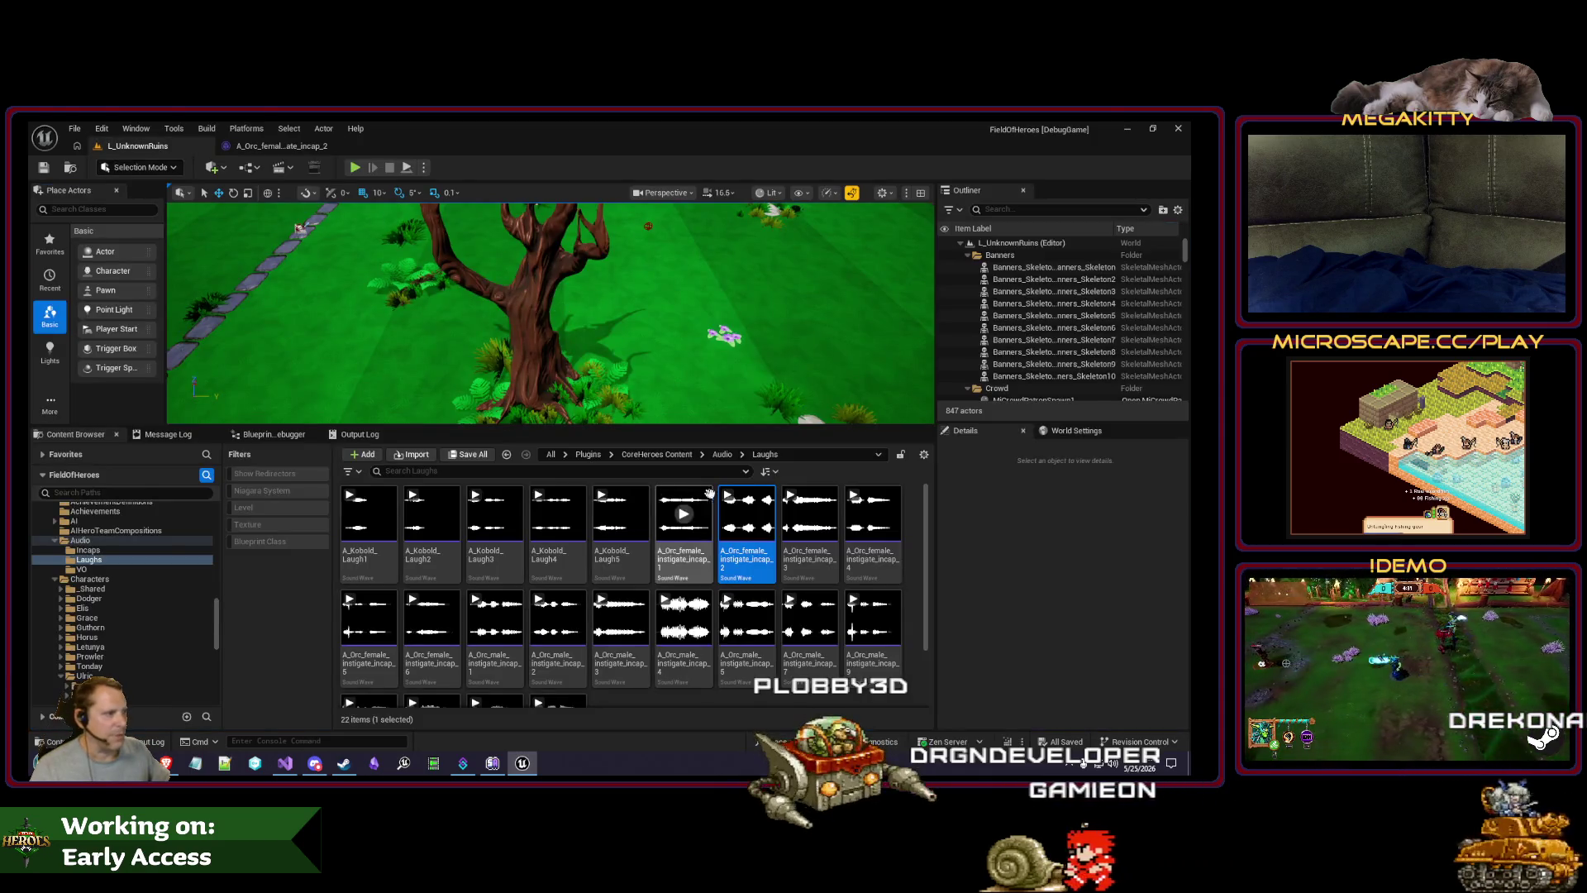
pyautogui.click(685, 520)
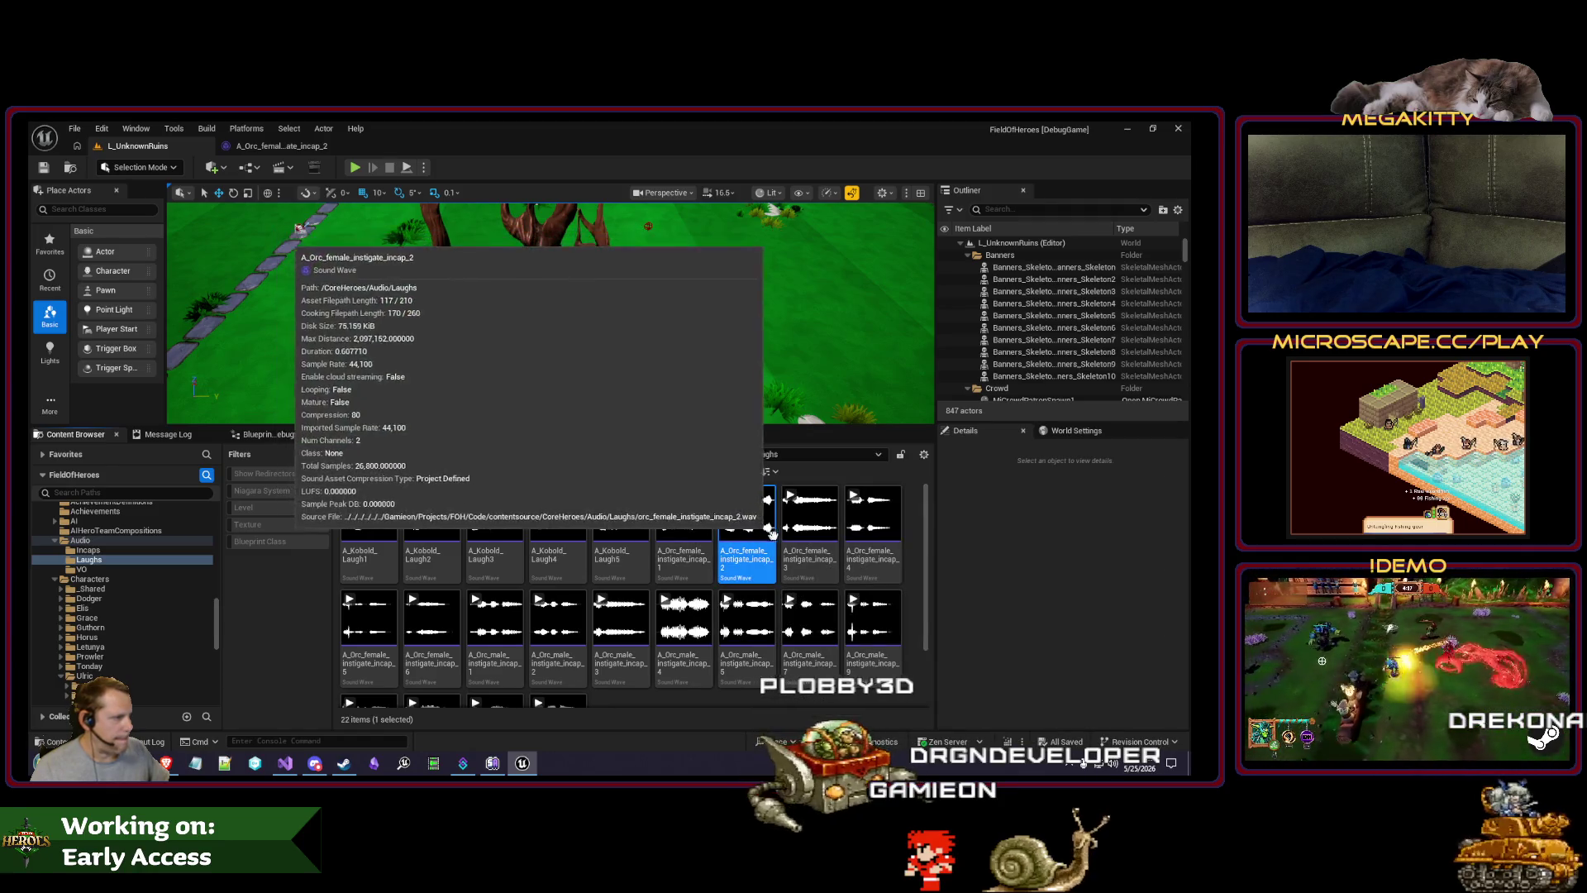
pyautogui.click(812, 515)
pyautogui.click(818, 521)
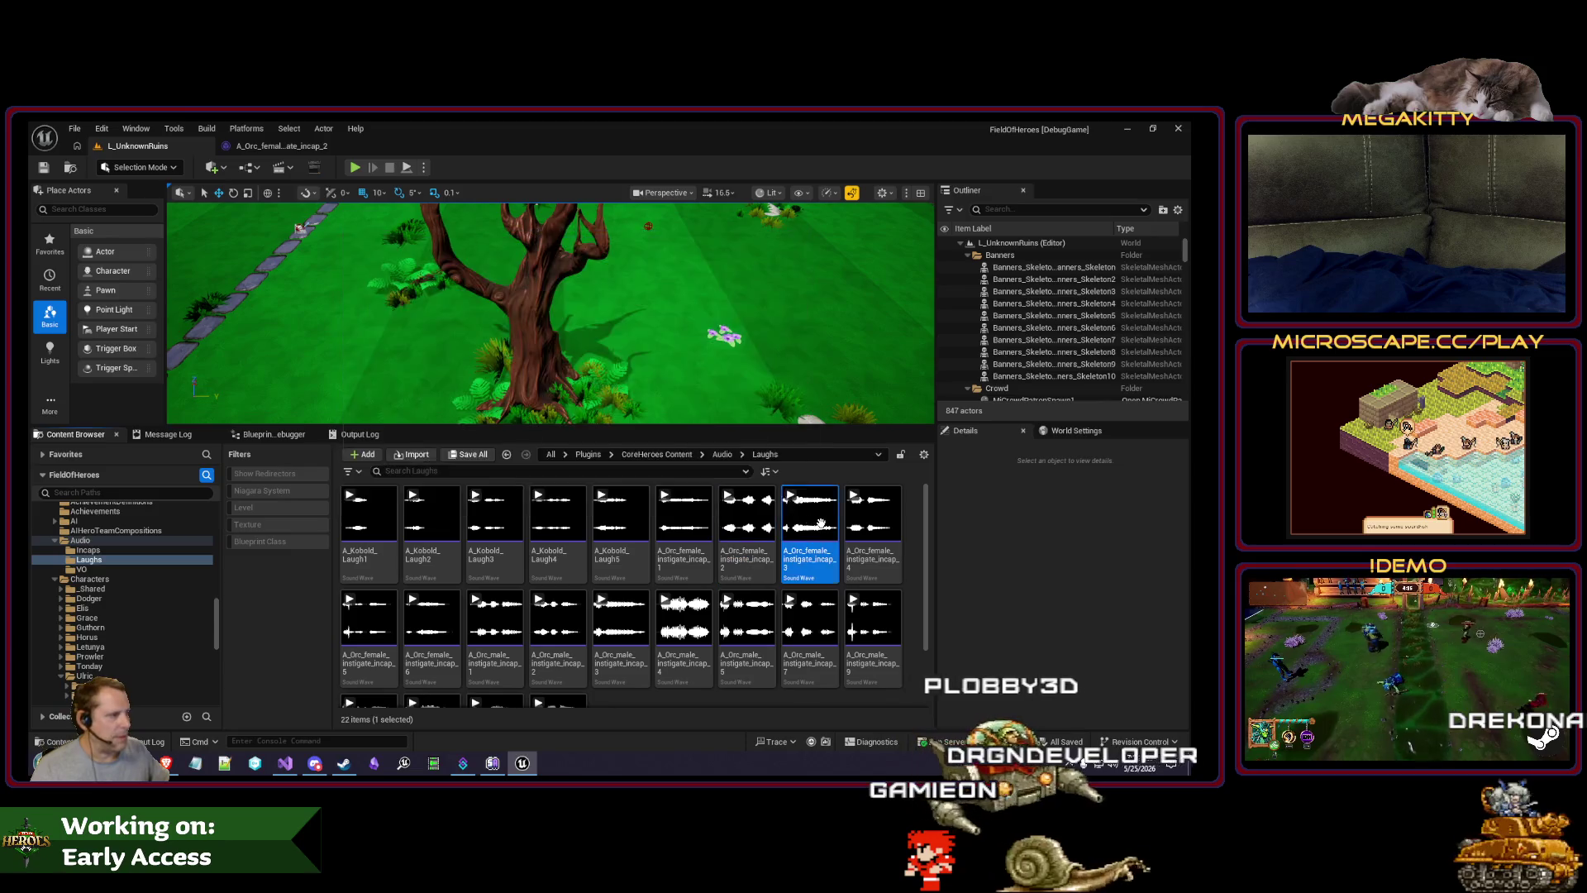
# Step: Set A_Orc_female_instigate_incap_3's Volume to 0.7
pyautogui.doubleClick(804, 518)
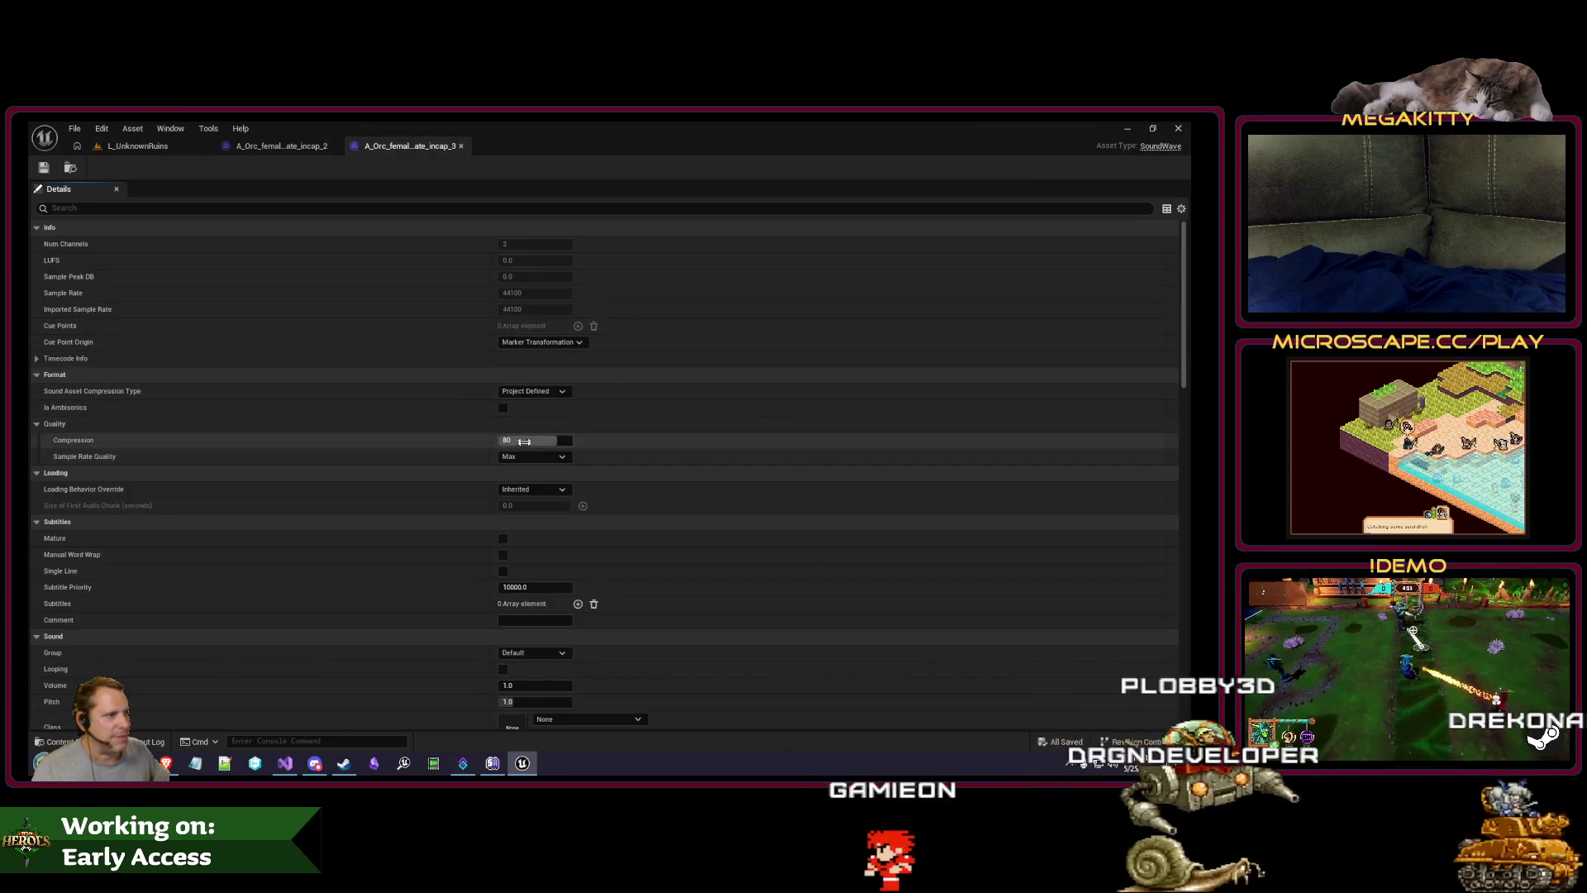
pyautogui.write('vol')
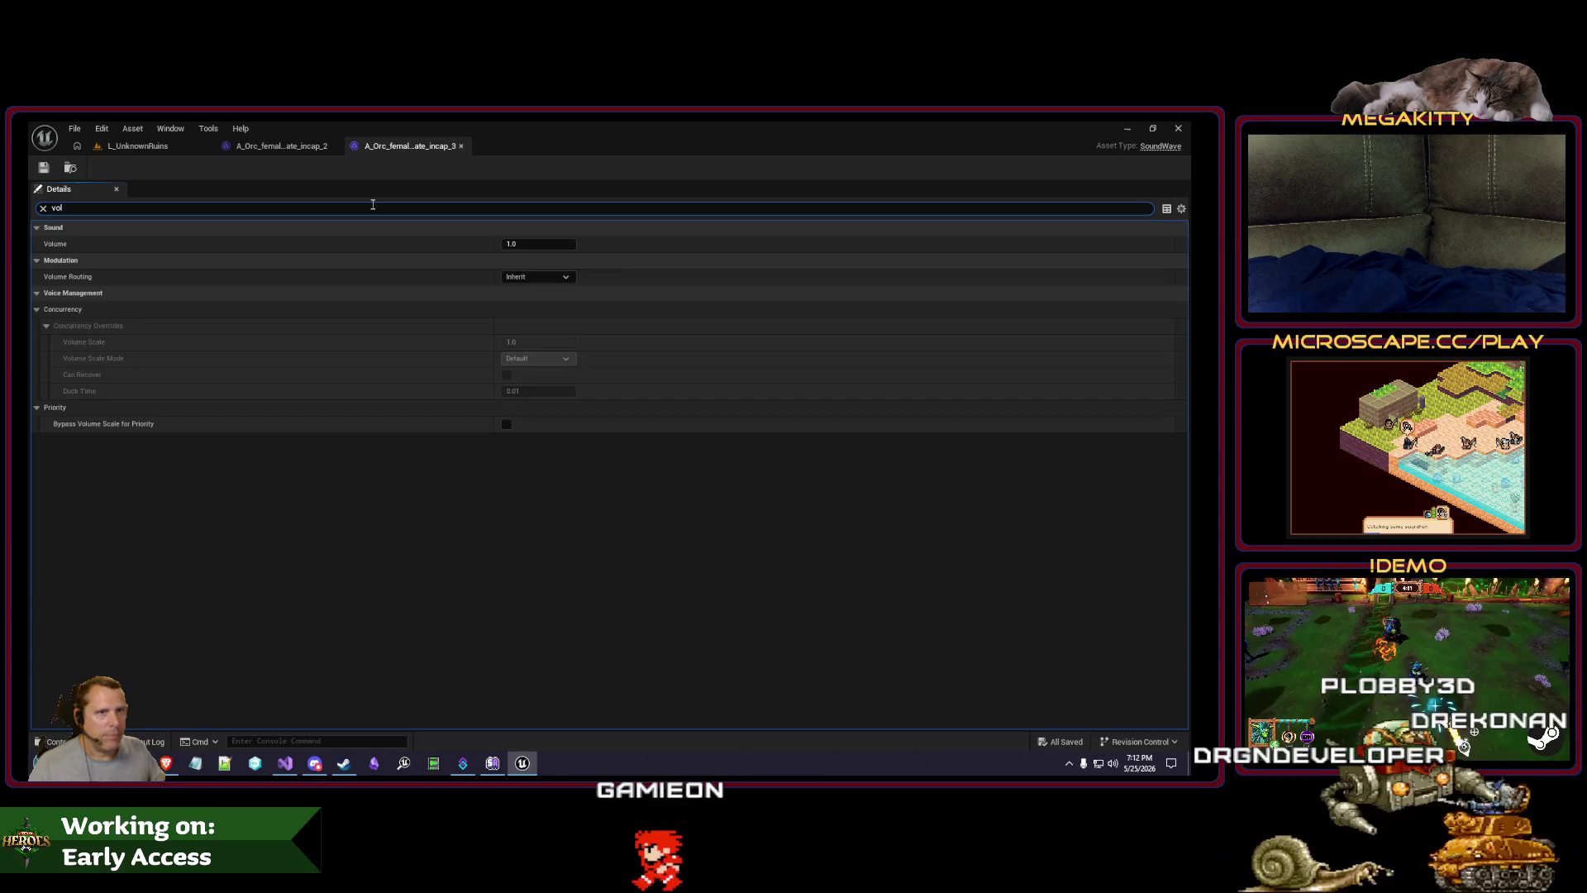
pyautogui.click(546, 244)
pyautogui.write('0.7')
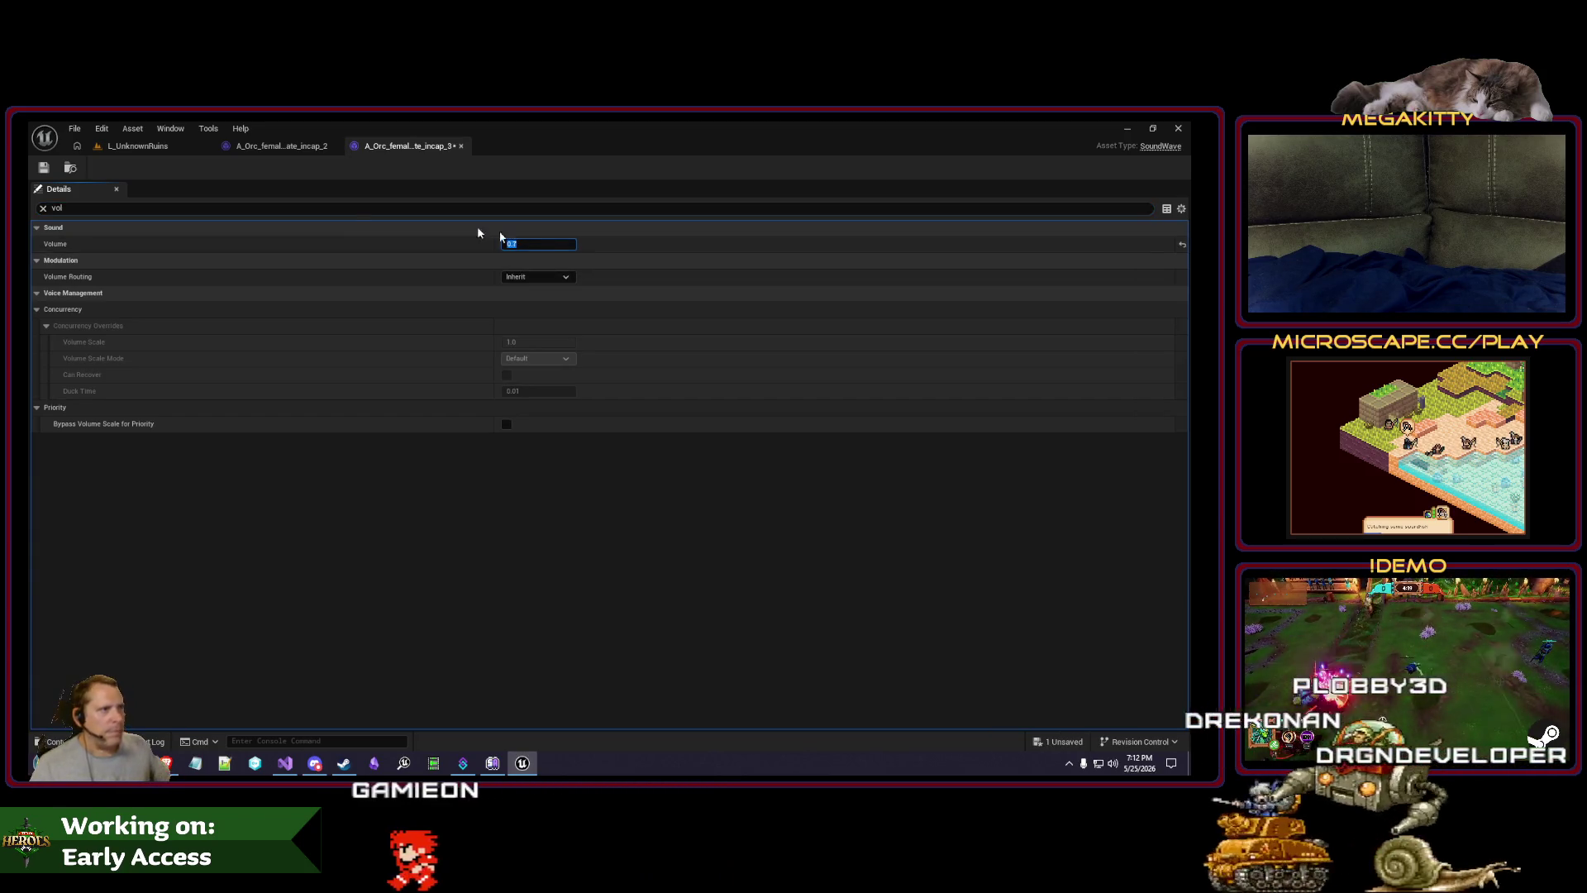
pyautogui.click(138, 145)
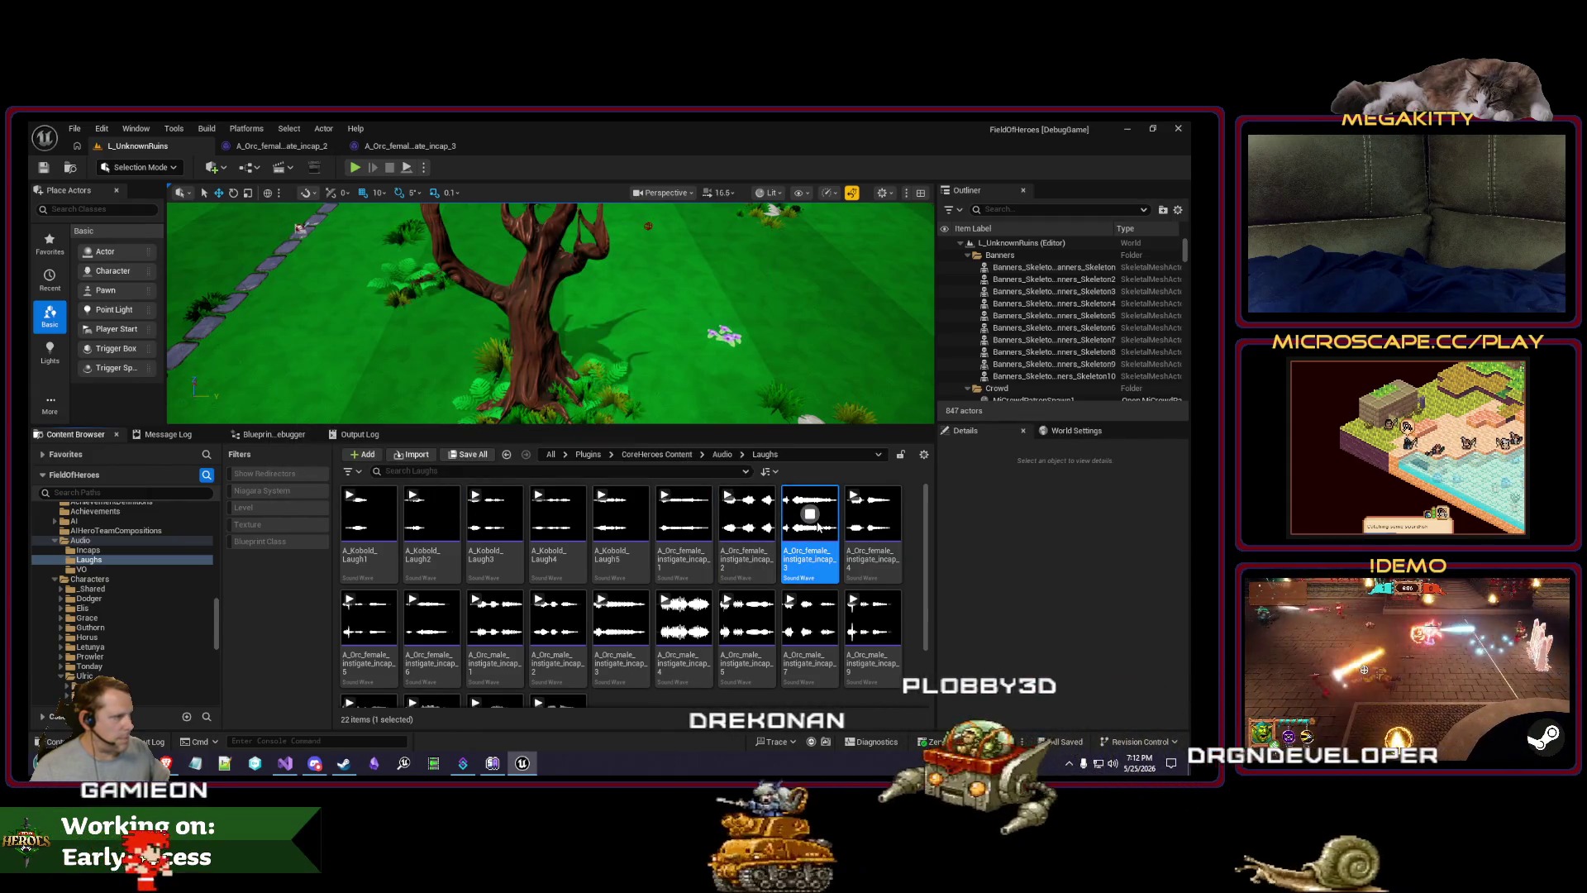
# Step: Delete A_Orc_female_instigate_incap_4 and preview incap_5
pyautogui.click(875, 529)
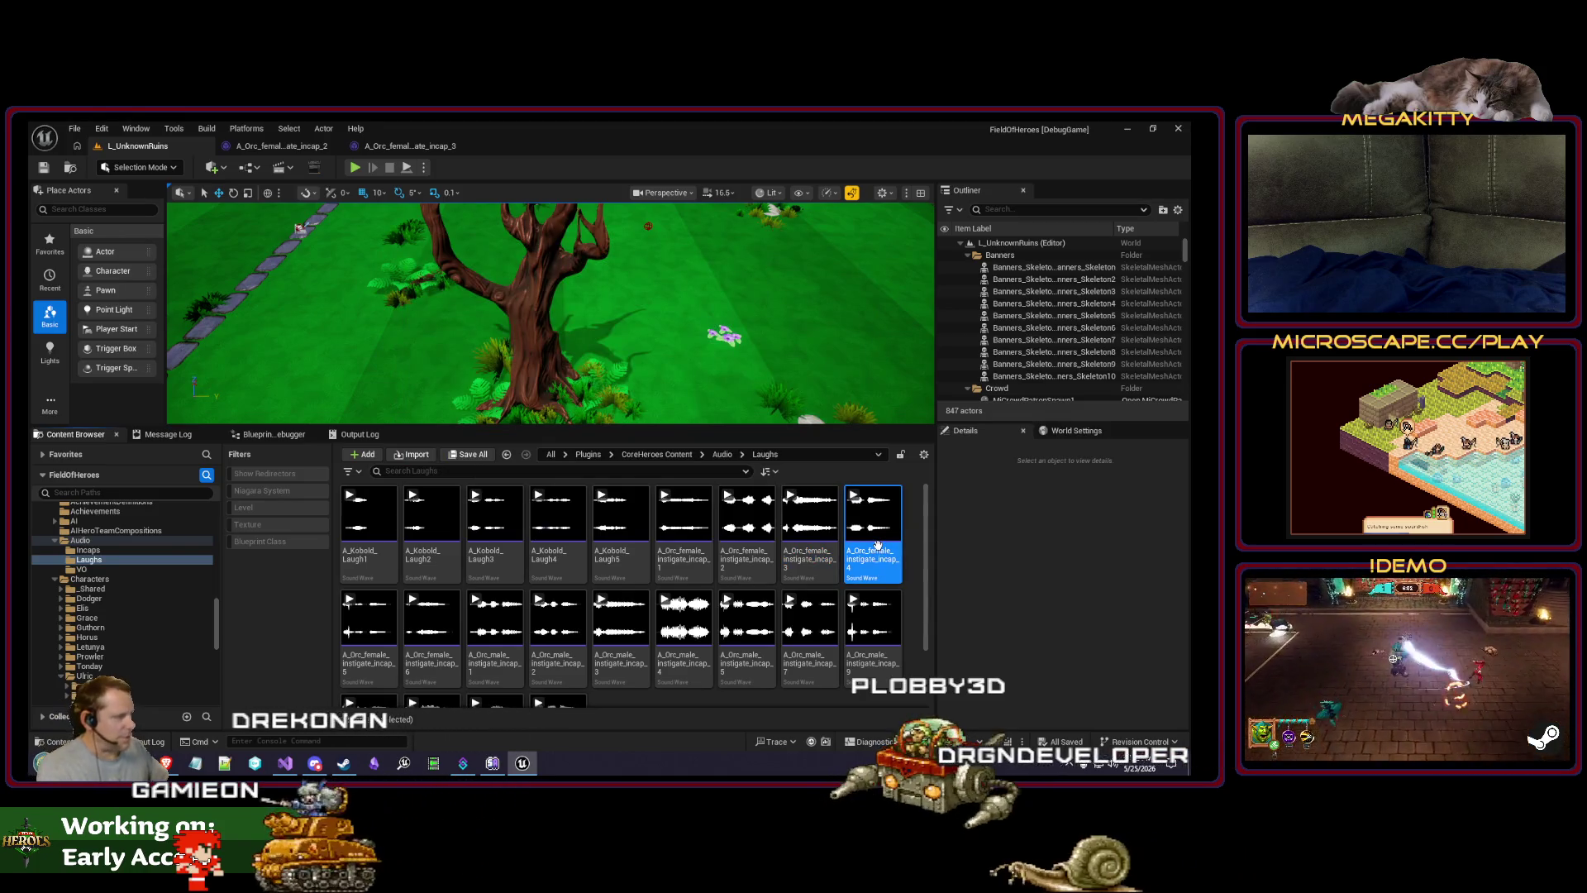
pyautogui.press('Delete')
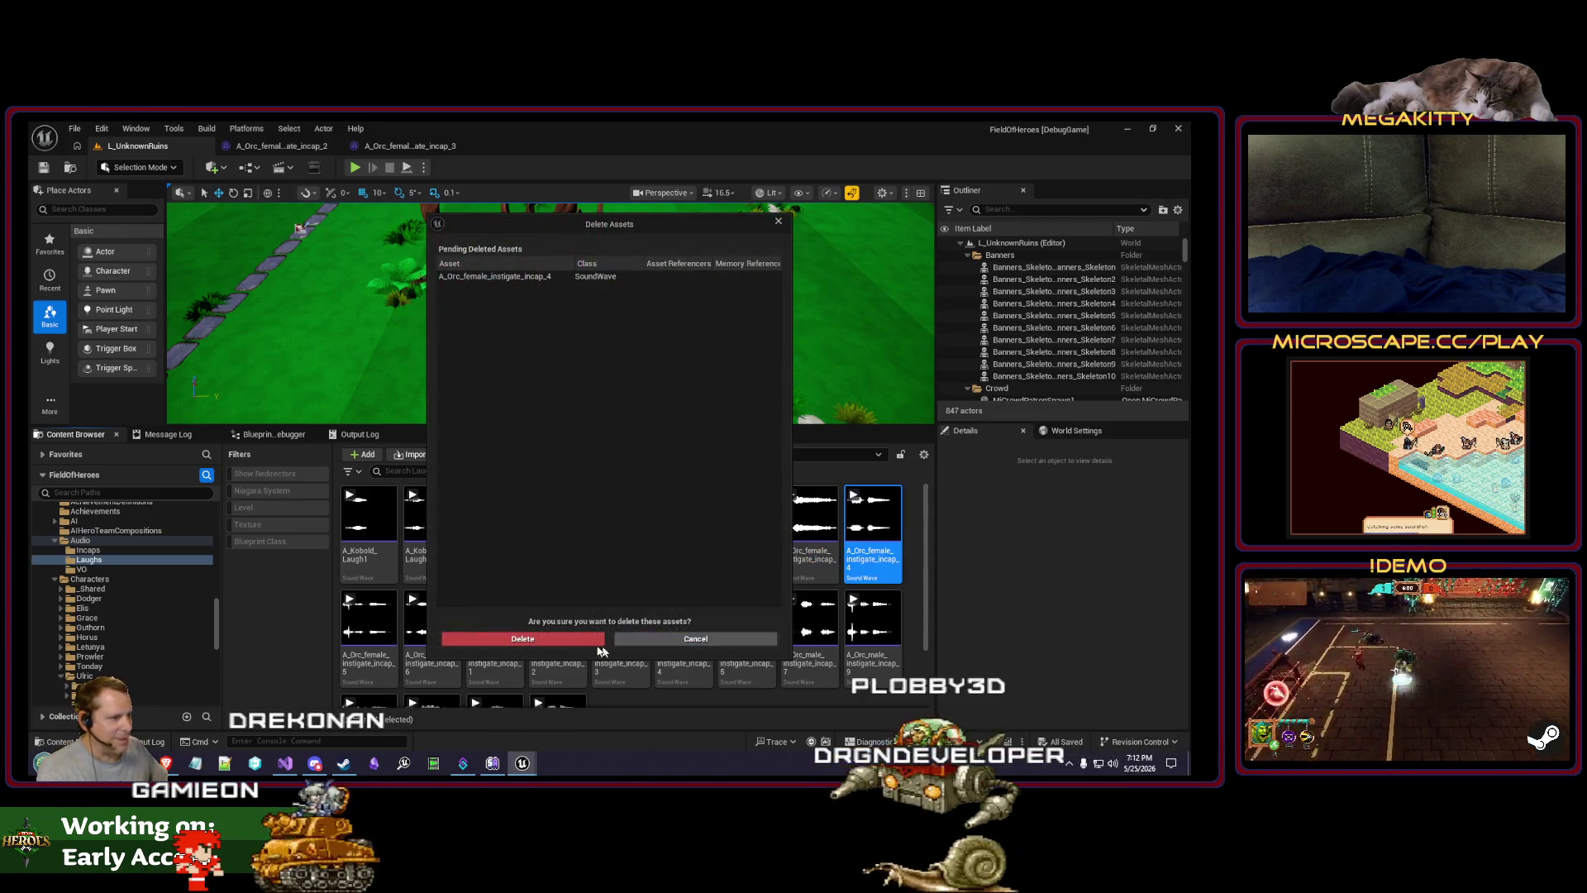
pyautogui.click(575, 638)
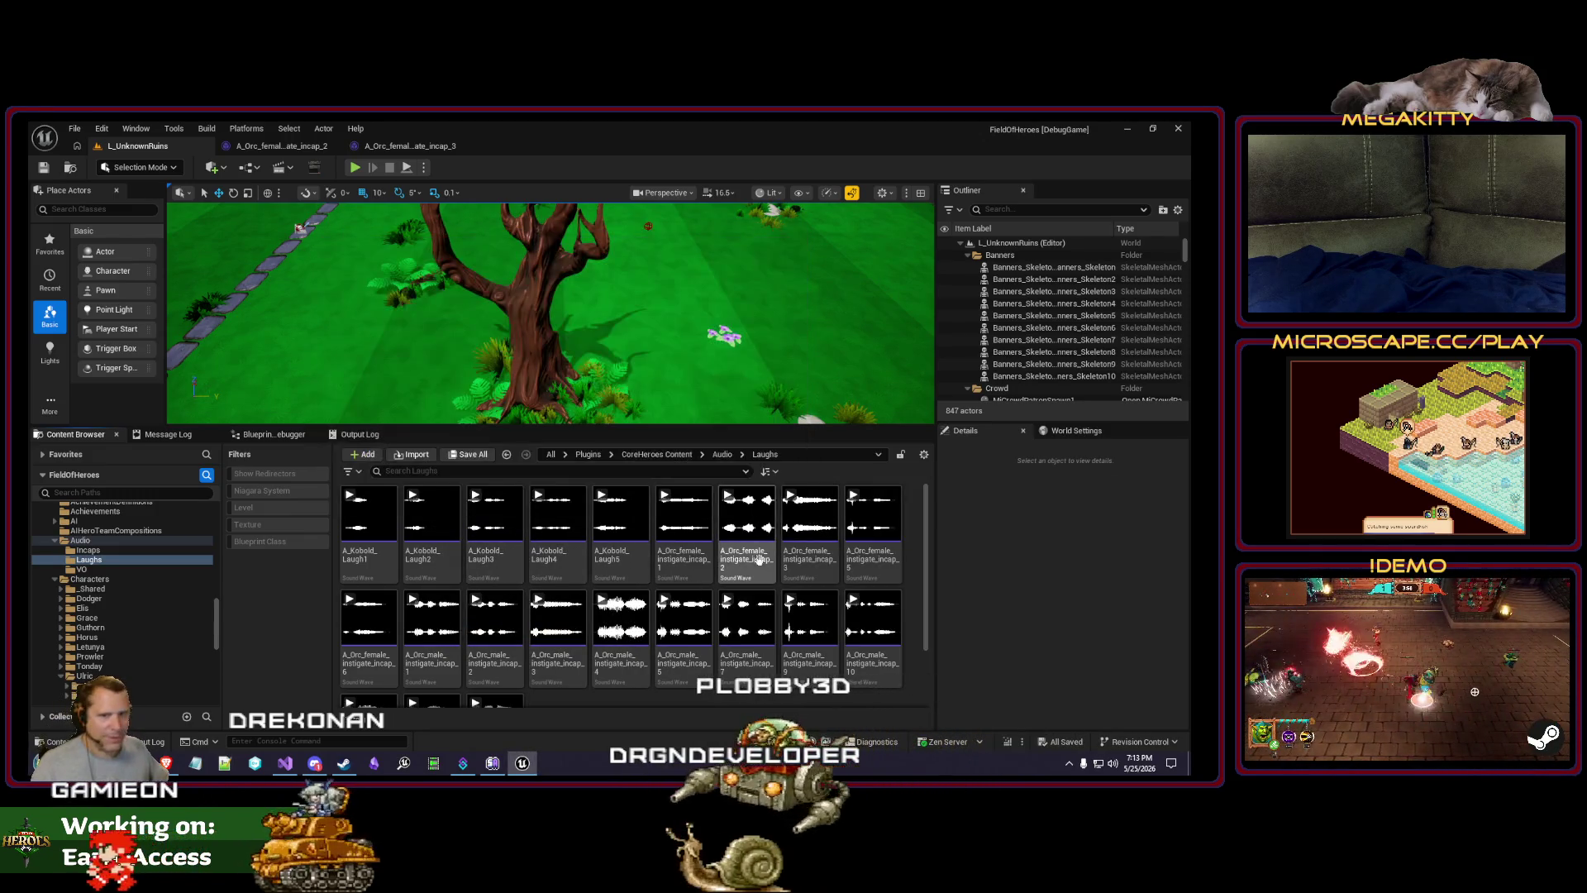
pyautogui.click(874, 515)
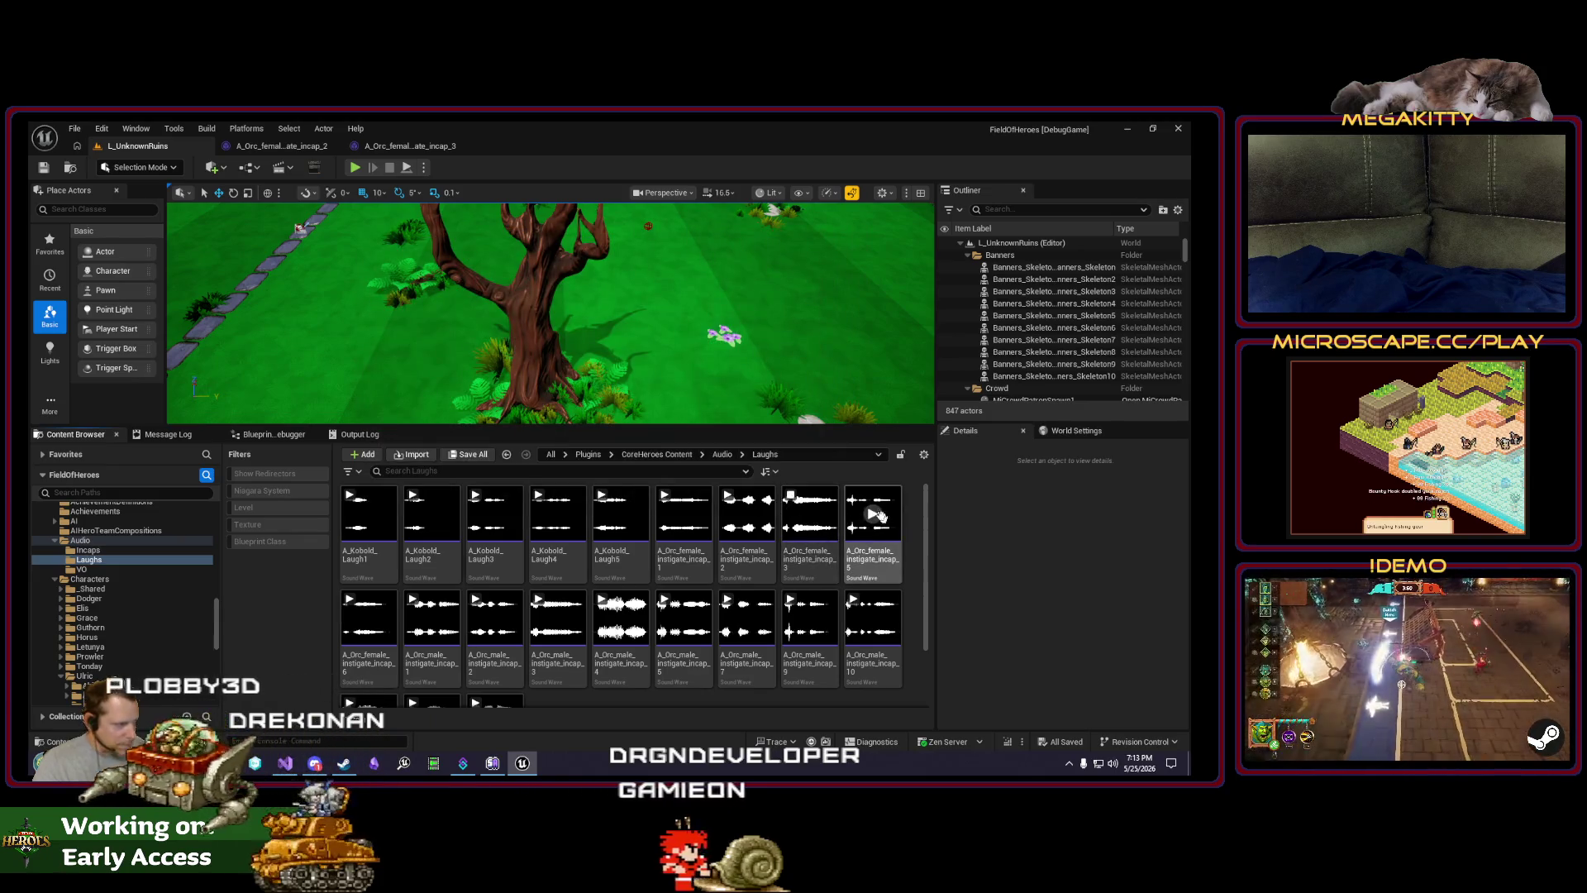
# Step: Set A_Orc_female_instigate_incap_5's Volume to 0.8, then select incap_6 back in the level
pyautogui.doubleClick(878, 518)
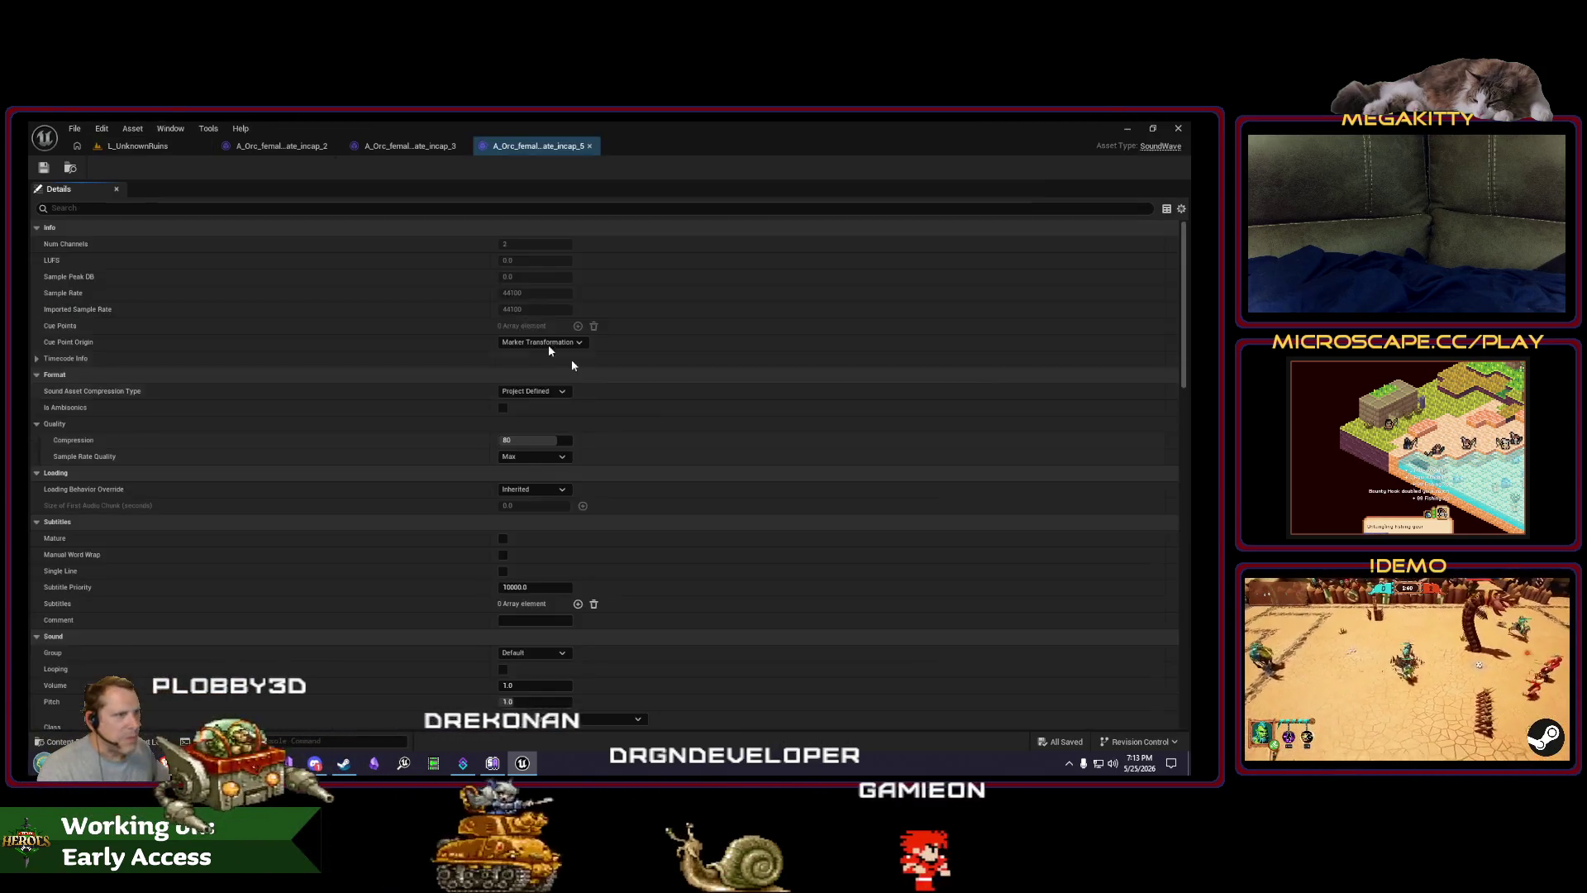
pyautogui.click(454, 208)
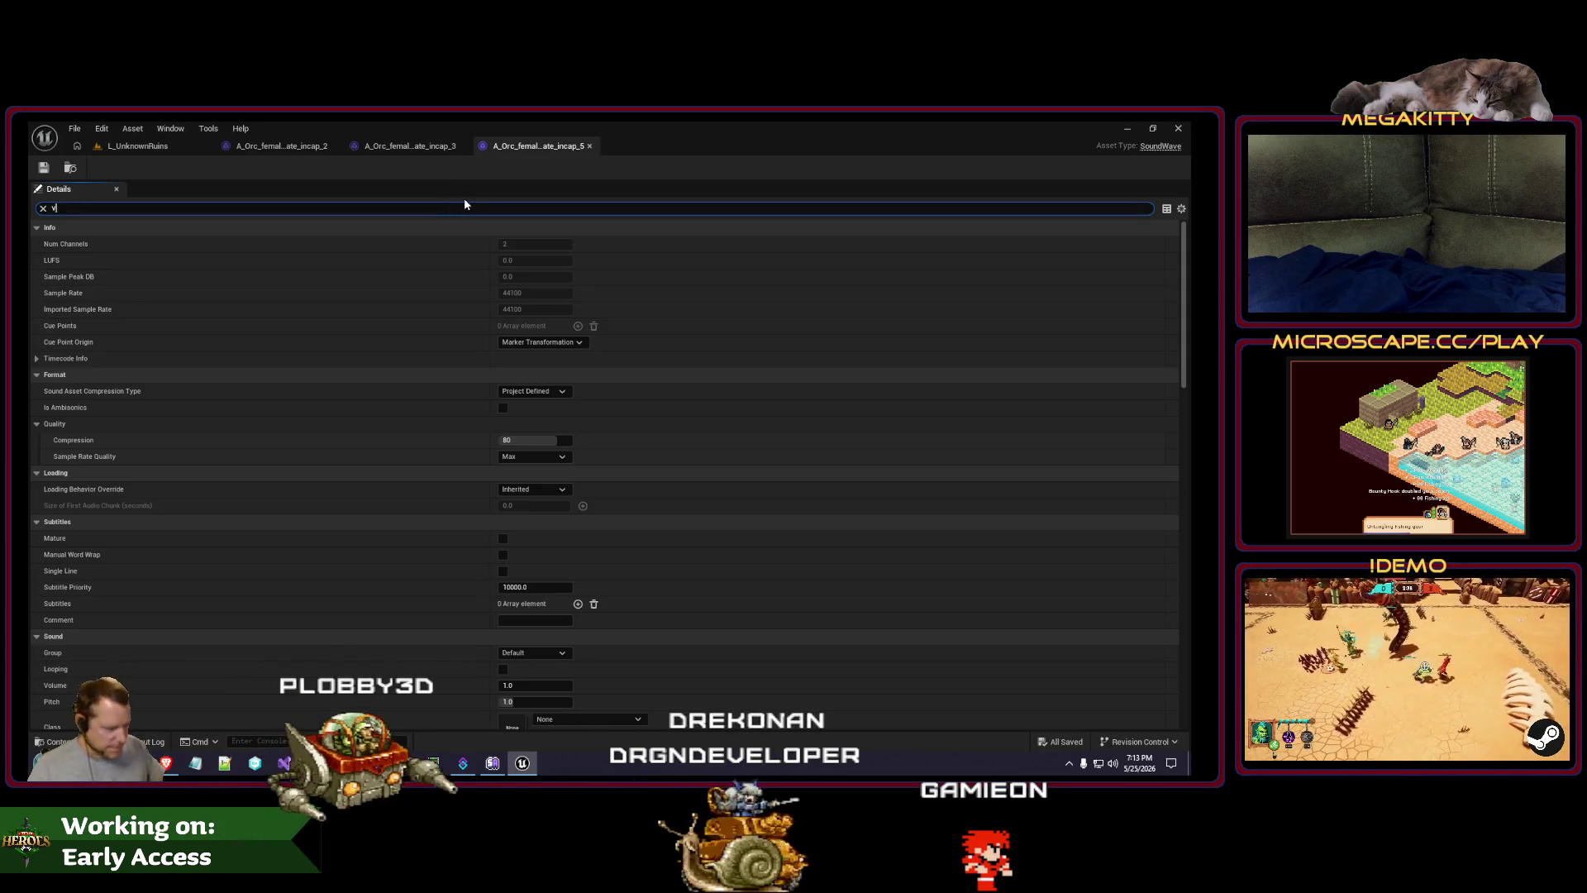
pyautogui.write('ol')
pyautogui.click(559, 245)
pyautogui.write('0.8')
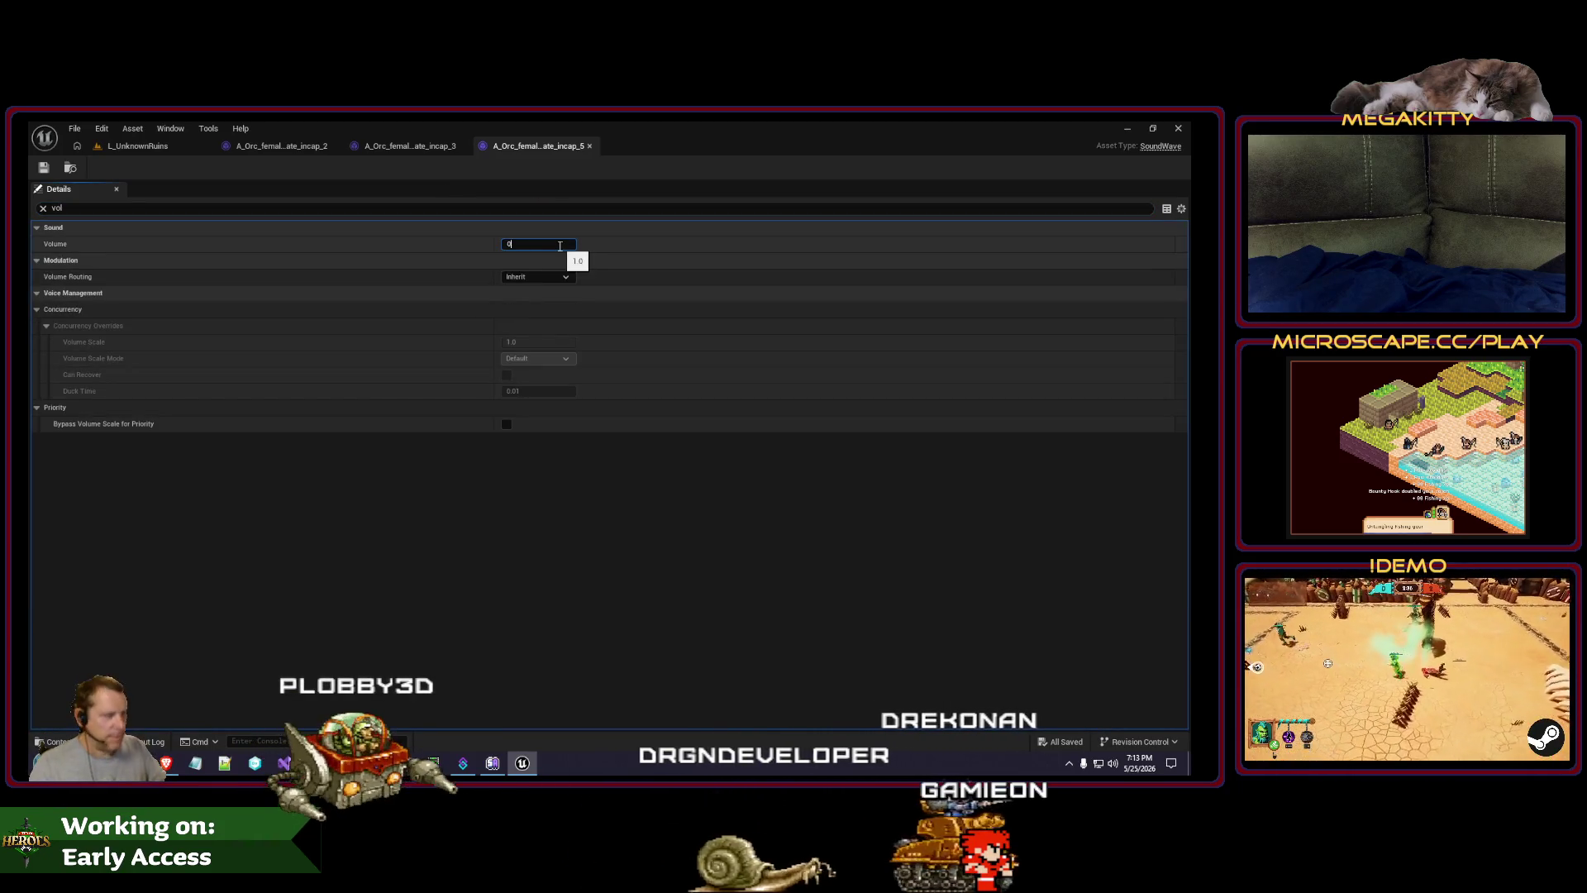
pyautogui.click(133, 146)
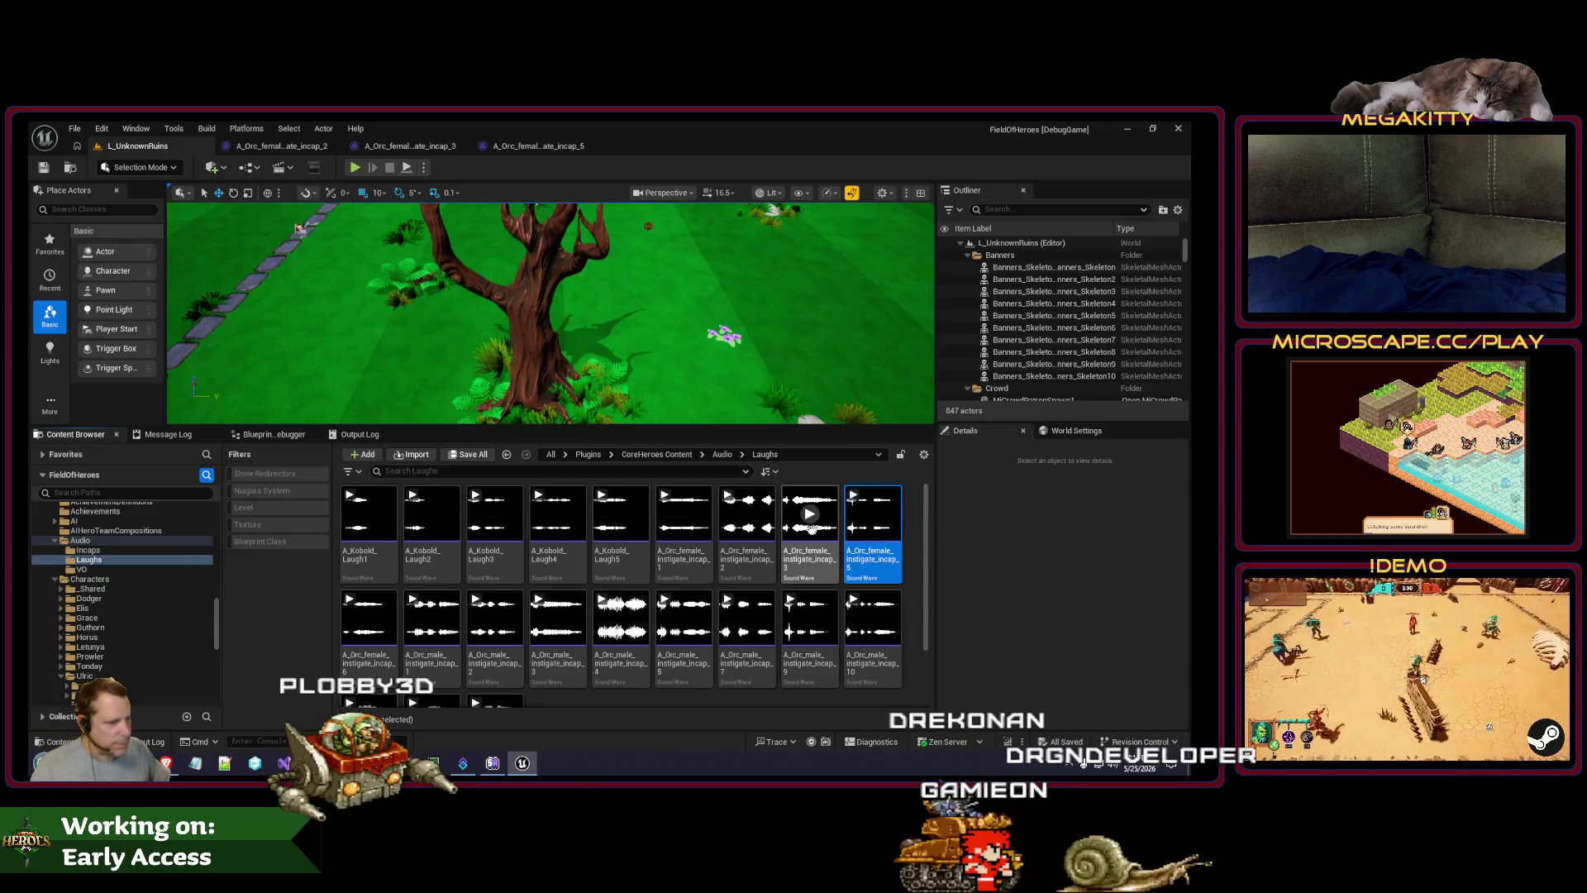
pyautogui.moveTo(371, 658)
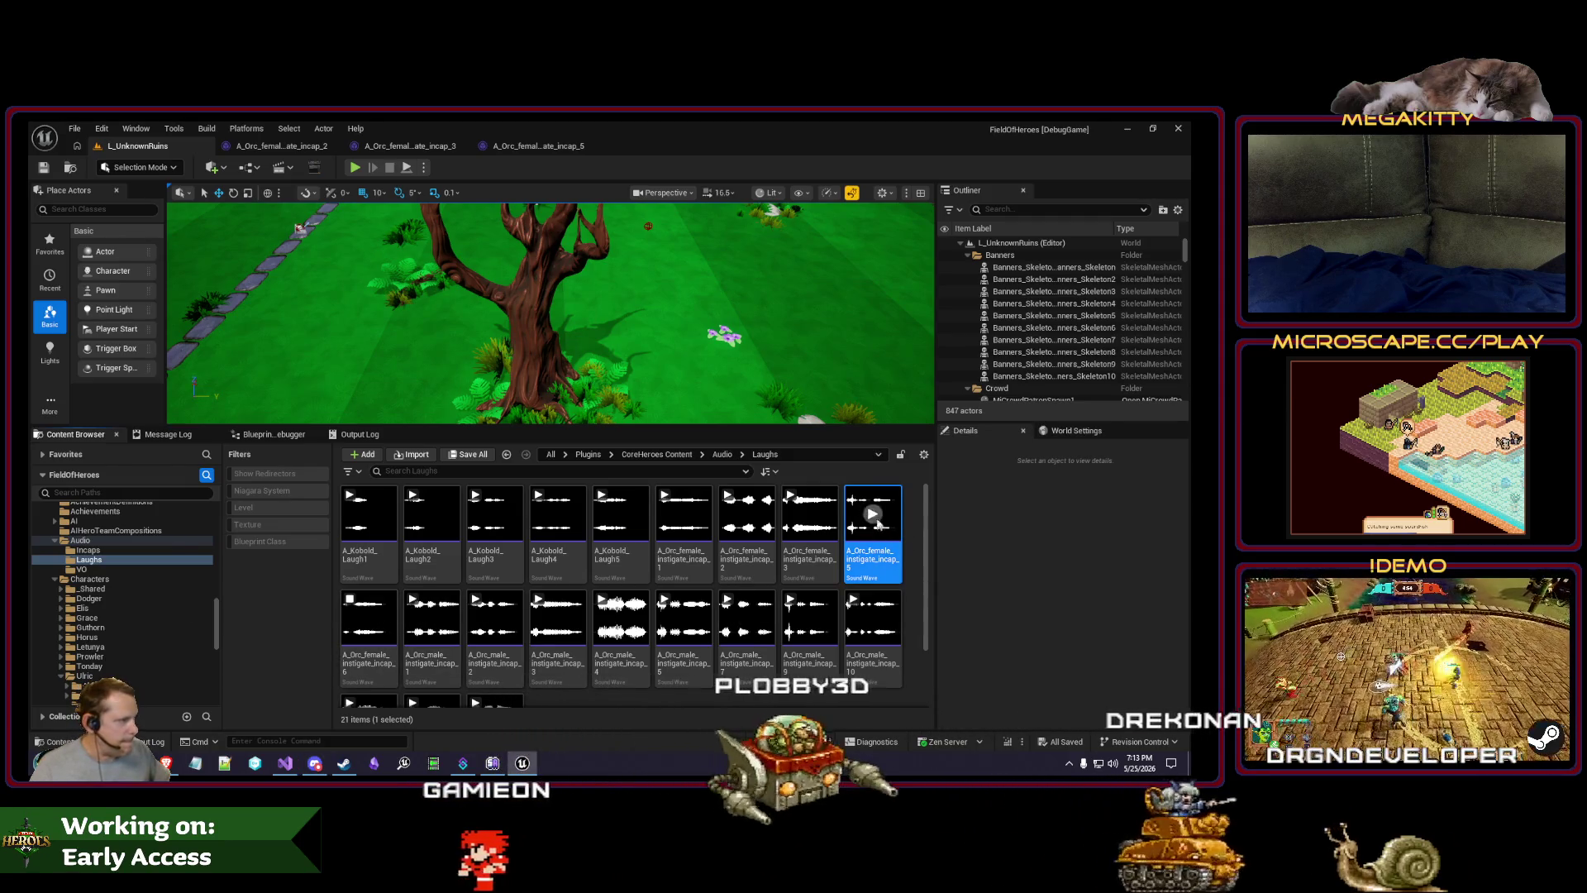
pyautogui.click(358, 623)
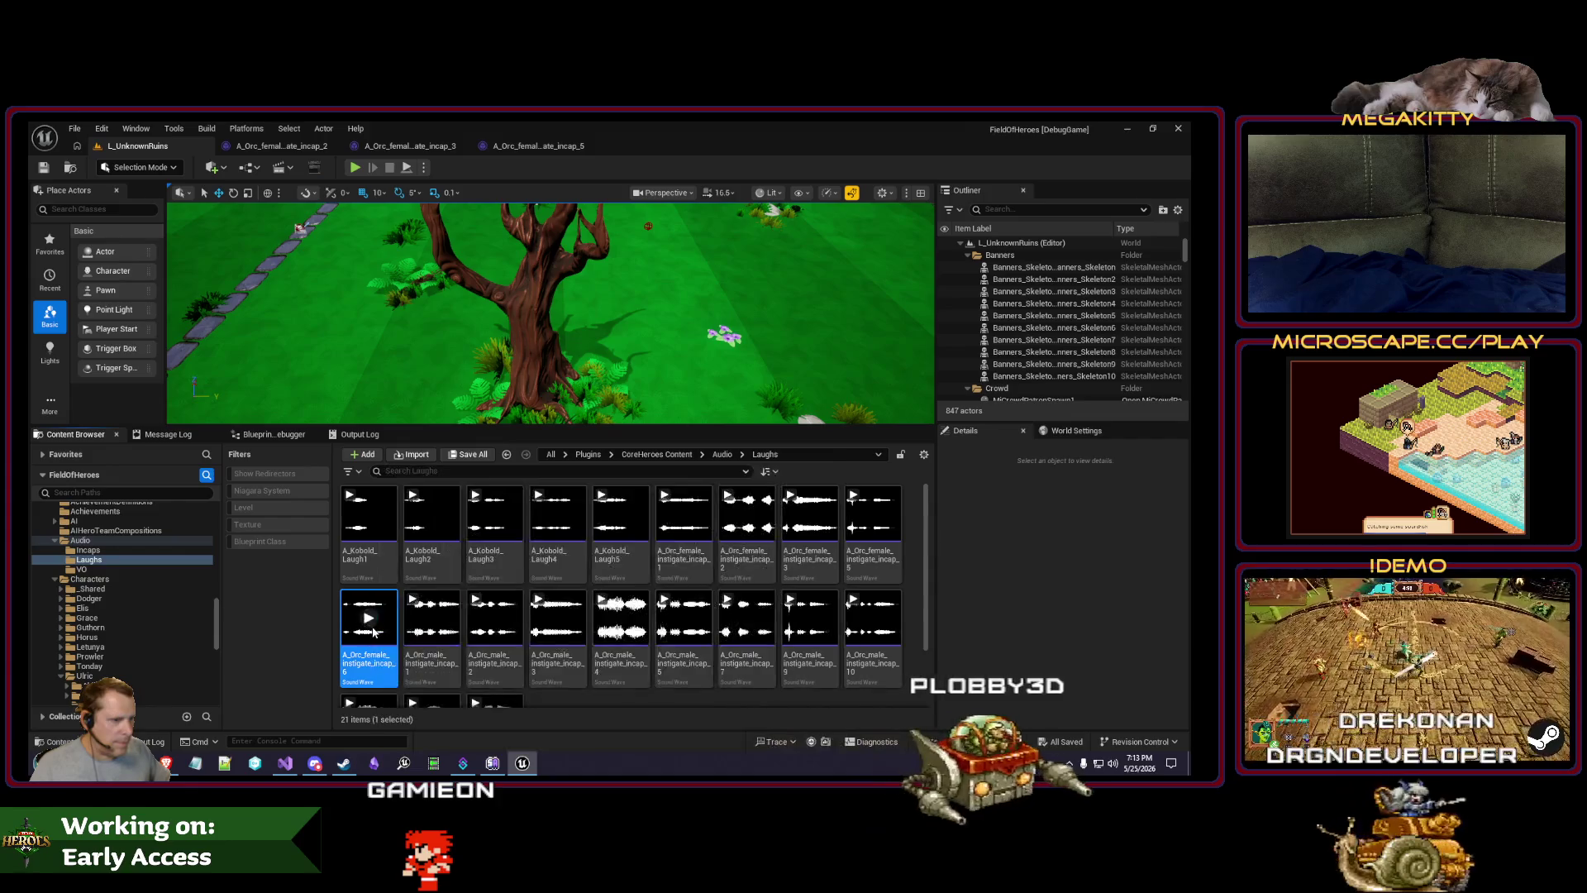
# Step: Set female incap_6's Volume to 0.8 and close all open sound asset tabs
pyautogui.doubleClick(357, 623)
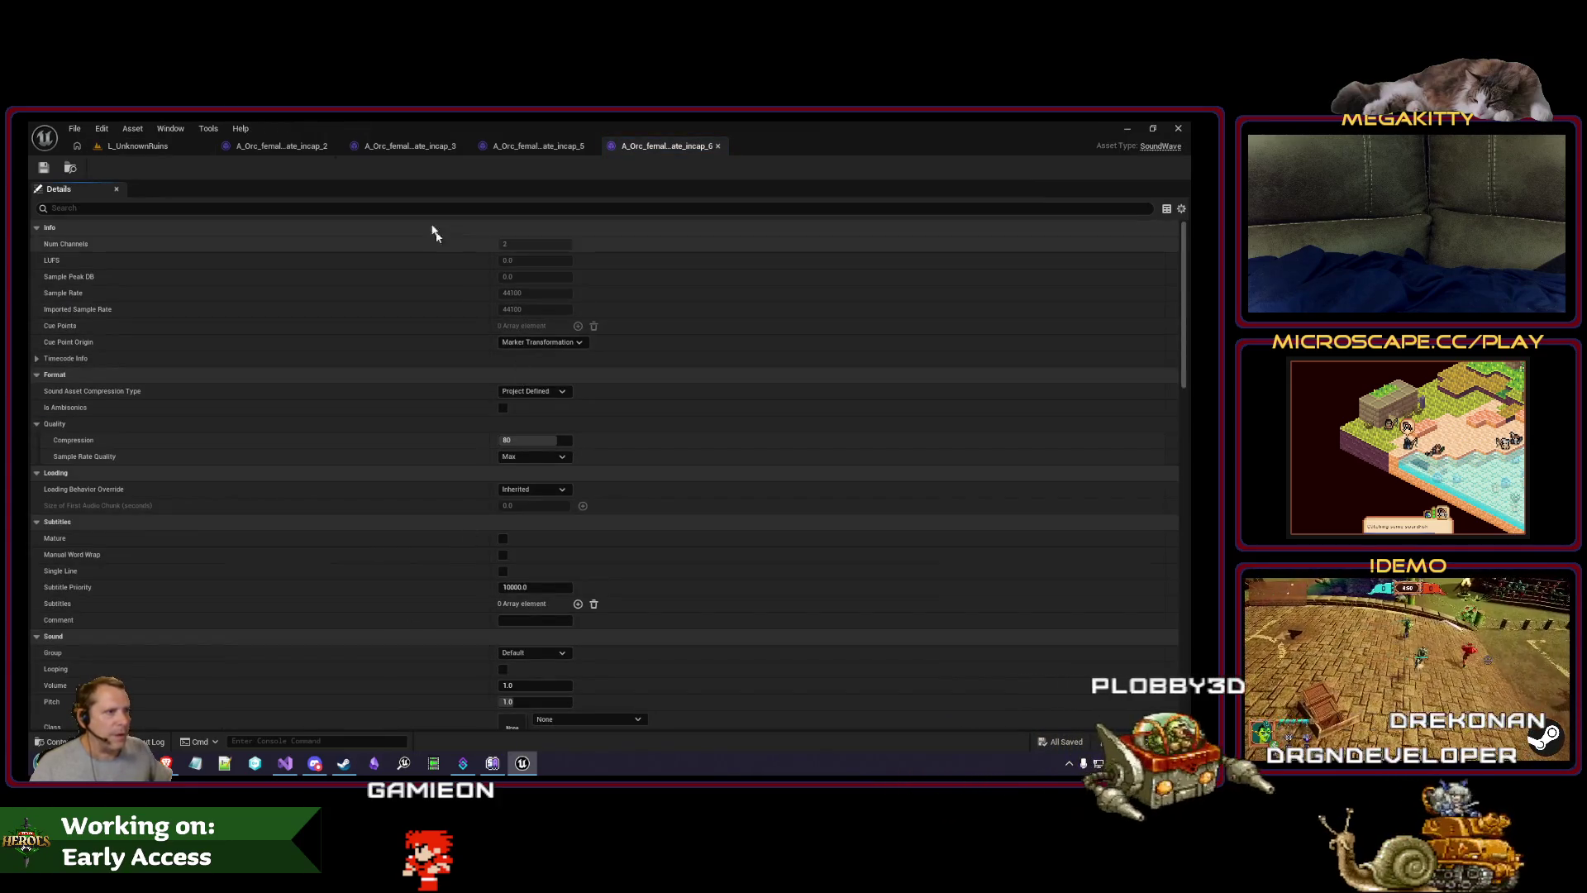
pyautogui.write('vol')
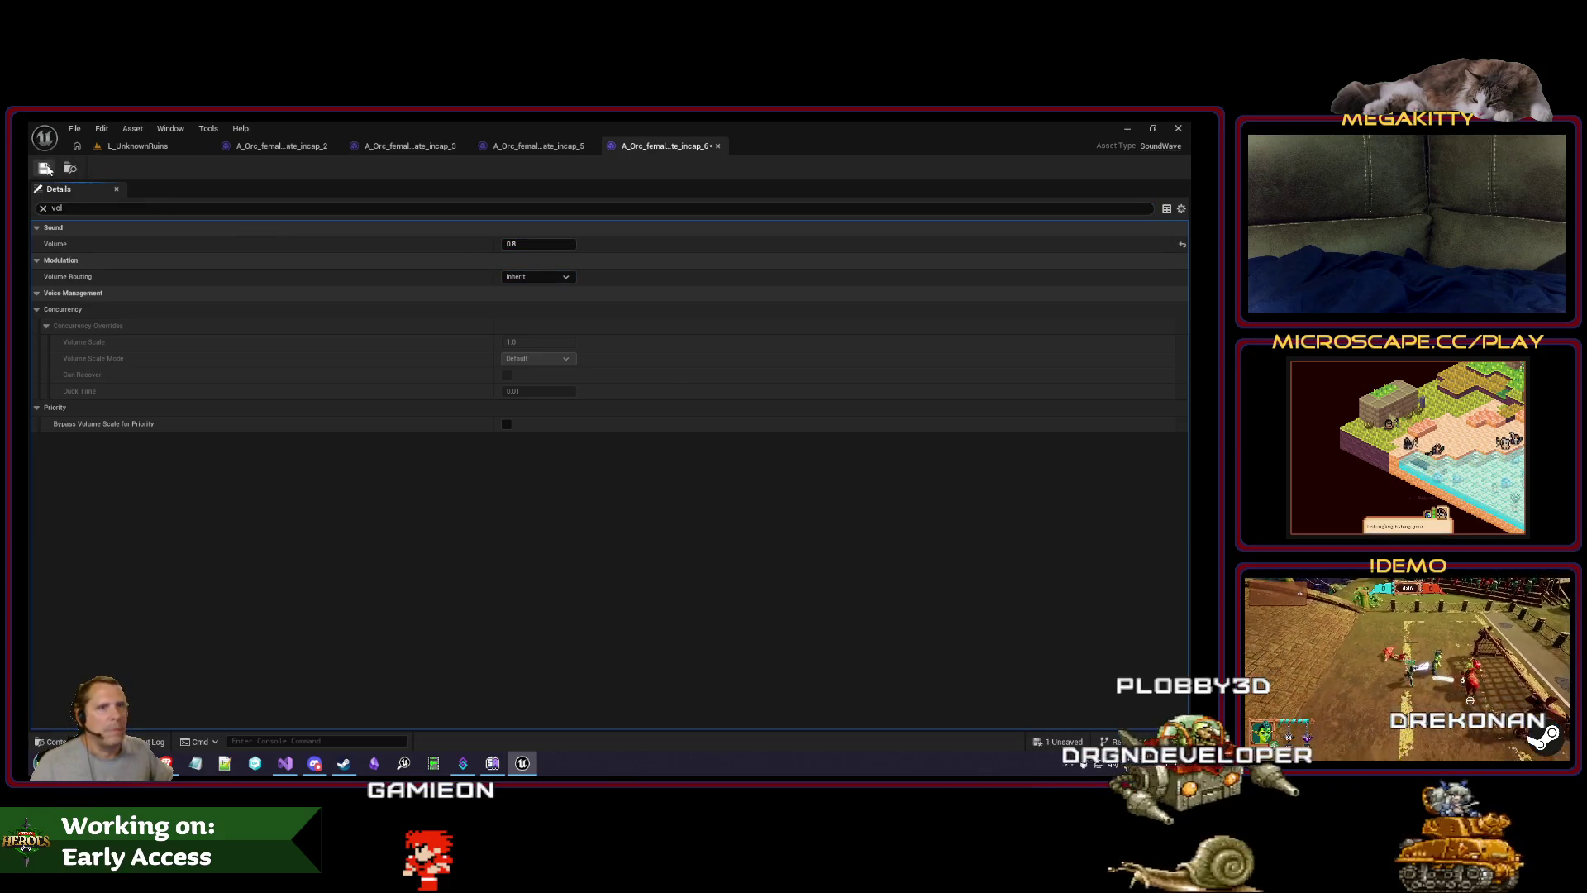
pyautogui.click(137, 145)
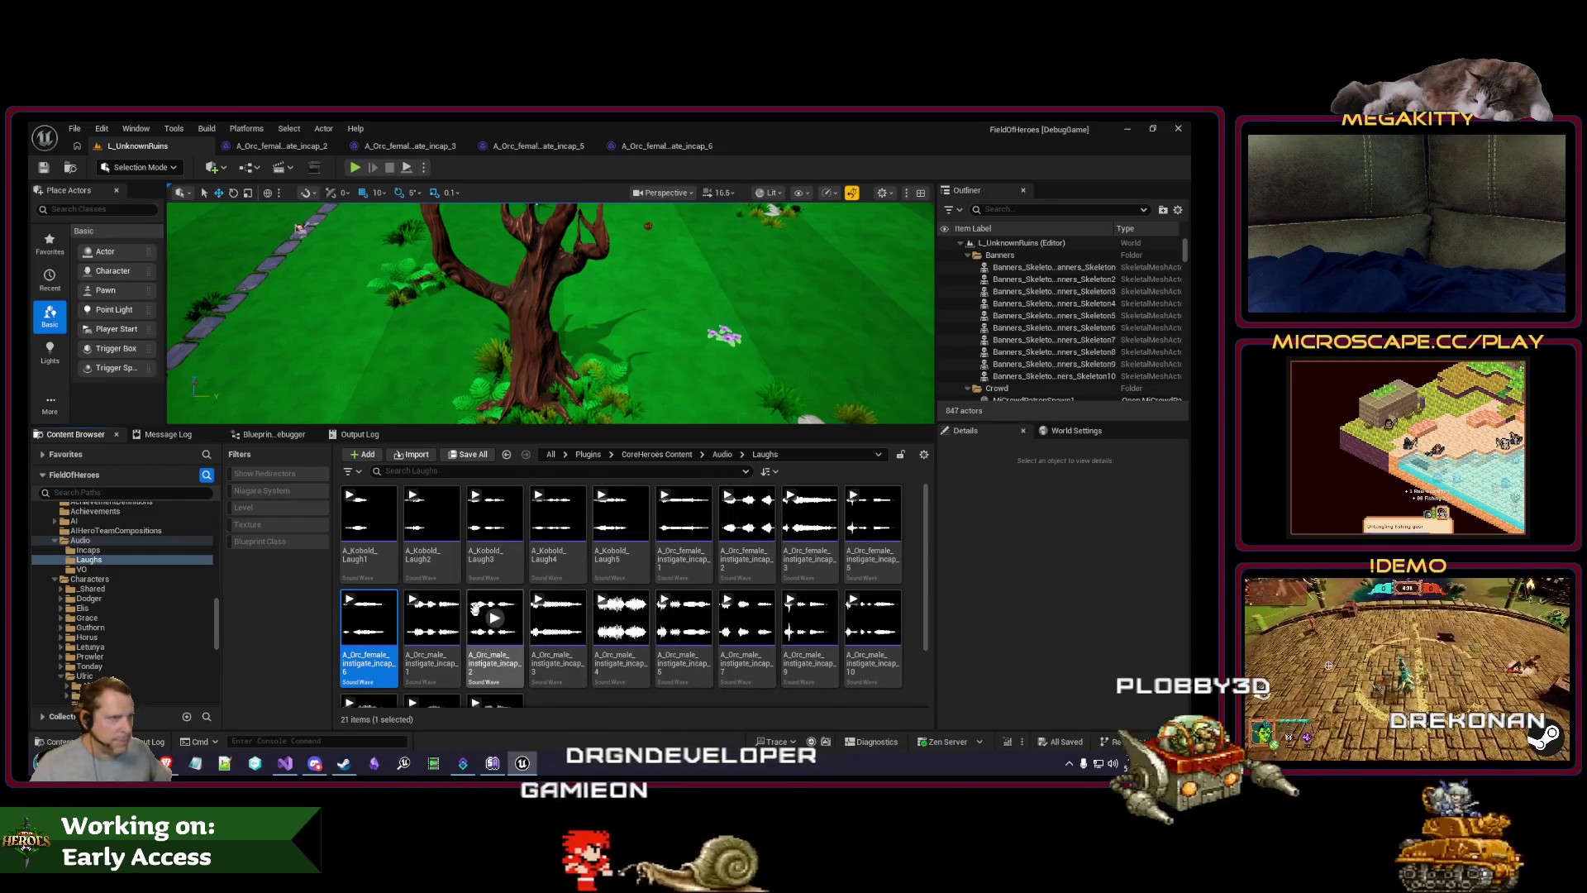
pyautogui.rightClick(137, 146)
pyautogui.click(182, 210)
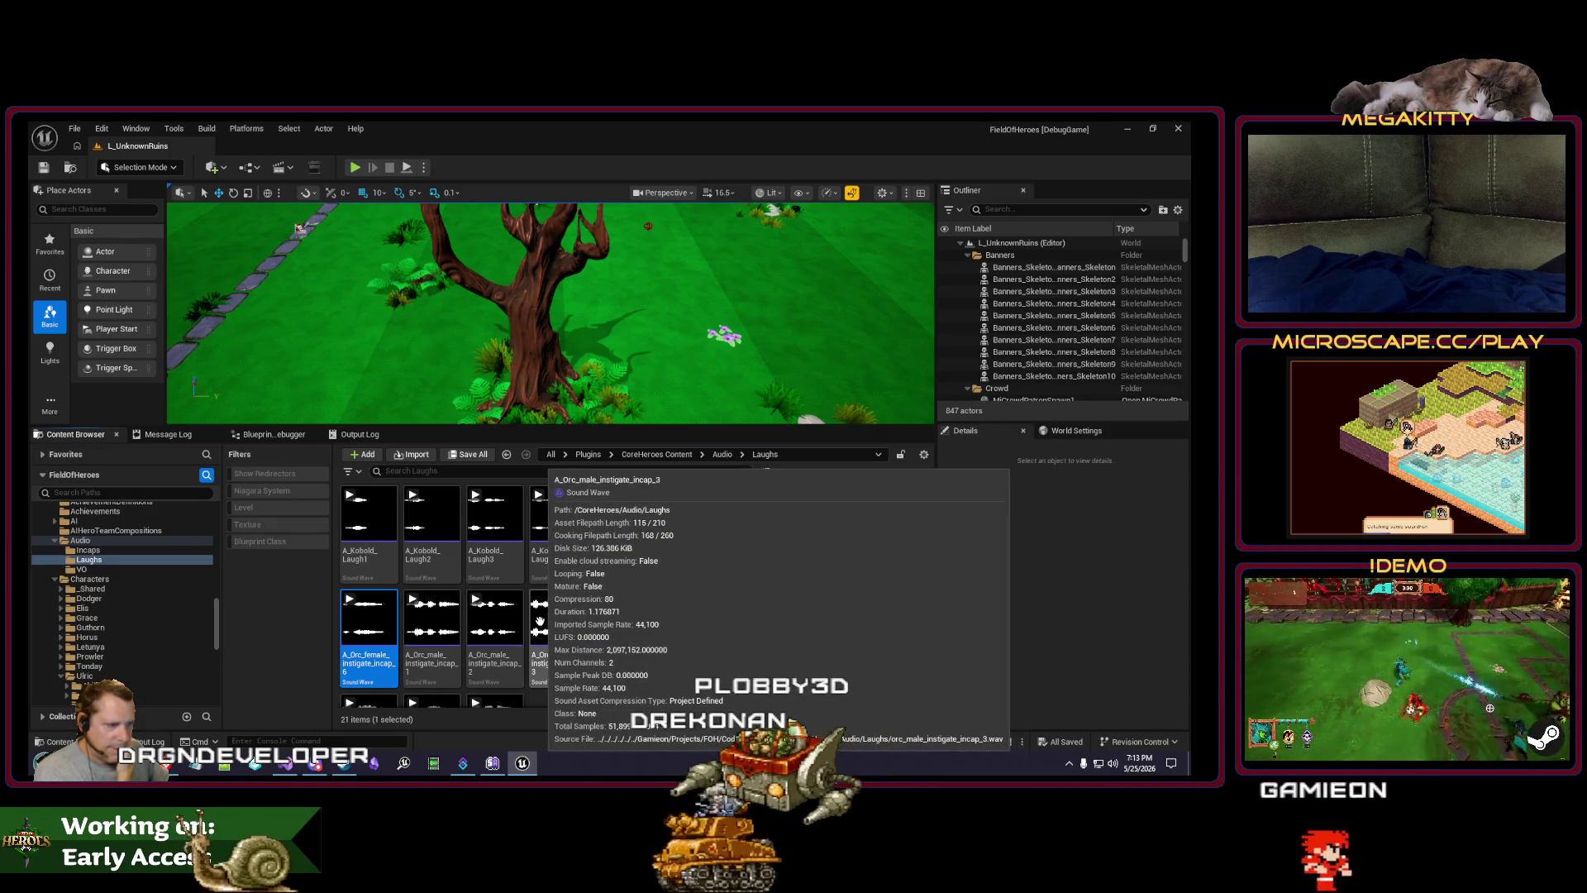
# Step: Set the Volume of male instigate incap_1, incap_2 and incap_3 to 0.8
pyautogui.click(447, 627)
pyautogui.doubleClick(449, 626)
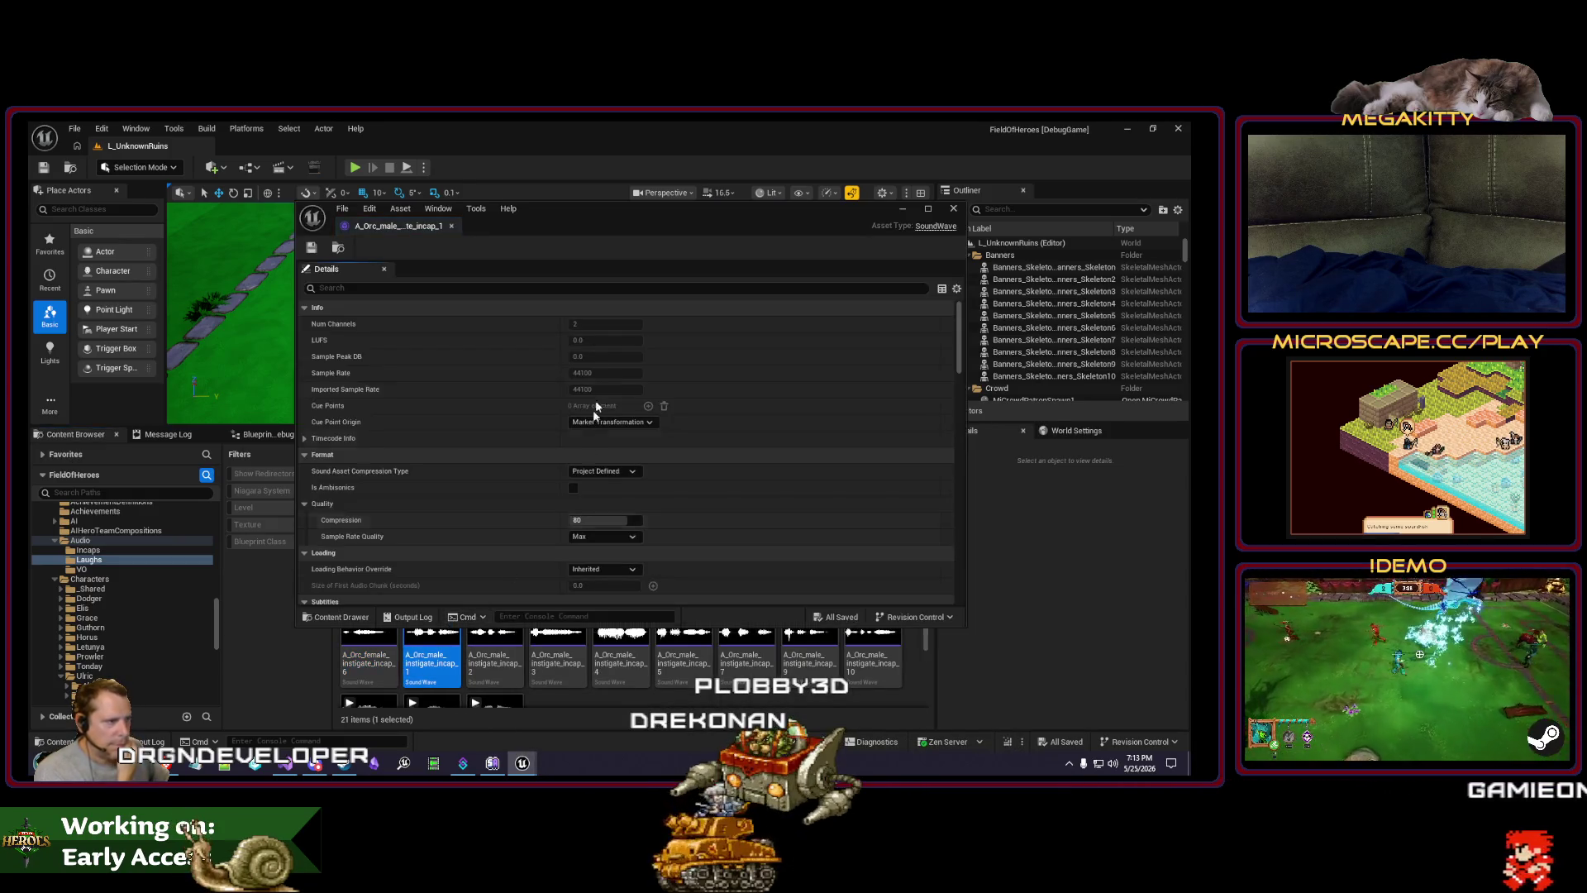
pyautogui.write('vol')
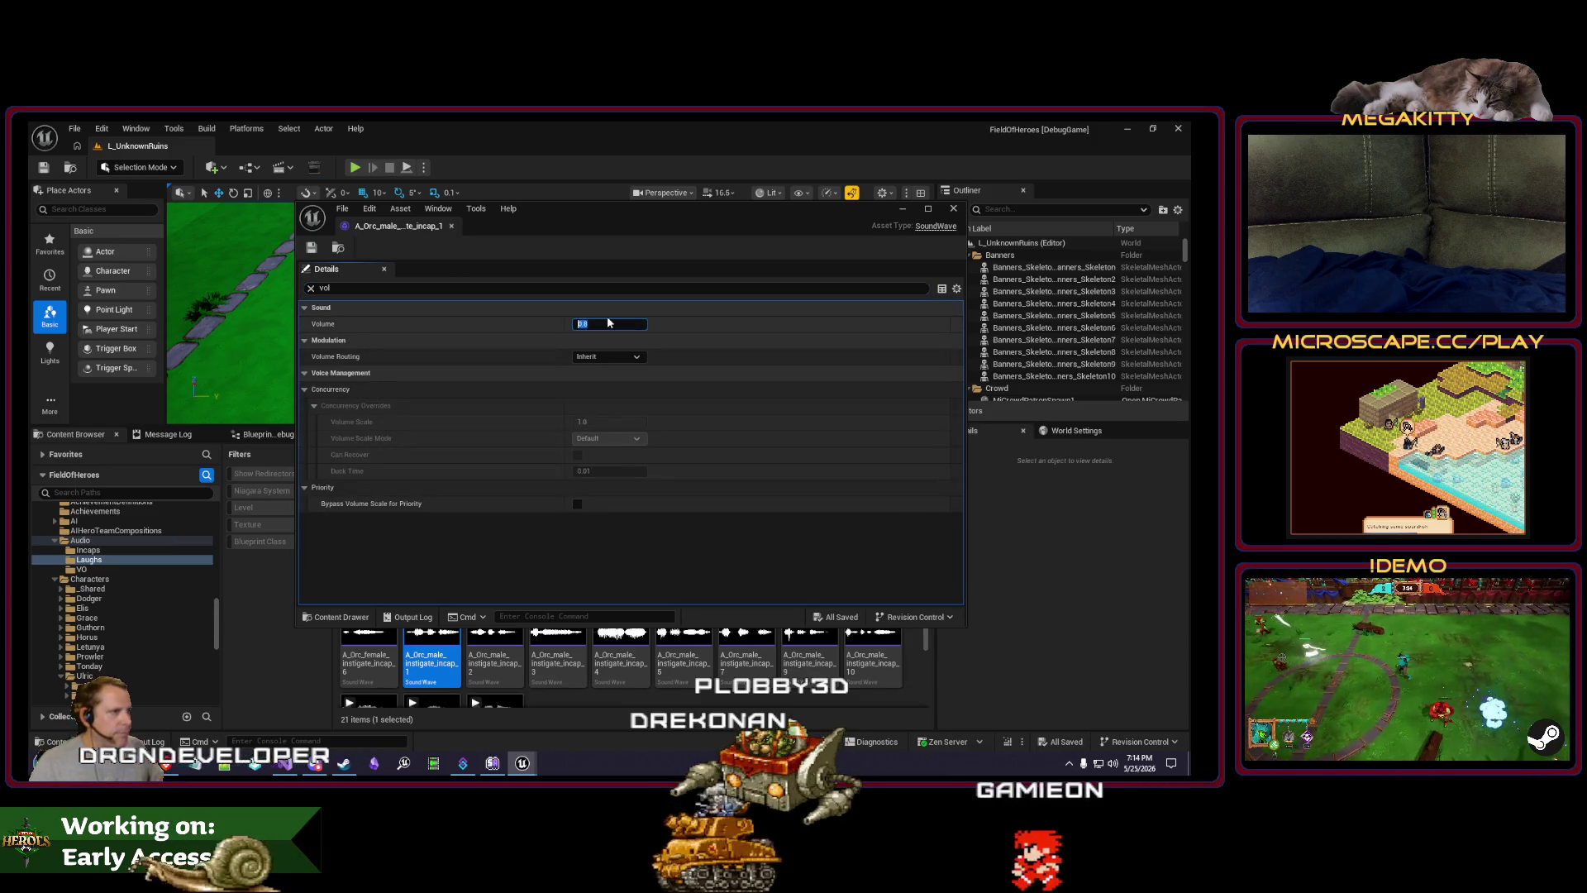
pyautogui.click(453, 225)
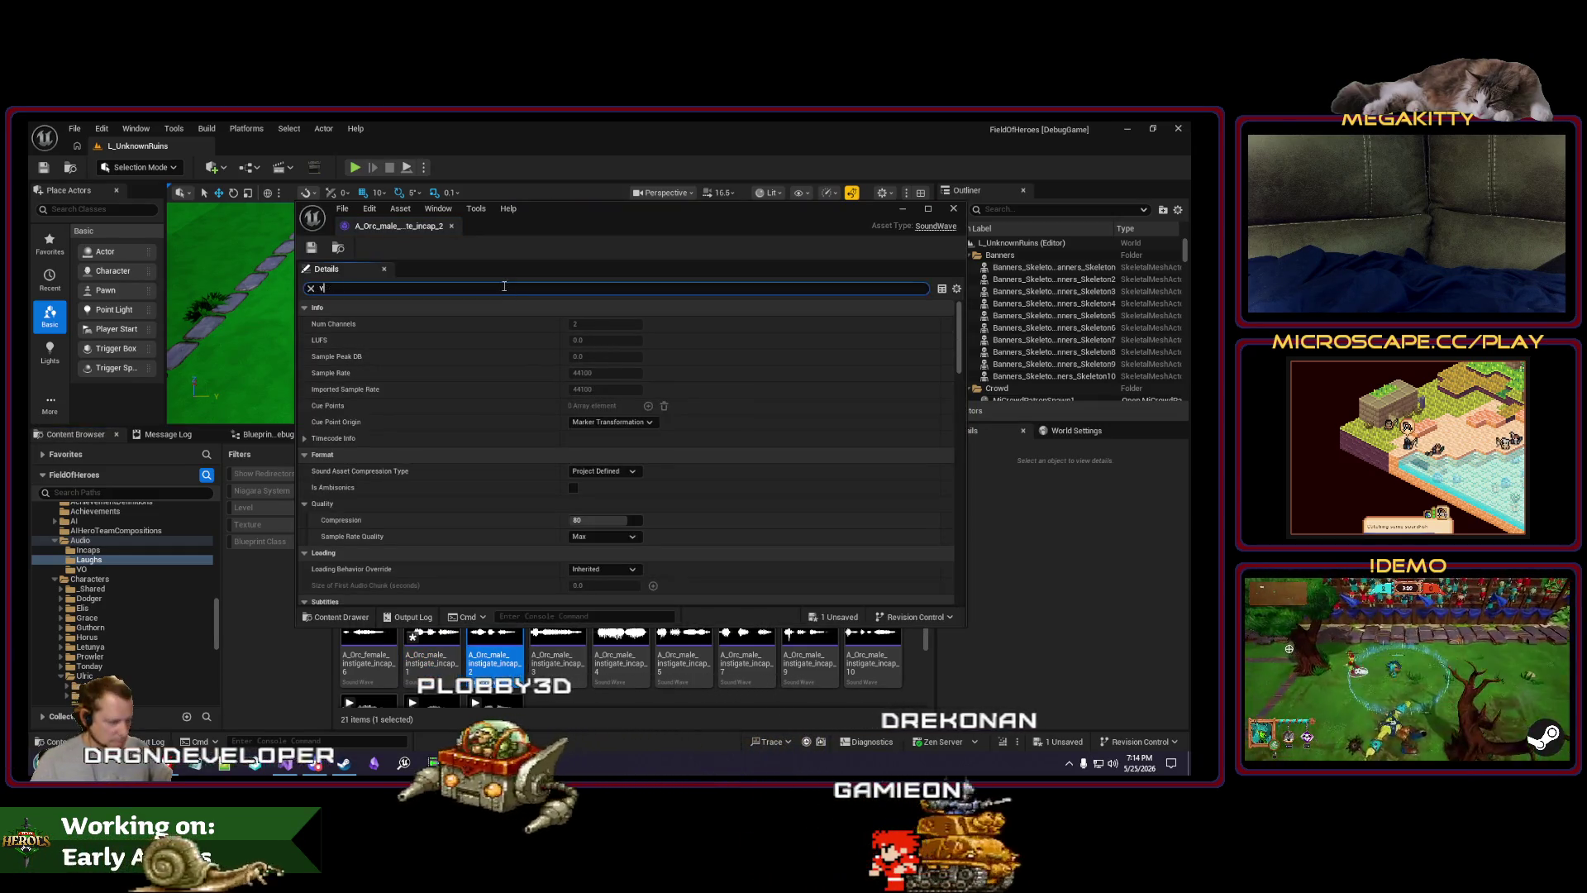
pyautogui.write('vol')
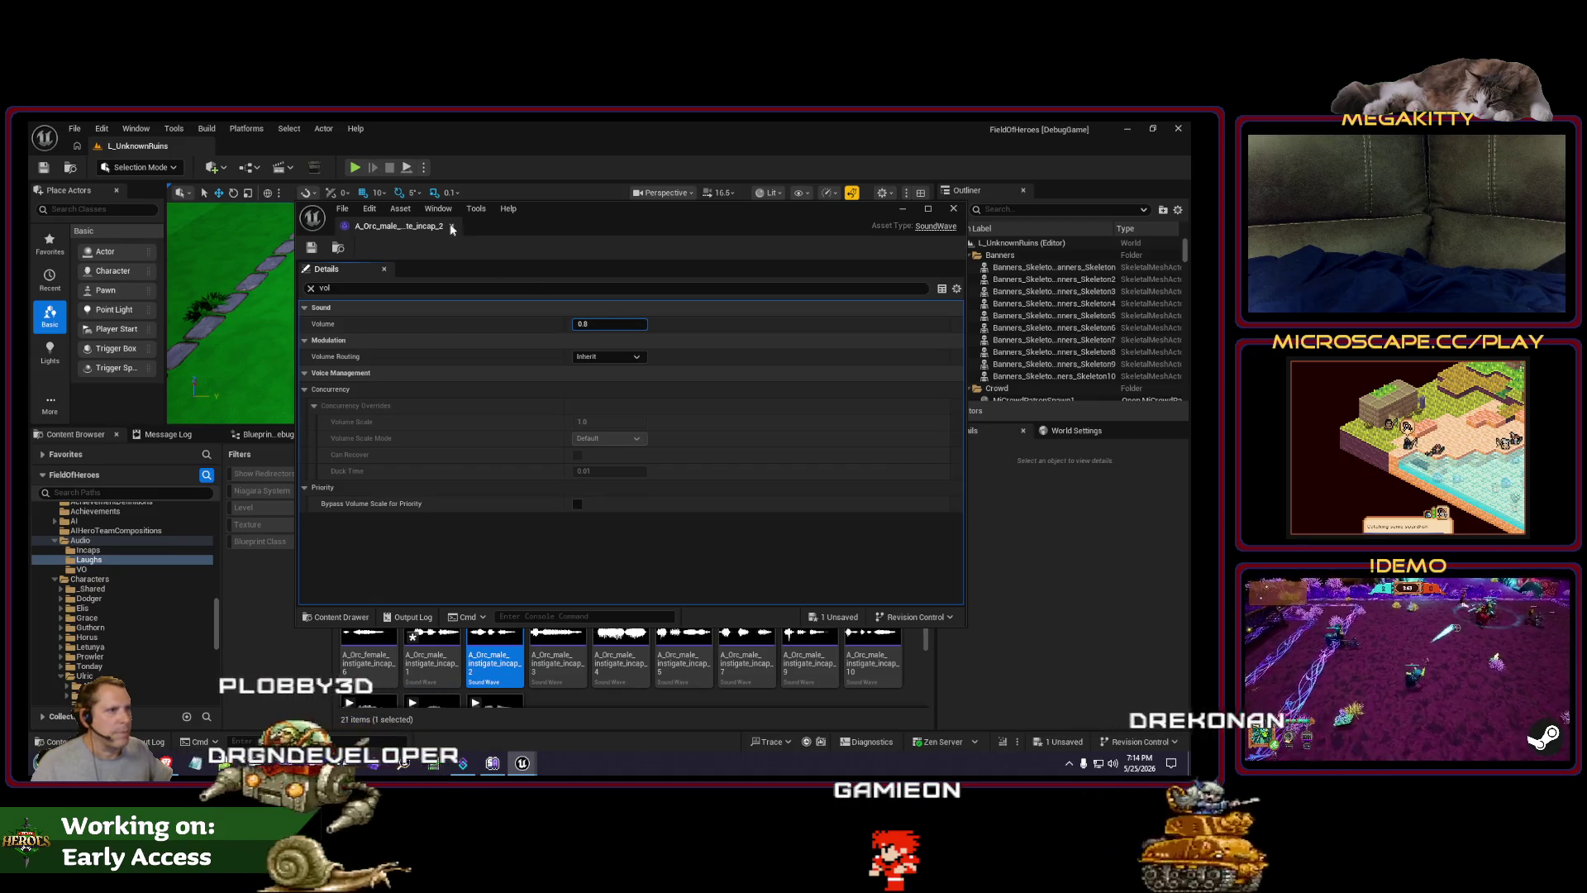
pyautogui.click(452, 228)
pyautogui.click(564, 644)
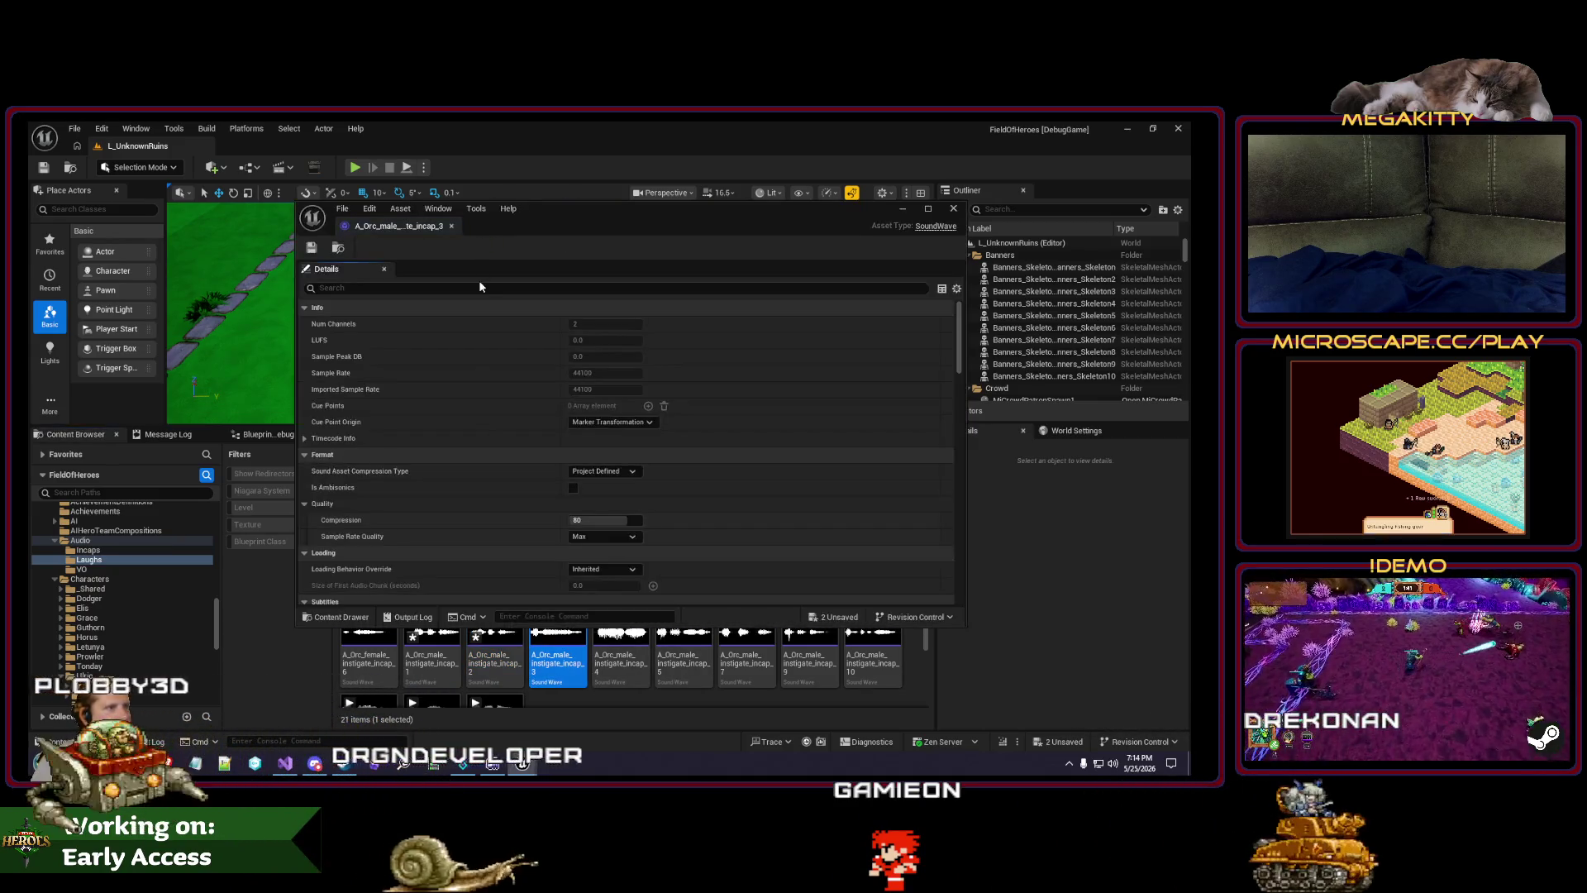
pyautogui.write('vol')
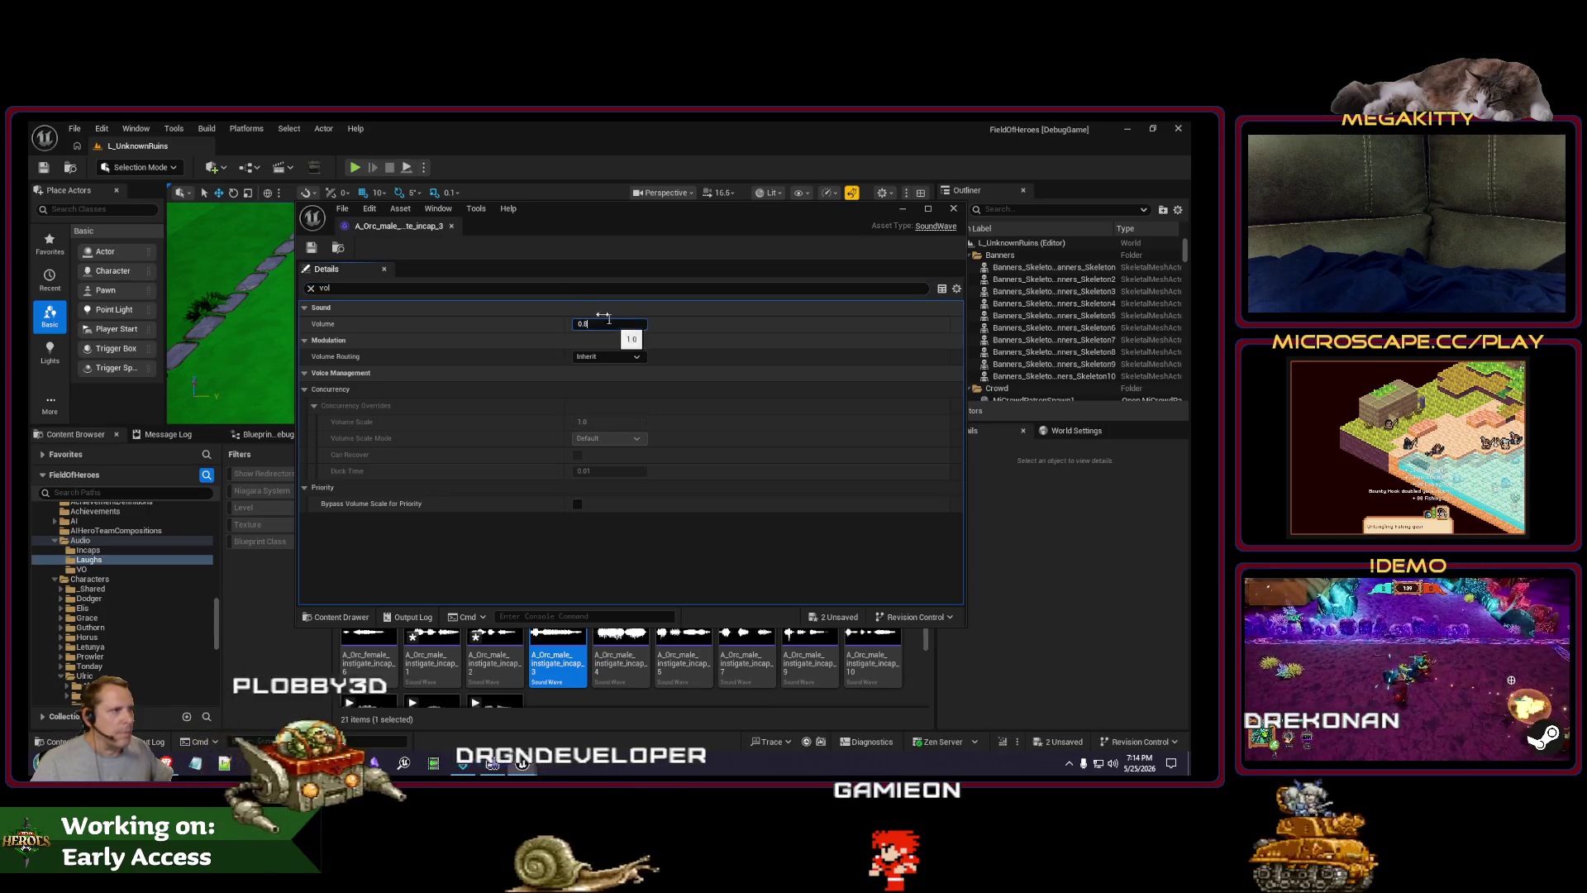
pyautogui.click(451, 227)
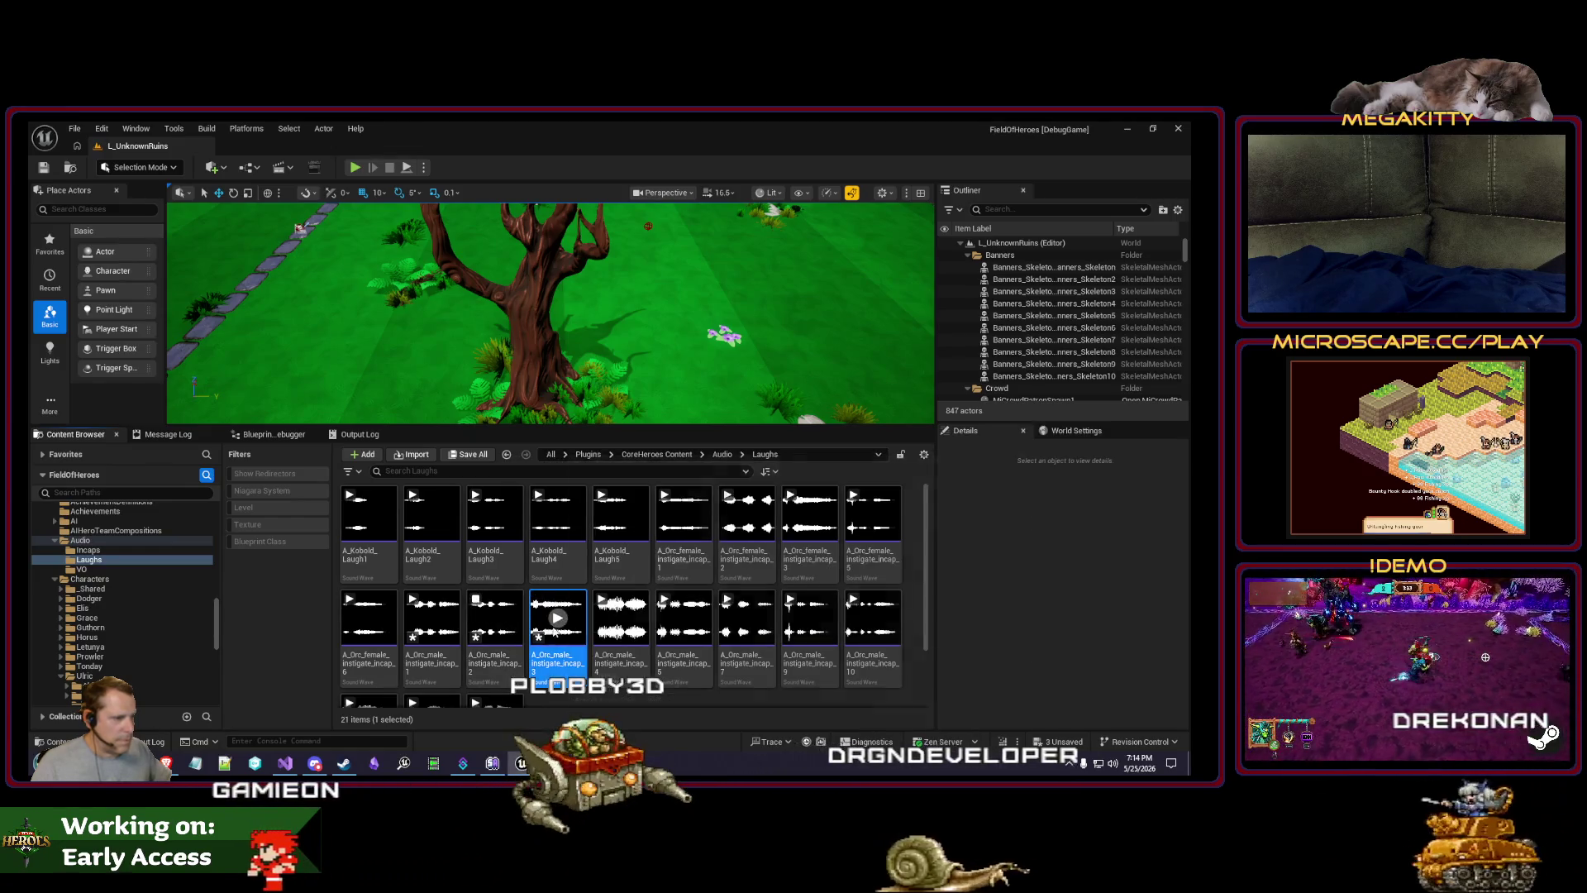
pyautogui.moveTo(694, 548)
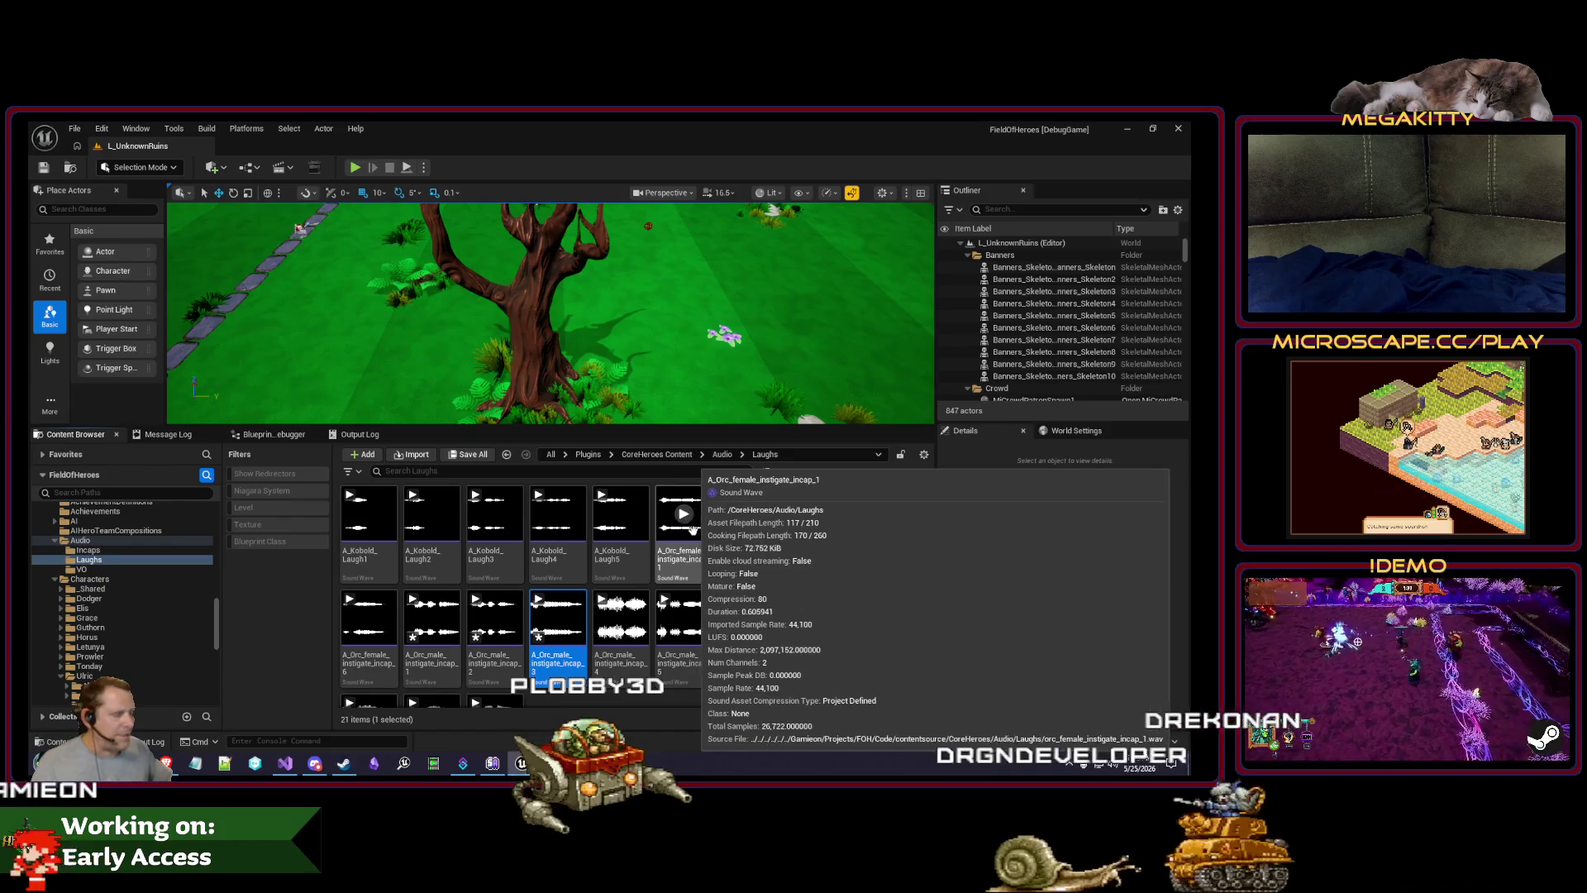
pyautogui.click(683, 513)
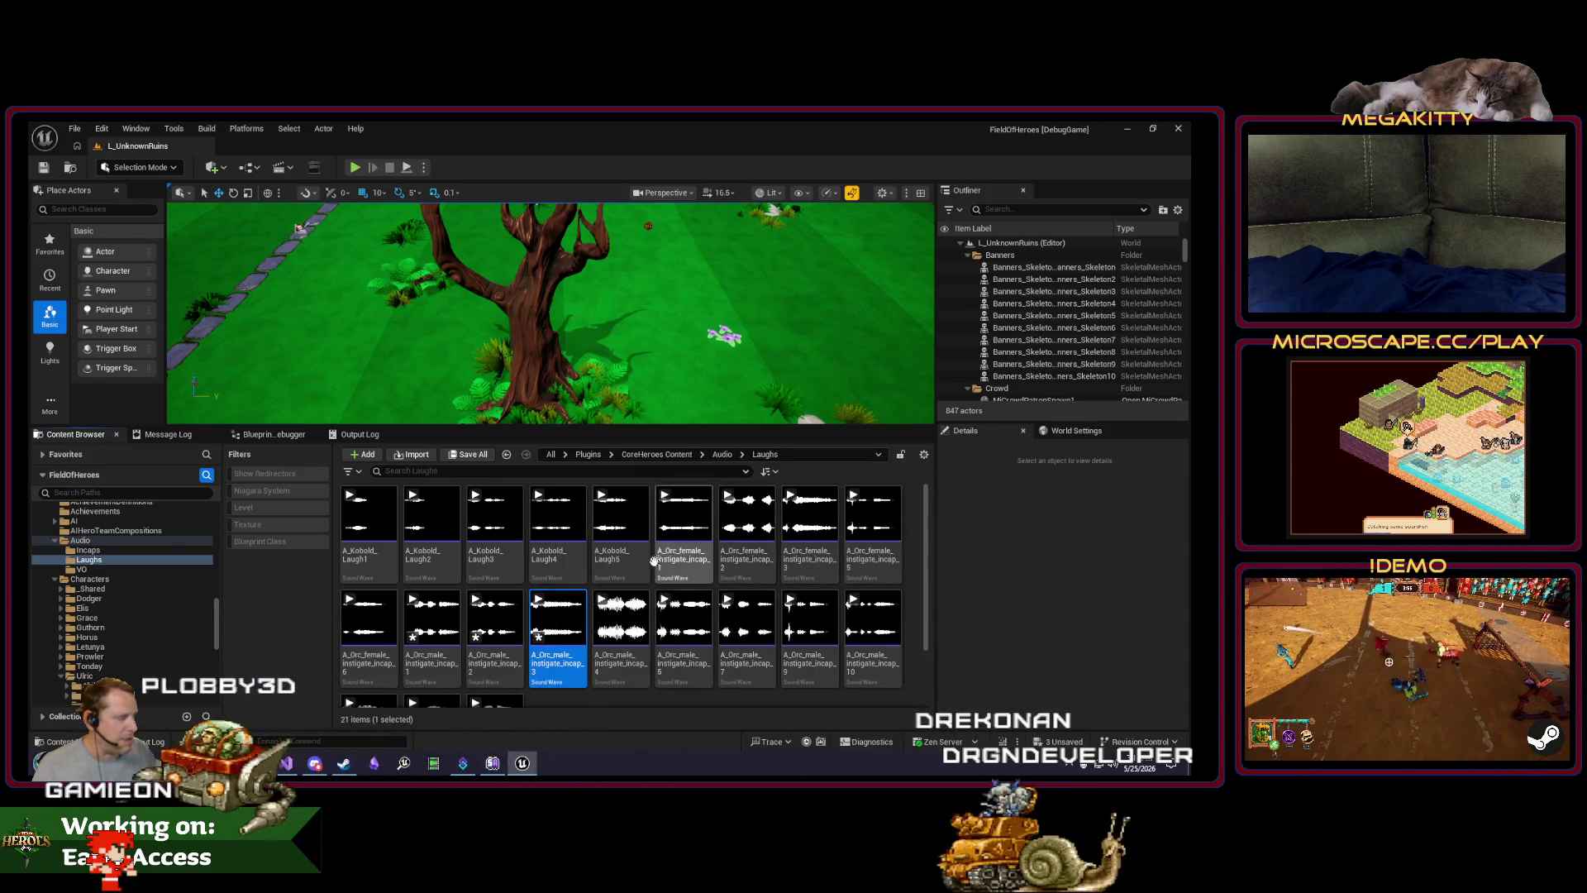
pyautogui.moveTo(502, 629)
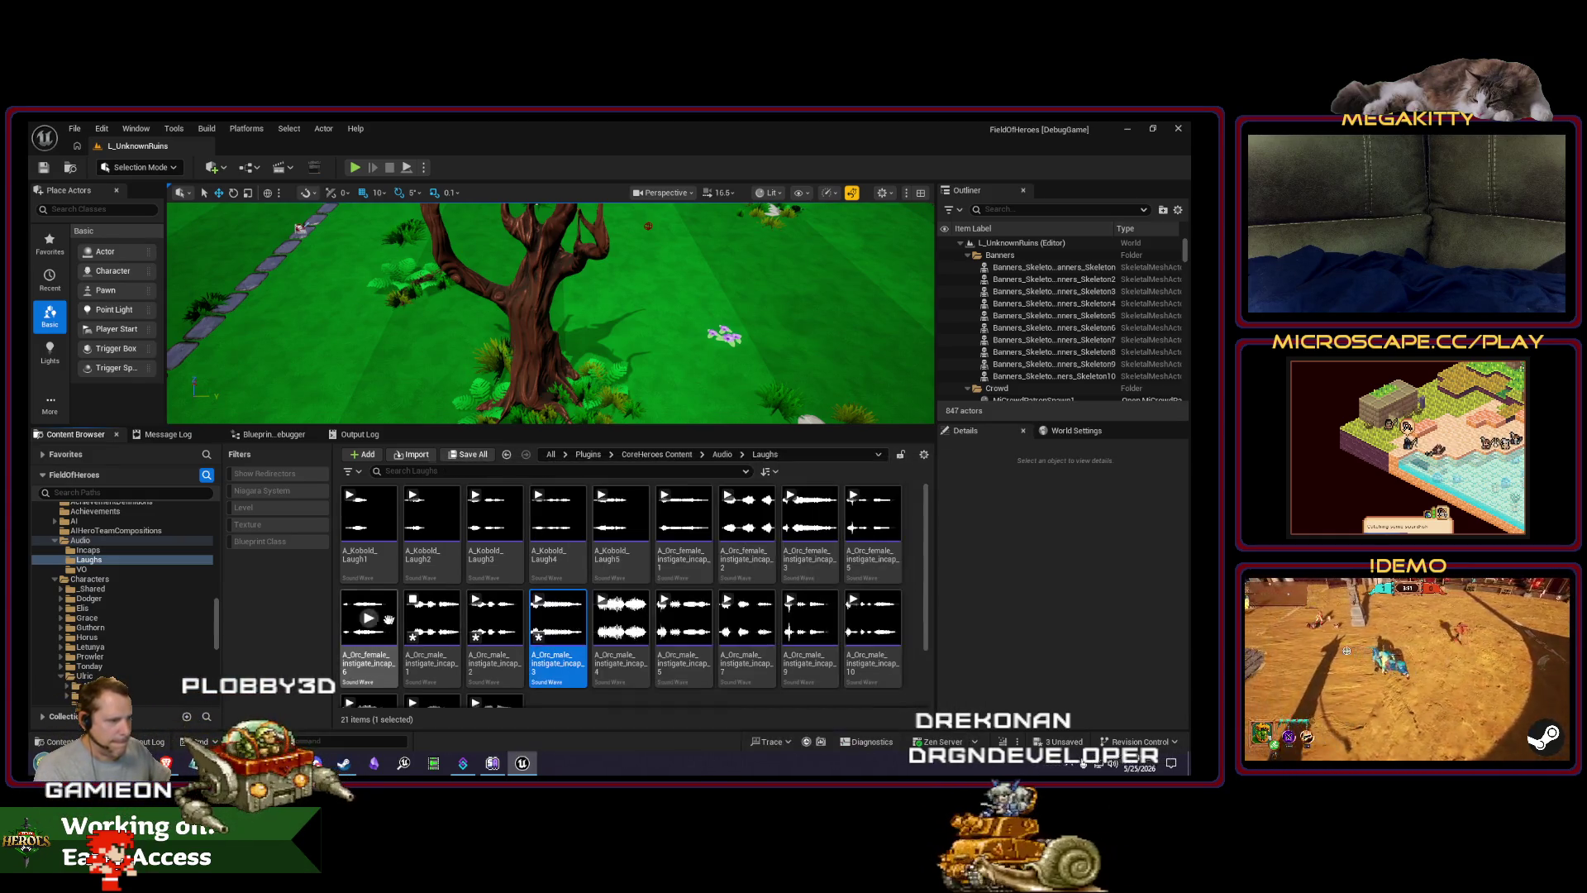
pyautogui.click(454, 599)
pyautogui.doubleClick(454, 599)
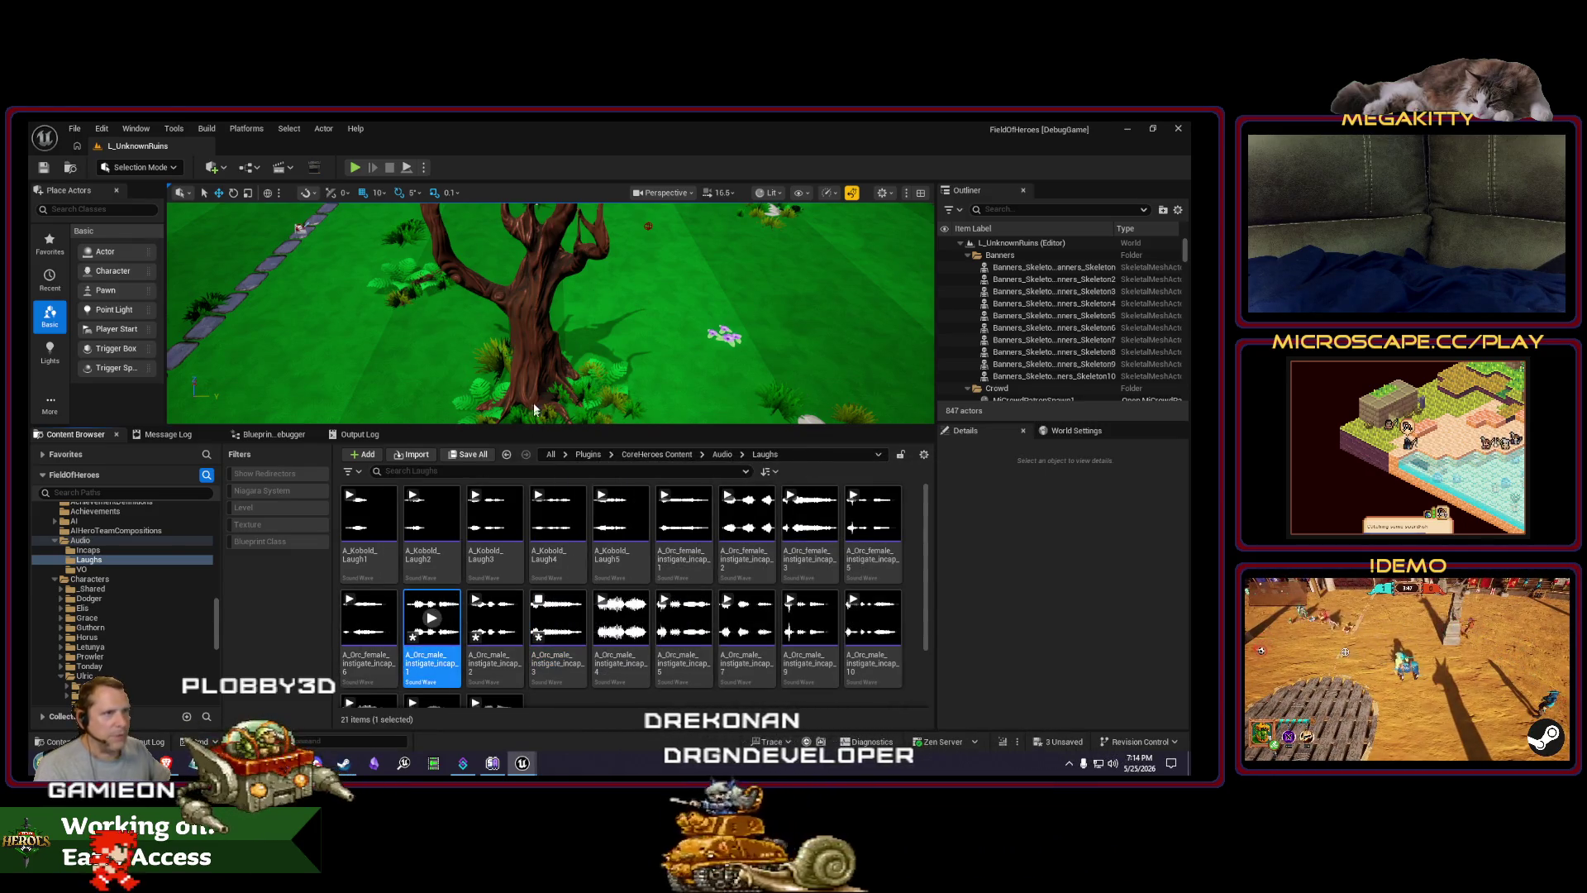
pyautogui.write('vol')
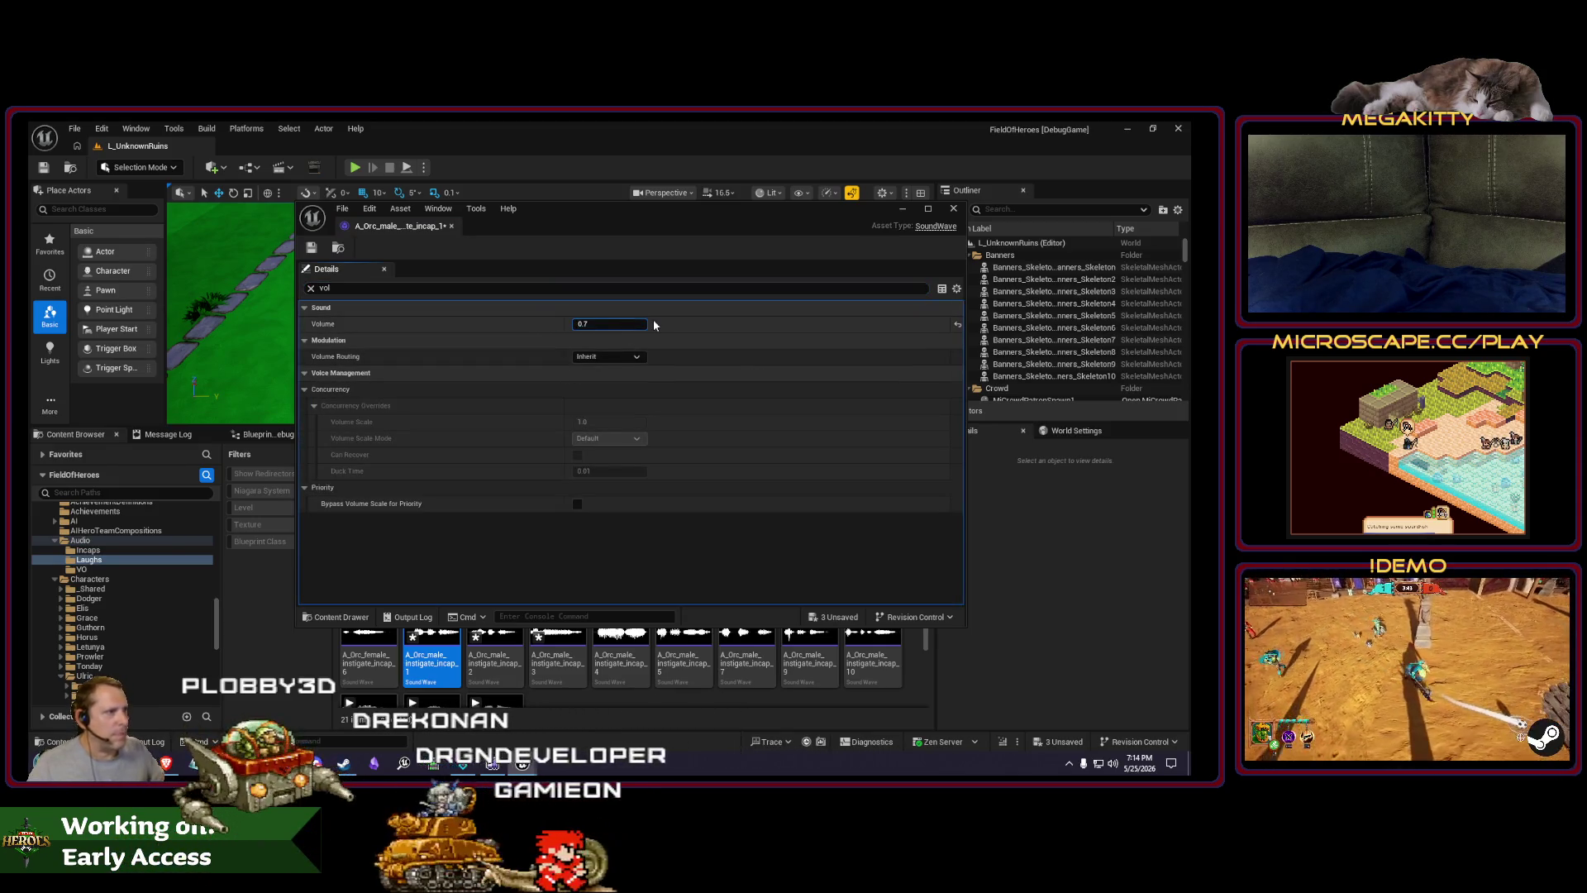
pyautogui.click(952, 210)
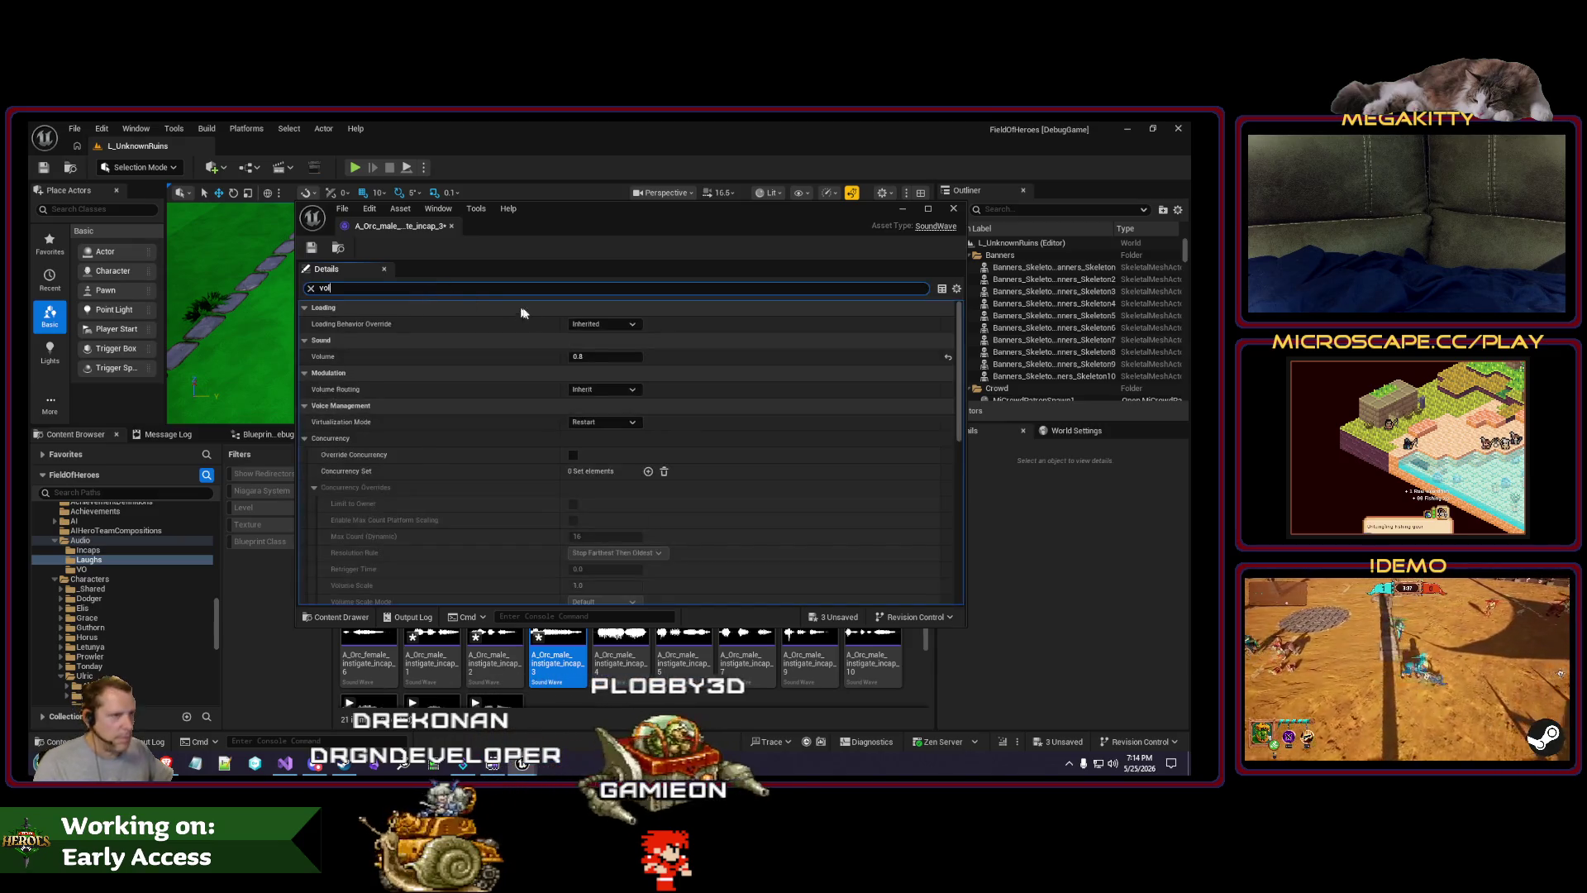
pyautogui.write('ol')
pyautogui.click(610, 323)
pyautogui.click(954, 209)
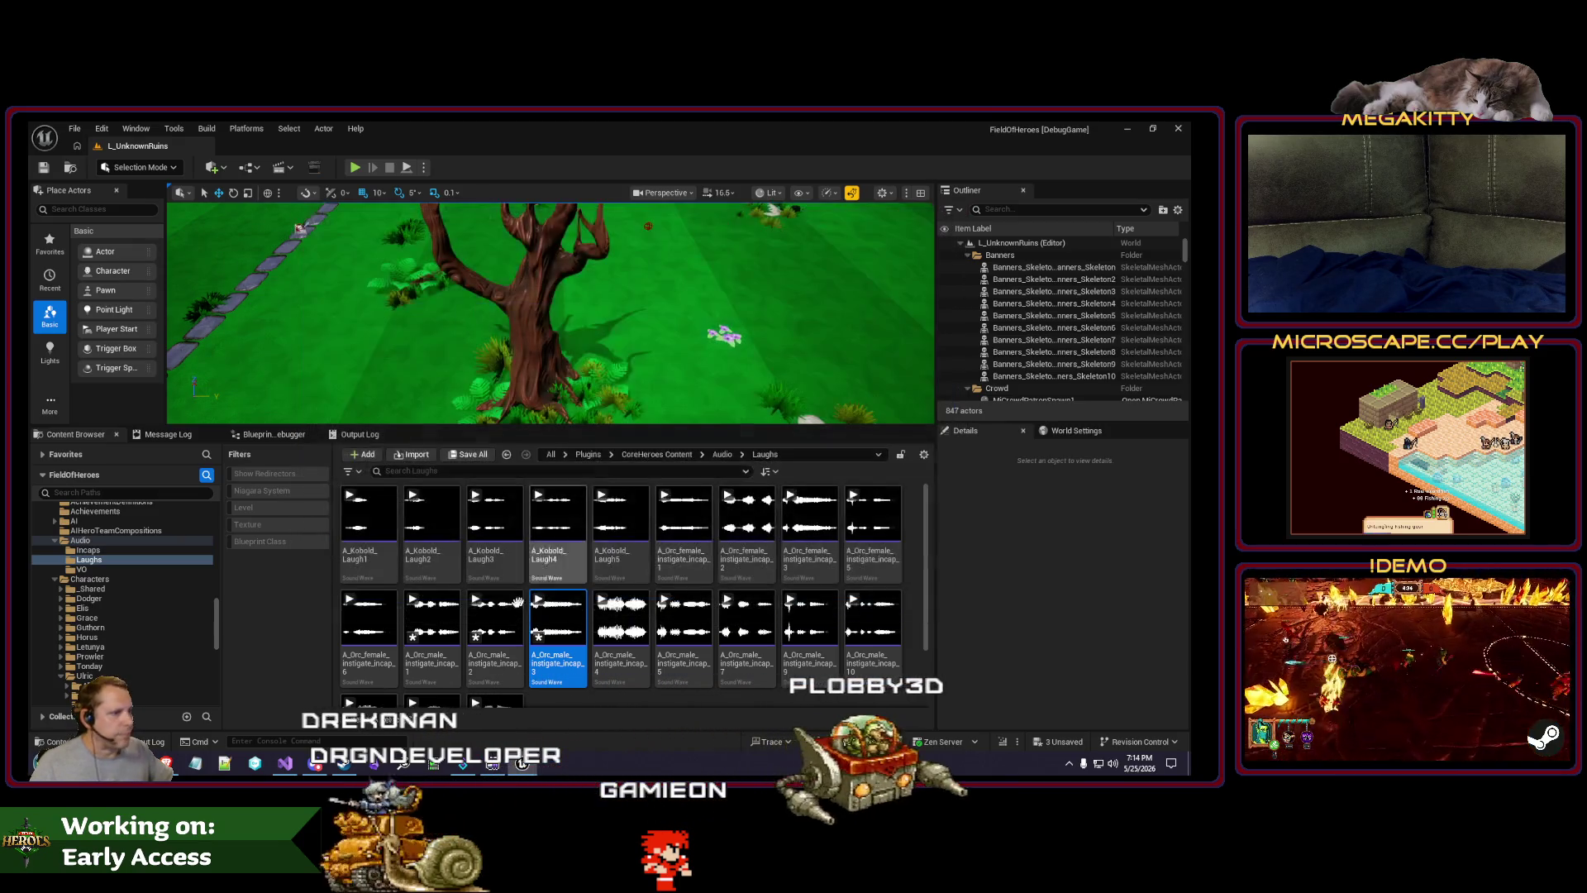
# Step: Open male incap_2 and check its Volume in Details
pyautogui.click(501, 606)
pyautogui.doubleClick(502, 610)
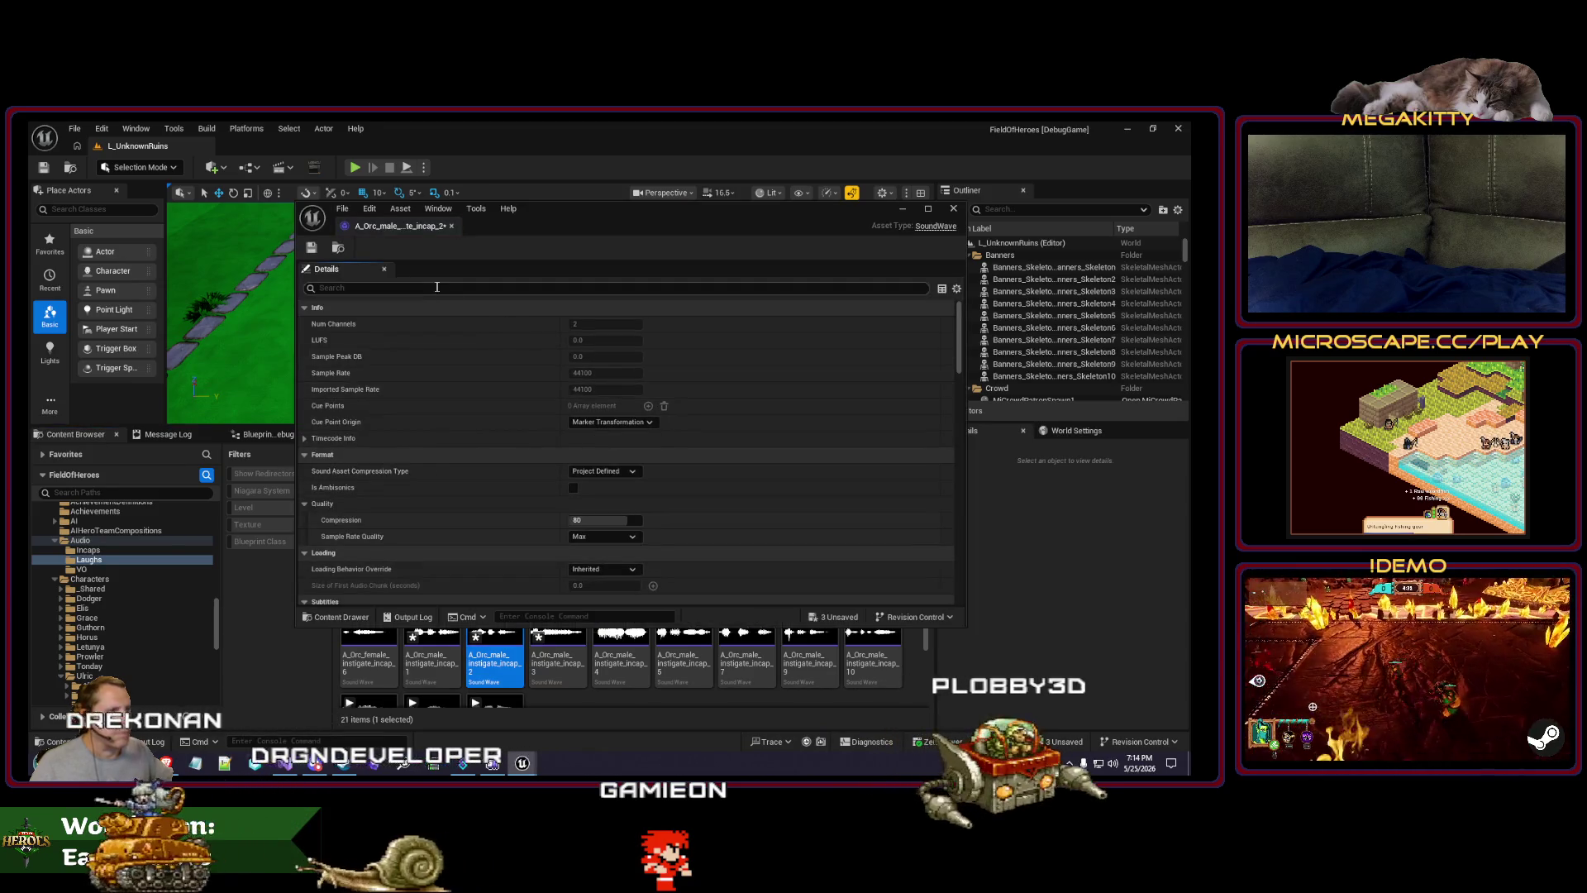
pyautogui.write('vol')
pyautogui.click(603, 323)
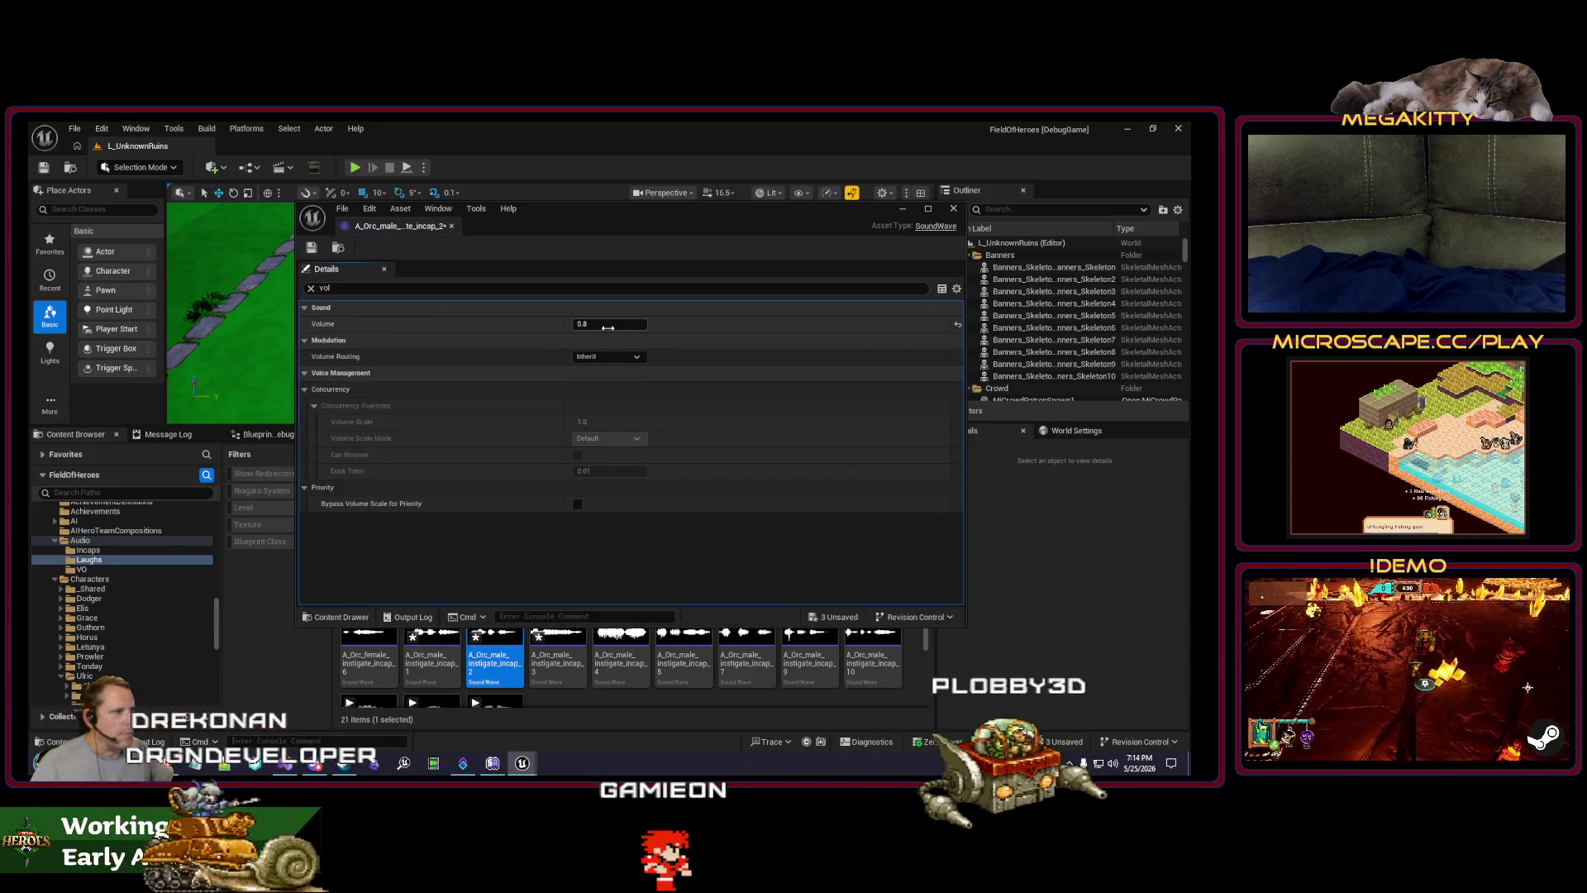
pyautogui.click(955, 209)
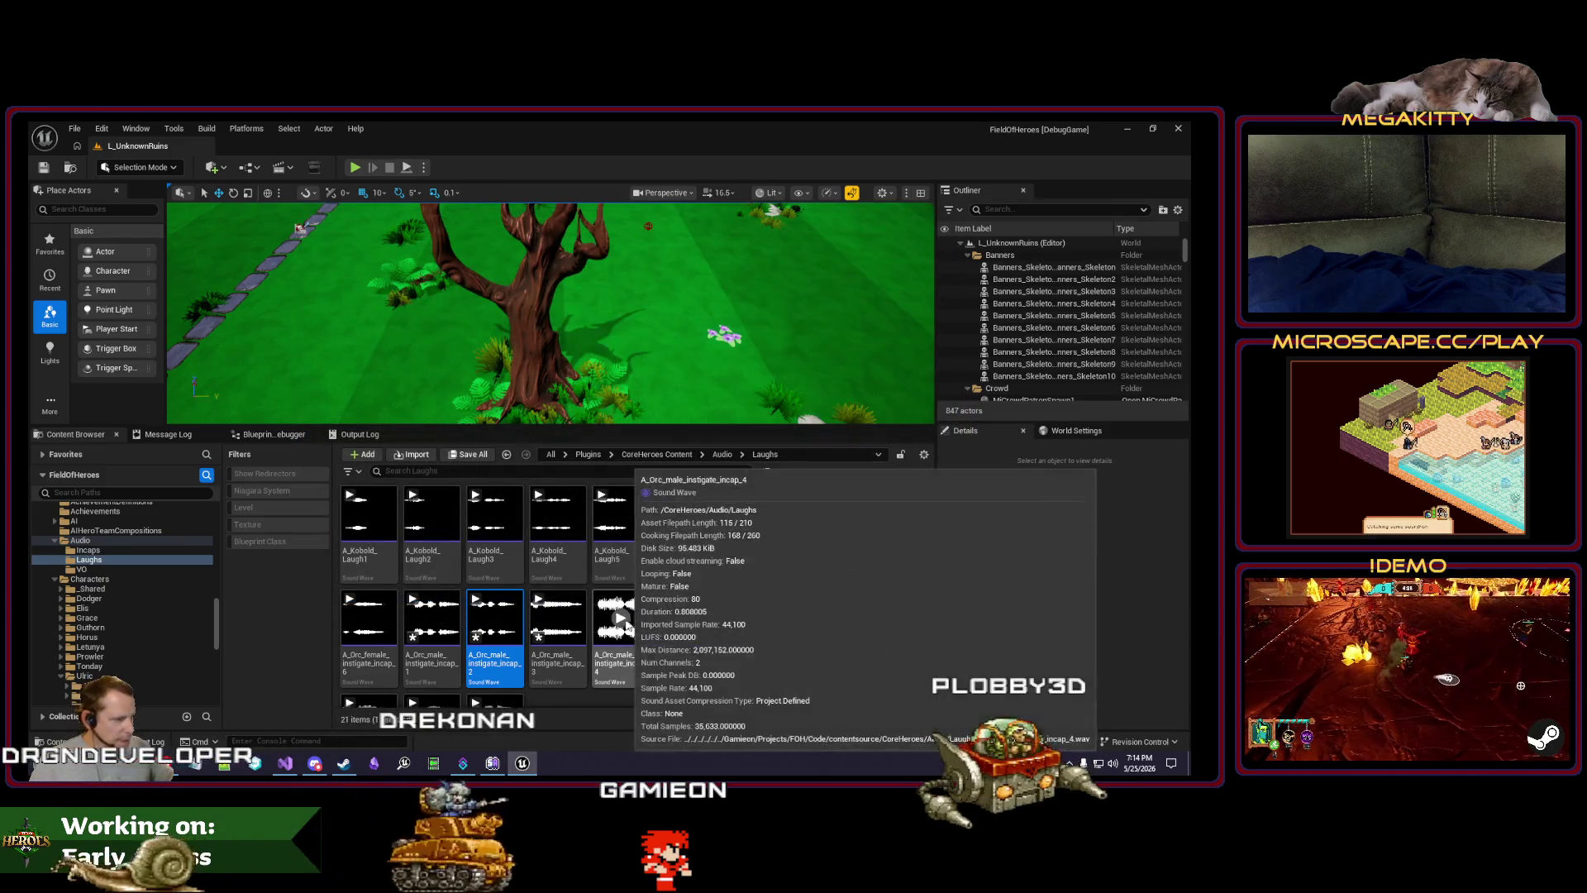
# Step: Adjust the Volume of male incap_4 and incap_5, lowering incap_5 from 1.0
pyautogui.doubleClick(620, 622)
pyautogui.write('vol')
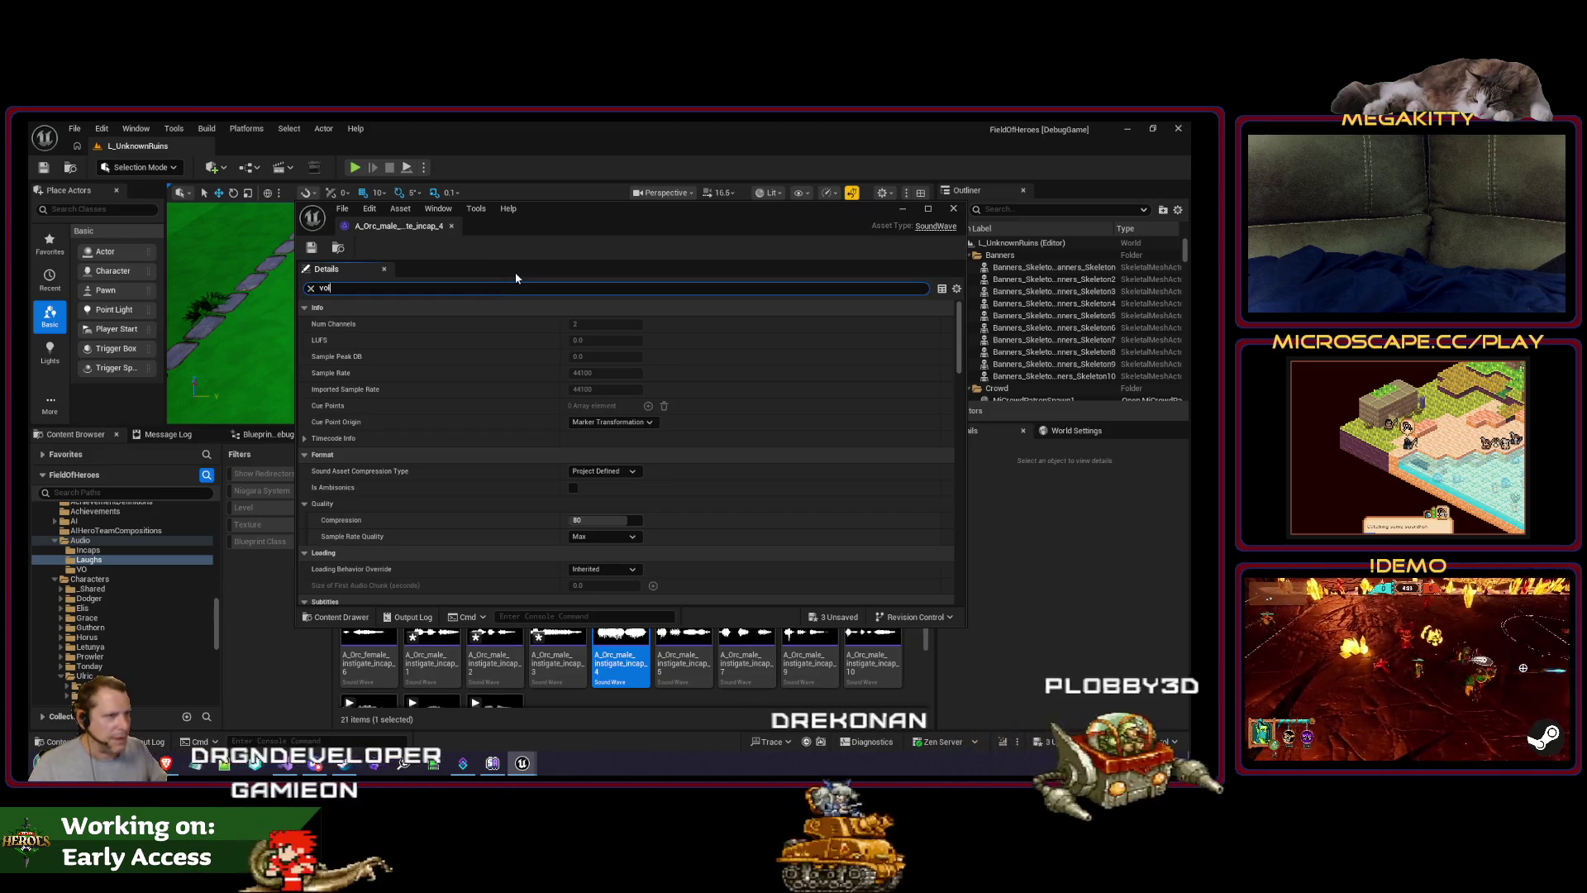
pyautogui.click(514, 288)
pyautogui.write('vol')
pyautogui.click(583, 324)
pyautogui.write('0.5')
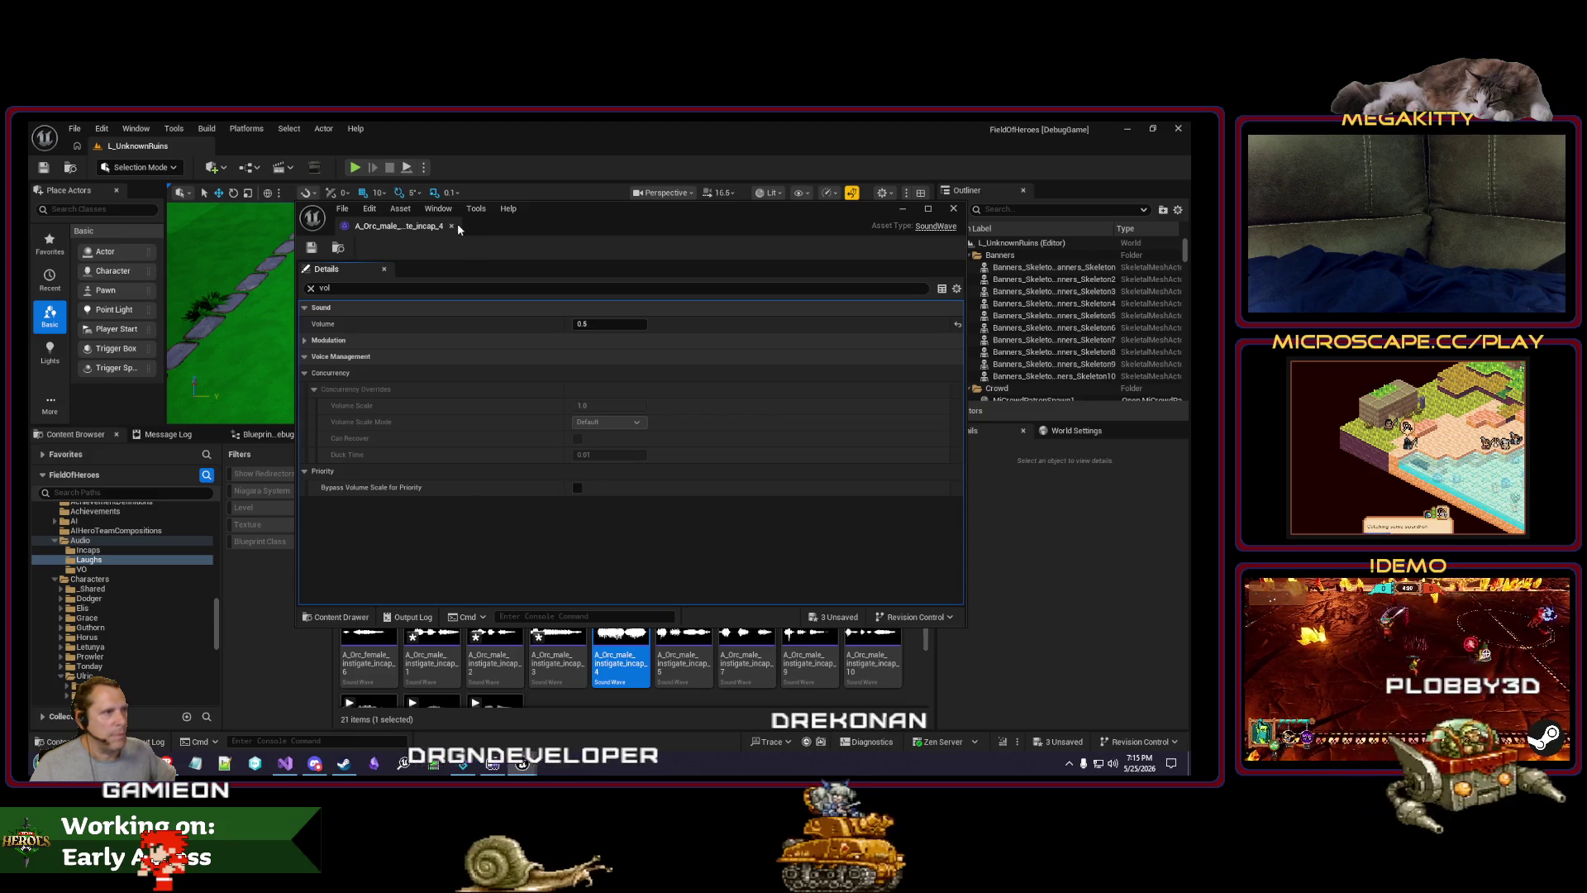
pyautogui.click(452, 226)
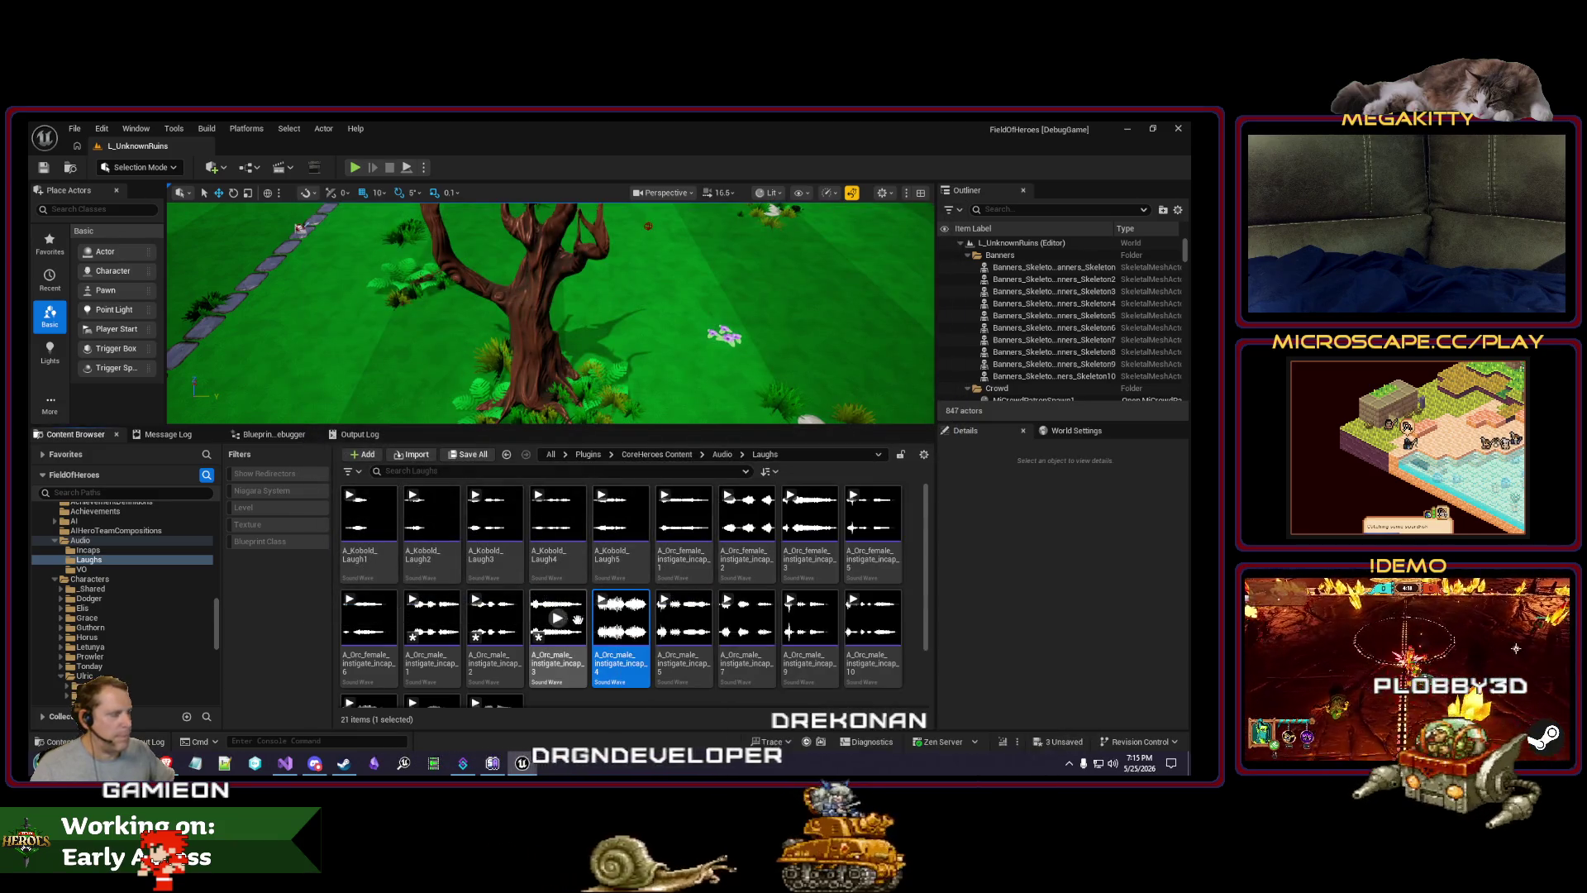
pyautogui.click(683, 618)
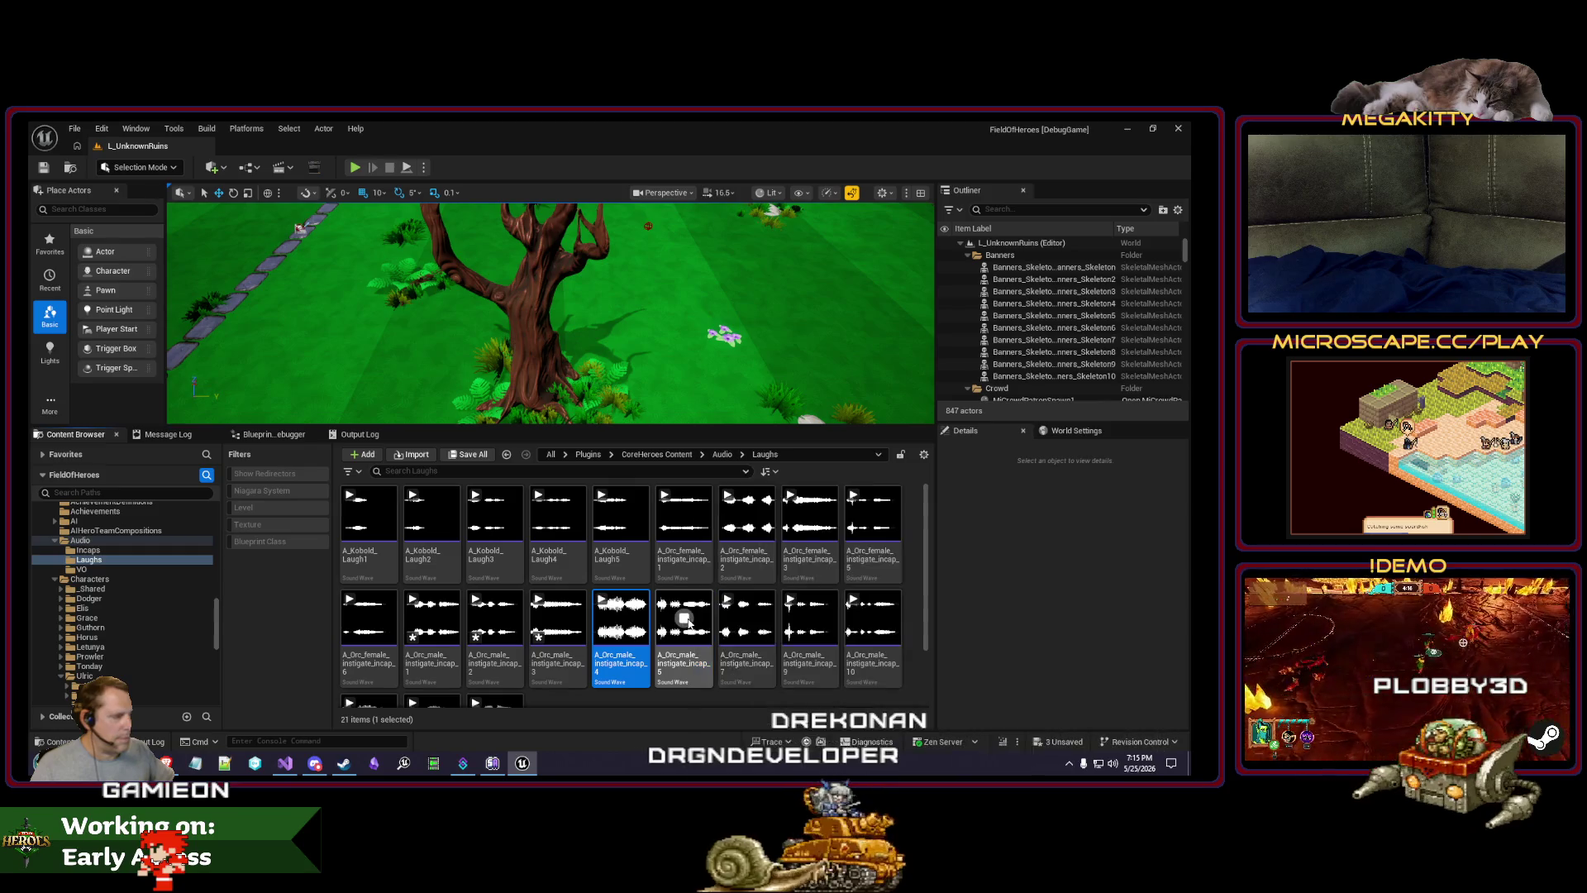
pyautogui.doubleClick(684, 620)
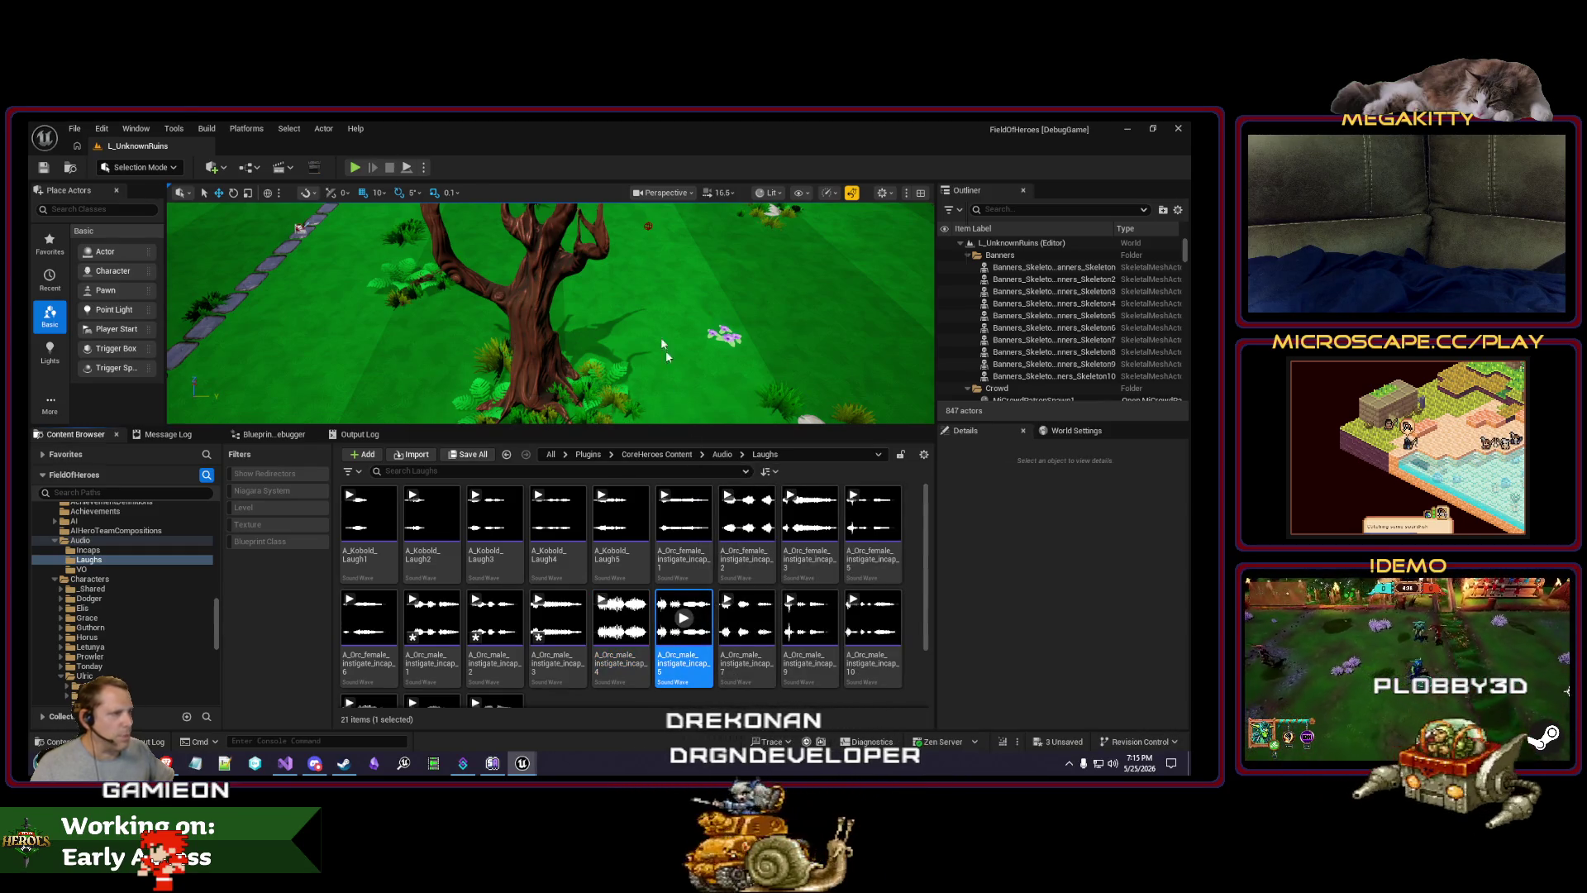
pyautogui.write('vol')
pyautogui.press('Tab')
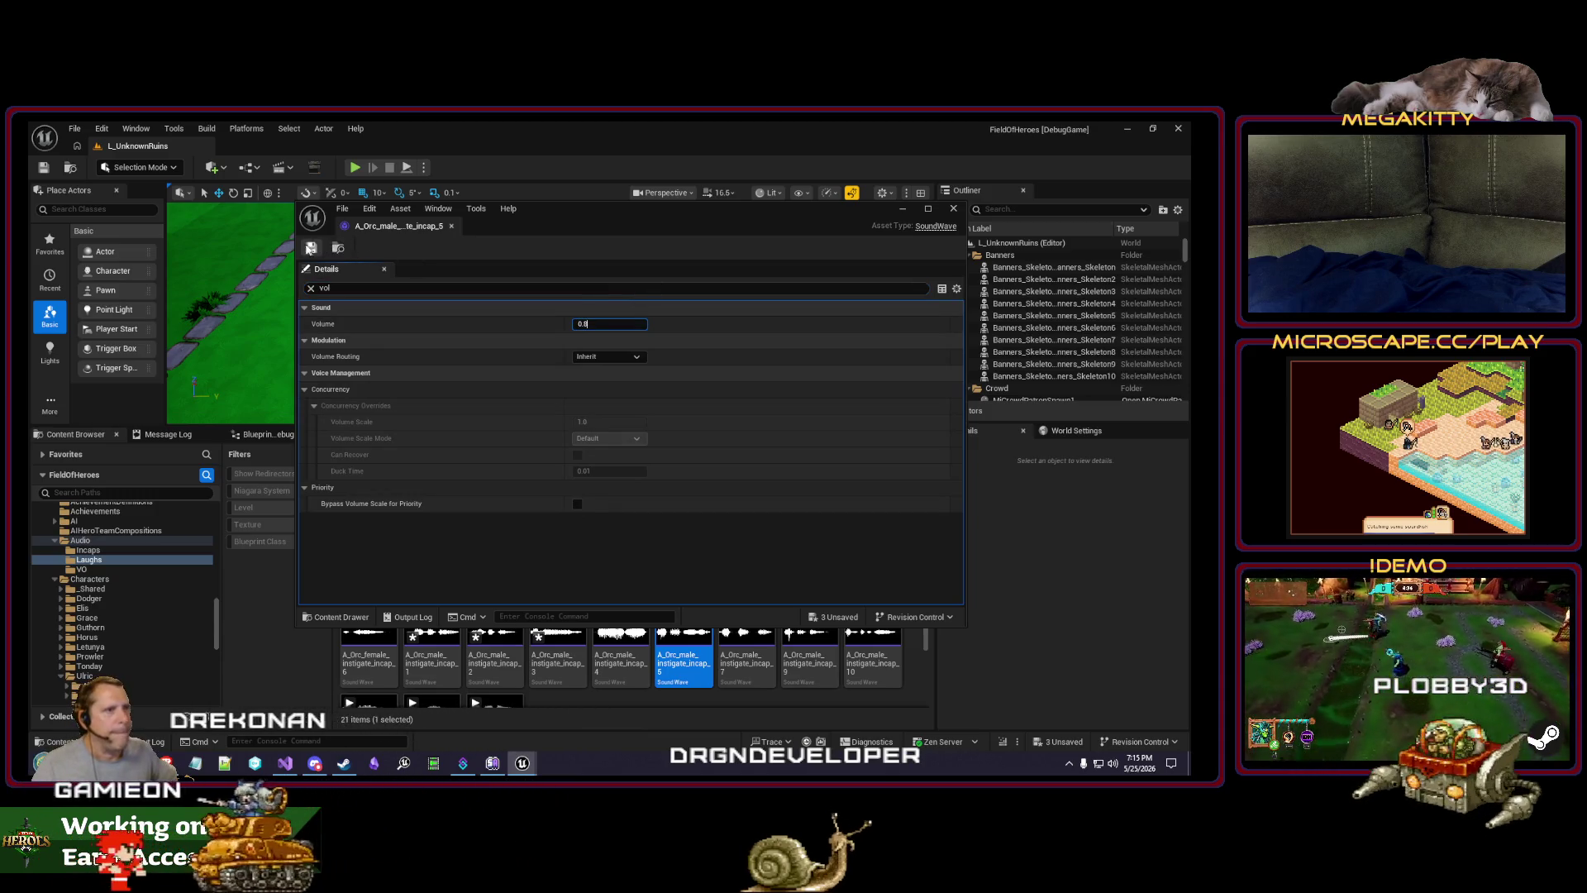
pyautogui.click(451, 226)
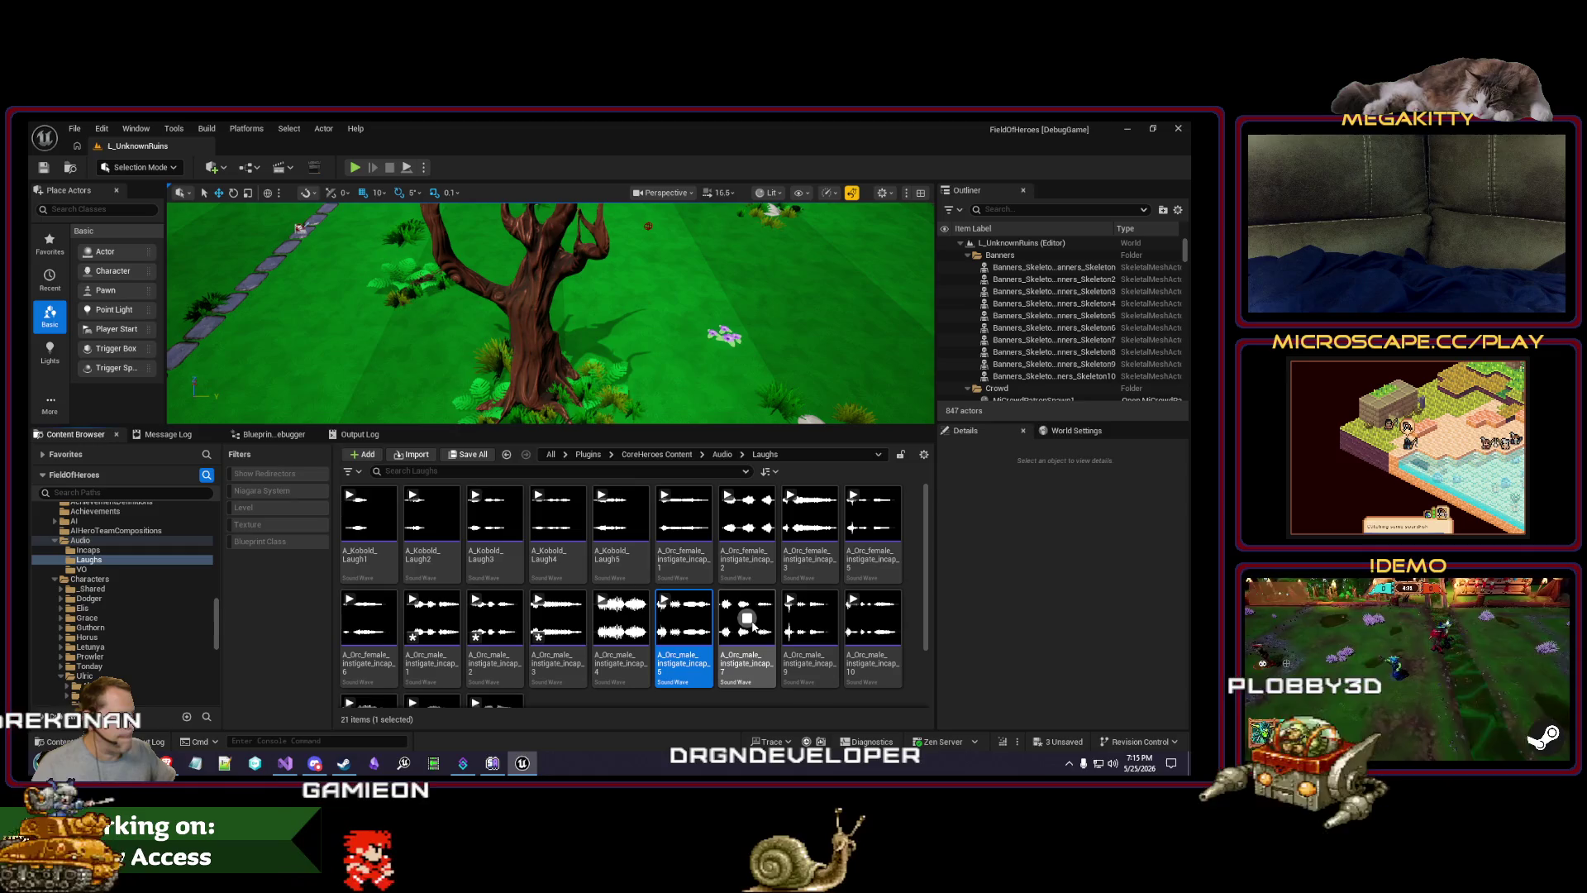
# Step: Set male incap_7's Volume to 0.6 and preview it
pyautogui.doubleClick(752, 625)
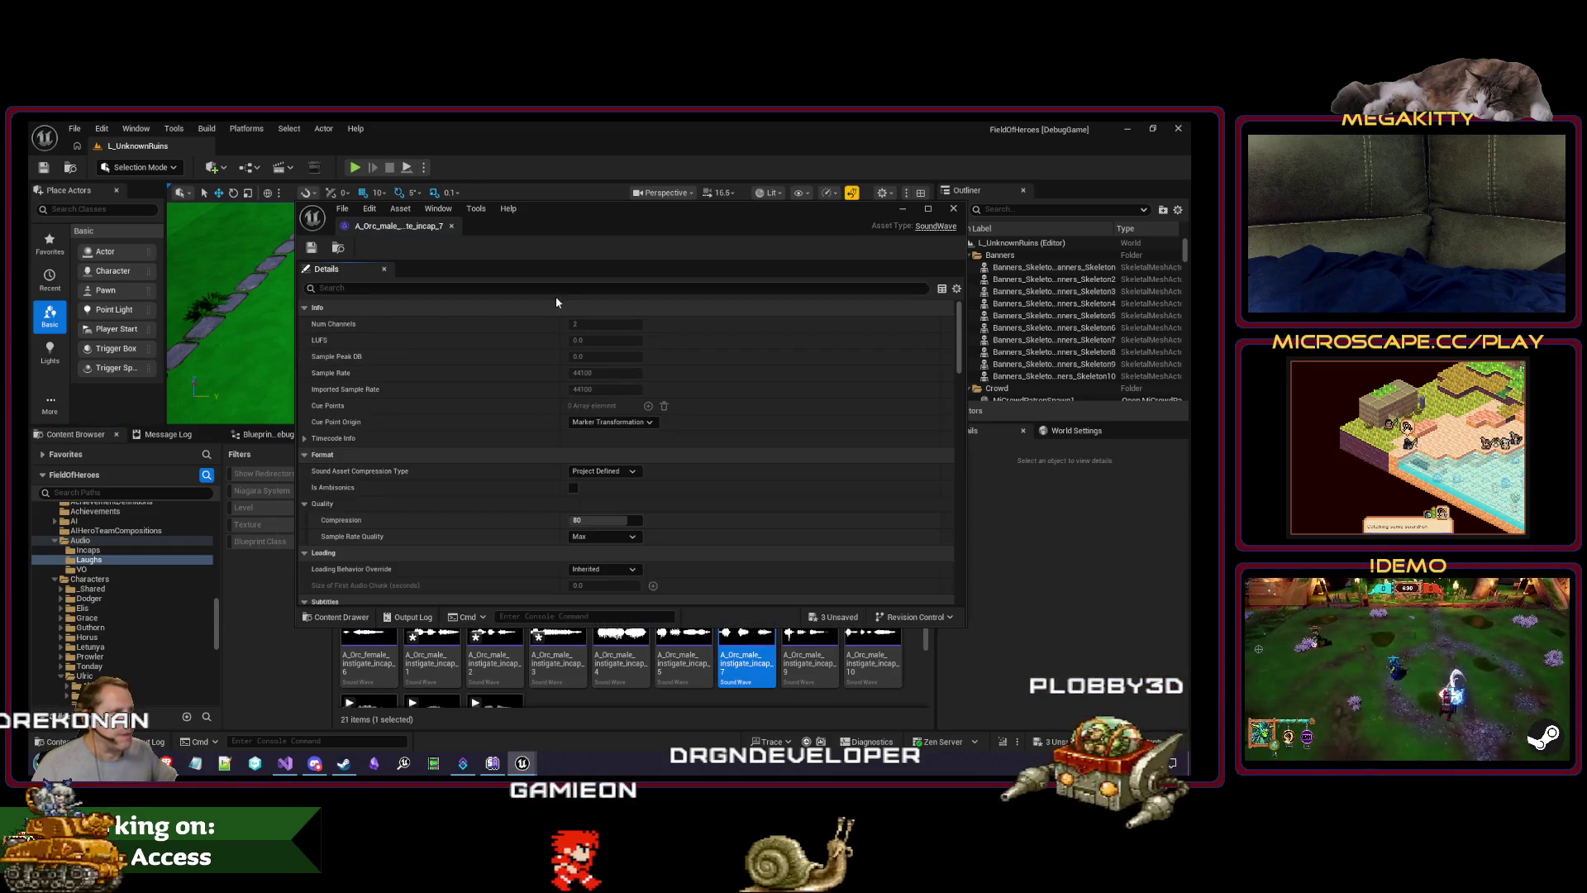
pyautogui.click(549, 288)
pyautogui.write('vol')
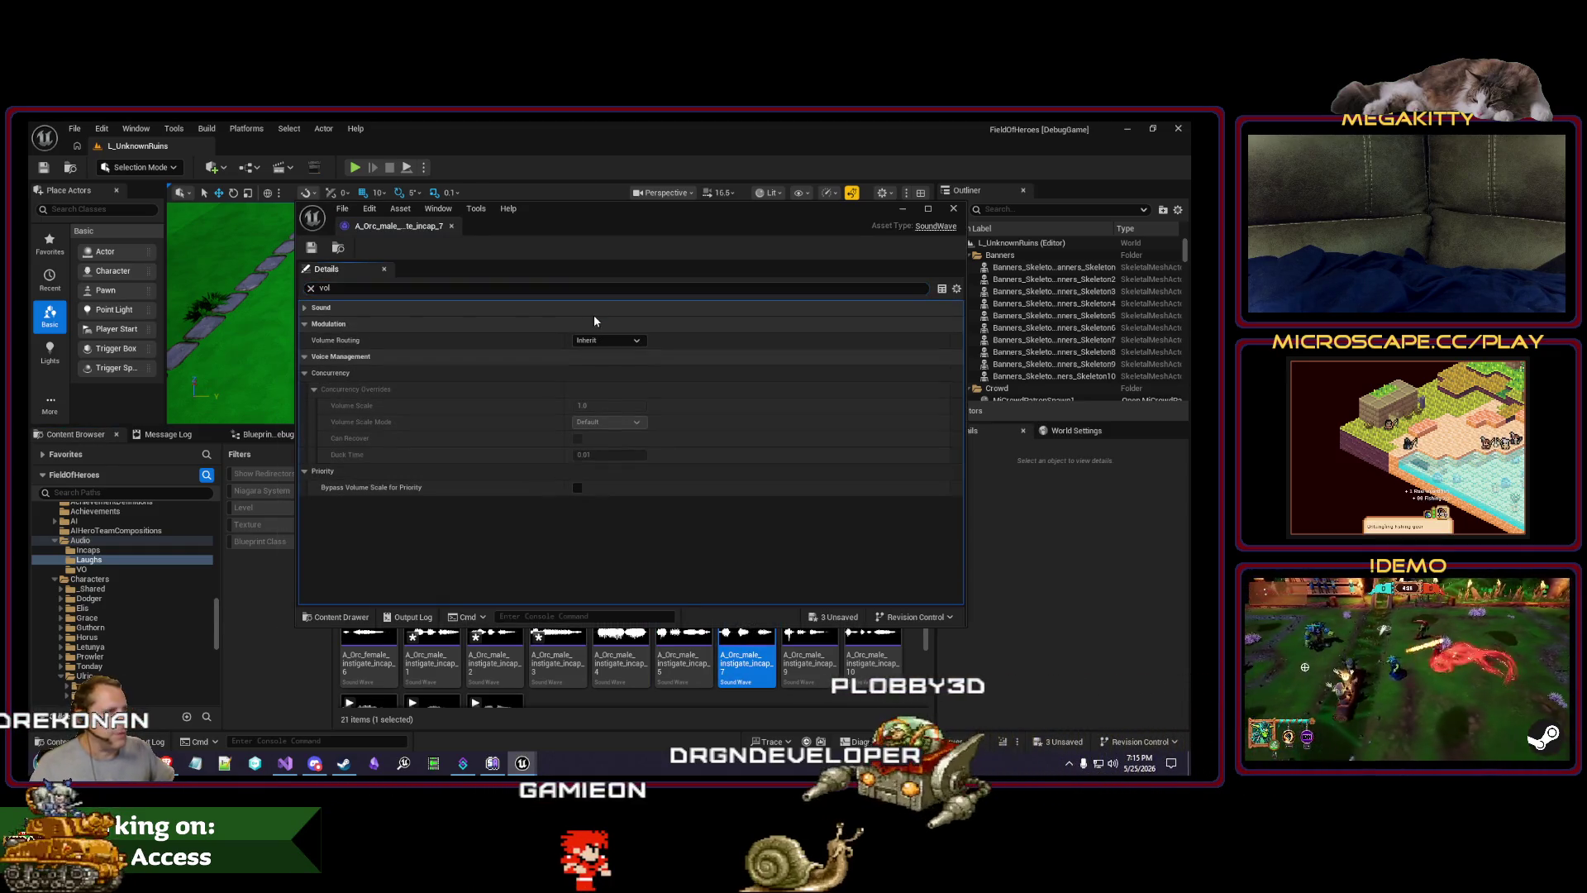
pyautogui.click(593, 314)
pyautogui.moveTo(593, 323); pyautogui.dragTo(604, 295)
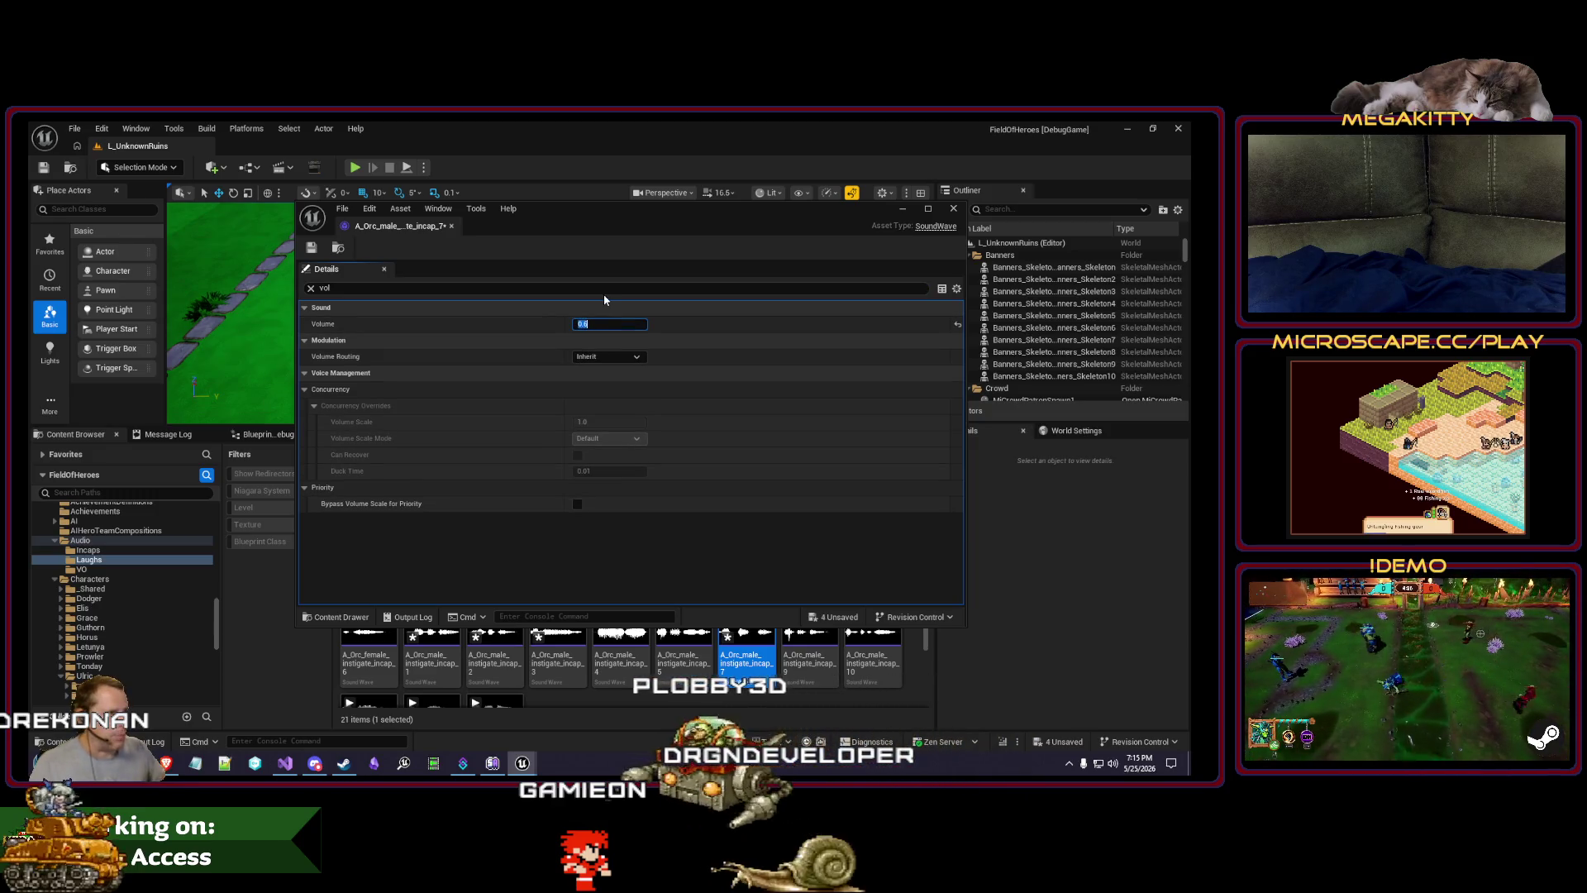
pyautogui.click(753, 630)
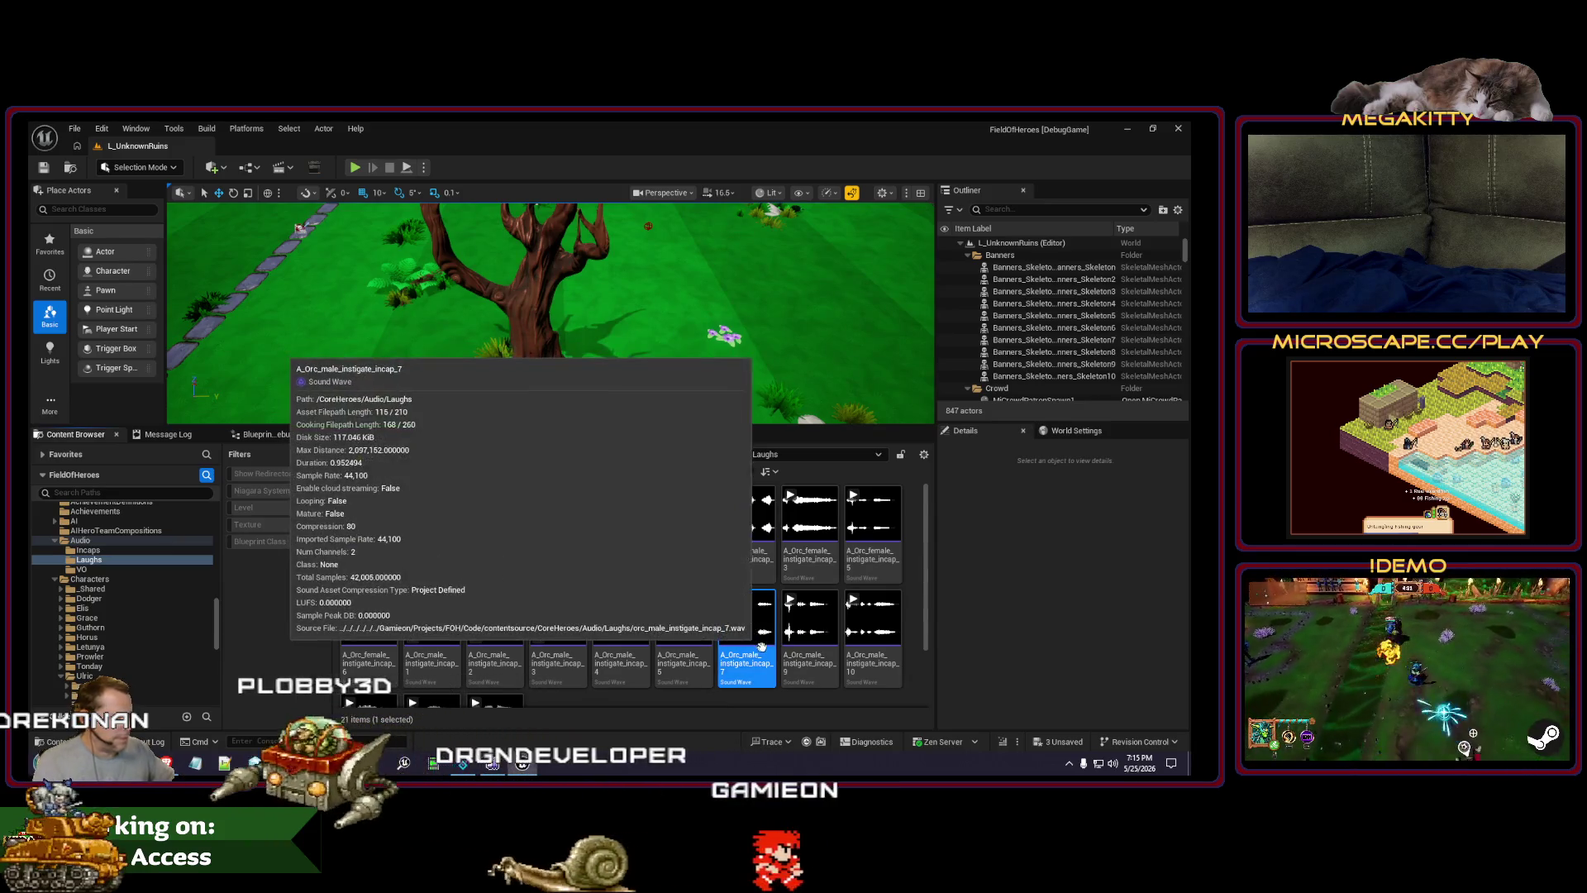
# Step: Delete male incap_7 and change incap_9's Volume from 1.0
pyautogui.press('Delete')
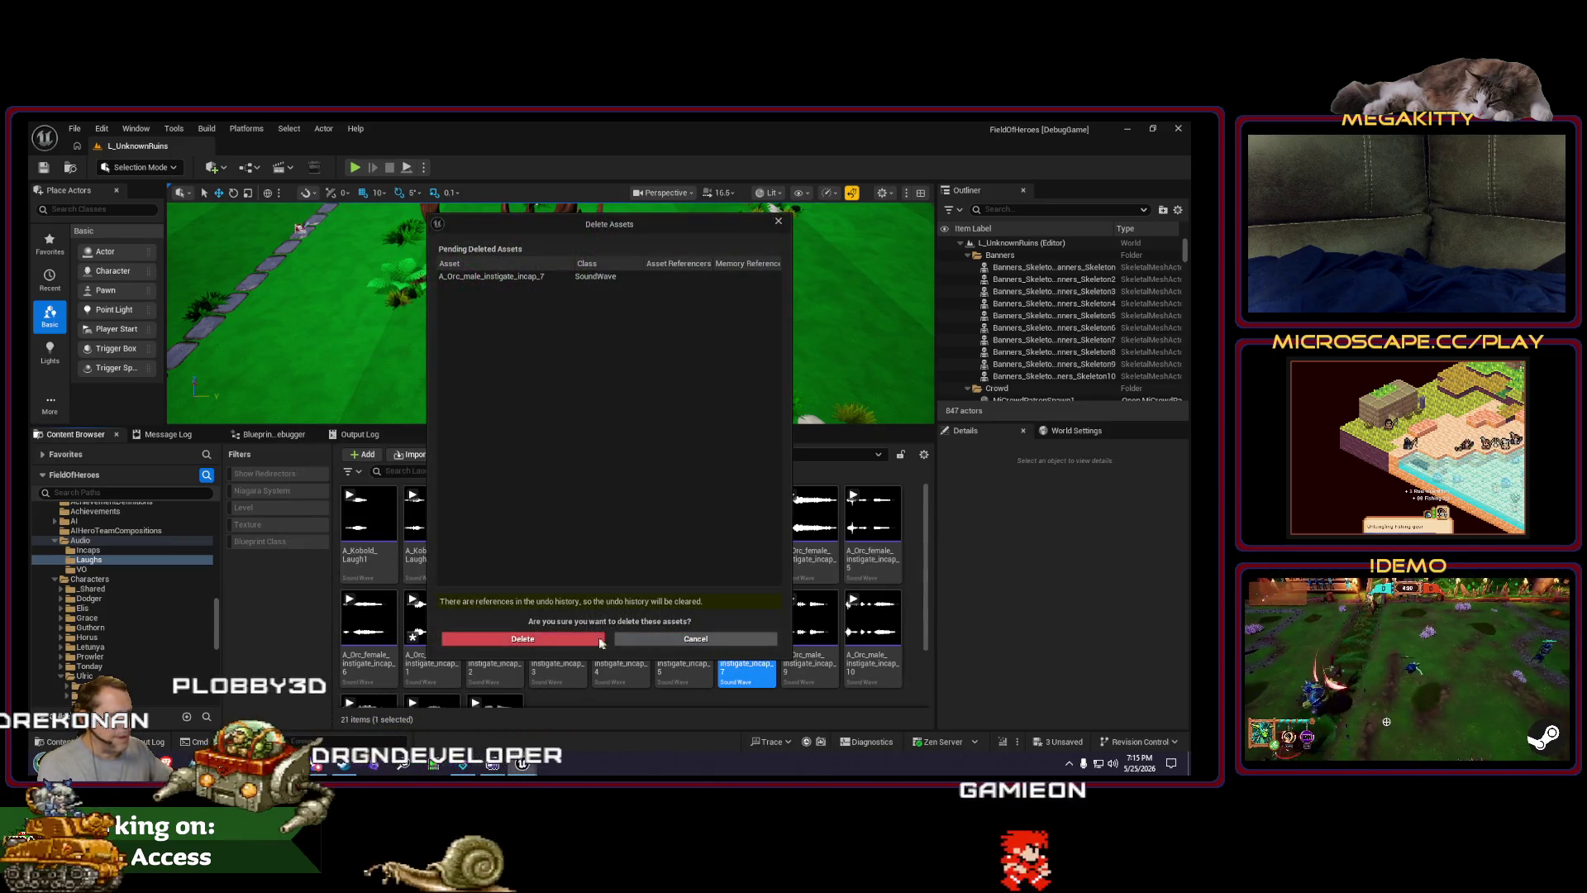
pyautogui.click(565, 639)
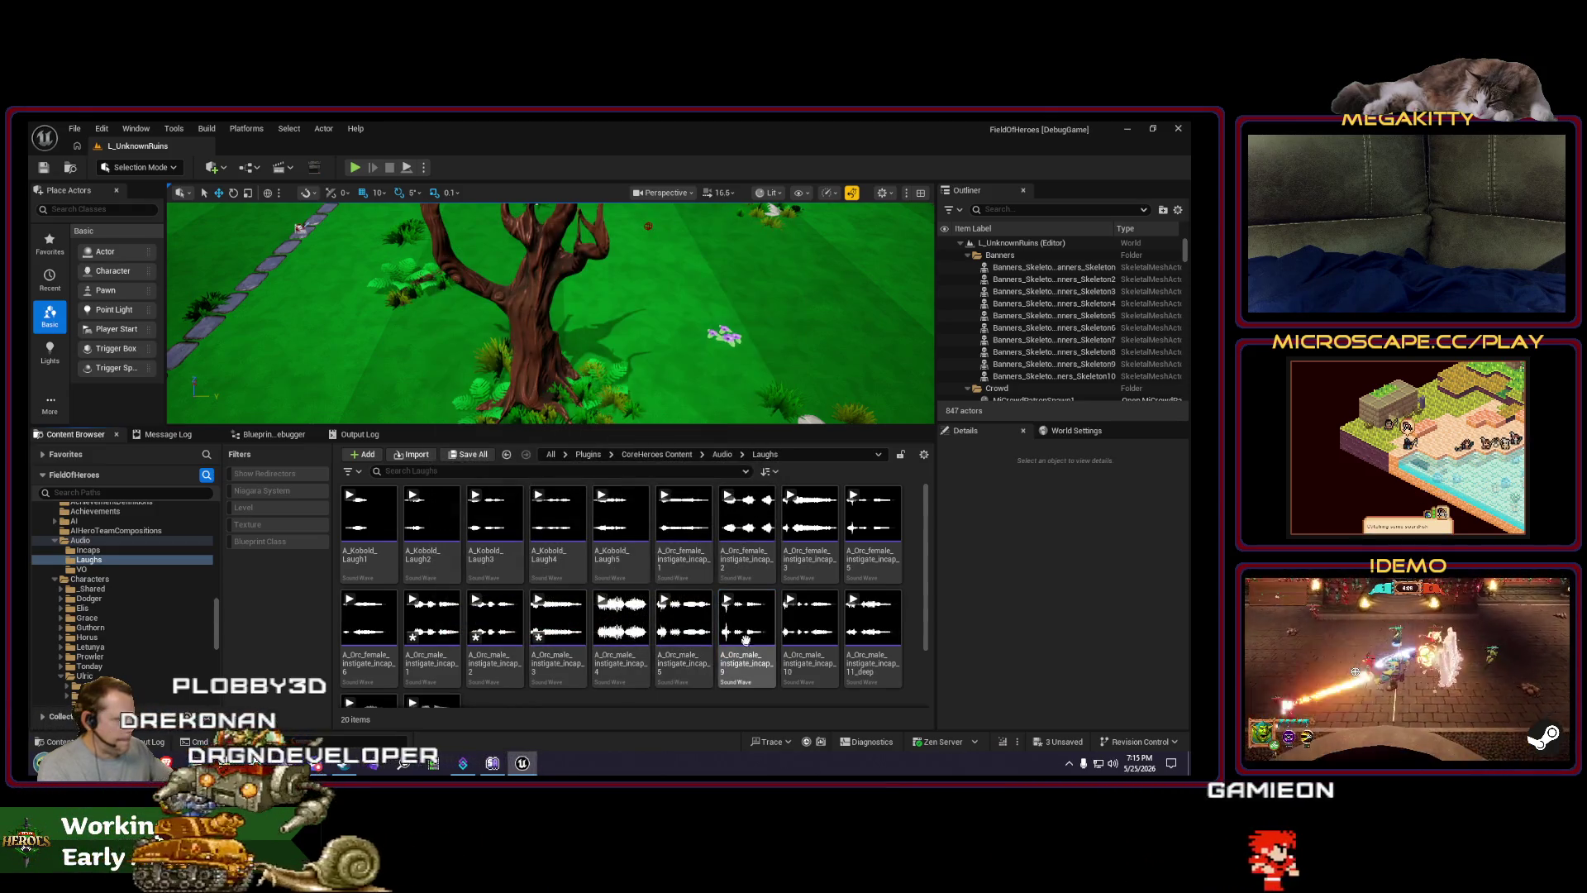
pyautogui.doubleClick(744, 618)
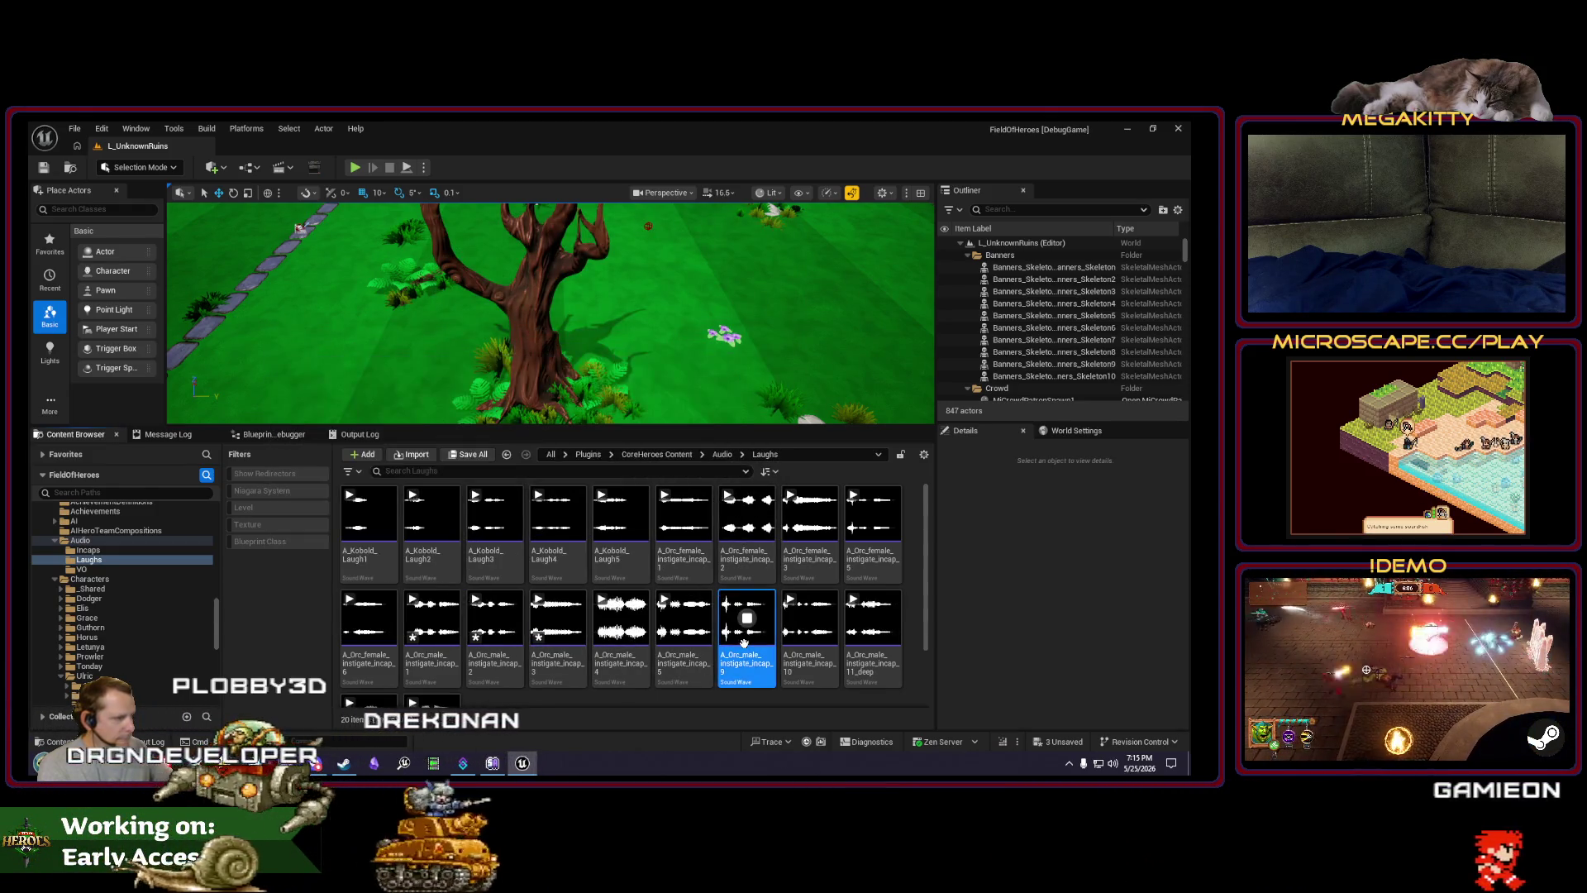
pyautogui.click(479, 205)
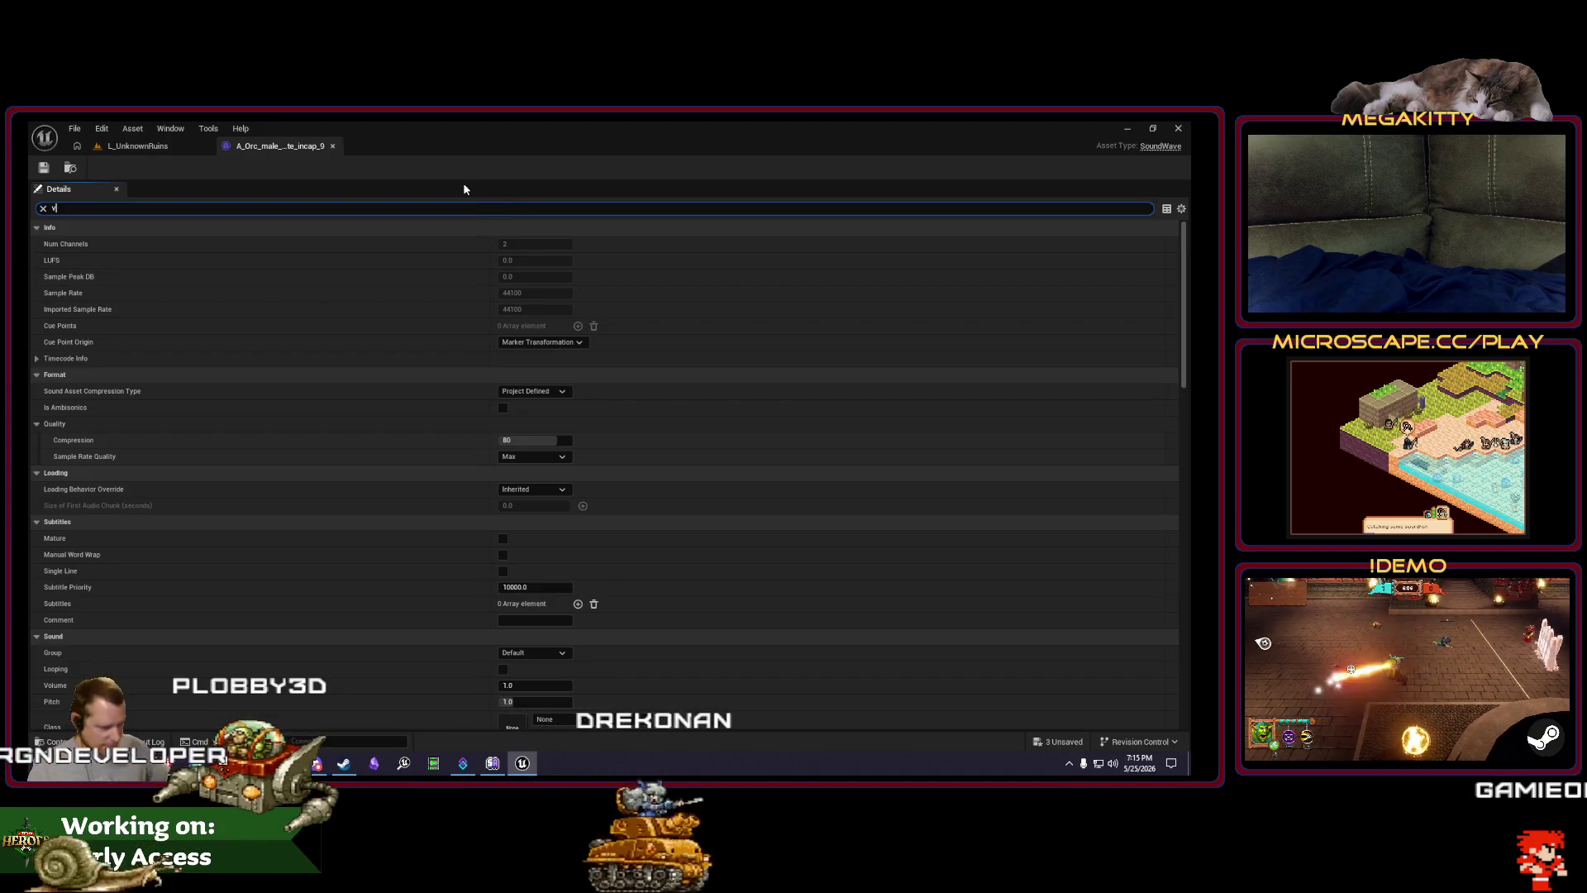
pyautogui.write('vol')
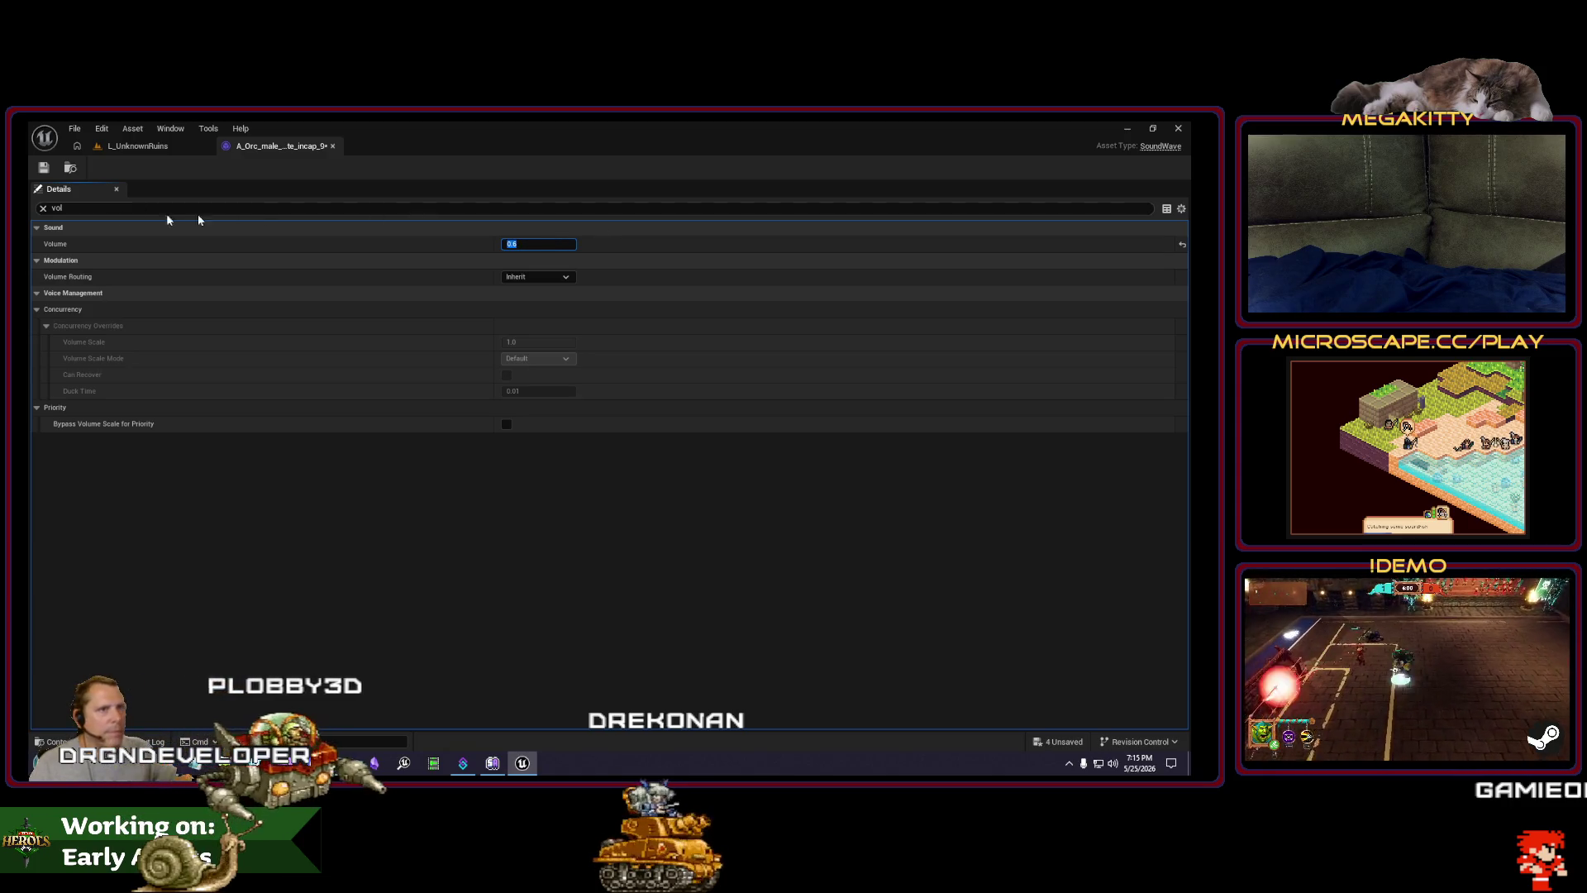
pyautogui.click(332, 147)
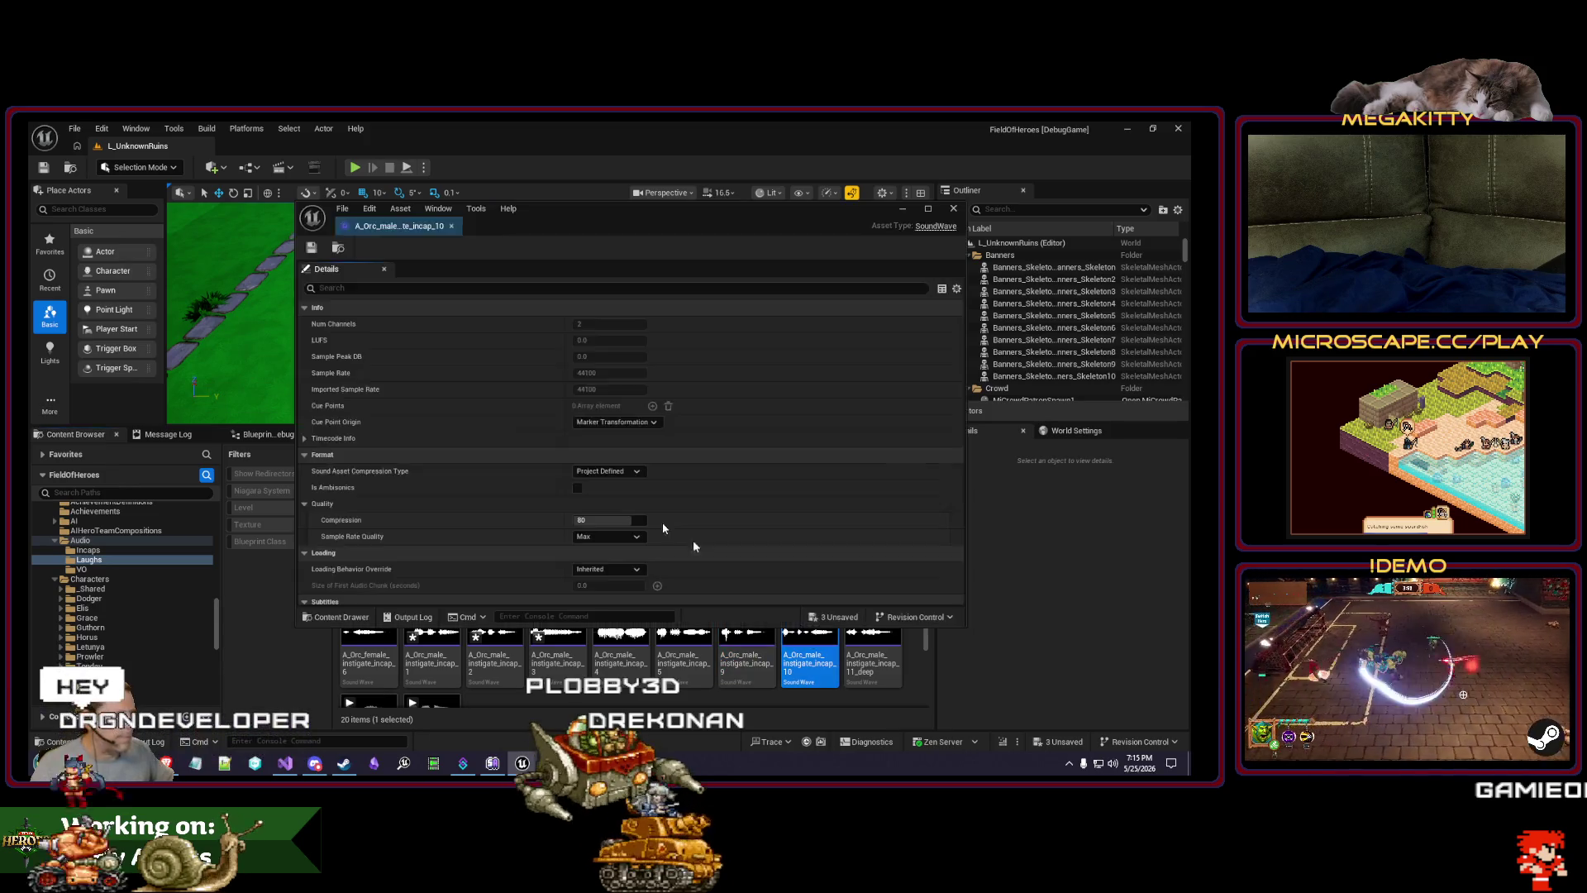
# Step: Set the open sound wave's Volume to 0.7 and save it
pyautogui.write('vol')
pyautogui.click(621, 323)
pyautogui.write('0.7')
pyautogui.press('Return')
pyautogui.hotkey('ctrl', 's')
pyautogui.click(954, 208)
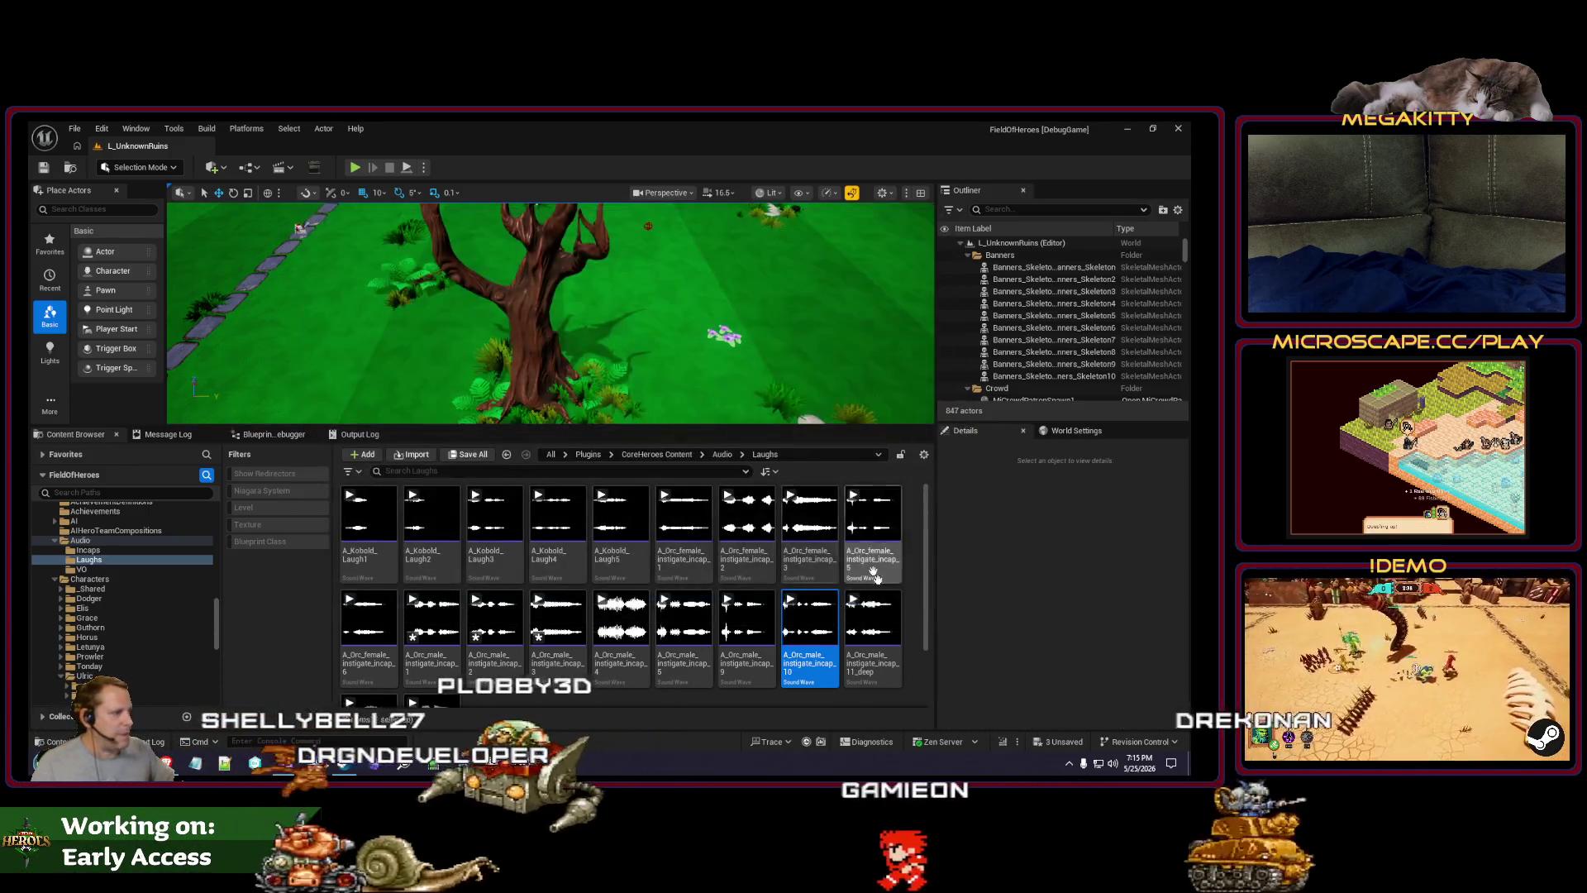
# Step: Preview male incap_10 and set its Volume to 0.9
pyautogui.click(880, 639)
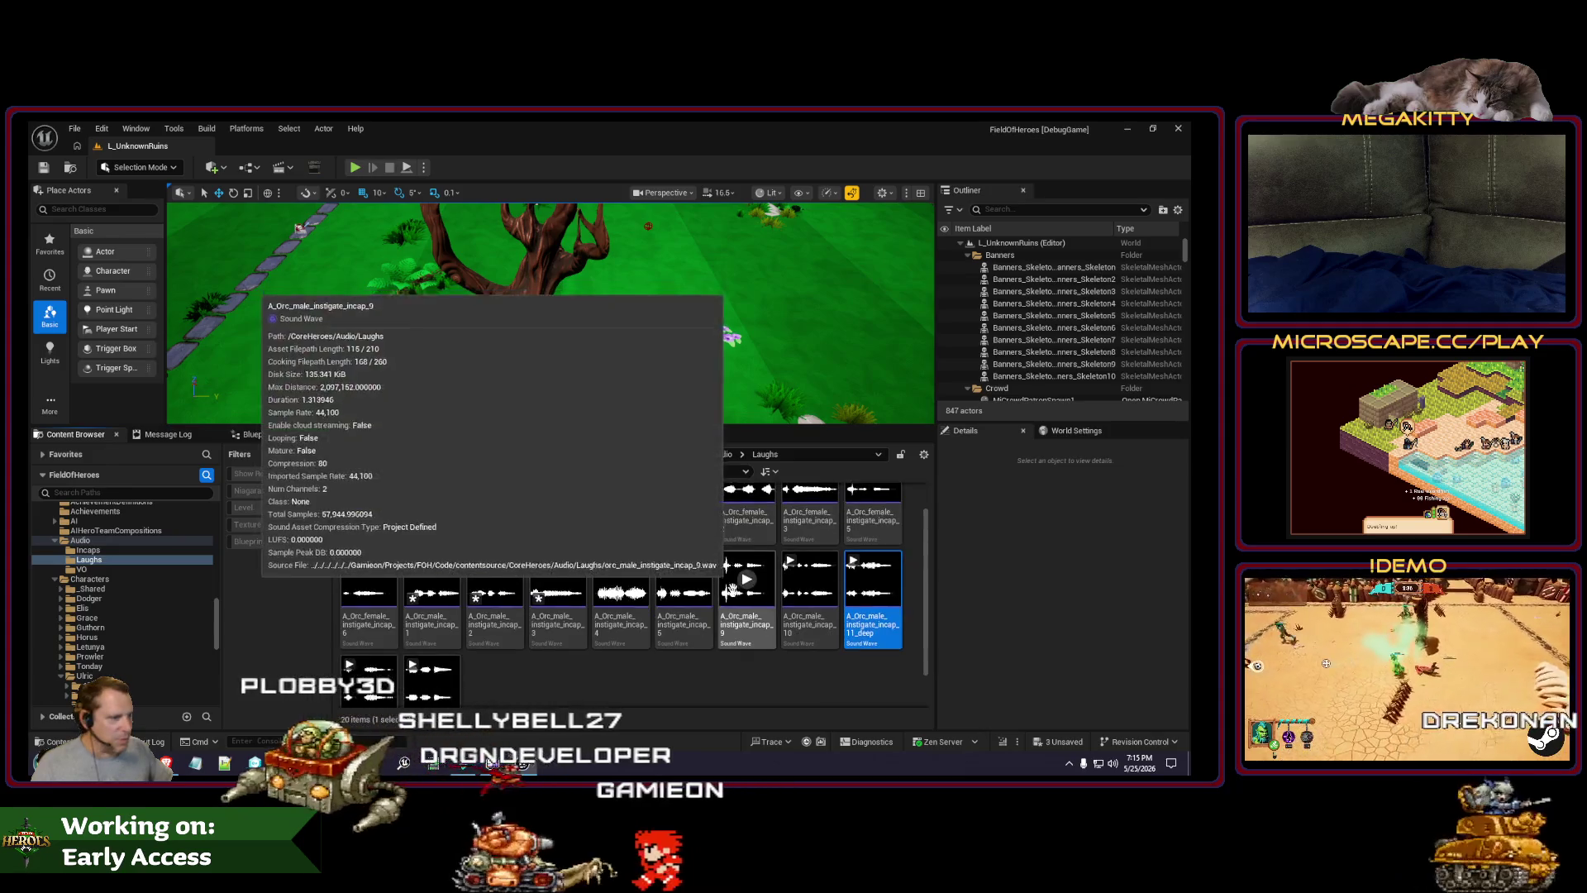
pyautogui.scroll(-2, 815, 628)
pyautogui.moveTo(874, 545)
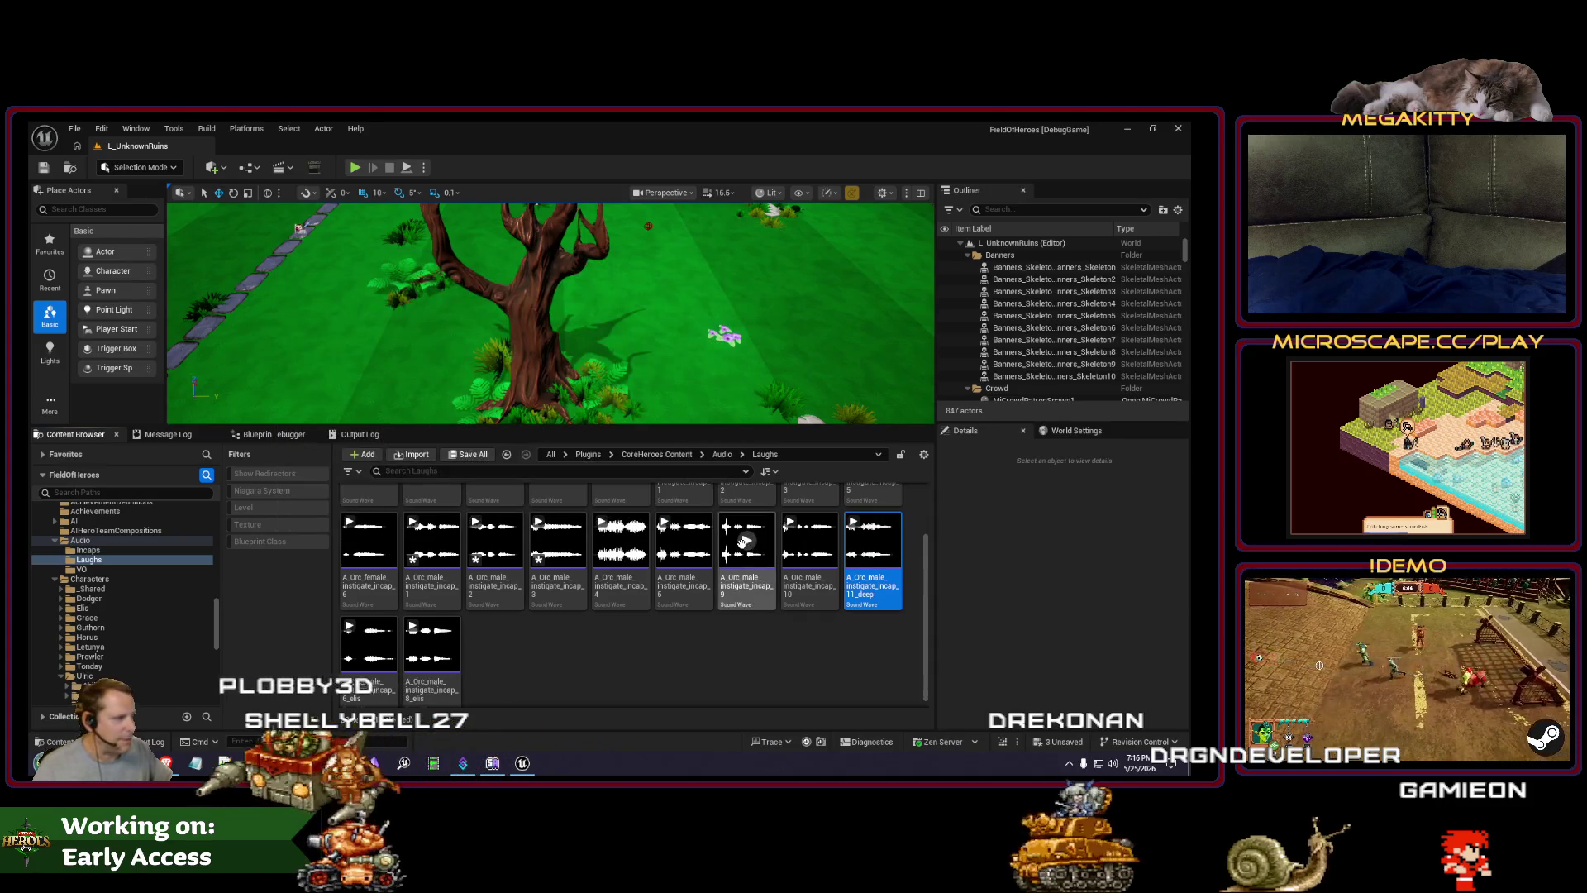
pyautogui.click(811, 542)
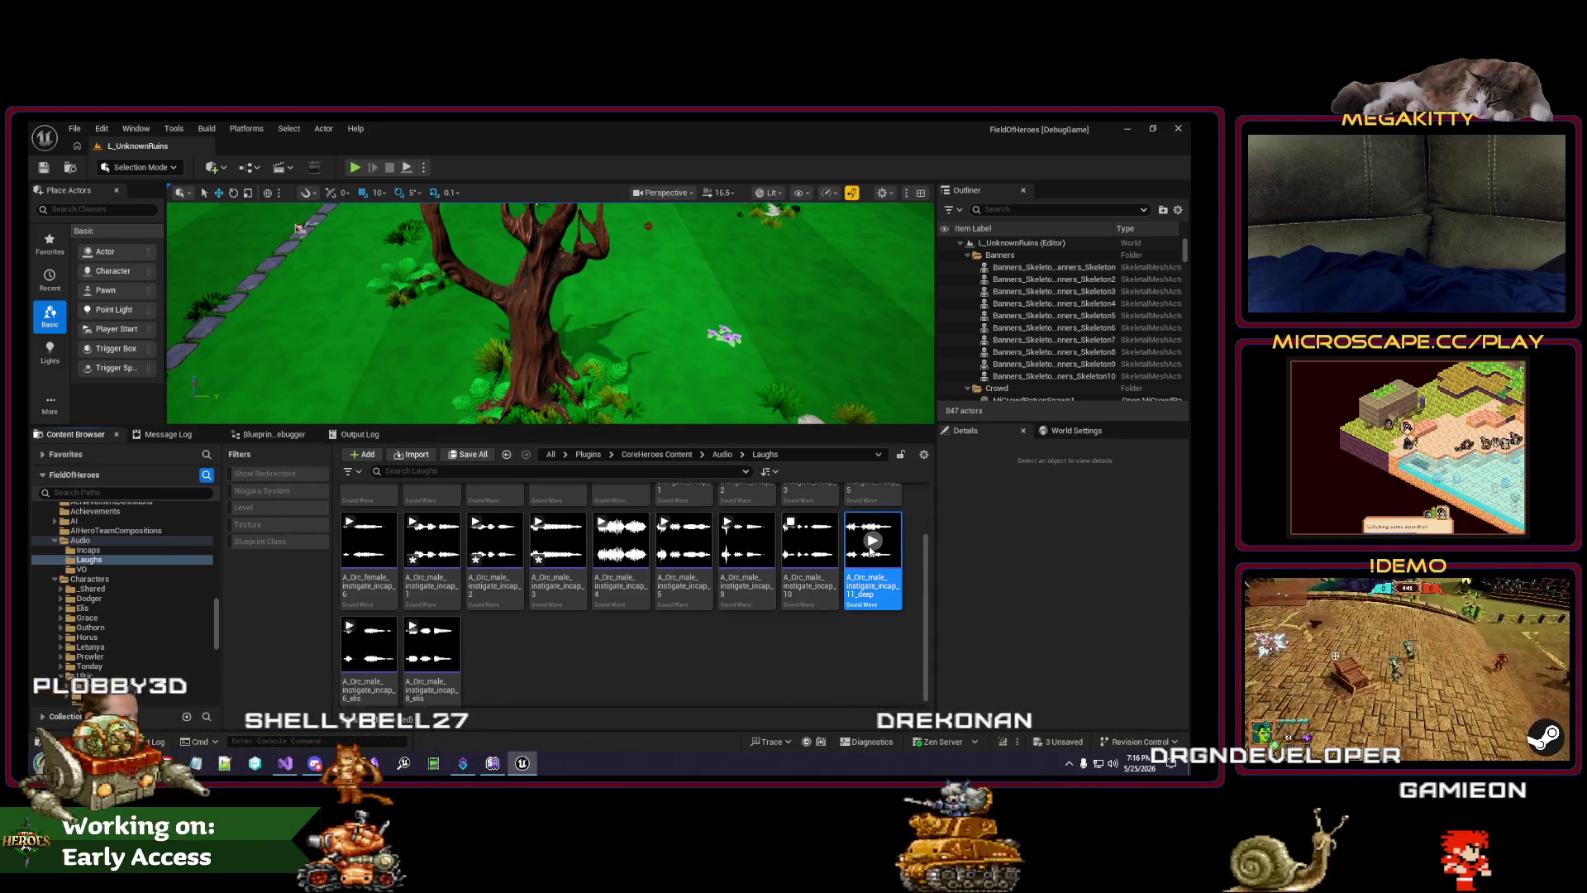
pyautogui.doubleClick(810, 545)
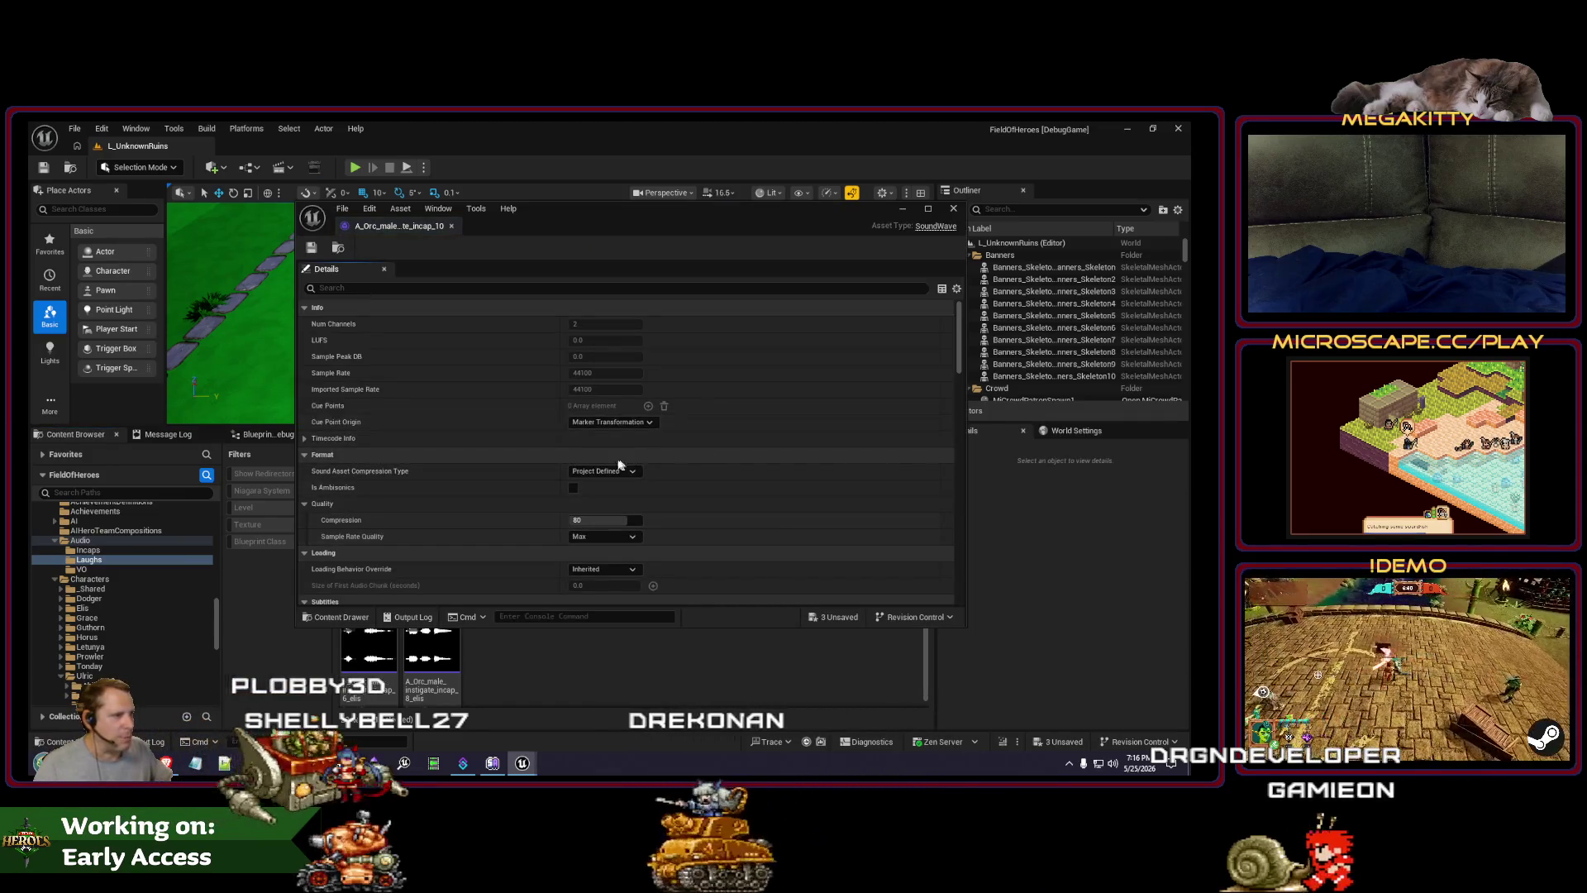
pyautogui.write('vol')
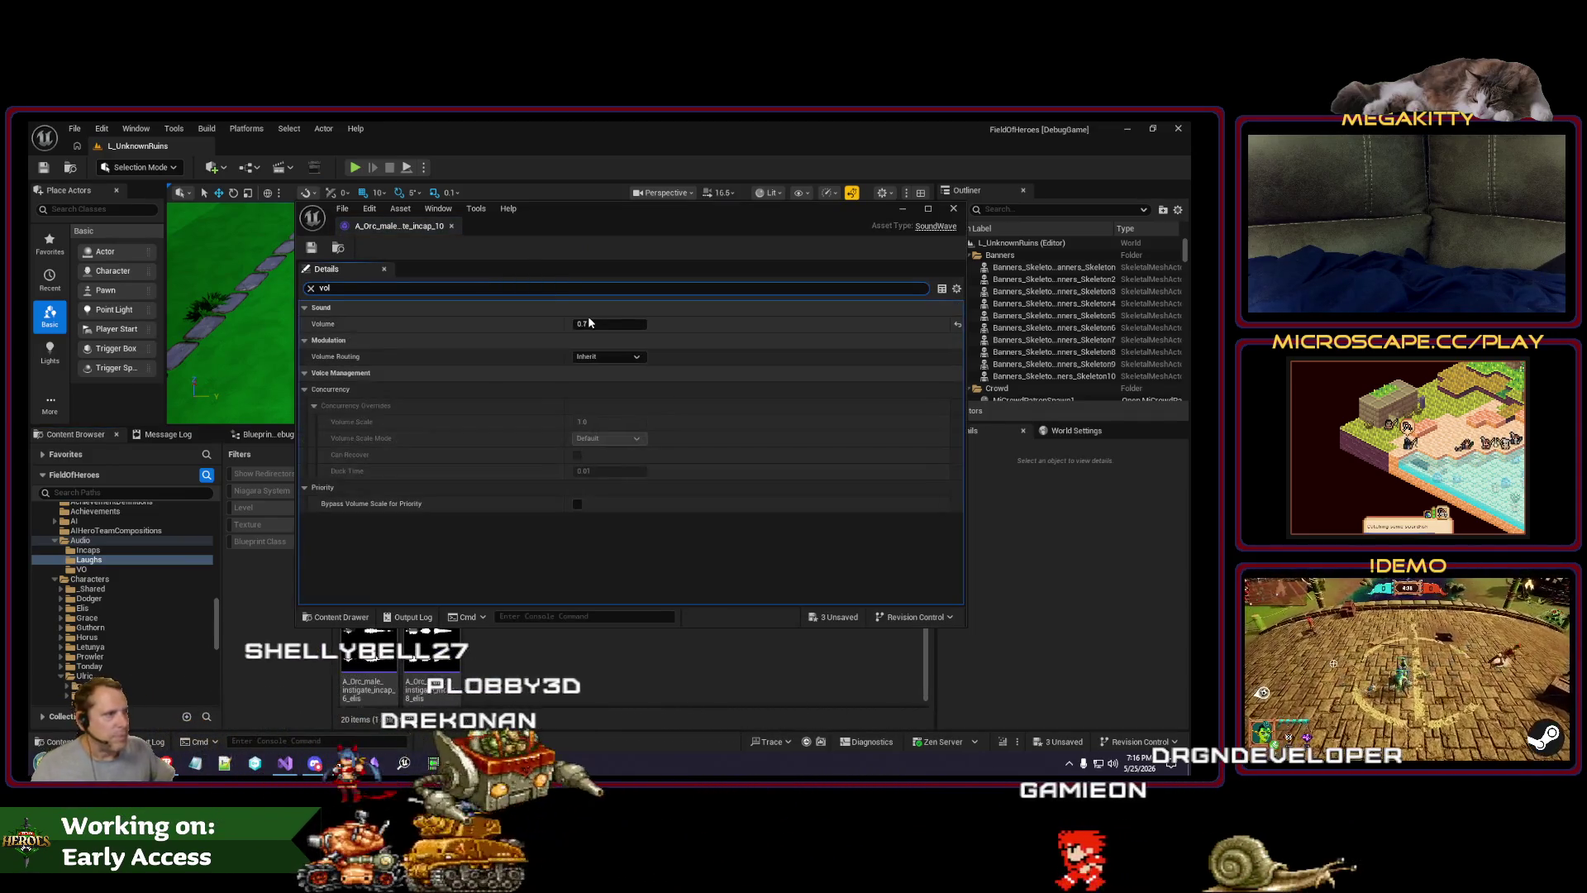
pyautogui.click(599, 324)
pyautogui.write('0.9')
pyautogui.press('Return')
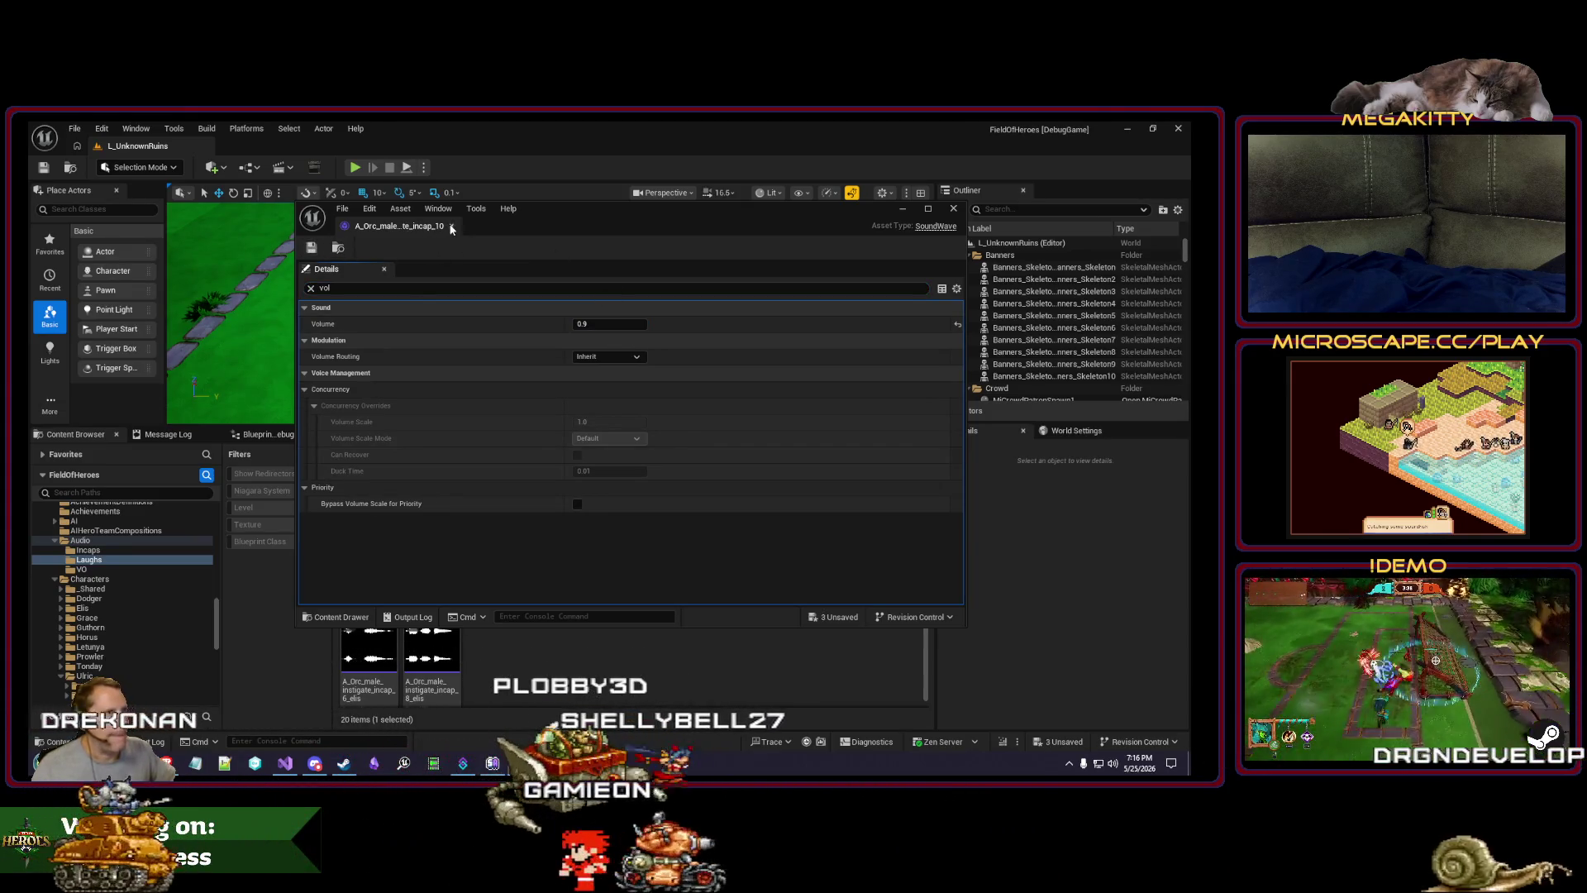
pyautogui.click(451, 227)
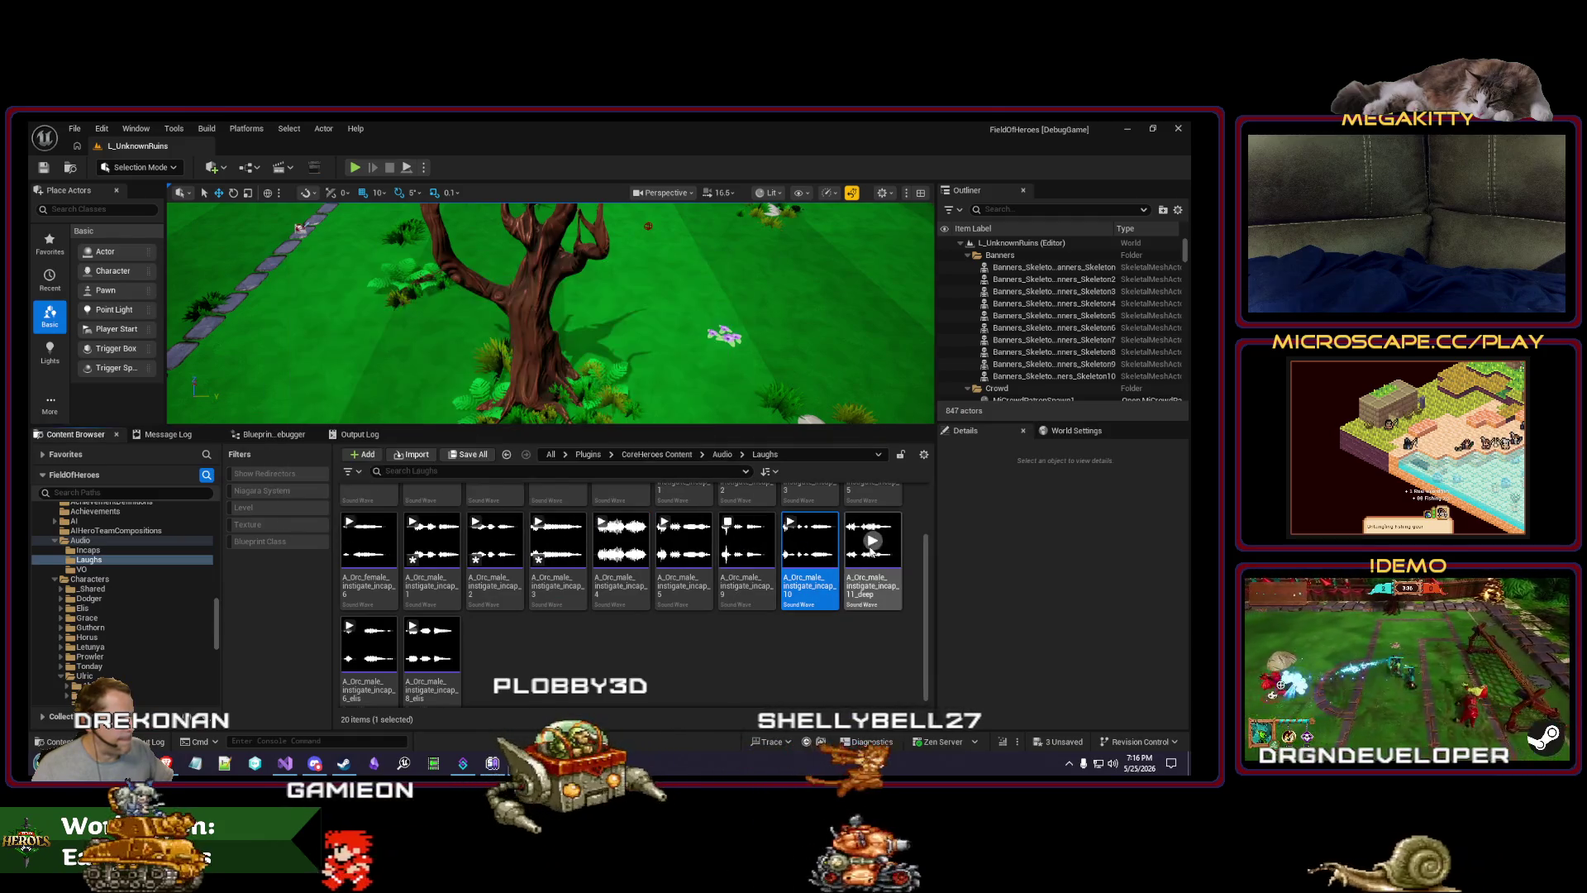
# Step: Preview incap_11_deep, then set the 6_elis sound's Volume to 0.6 and save it
pyautogui.click(872, 542)
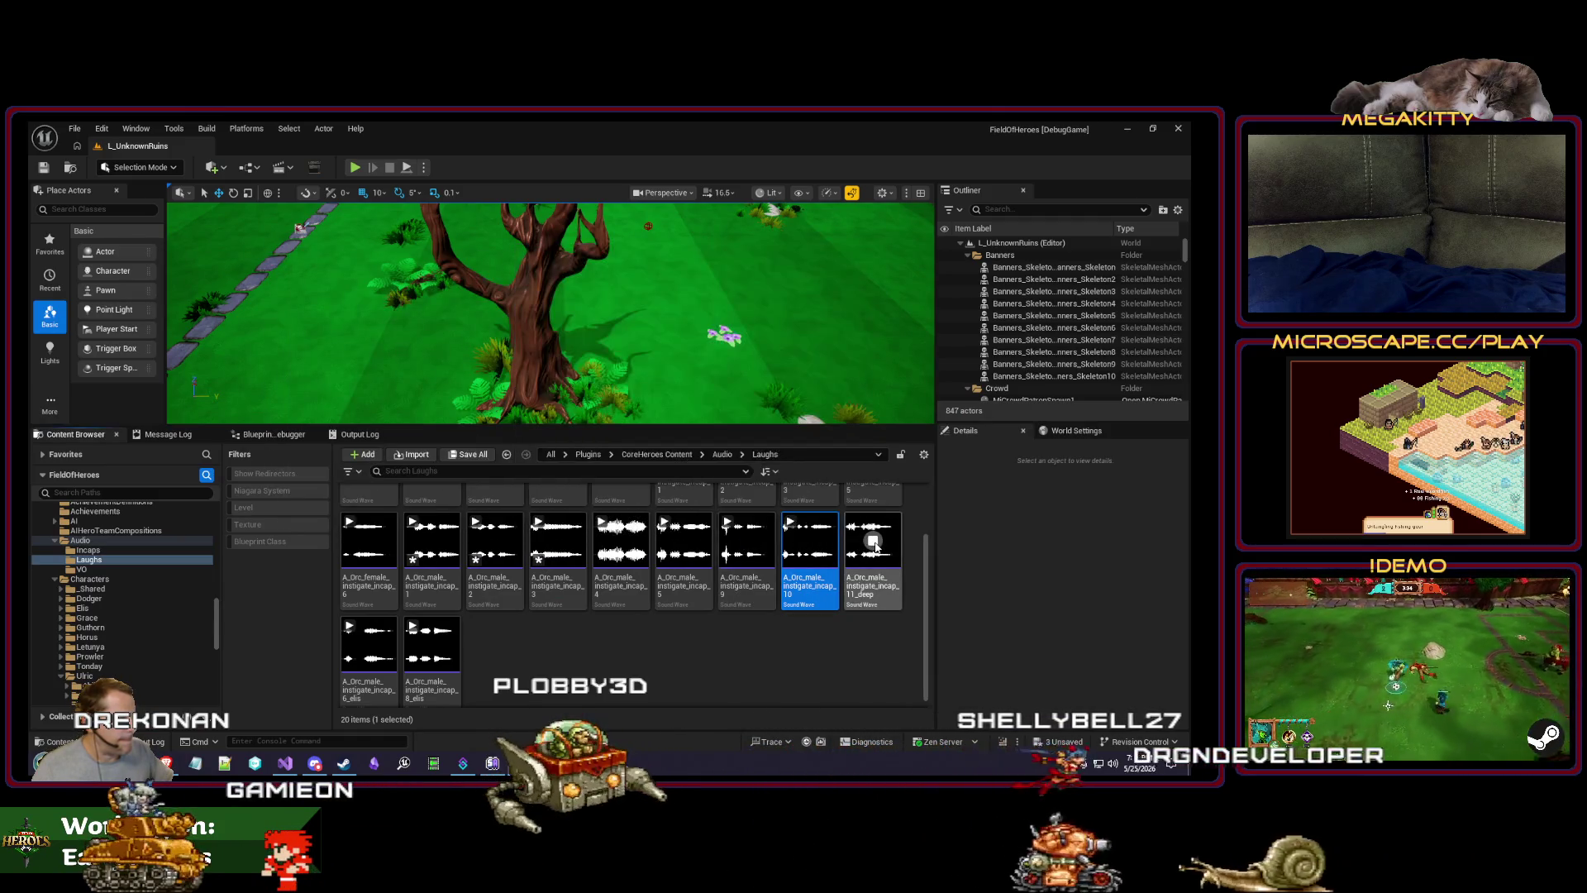
pyautogui.click(369, 643)
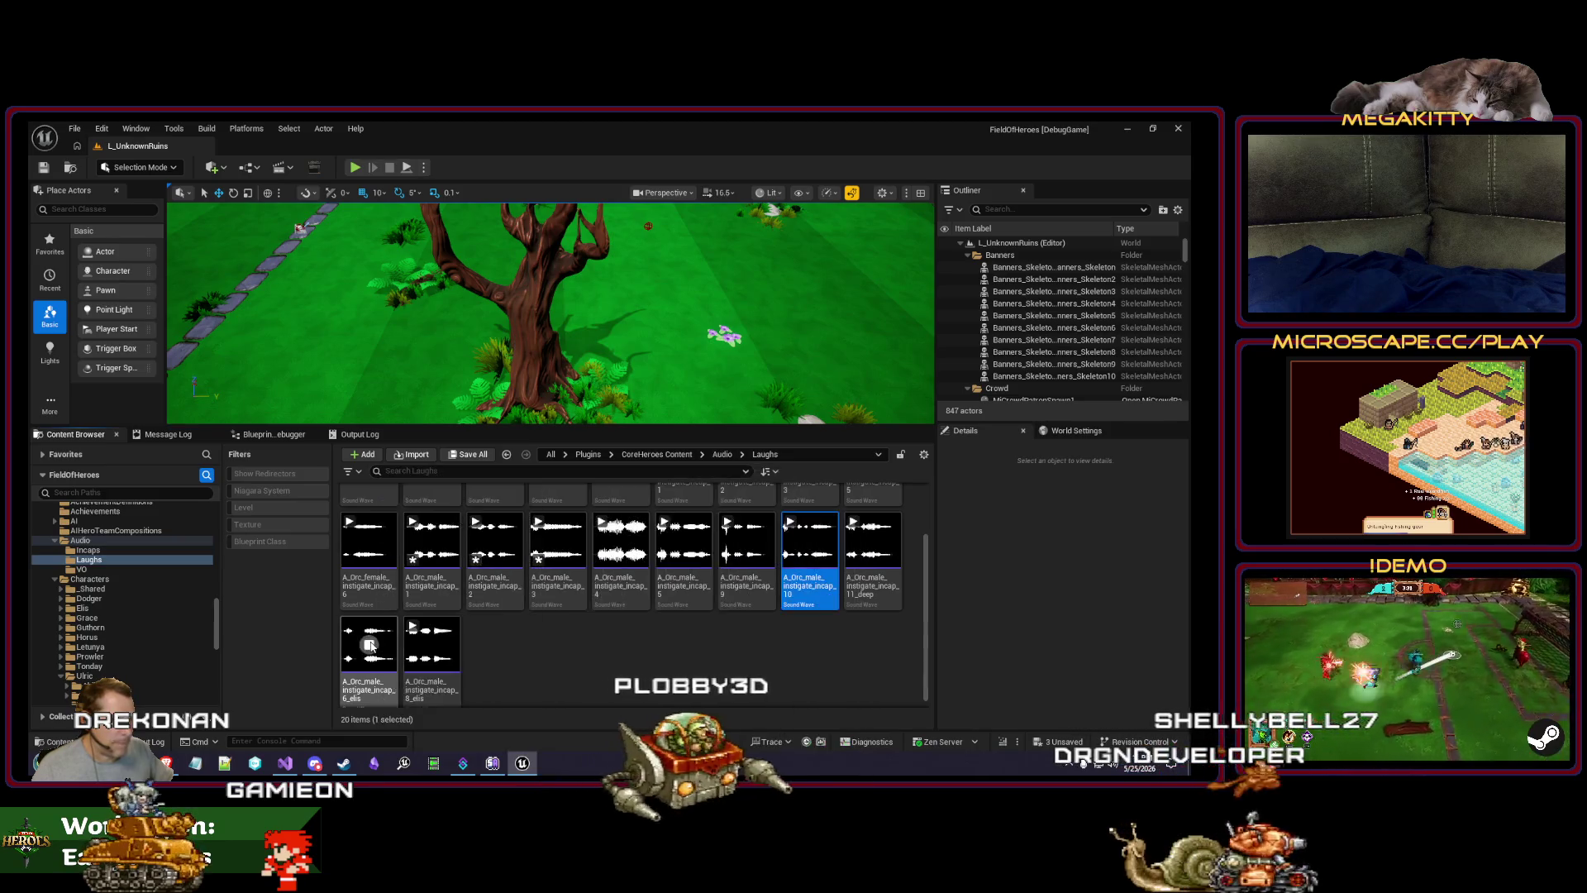
pyautogui.click(395, 643)
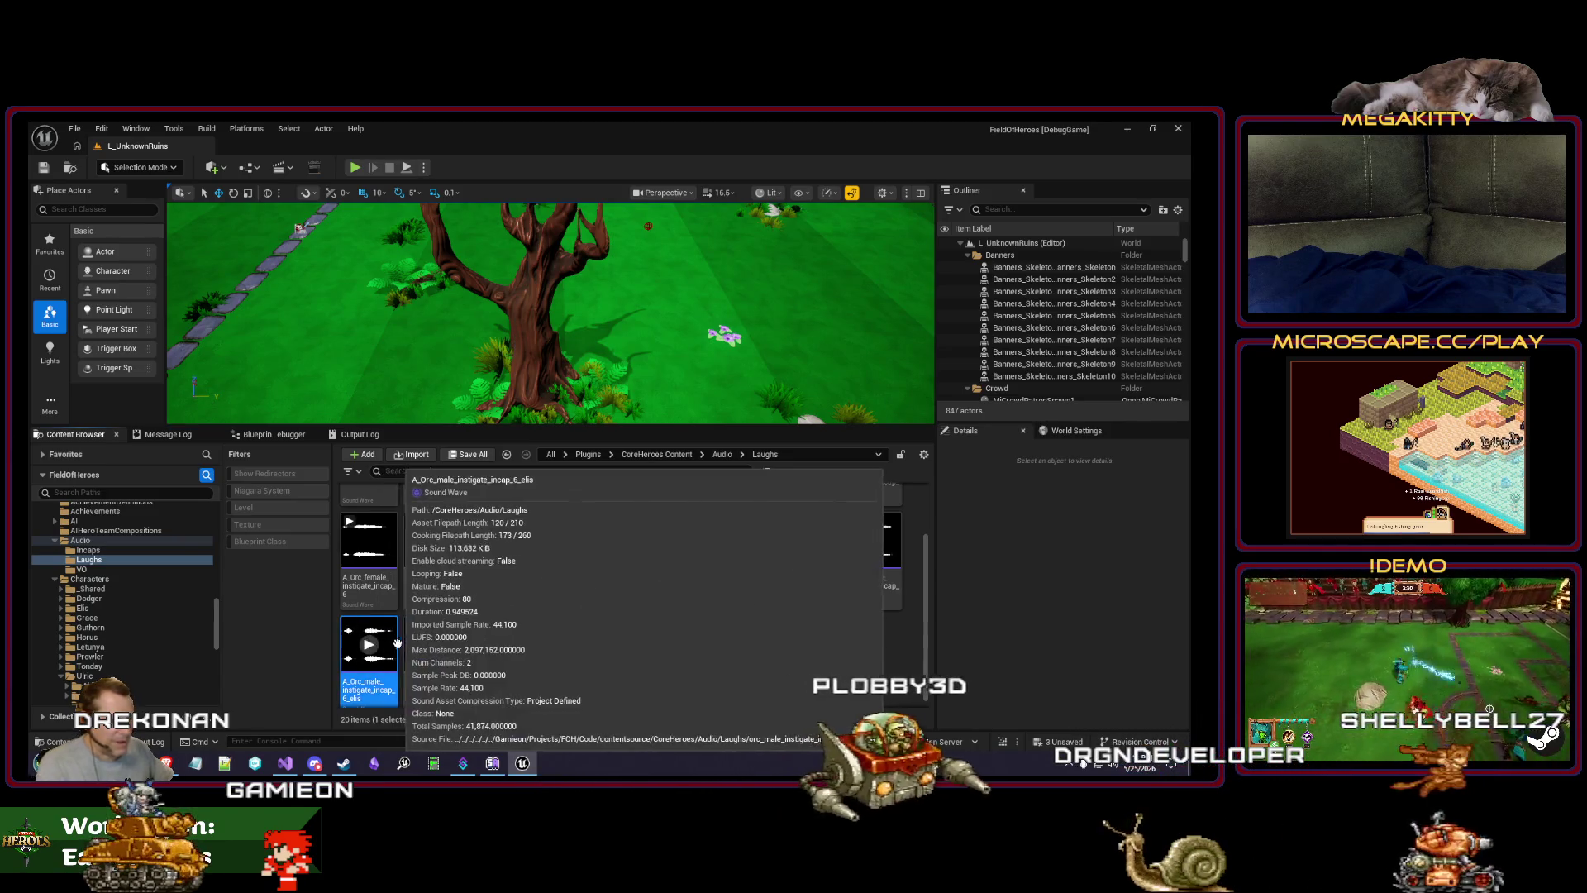
pyautogui.doubleClick(396, 643)
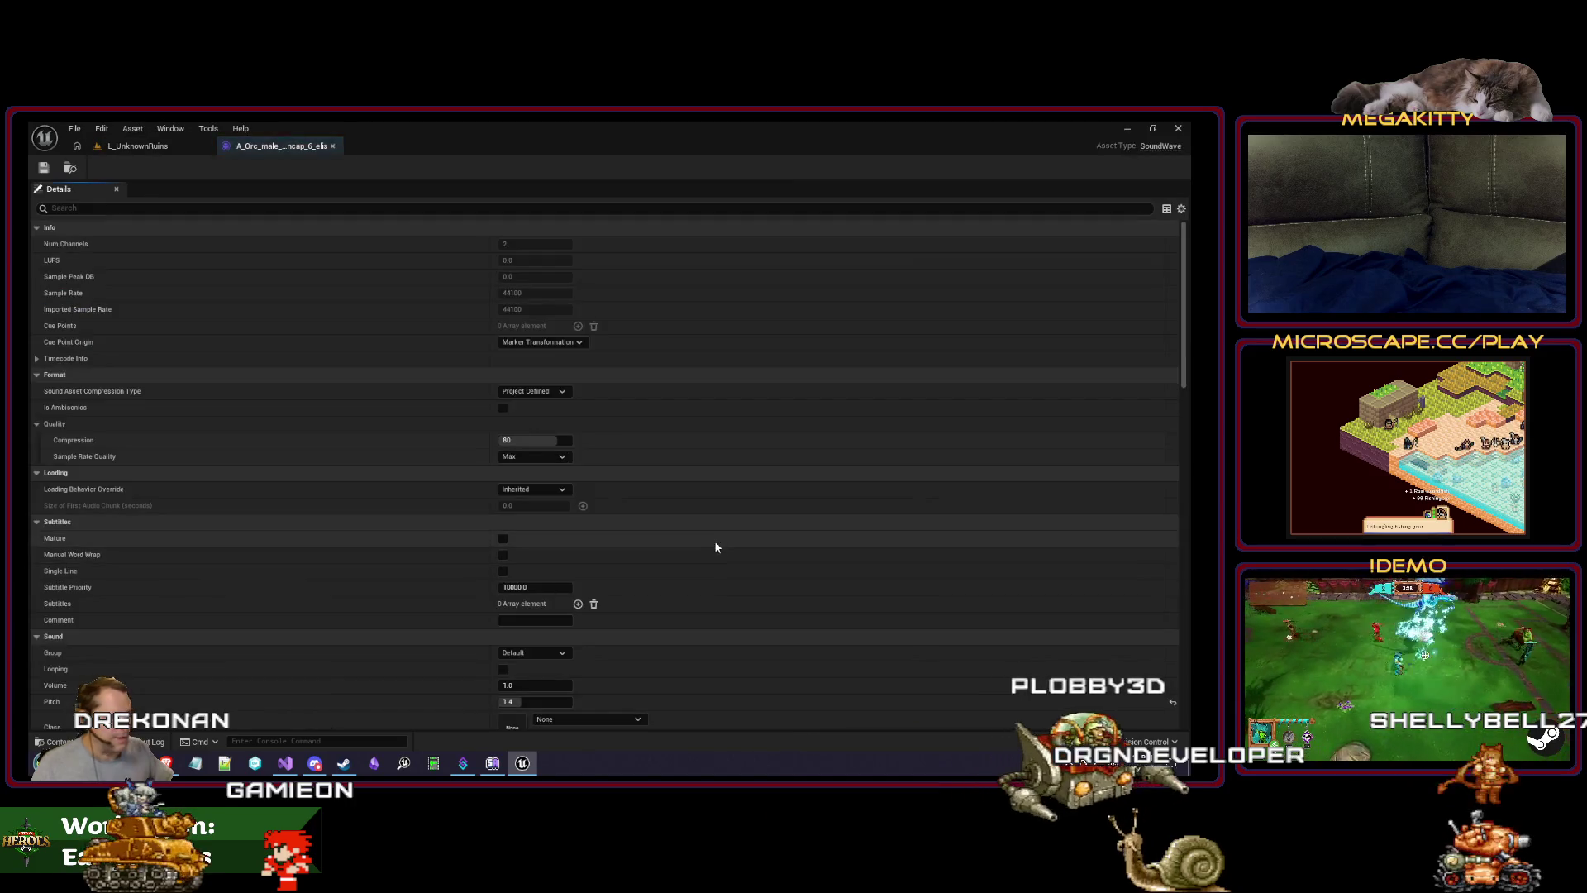
pyautogui.click(473, 208)
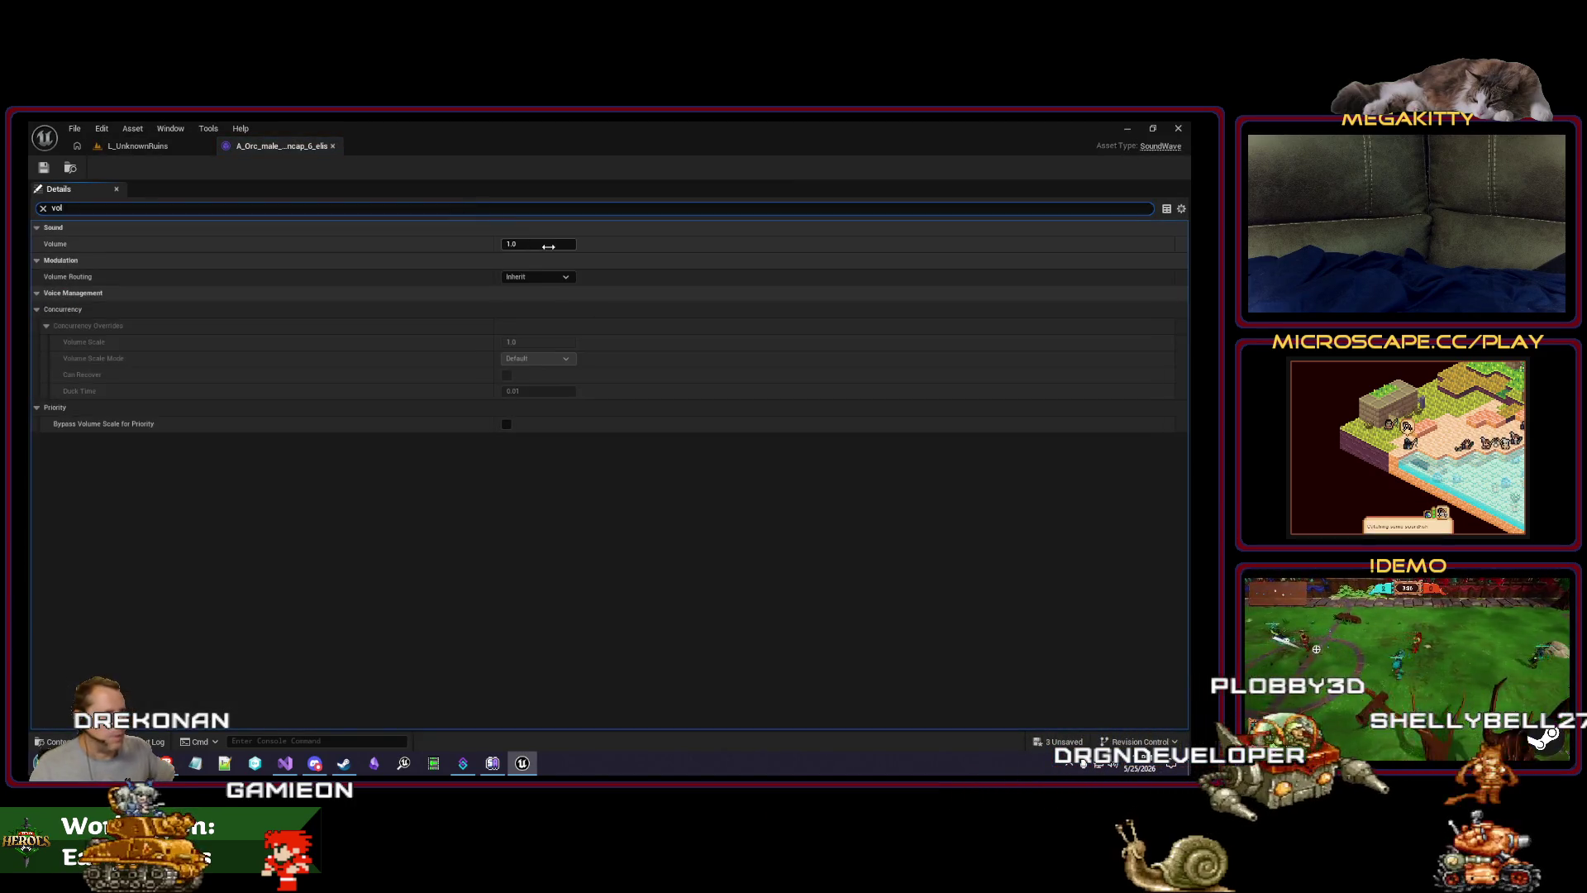
pyautogui.click(539, 245)
pyautogui.write('0.6')
pyautogui.press('Return')
pyautogui.hotkey('ctrl', 's')
pyautogui.click(331, 146)
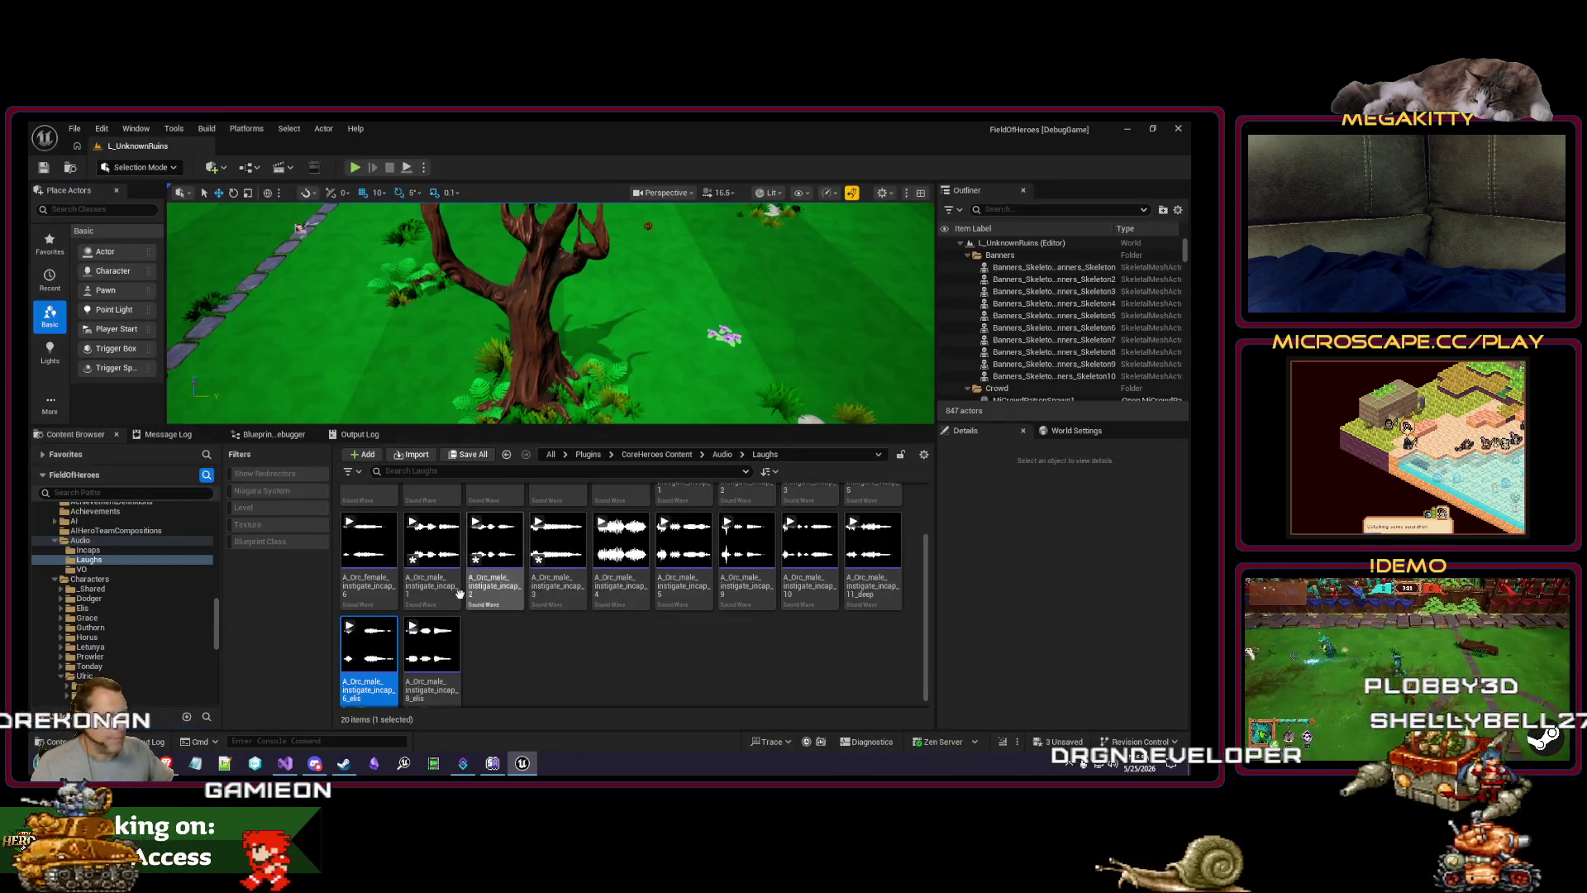
# Step: Set the Orc male instigate incap 8 sound's Volume to 0.5
pyautogui.doubleClick(446, 652)
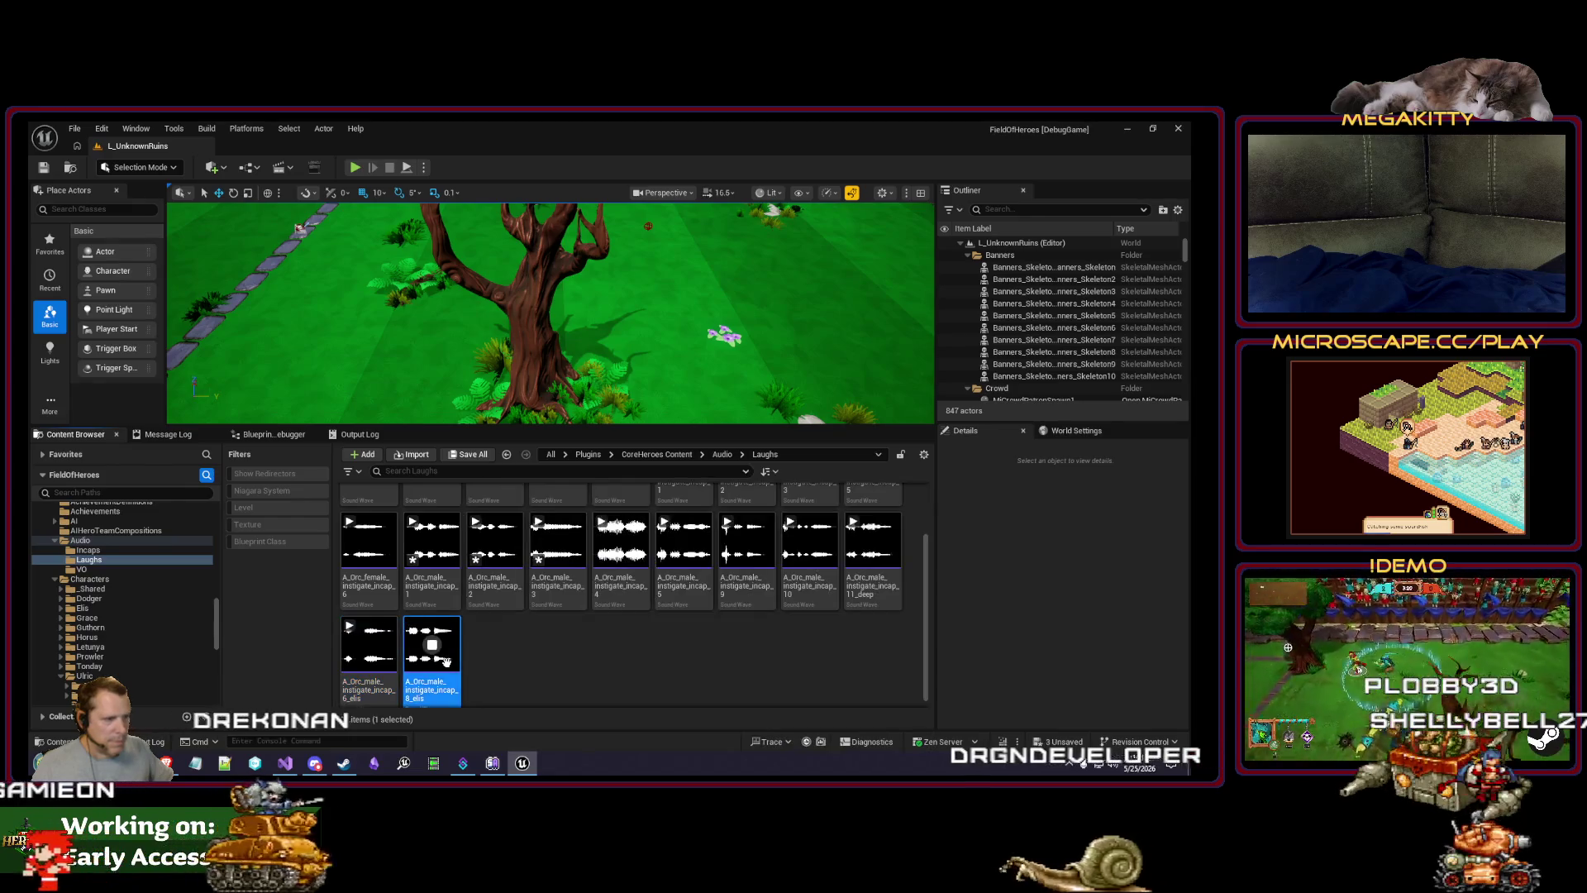
pyautogui.click(445, 208)
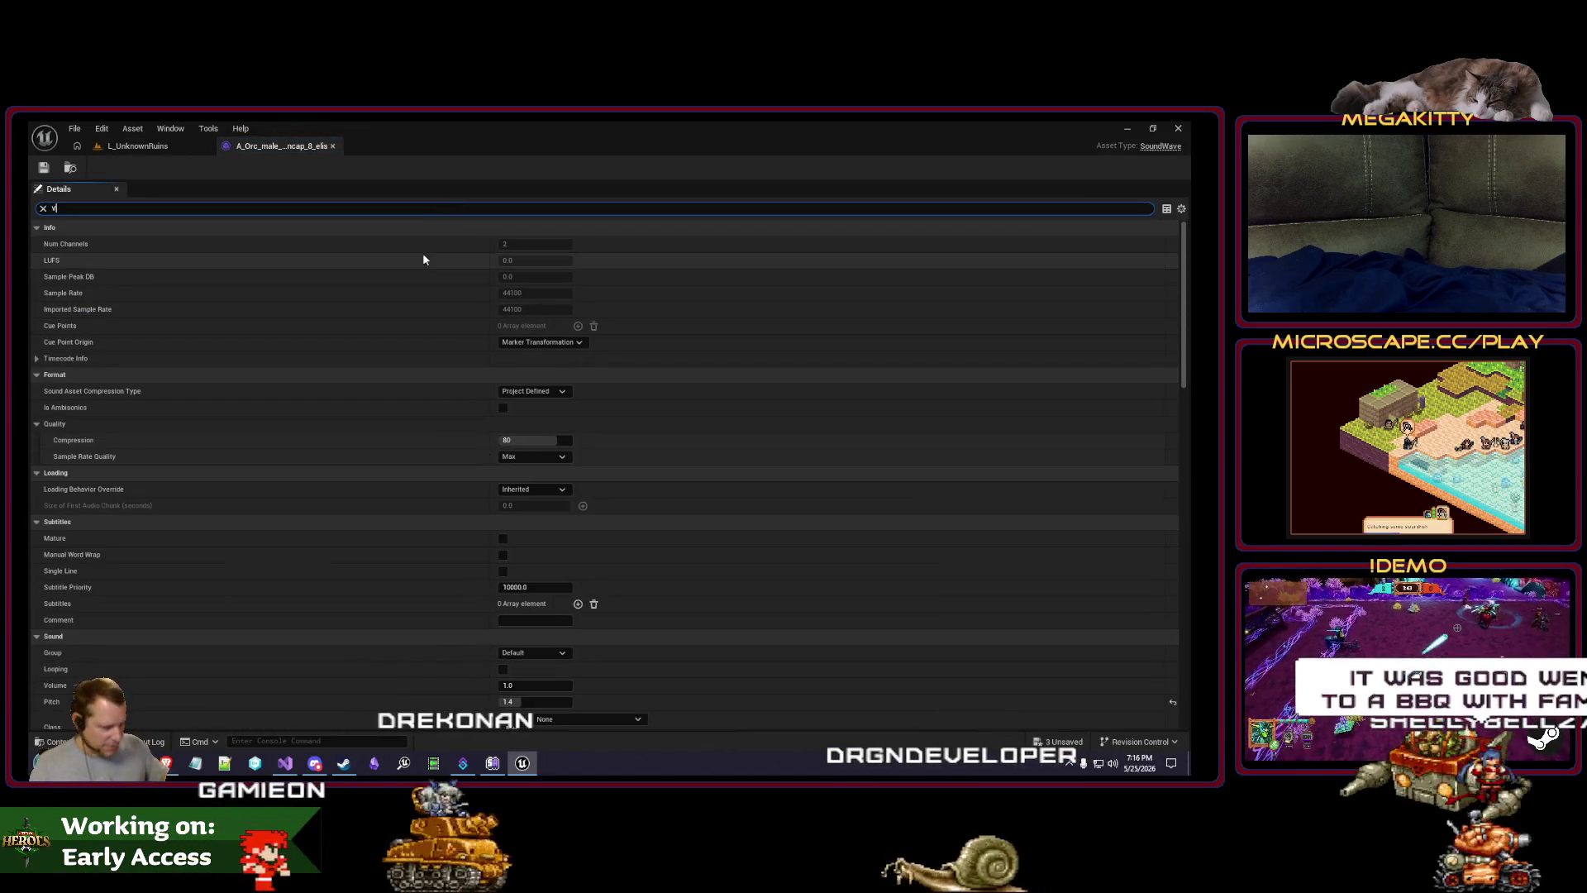
pyautogui.write('vol')
pyautogui.click(550, 246)
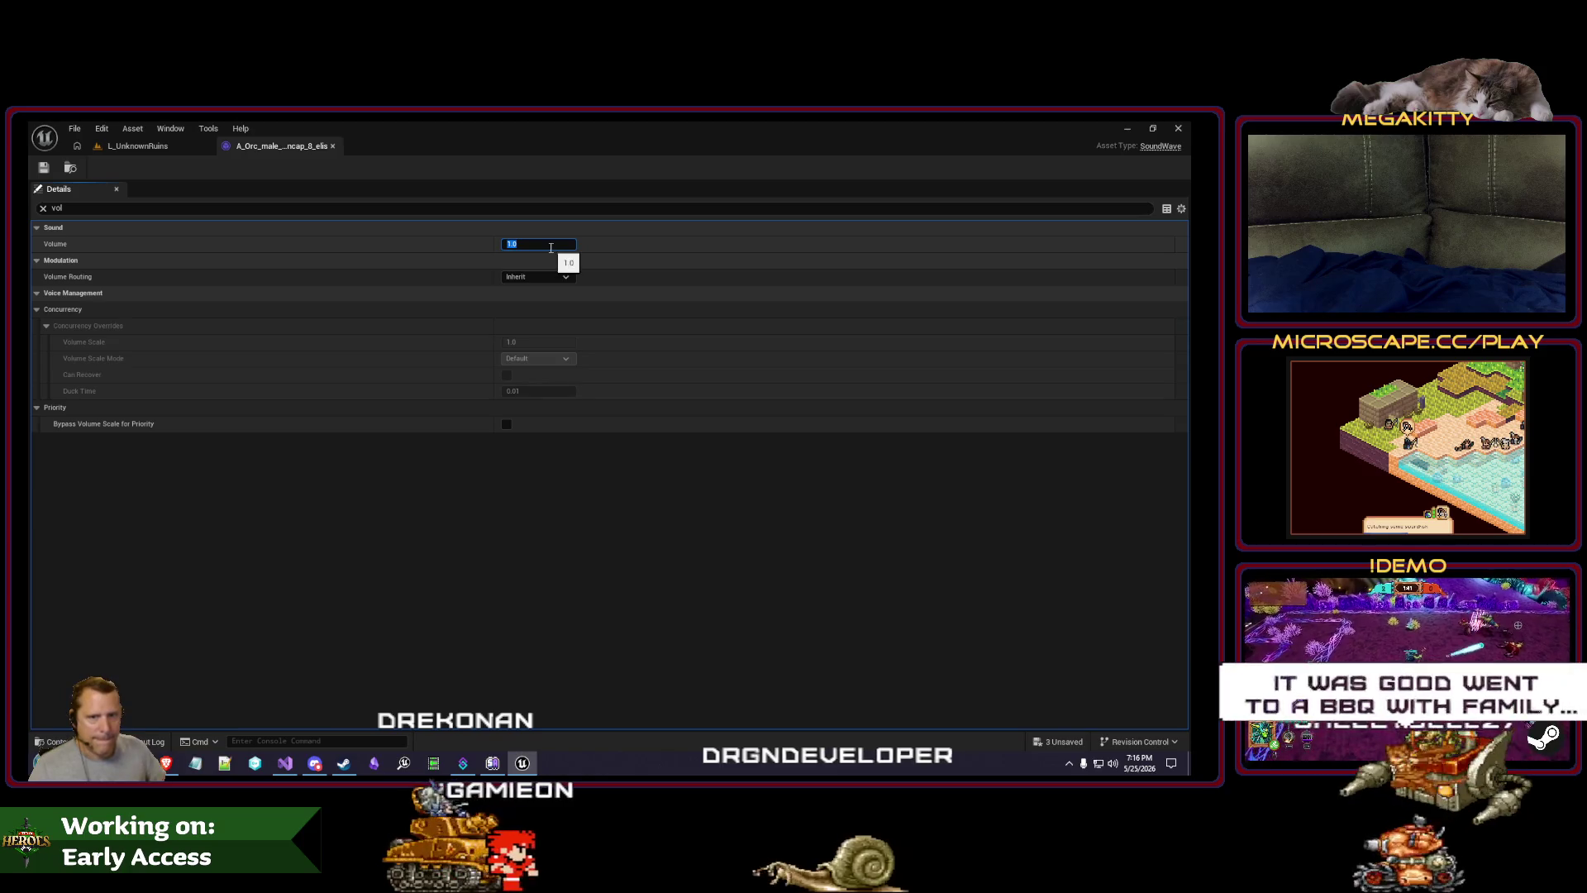
pyautogui.write('0.5')
pyautogui.press('Return')
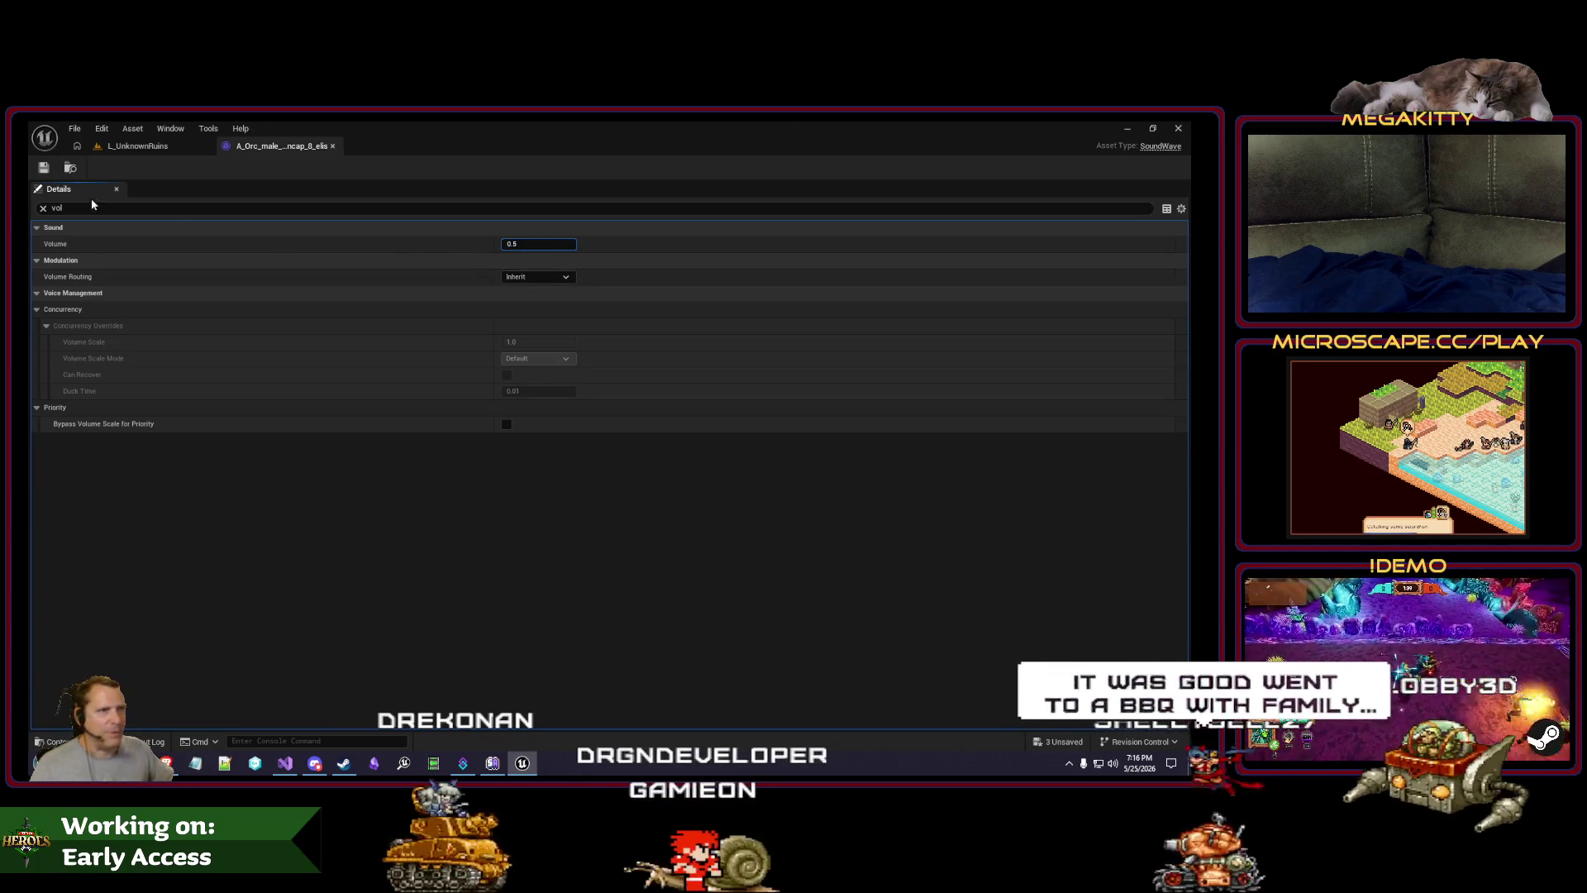
pyautogui.click(332, 147)
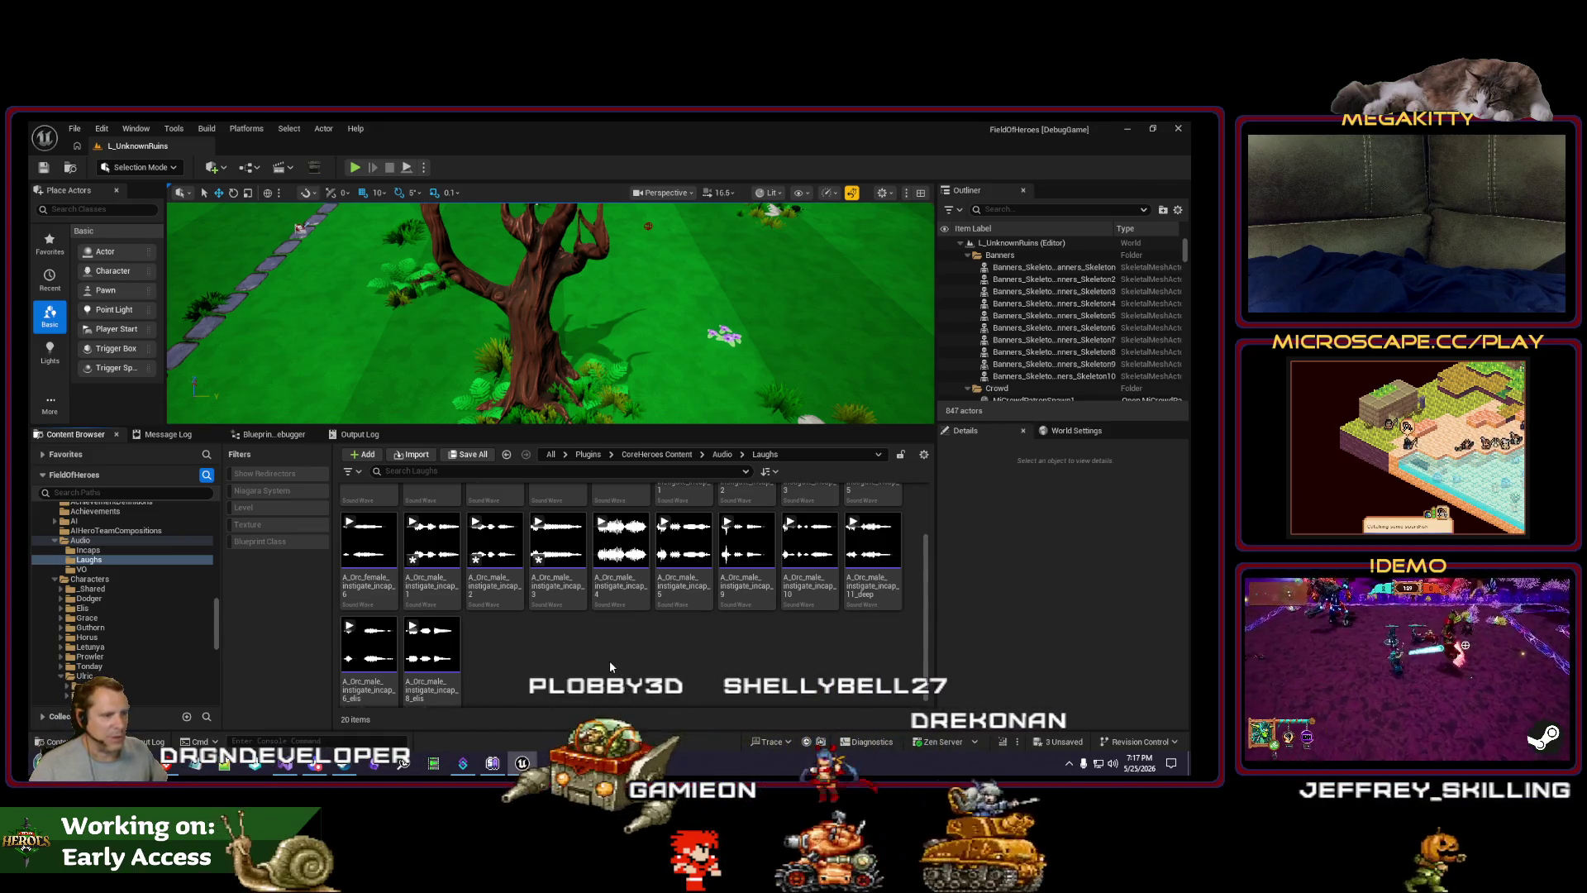
# Step: Enlarge the level viewport around the tree and start Play-in-Editor on L_UnknownRuins
pyautogui.scroll(2, 660, 637)
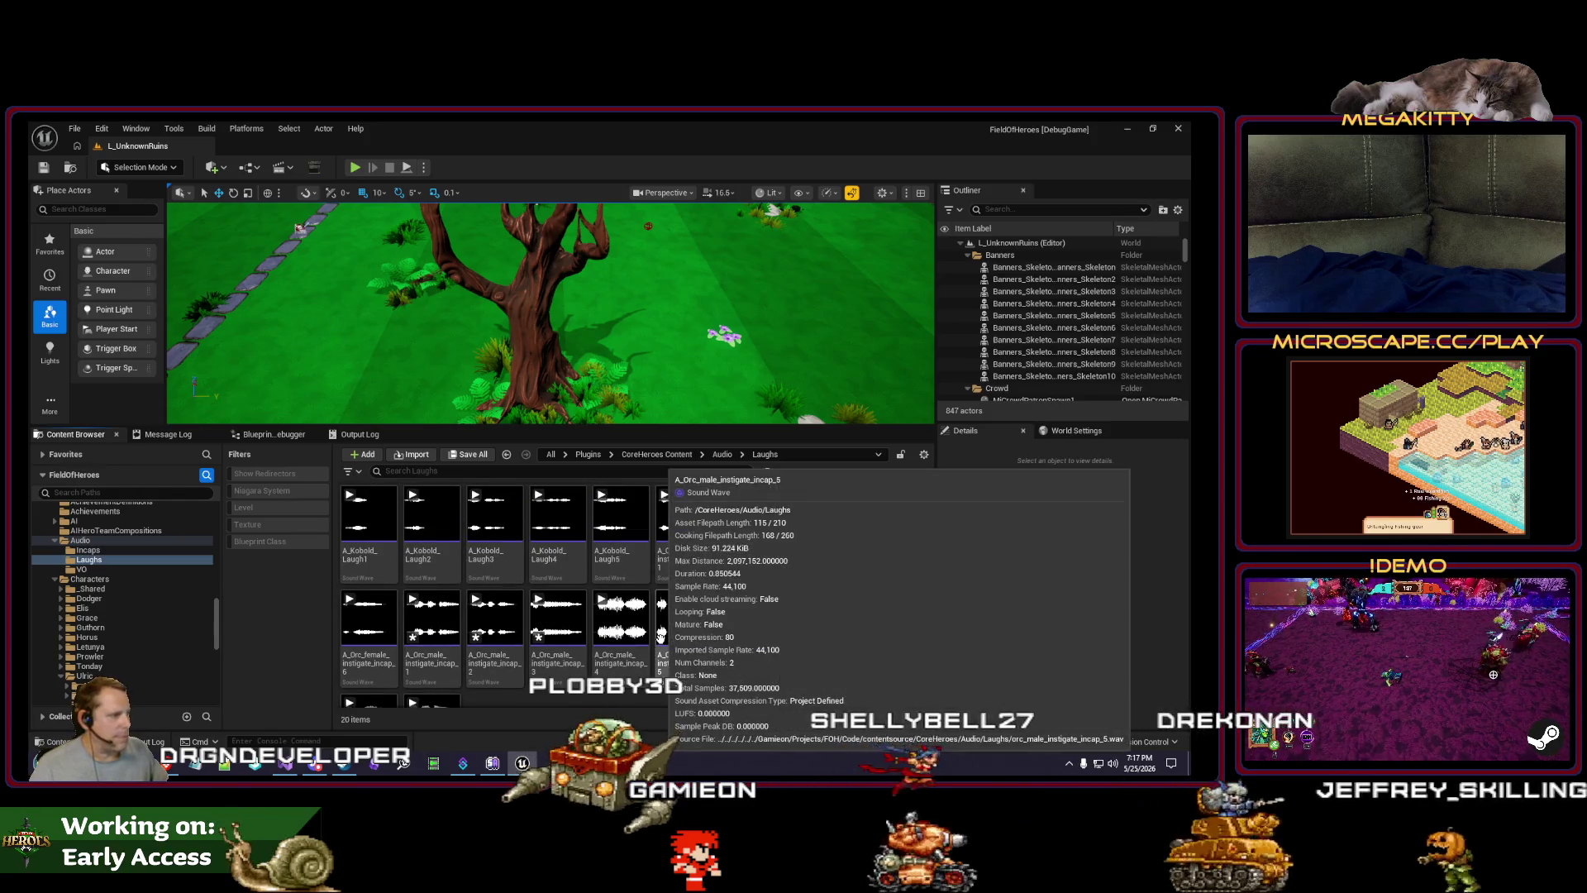
pyautogui.scroll(-2, 657, 645)
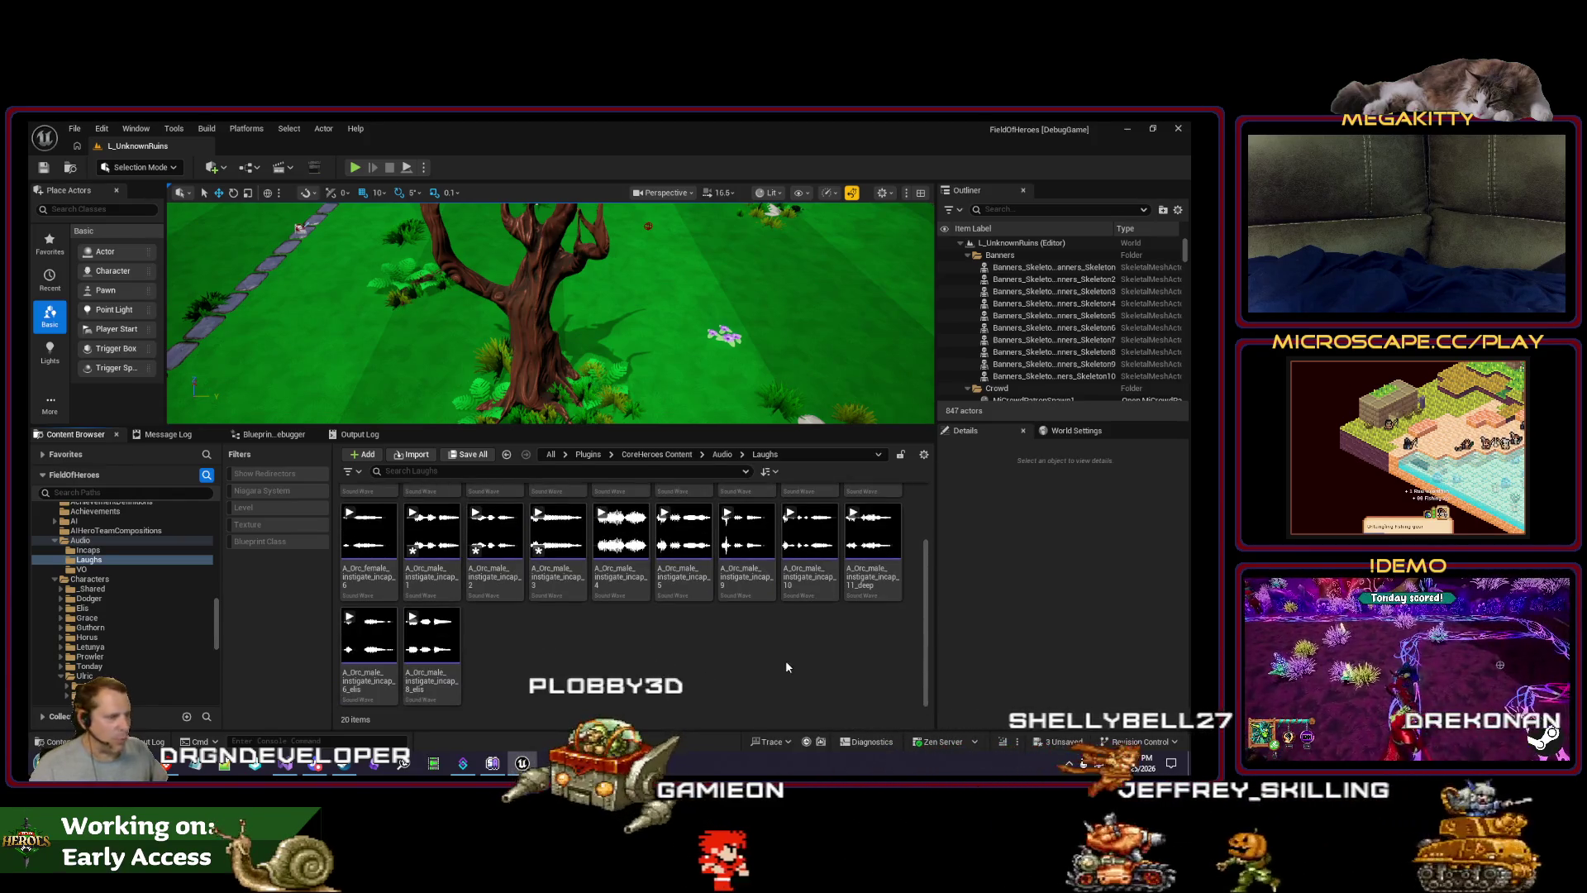
pyautogui.scroll(2, 554, 620)
pyautogui.scroll(-2, 552, 620)
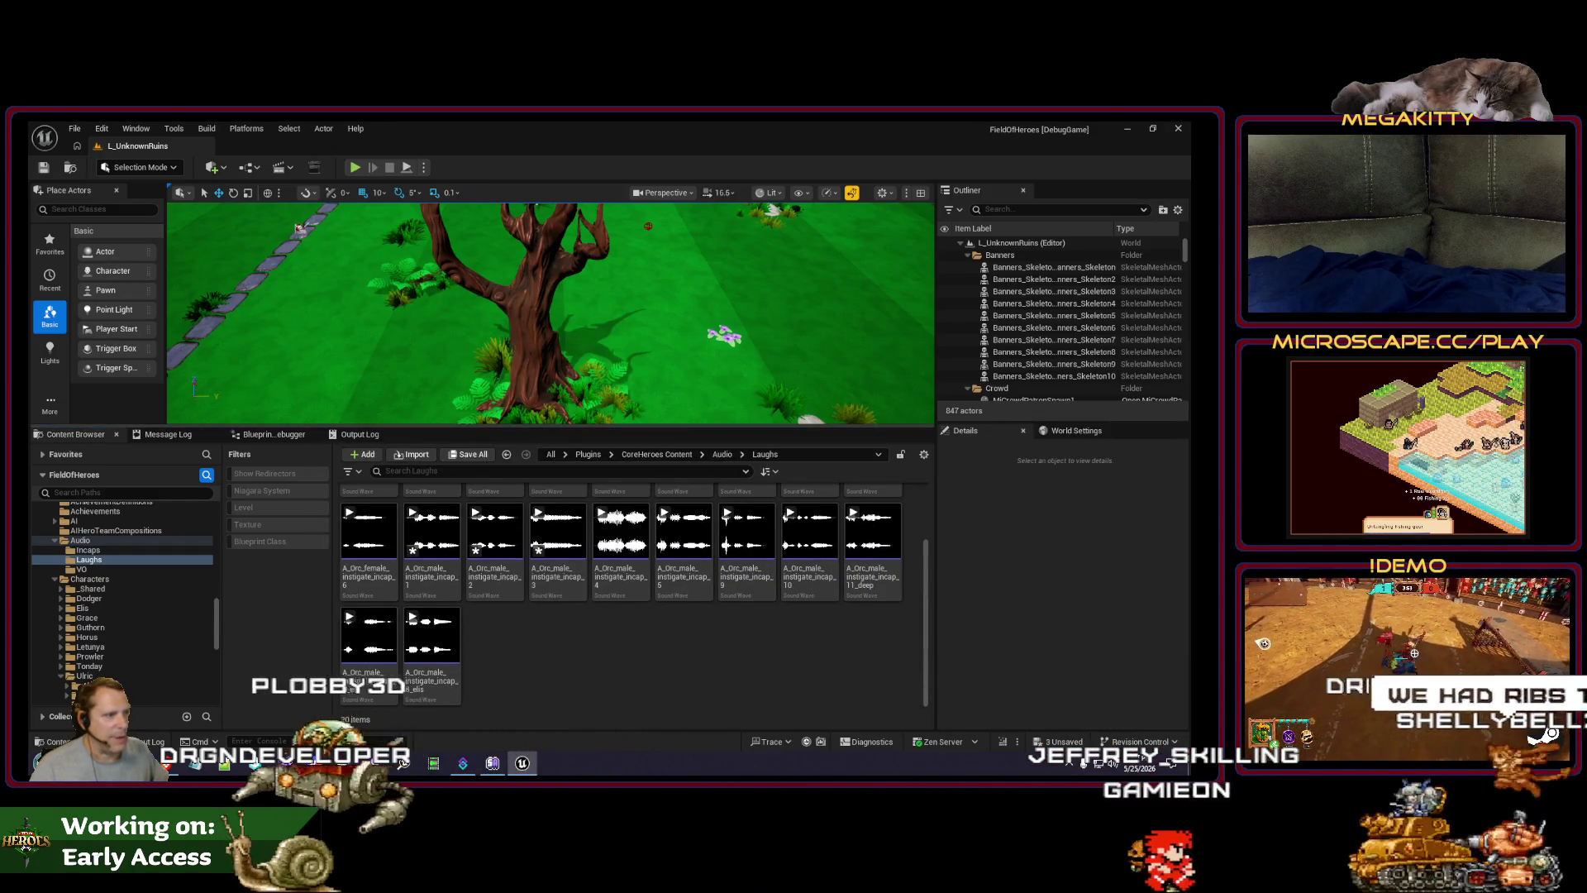
pyautogui.click(483, 405)
pyautogui.moveTo(472, 424); pyautogui.dragTo(472, 509)
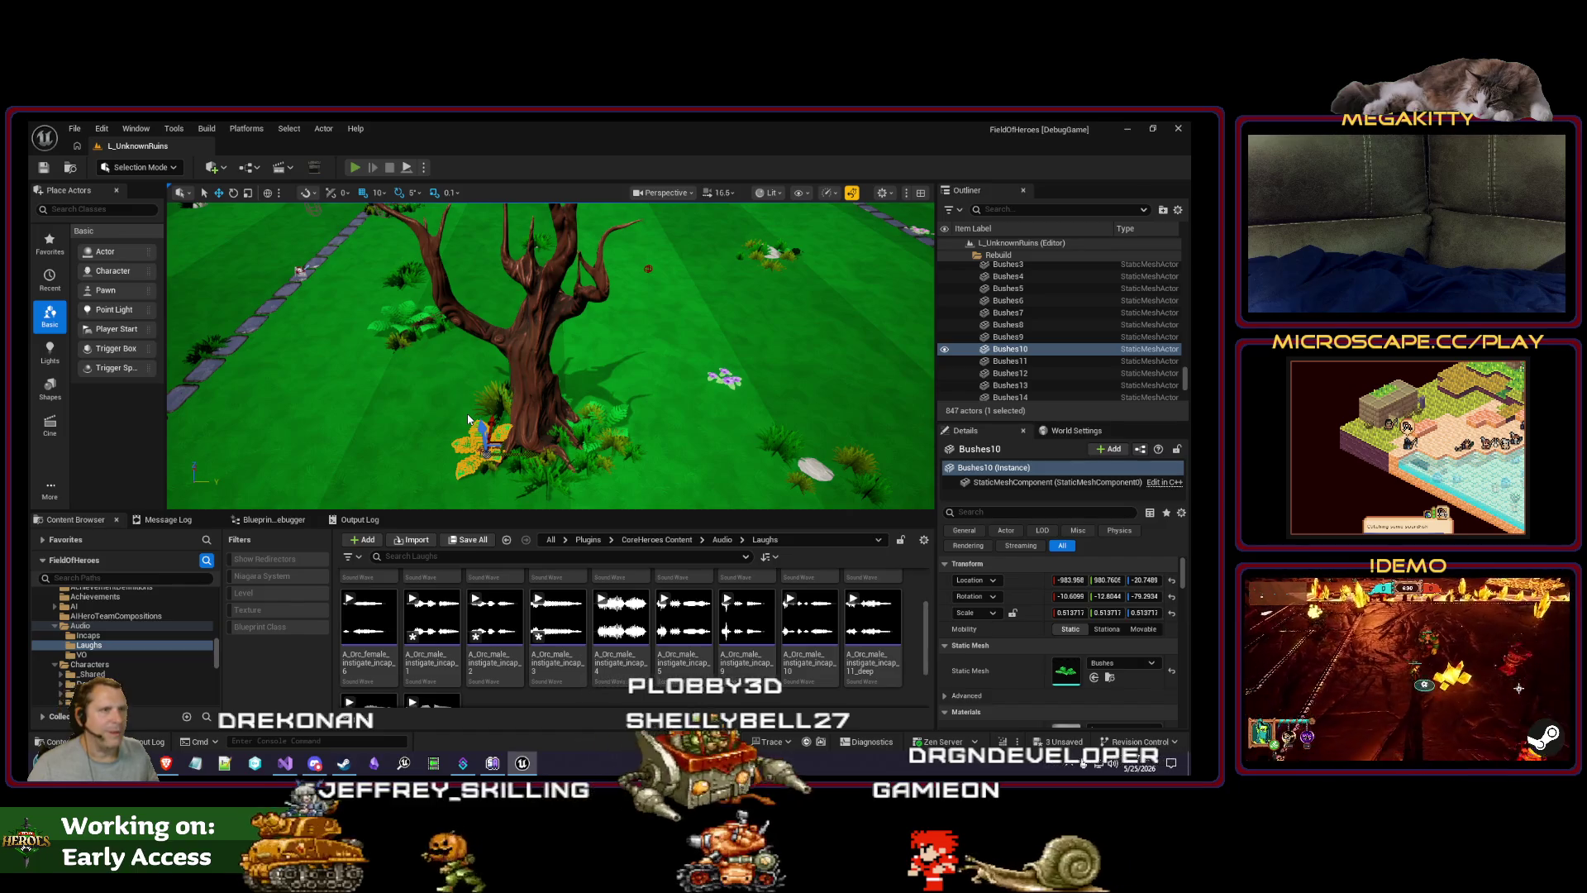
pyautogui.hotkey('alt', 'p')
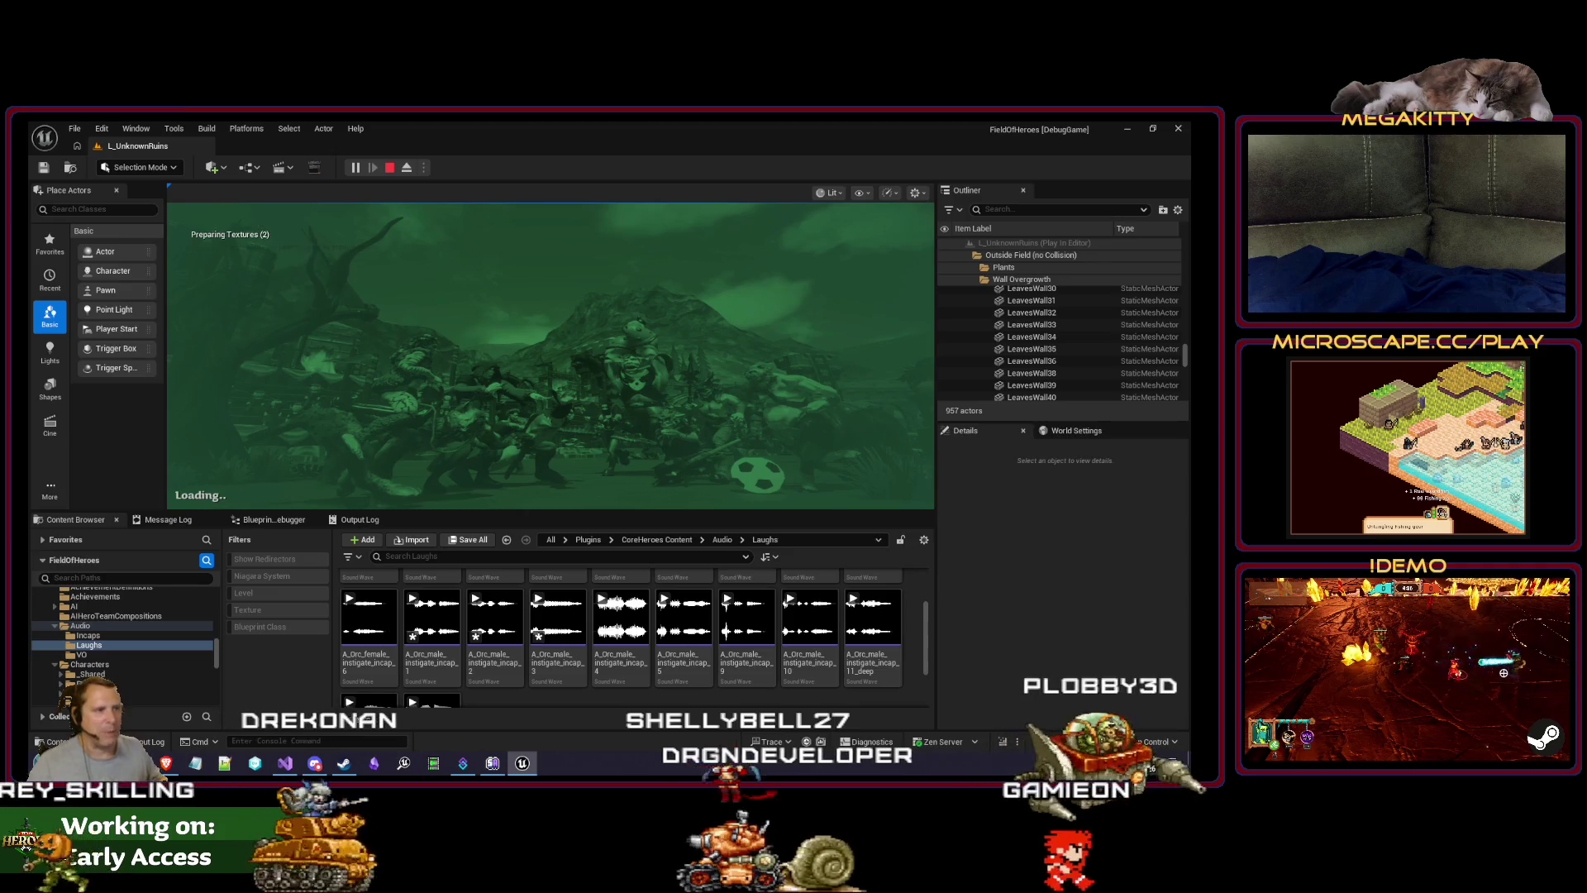
# Step: Start the match as Dodger at forward and maximize the game view with F11
pyautogui.click(545, 470)
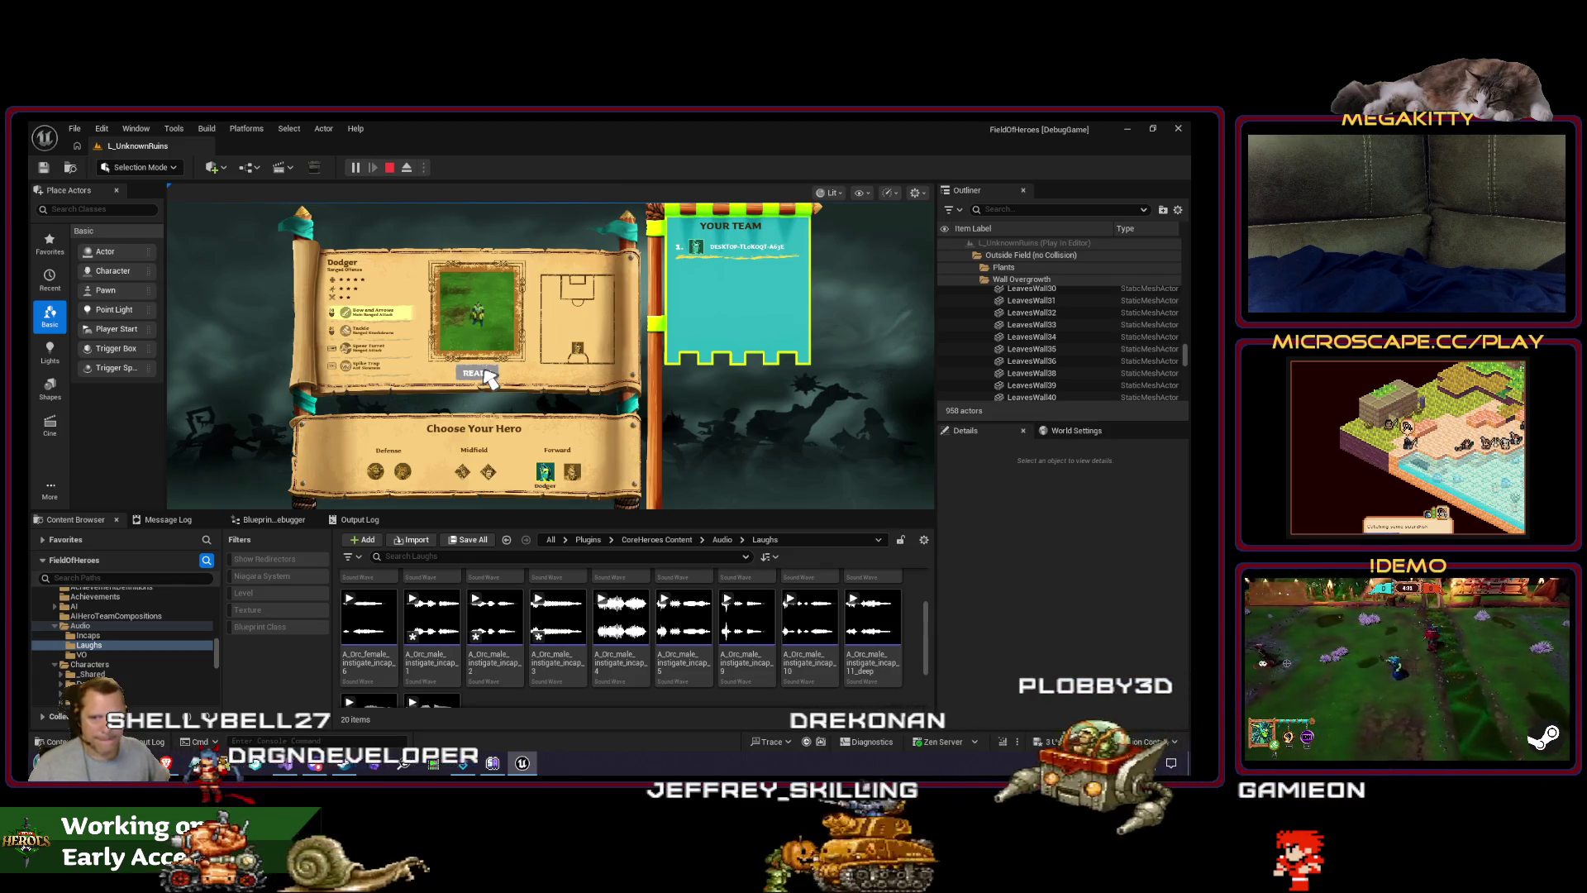
pyautogui.click(486, 372)
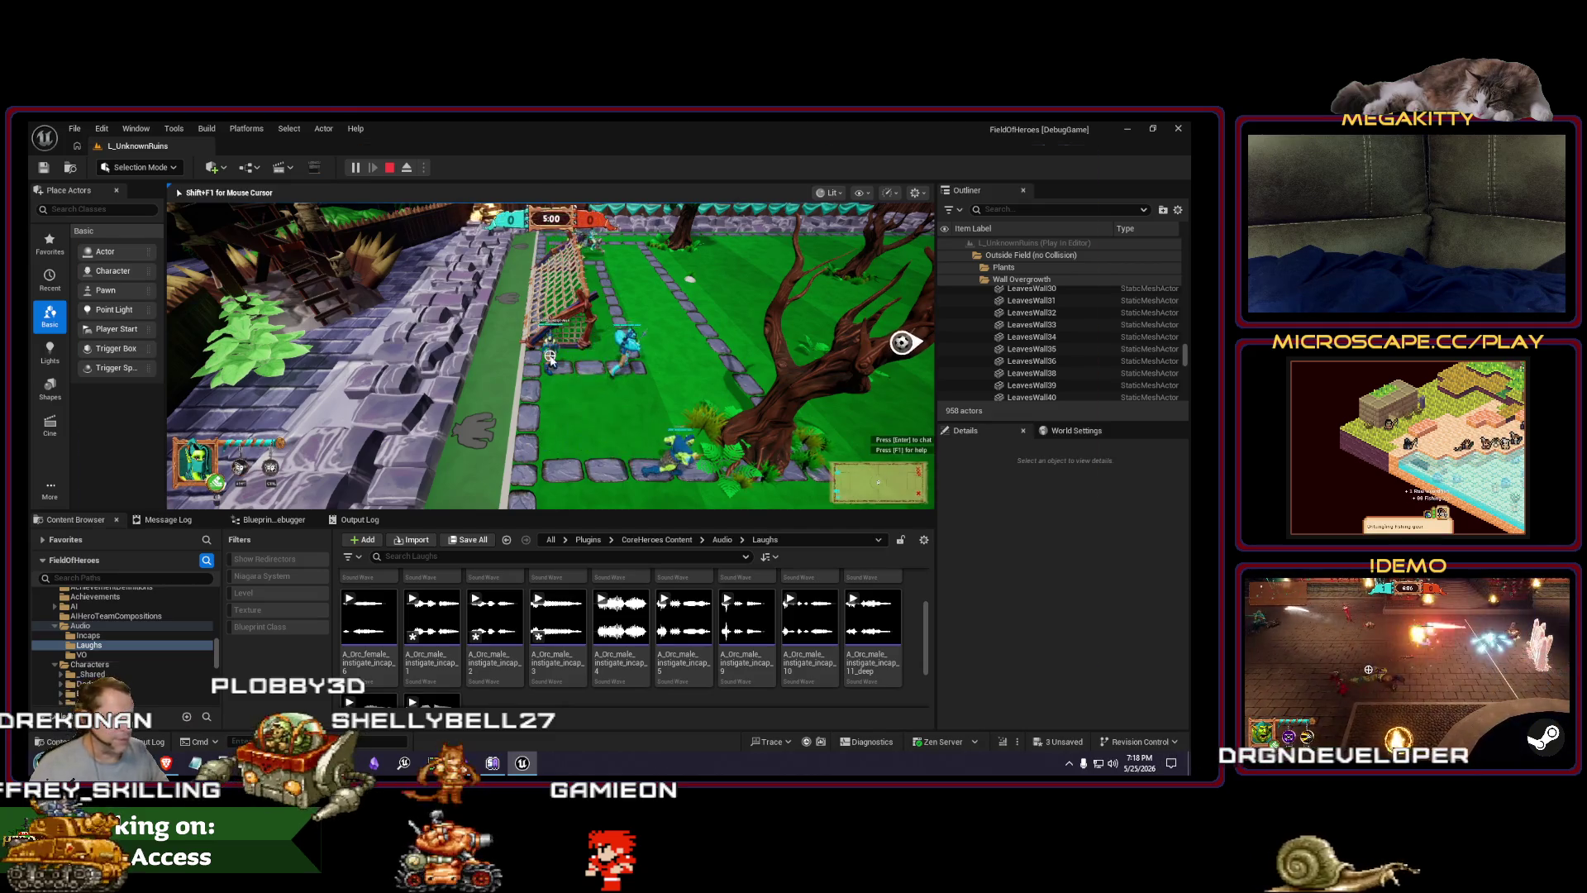
pyautogui.press('F11')
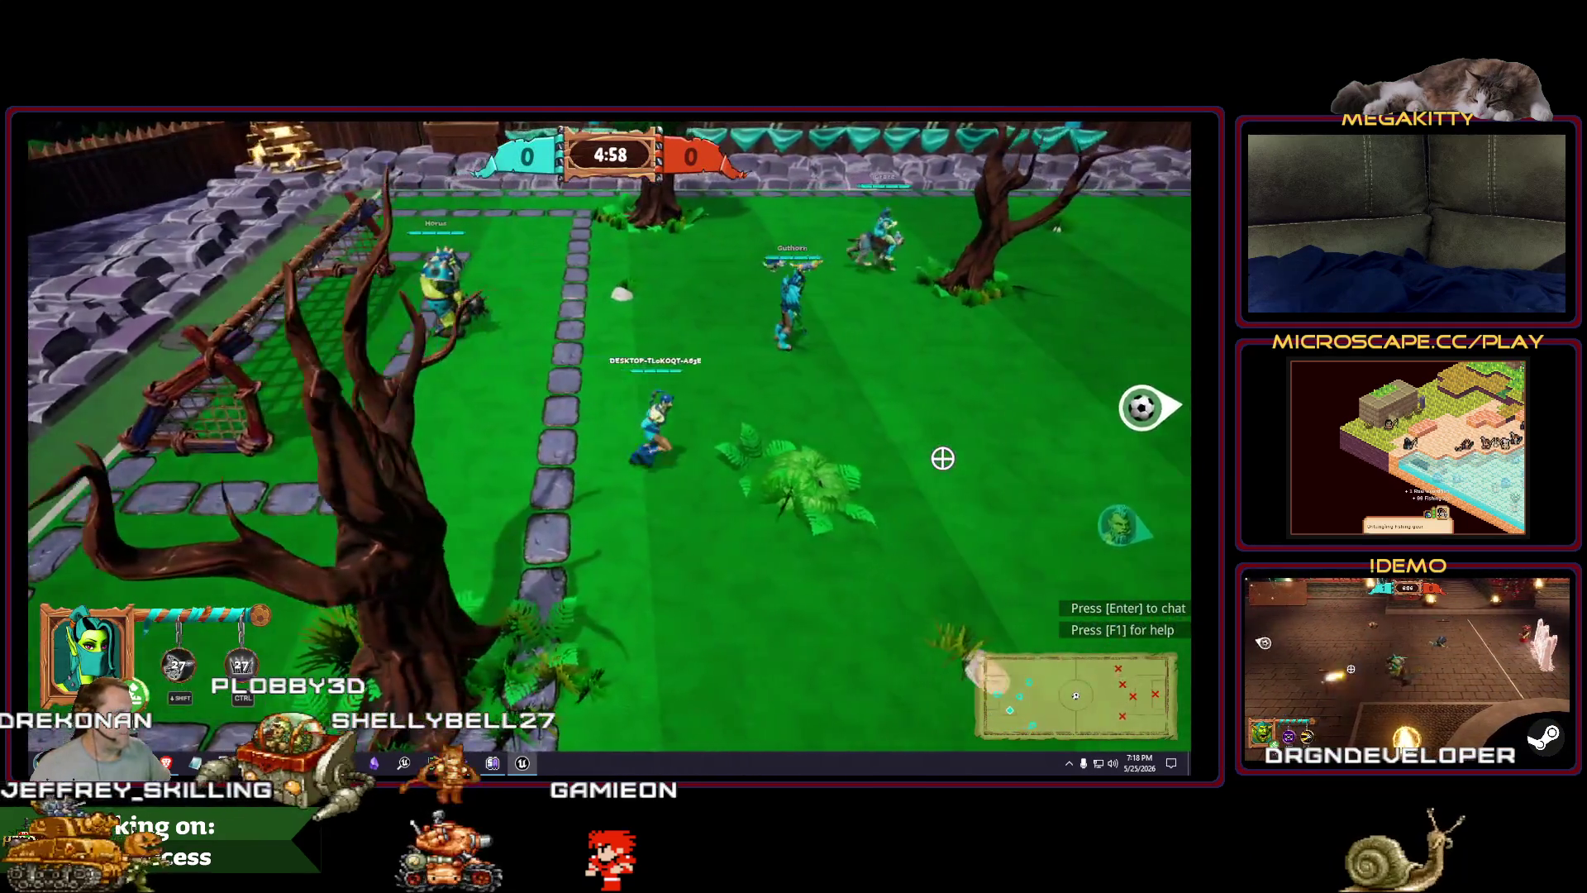
# Step: Run Dodger up, right and left across the pitch, firing a bow shot at opponents
pyautogui.press('w')
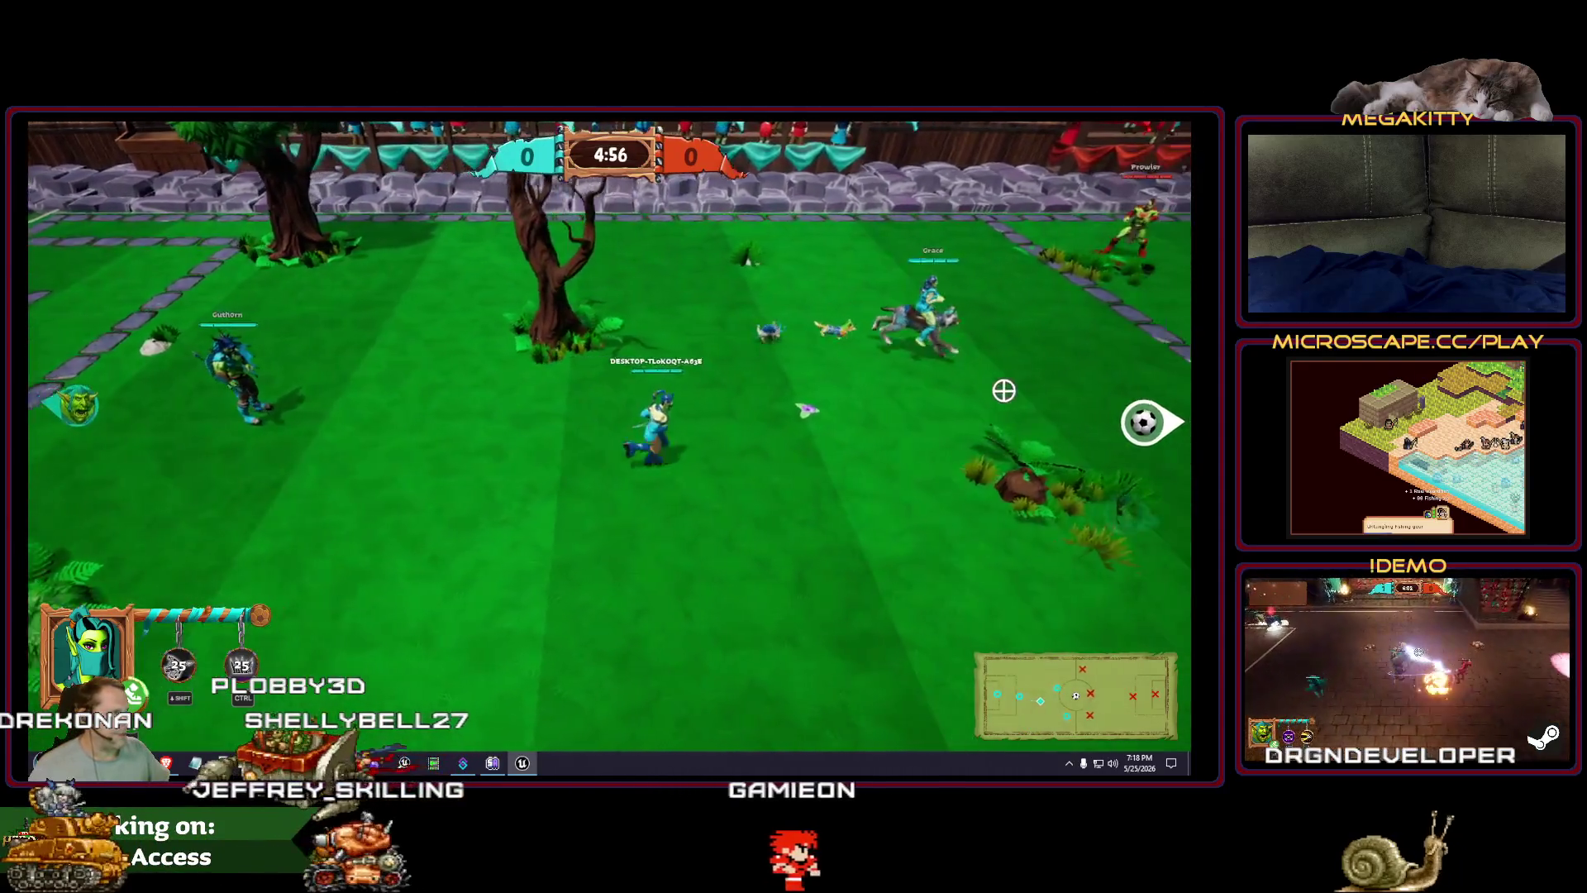
pyautogui.press('d')
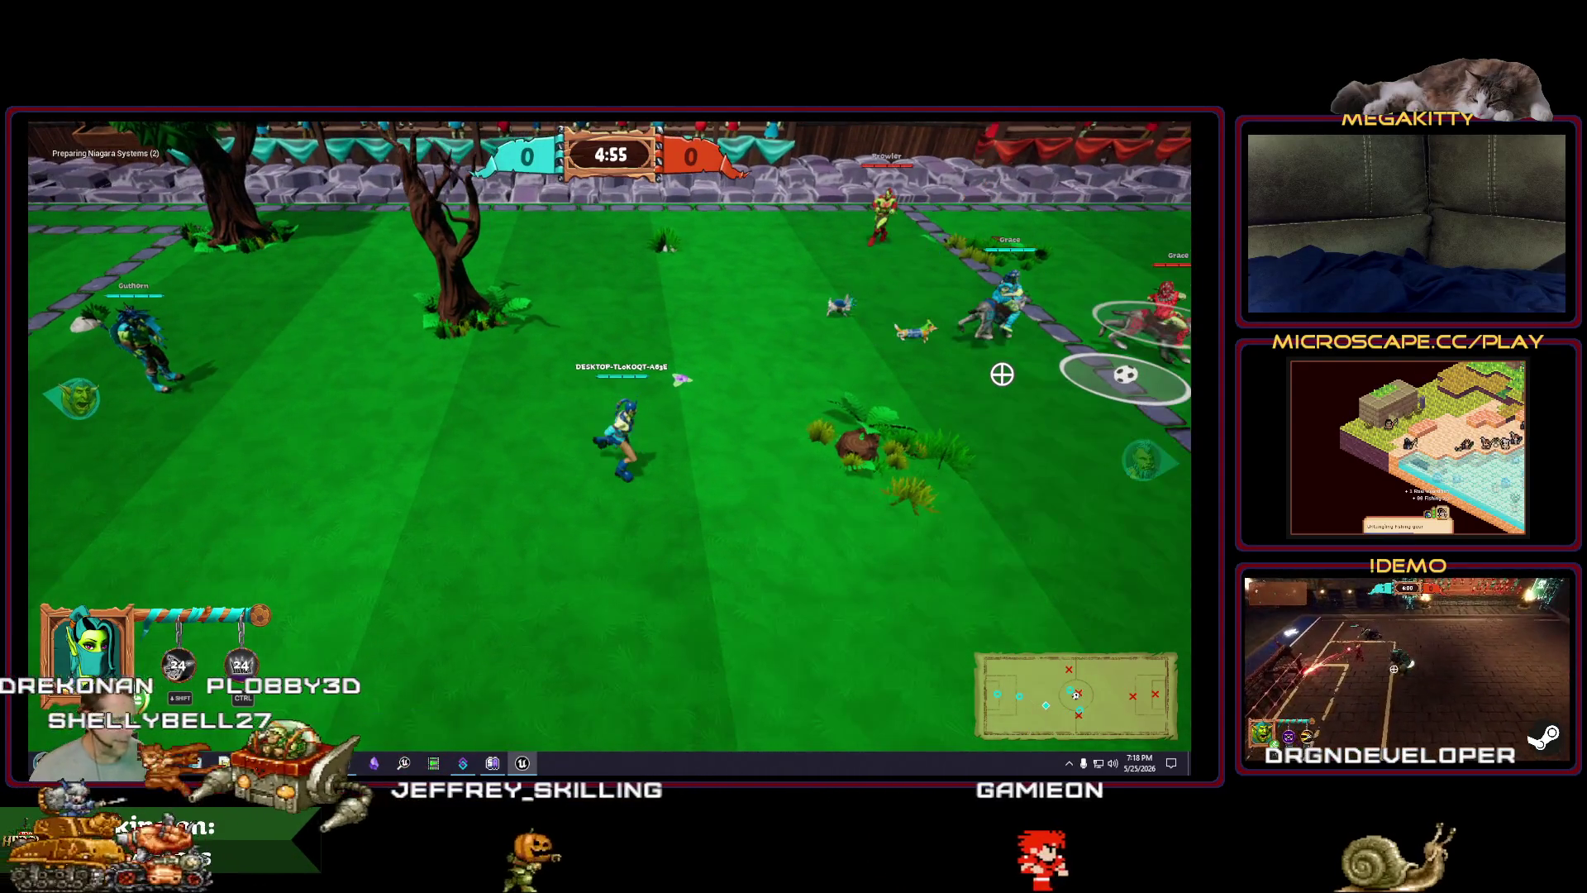
pyautogui.click(894, 274)
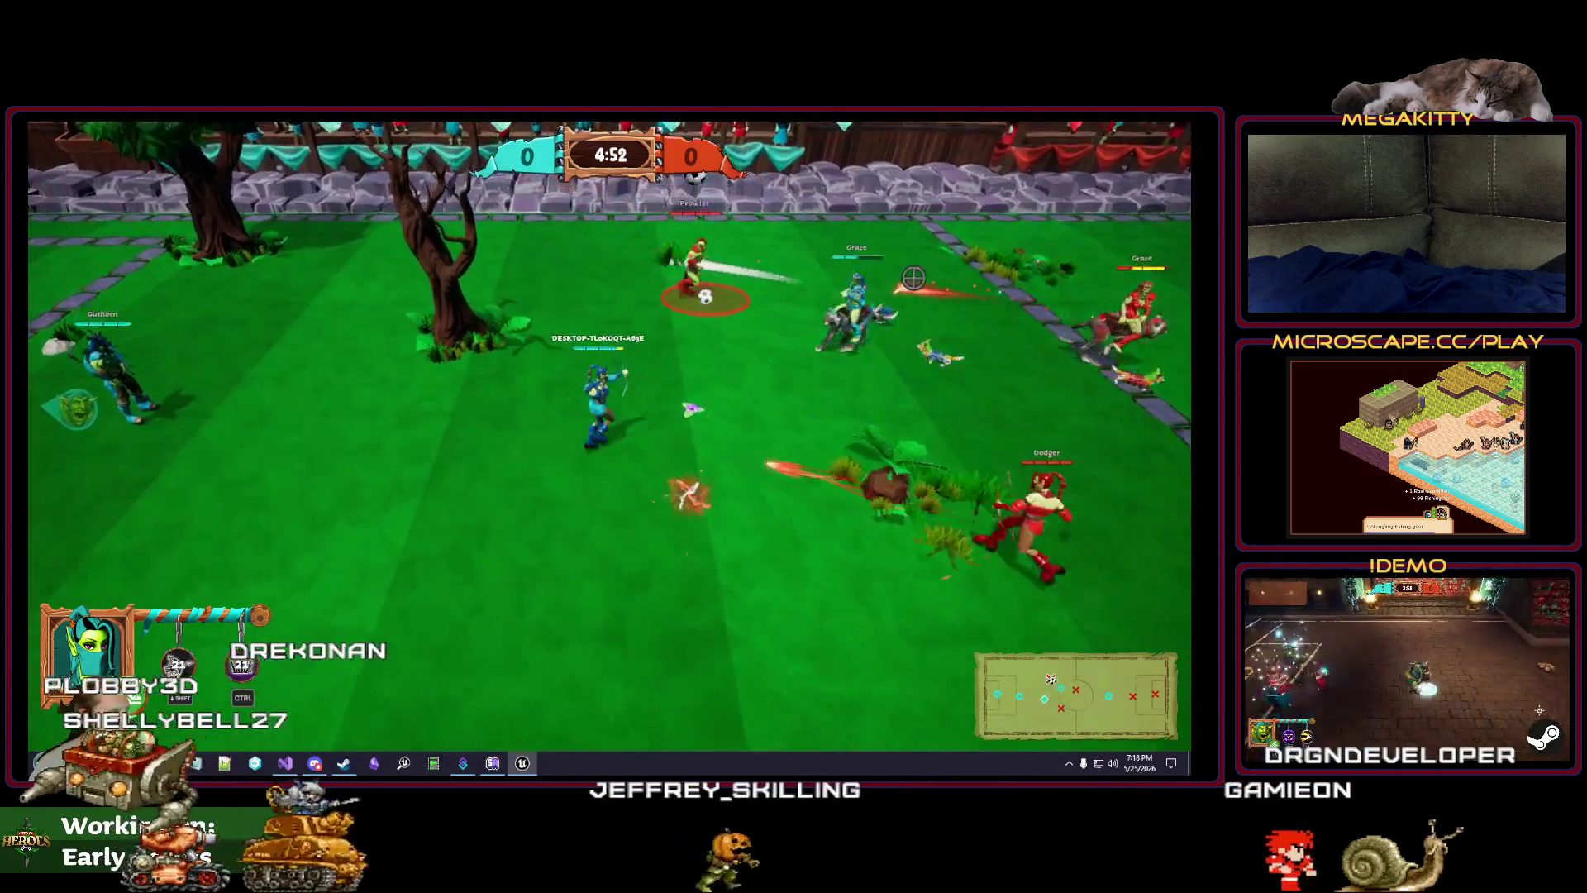
pyautogui.press('w')
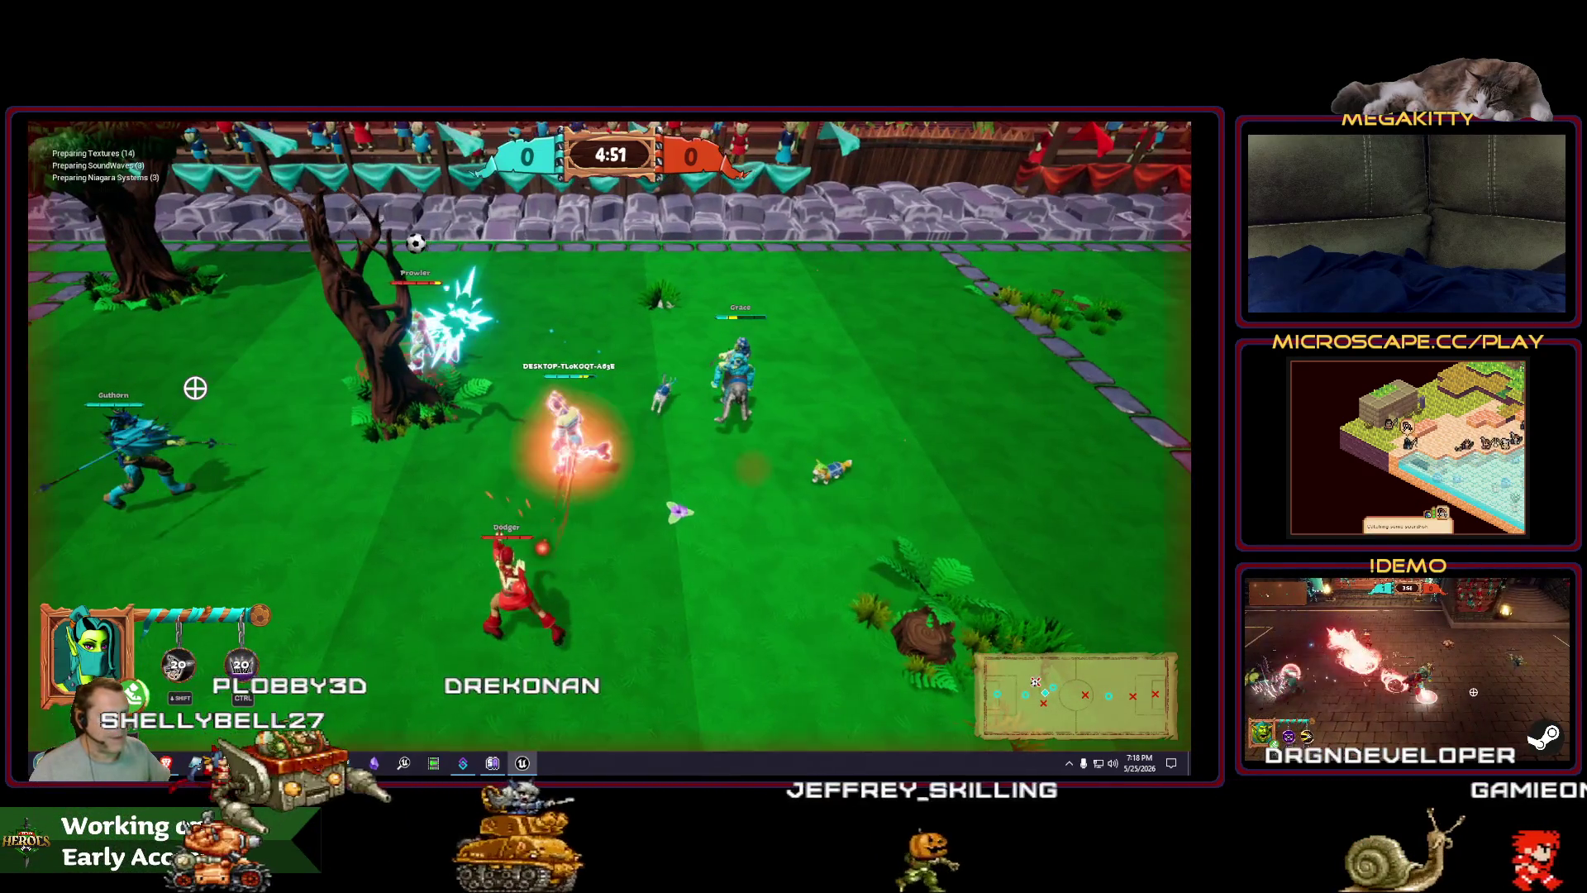
pyautogui.press('a')
pyautogui.press('a')
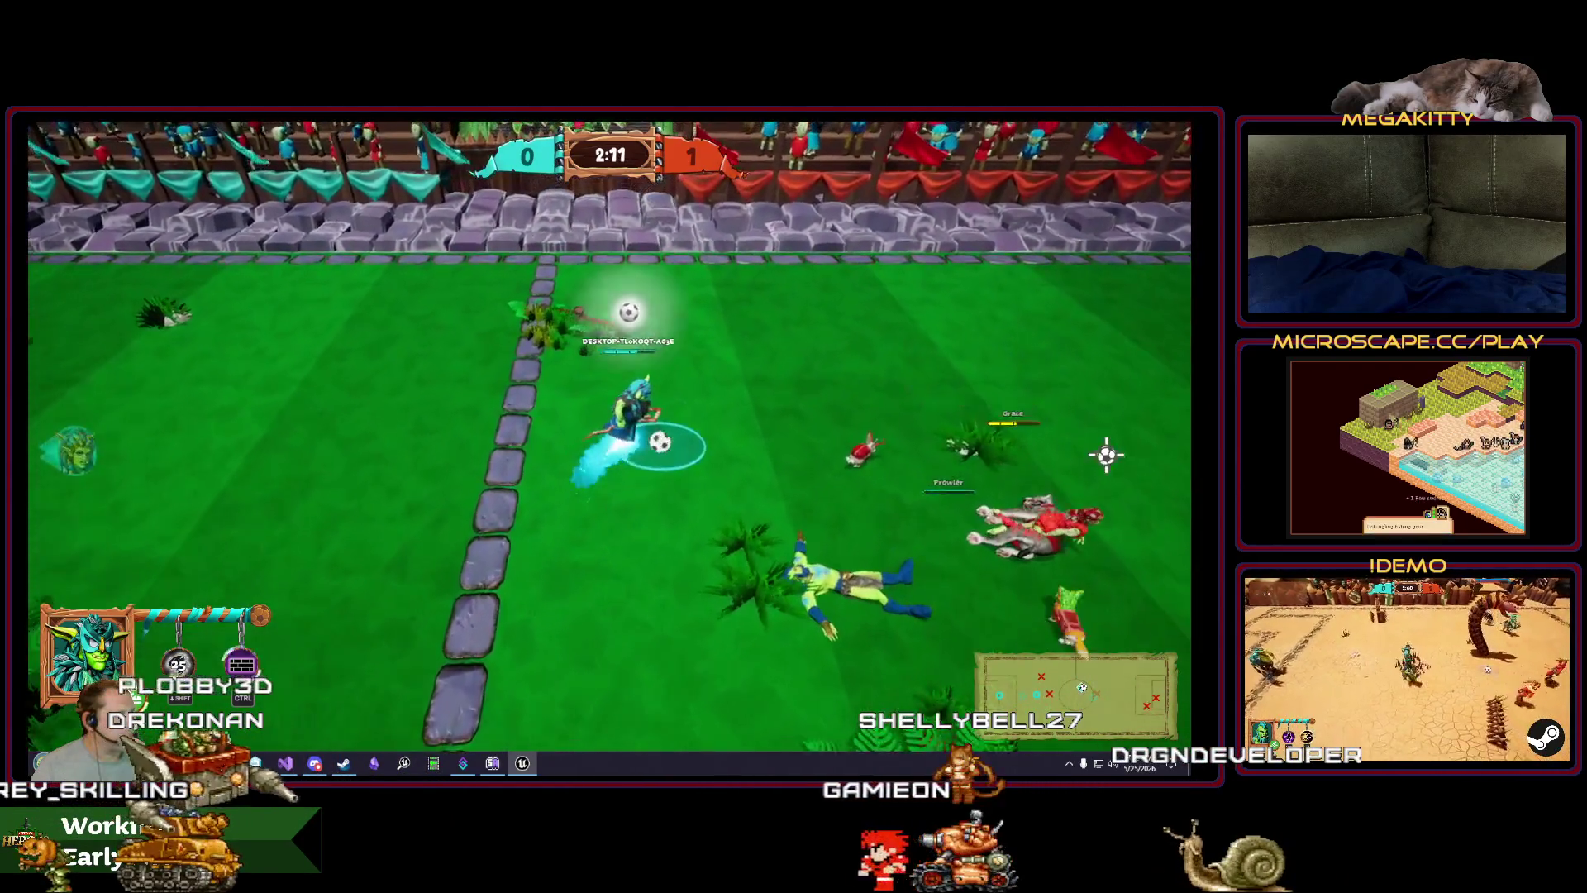
# Step: Knock down nearby opponents, dash toward the goal, then stop the play session
pyautogui.click(1157, 582)
pyautogui.press('d')
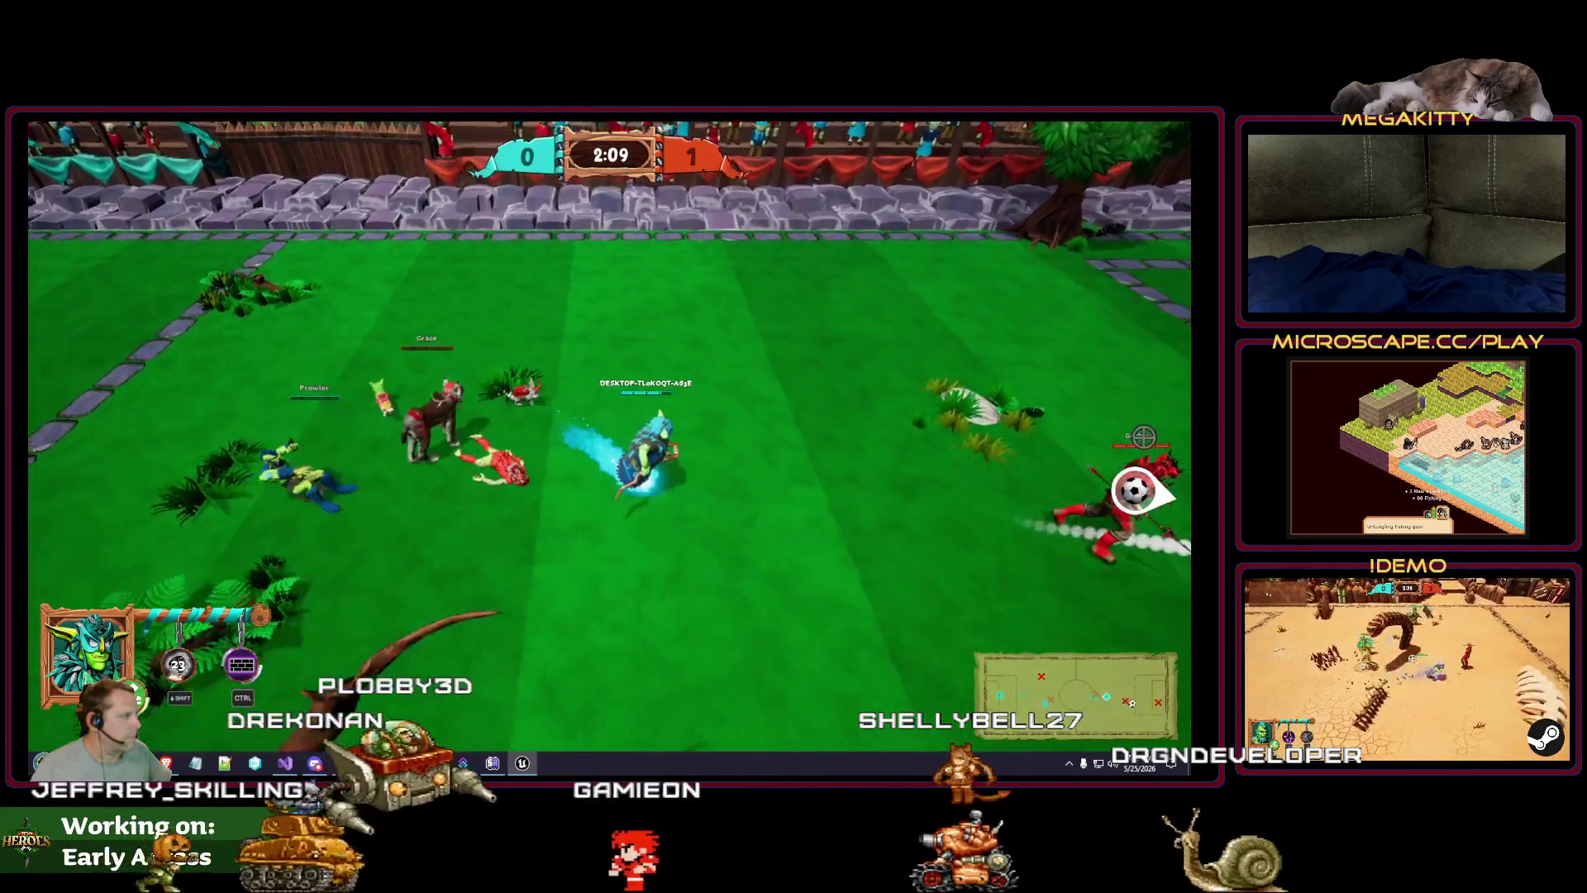
pyautogui.press('w')
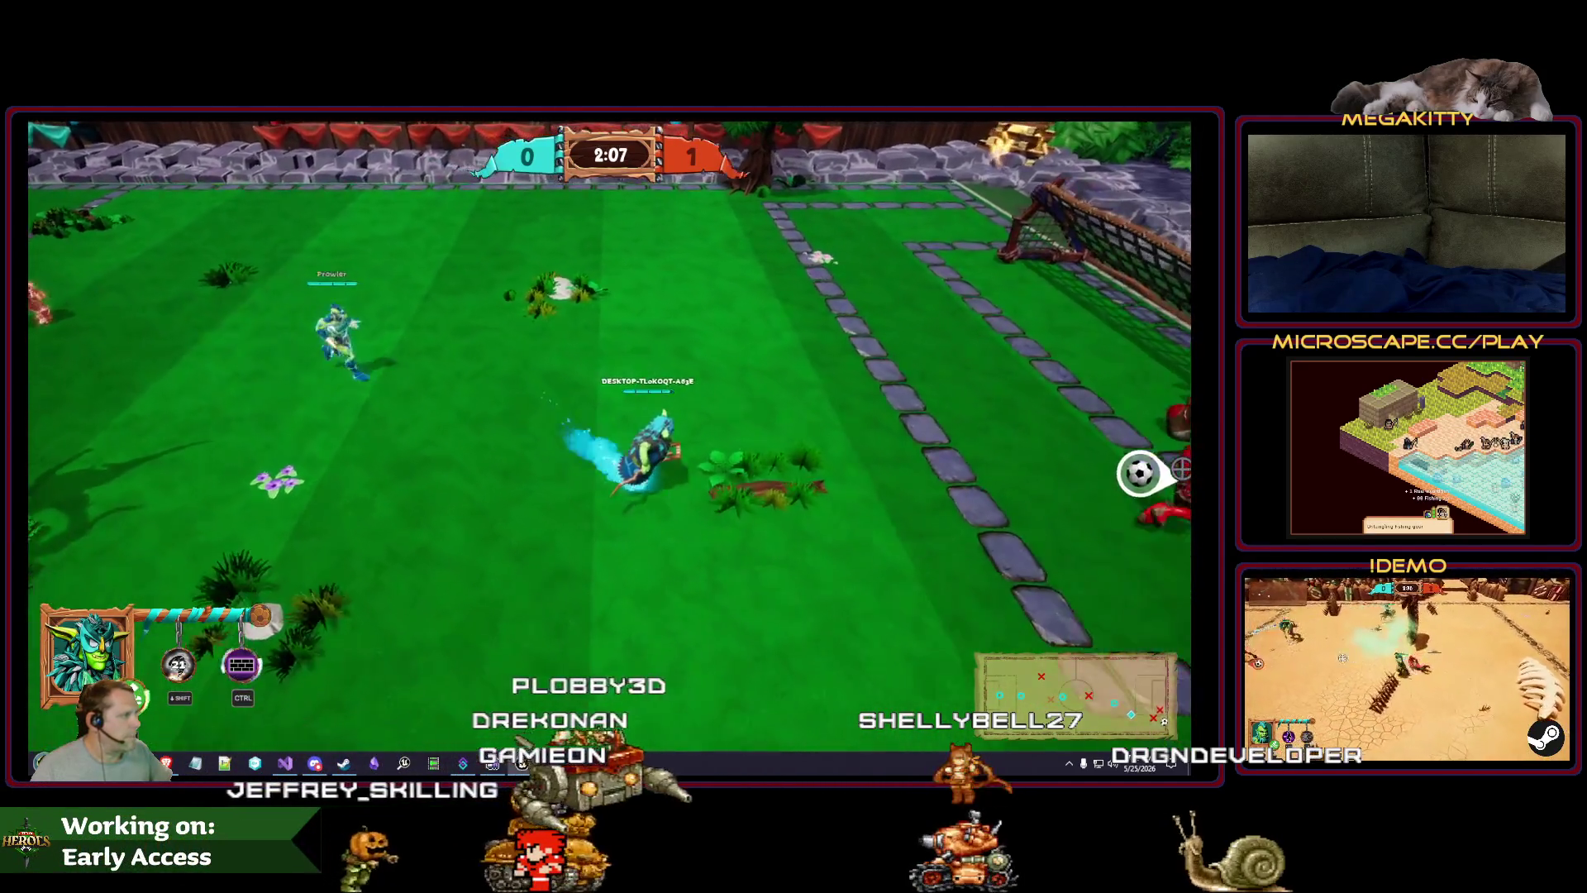
pyautogui.press('Escape')
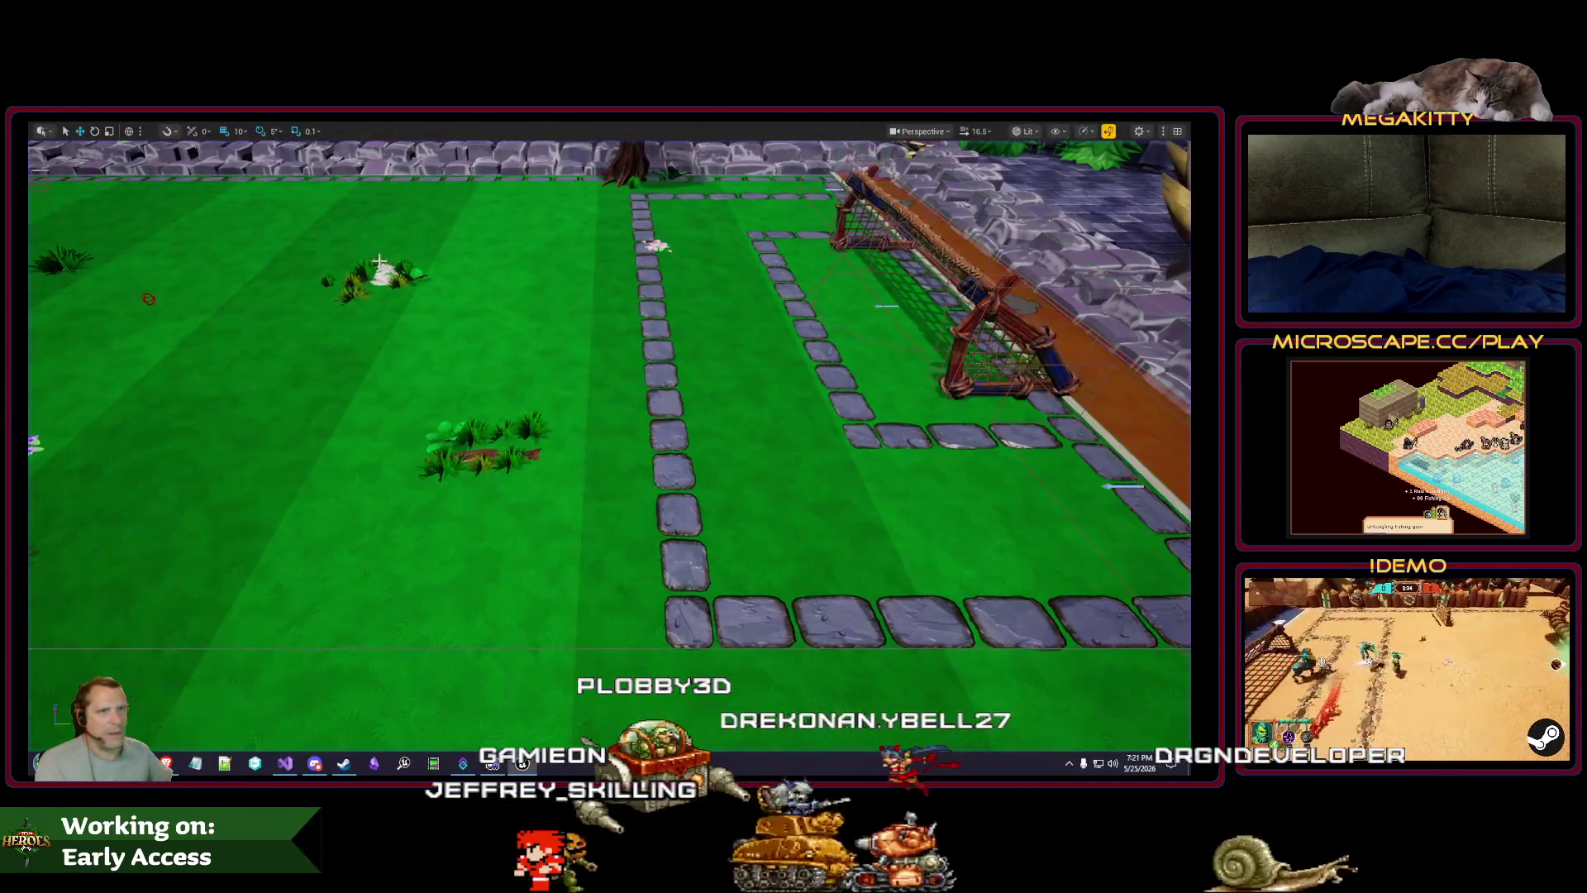
# Step: Restore the editor layout and open L_DangerRoom_Empty from the recent levels list
pyautogui.press('F11')
pyautogui.click(75, 128)
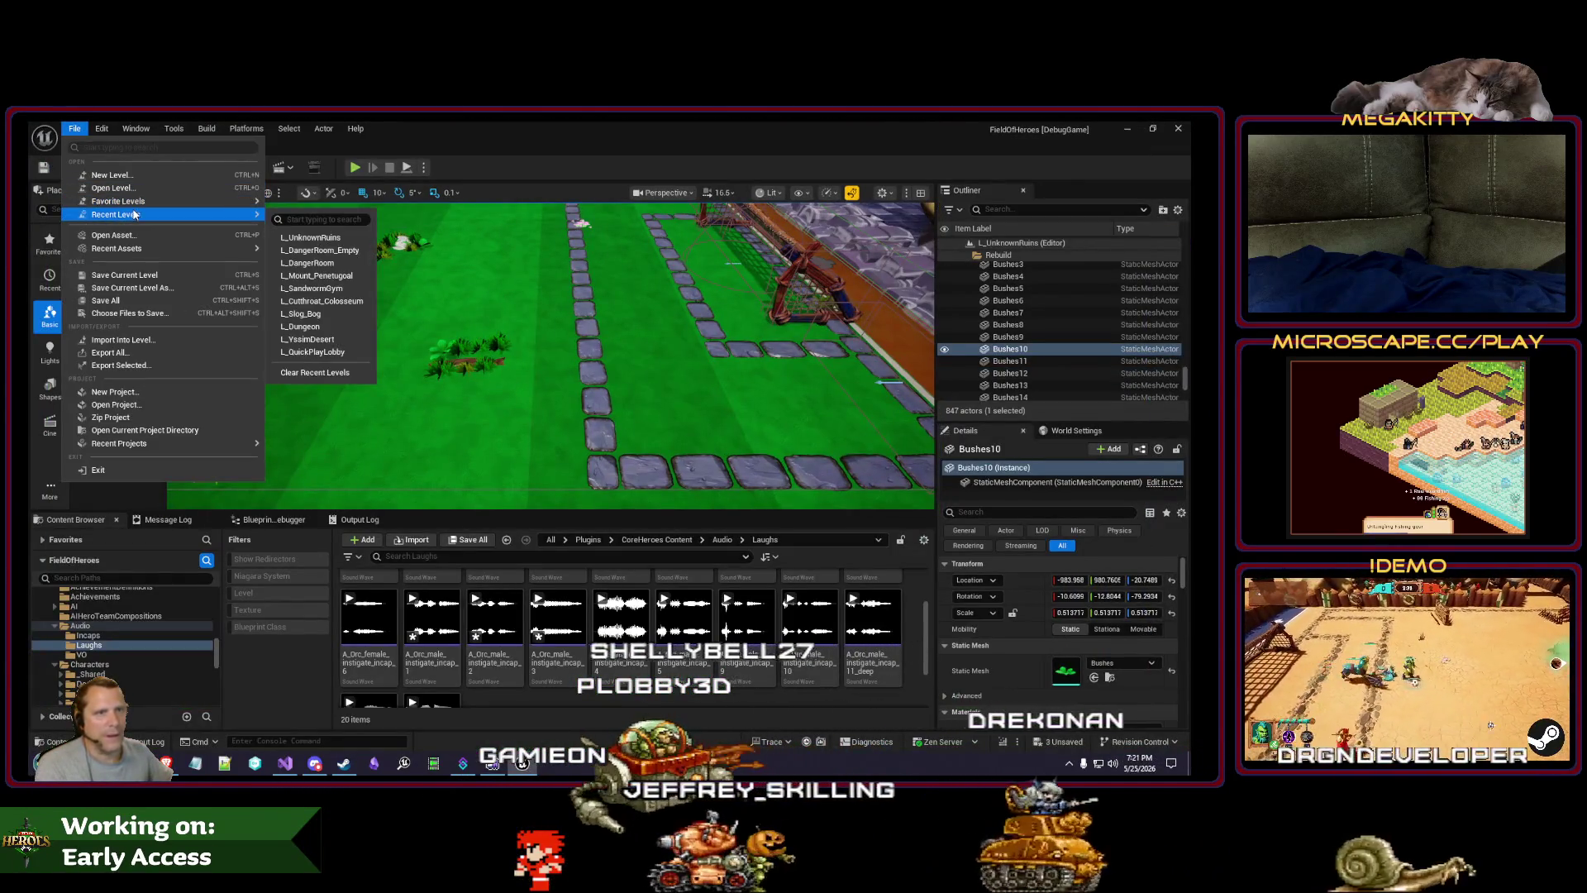
pyautogui.click(377, 180)
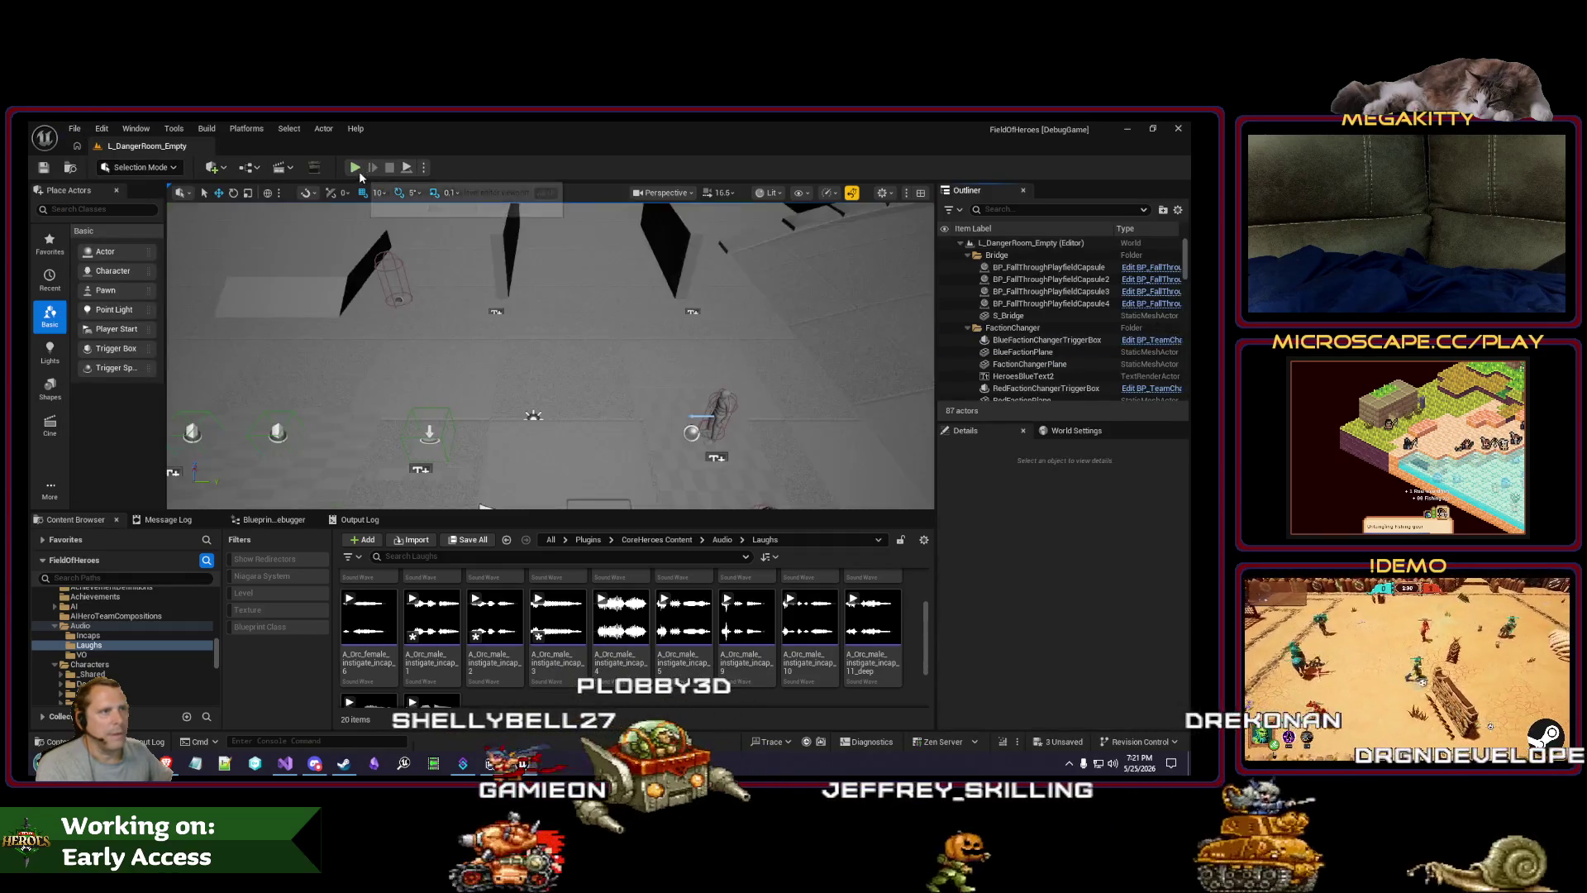
# Step: Search all content for 'soundset elis' and open DA_Elis_SoundSet
pyautogui.click(552, 540)
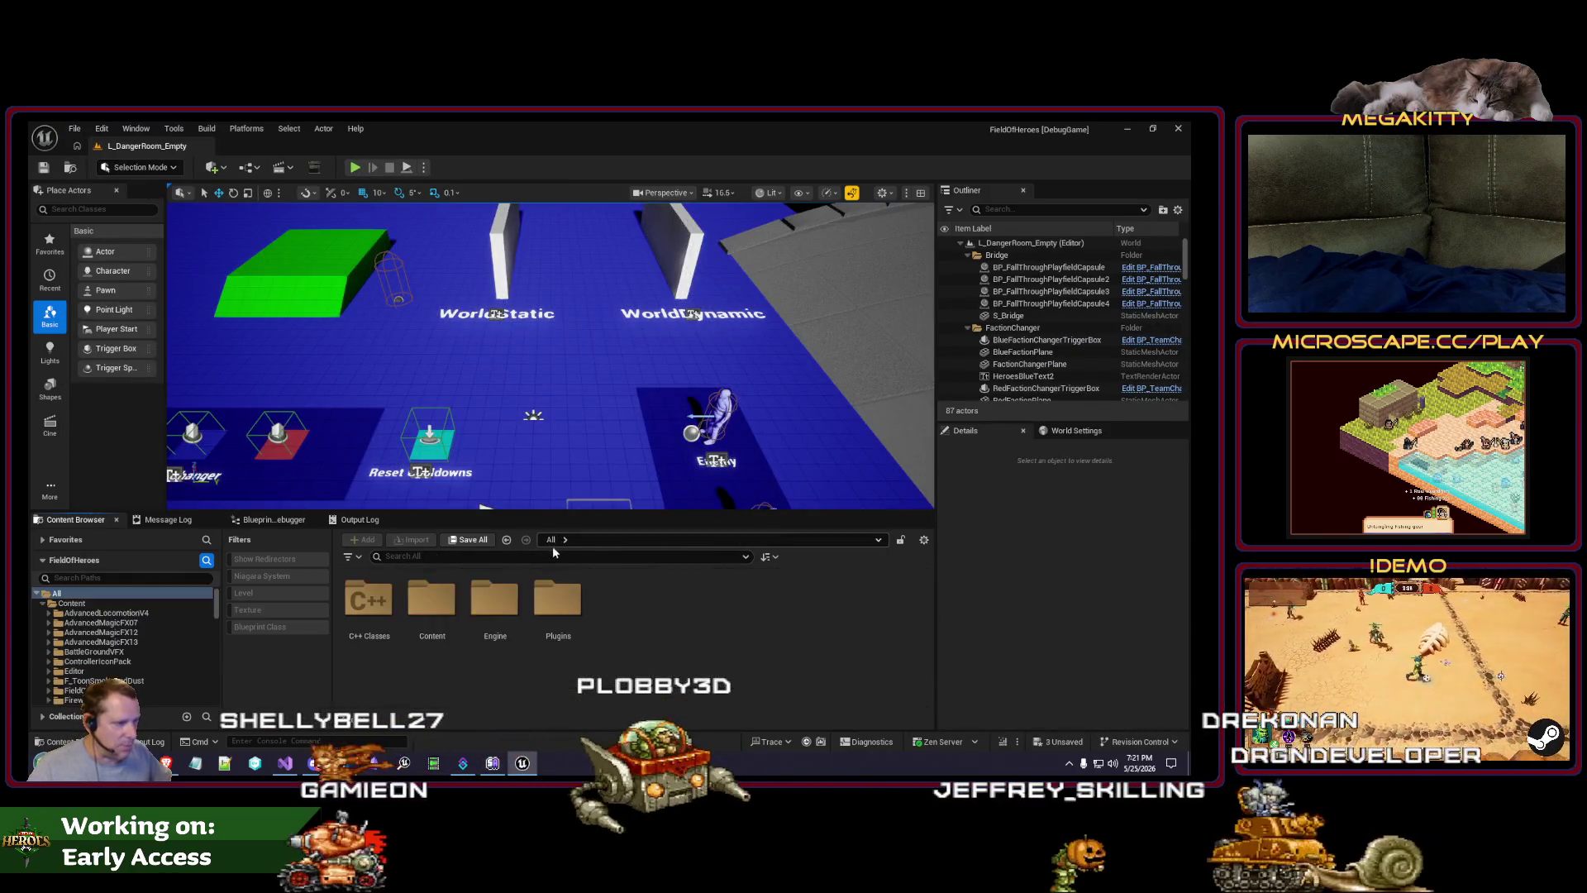
pyautogui.write('suond')
pyautogui.press('BackSpace')
pyautogui.press('BackSpace')
pyautogui.press('BackSpace')
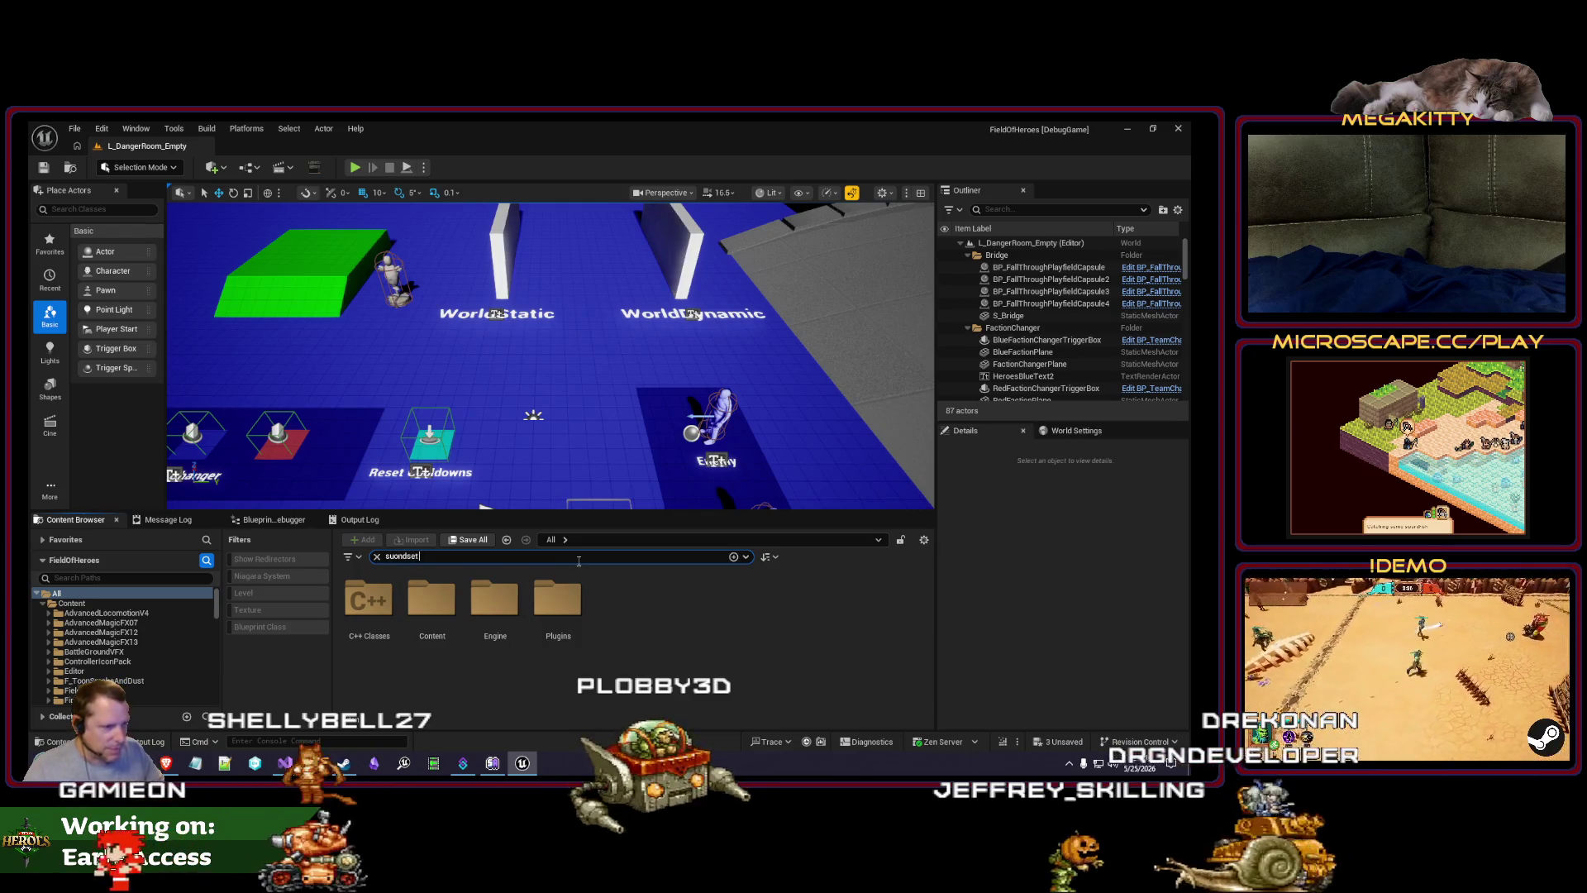
pyautogui.write('oundset elis')
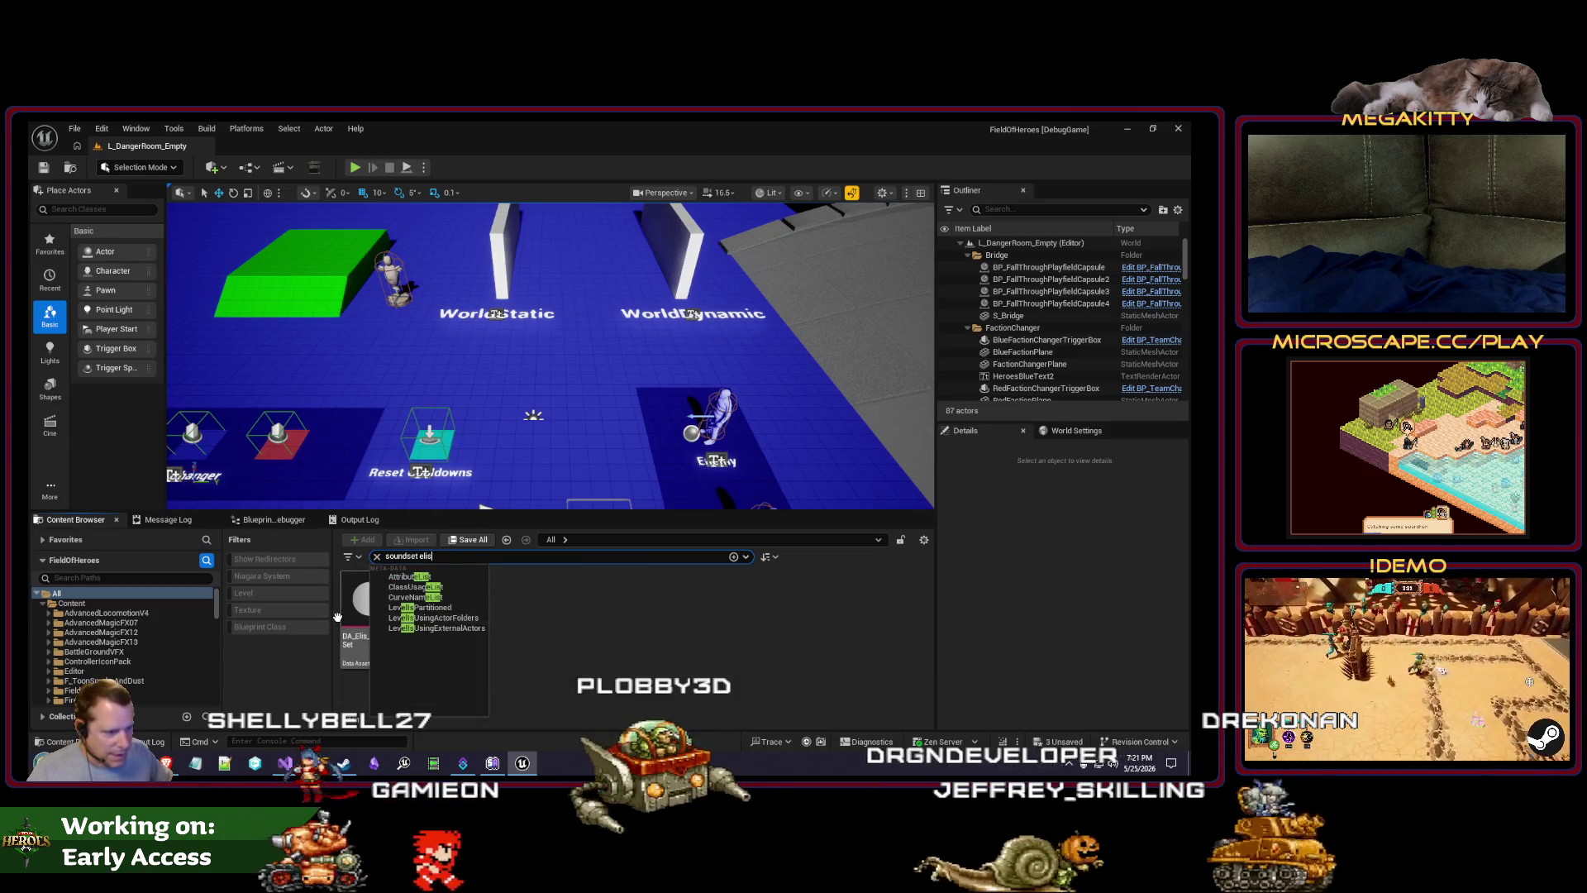
pyautogui.doubleClick(361, 603)
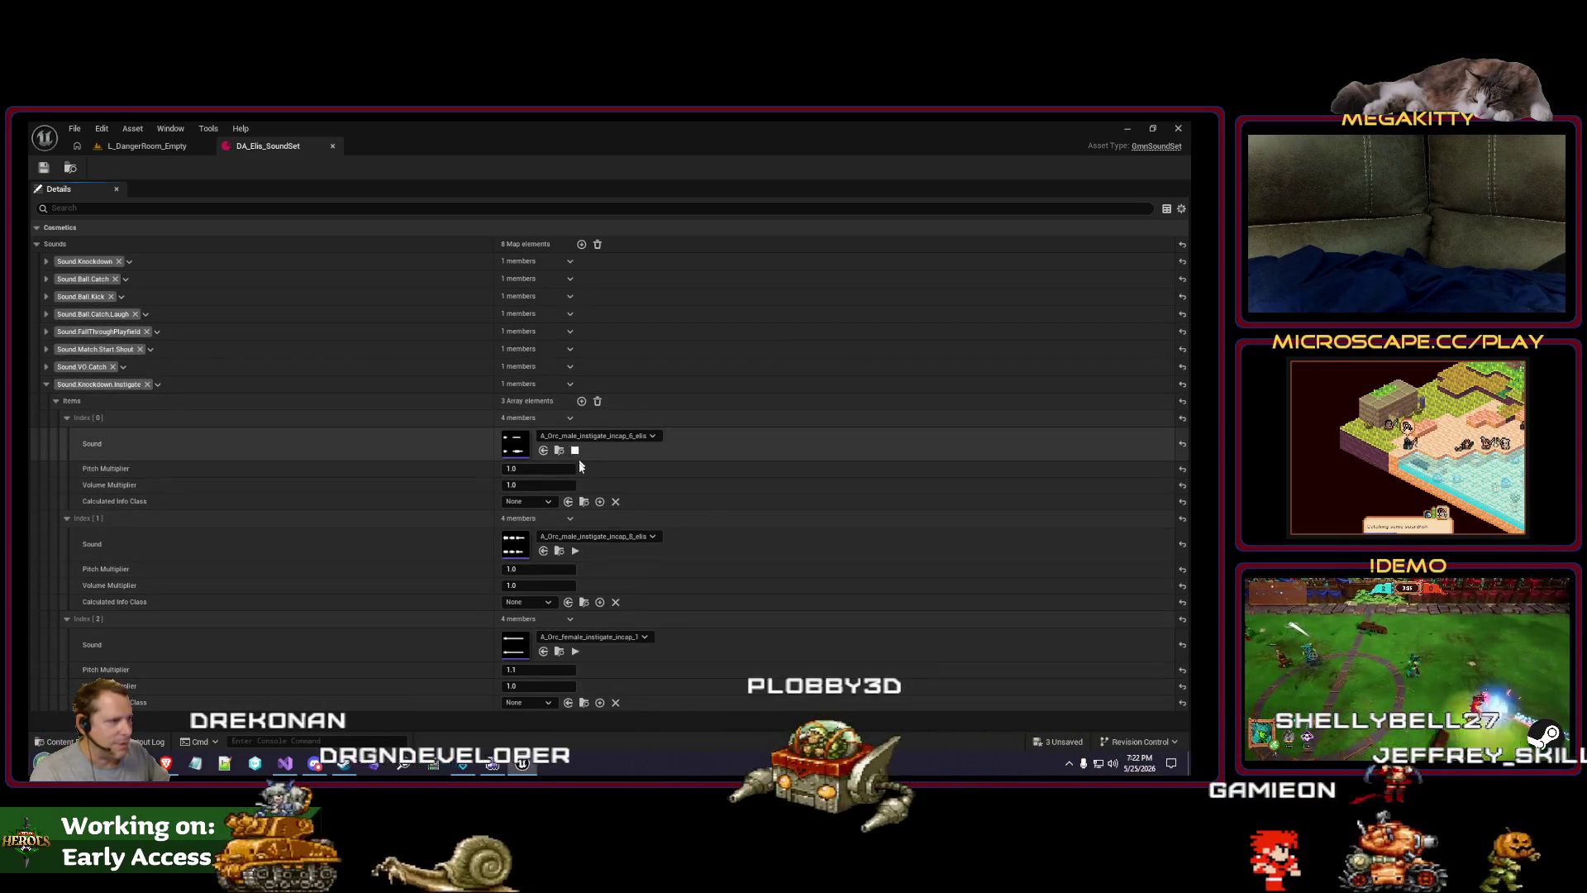
# Step: Assign A_Orc_Male_Incap1 as the third knockdown-instigate sound and preview it against the second
pyautogui.click(575, 551)
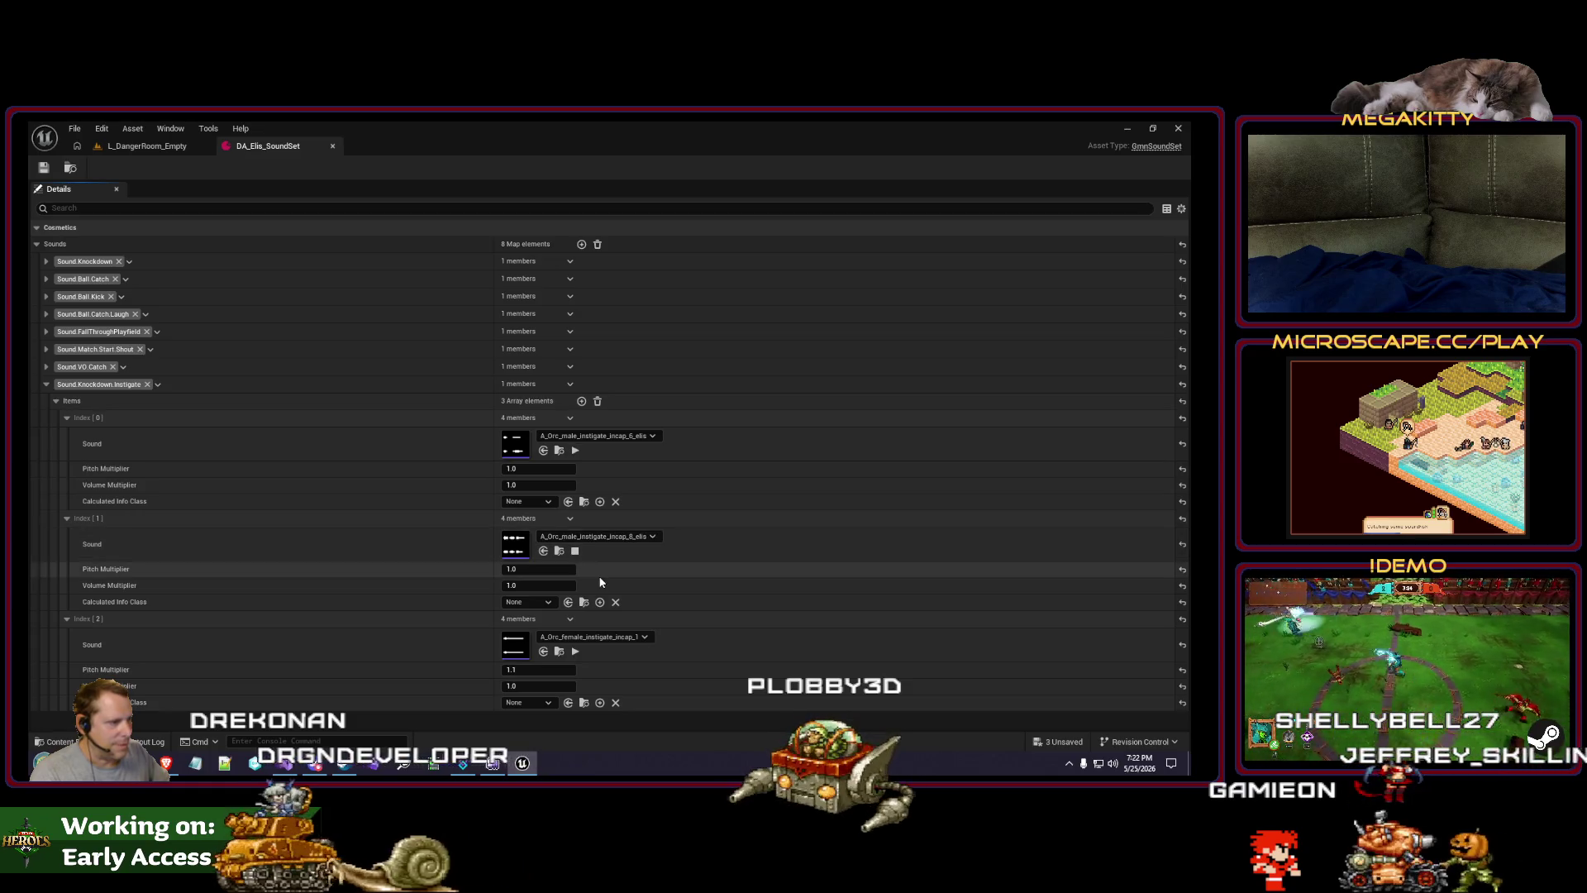
pyautogui.click(599, 638)
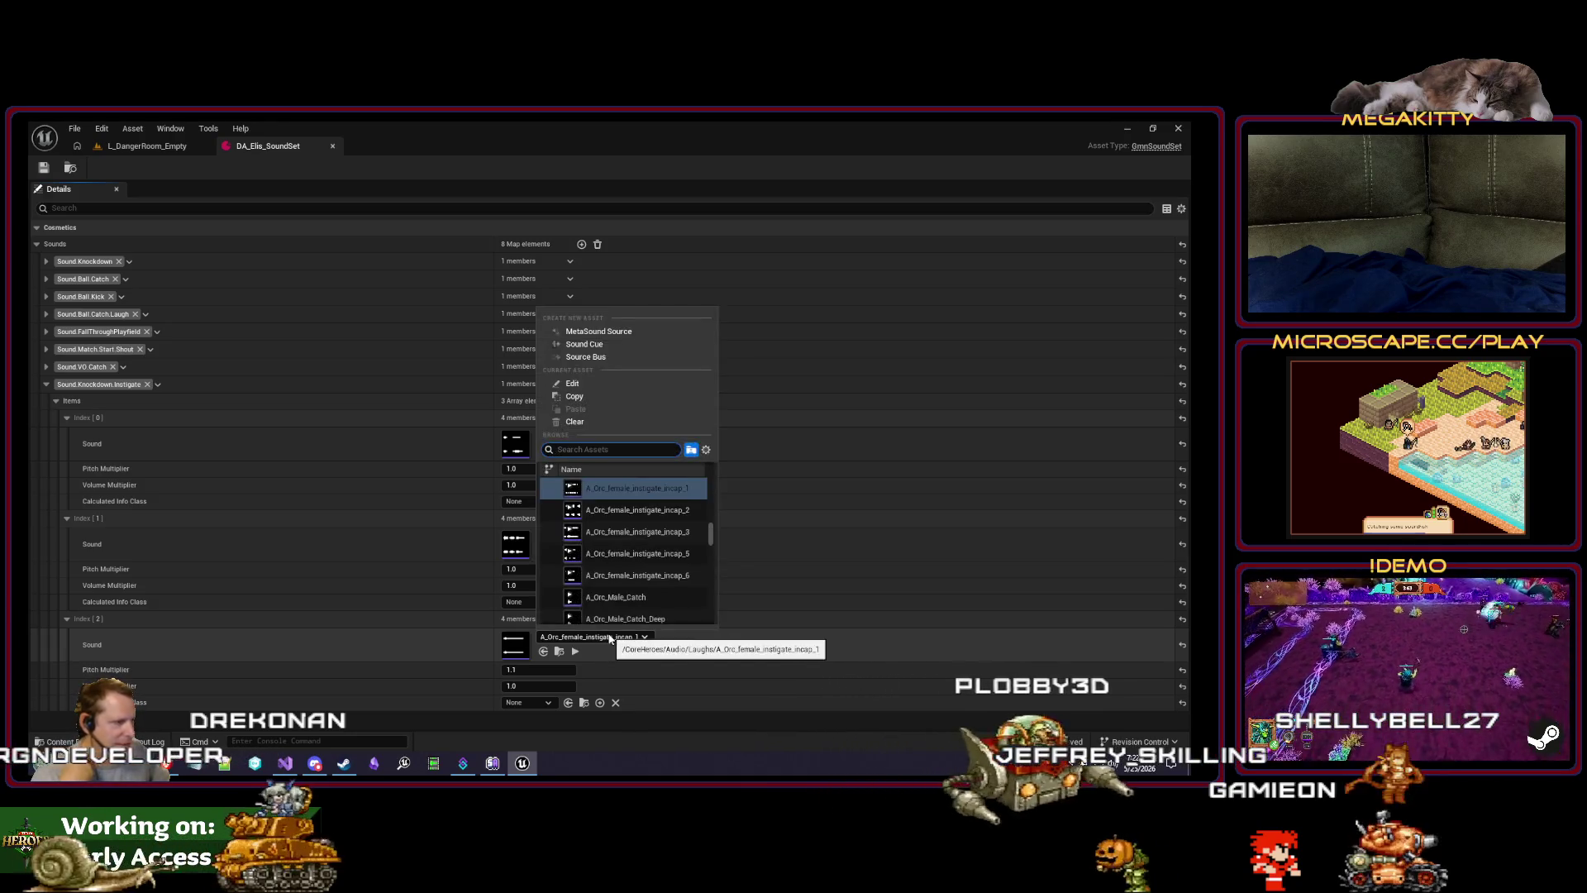
pyautogui.scroll(-3, 653, 546)
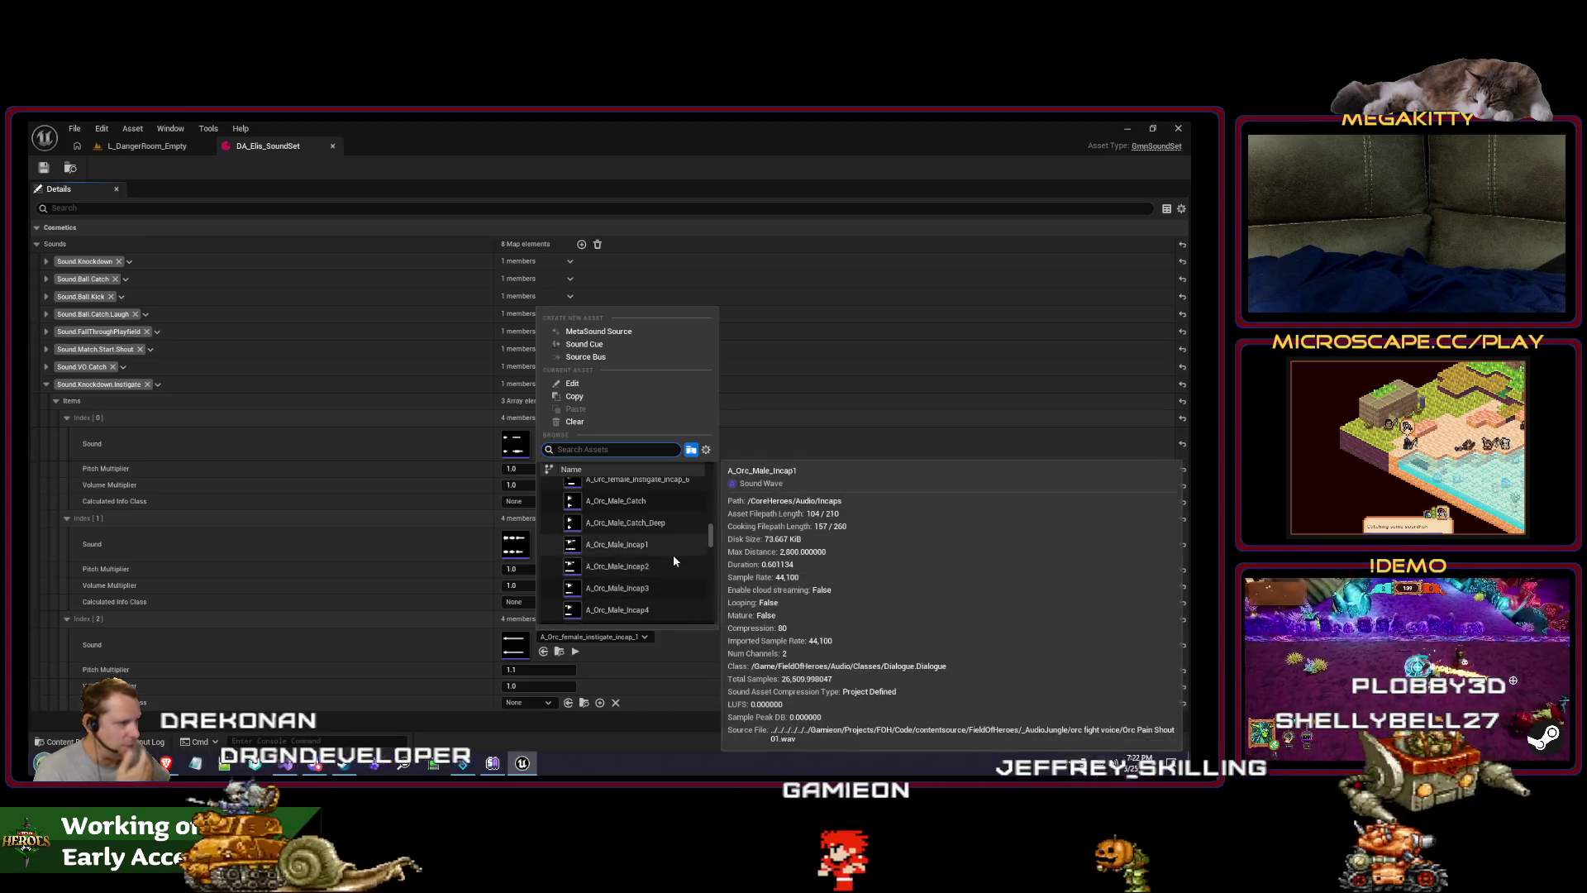
pyautogui.click(667, 546)
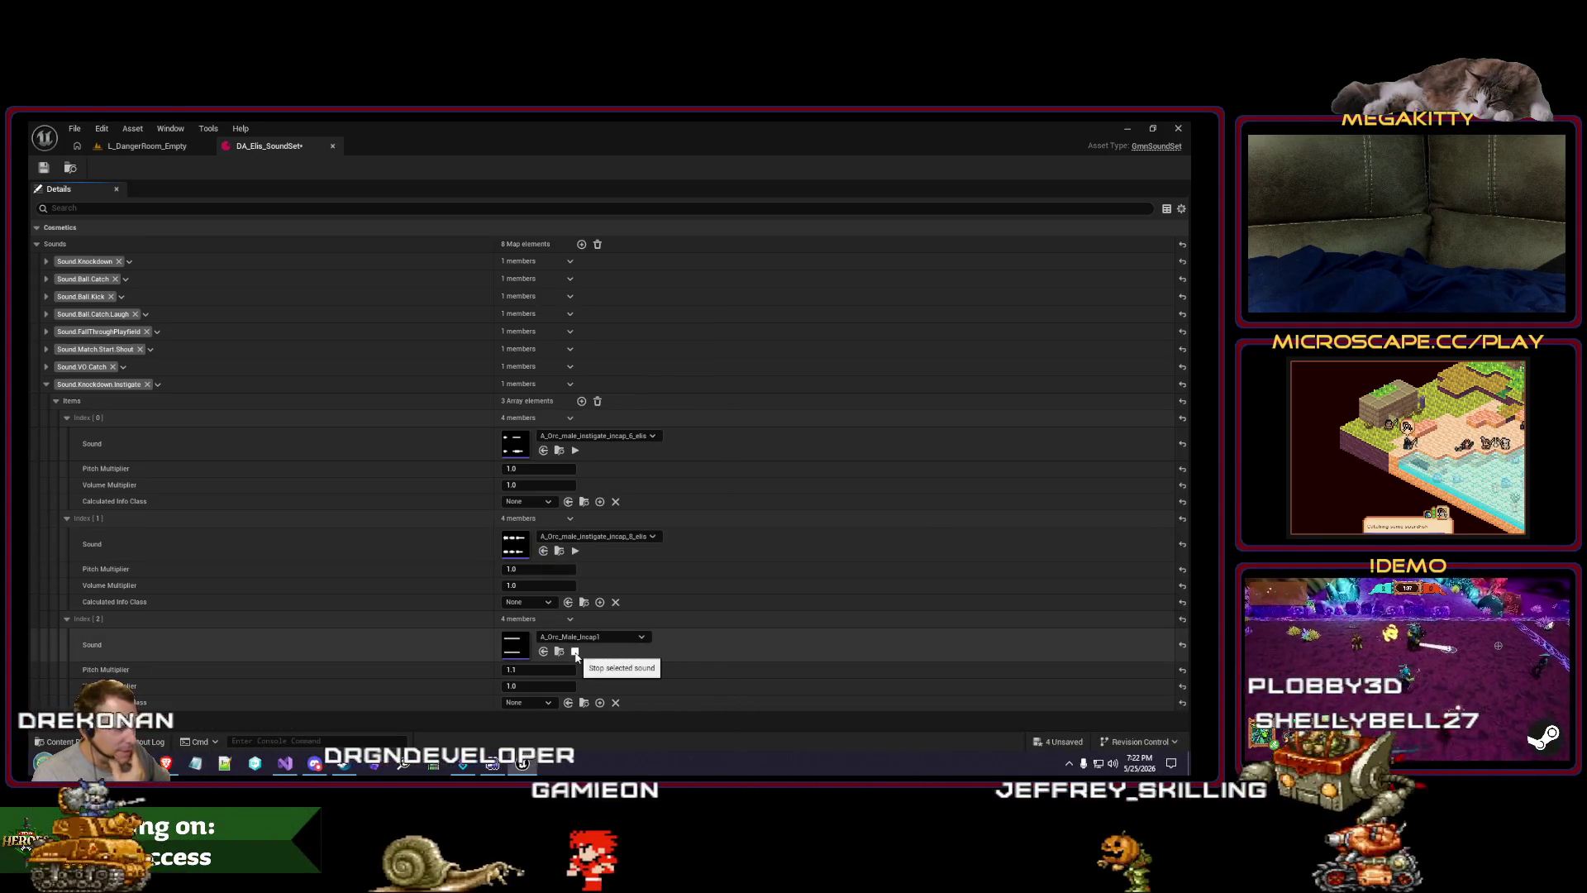
pyautogui.click(576, 651)
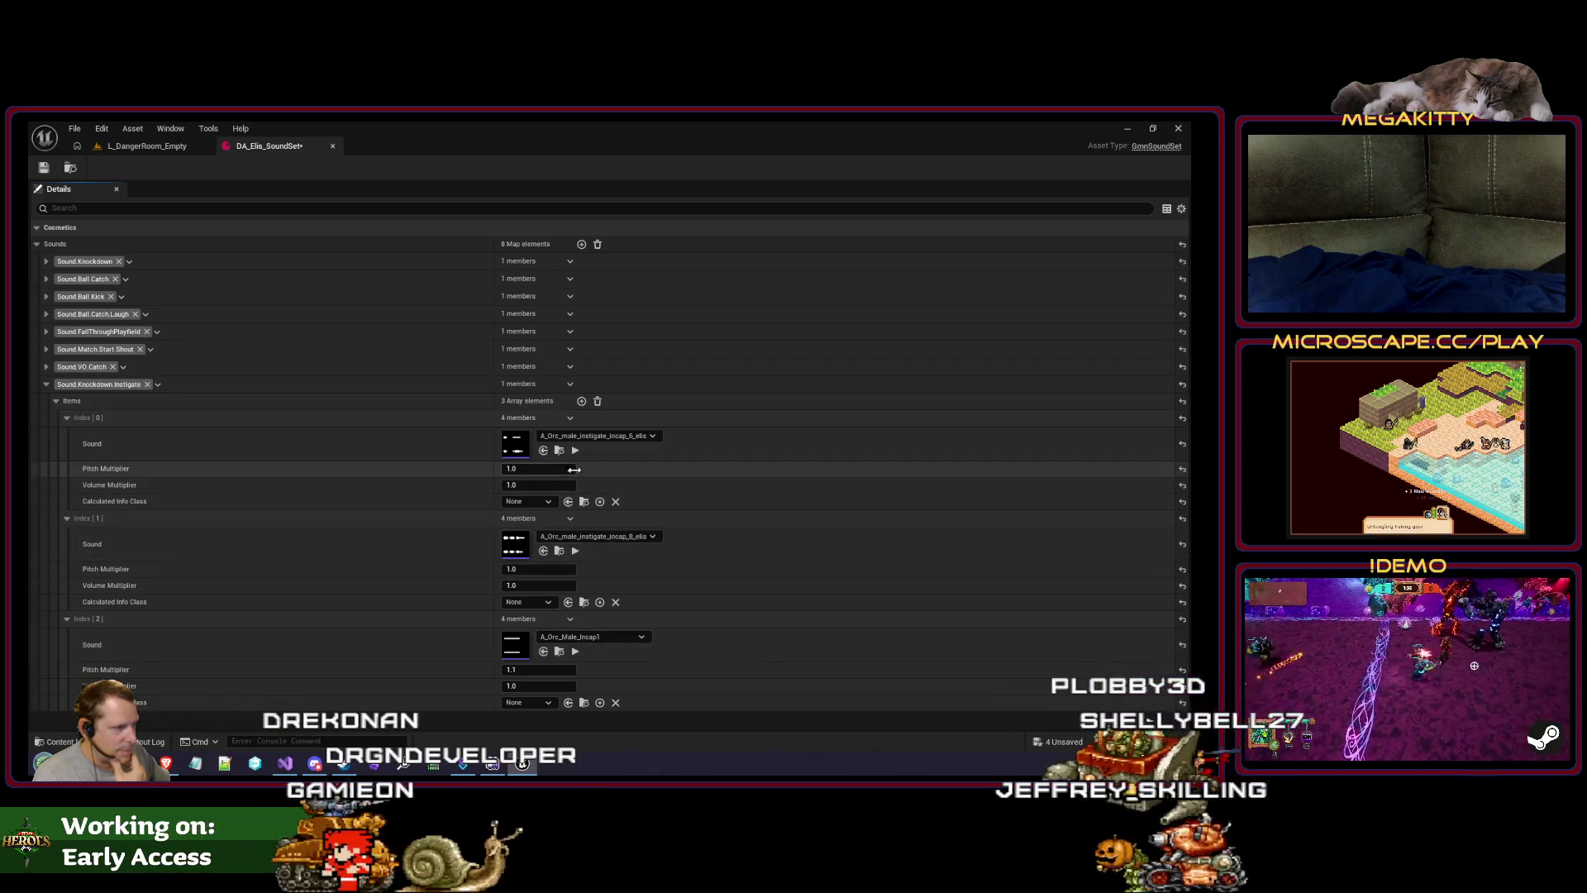
pyautogui.click(574, 551)
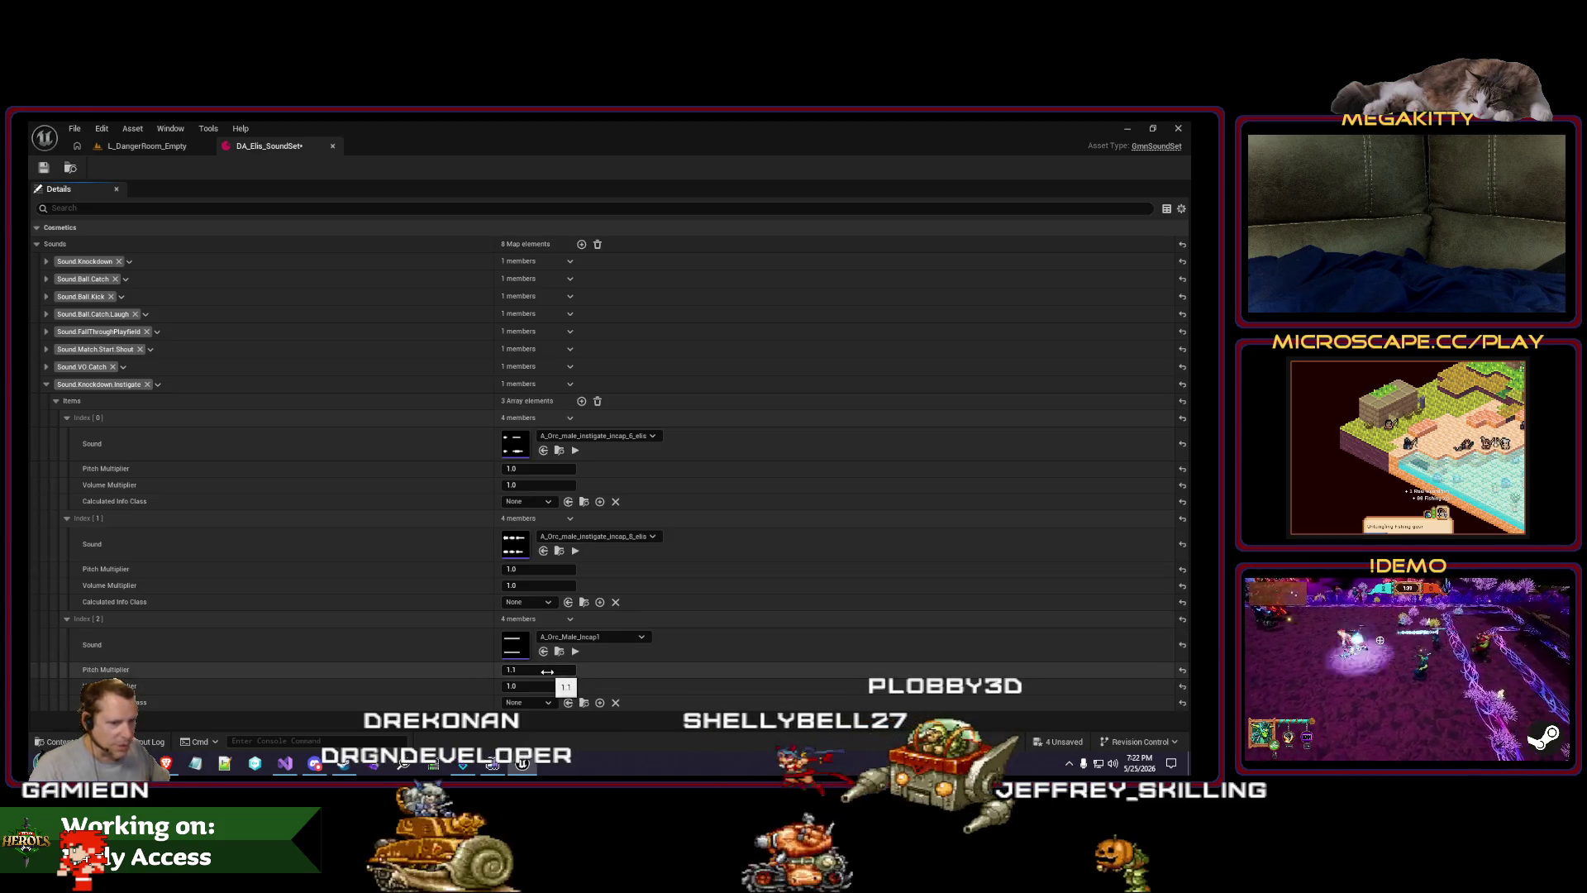
# Step: Set the third sound's pitch multiplier to 1.8, save the sound set, and play-test
pyautogui.click(547, 670)
pyautogui.write('1.8')
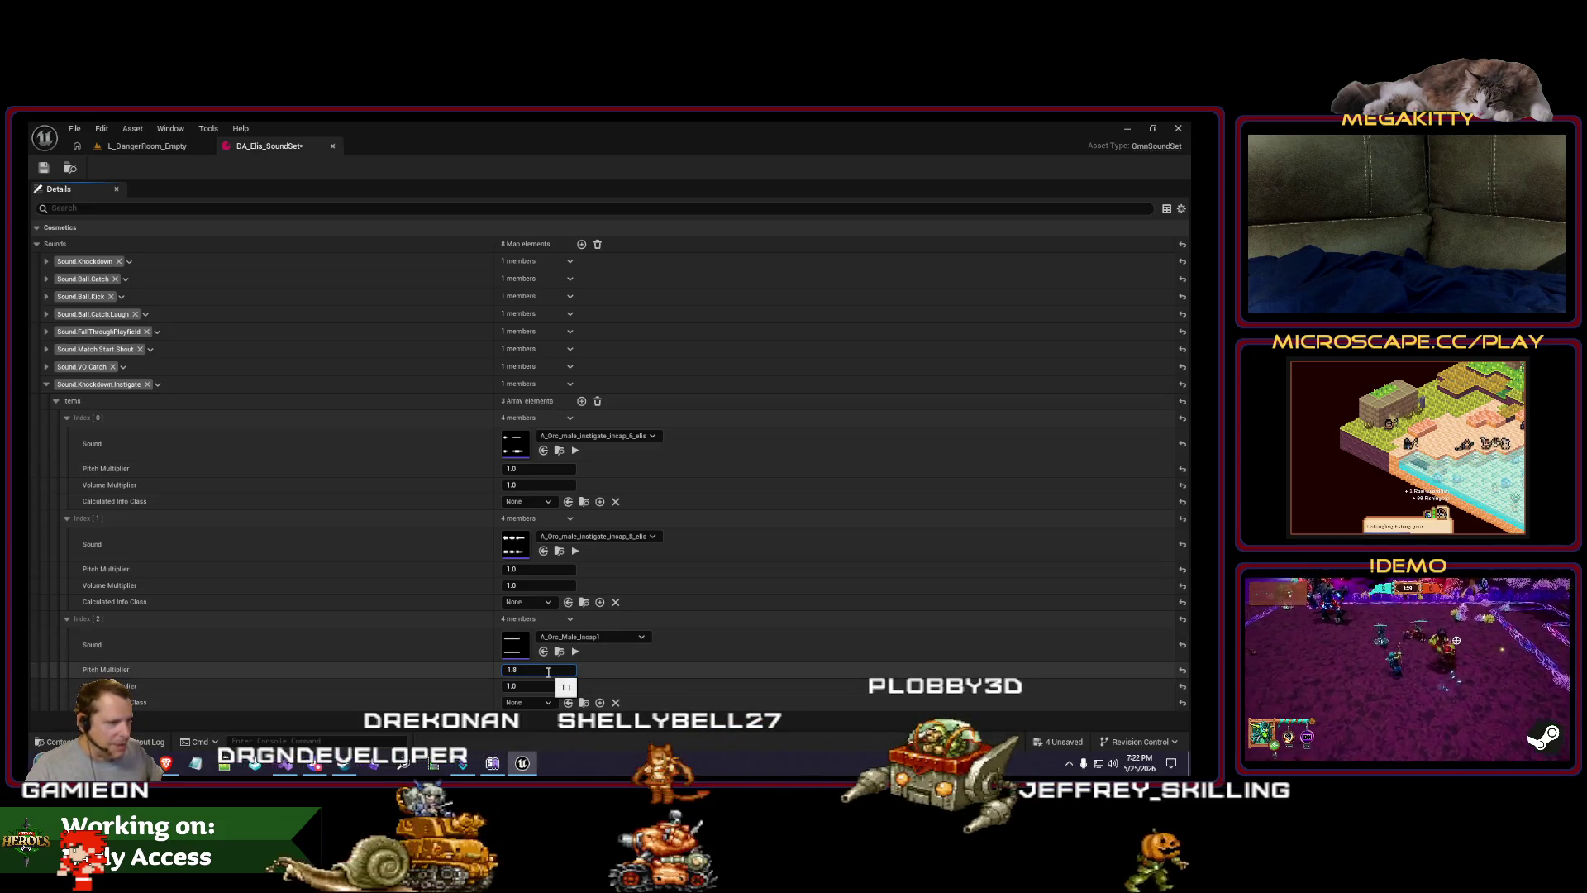
pyautogui.press('Return')
pyautogui.hotkey('ctrl', 's')
pyautogui.click(122, 147)
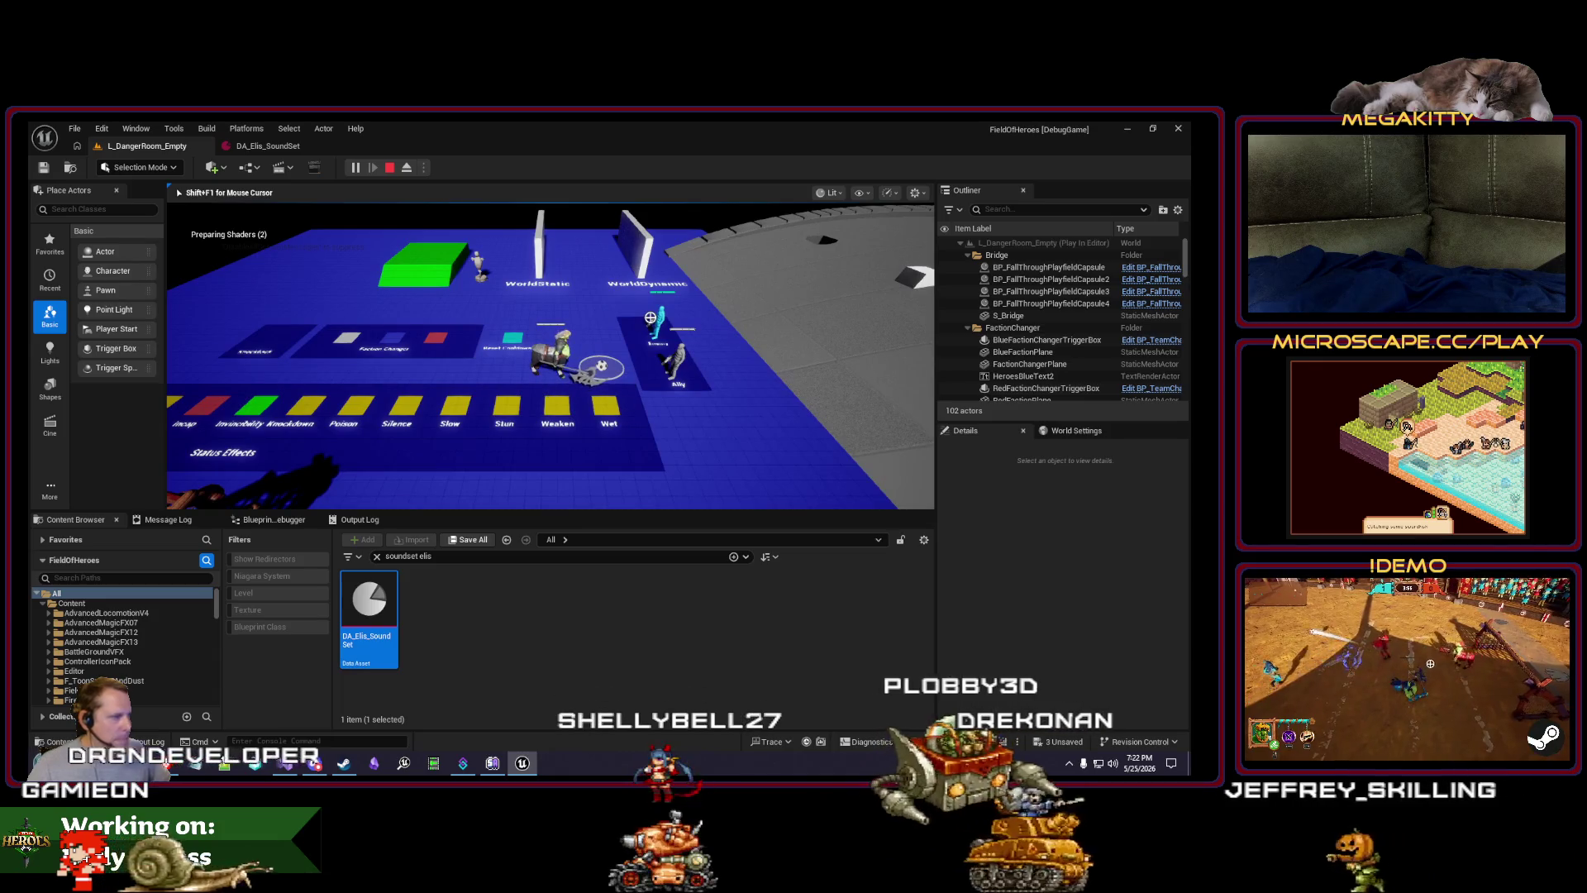
pyautogui.press('Escape')
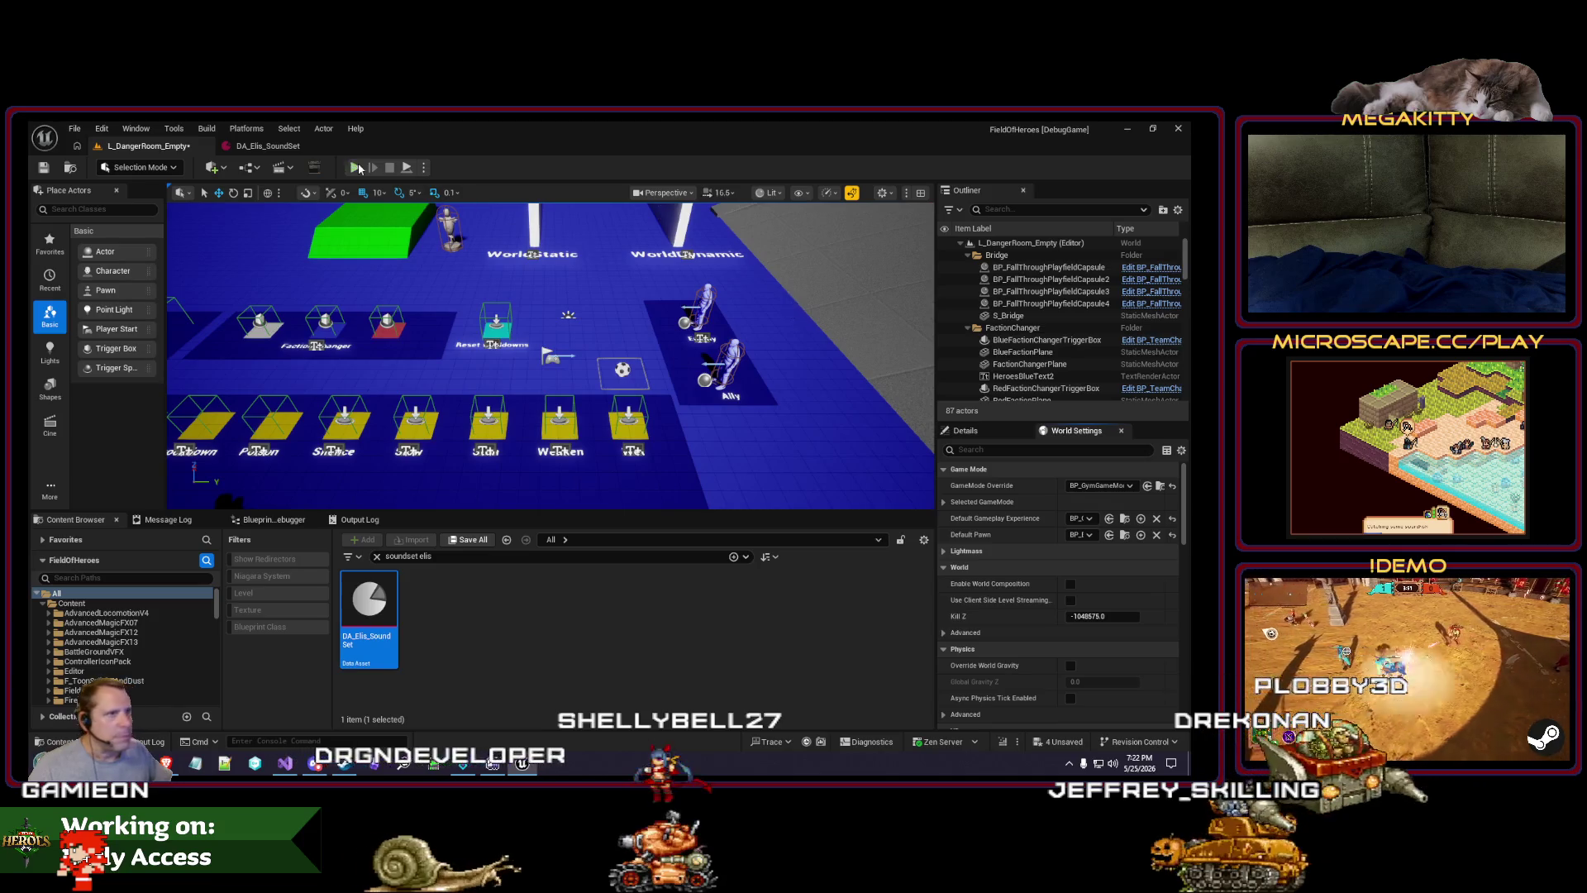
# Step: Play-test the level, then set the second knockdown sound's pitch multiplier to 0.9
pyautogui.click(357, 168)
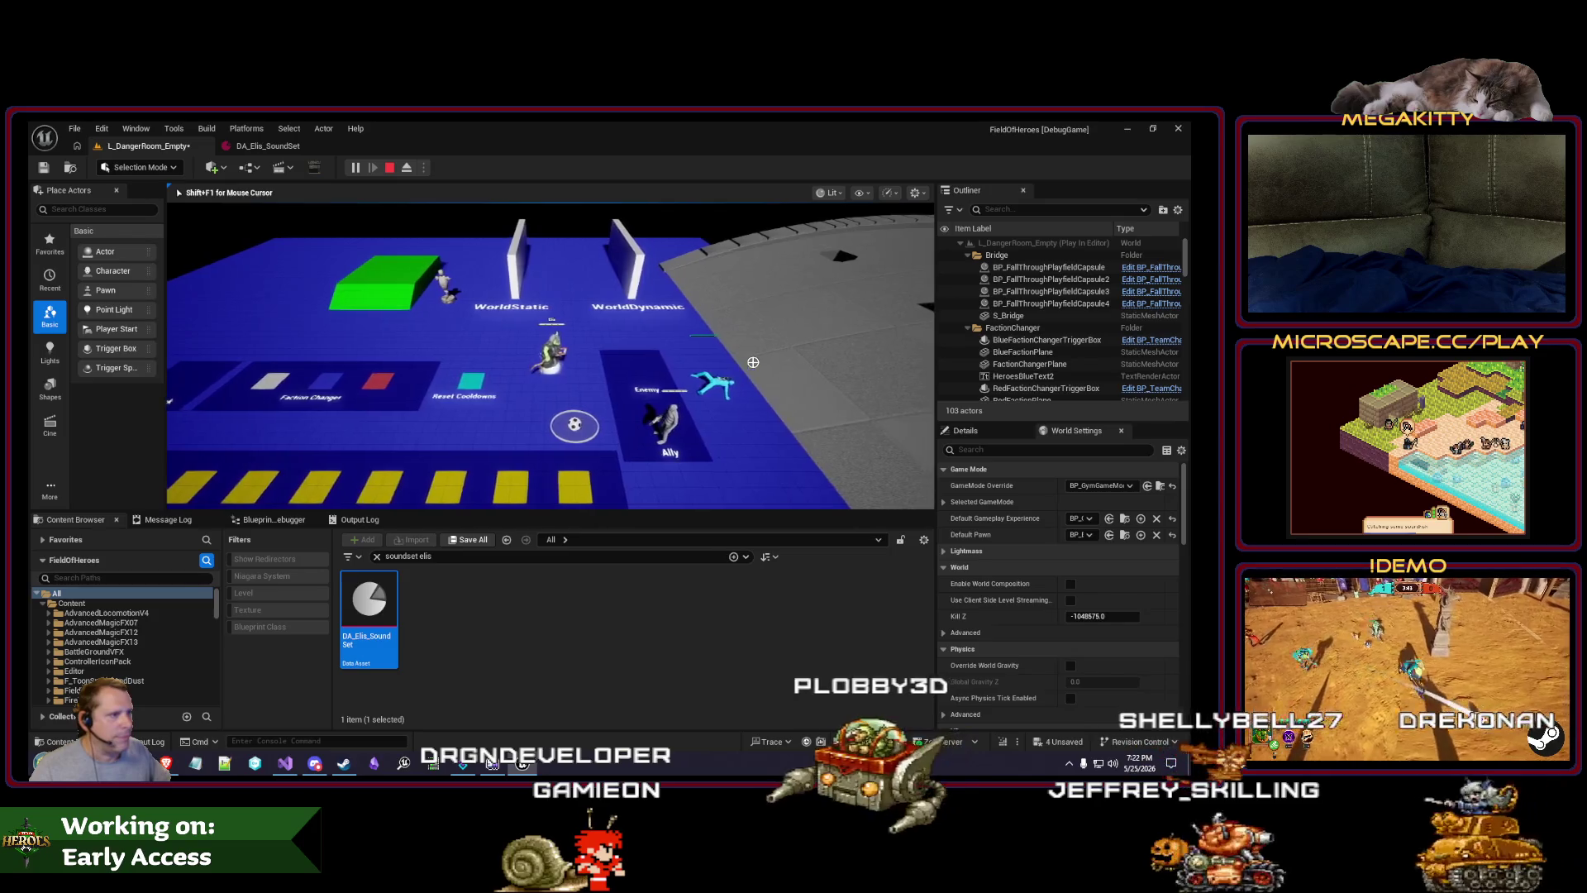
pyautogui.click(268, 147)
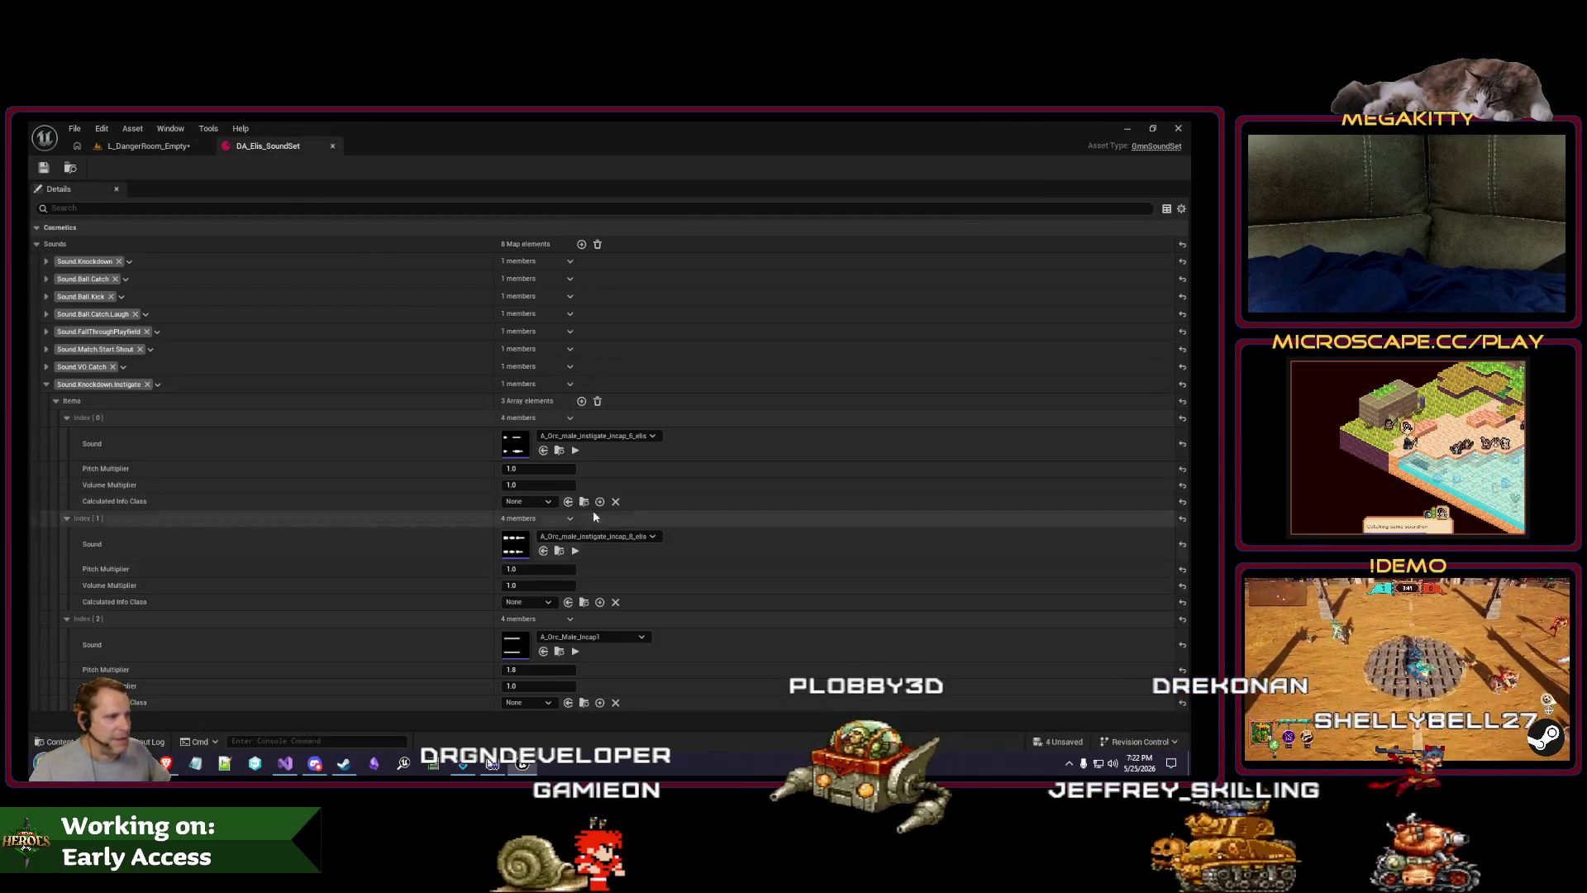
pyautogui.click(576, 550)
pyautogui.click(546, 570)
pyautogui.write('0.9')
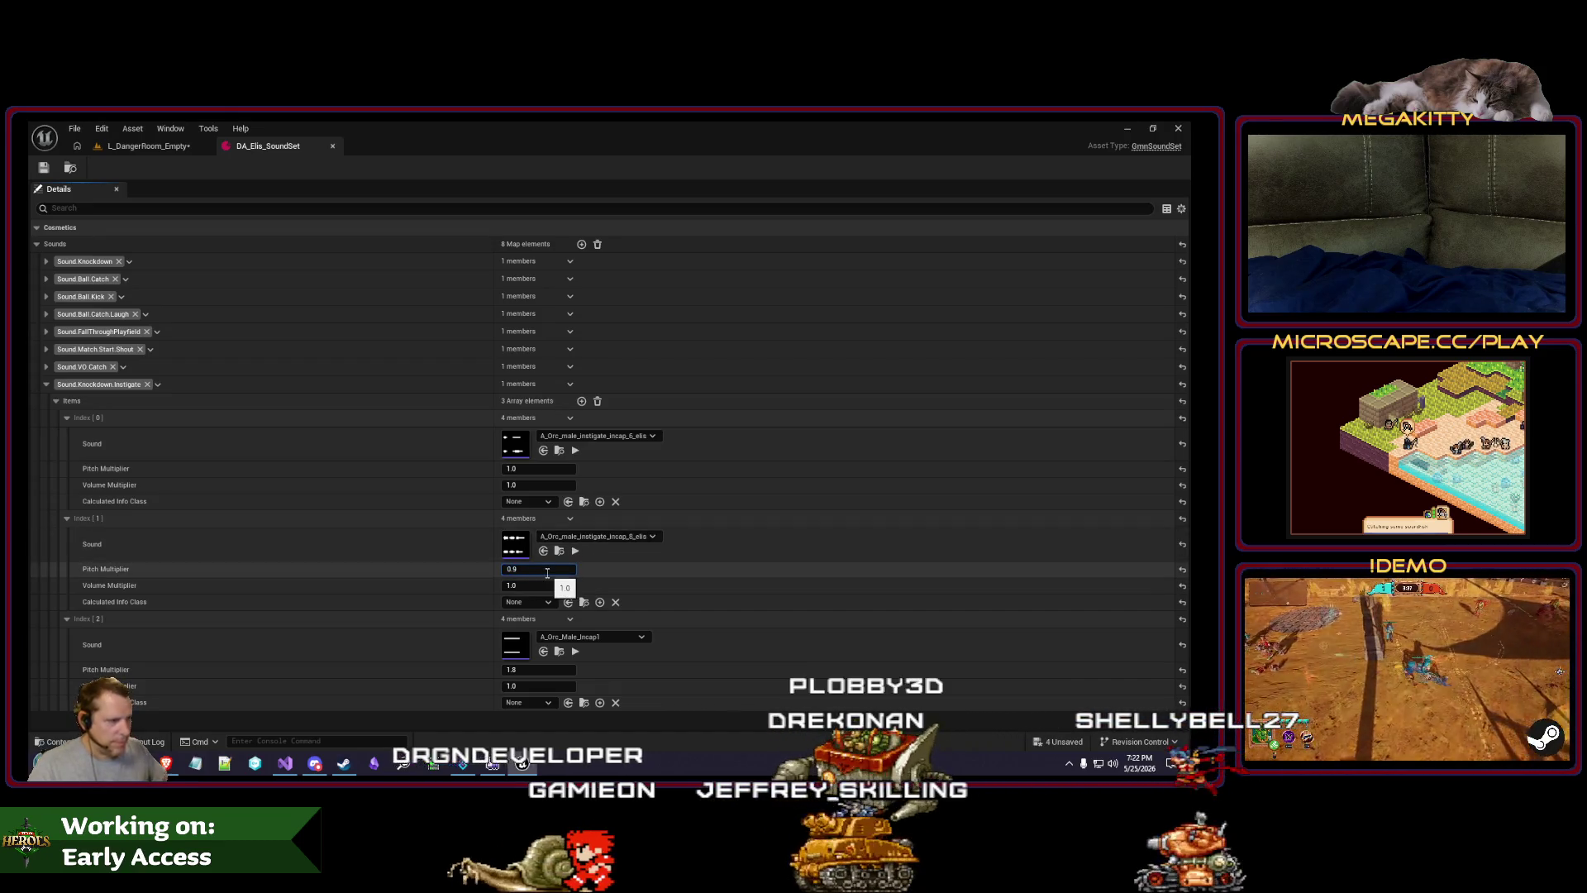
pyautogui.press('Return')
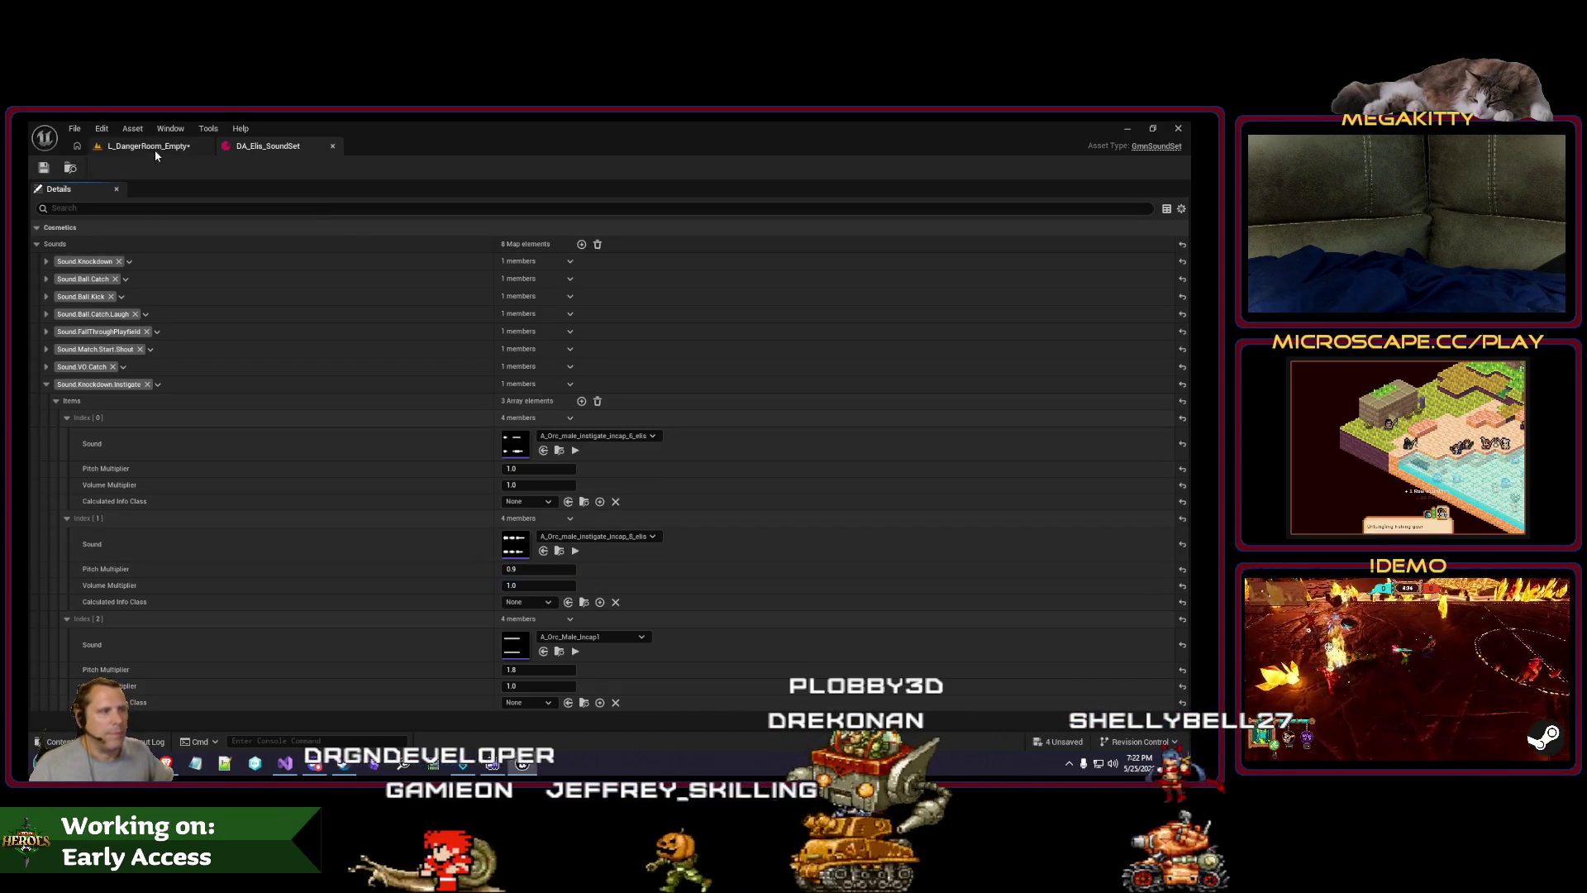
# Step: Play-test again, then set the third sound's volume multiplier to 1.4 and save
pyautogui.click(151, 147)
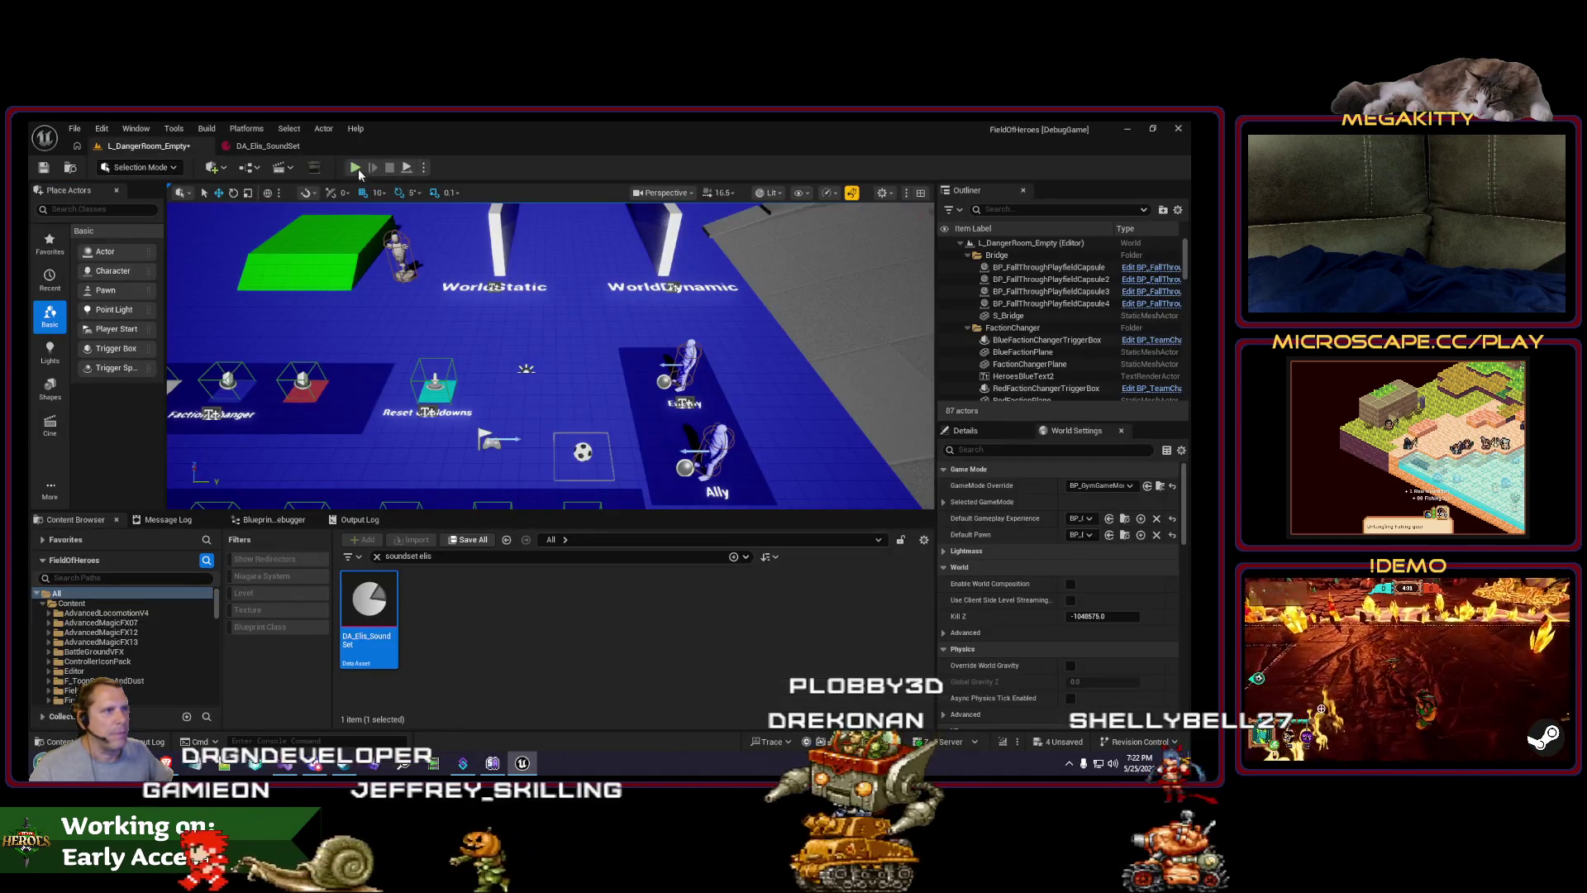
pyautogui.hotkey('alt', 'p')
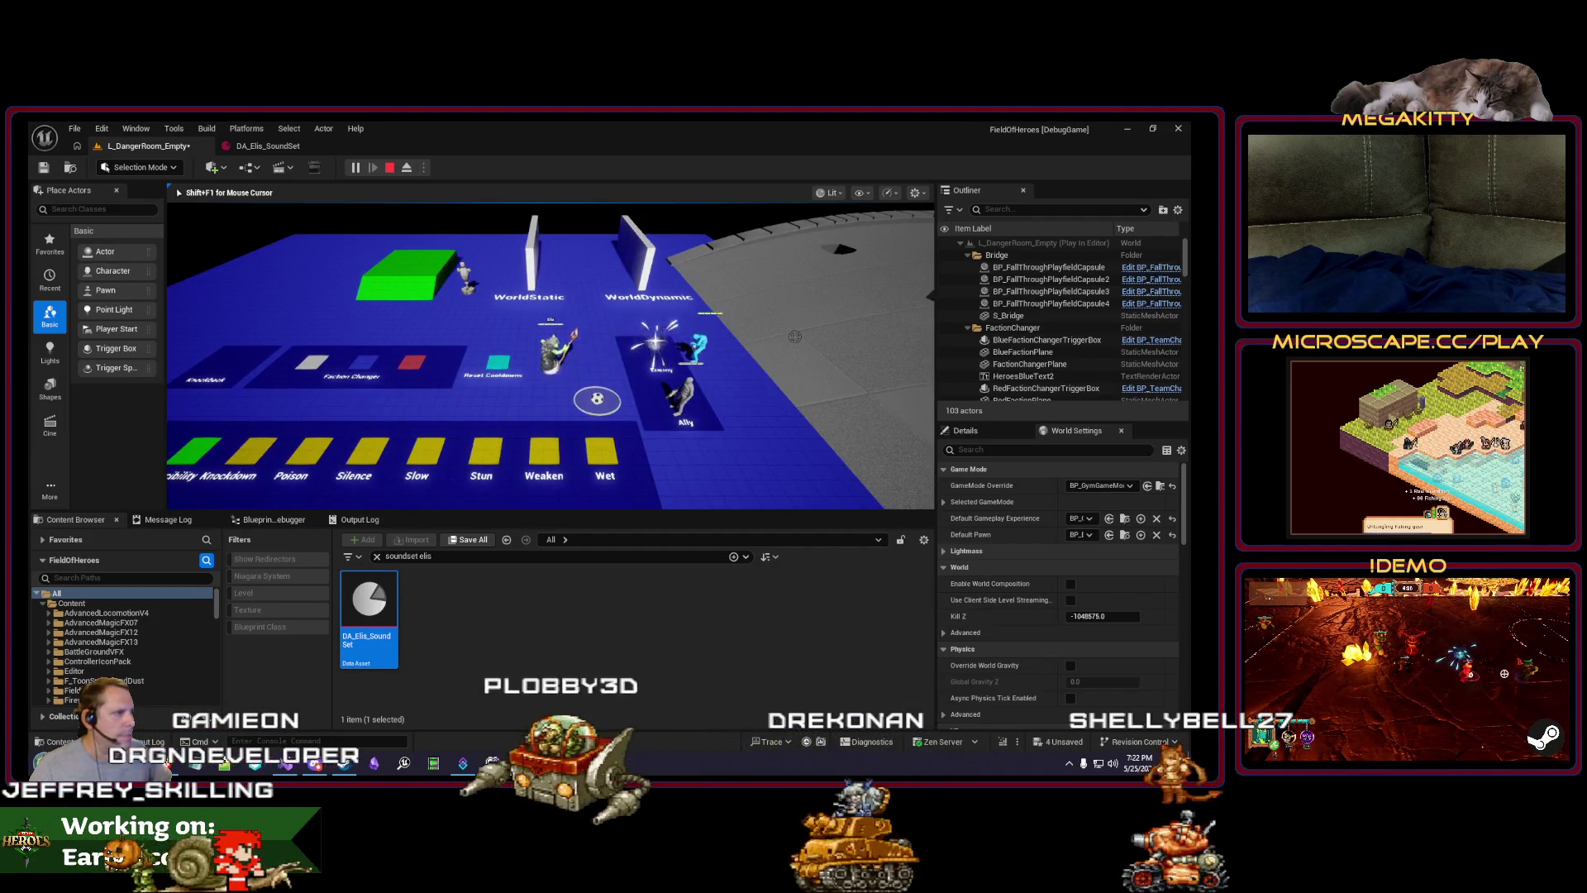
pyautogui.click(255, 148)
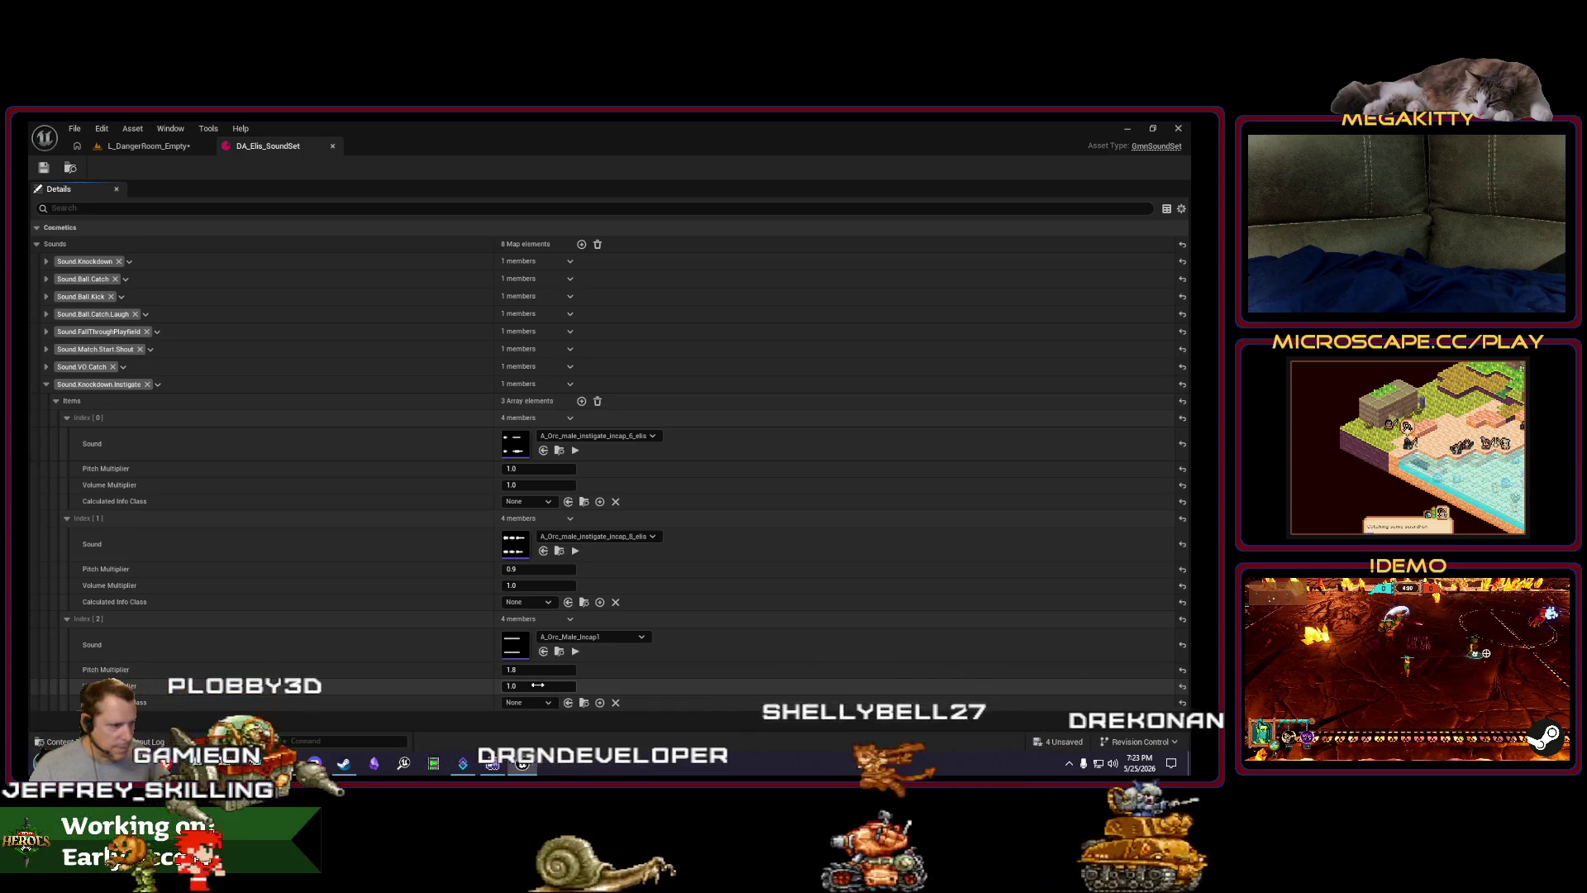
pyautogui.write('0.5')
pyautogui.press('Return')
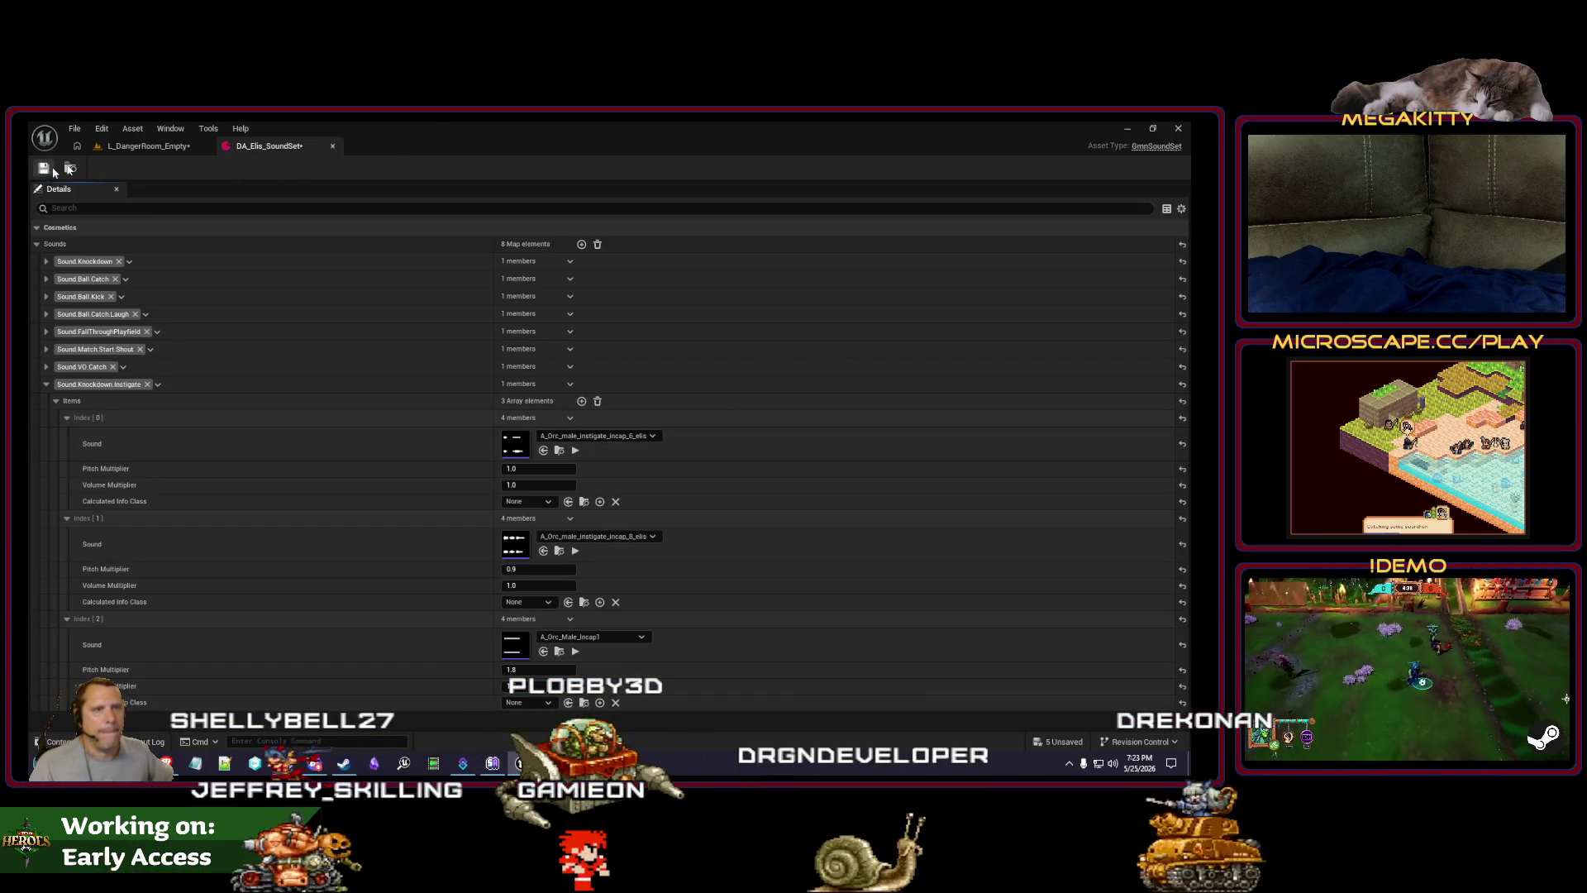
pyautogui.hotkey('ctrl', 's')
# Step: Run two more Danger Room play-tests, then preview the third knockdown sound
pyautogui.click(145, 146)
pyautogui.click(355, 167)
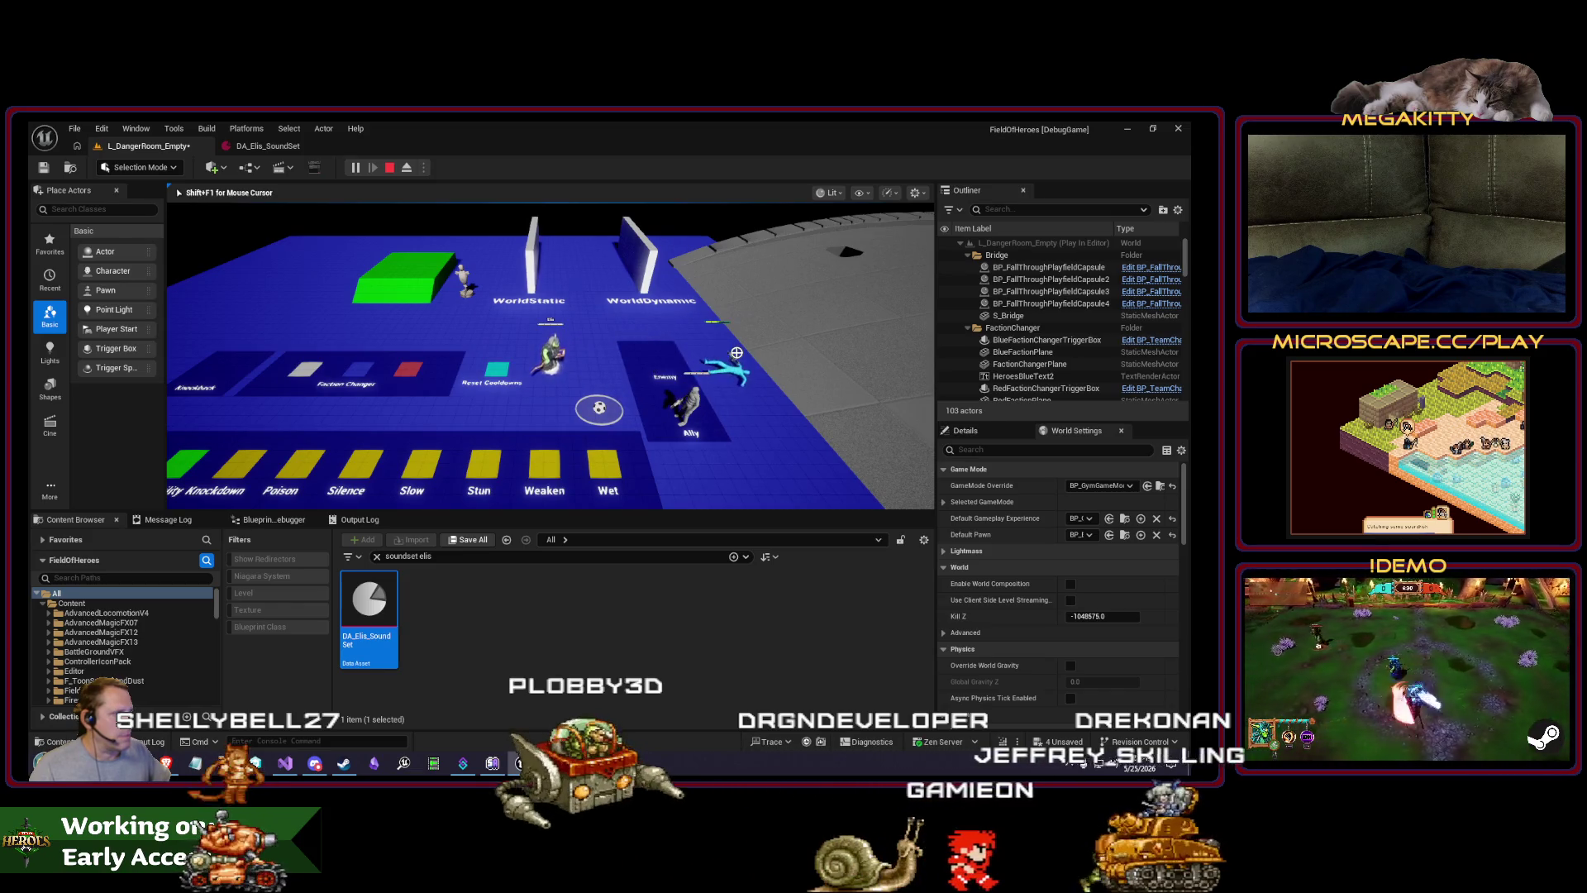
pyautogui.press('Escape')
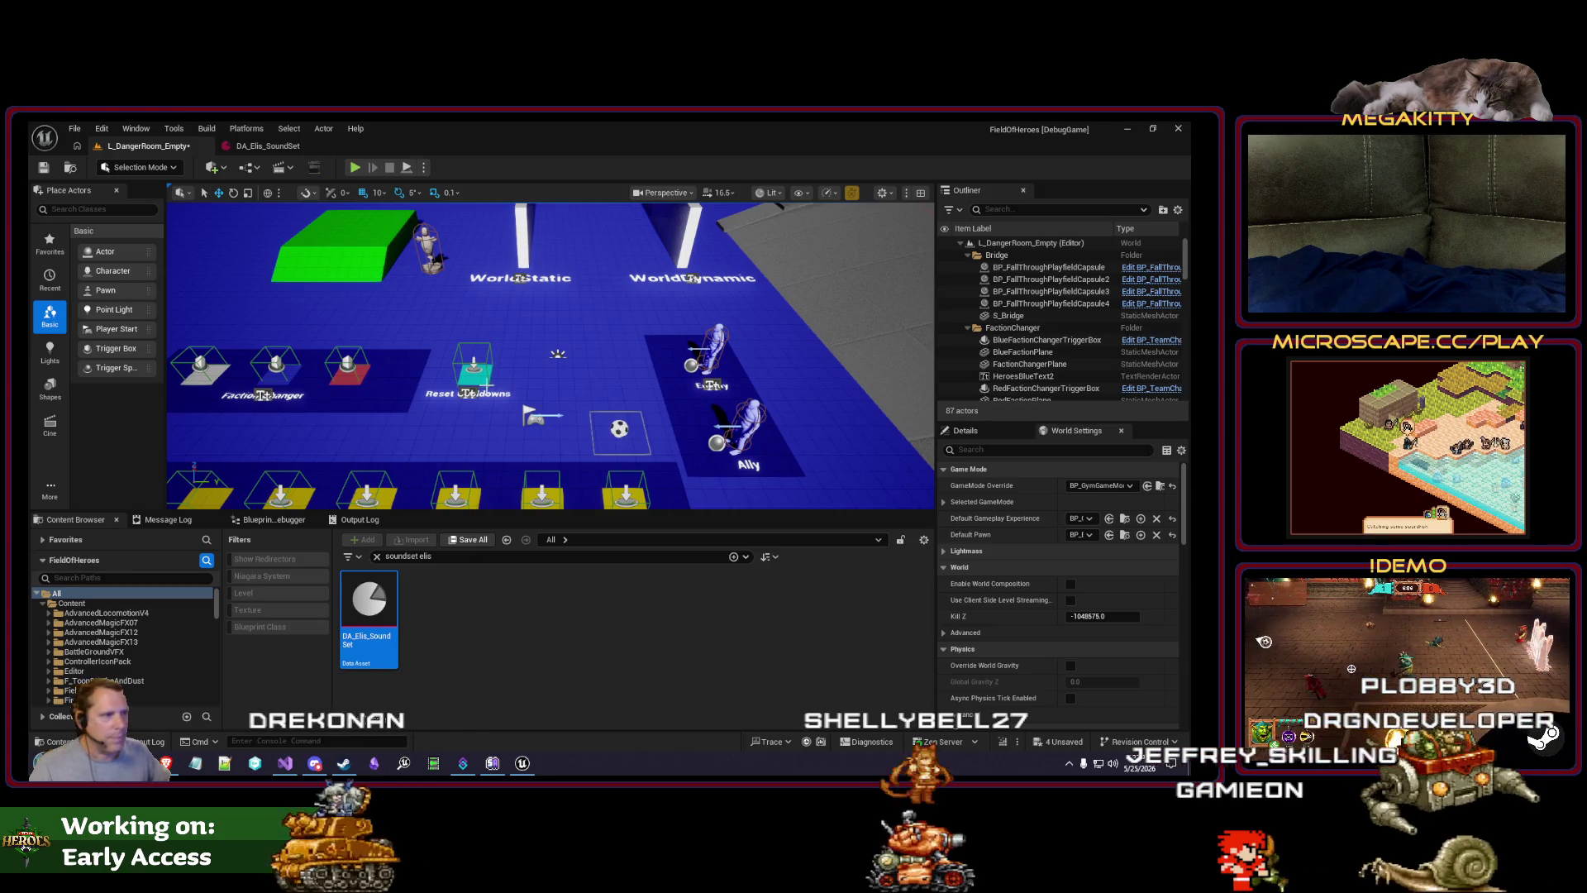
pyautogui.click(355, 169)
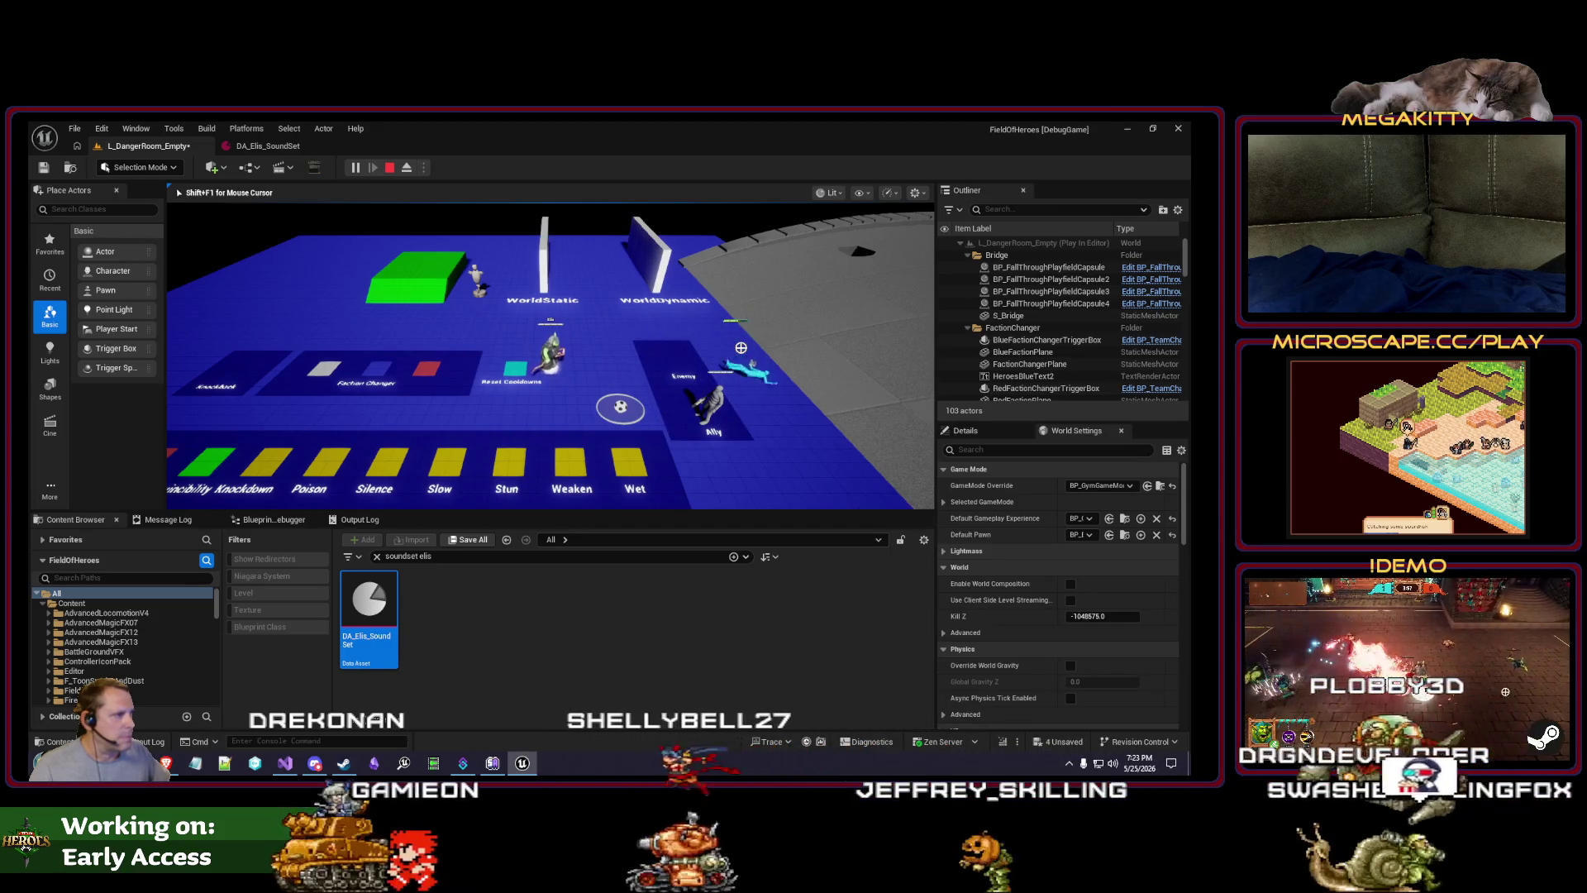
pyautogui.click(267, 145)
pyautogui.click(575, 653)
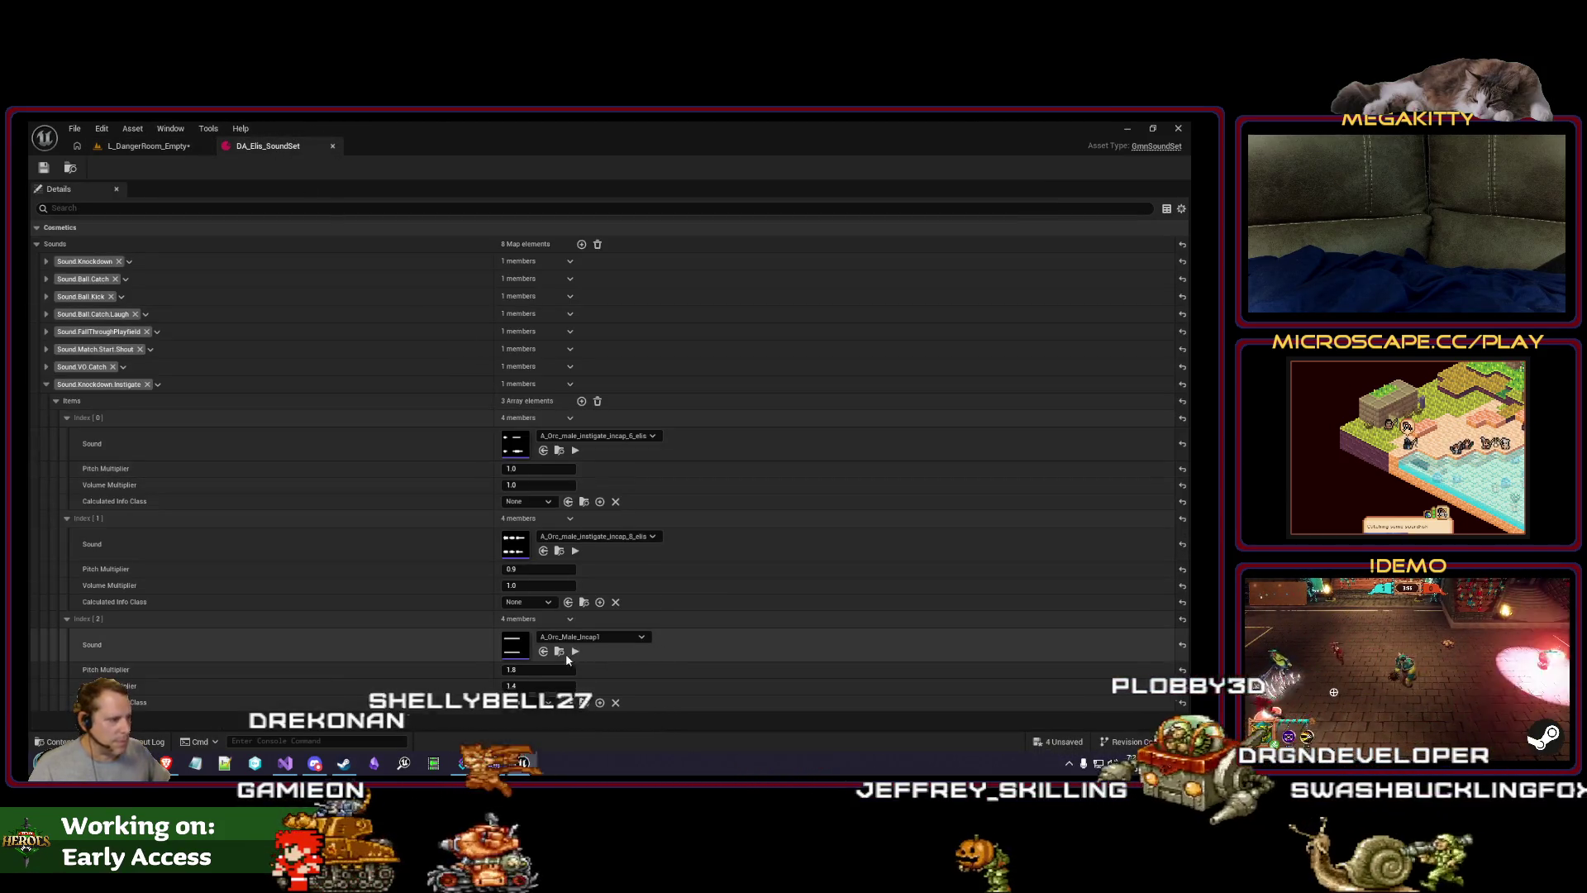
# Step: Set the second knockdown sound's pitch multiplier back to 1.0 and save the sound set
pyautogui.click(575, 551)
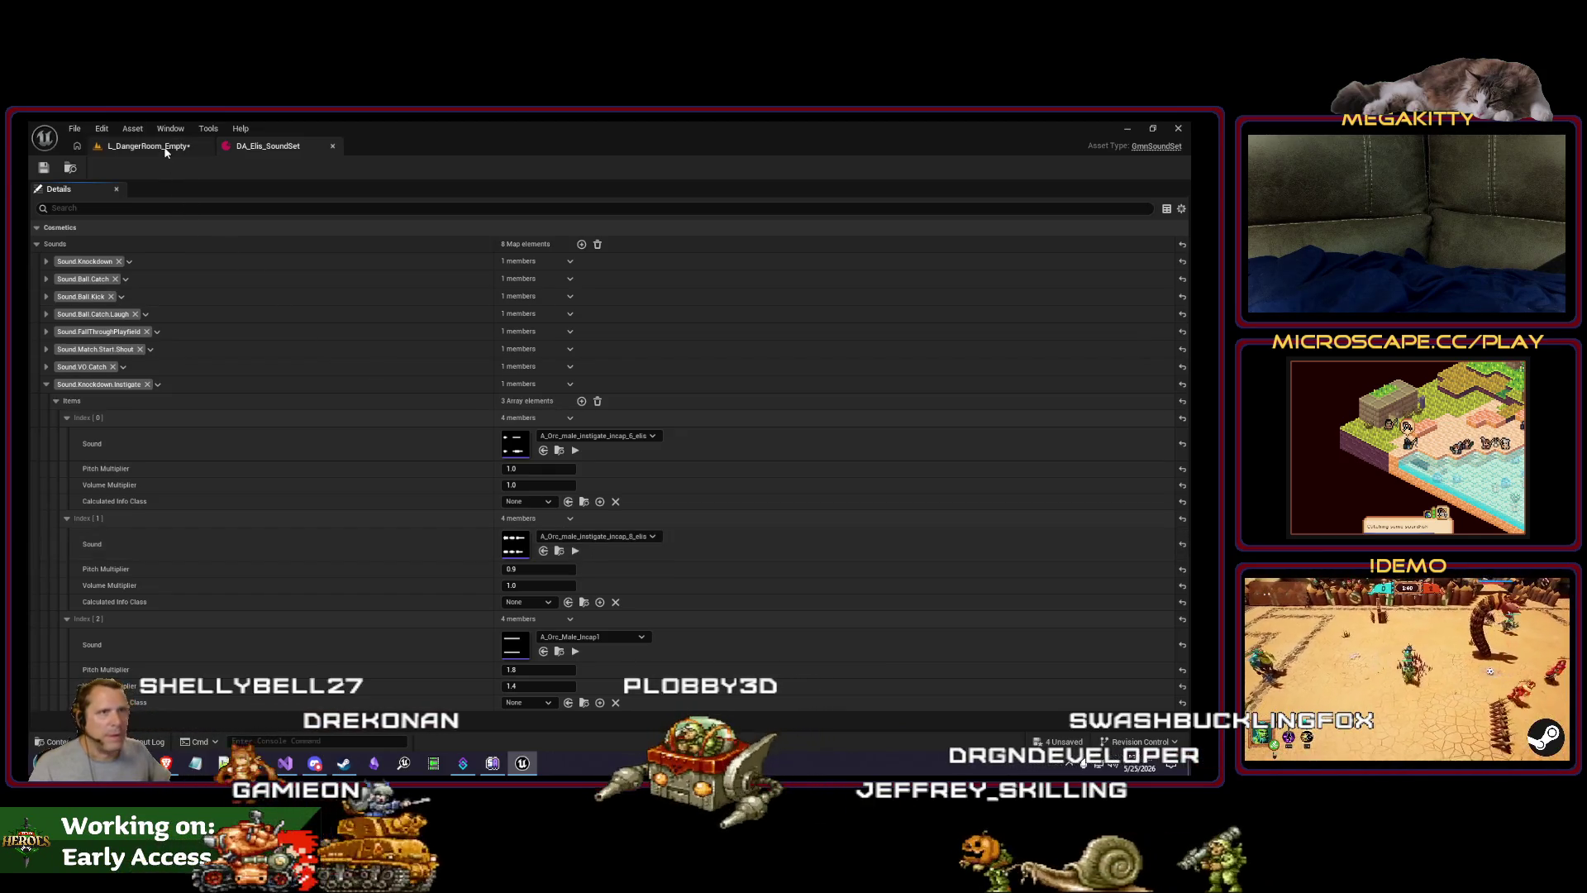
pyautogui.click(537, 568)
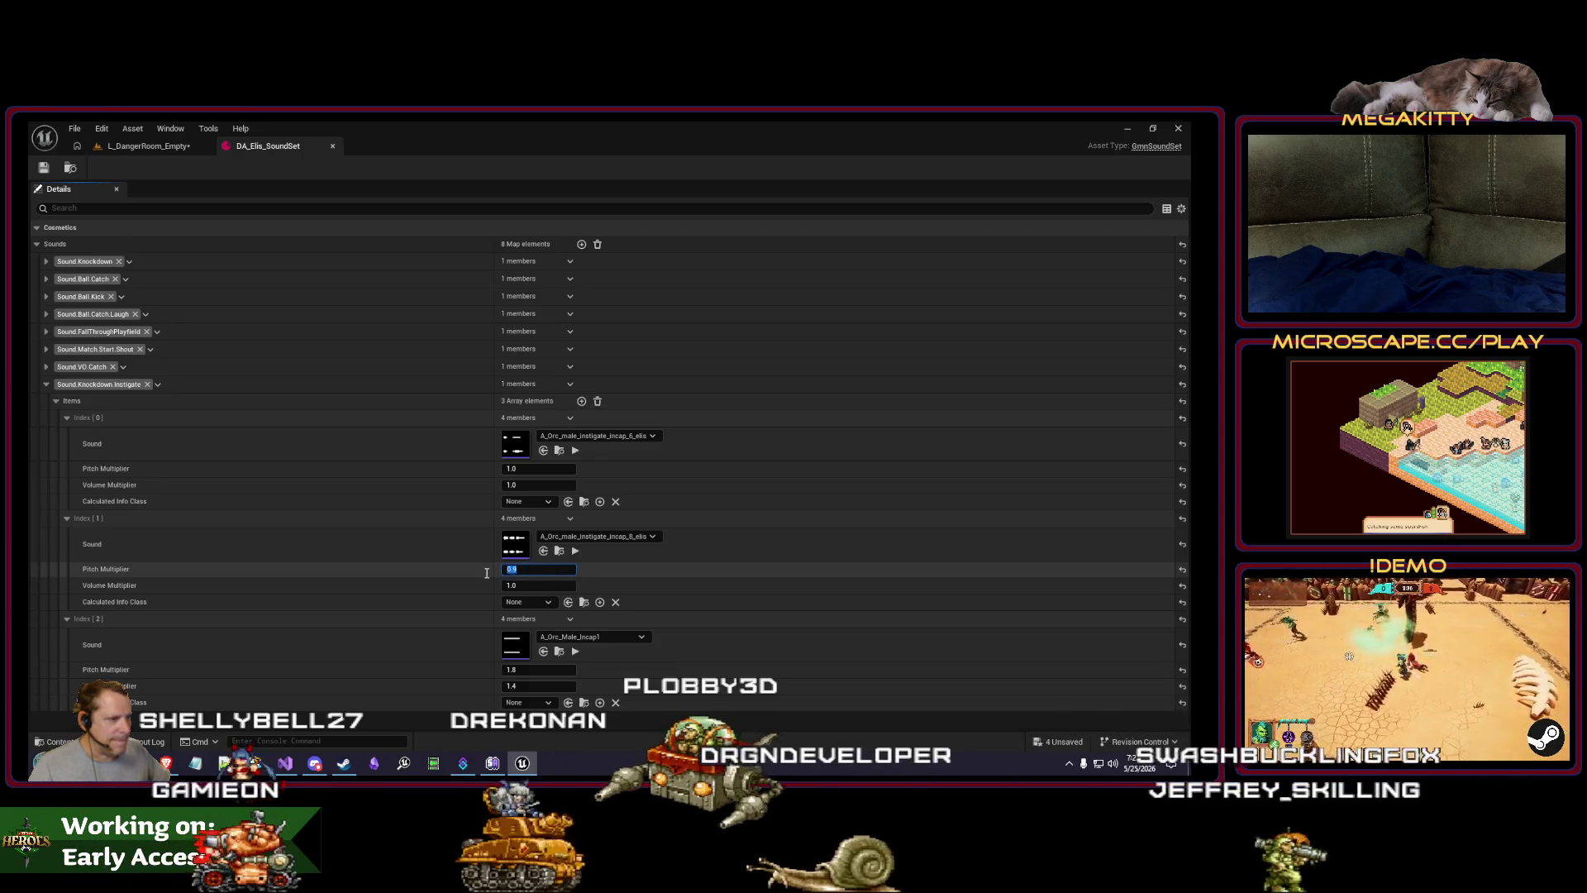
pyautogui.write('1')
pyautogui.press('Tab')
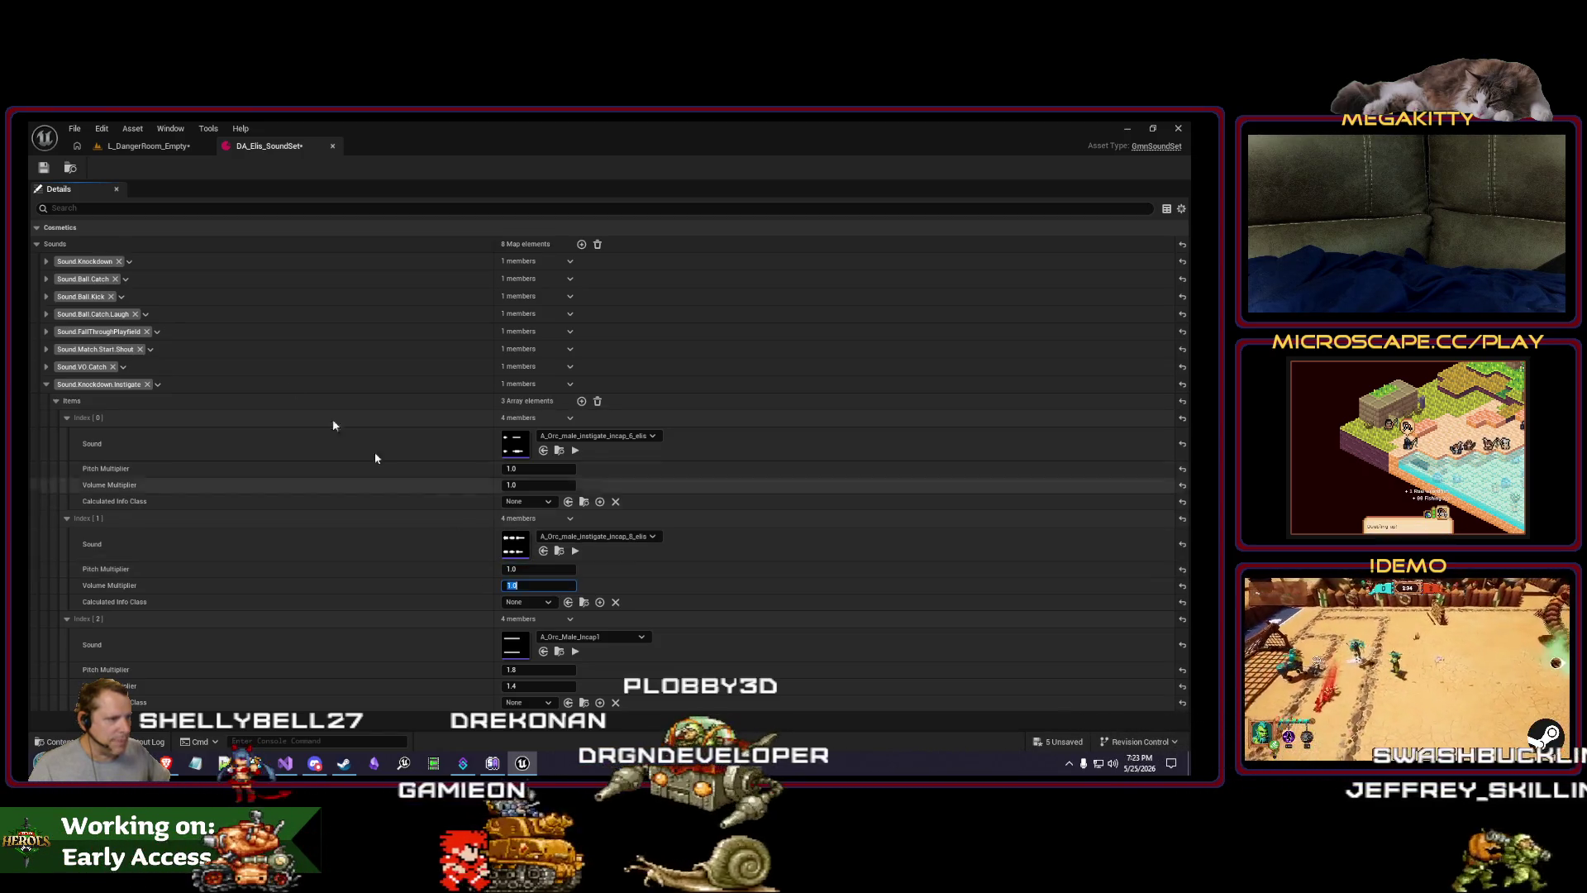
pyautogui.click(45, 167)
# Step: Play-test the Danger Room level, stopping and restarting the session
pyautogui.click(143, 147)
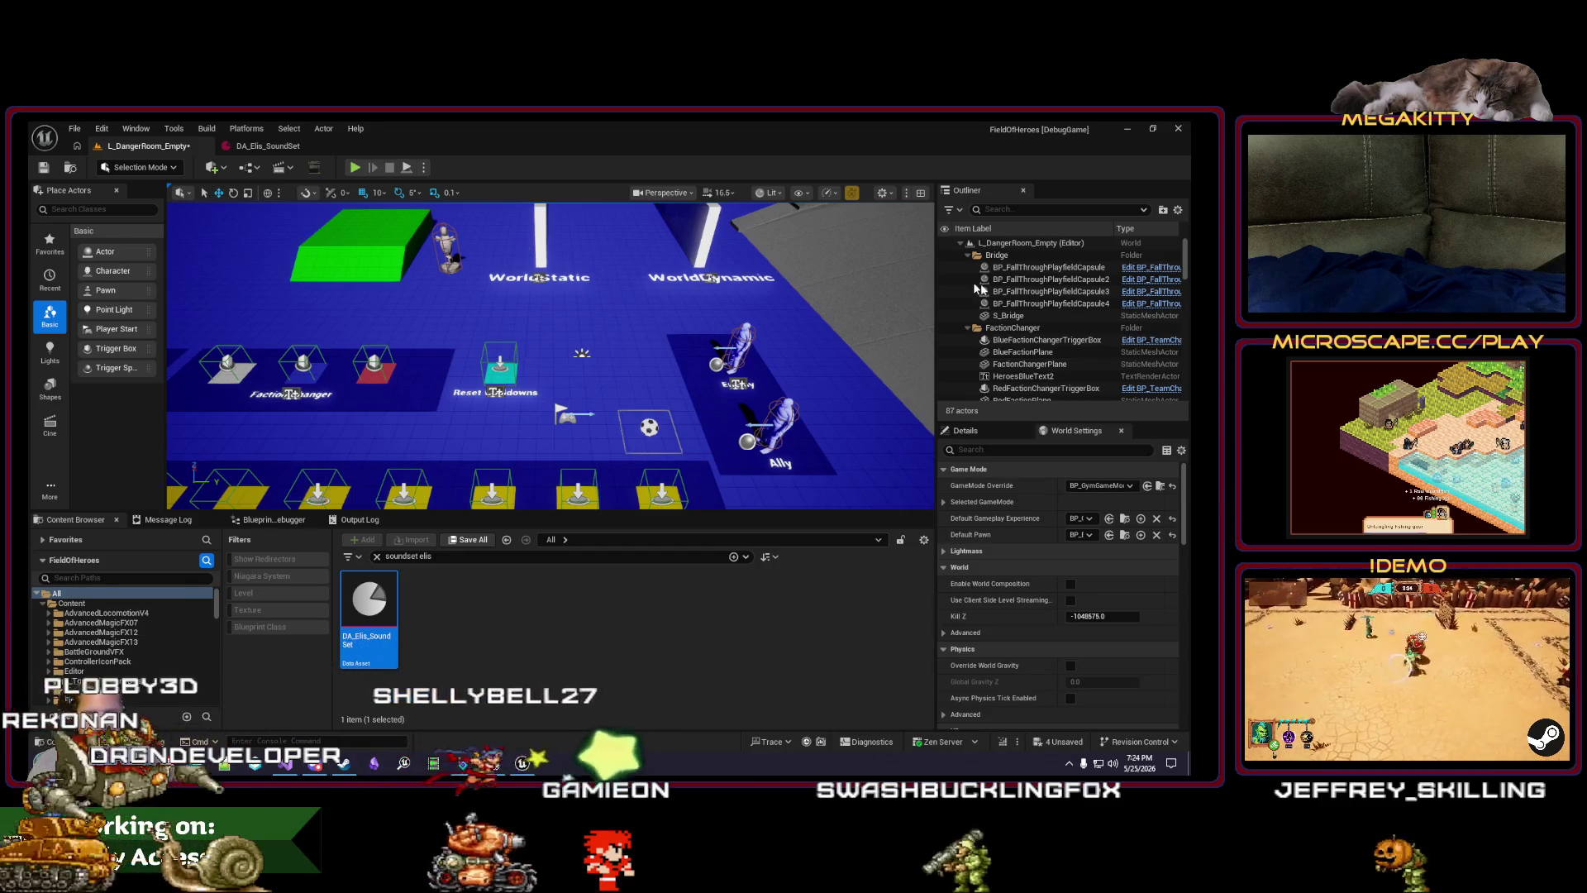
pyautogui.click(354, 168)
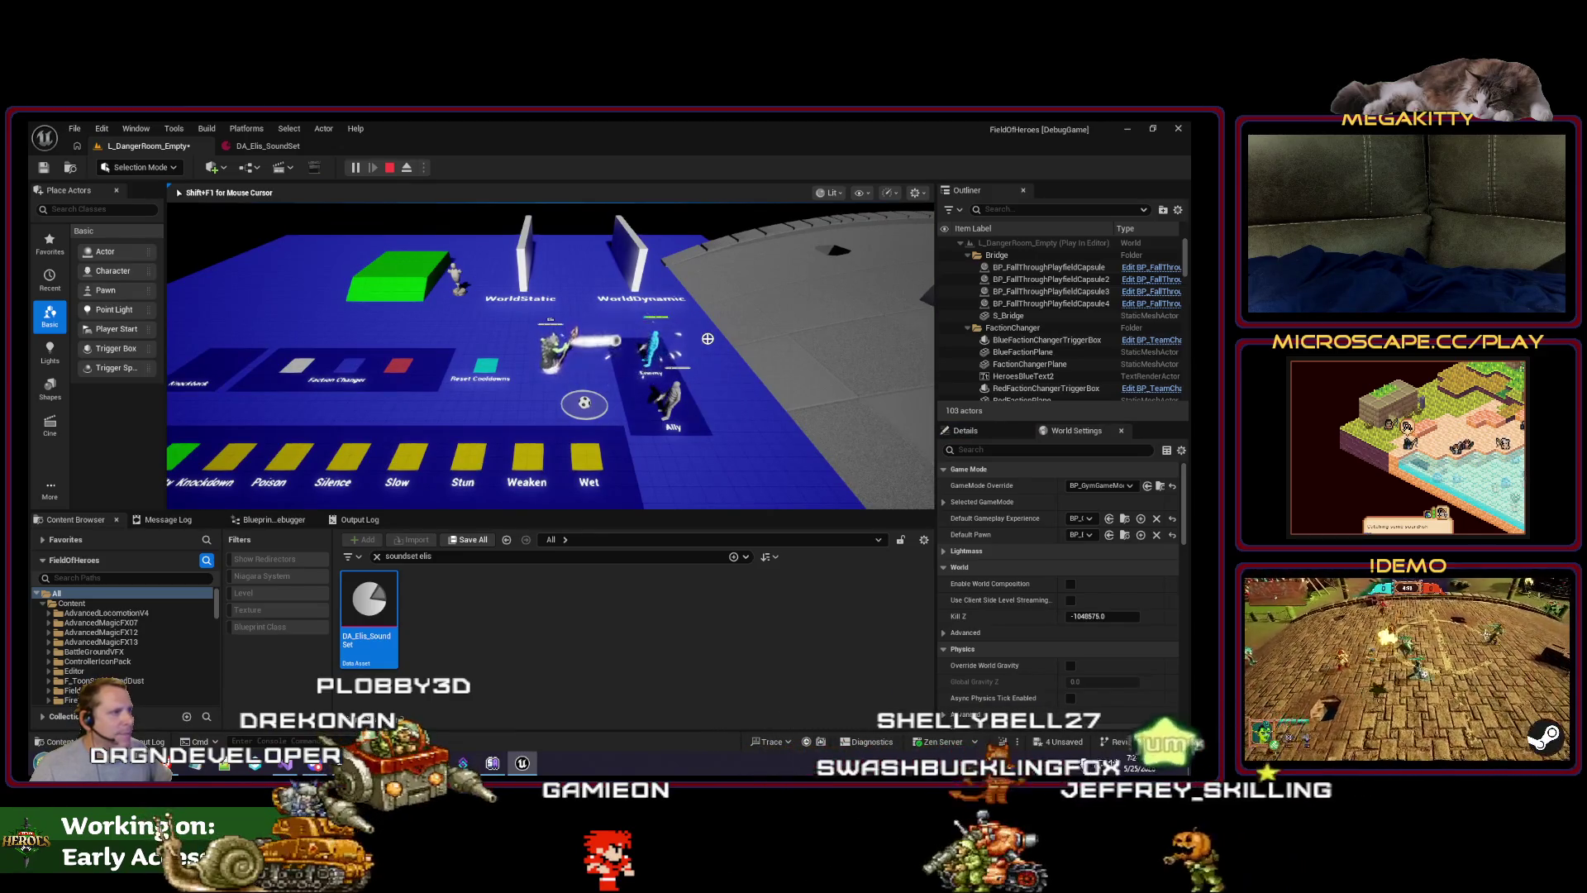
pyautogui.press('Escape')
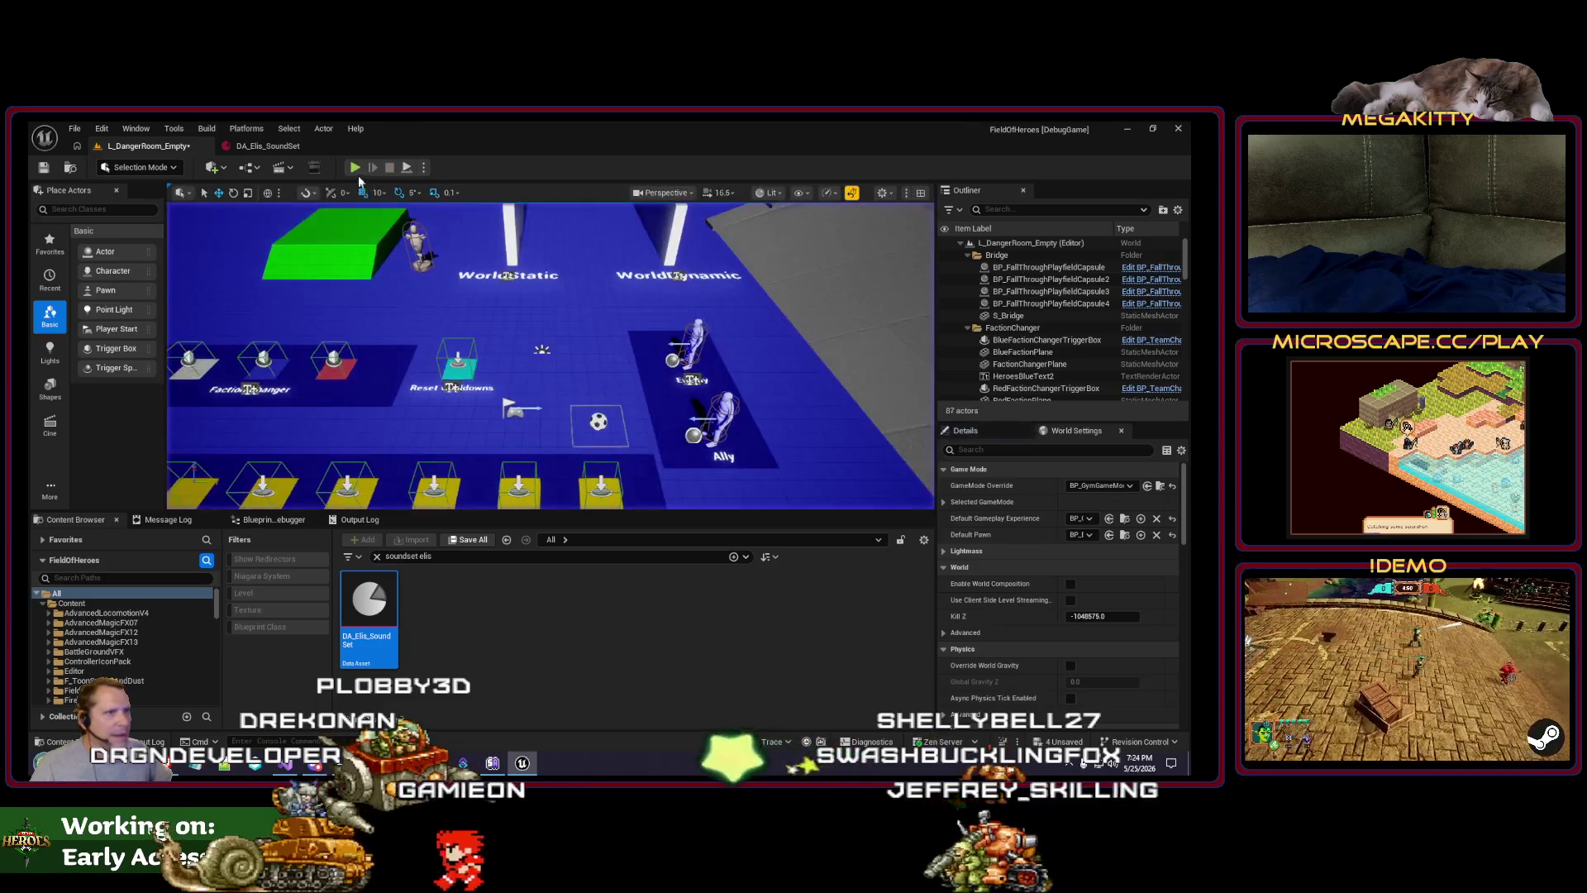
pyautogui.hotkey('alt', 'p')
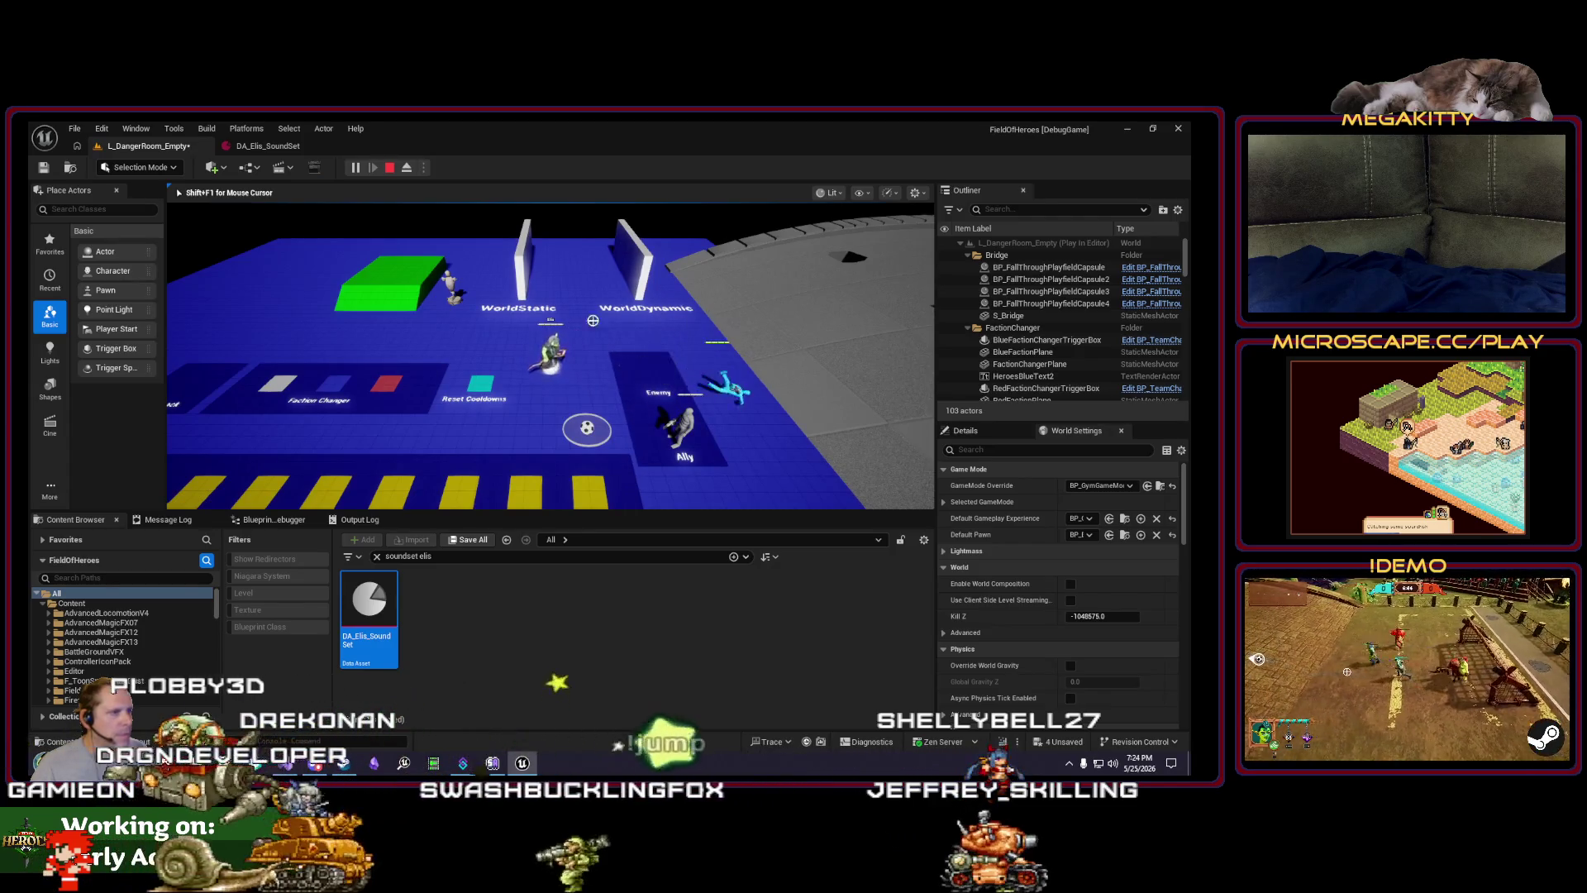
# Step: Set the first sound's volume multiplier to 0.8 and browse to the Audio > Laughs folder
pyautogui.click(267, 146)
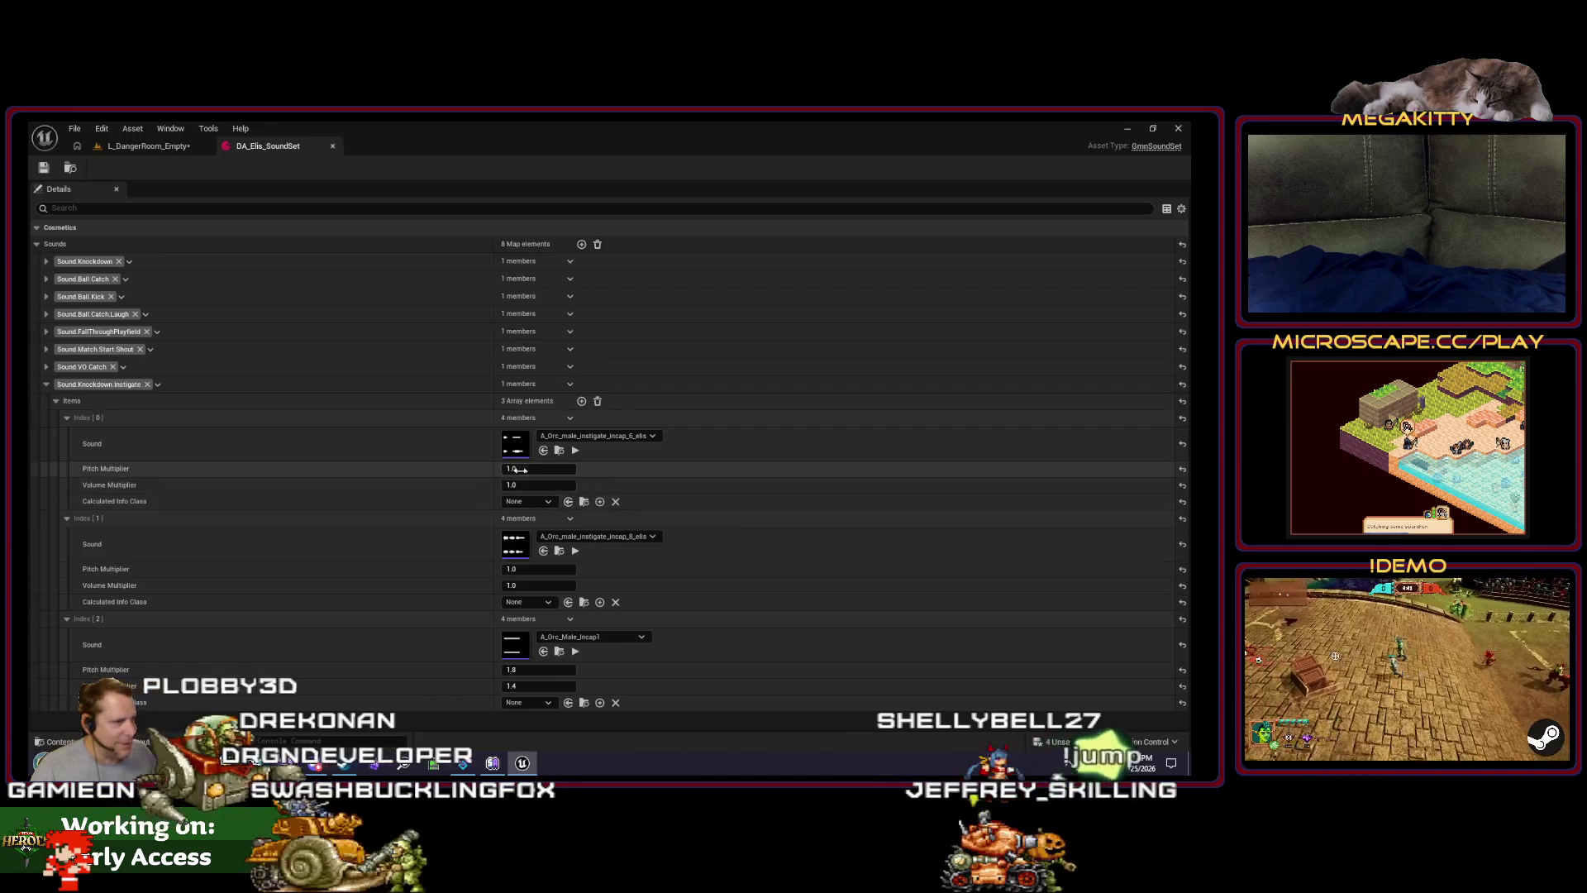
pyautogui.write('0.8')
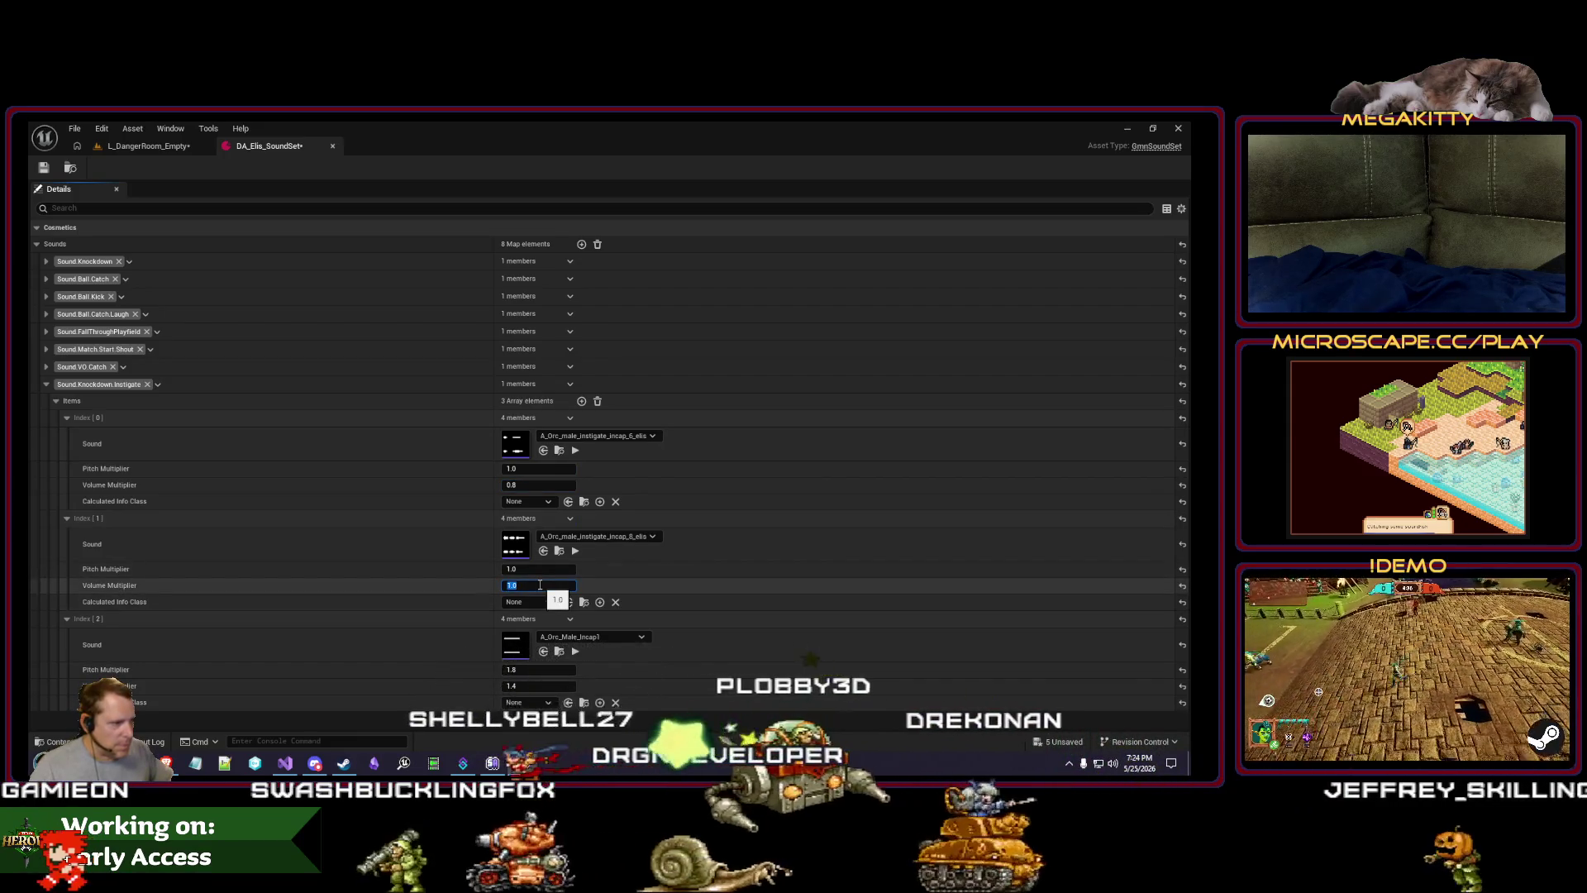
pyautogui.moveTo(531, 485); pyautogui.dragTo(612, 452)
pyautogui.click(558, 450)
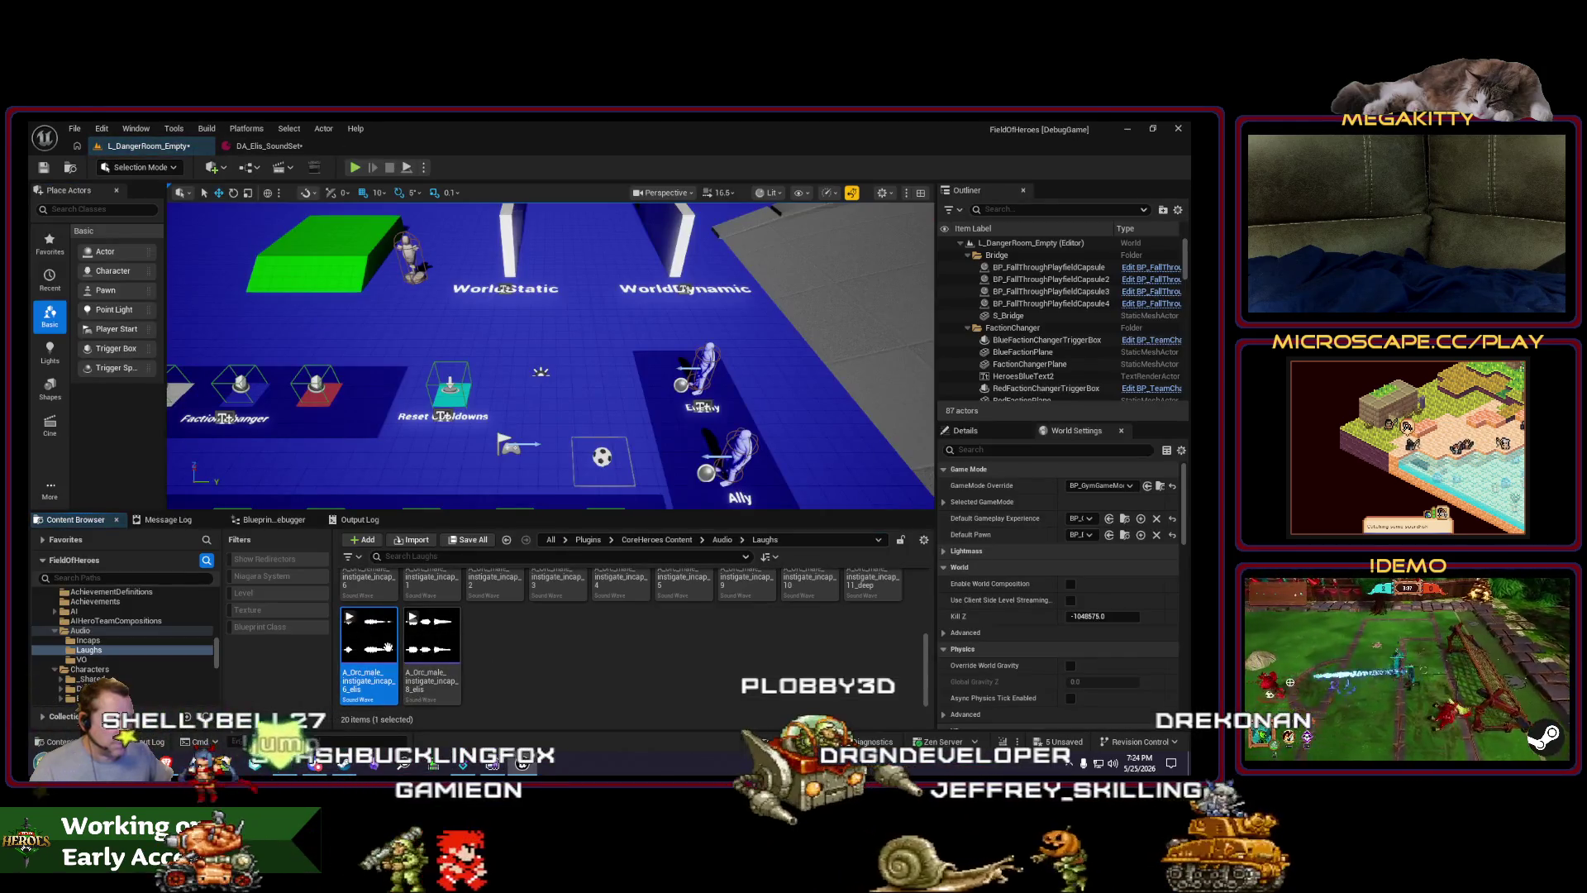
# Step: Open the incap_6 orc sound wave and inspect its Volume setting
pyautogui.doubleClick(387, 646)
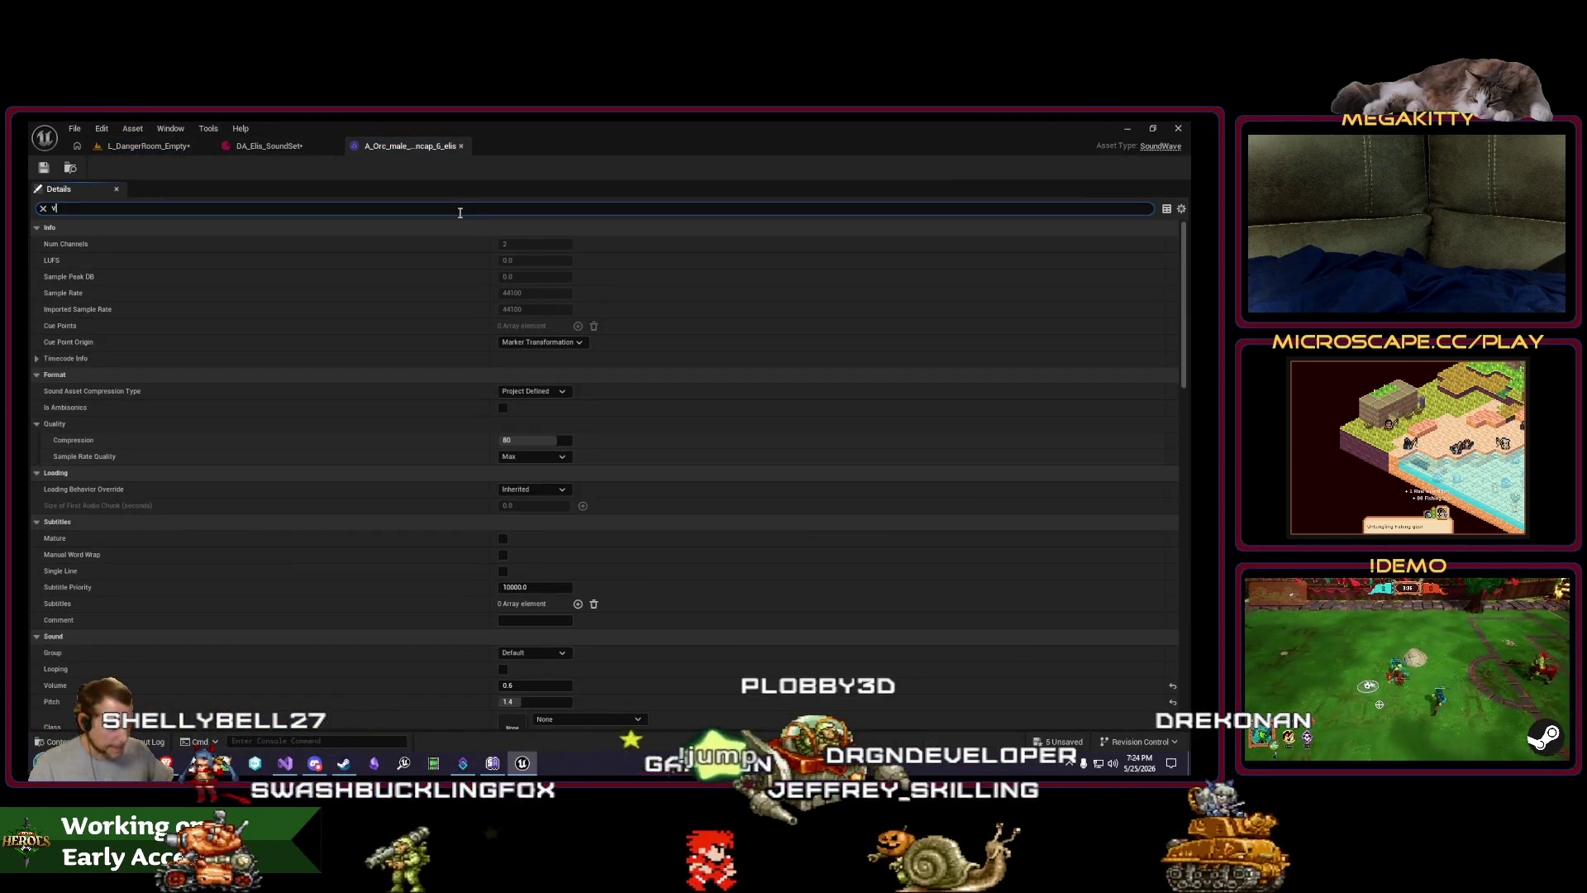
pyautogui.write('ol')
pyautogui.click(540, 241)
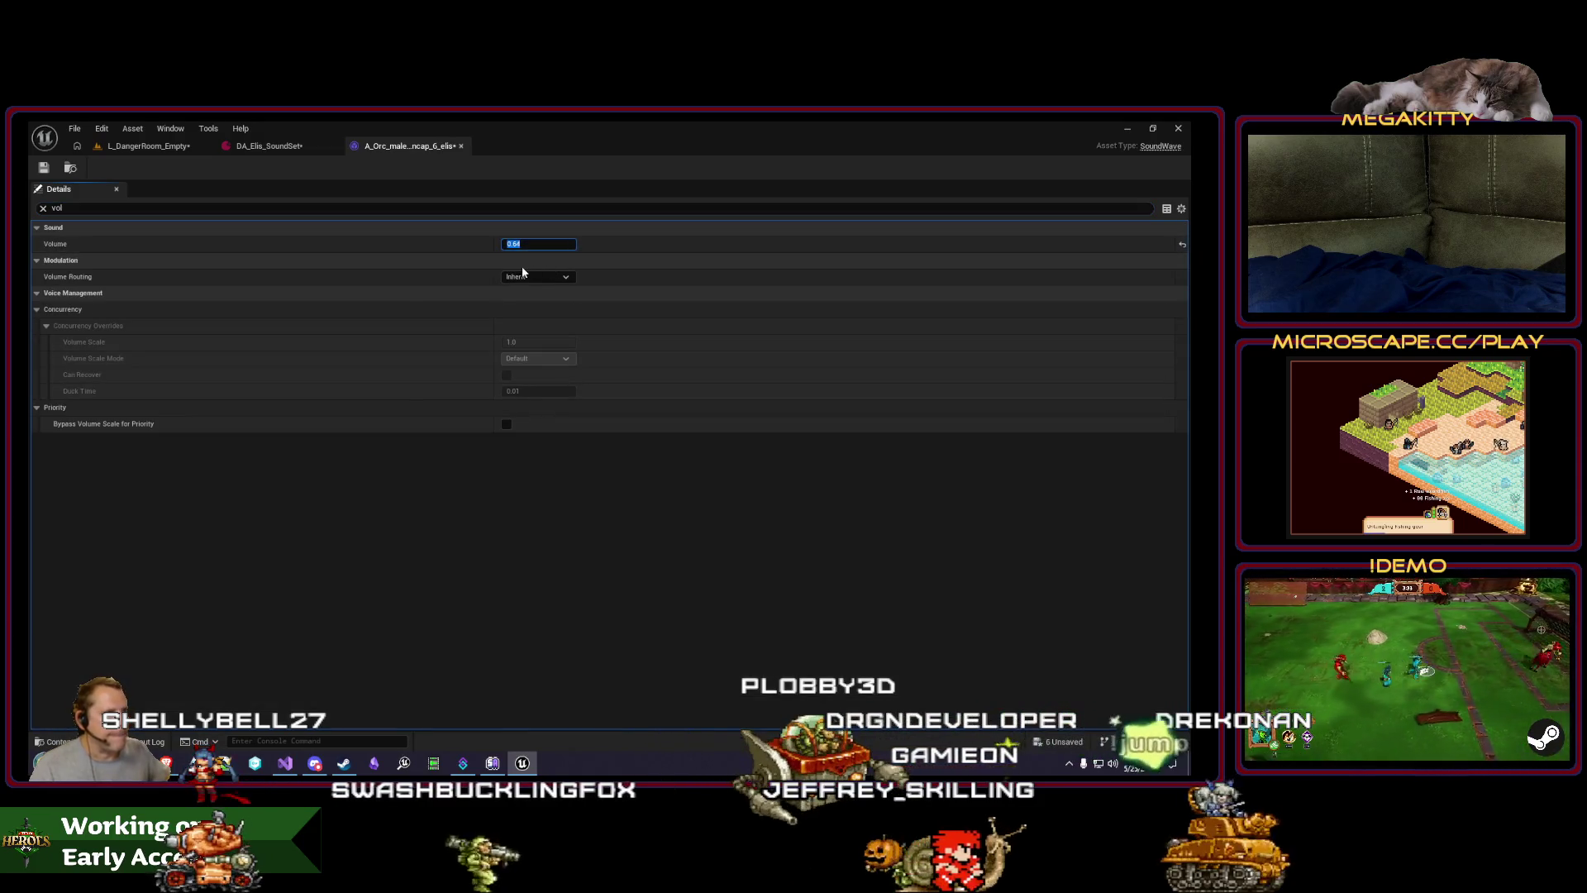
pyautogui.click(116, 148)
# Step: Open the incap_8 orc sound's settings, check its volume, and play-test the level
pyautogui.doubleClick(442, 676)
pyautogui.write('vol')
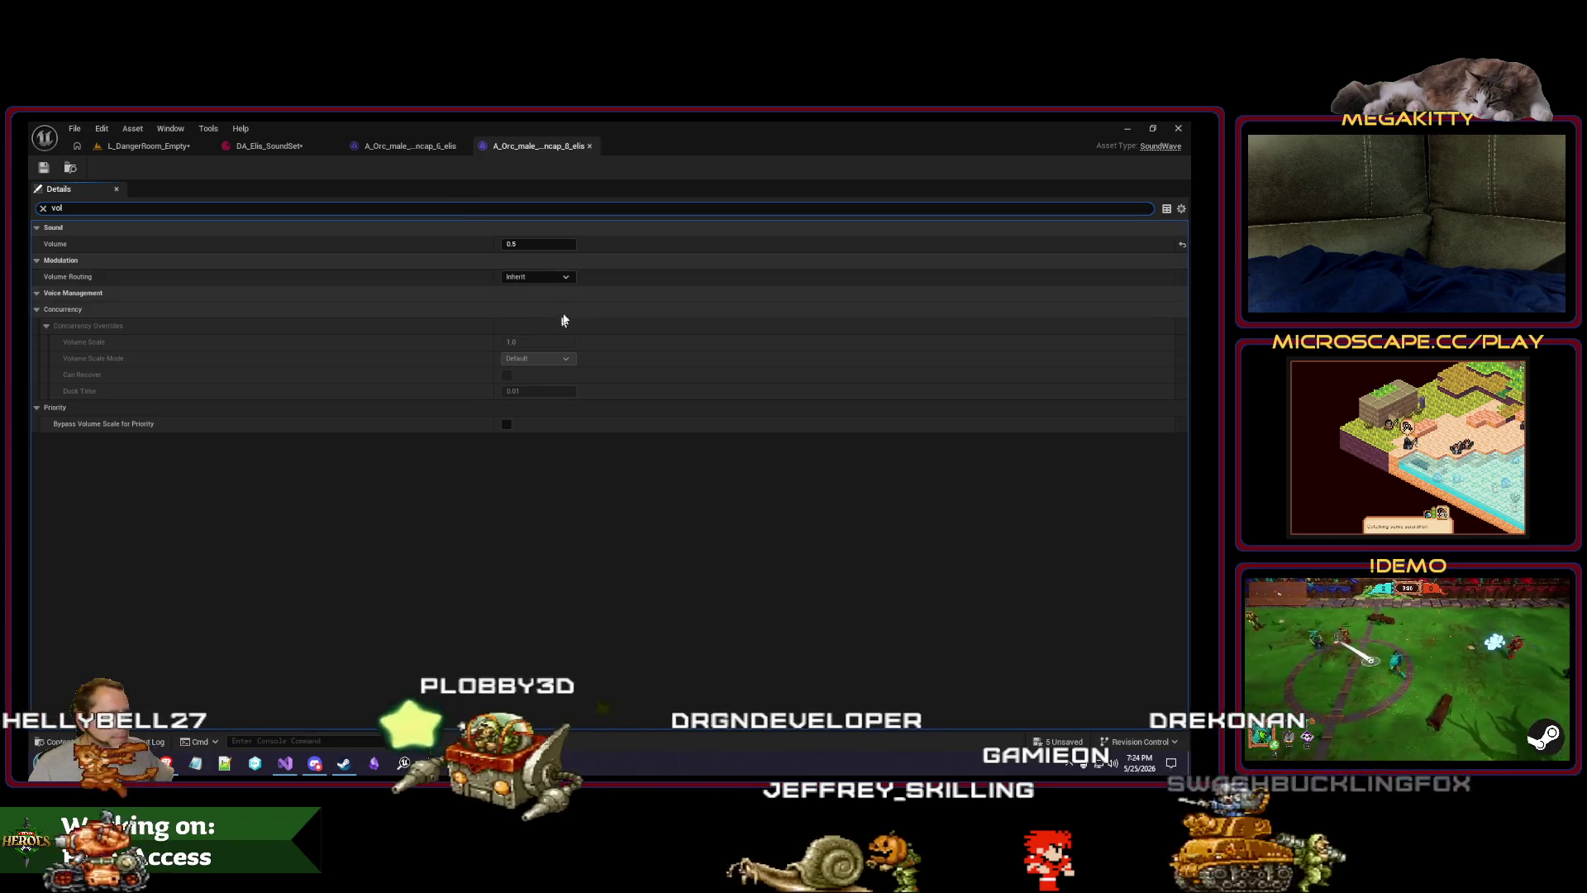
pyautogui.click(539, 244)
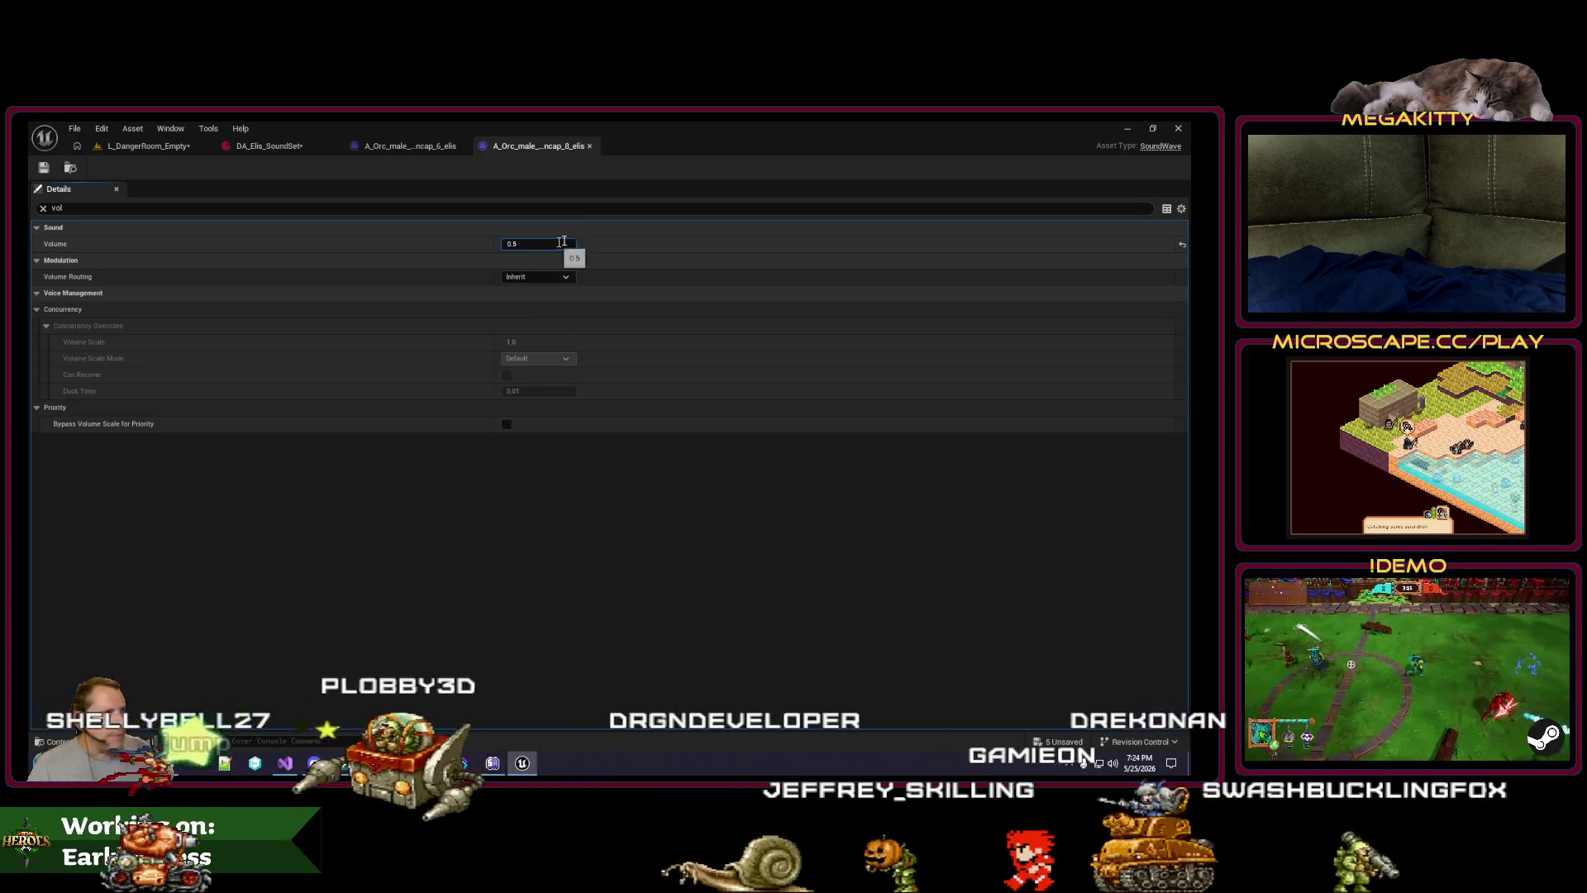
pyautogui.click(149, 145)
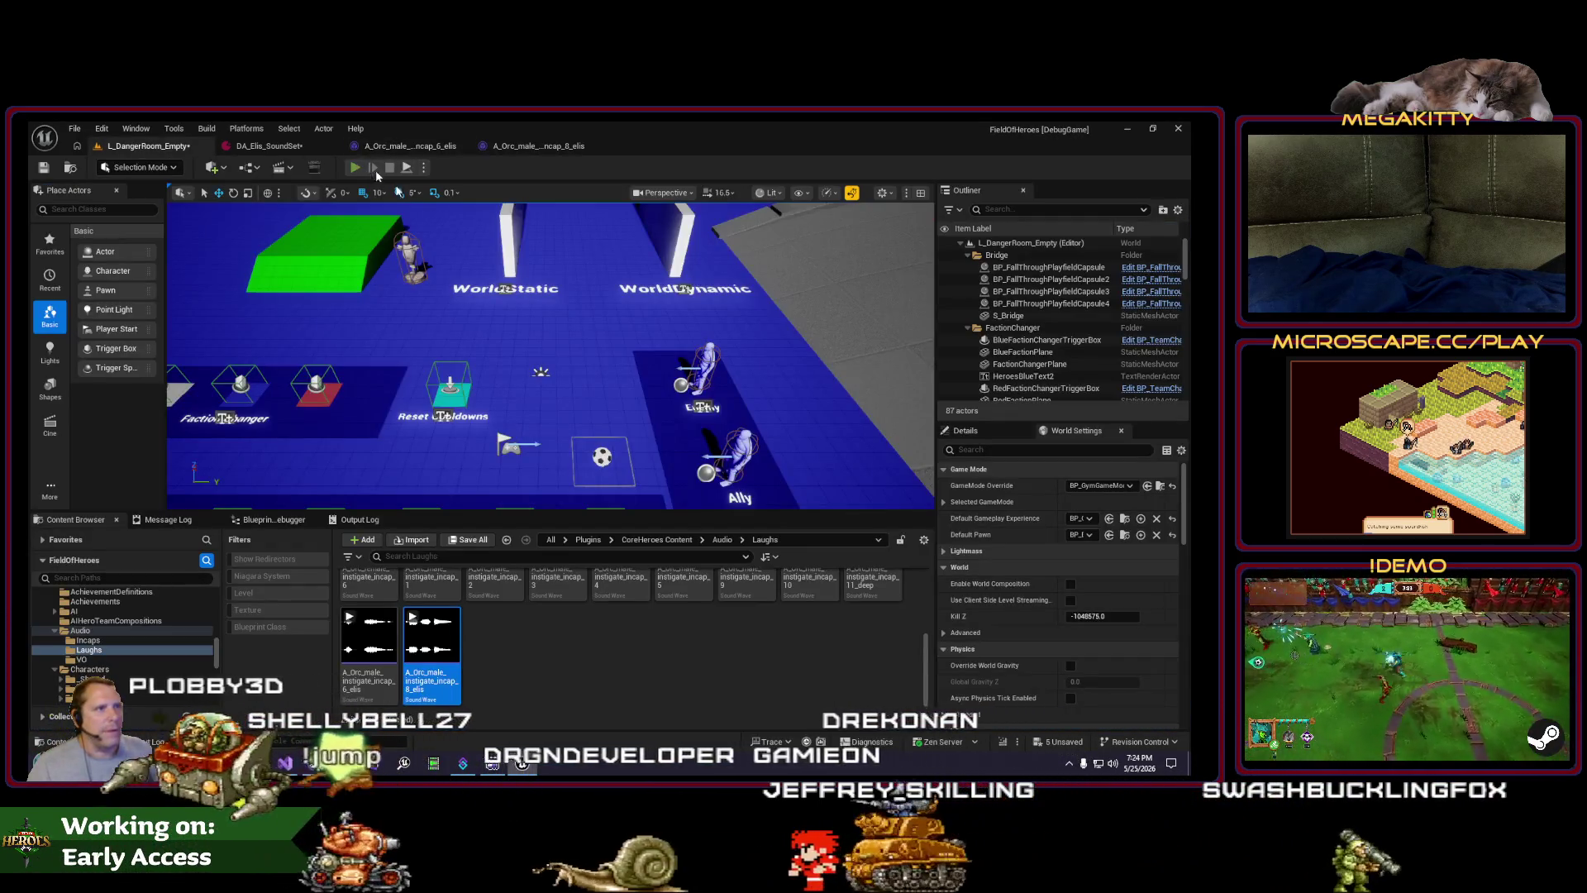
pyautogui.click(364, 169)
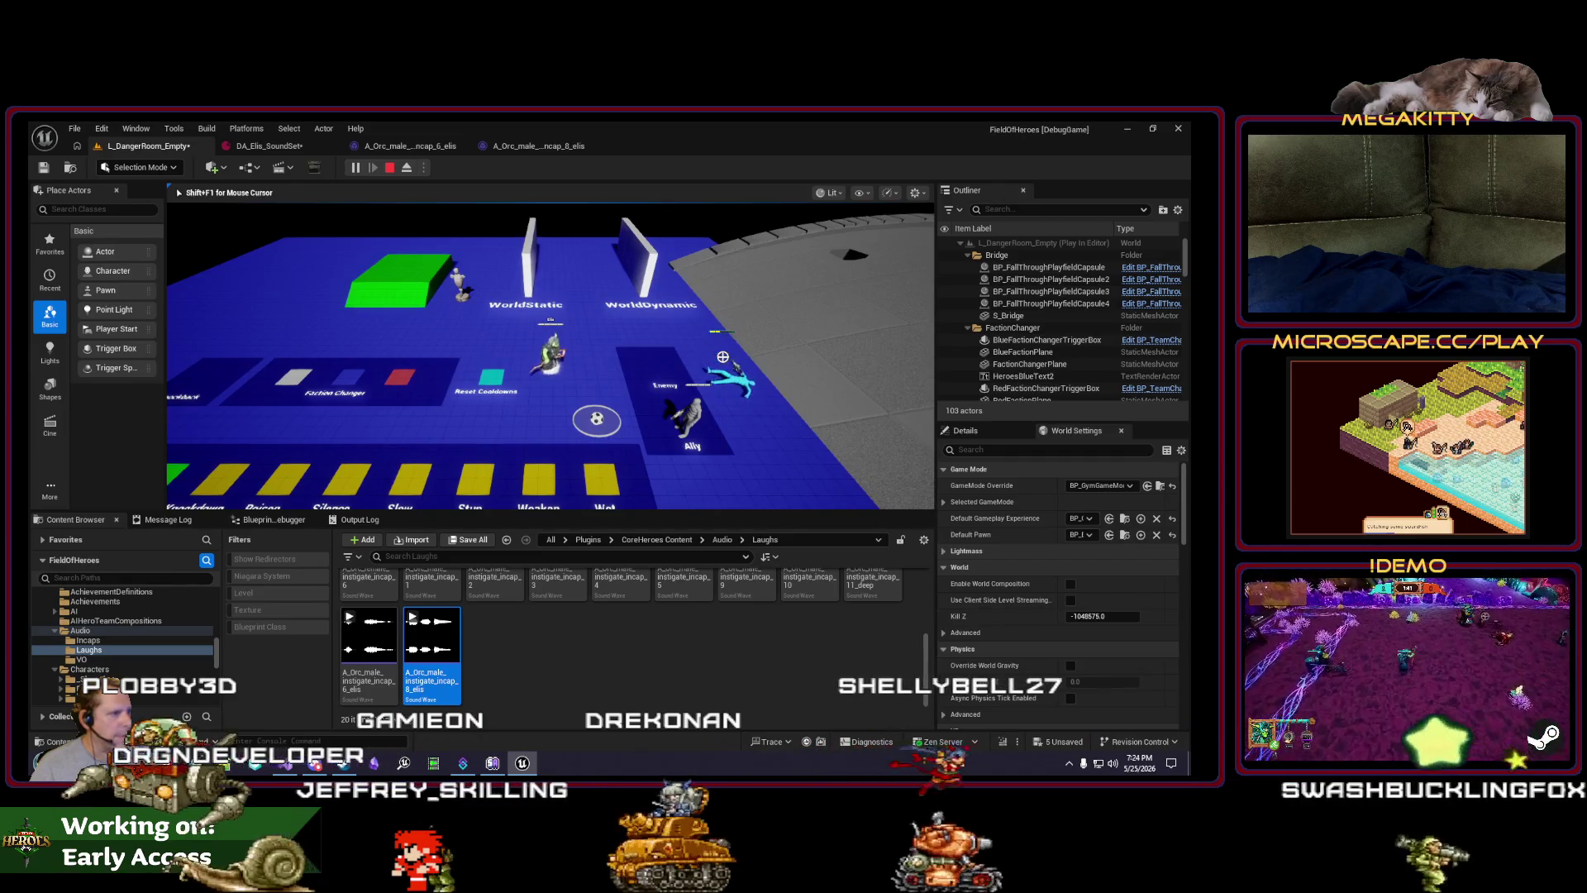
pyautogui.click(392, 167)
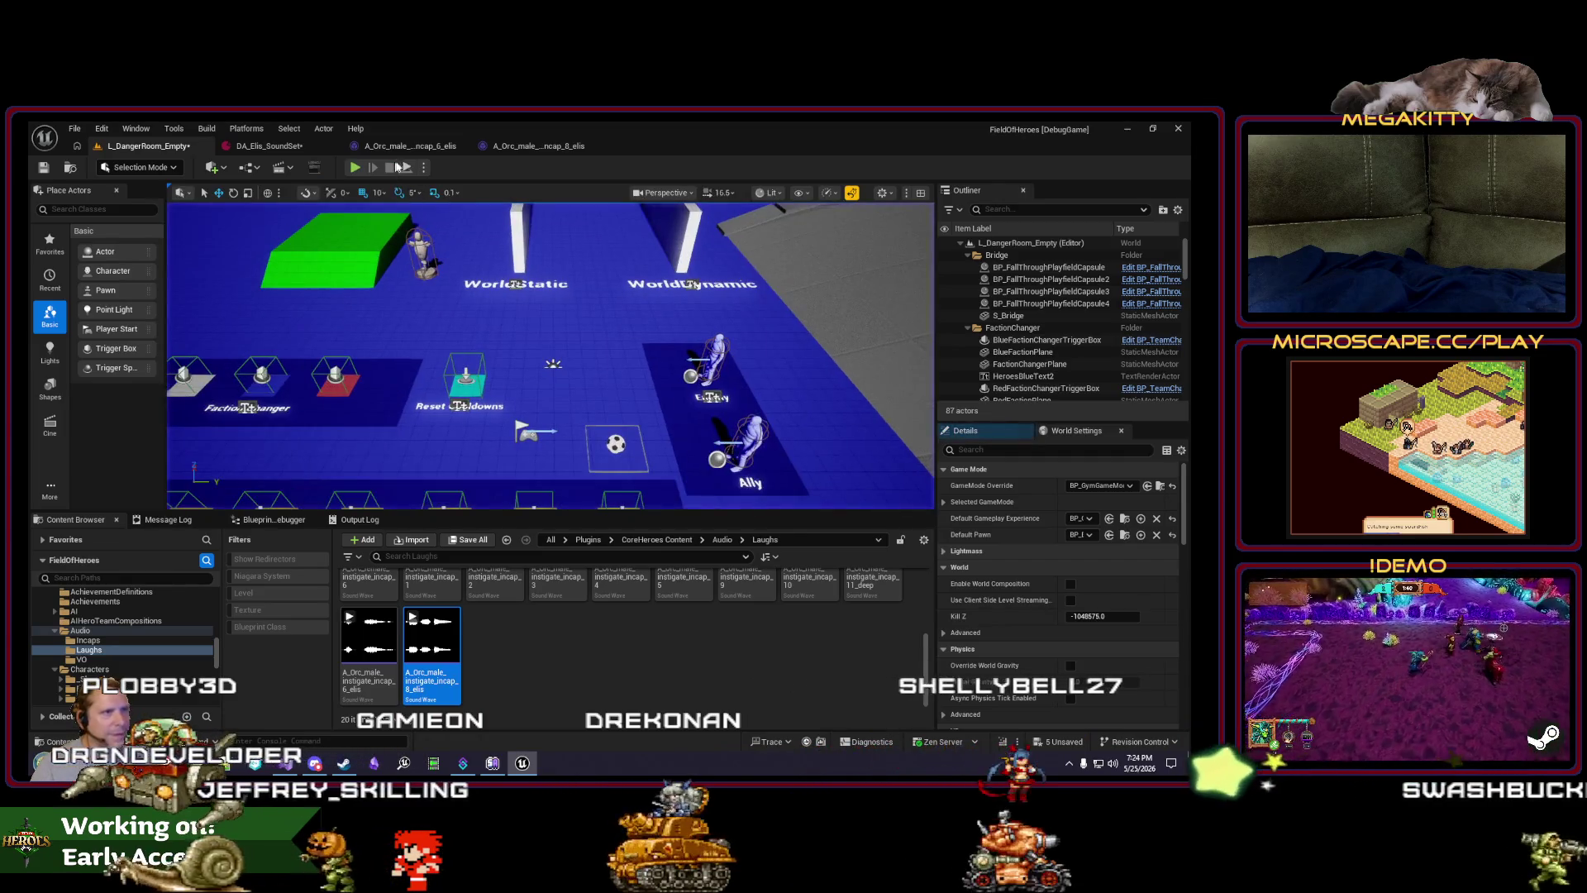
pyautogui.click(292, 149)
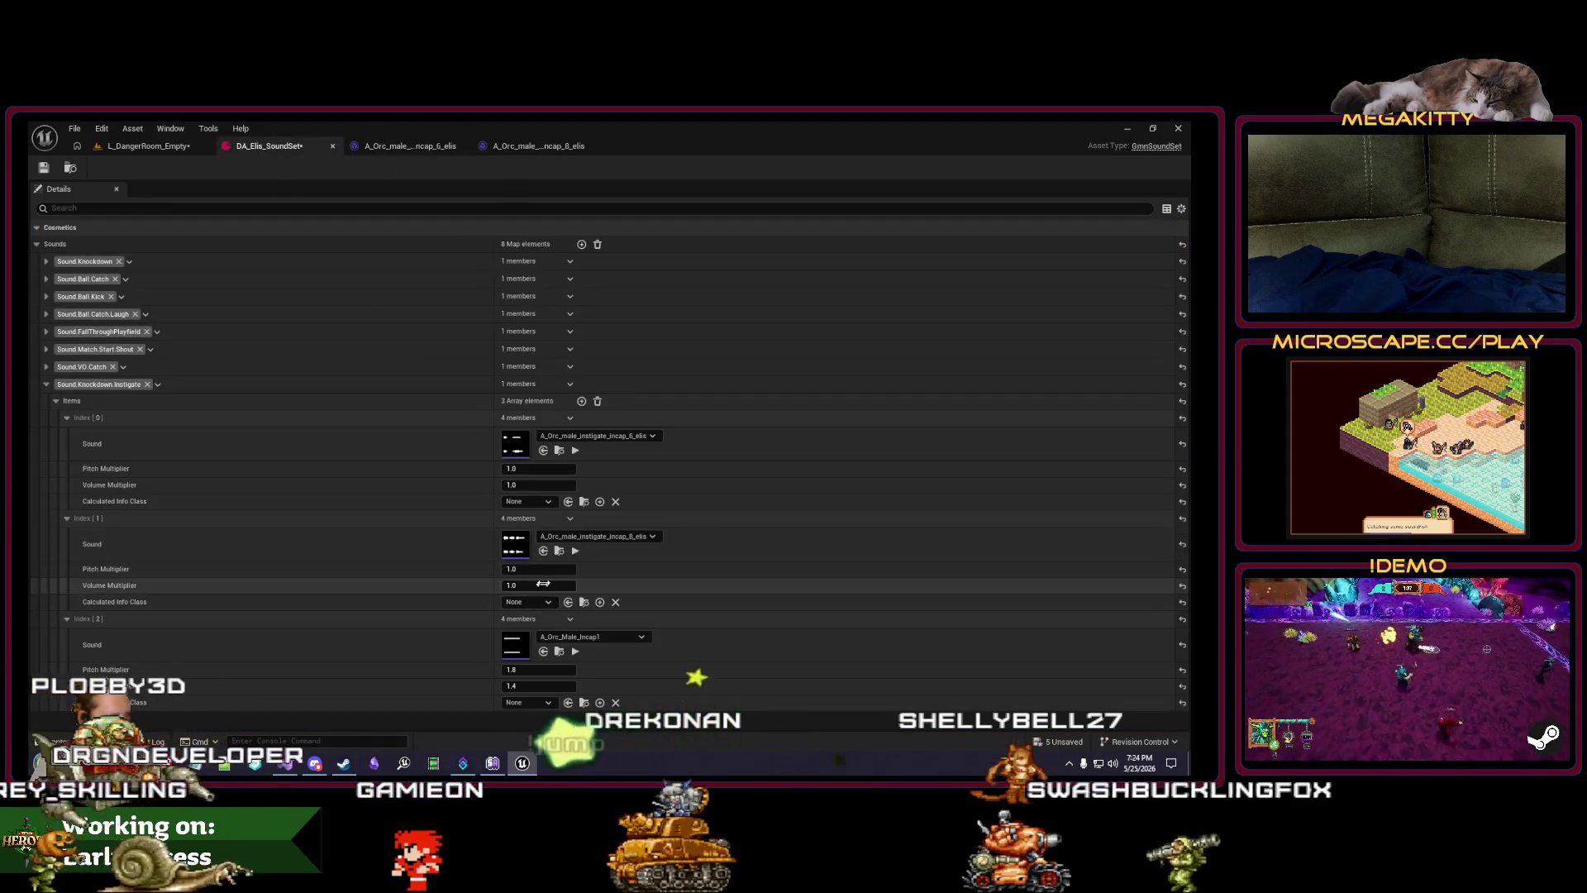
# Step: Set the incap_6 orc sound's volume to 0.7 and save it
pyautogui.click(574, 451)
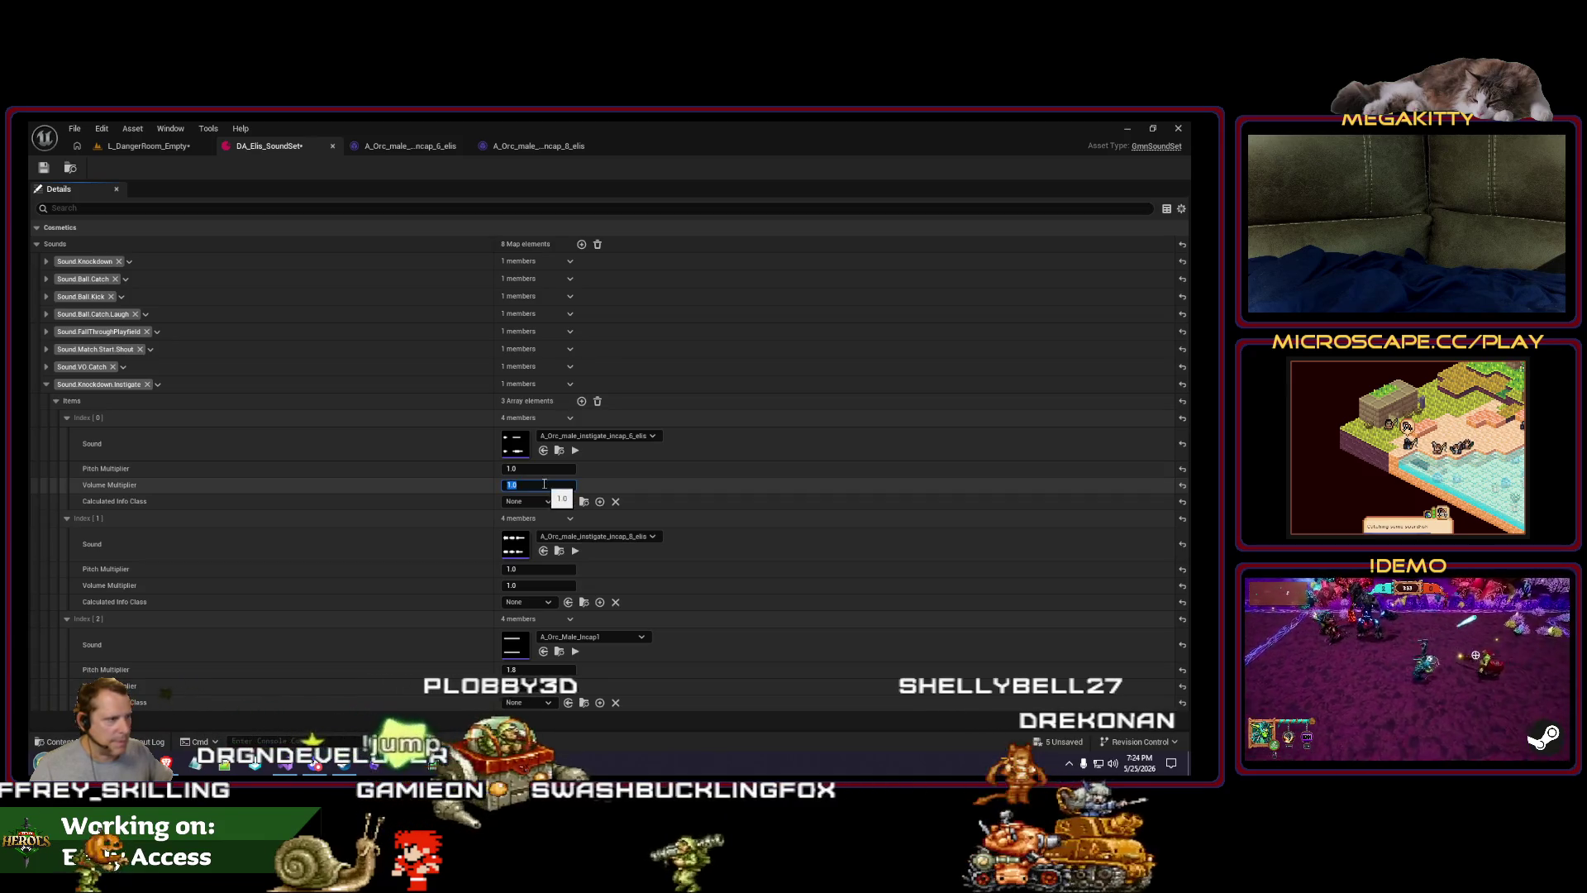
pyautogui.click(410, 146)
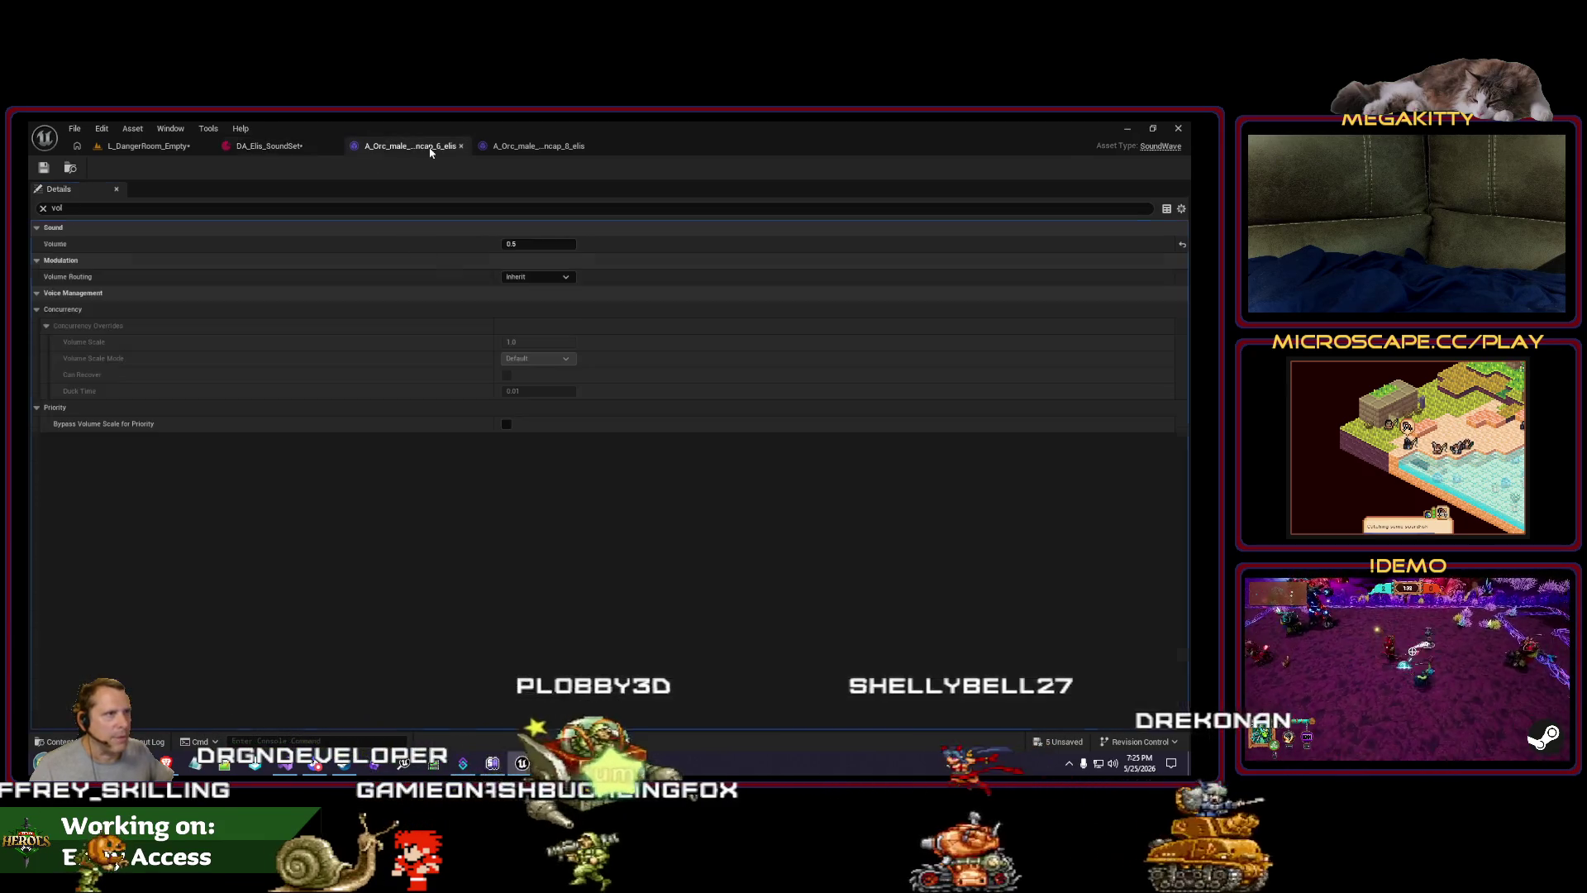
pyautogui.click(538, 244)
pyautogui.write('0.7')
pyautogui.press('Return')
pyautogui.click(44, 167)
# Step: Play-test, then raise the third Elis knockdown entry's volume multiplier to 1.7 and test again
pyautogui.click(121, 147)
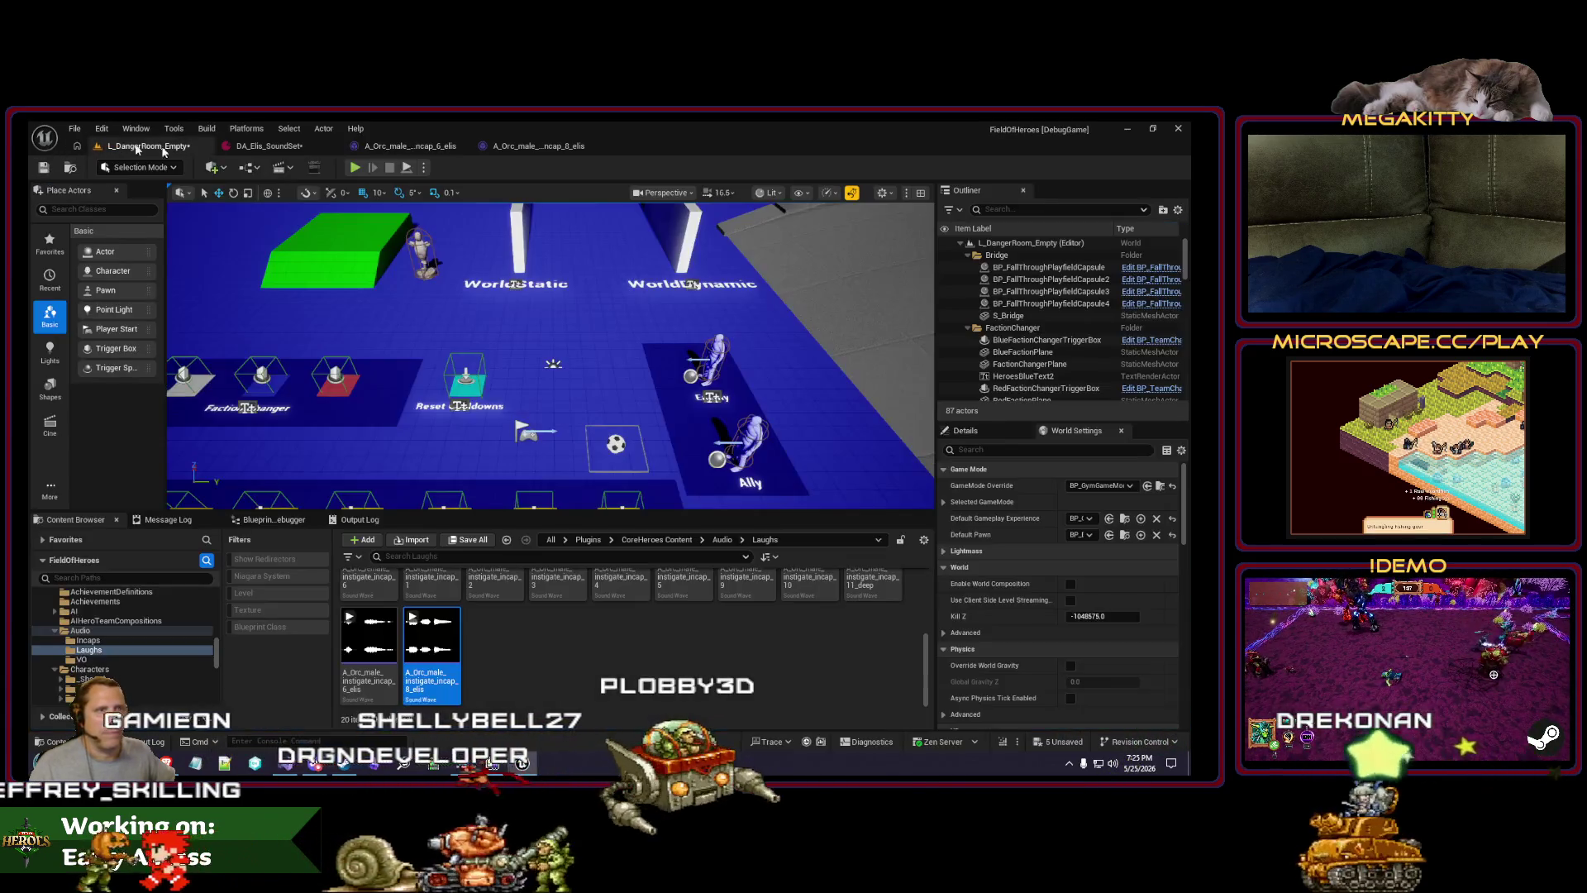
pyautogui.click(355, 167)
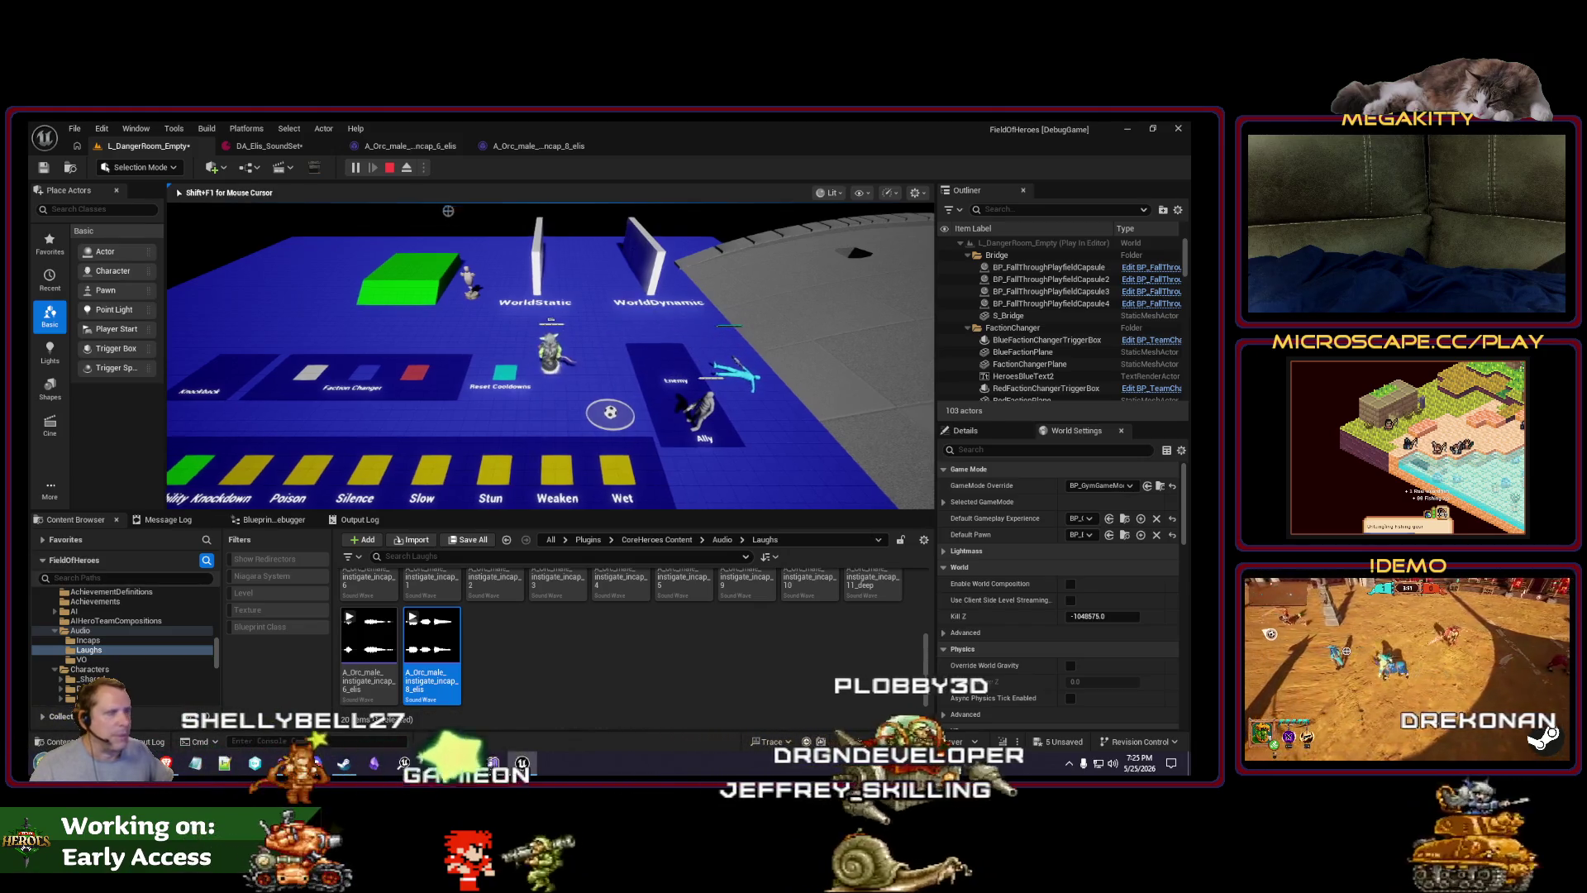
pyautogui.click(389, 167)
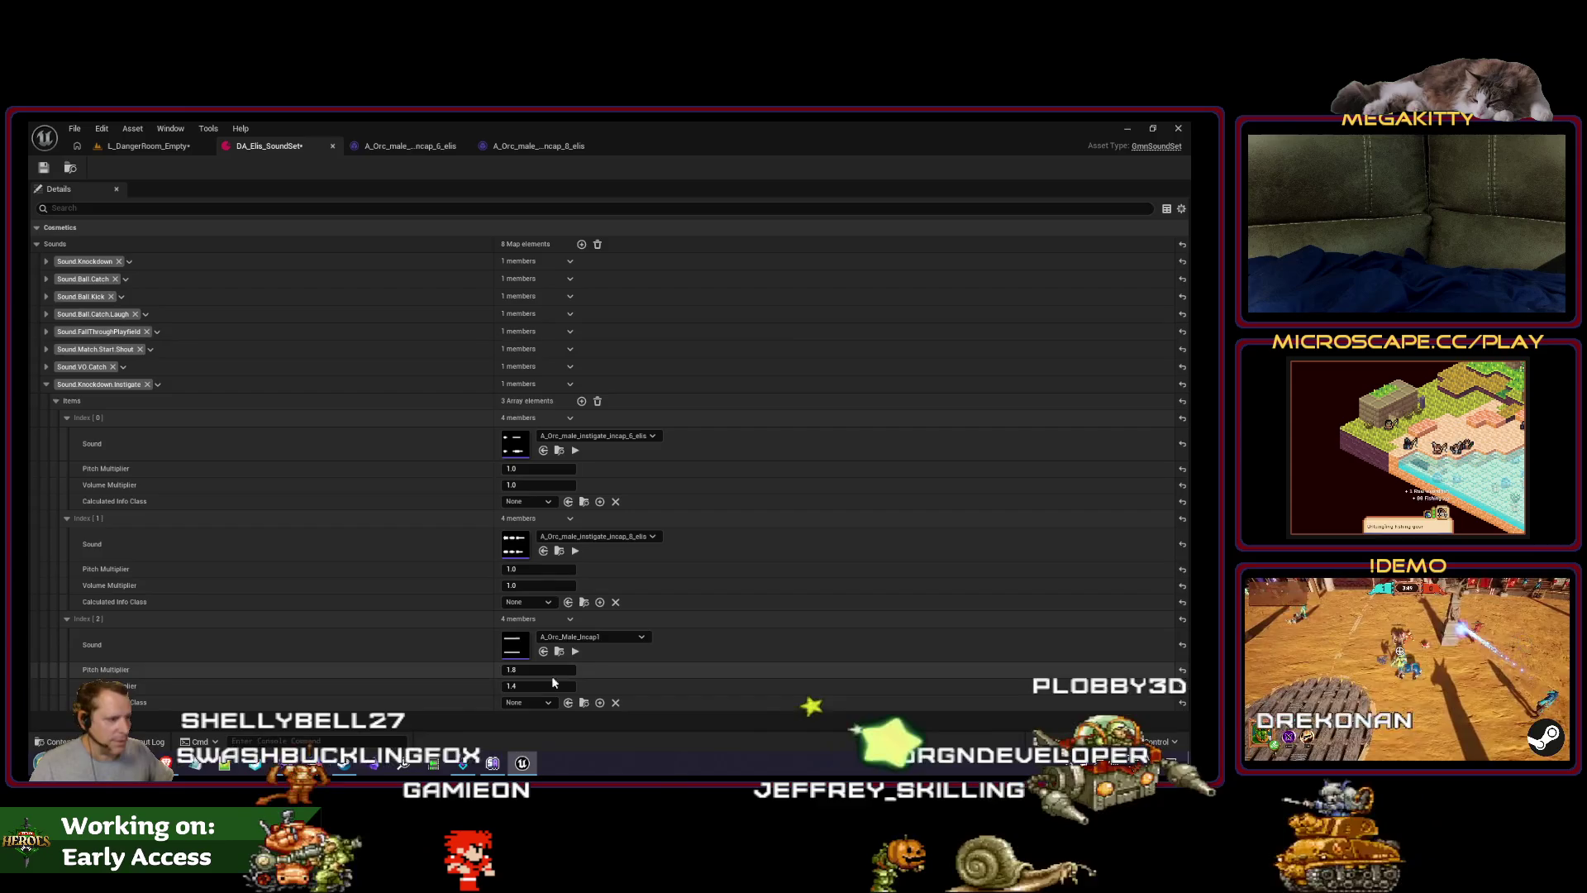
pyautogui.click(549, 685)
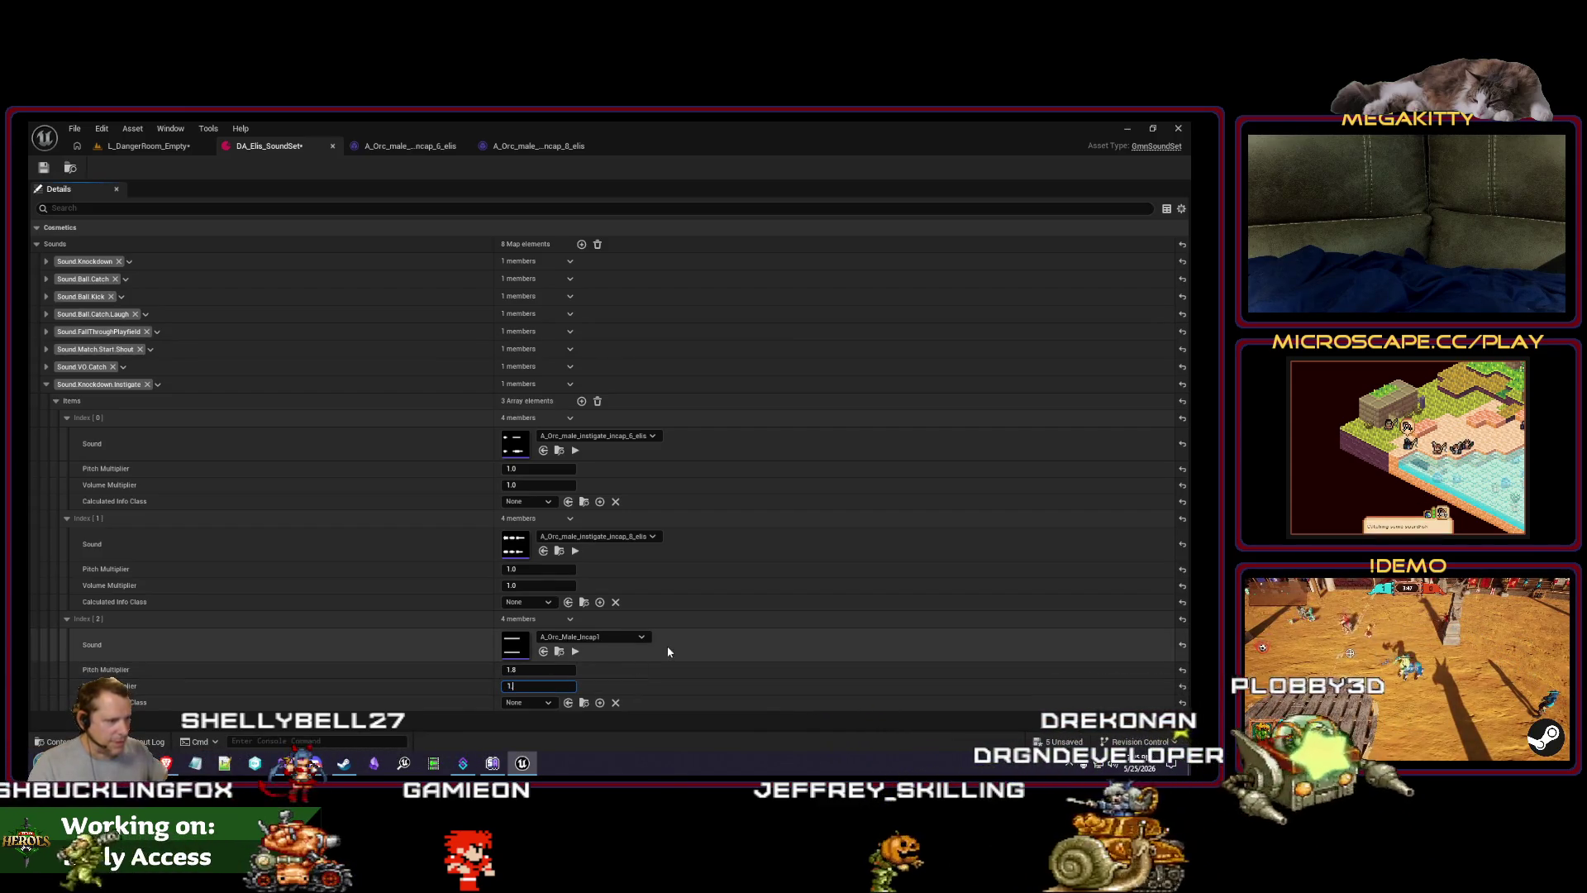
pyautogui.click(100, 148)
pyautogui.click(350, 169)
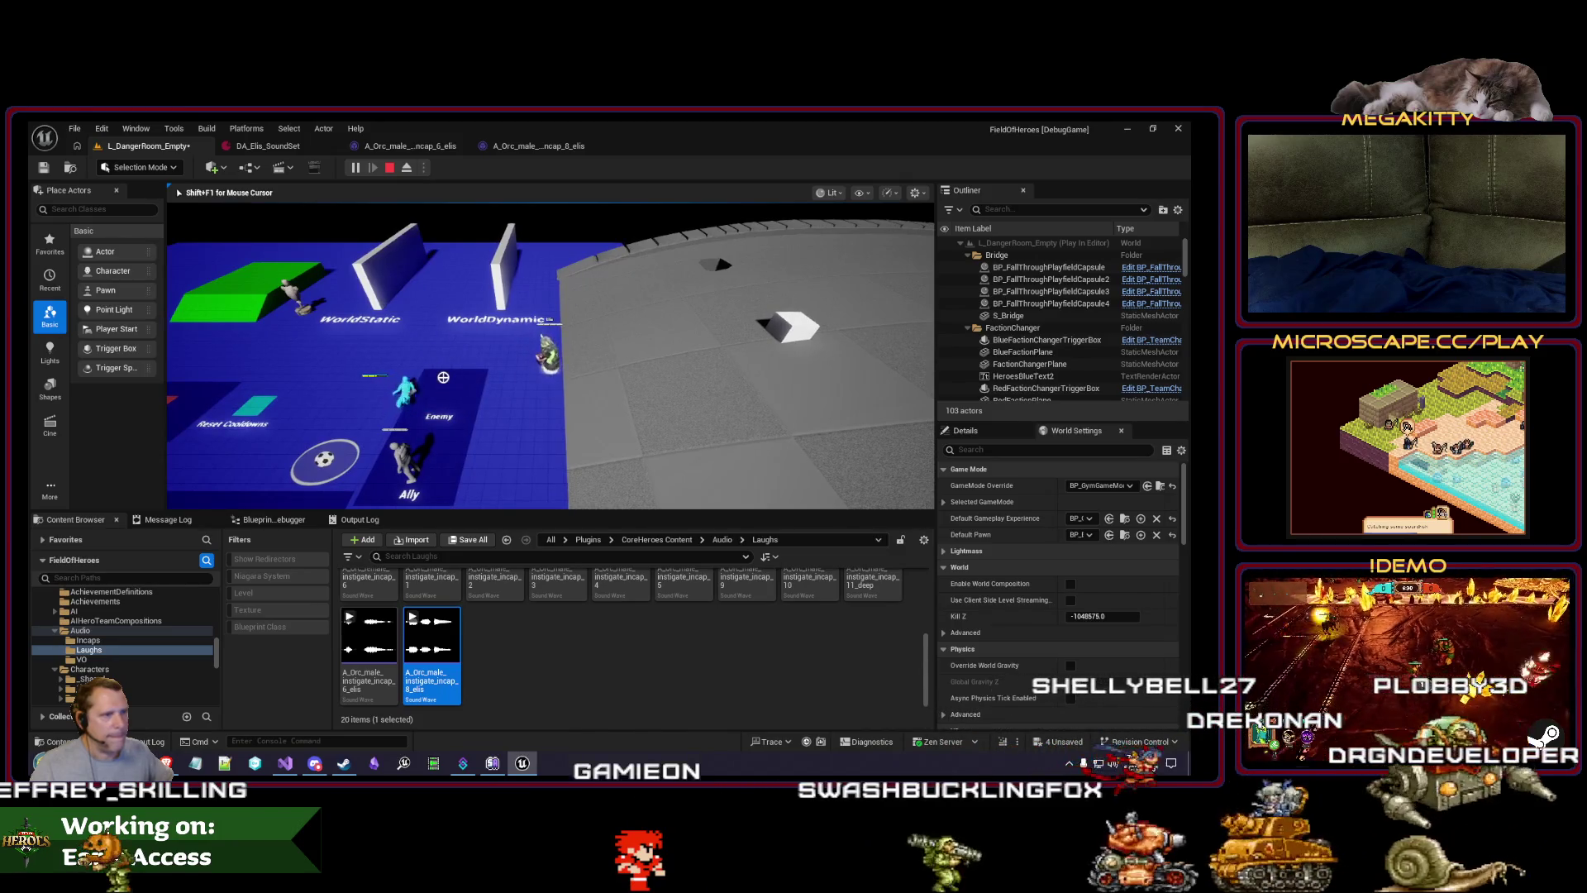
pyautogui.press('Escape')
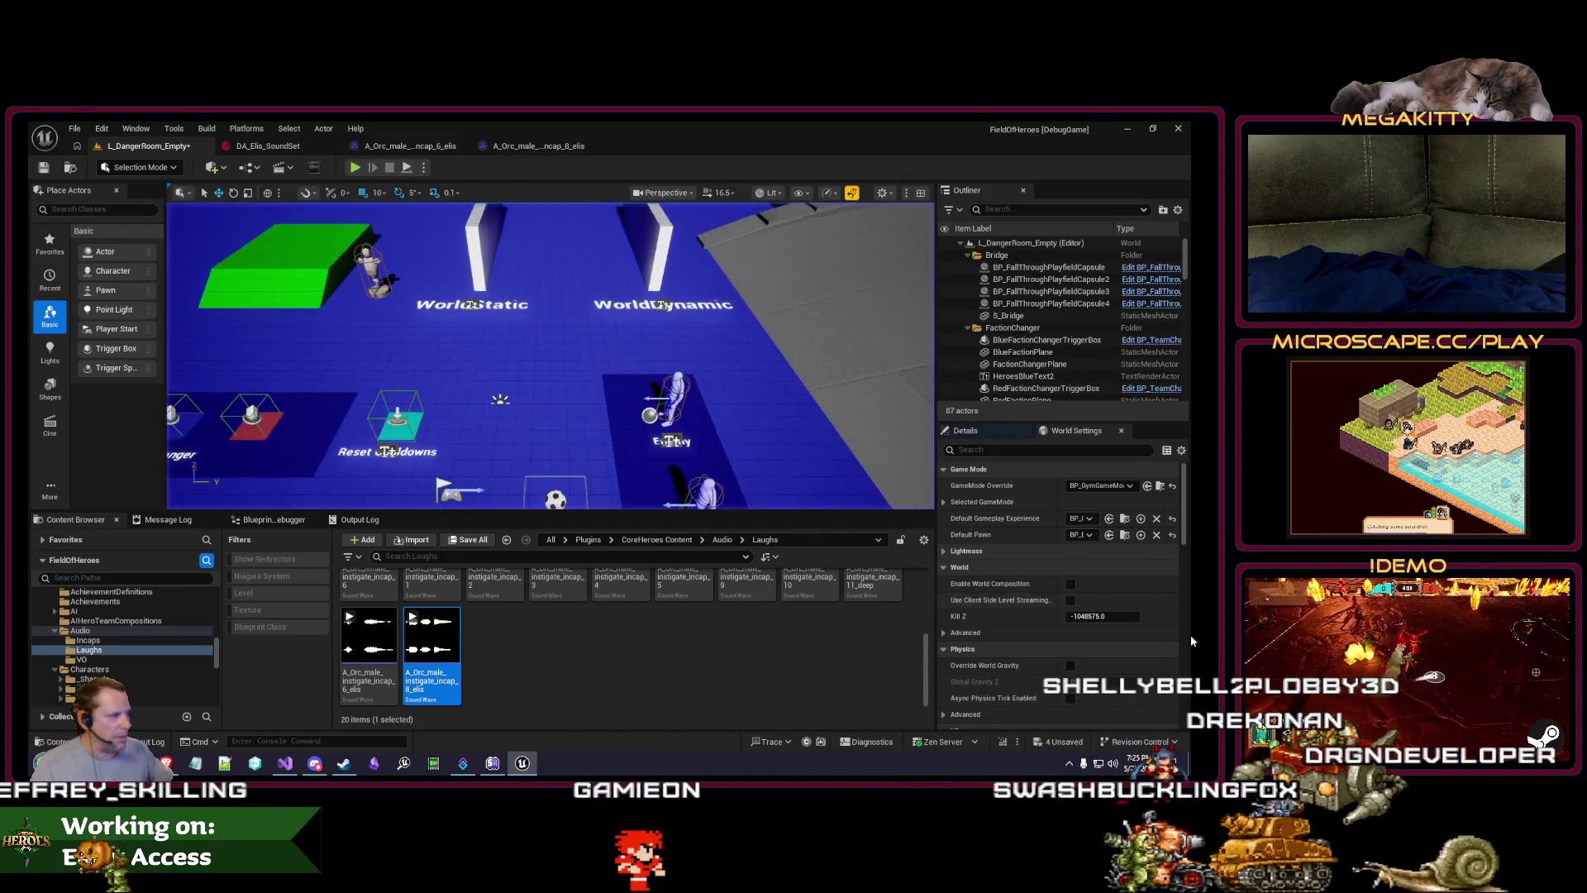
# Step: Browse the default pawn classes without changes, play-test again, then close the extra orc sound editors
pyautogui.click(1081, 534)
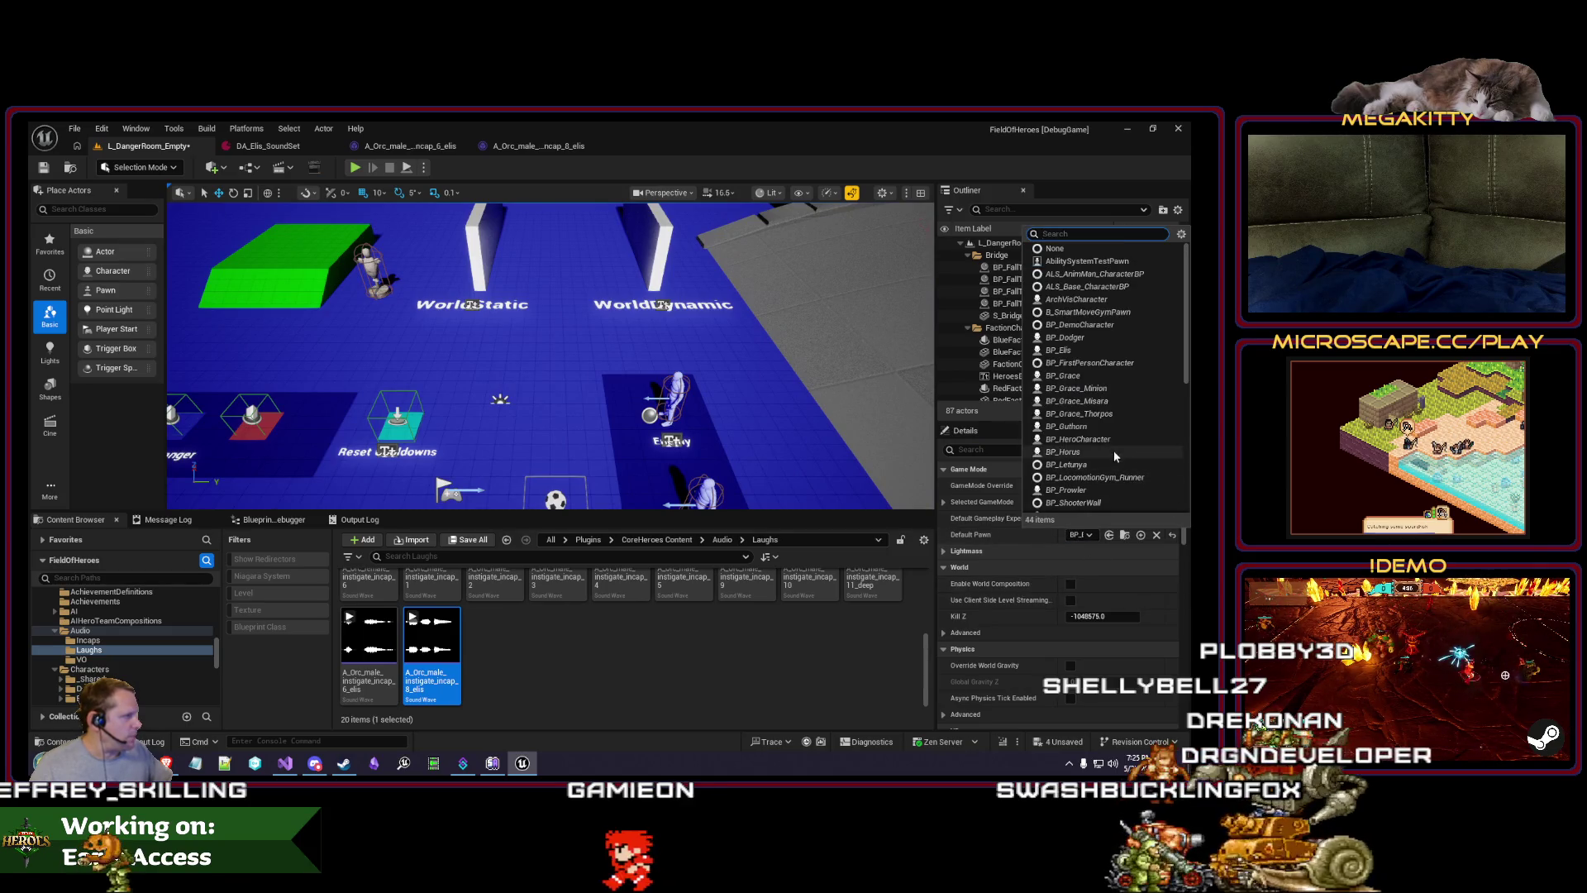
pyautogui.click(1081, 427)
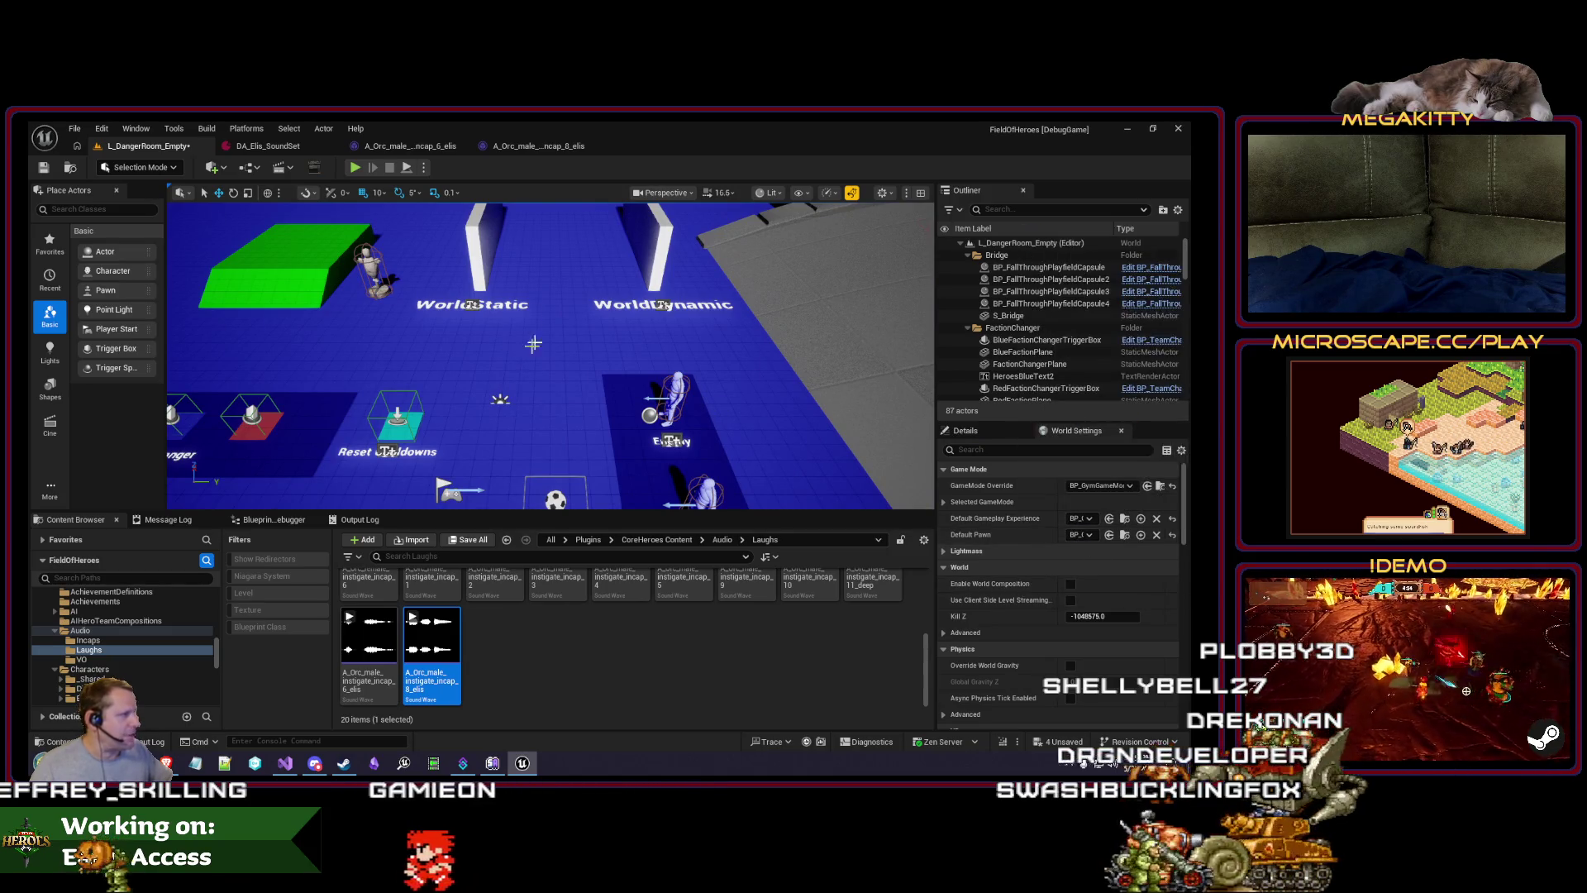
pyautogui.click(355, 167)
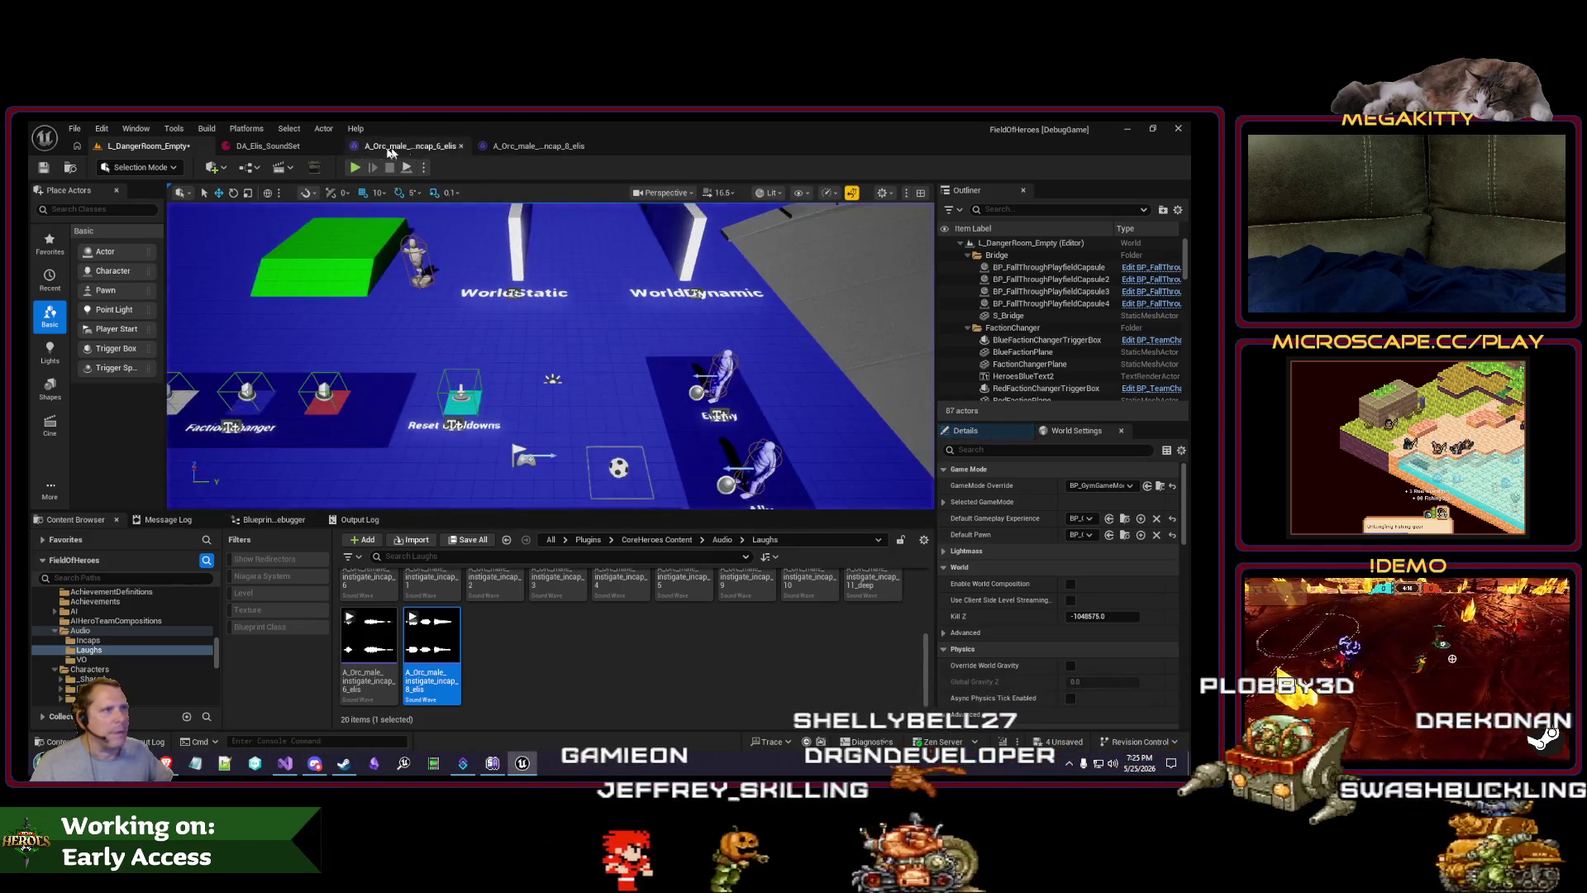
pyautogui.click(266, 147)
pyautogui.rightClick(288, 150)
pyautogui.click(341, 210)
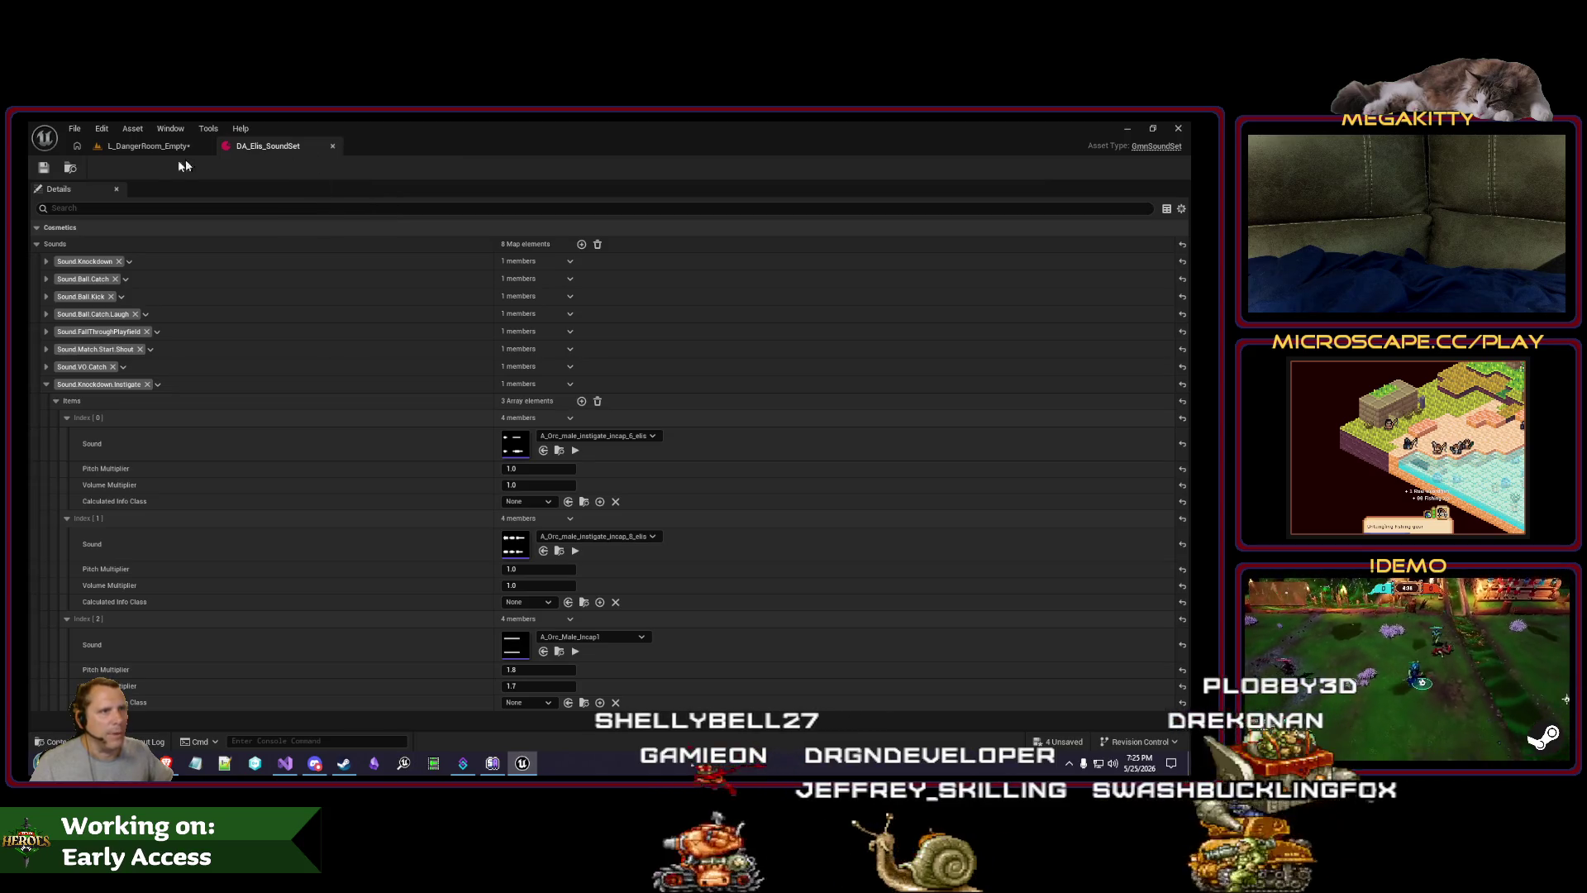
# Step: Browse to Characters/Guthorn/Audio and open DA_Guthorn_SoundSet
pyautogui.click(149, 146)
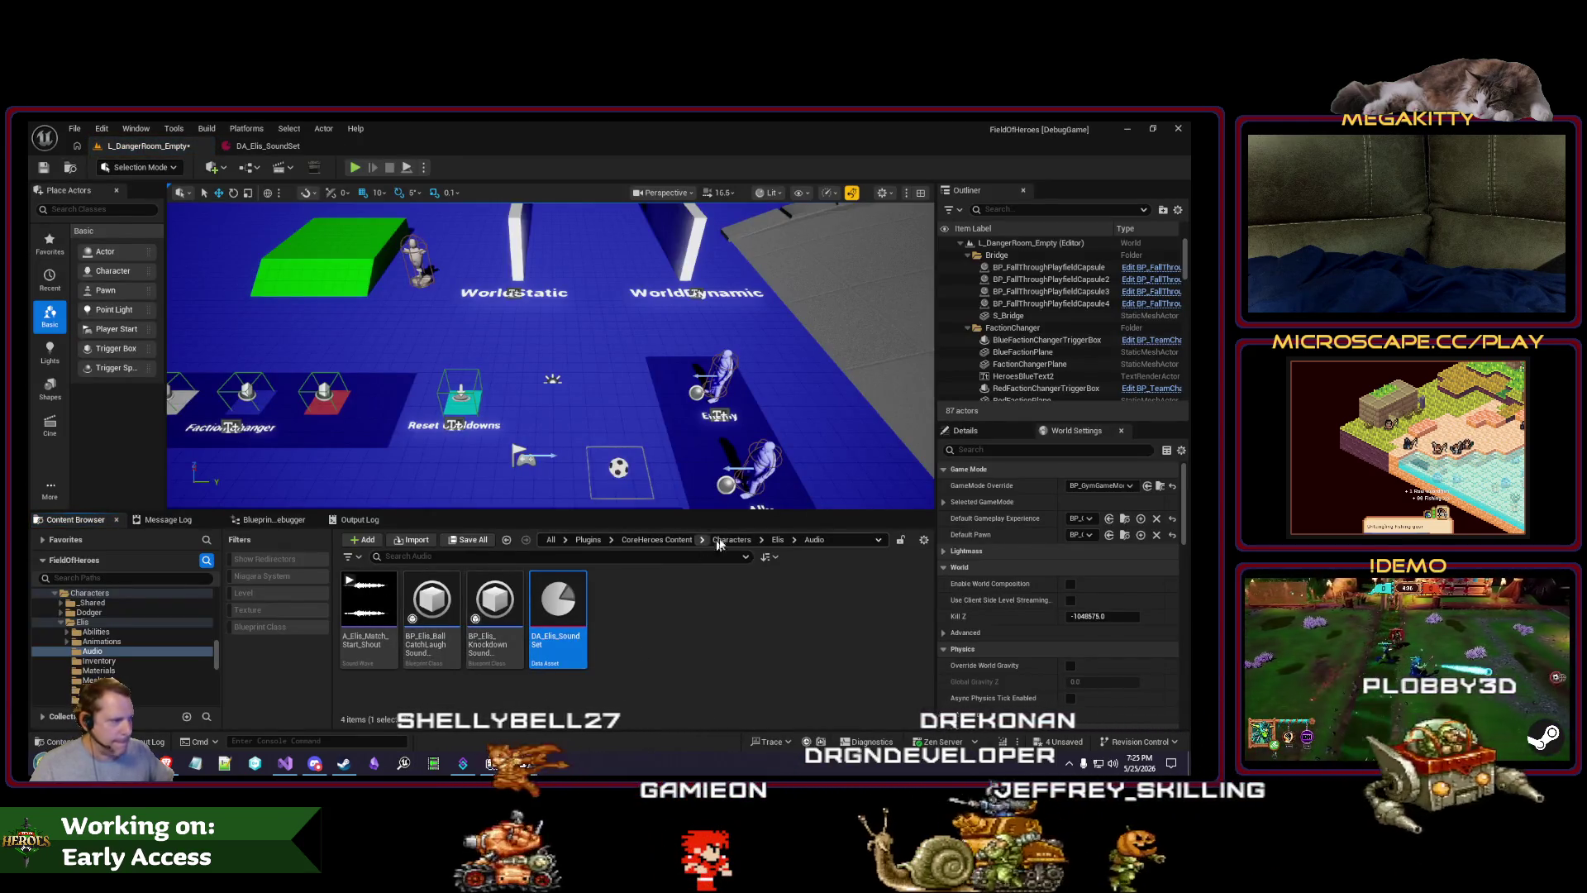
pyautogui.click(731, 539)
pyautogui.doubleClick(621, 600)
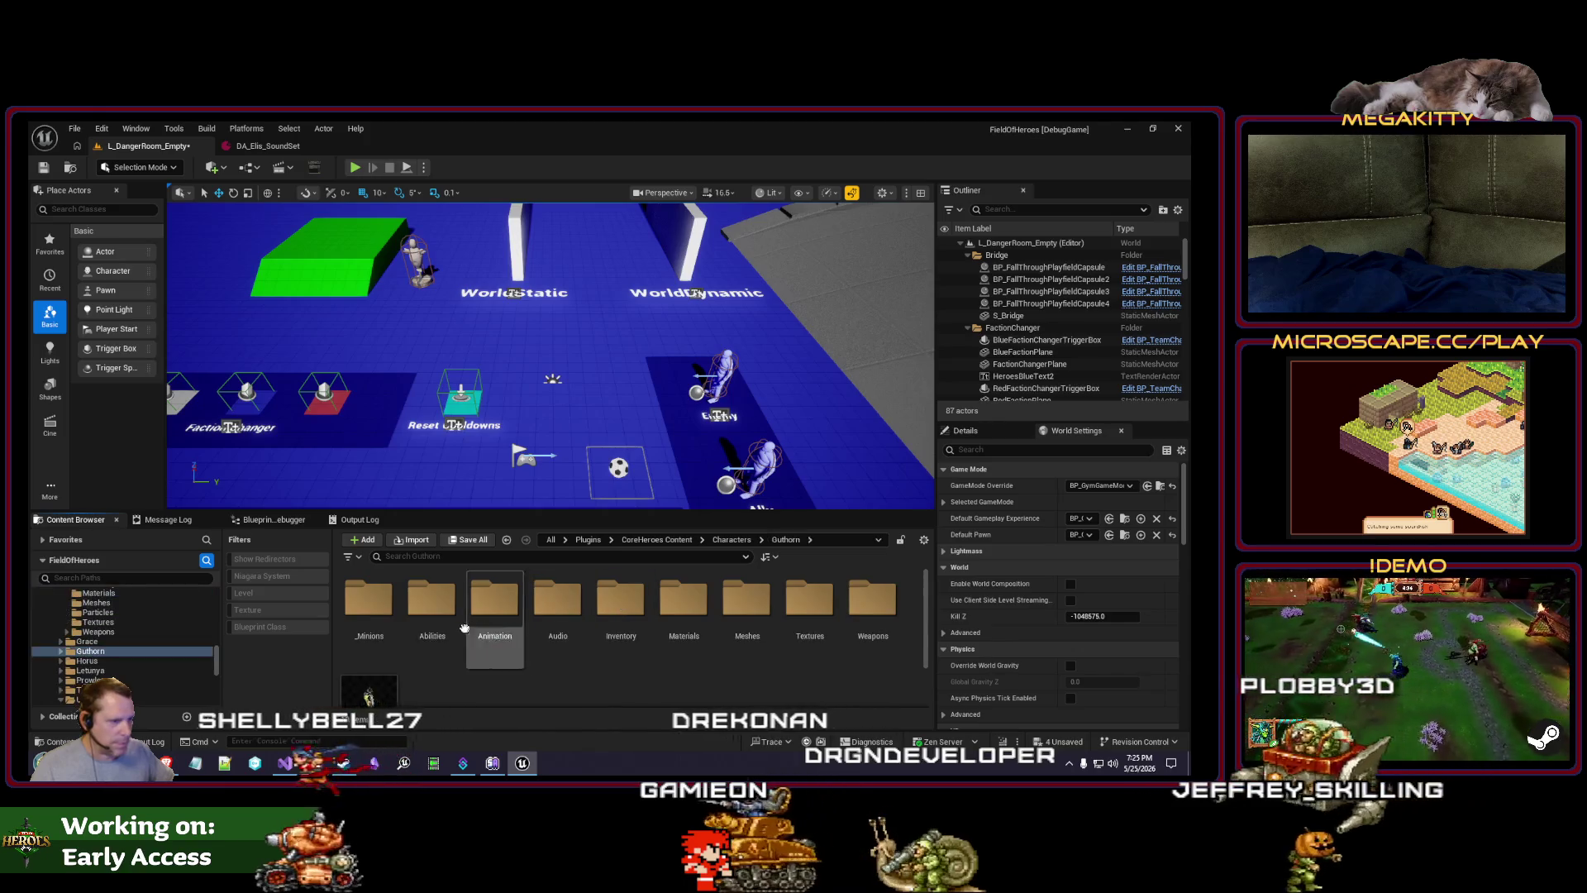
pyautogui.doubleClick(558, 599)
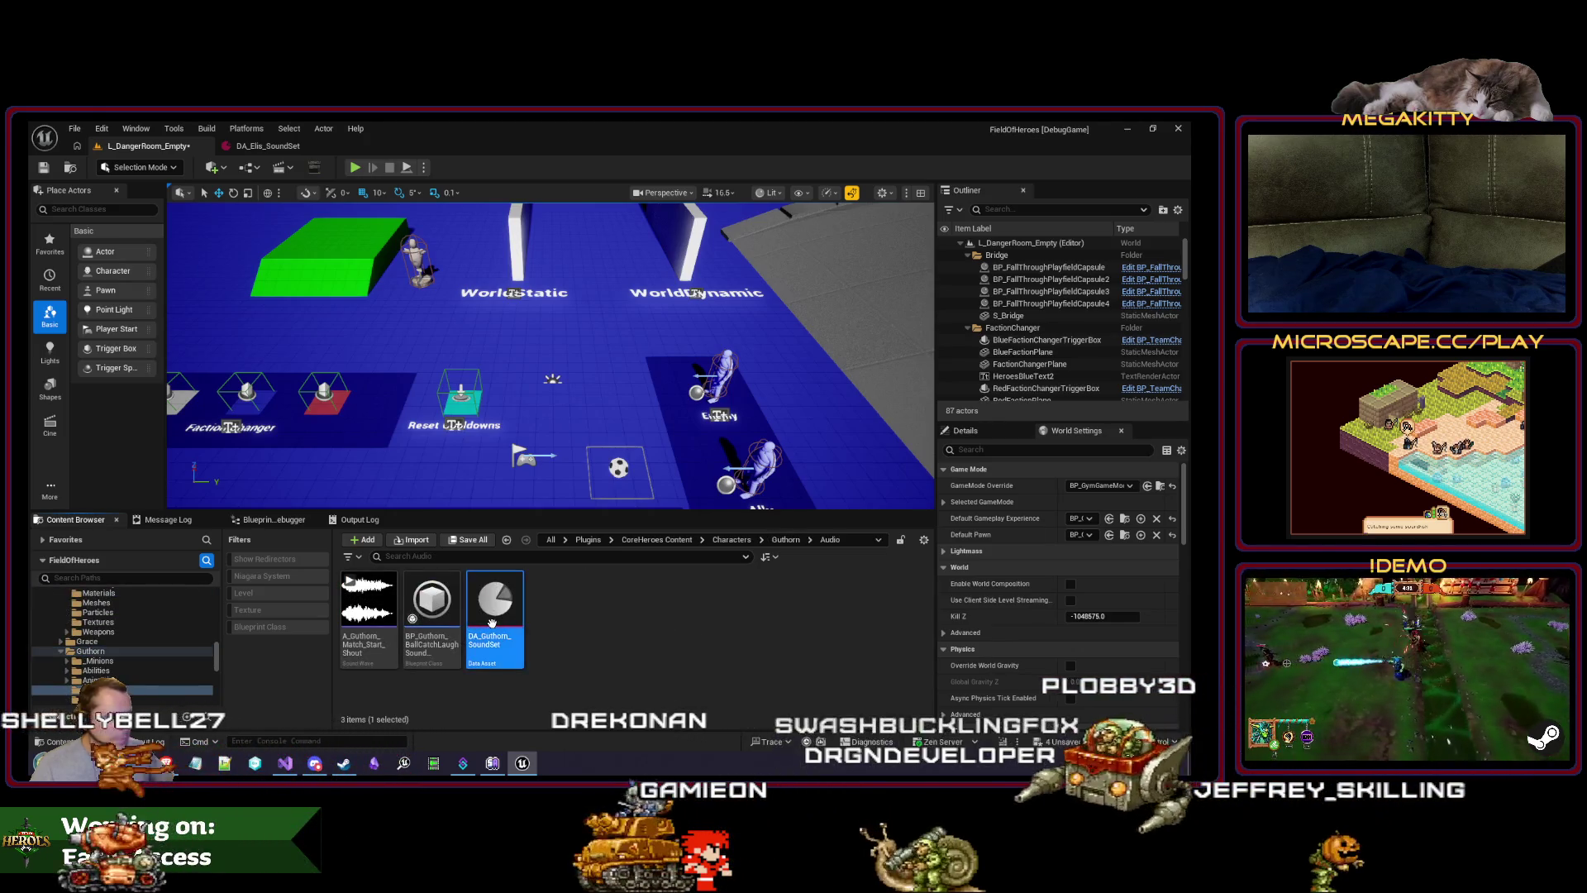
pyautogui.doubleClick(492, 622)
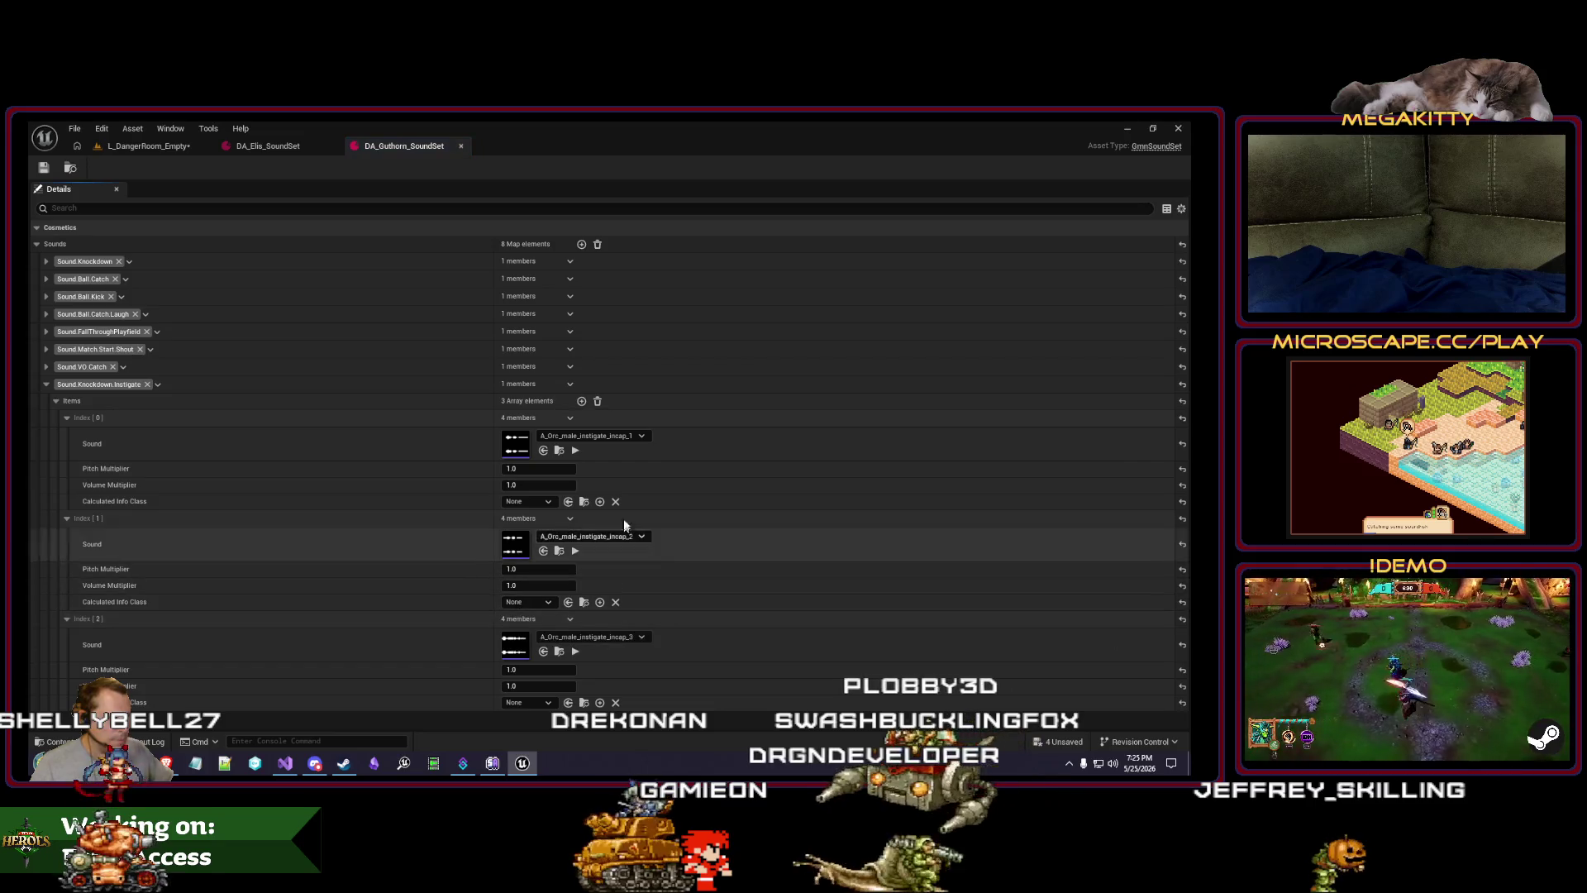
# Step: Set the third knockdown entry's volume multiplier to 0.8 and save the Guthorn sound set
pyautogui.click(578, 450)
pyautogui.click(575, 550)
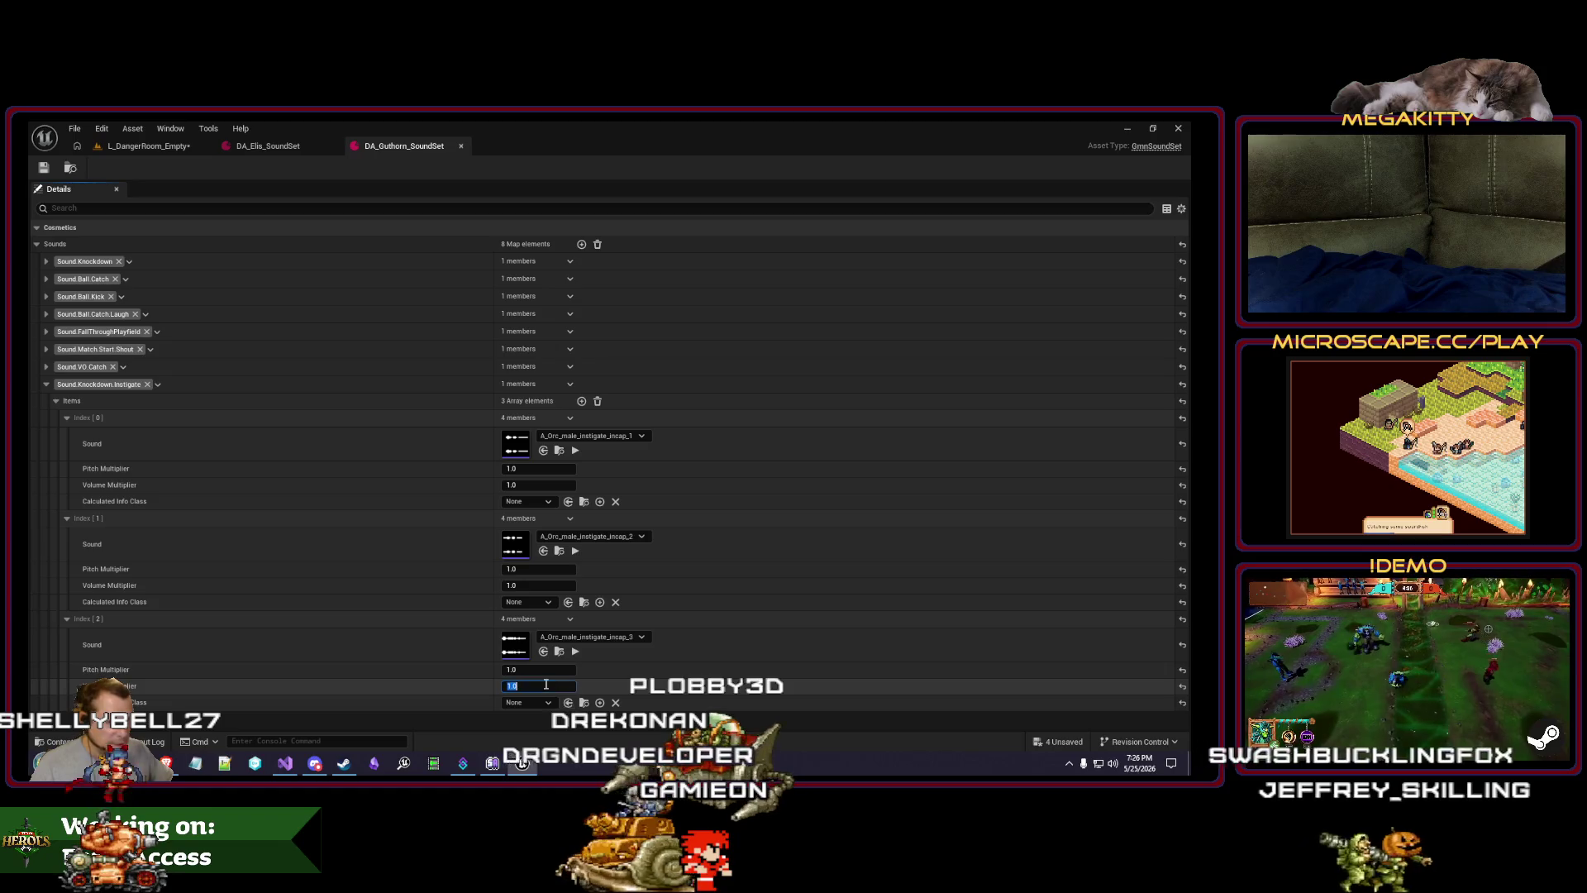
pyautogui.write('0.8')
pyautogui.press('Return')
pyautogui.hotkey('ctrl', 's')
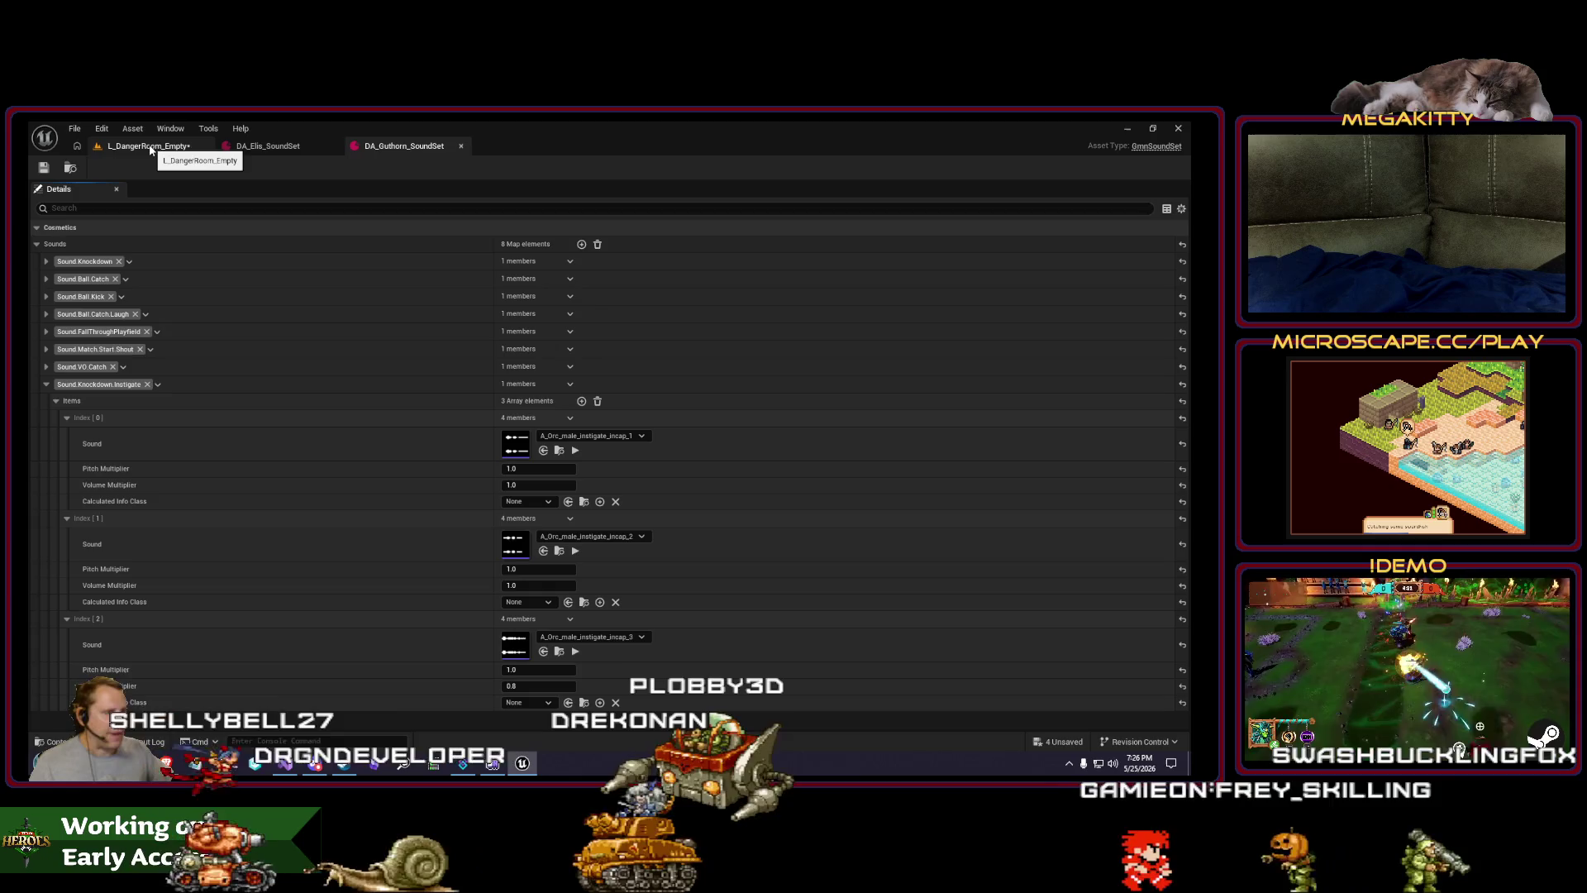
# Step: Play-test the level by attacking the enemy dummy, then return to the Guthorn sound set
pyautogui.click(150, 147)
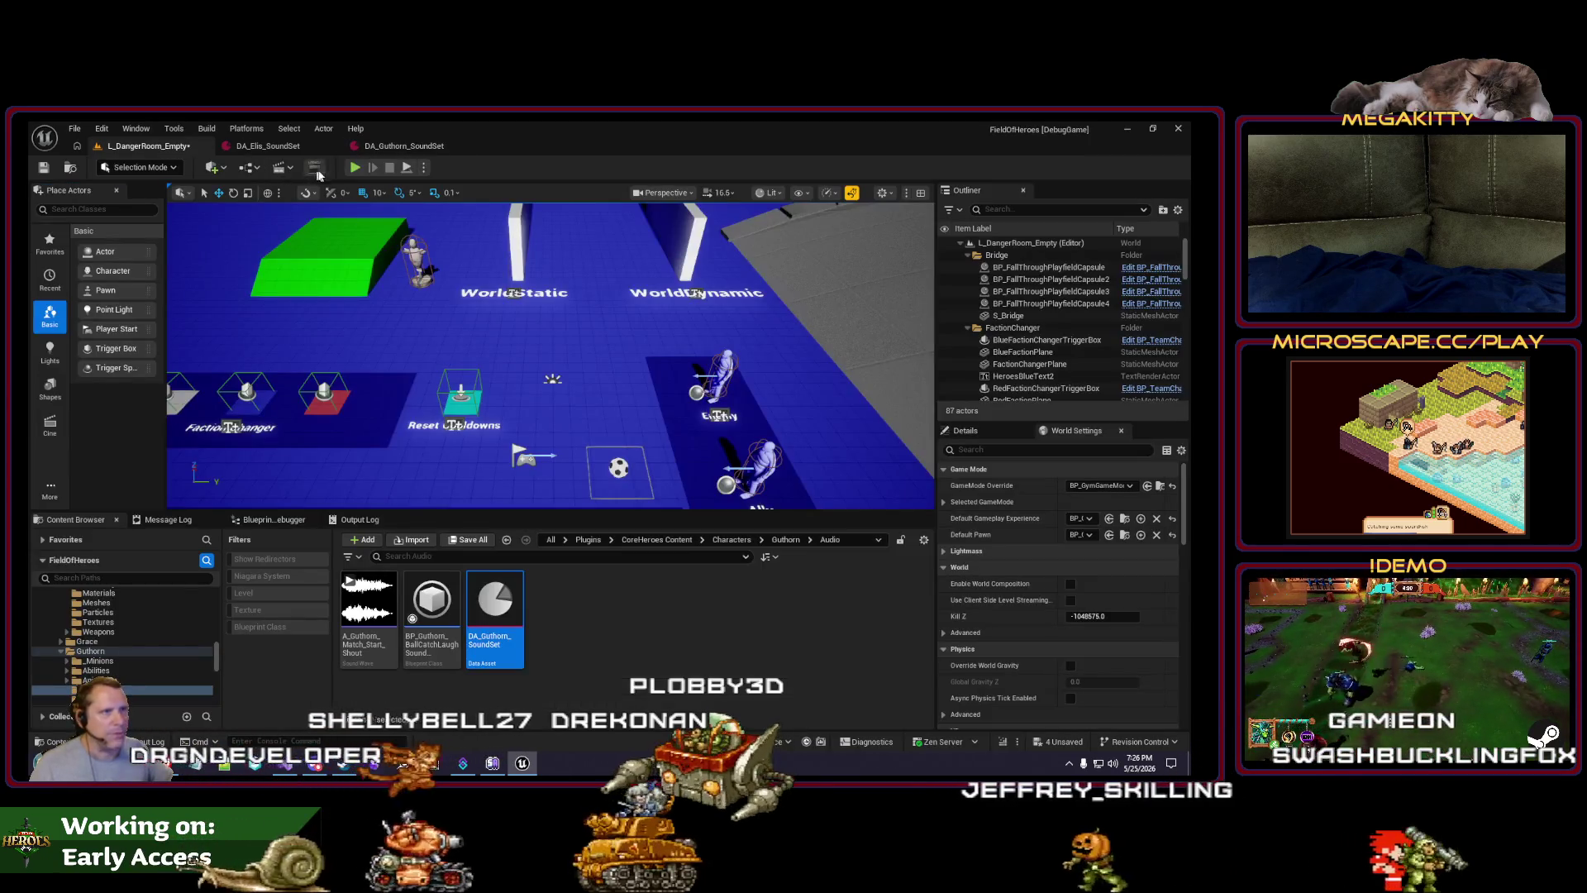
pyautogui.hotkey('alt', 'p')
pyautogui.click(802, 345)
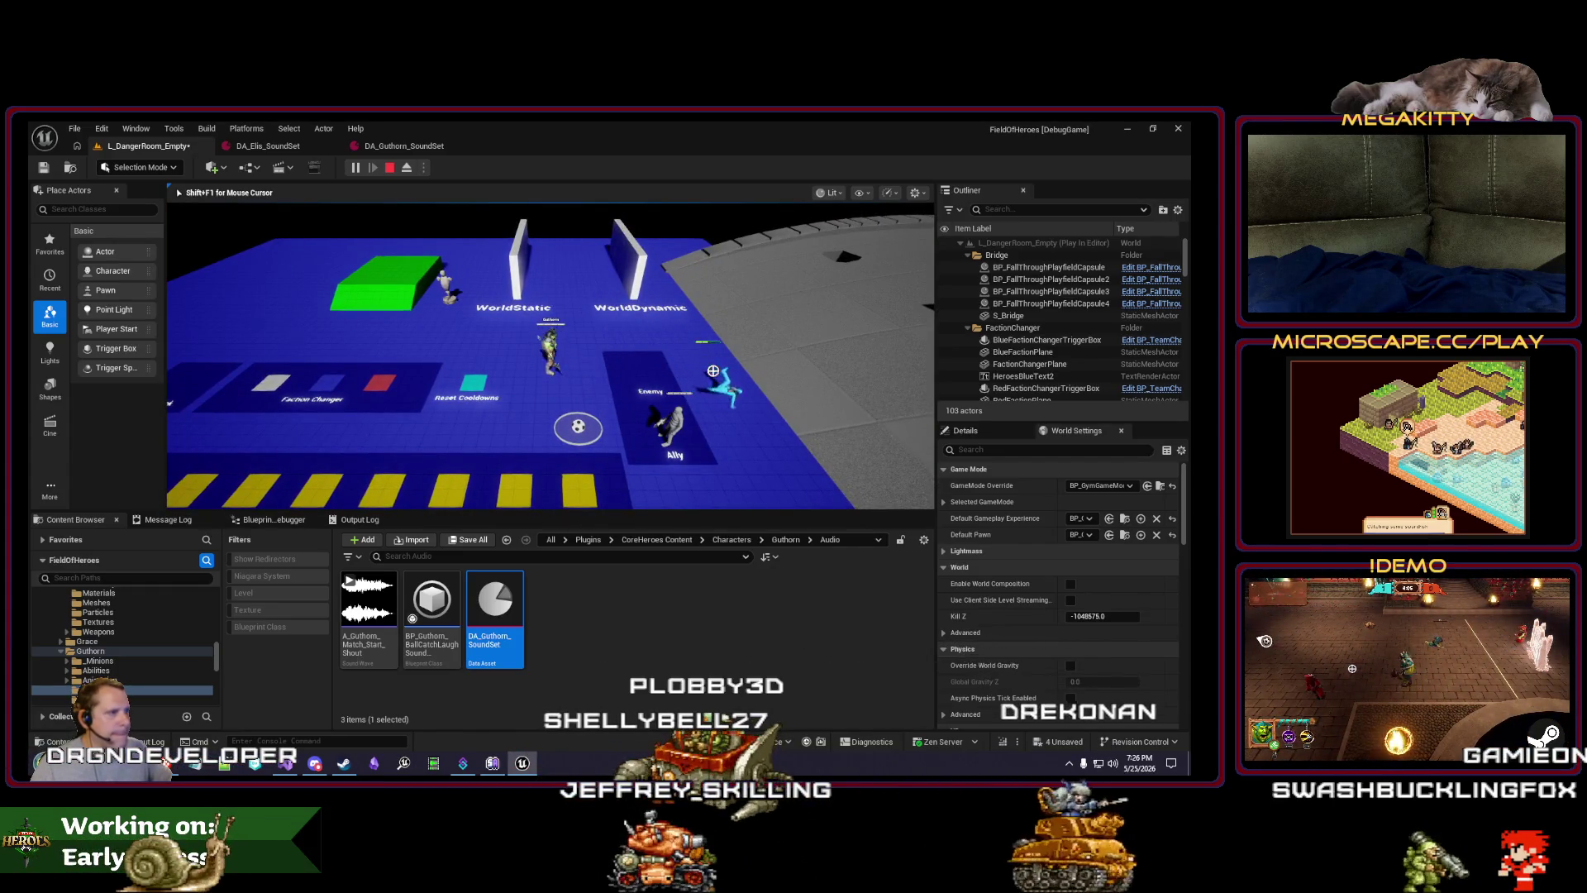
pyautogui.click(399, 146)
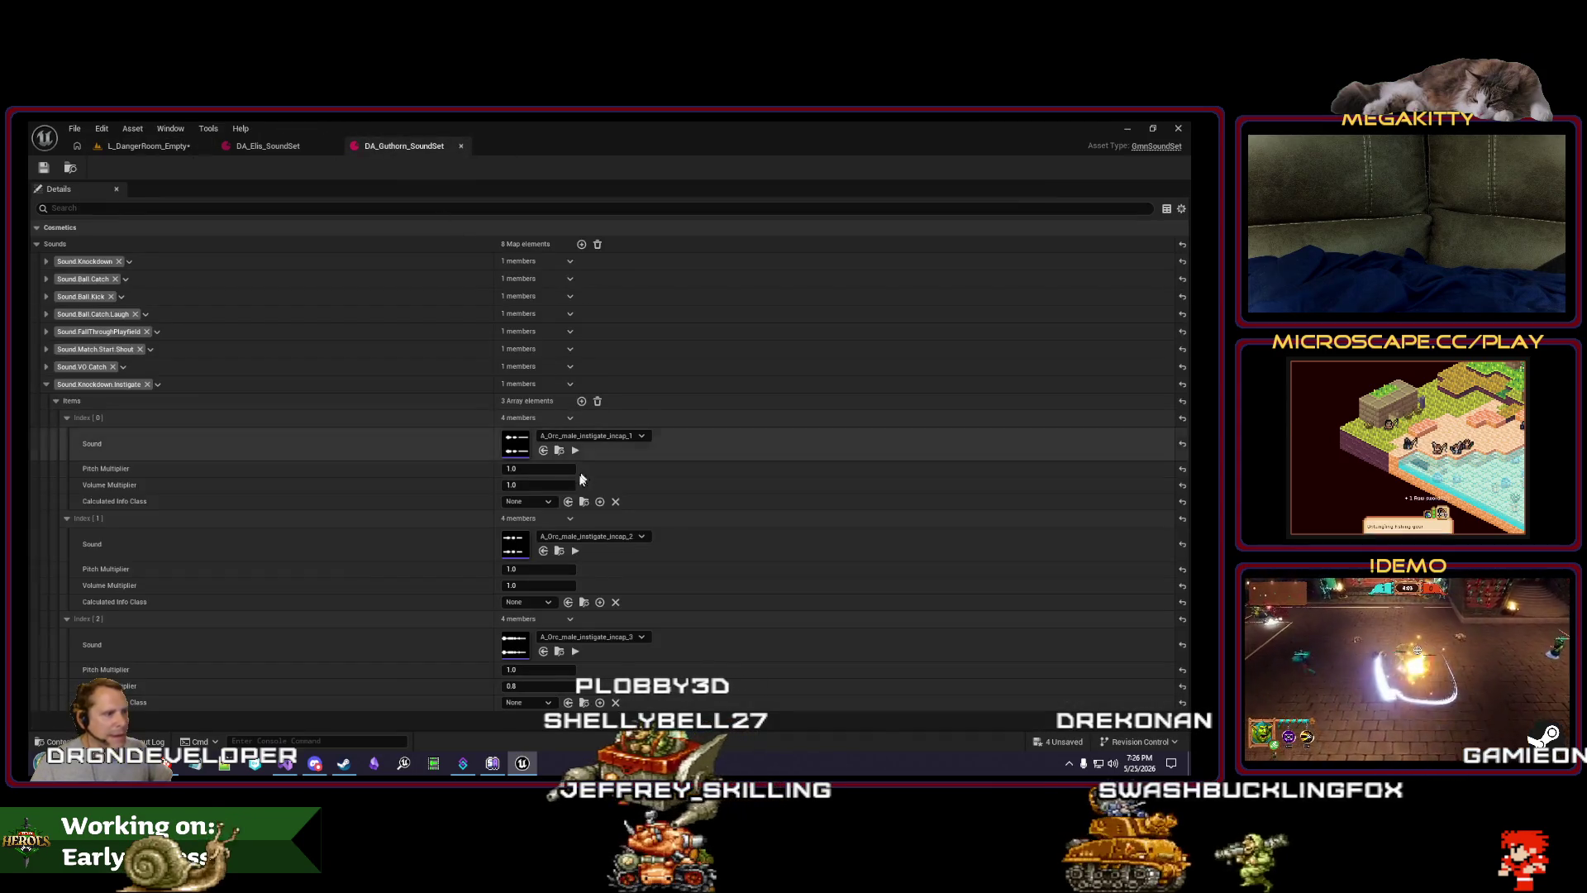
# Step: Set Guthorn's second knockdown sound to 0.8 volume, save DA_Guthorn_SoundSet, and start a play-test
pyautogui.click(575, 550)
pyautogui.click(538, 586)
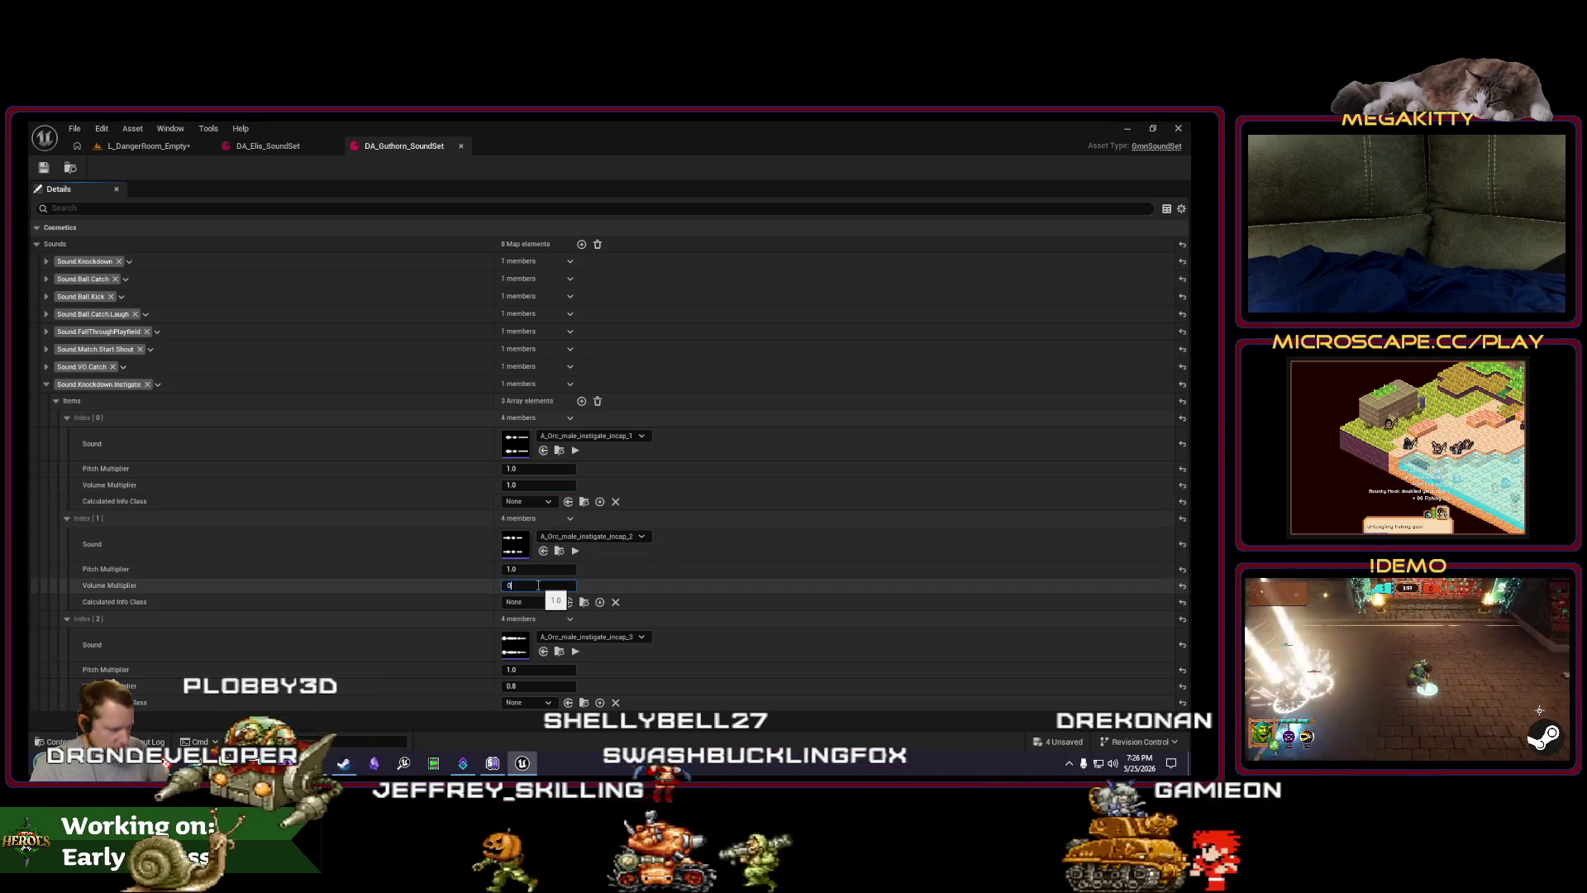
pyautogui.write('.9')
pyautogui.press('Tab')
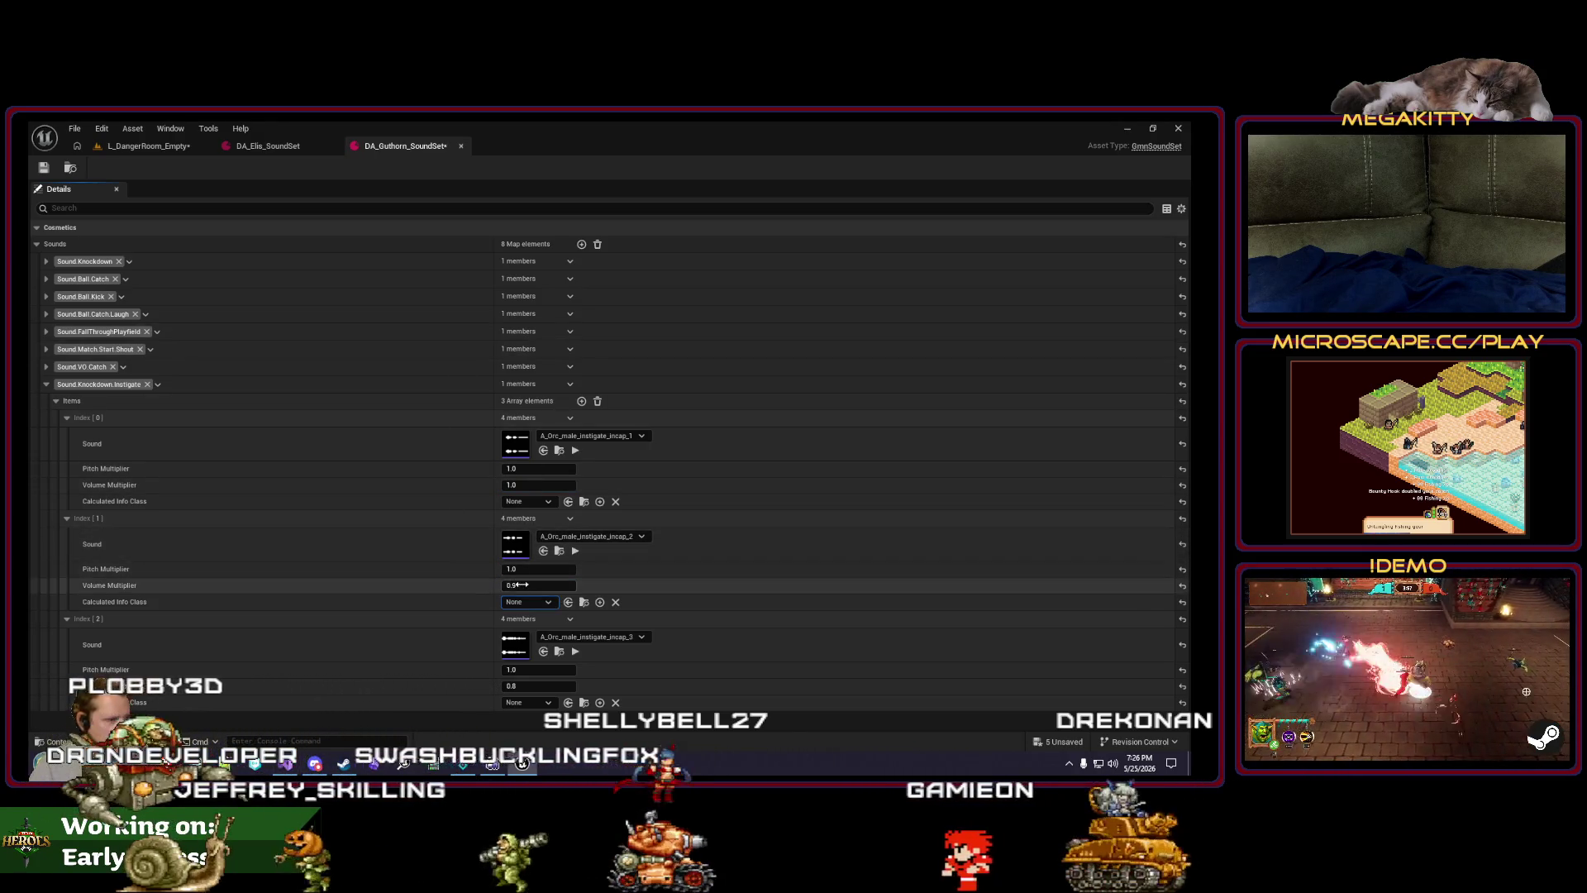
pyautogui.click(538, 586)
pyautogui.write('0.8')
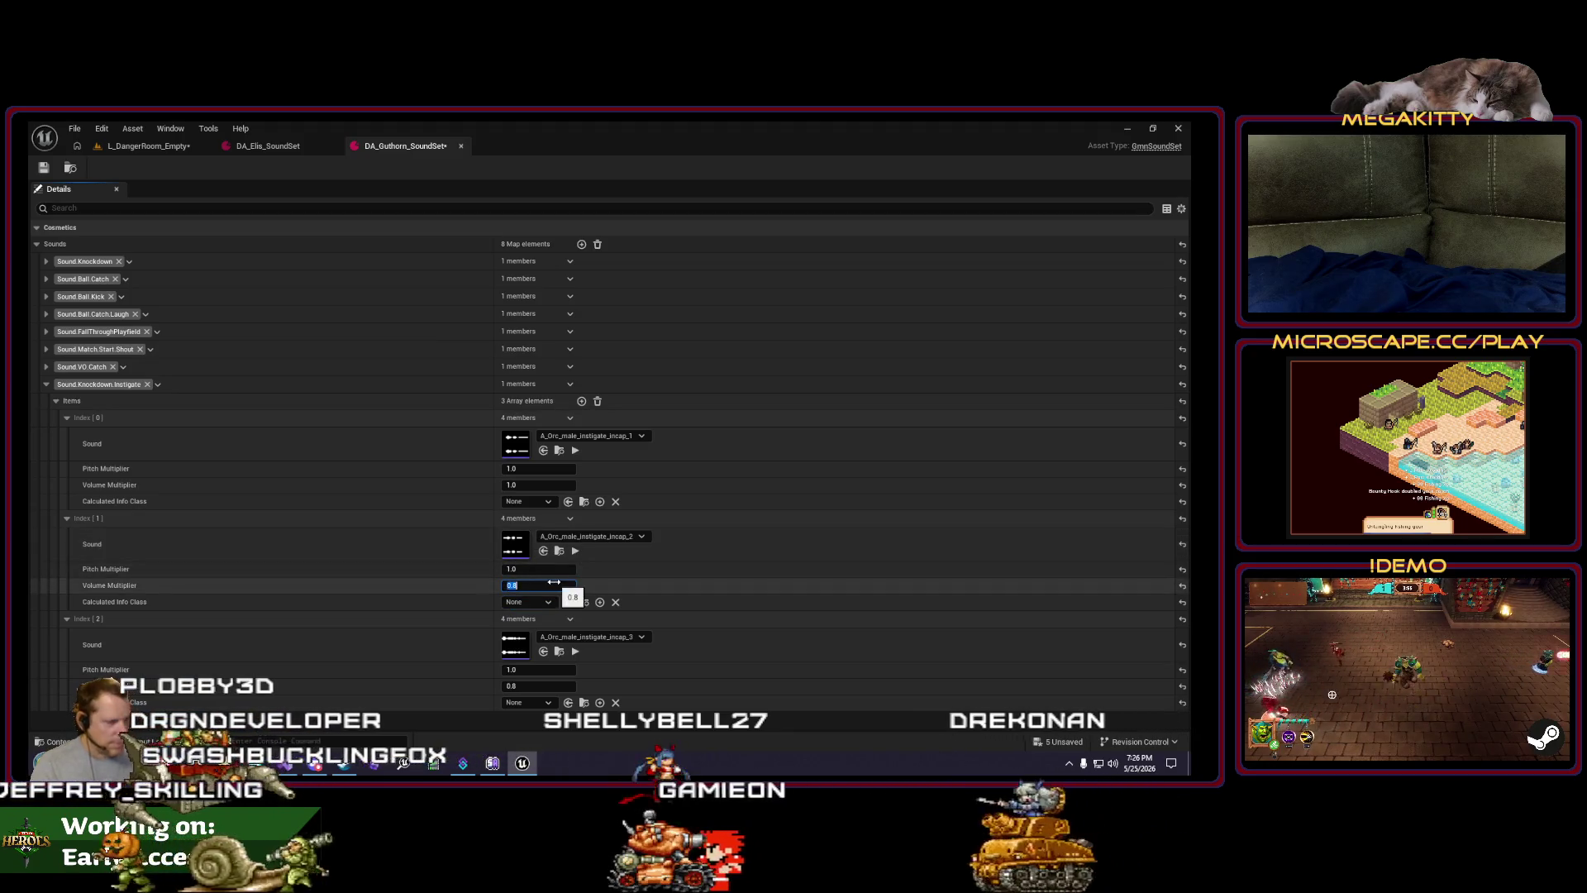
pyautogui.click(44, 168)
pyautogui.click(149, 145)
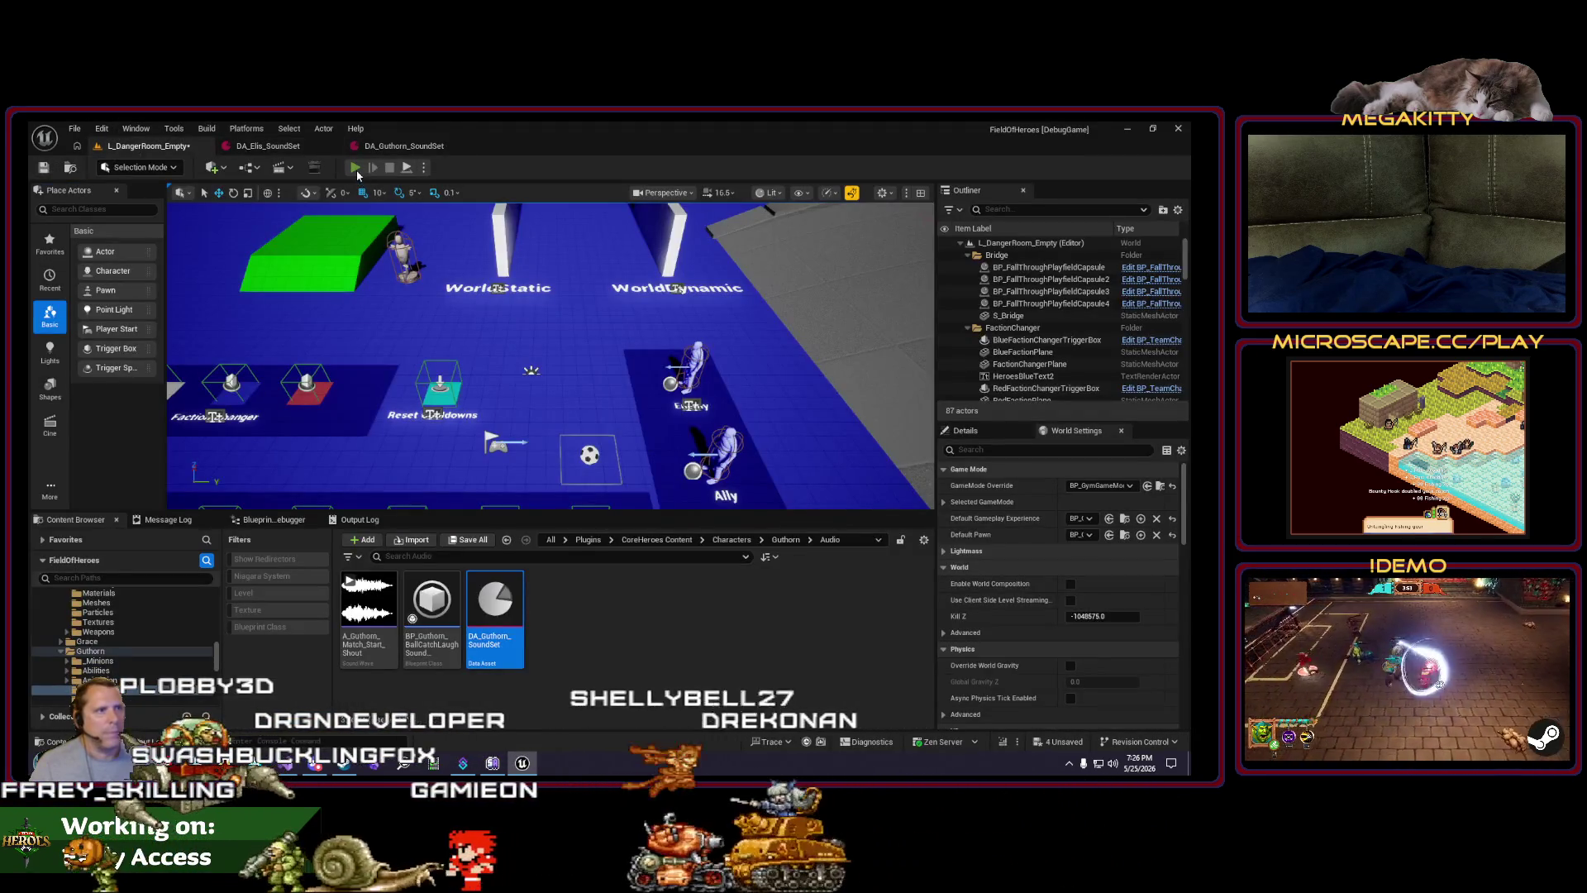
pyautogui.click(357, 169)
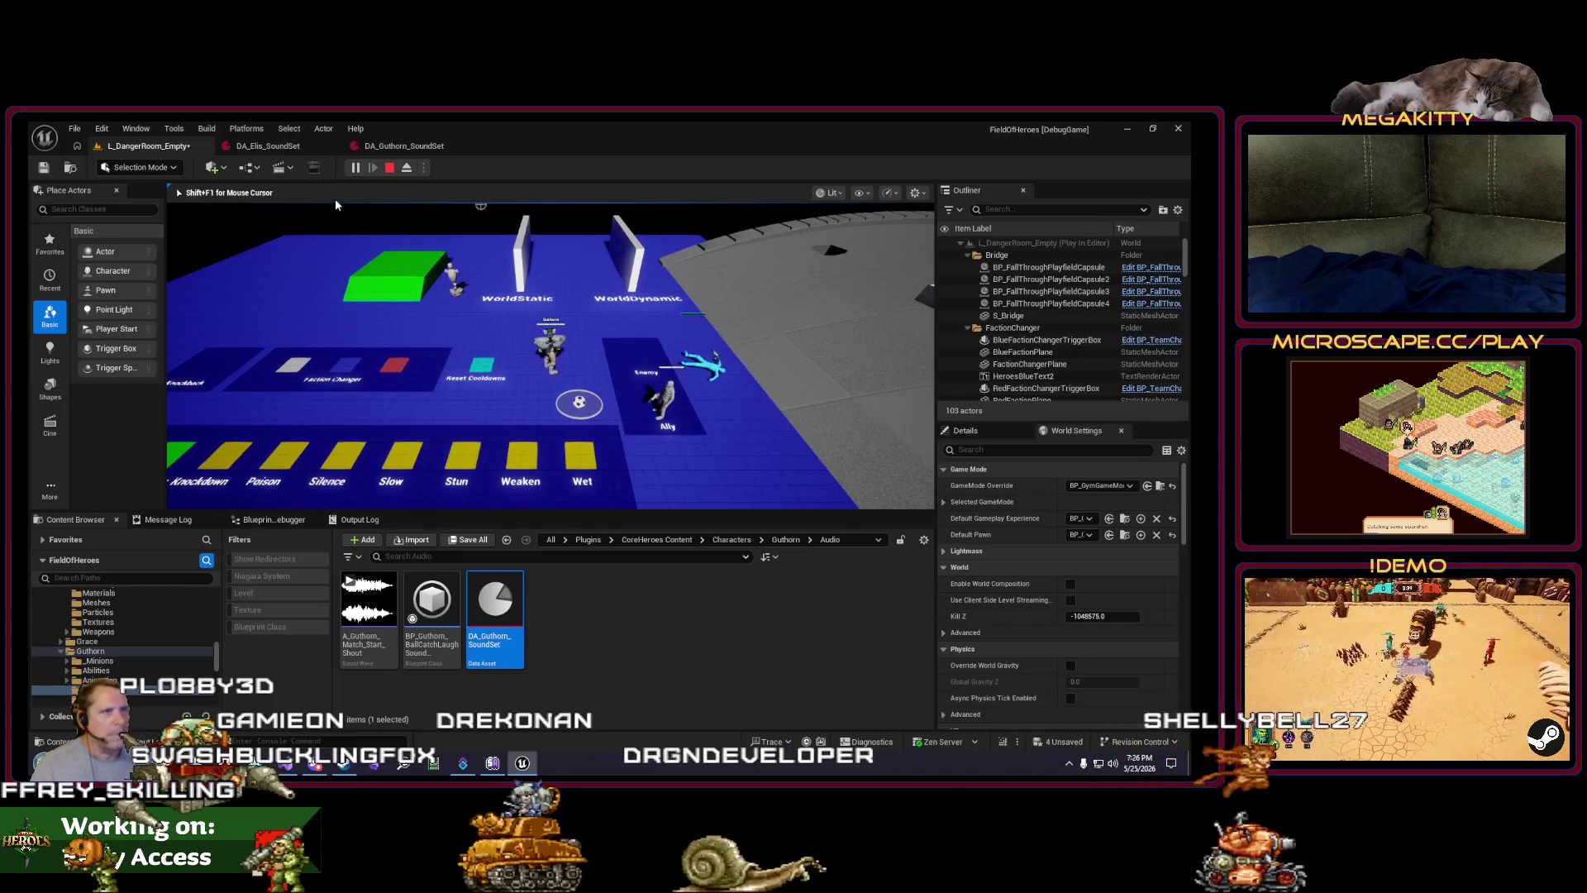
# Step: Set the first knockdown sound's Volume Multiplier in DA_Guthorn_SoundSet to 0.9
pyautogui.click(404, 145)
pyautogui.click(541, 484)
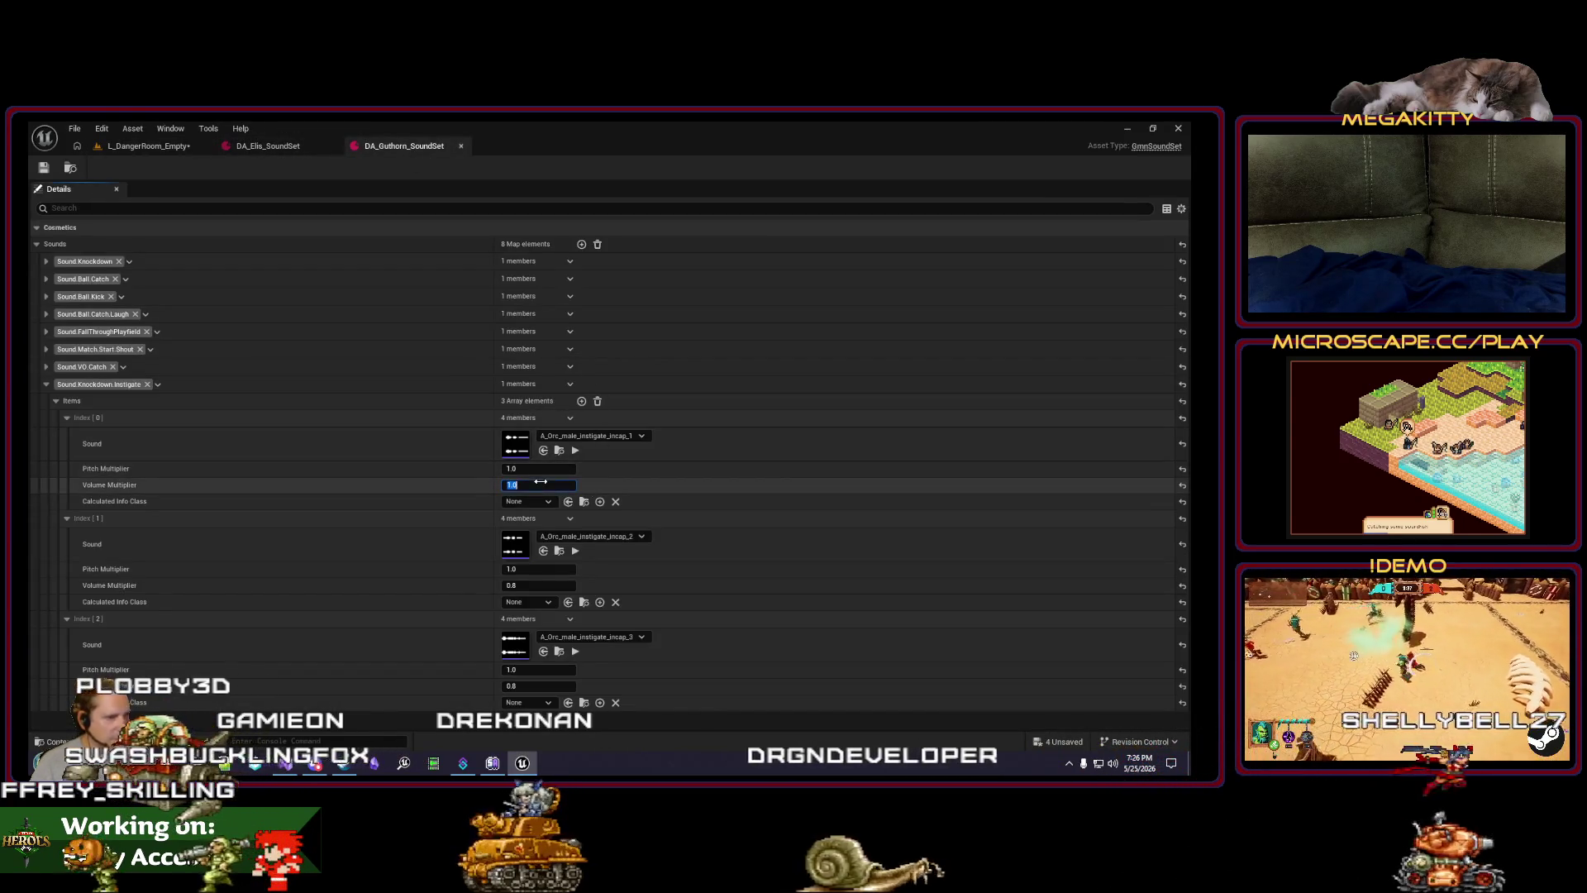
pyautogui.write('0.9')
pyautogui.press('Return')
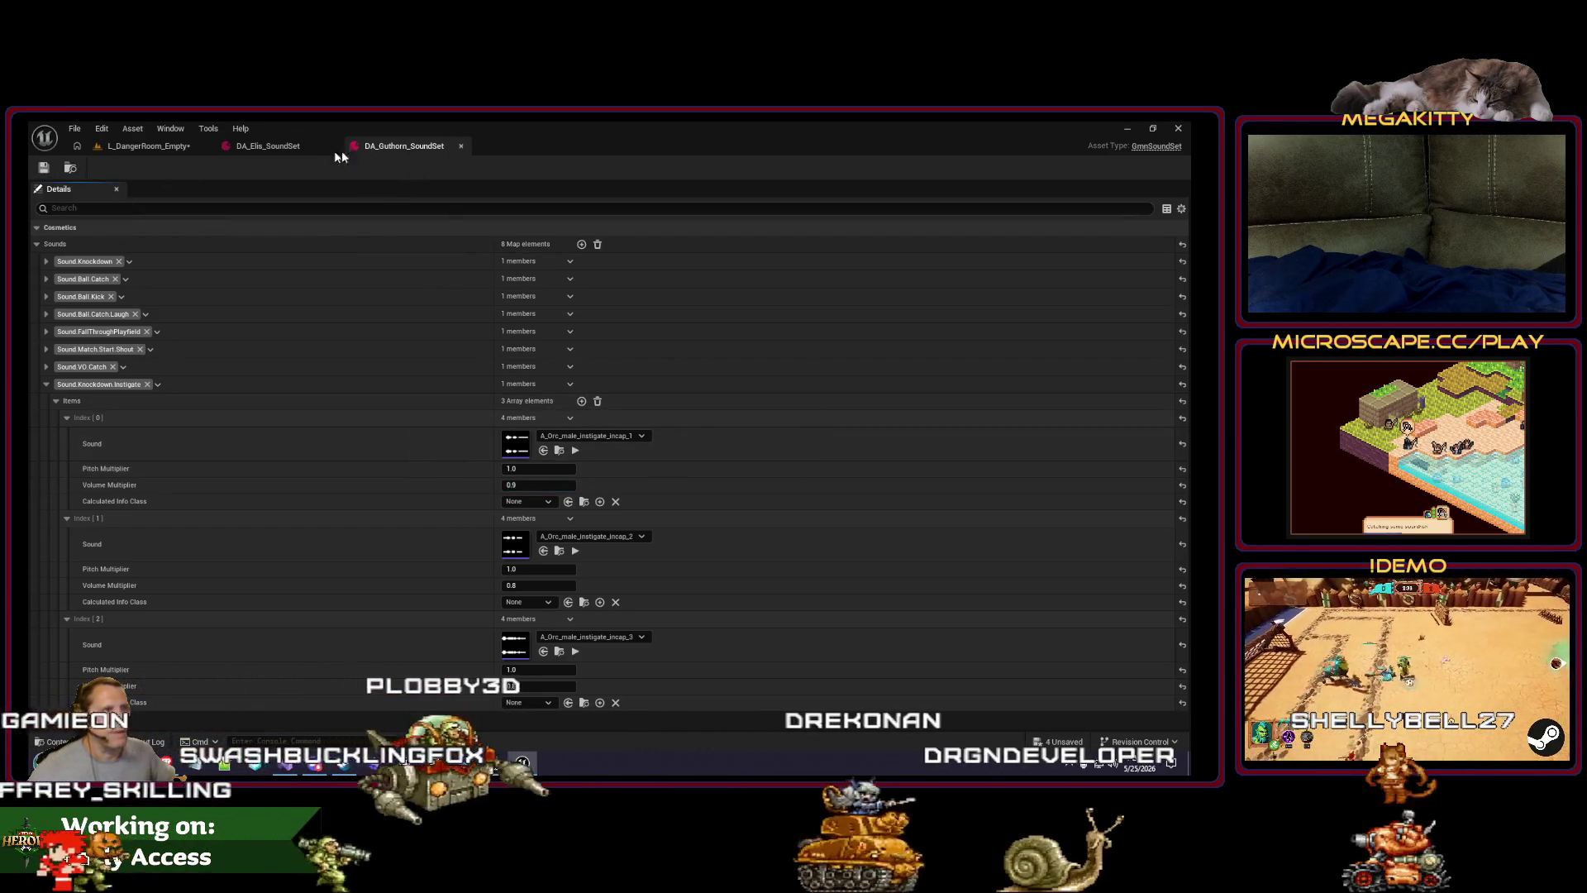
# Step: Choose a different Default Pawn and play-test by walking up the arena
pyautogui.click(144, 146)
pyautogui.click(1084, 535)
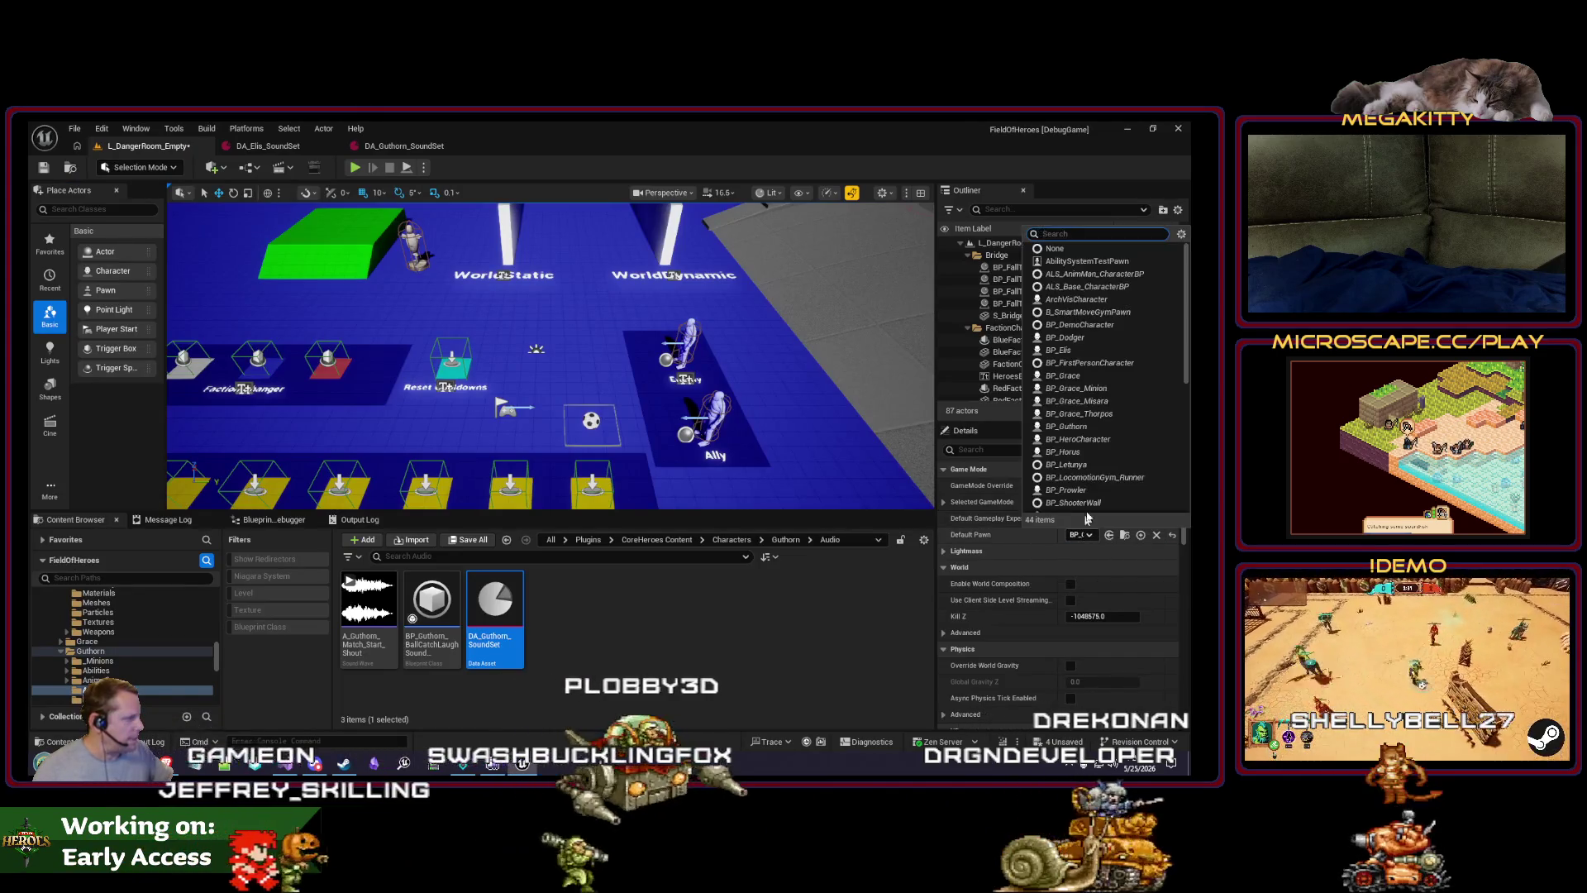
pyautogui.click(1078, 453)
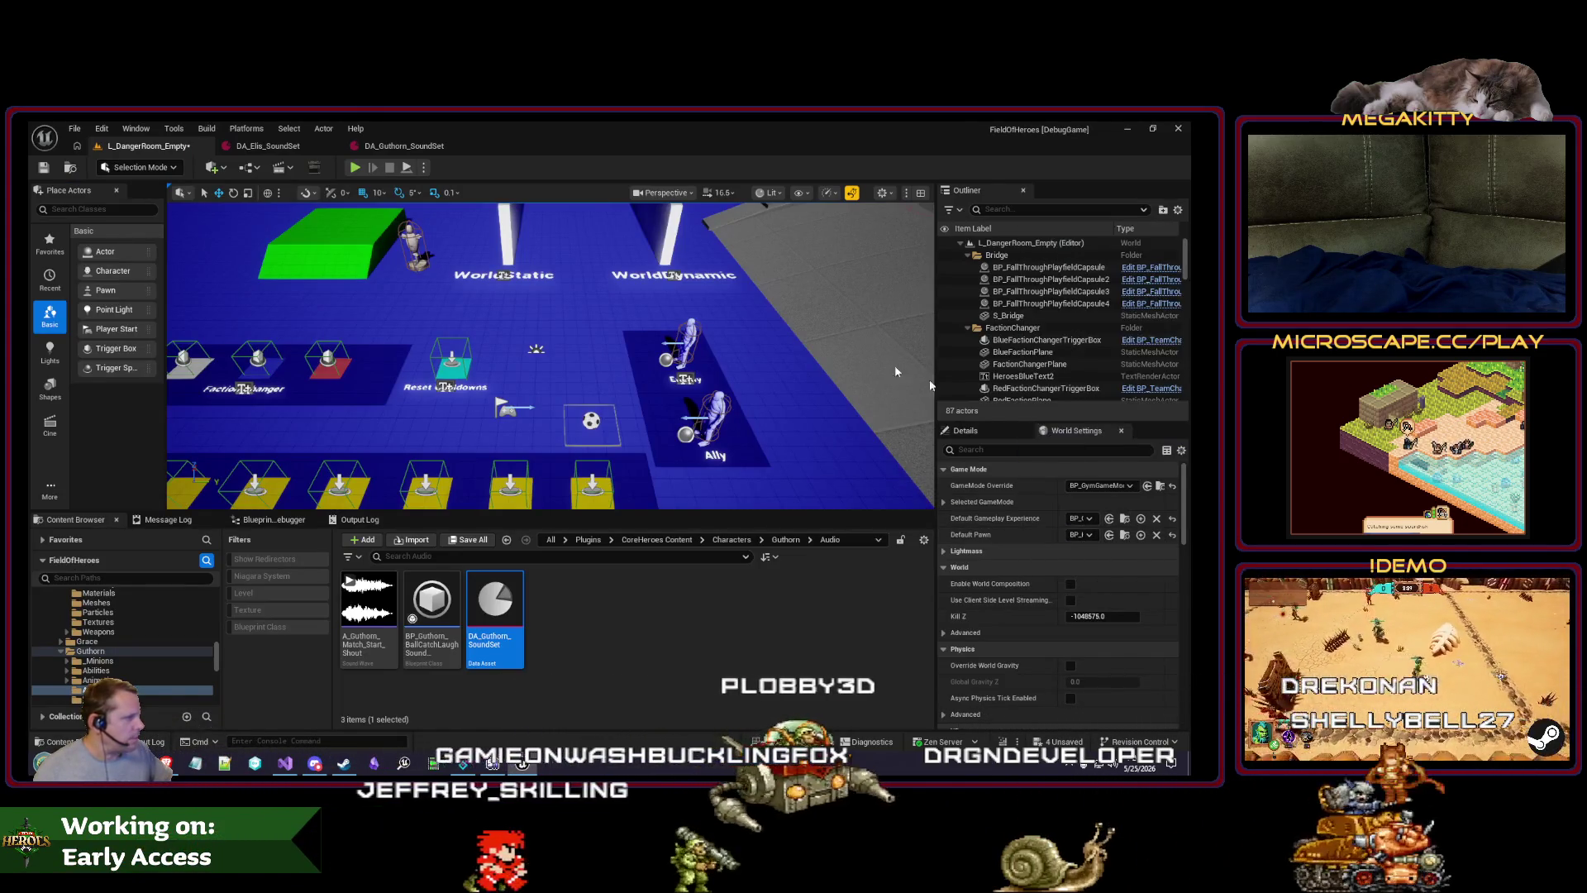
pyautogui.press('w')
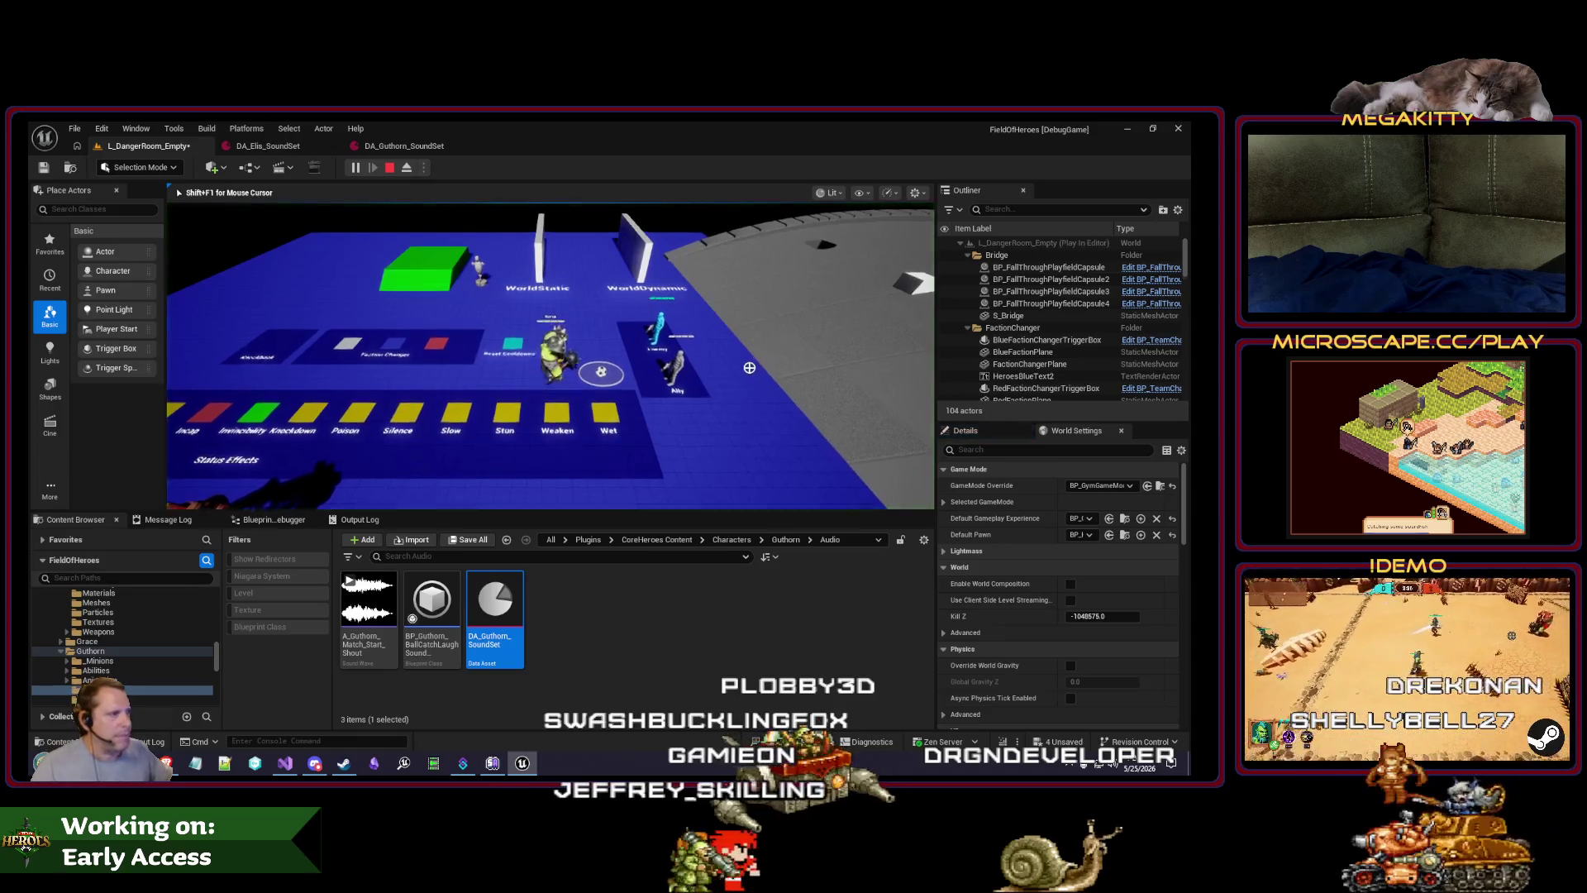
pyautogui.press('w')
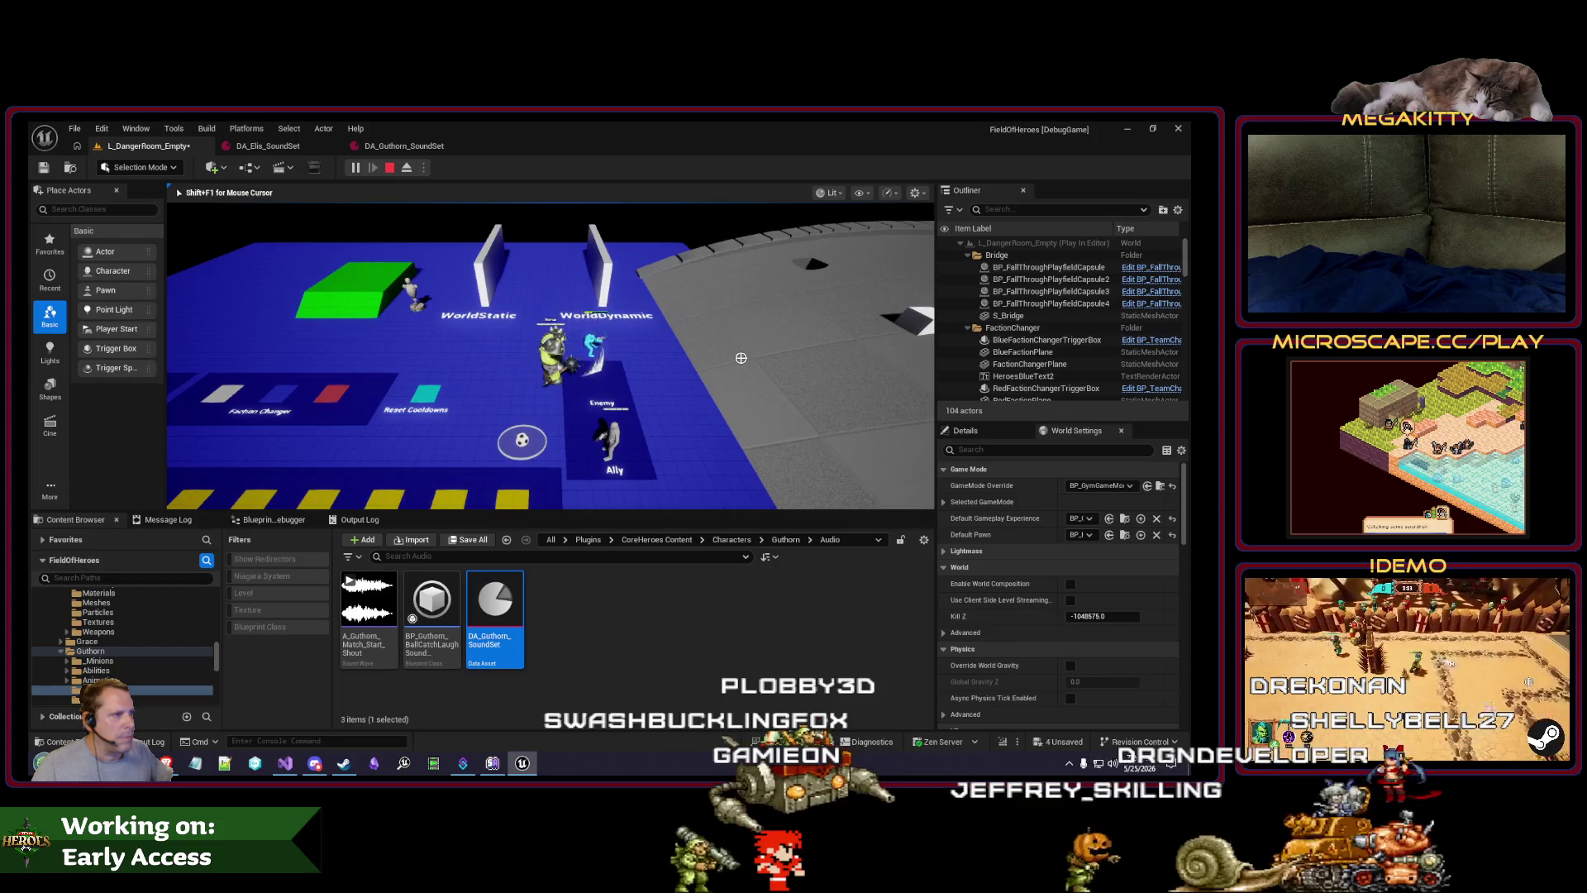
pyautogui.press('Escape')
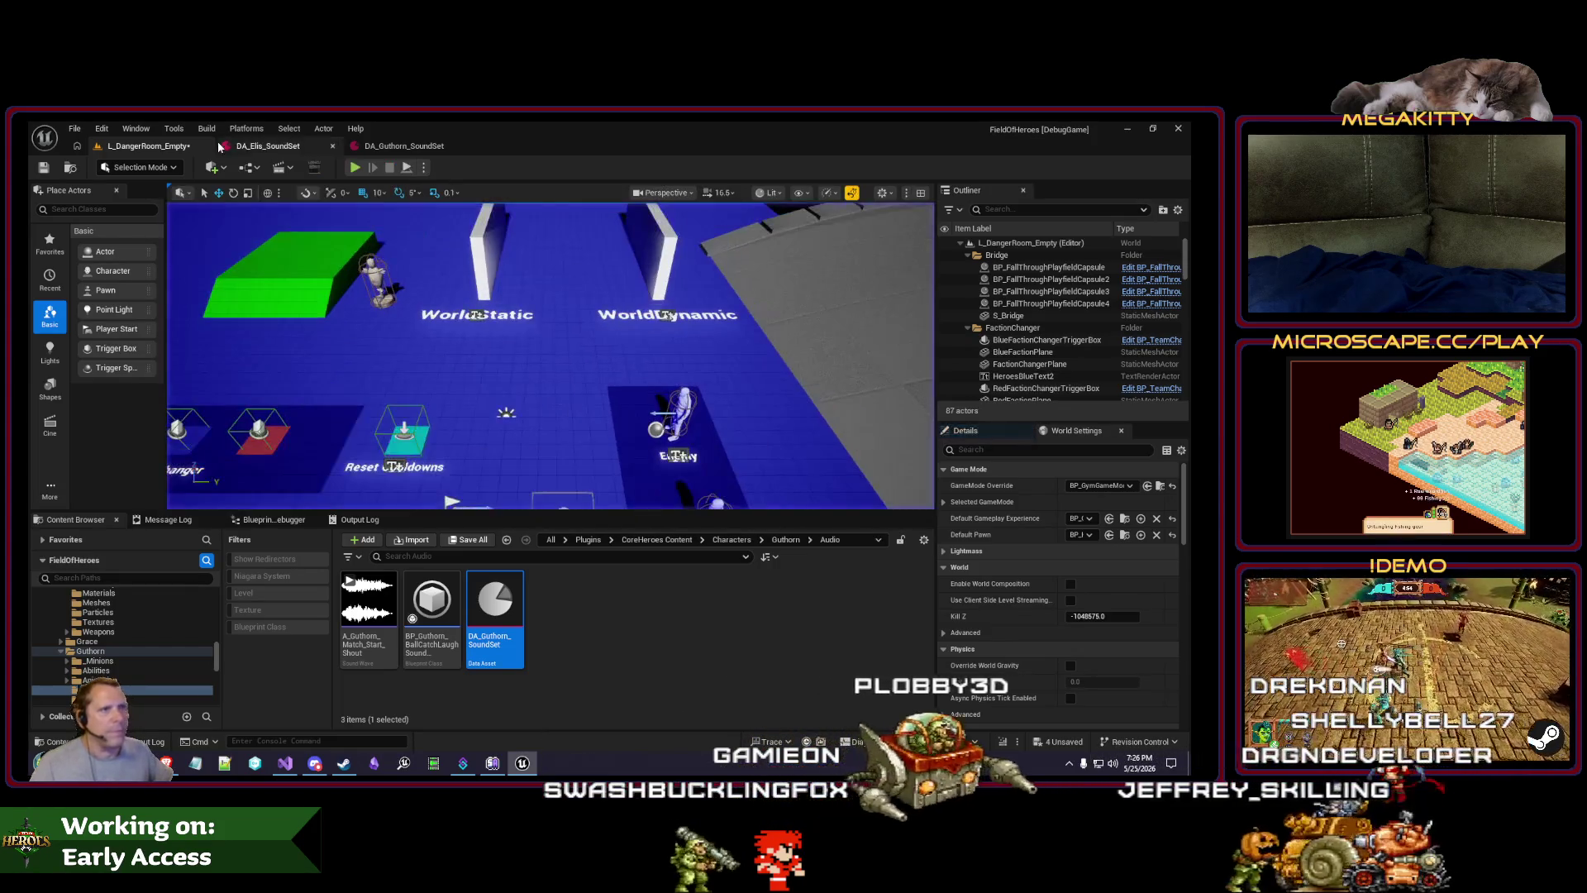
pyautogui.scroll(-1, 142, 678)
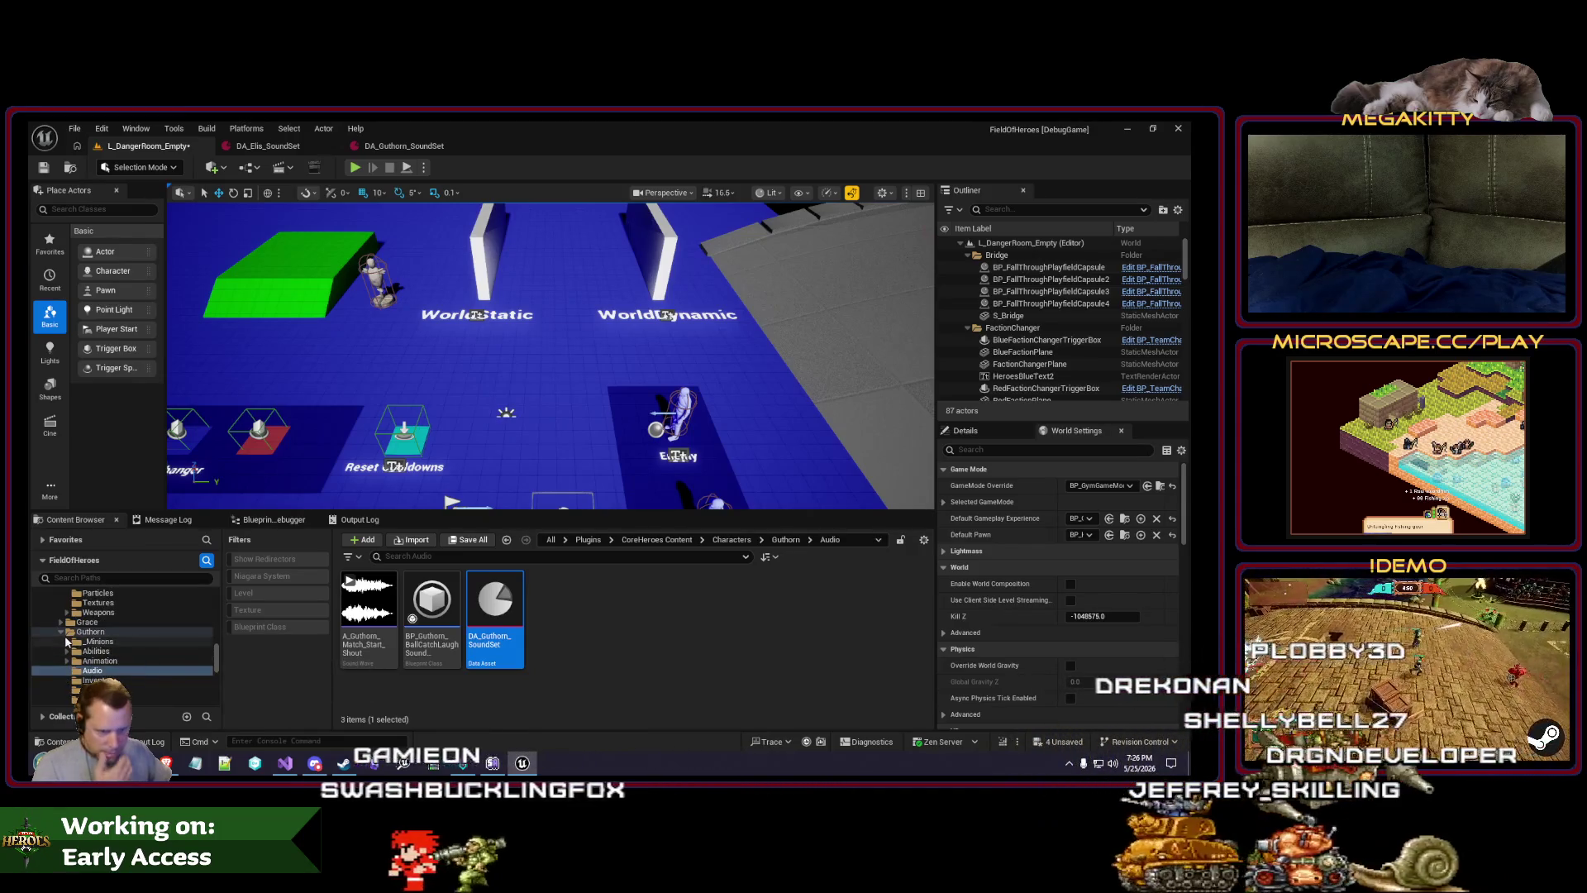
# Step: Open DA_Horus_SoundSet from Horus's Audio folder
pyautogui.click(60, 632)
pyautogui.click(86, 642)
pyautogui.doubleClick(536, 608)
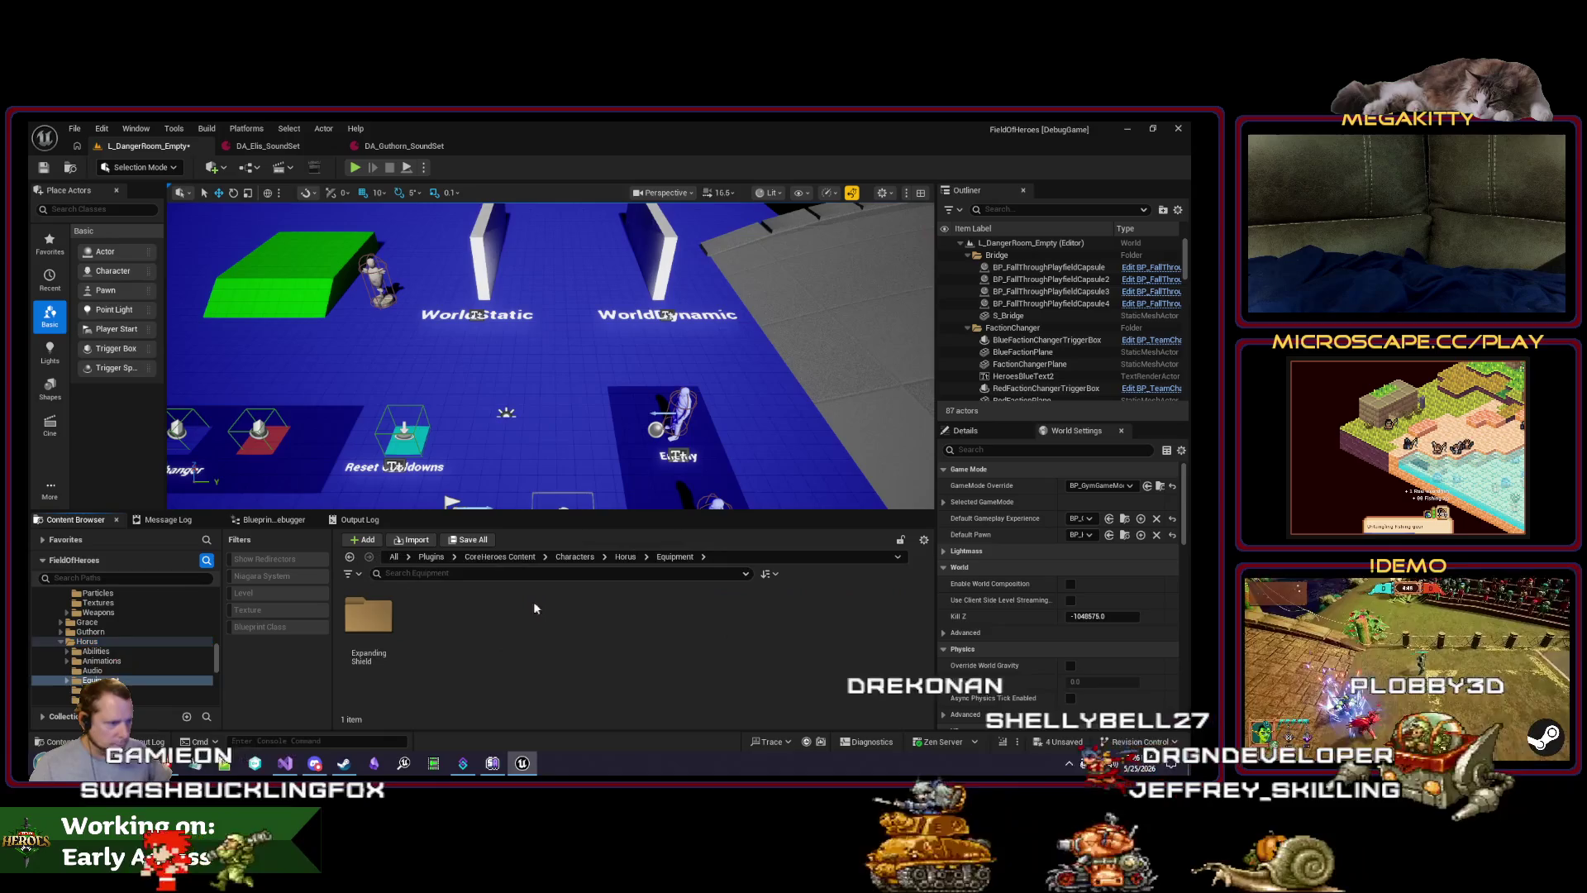
pyautogui.click(91, 671)
pyautogui.click(542, 603)
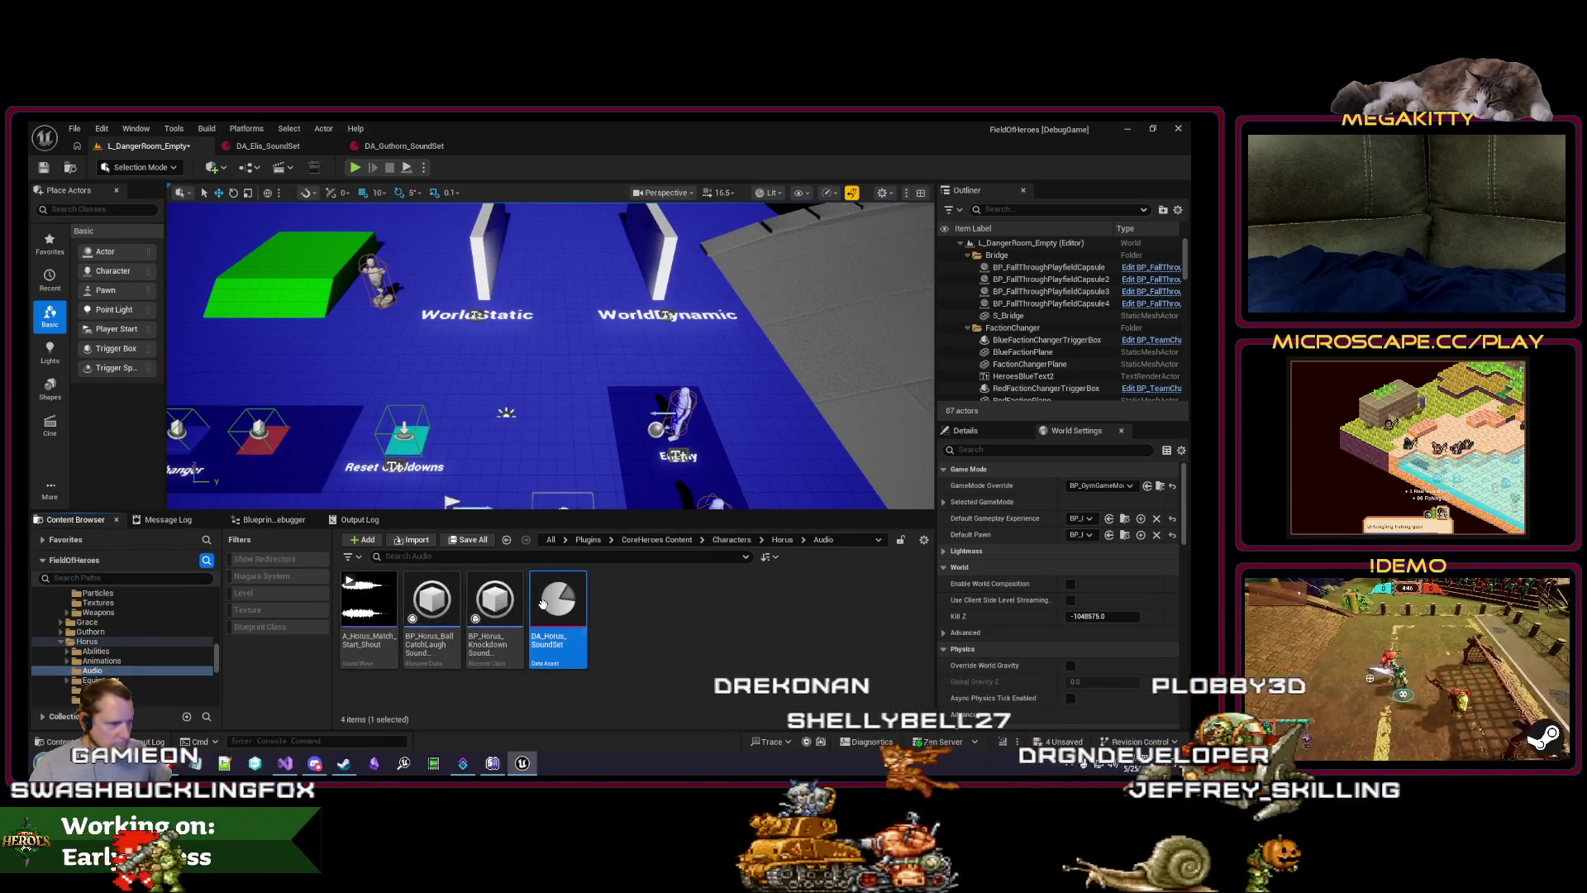
pyautogui.doubleClick(542, 604)
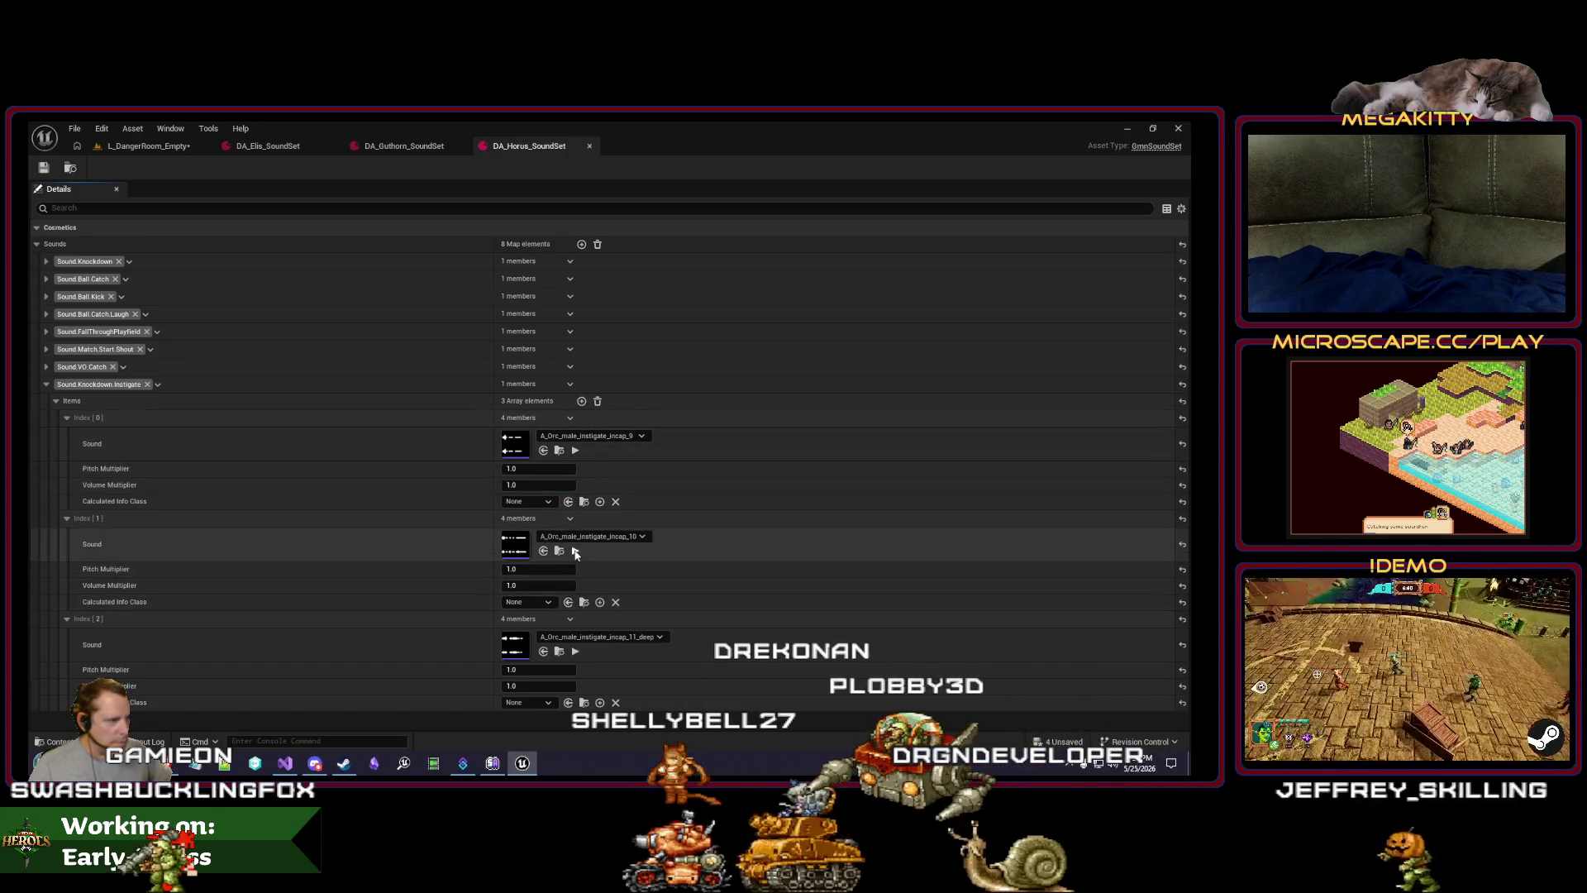
# Step: Set the second knockdown sound's Volume Multiplier to 0.8 and save the sound set
pyautogui.click(537, 585)
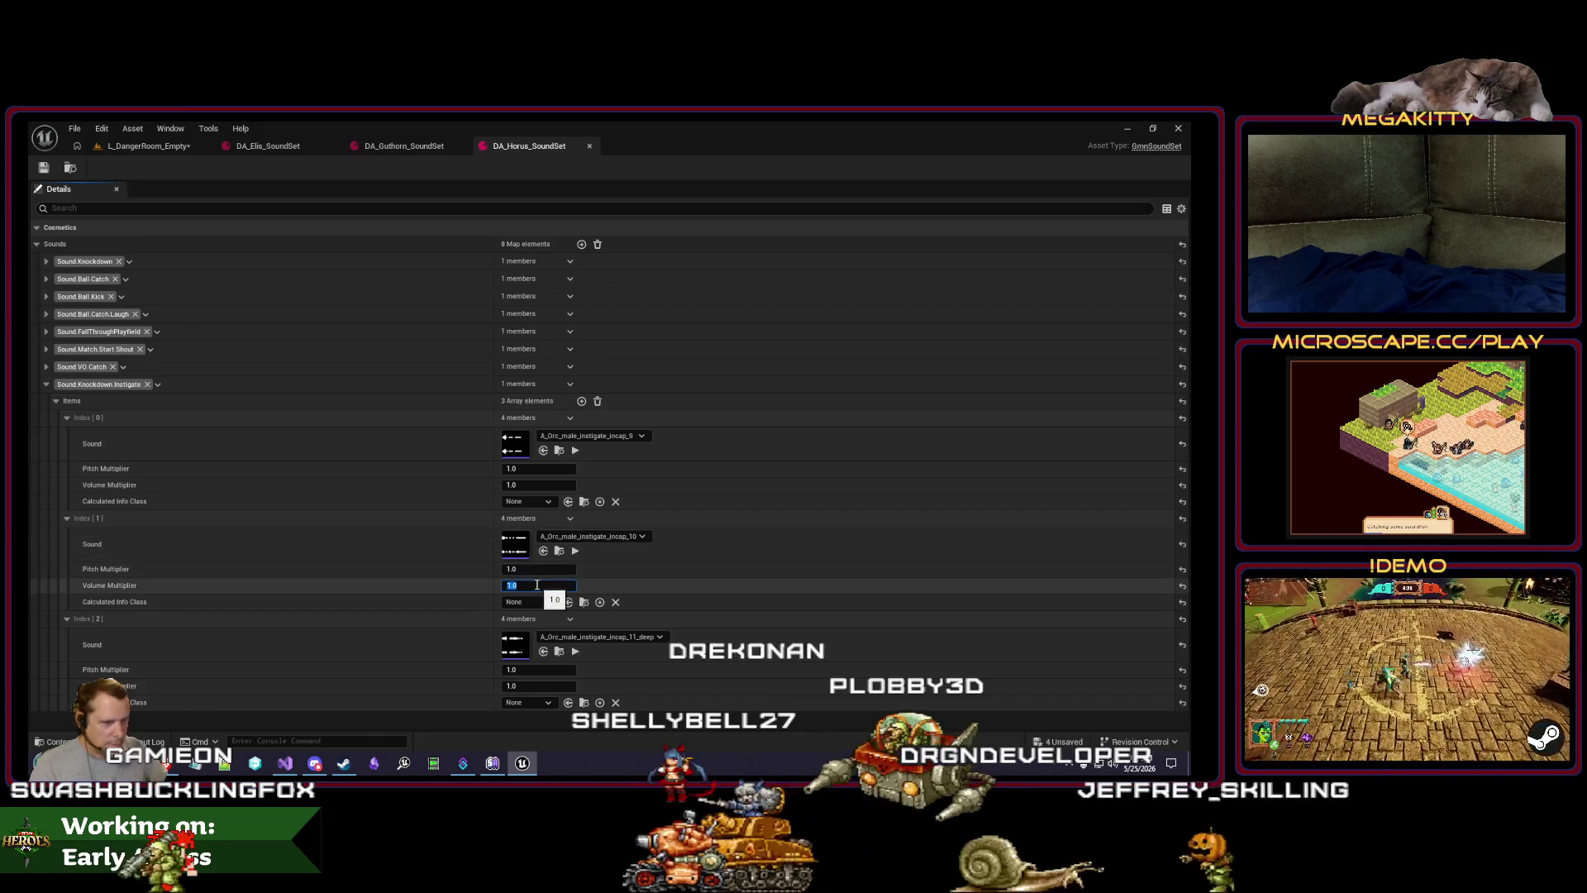
pyautogui.write('0.8')
pyautogui.press('Return')
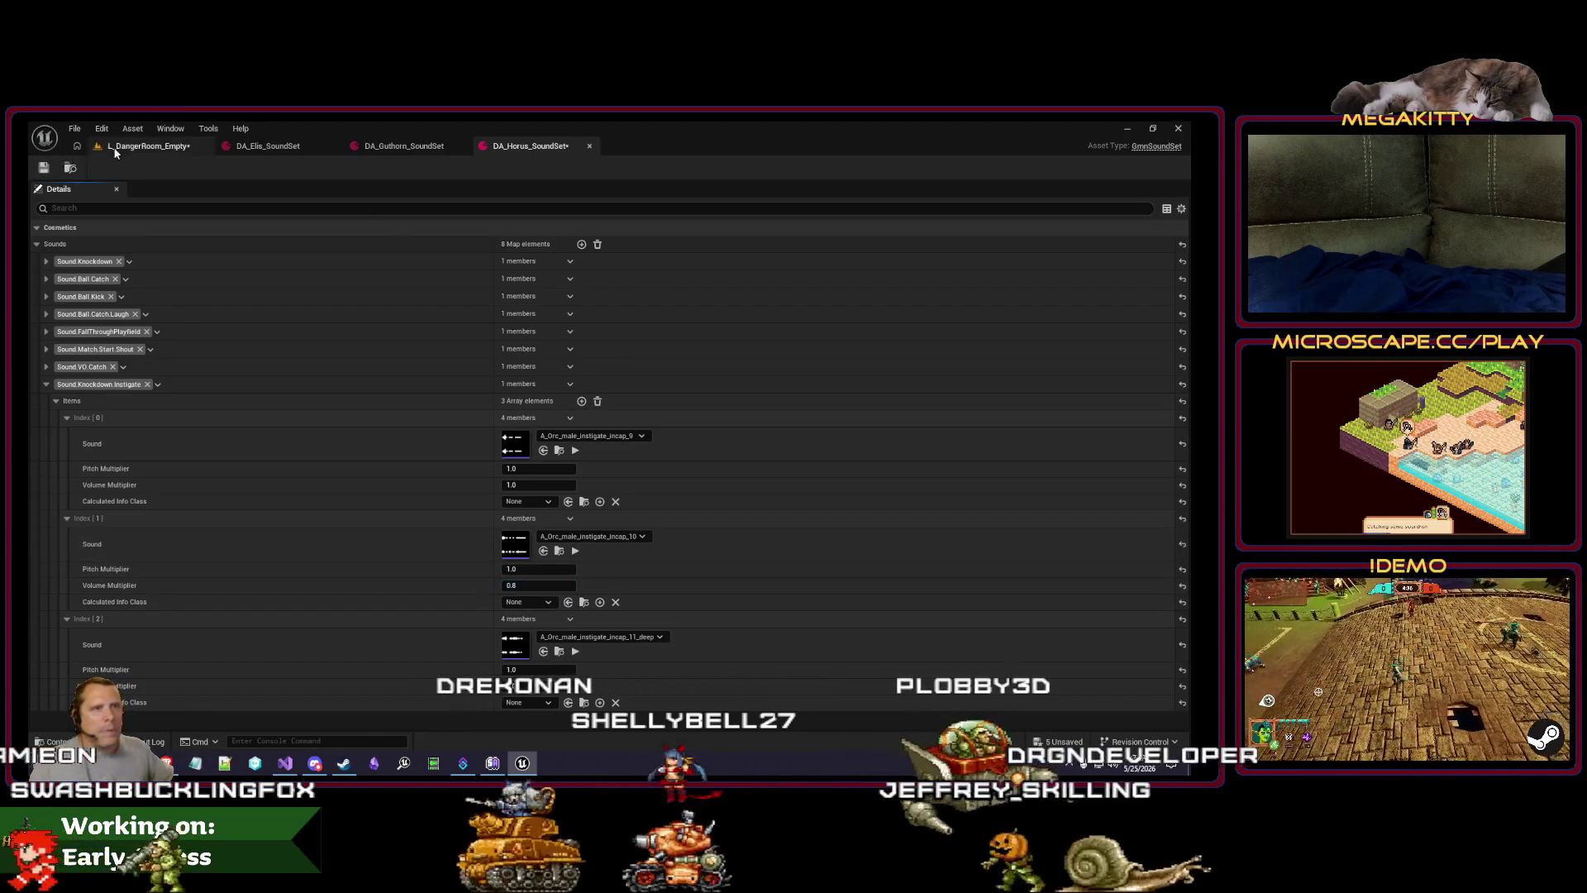
pyautogui.click(44, 168)
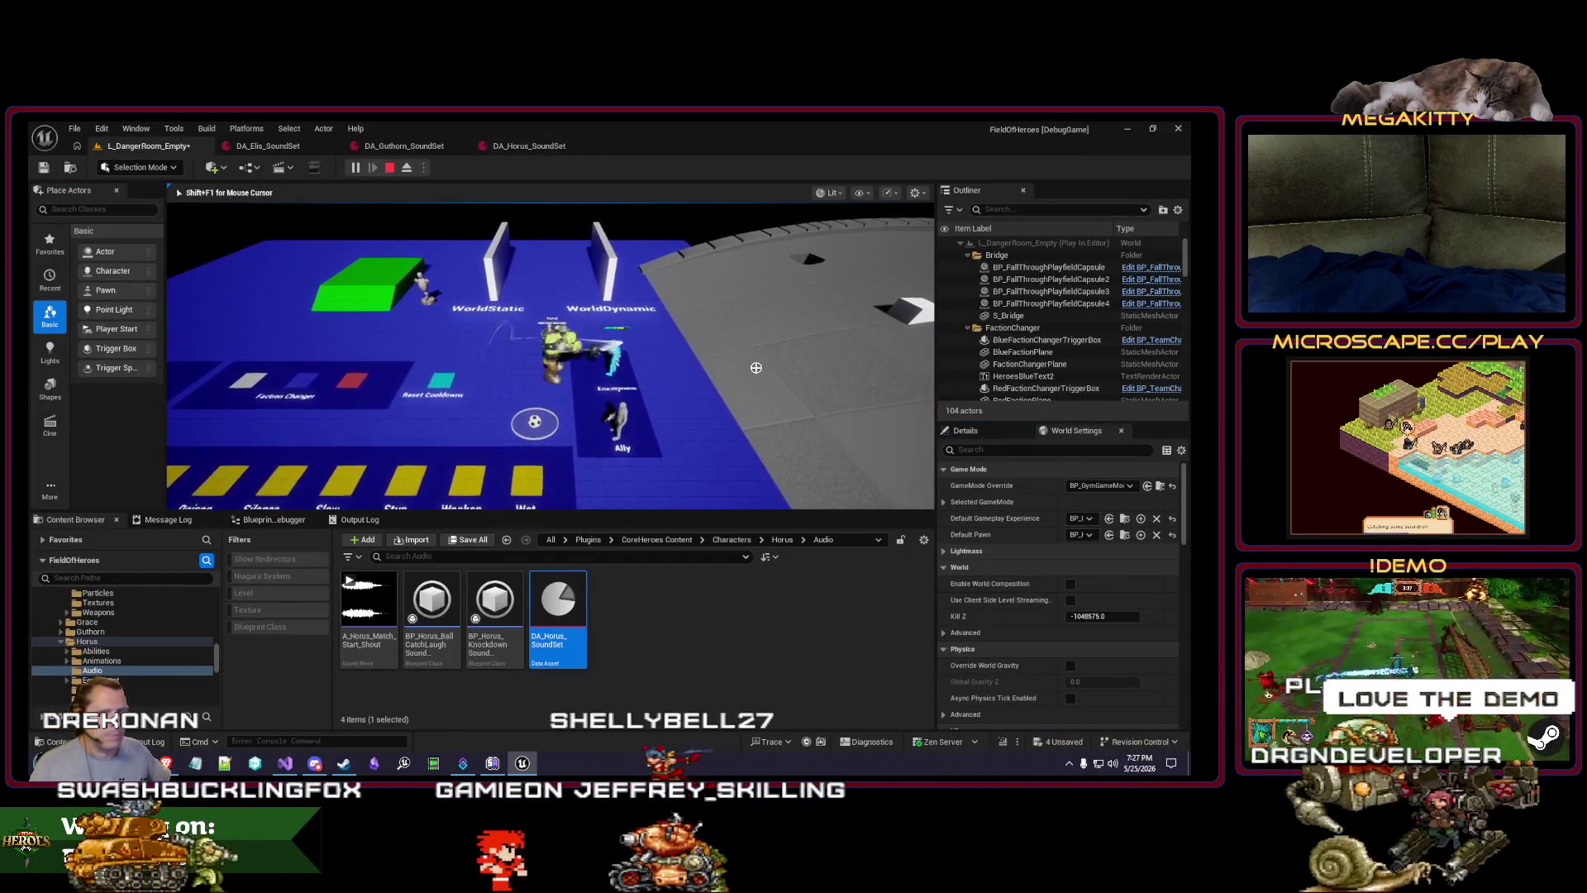
# Step: Play-test the level twice with attacks, then return to DA_Horus_SoundSet
pyautogui.click(761, 363)
pyautogui.press('w')
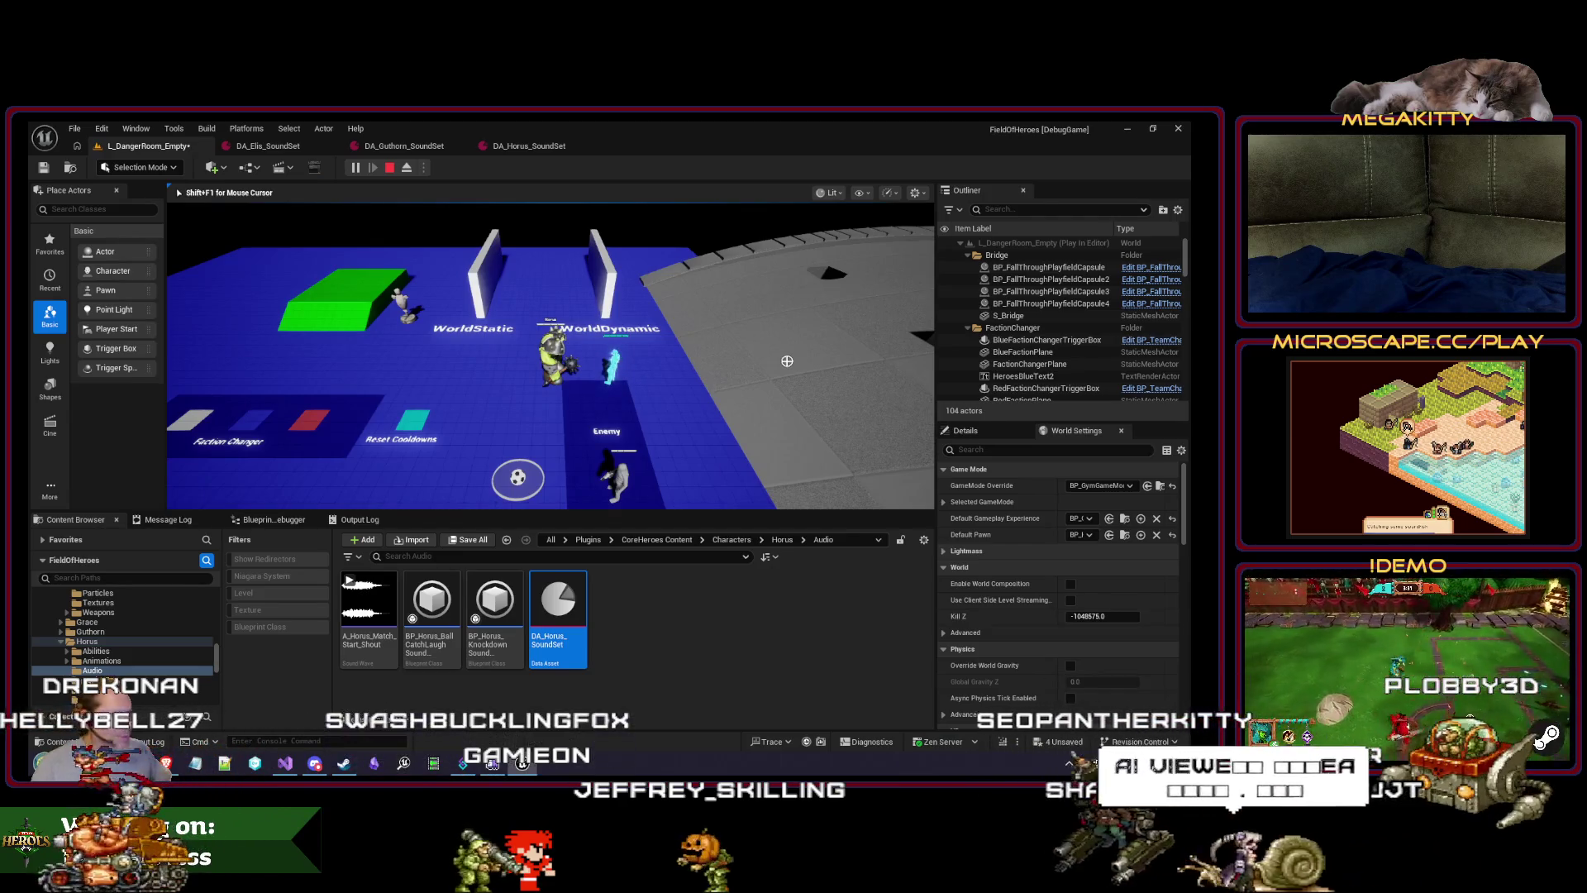
pyautogui.press('Escape')
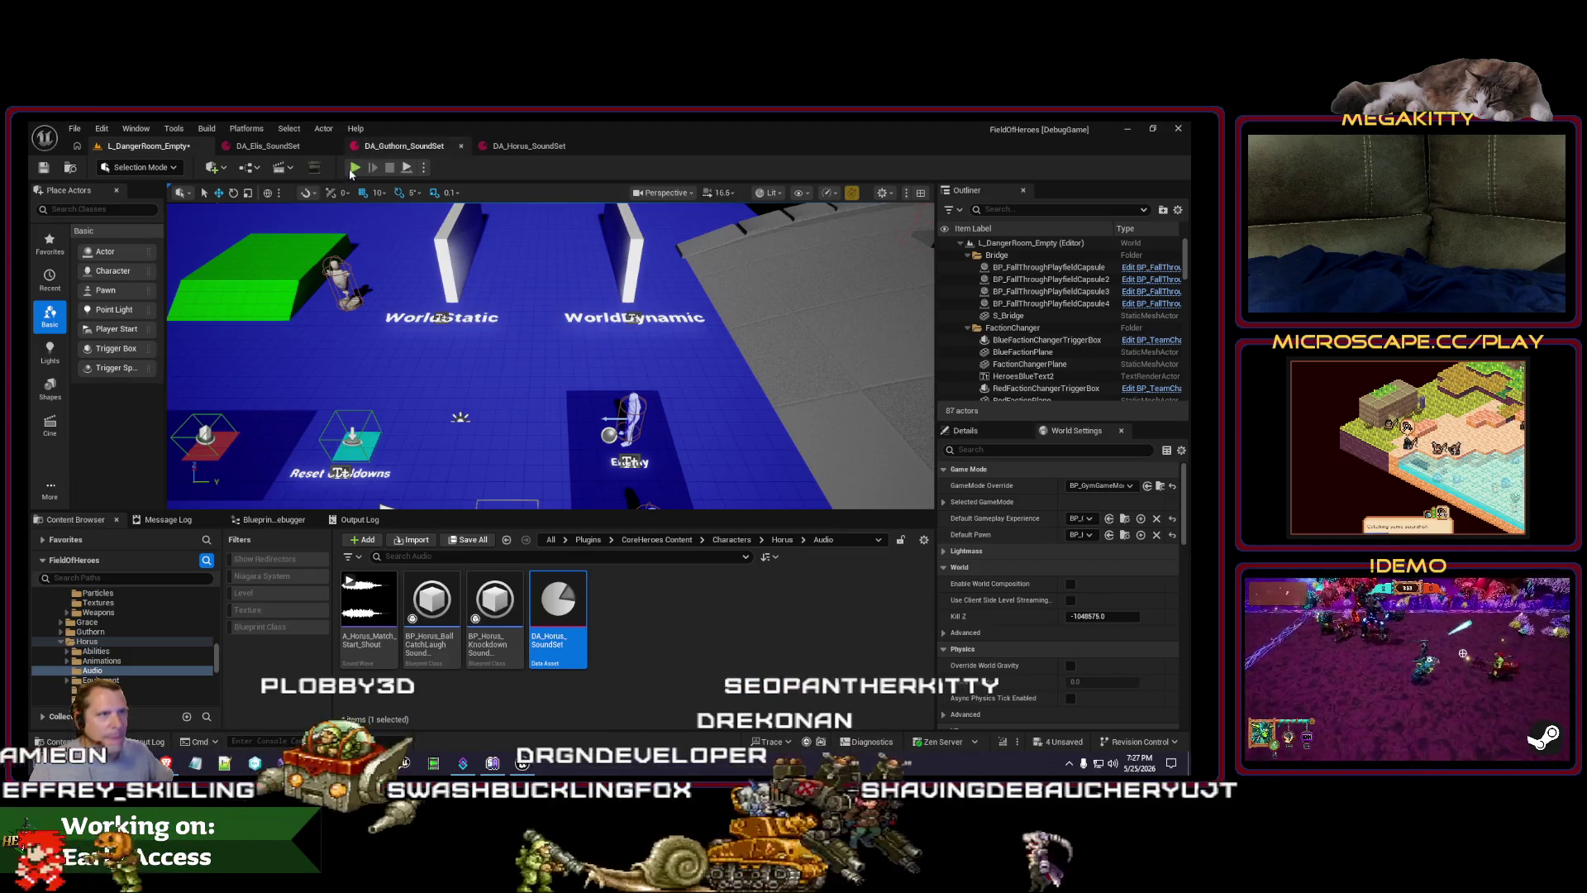
pyautogui.hotkey('alt', 'p')
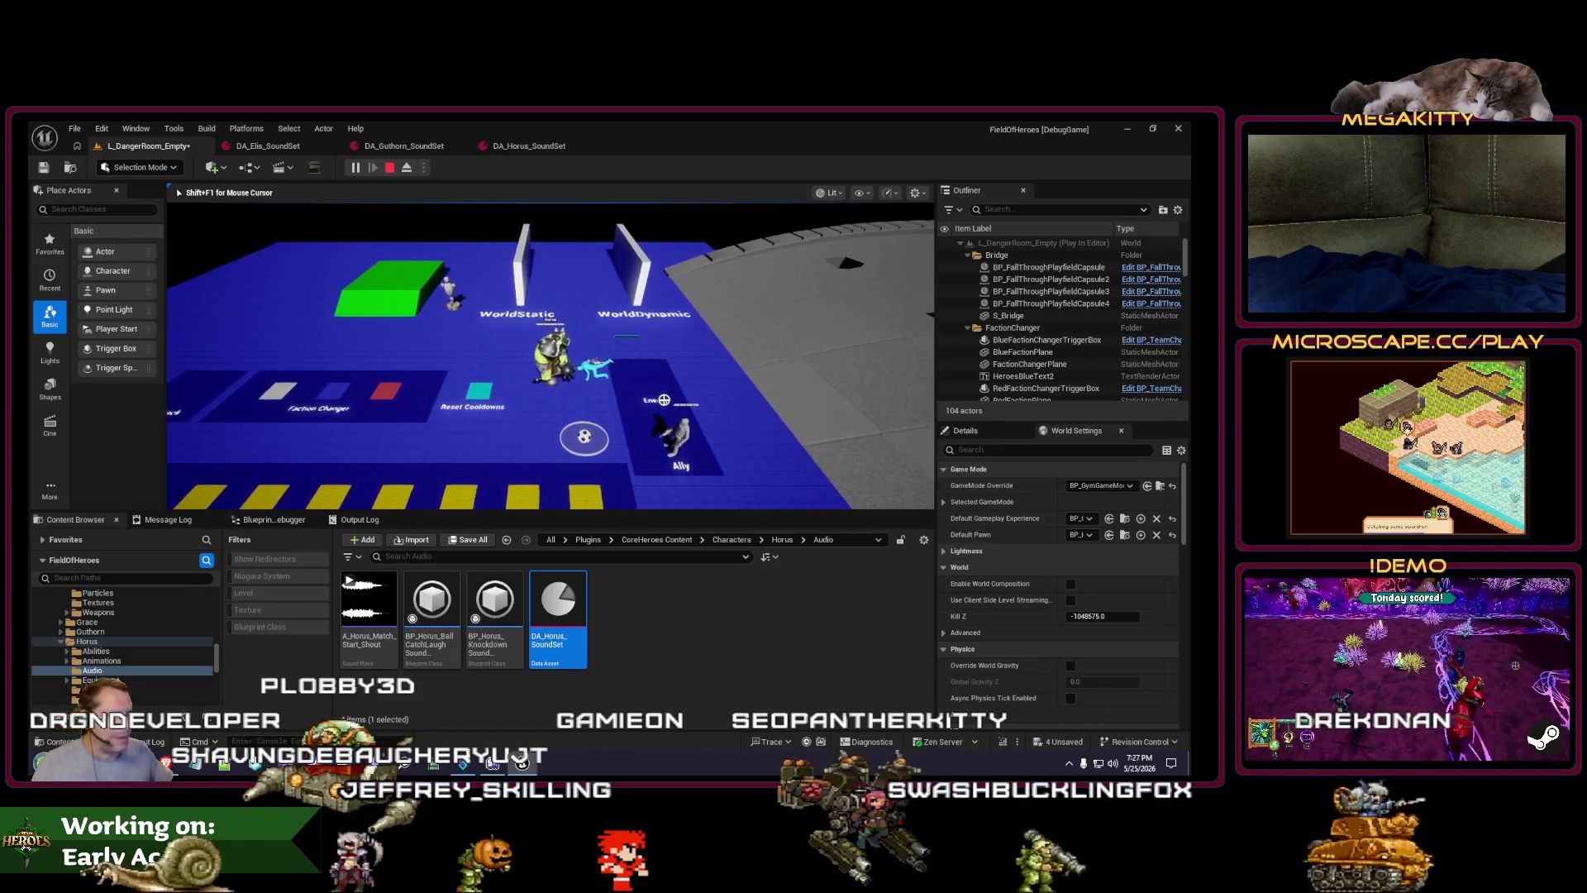
pyautogui.press('Escape')
pyautogui.click(529, 145)
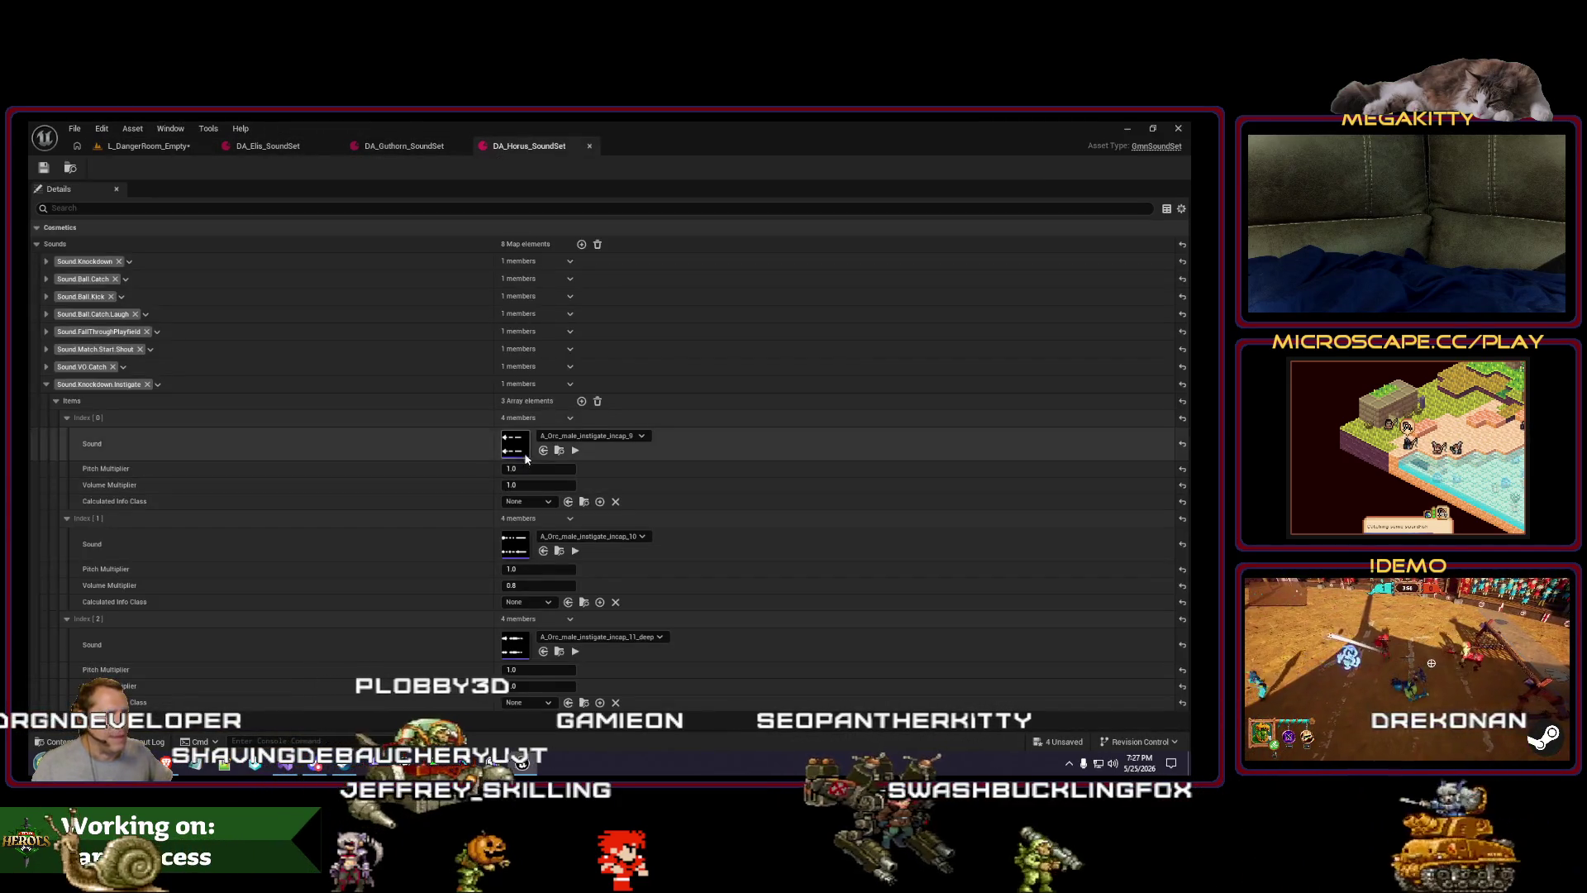
# Step: Preview and edit the first knockdown sound's volume, save DA_Horus_SoundSet, and play-test
pyautogui.click(574, 452)
pyautogui.click(538, 485)
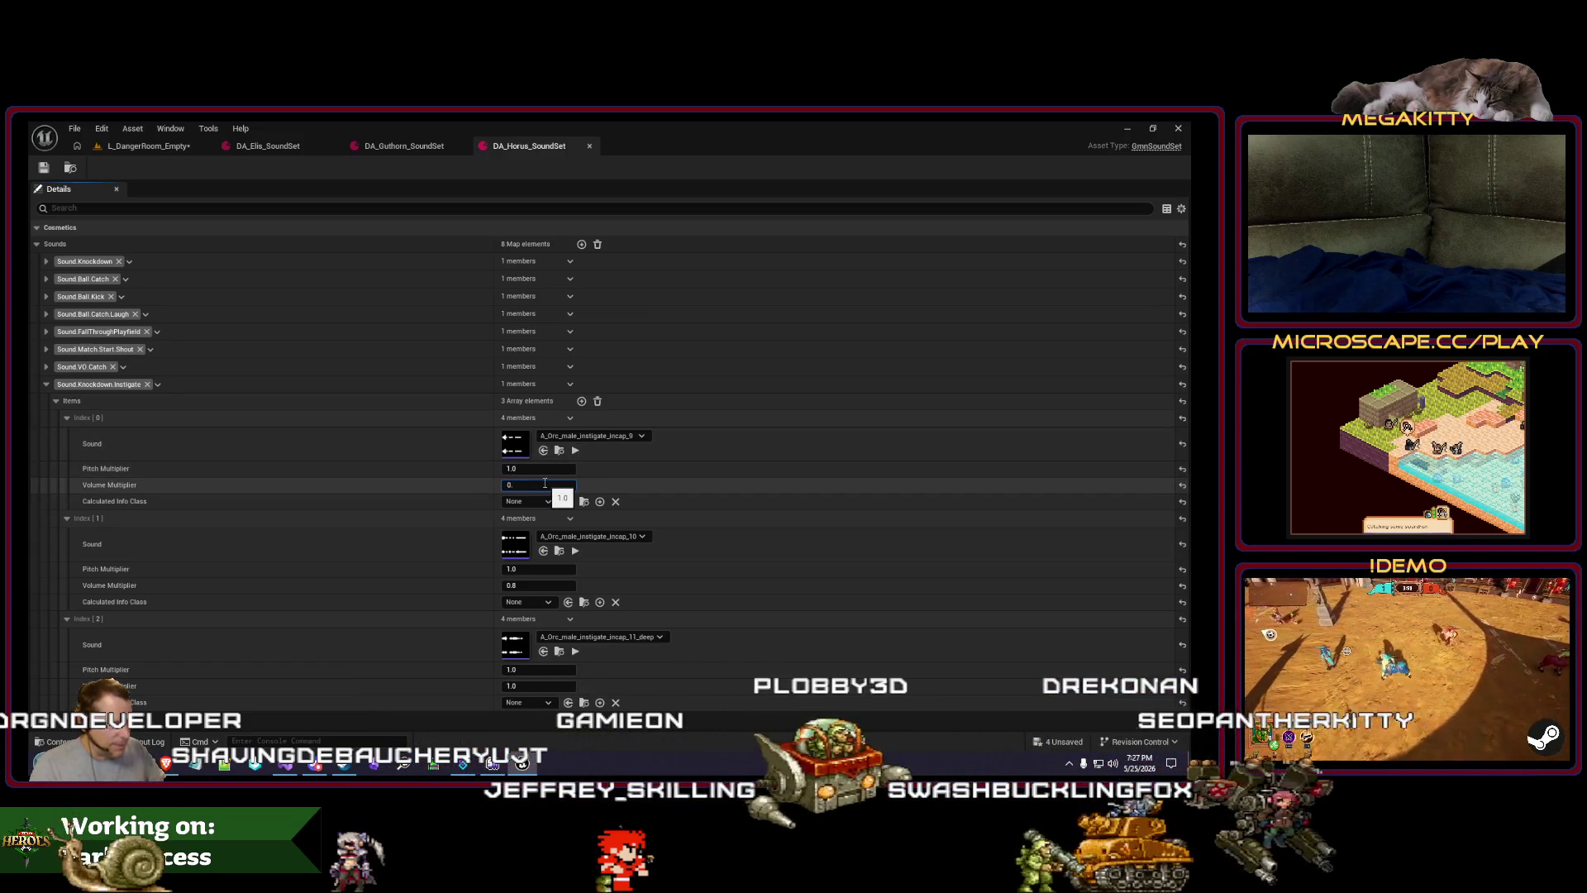
pyautogui.write('.8')
pyautogui.click(39, 167)
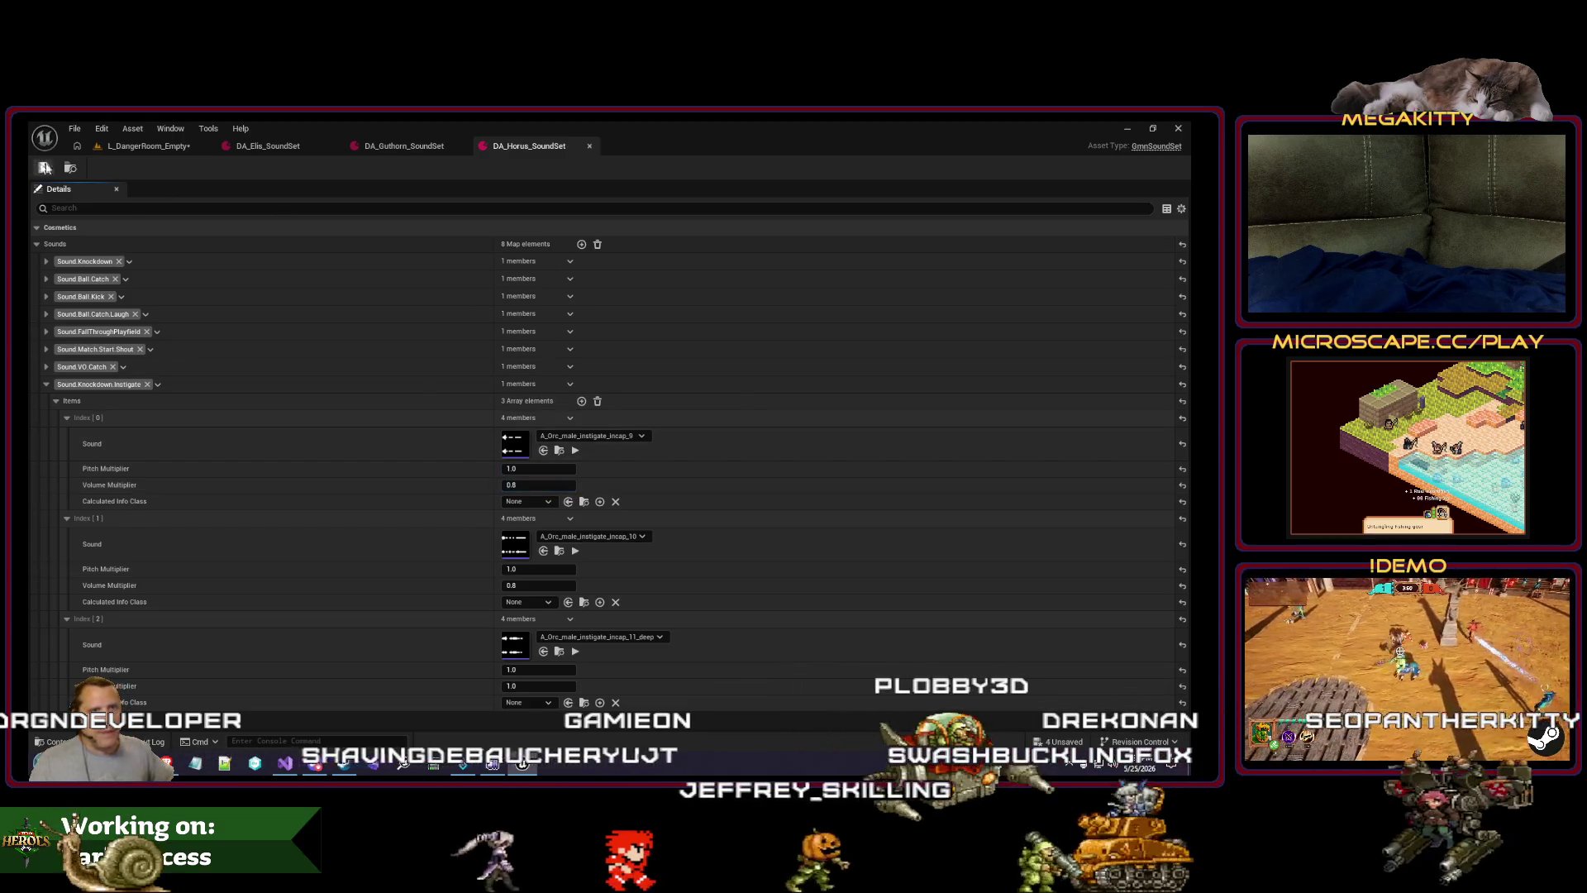
pyautogui.click(149, 146)
pyautogui.click(354, 168)
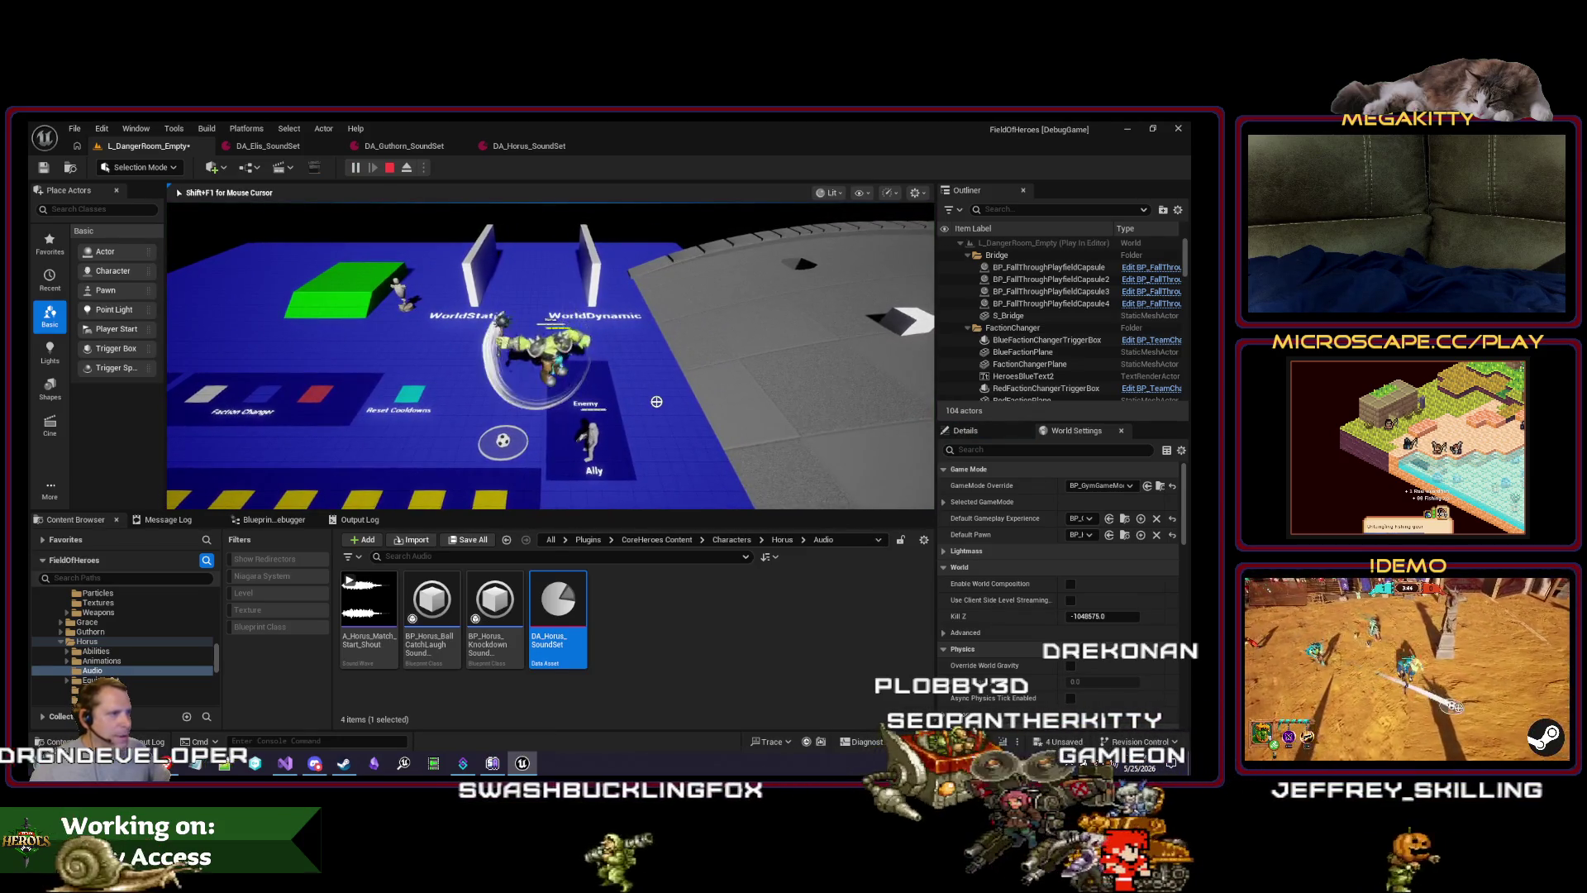
# Step: Set the third and first knockdown sounds' Volume Multipliers to 0.7
pyautogui.click(529, 145)
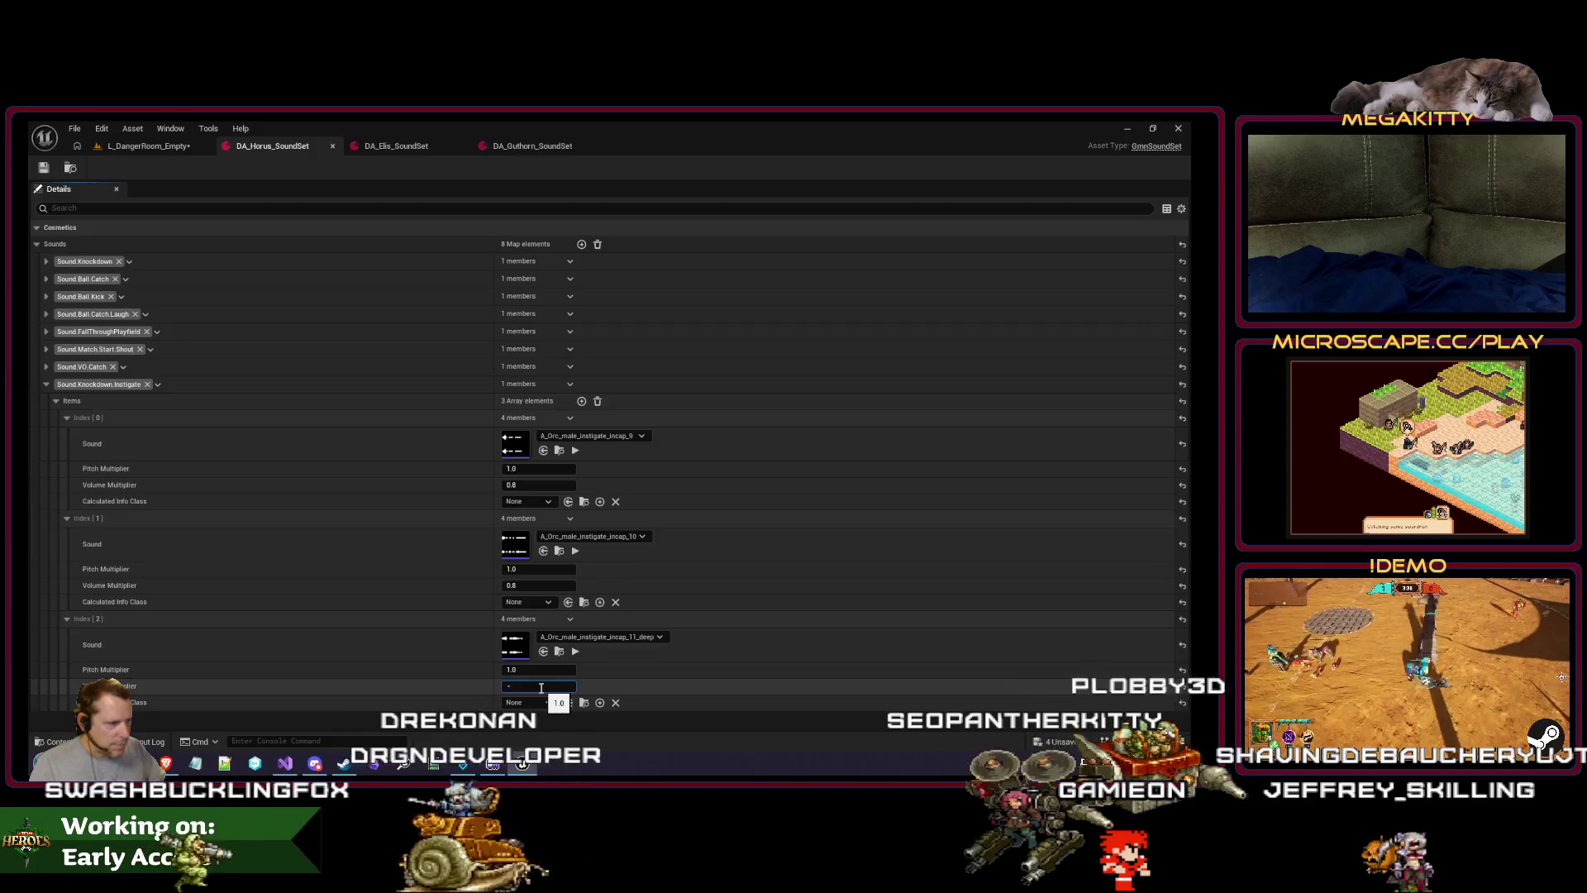
pyautogui.write('.7')
pyautogui.click(540, 686)
pyautogui.write('0.7')
pyautogui.click(535, 585)
pyautogui.click(562, 486)
pyautogui.write('0.7')
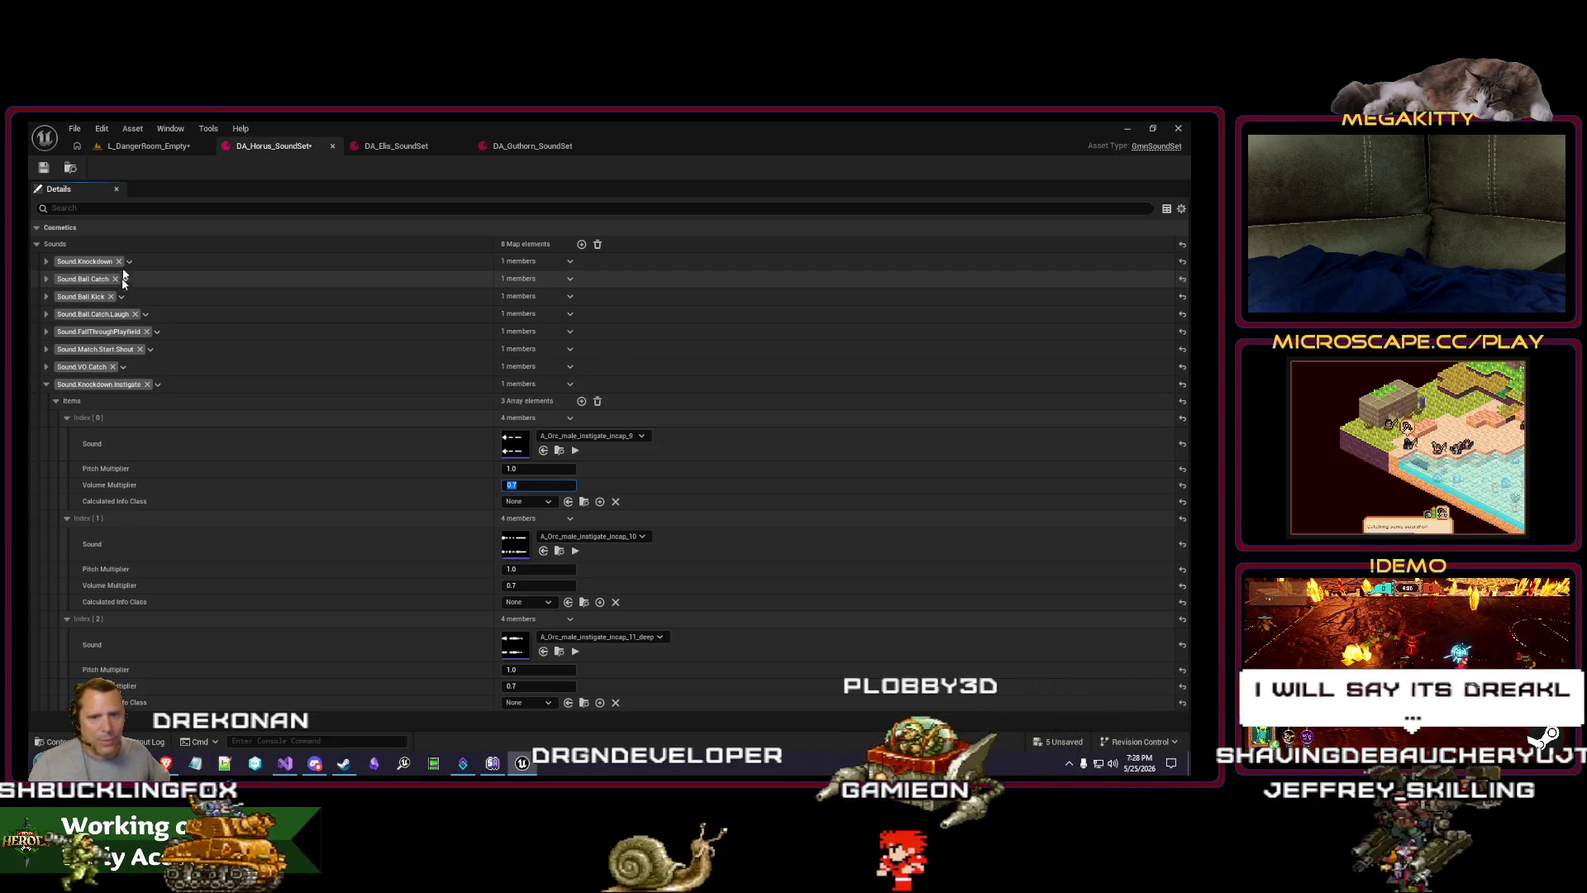
# Step: Run several Danger Room play-tests as Horus, moving and attacking
pyautogui.click(142, 151)
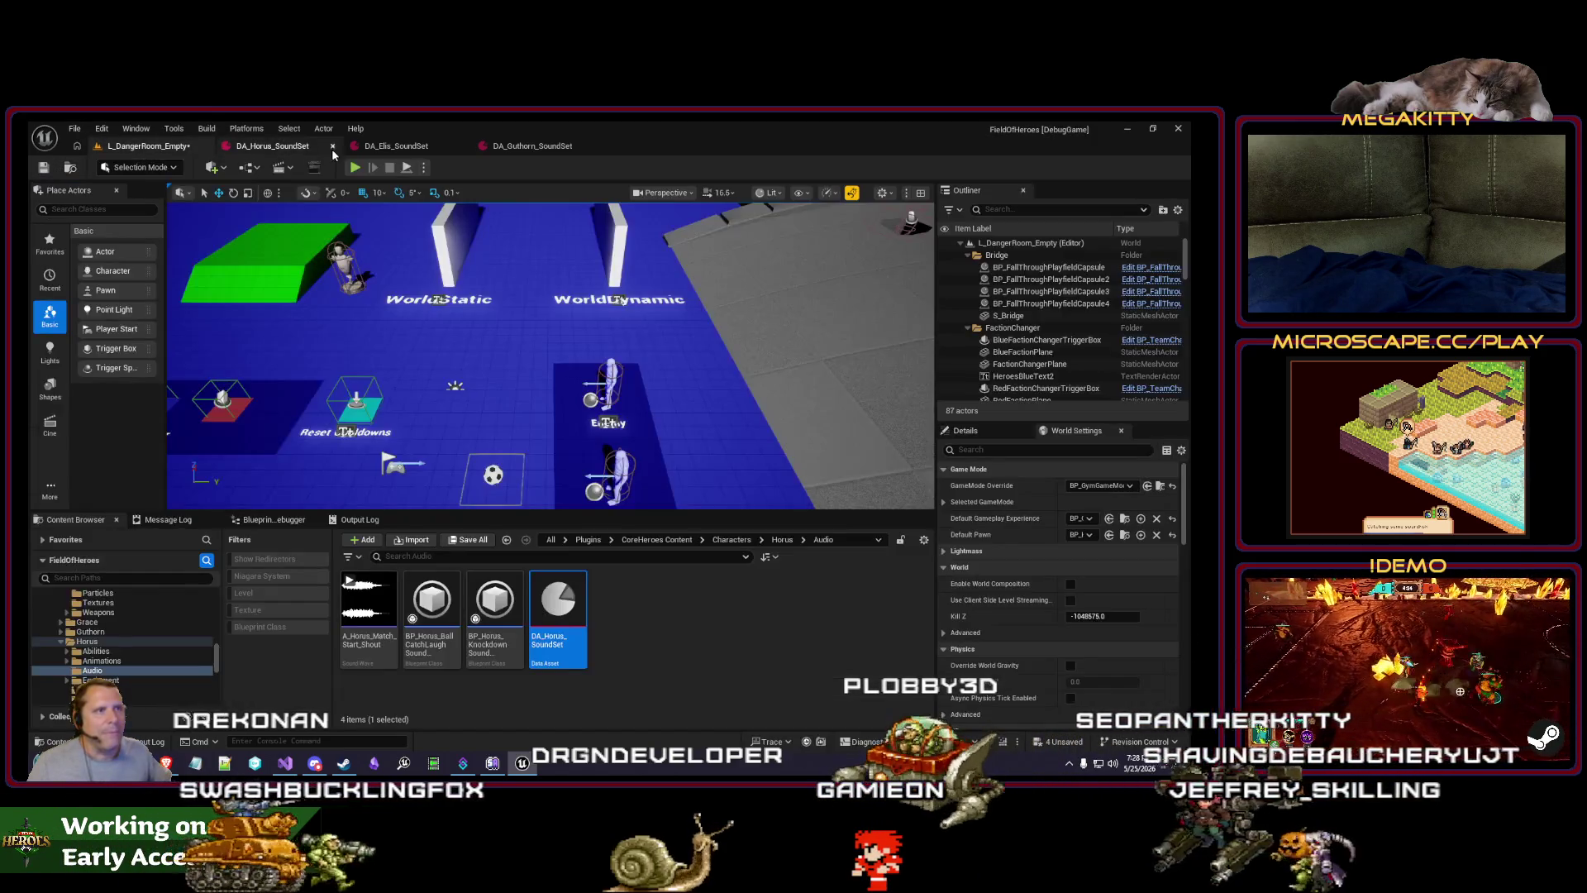
pyautogui.hotkey('alt', 'p')
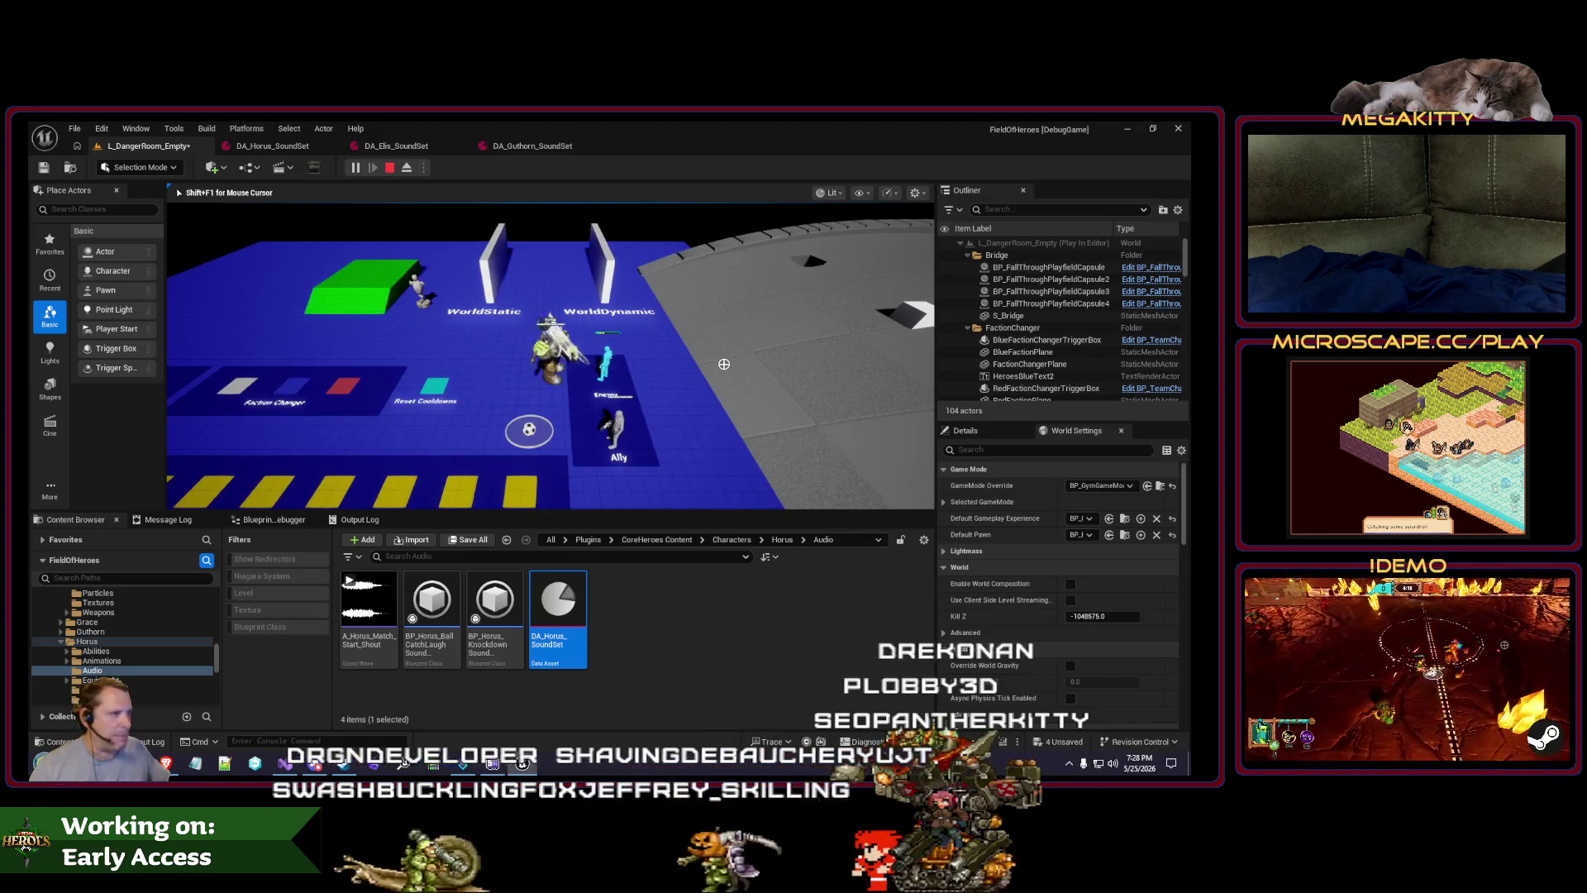
pyautogui.press('Escape')
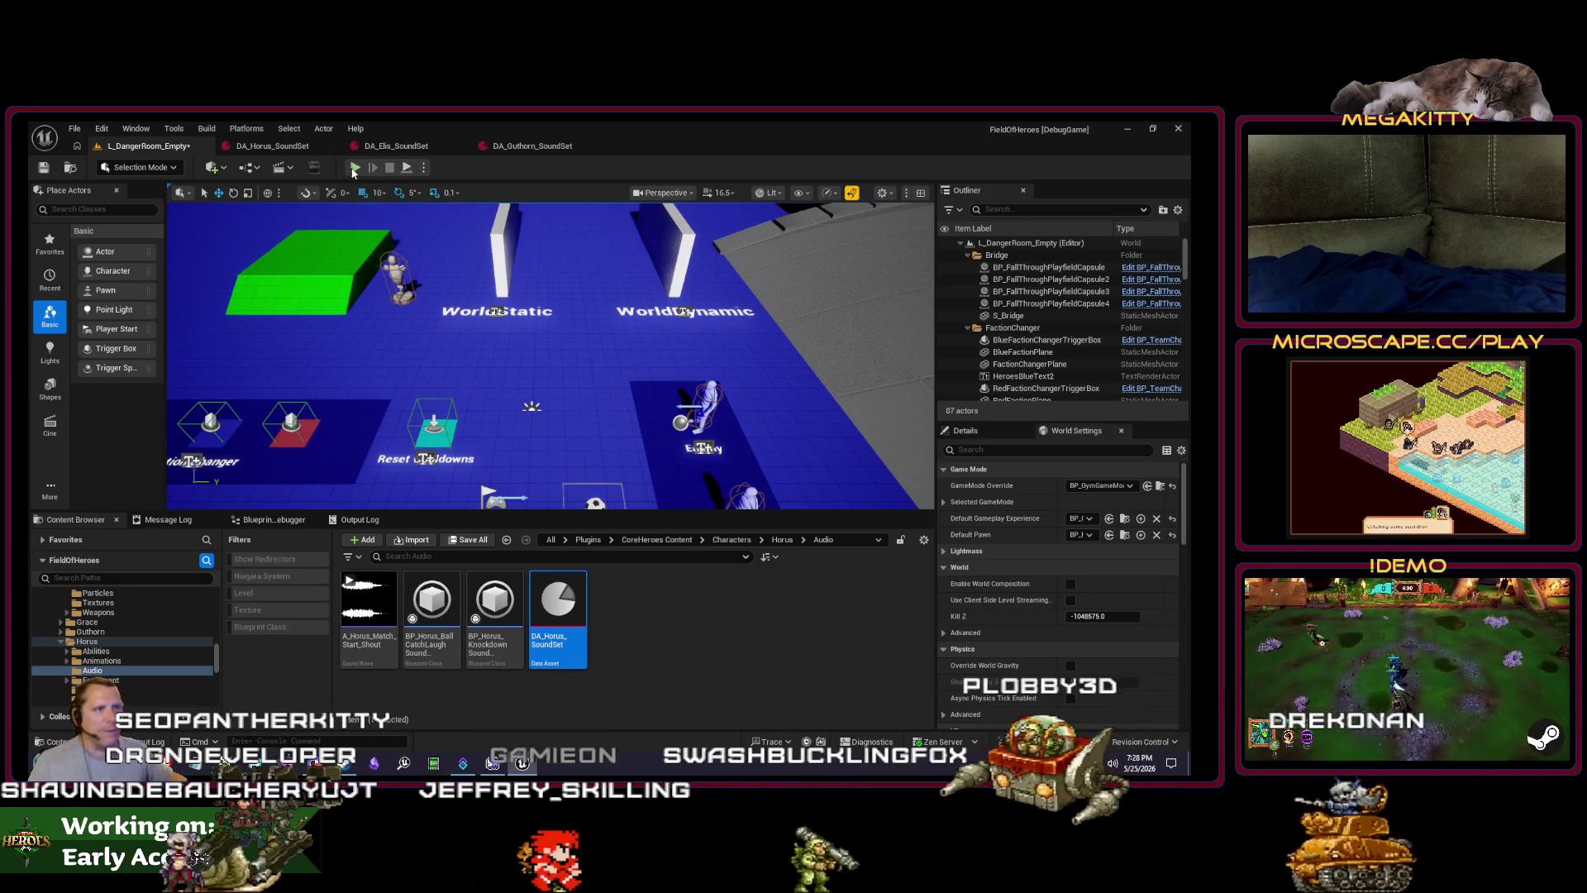
pyautogui.click(355, 168)
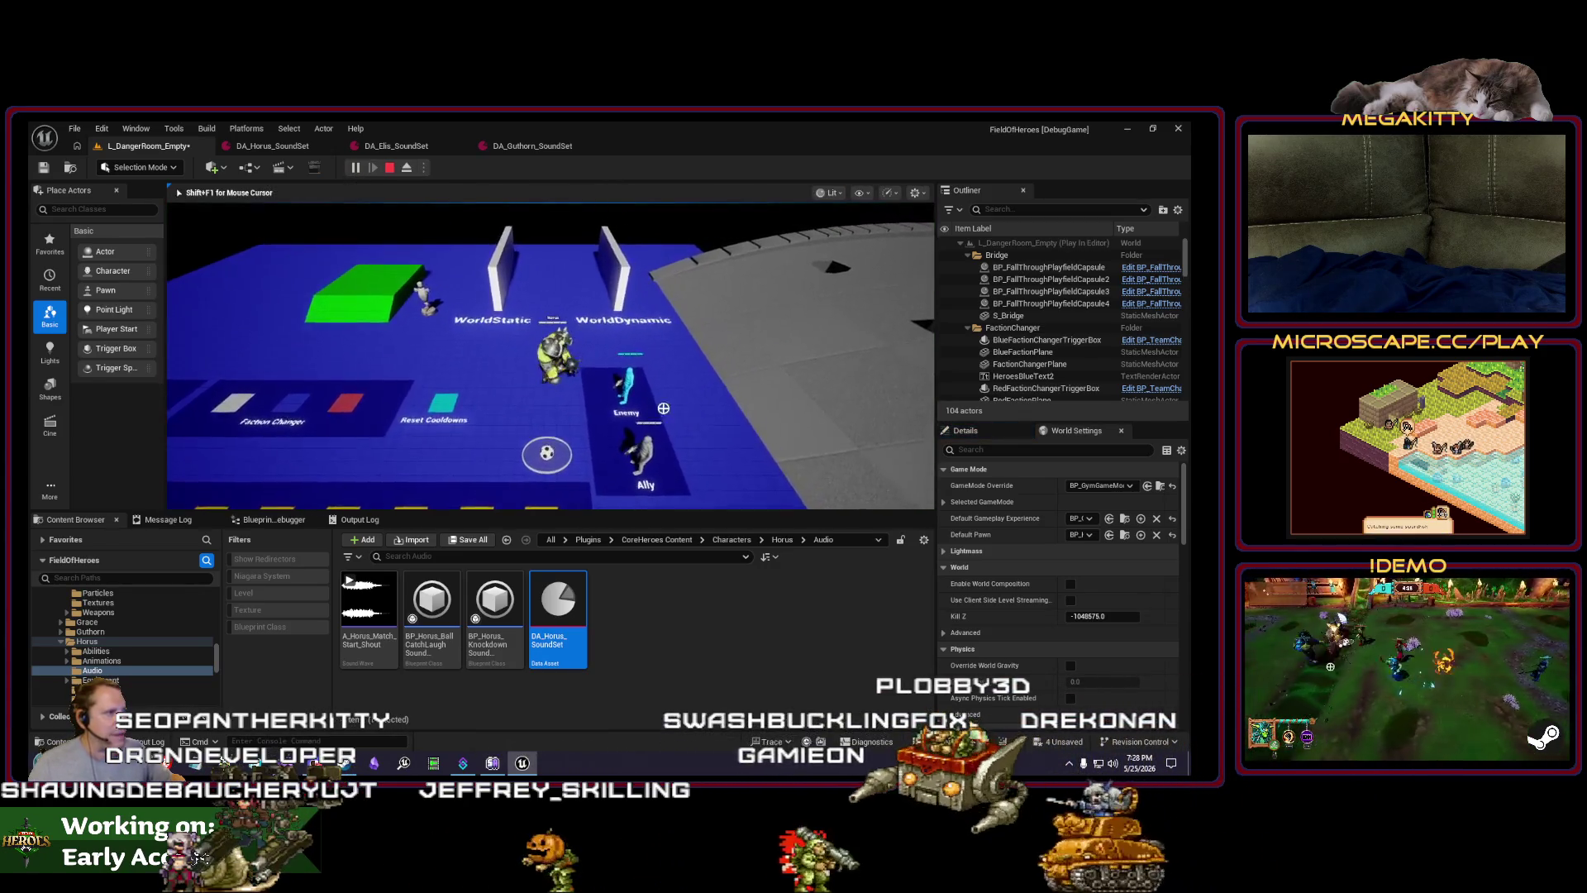
pyautogui.click(515, 408)
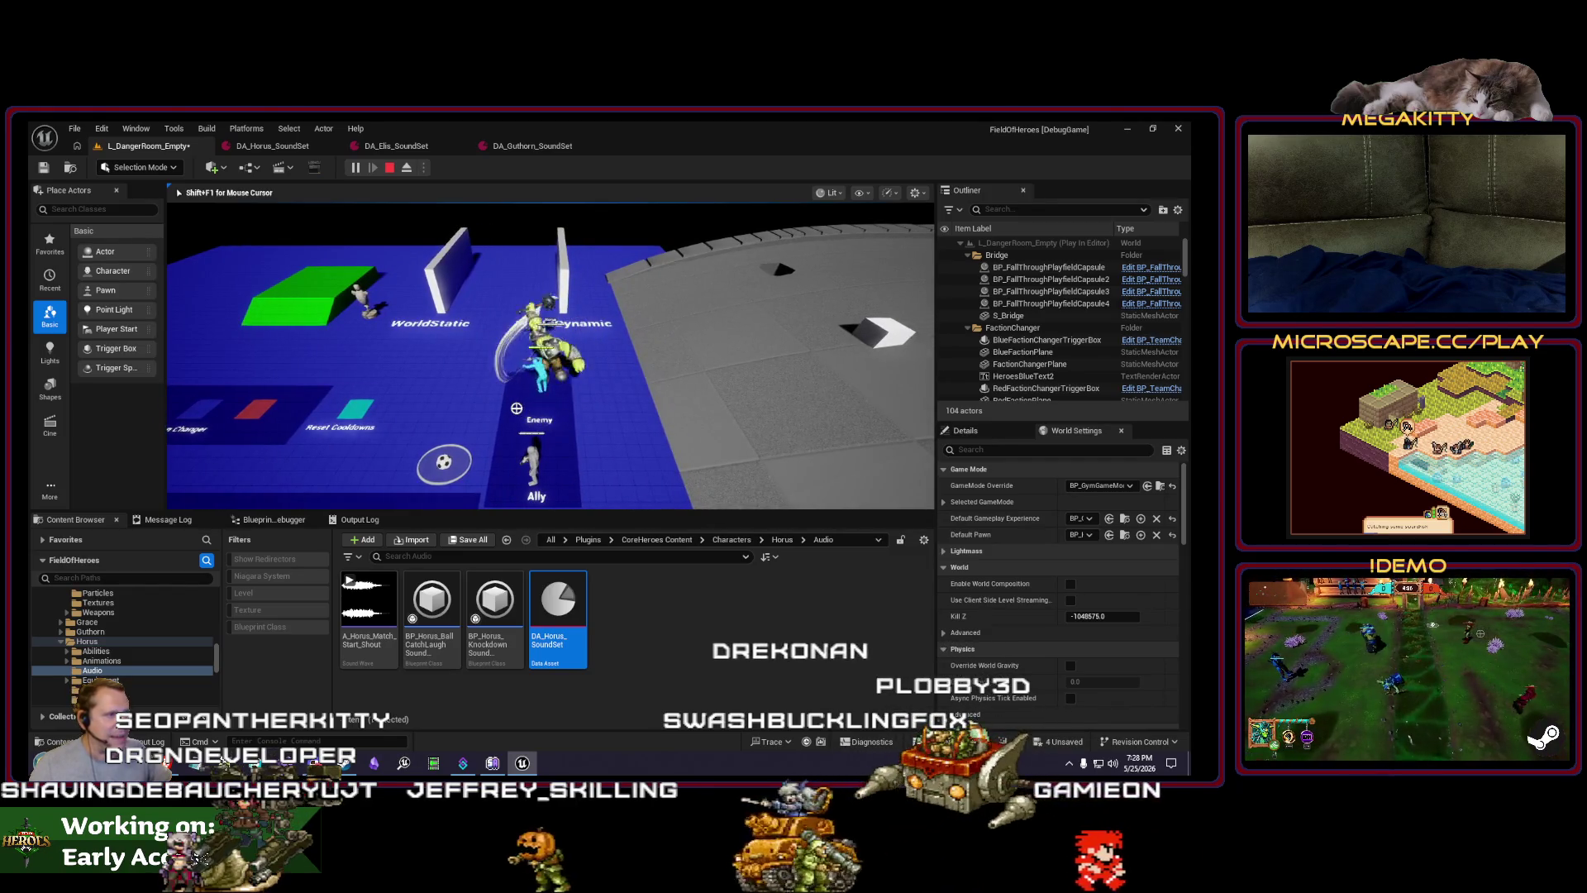
pyautogui.press('Escape')
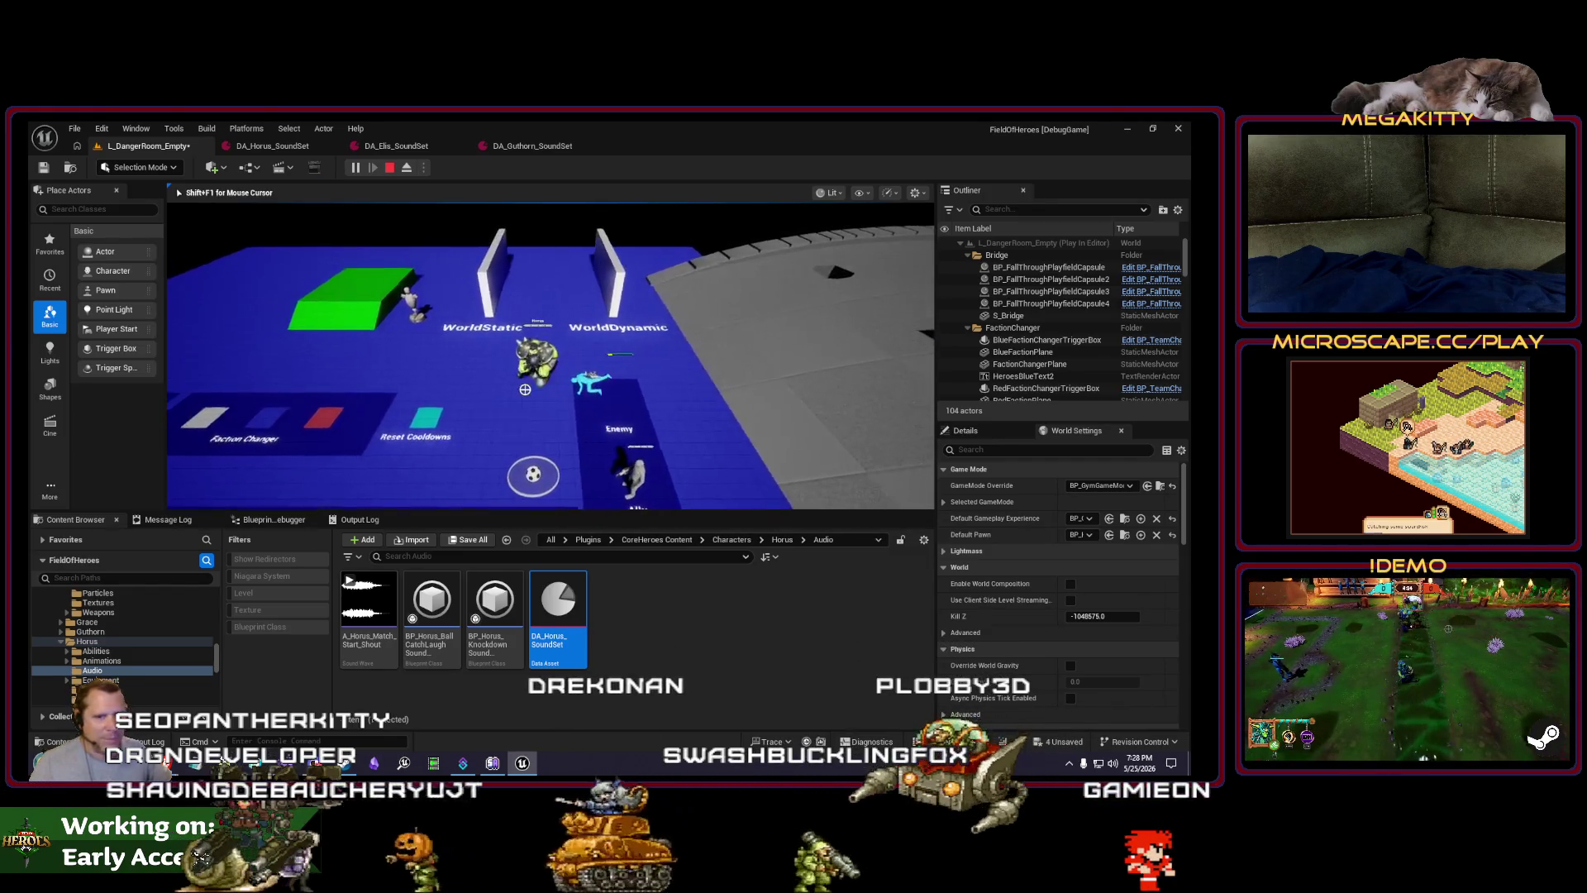
pyautogui.click(353, 168)
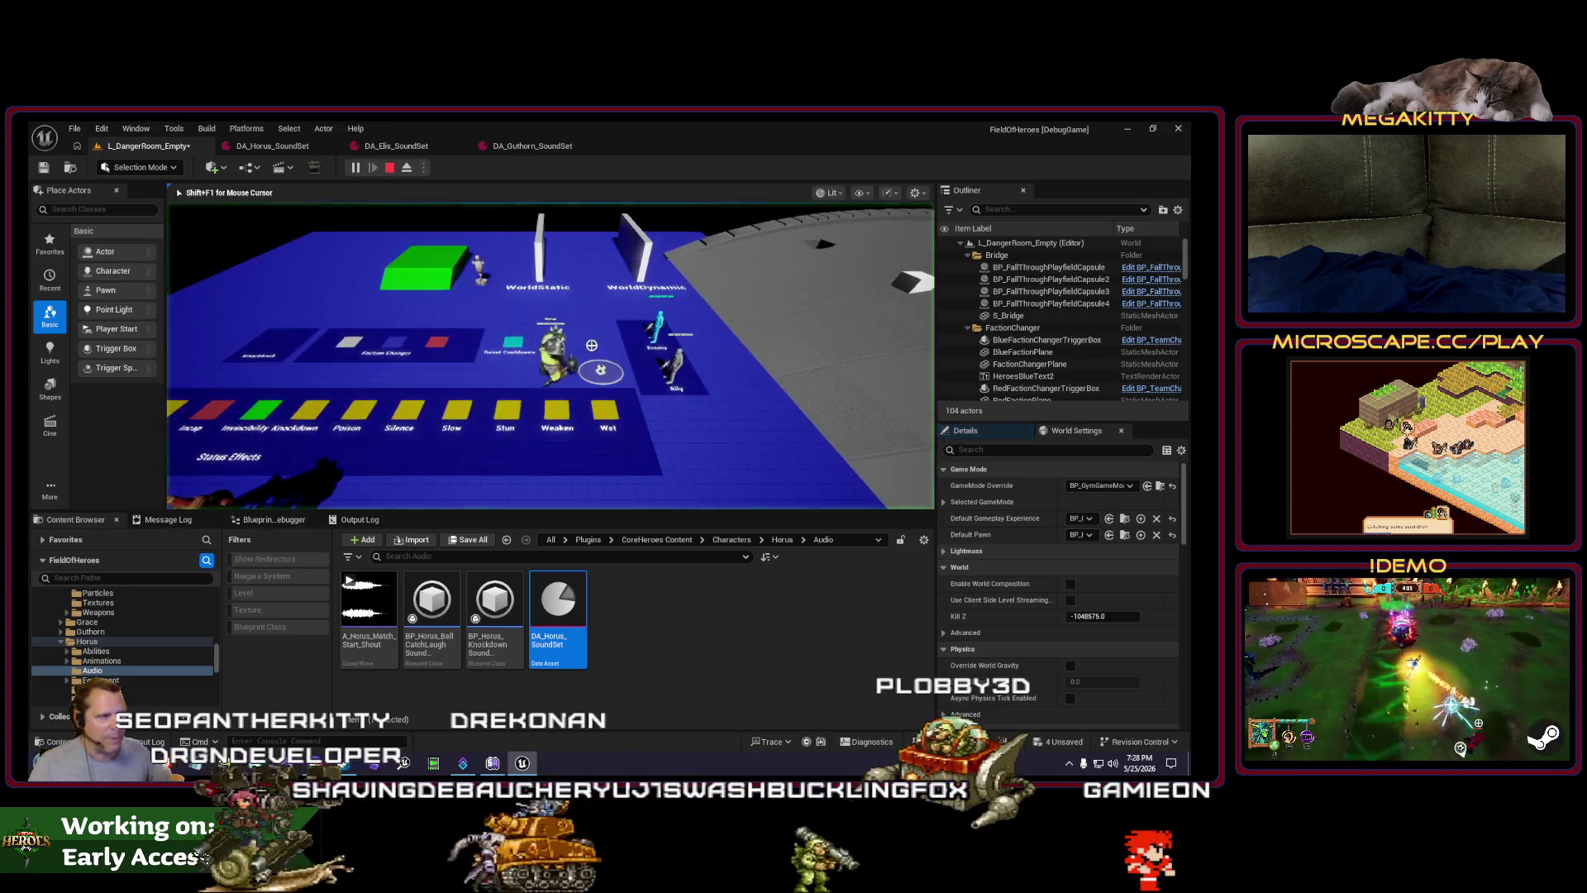
pyautogui.press('d')
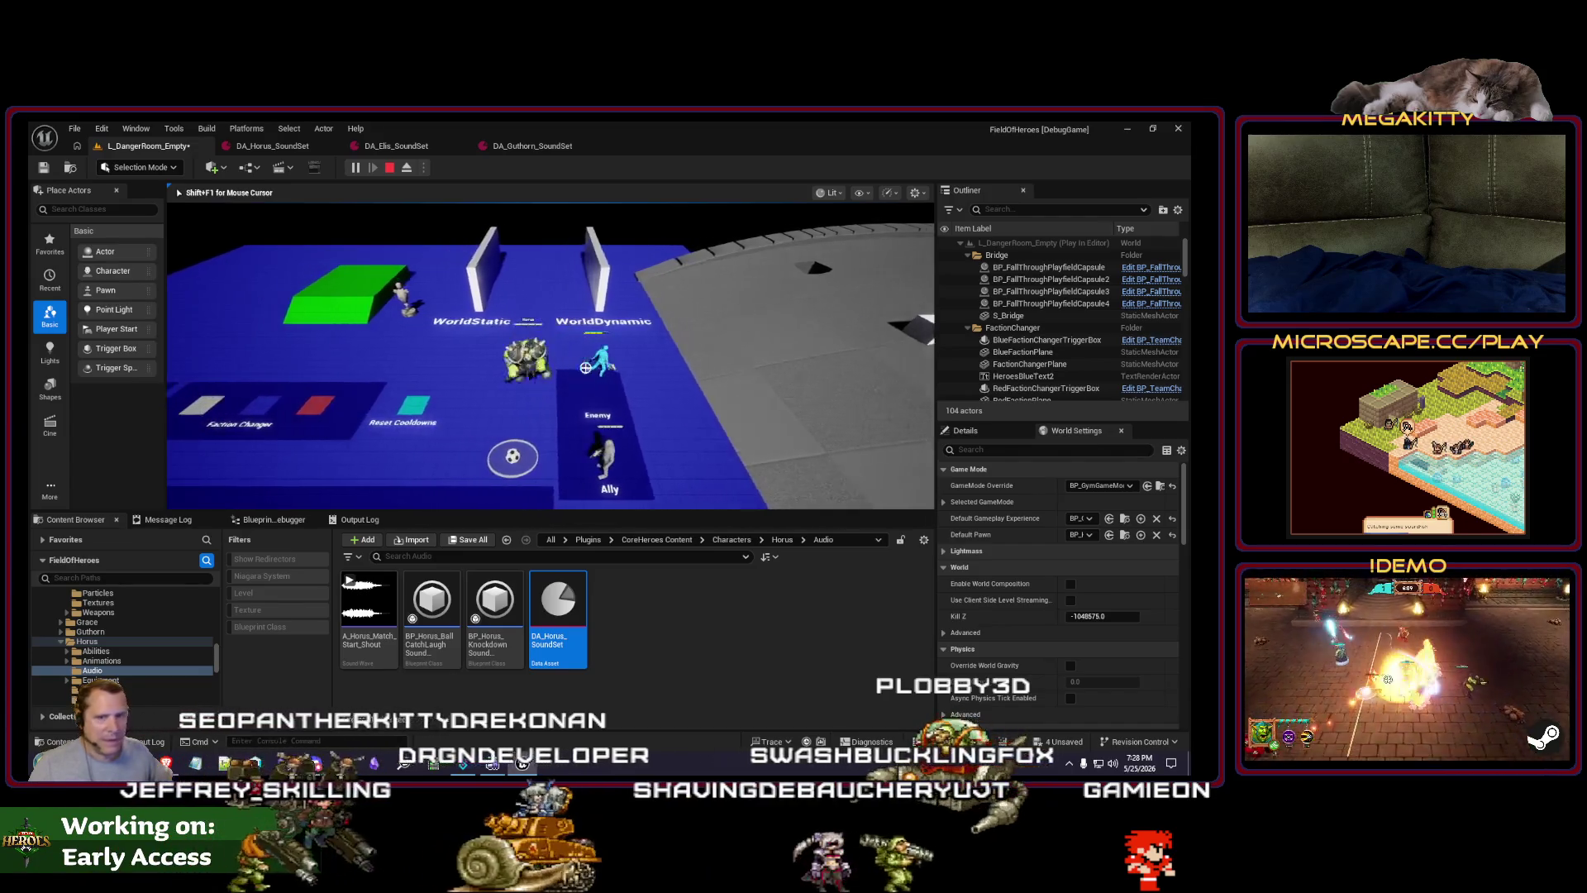
pyautogui.press('Escape')
# Step: Play-test again with two sword slashes, then narrow the viewport to widen Outliner and Details
pyautogui.moveTo(669, 371); pyautogui.dragTo(605, 377)
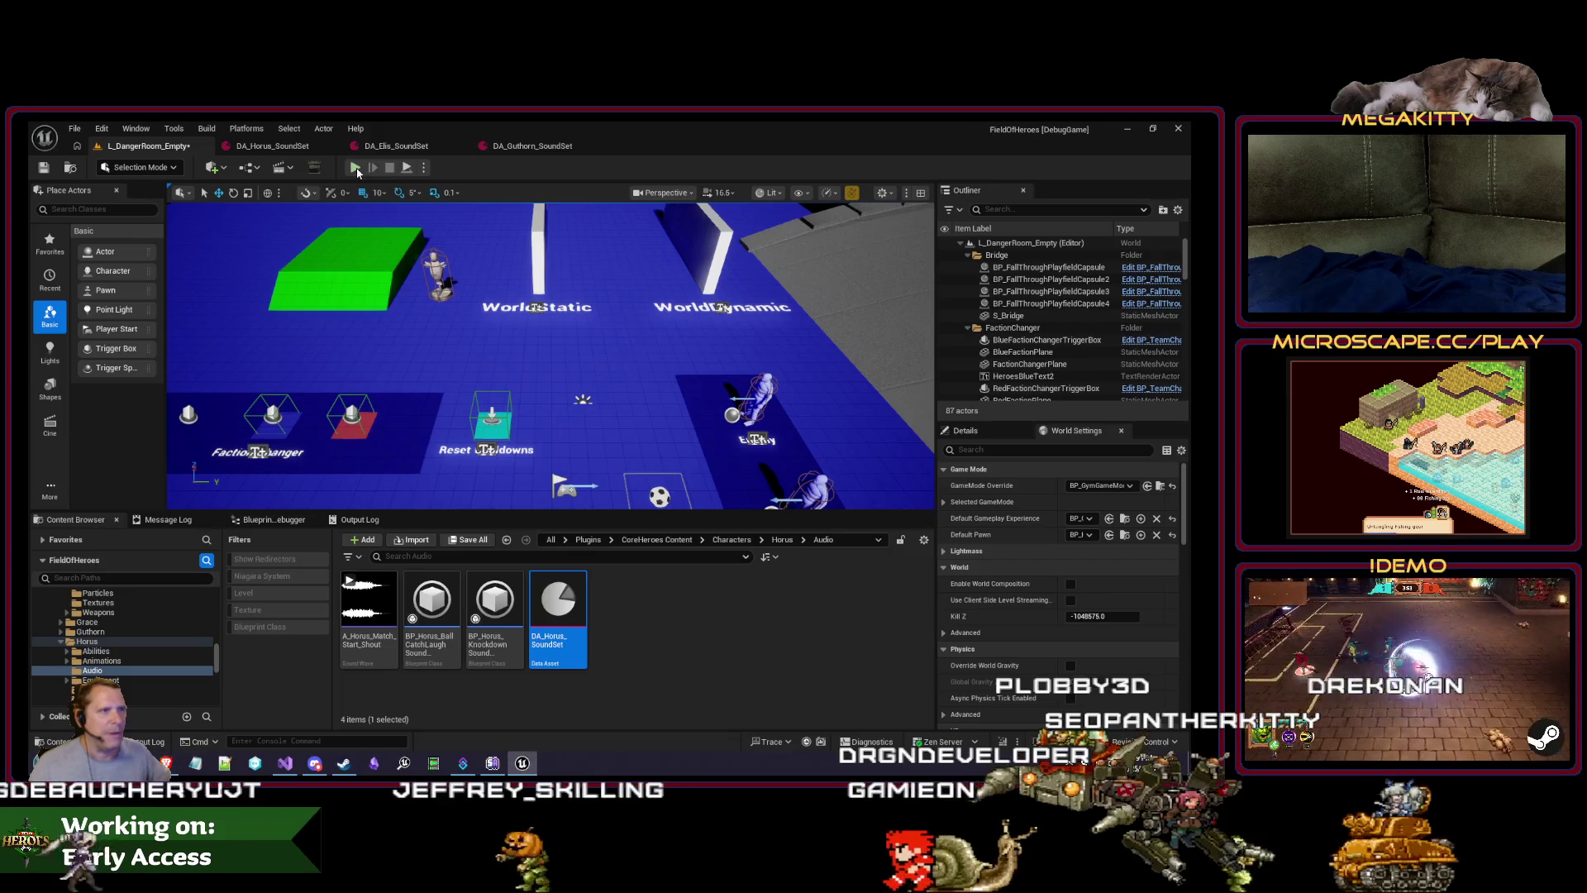
pyautogui.hotkey('alt', 'p')
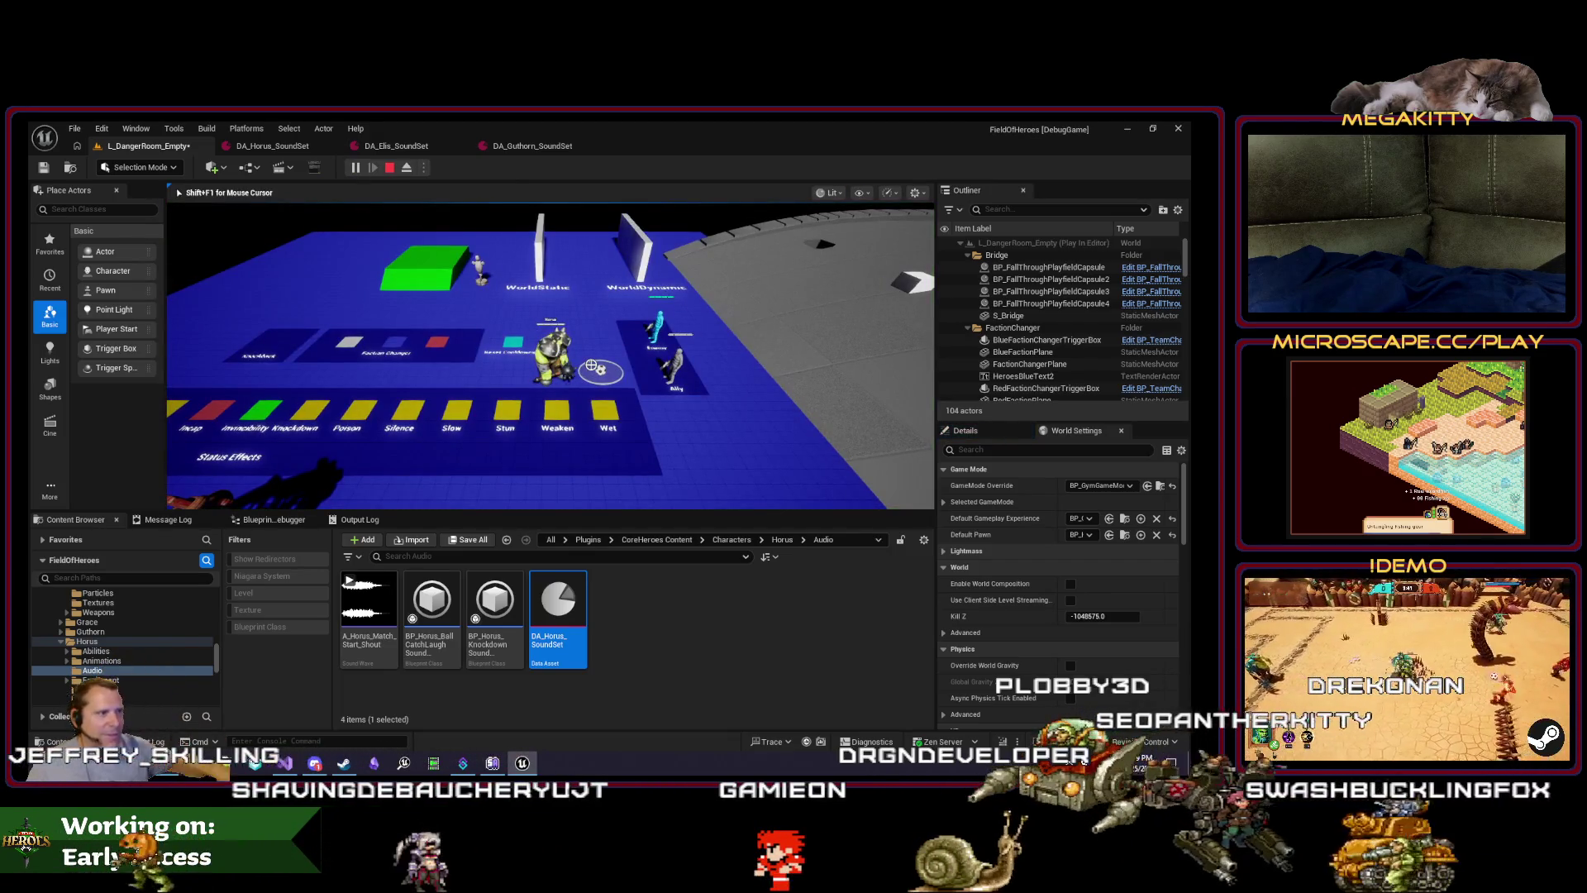
pyautogui.press('w')
pyautogui.click(750, 387)
pyautogui.click(751, 387)
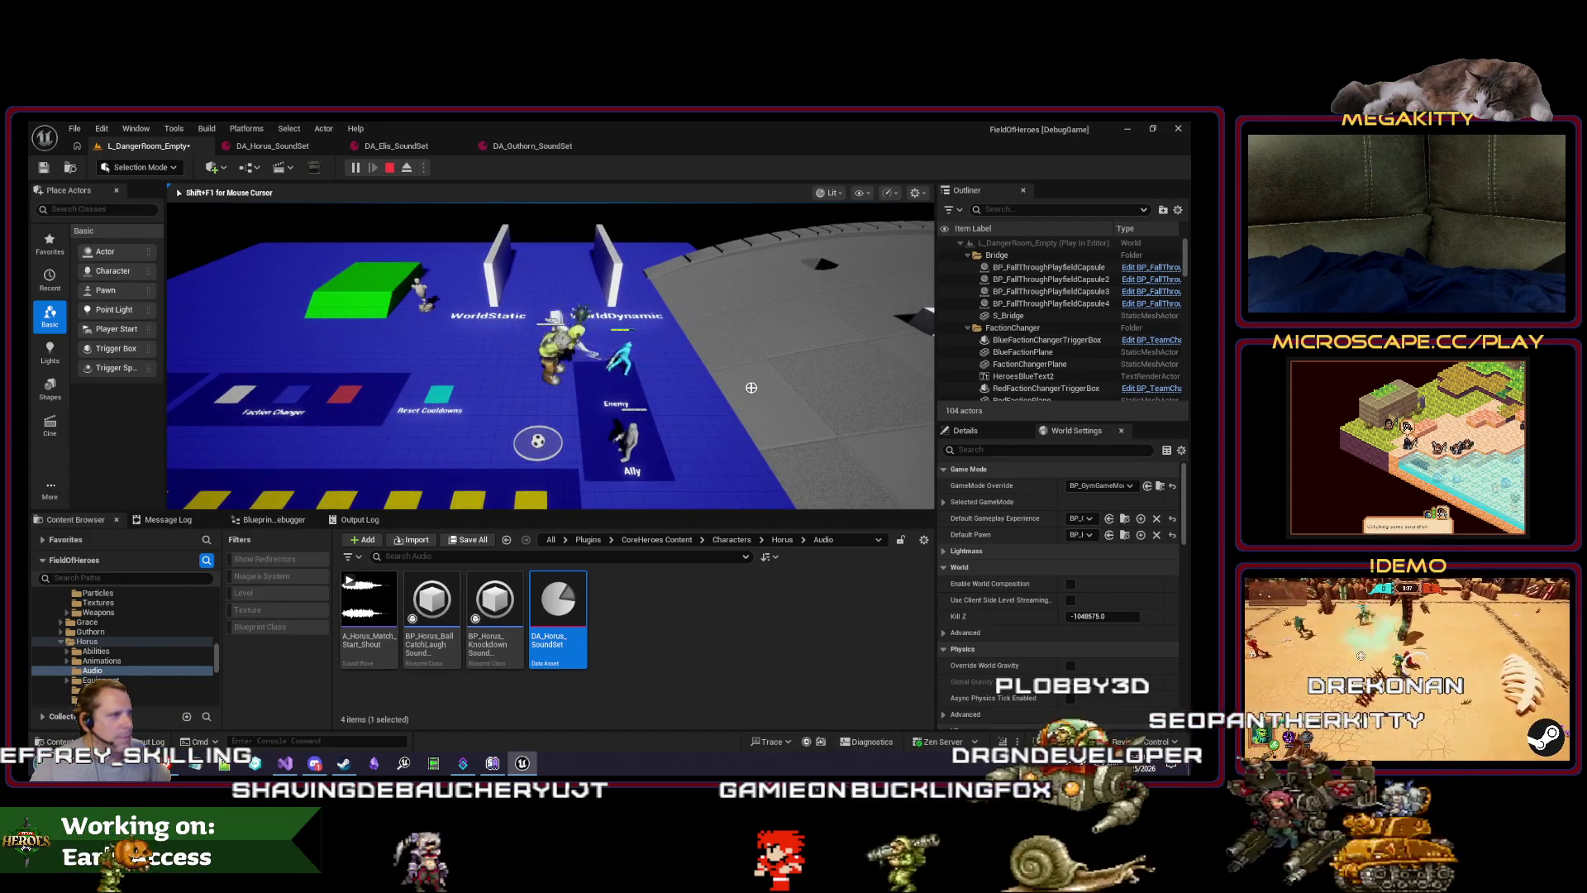
pyautogui.press('Escape')
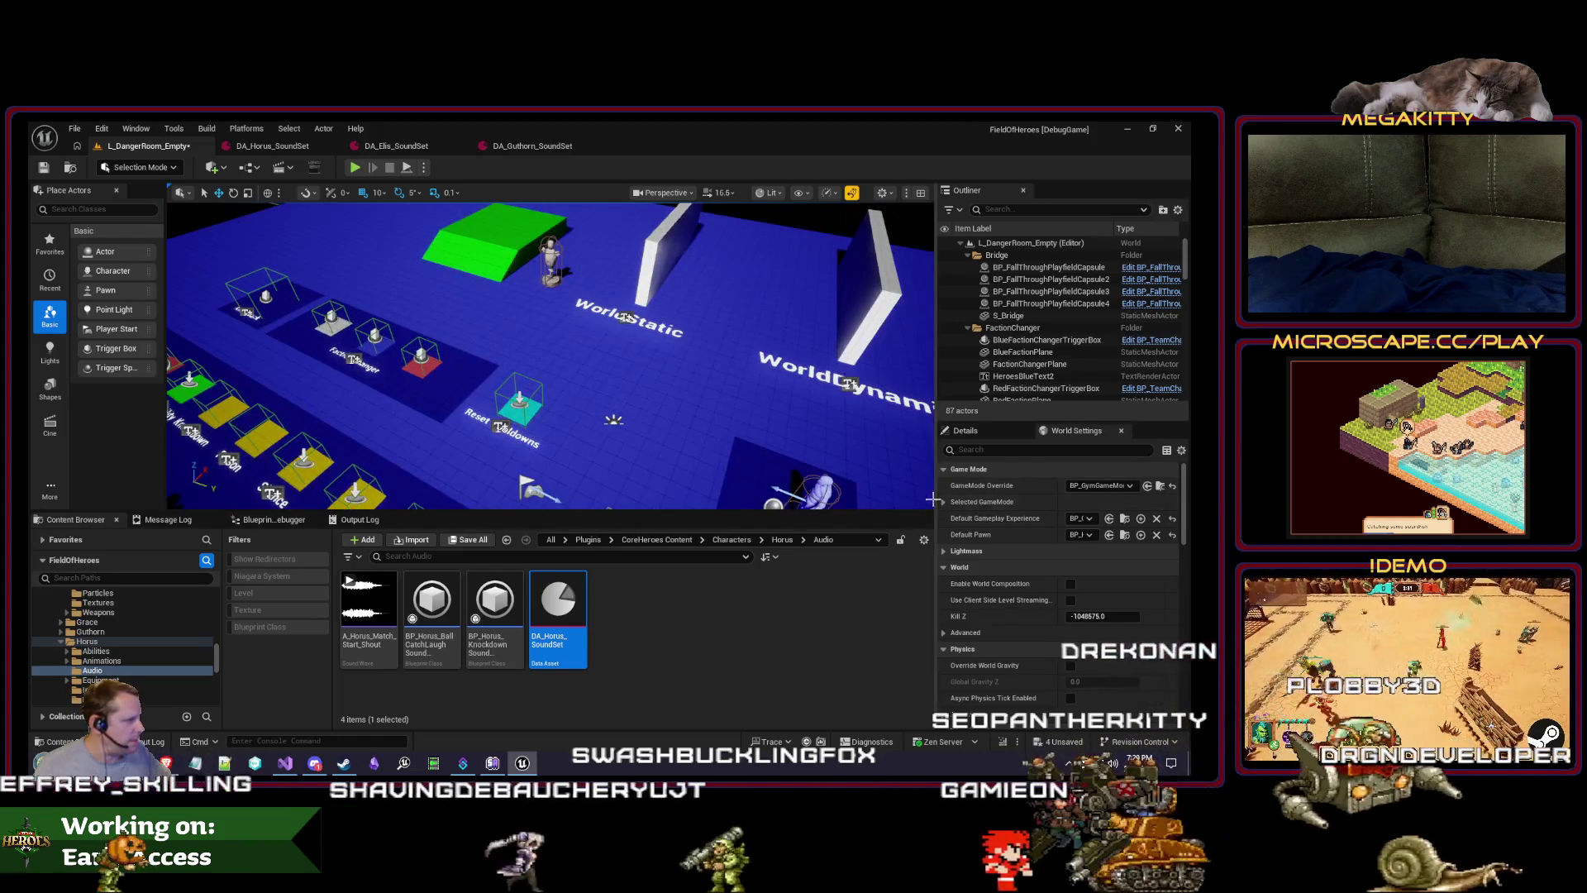
pyautogui.moveTo(935, 496); pyautogui.dragTo(866, 495)
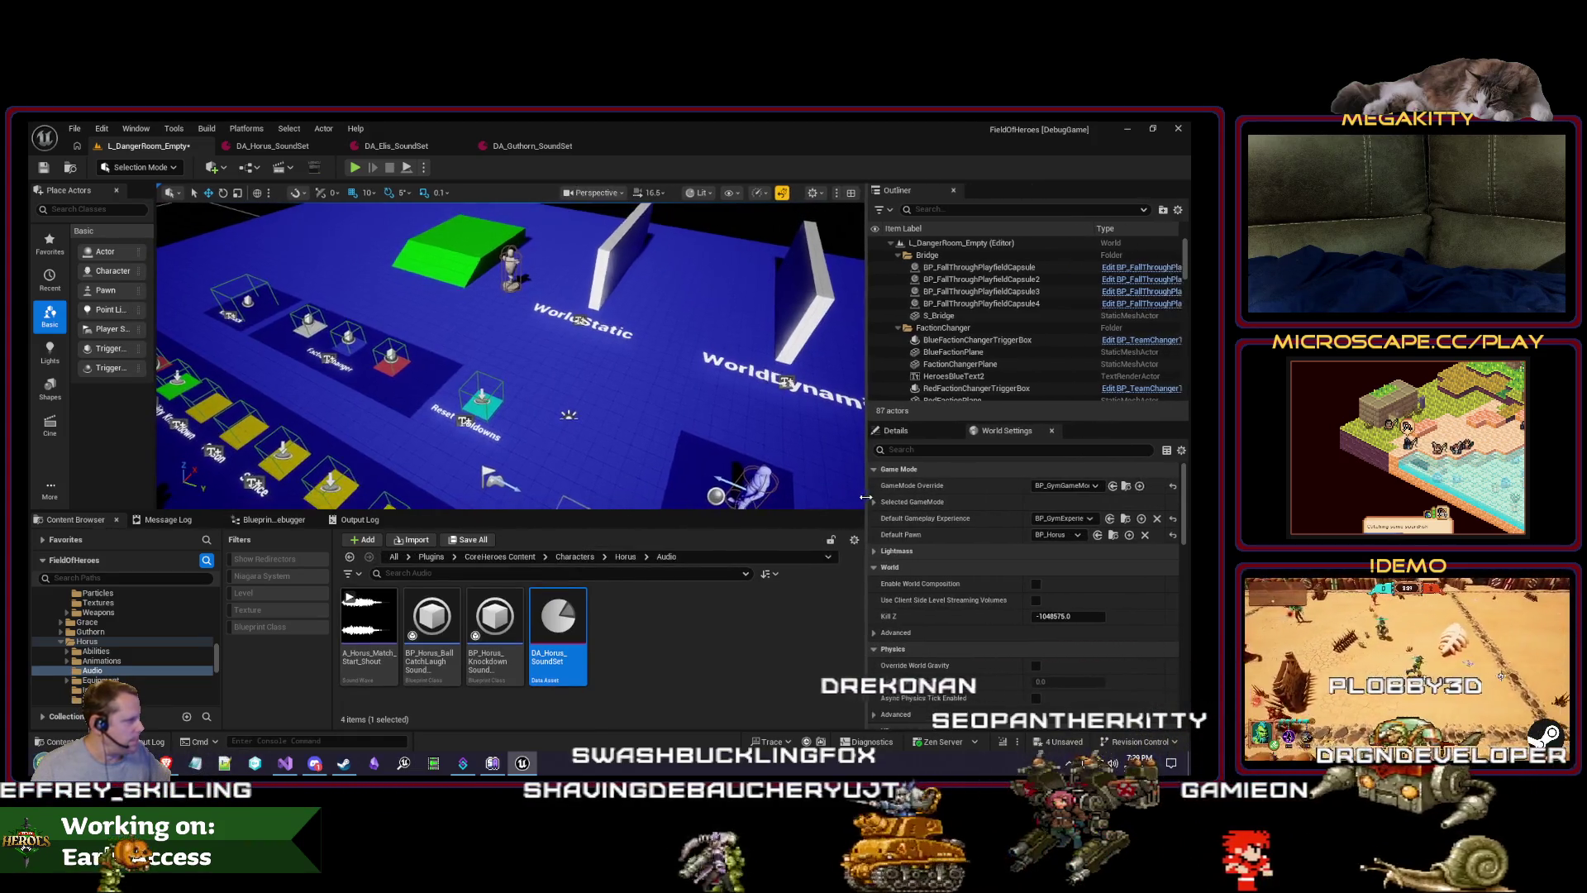
# Step: Set the Default Pawn to BP_Grace and play-test the level
pyautogui.click(1058, 536)
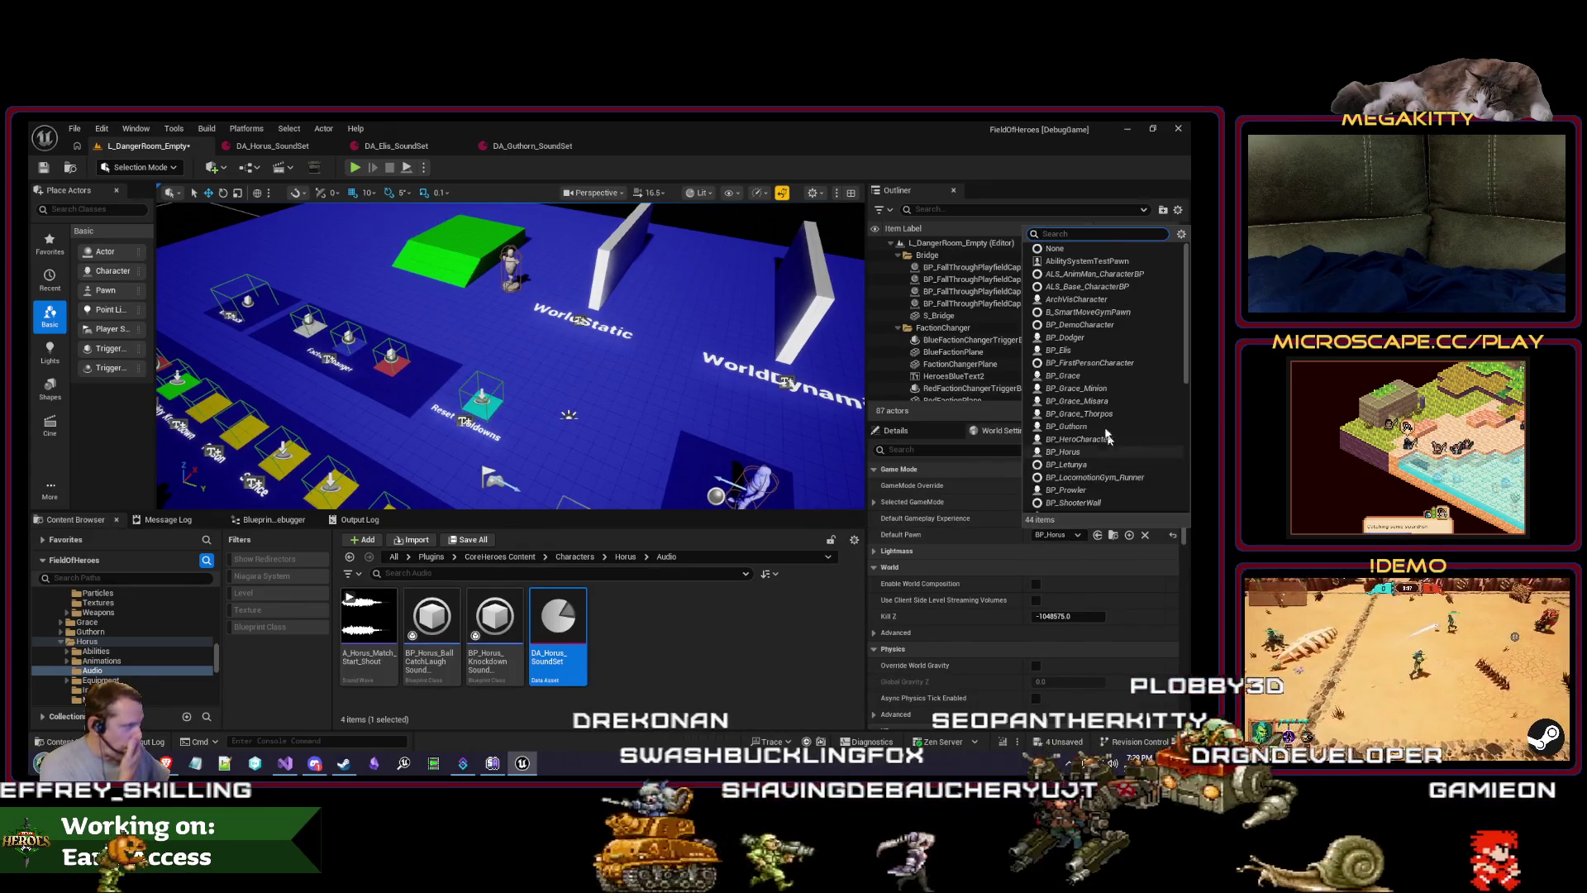
pyautogui.click(1067, 375)
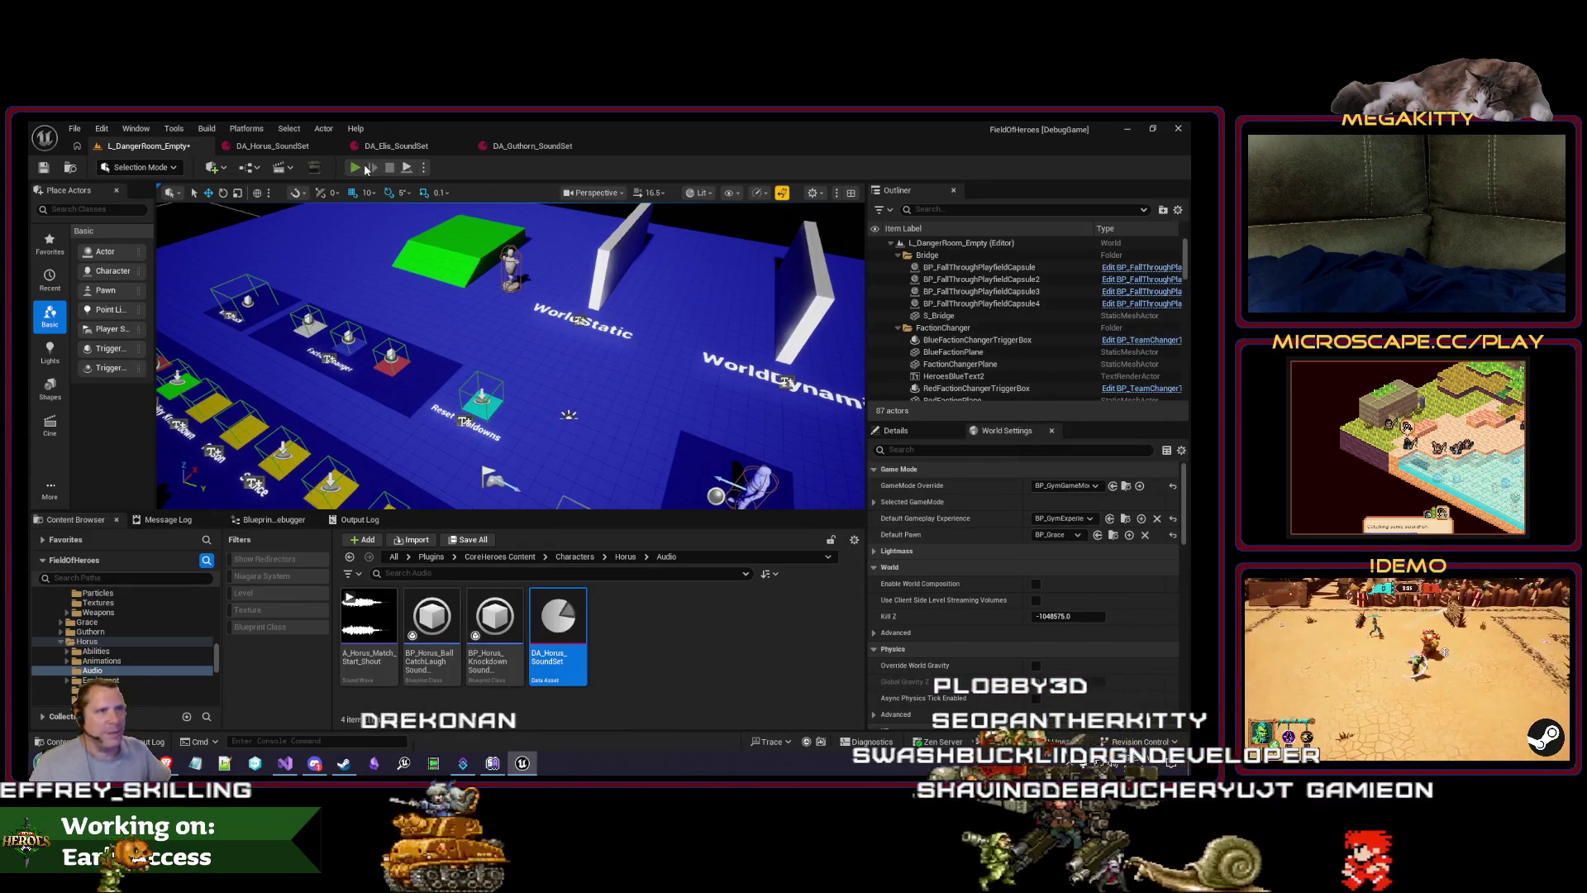
pyautogui.click(364, 165)
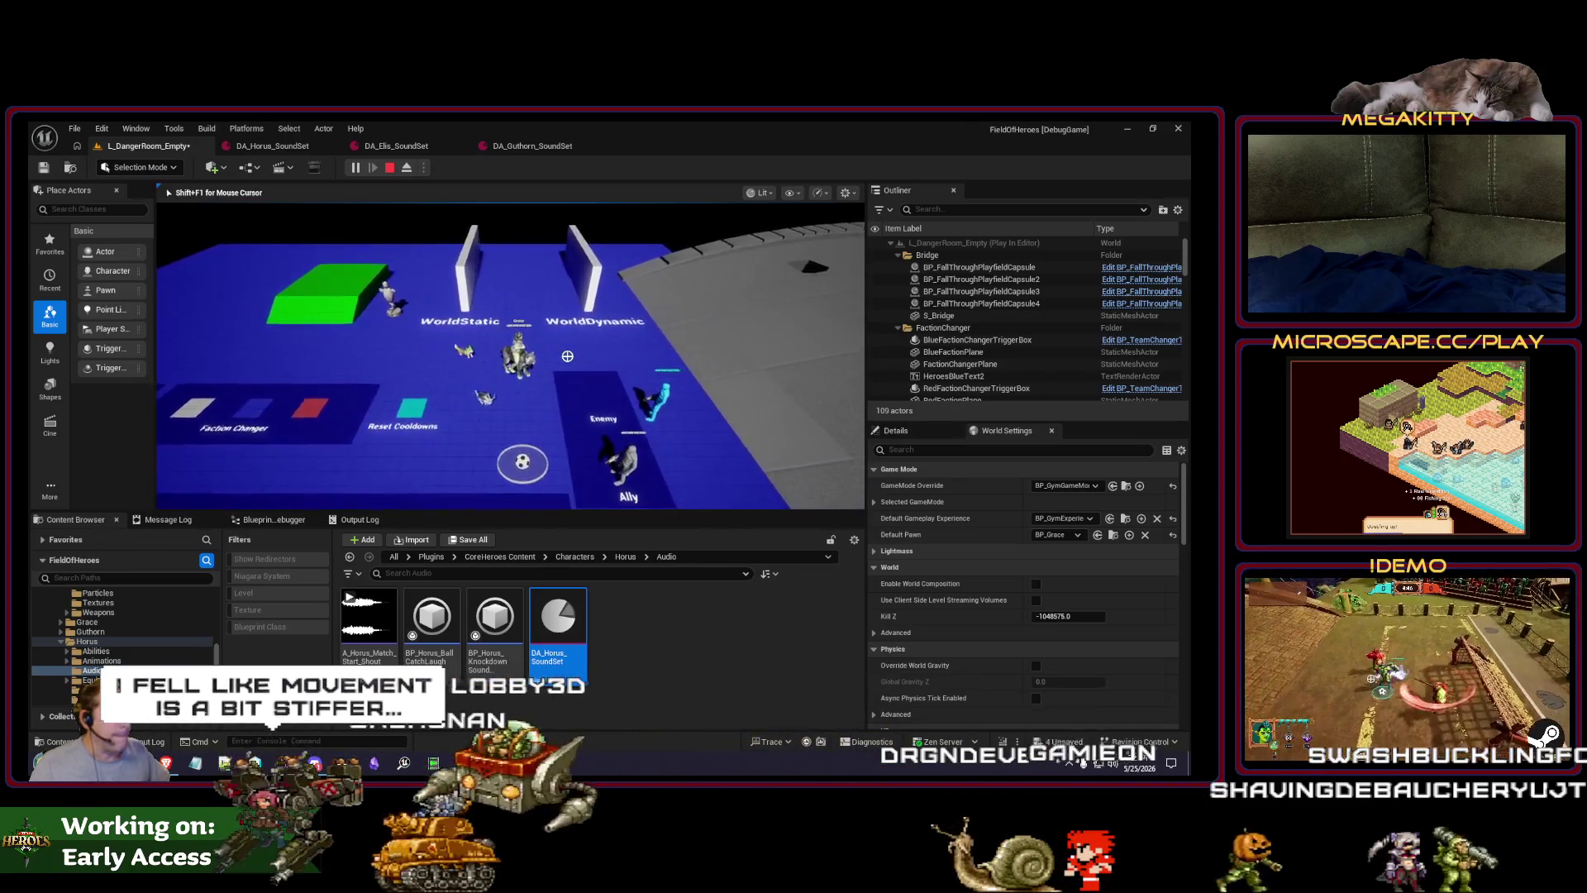
pyautogui.press('Escape')
# Step: Switch the Default Pawn to BP_Dodger and play-test moving around the arena
pyautogui.click(1058, 534)
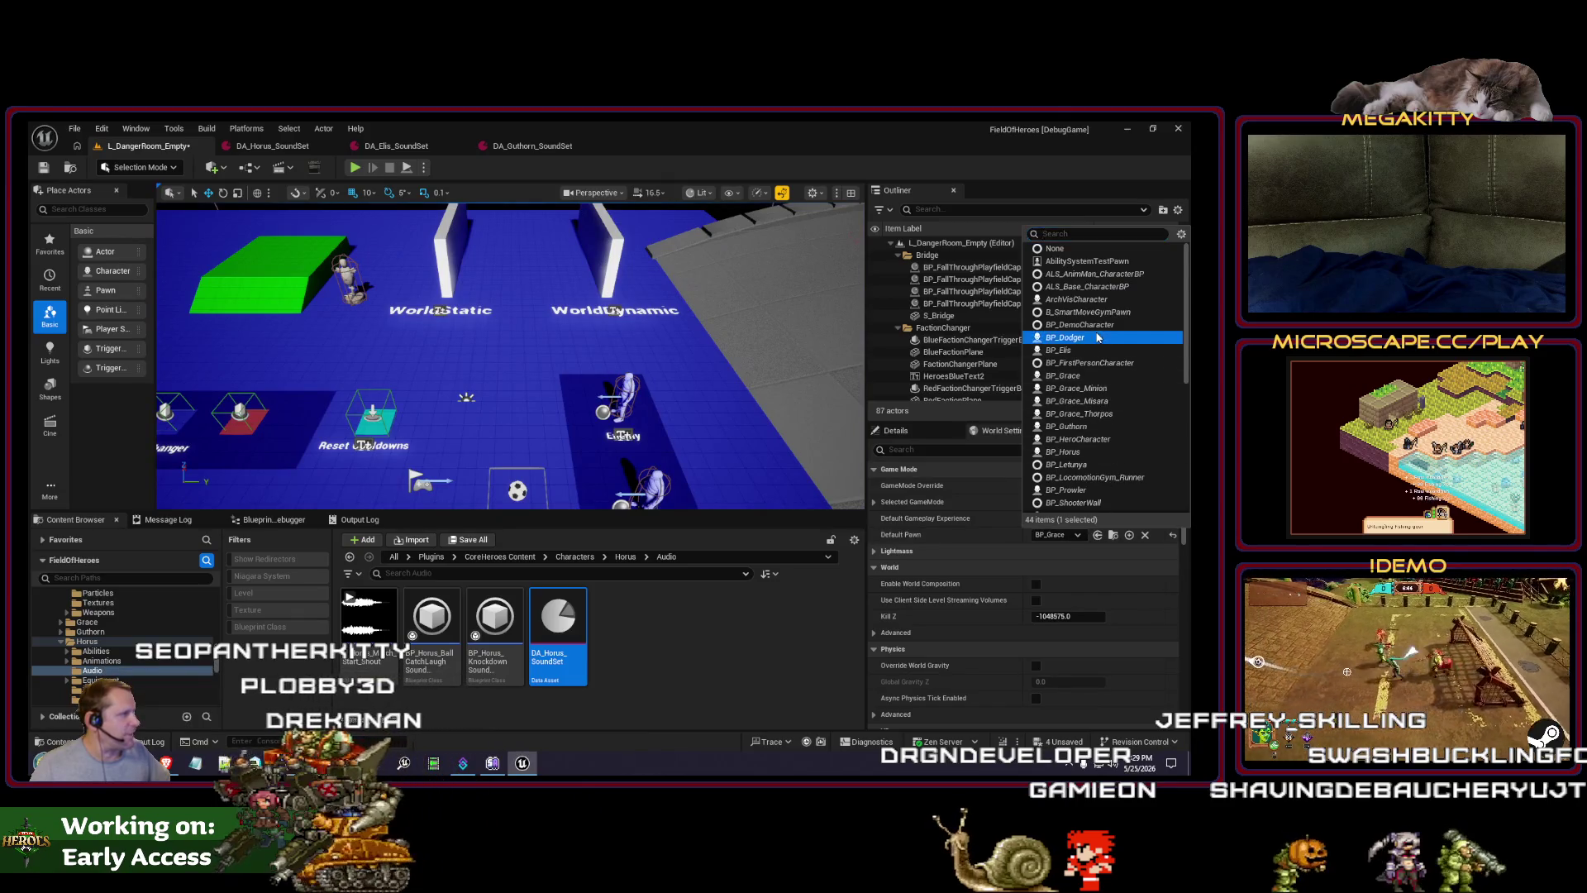
pyautogui.click(1097, 338)
pyautogui.click(355, 168)
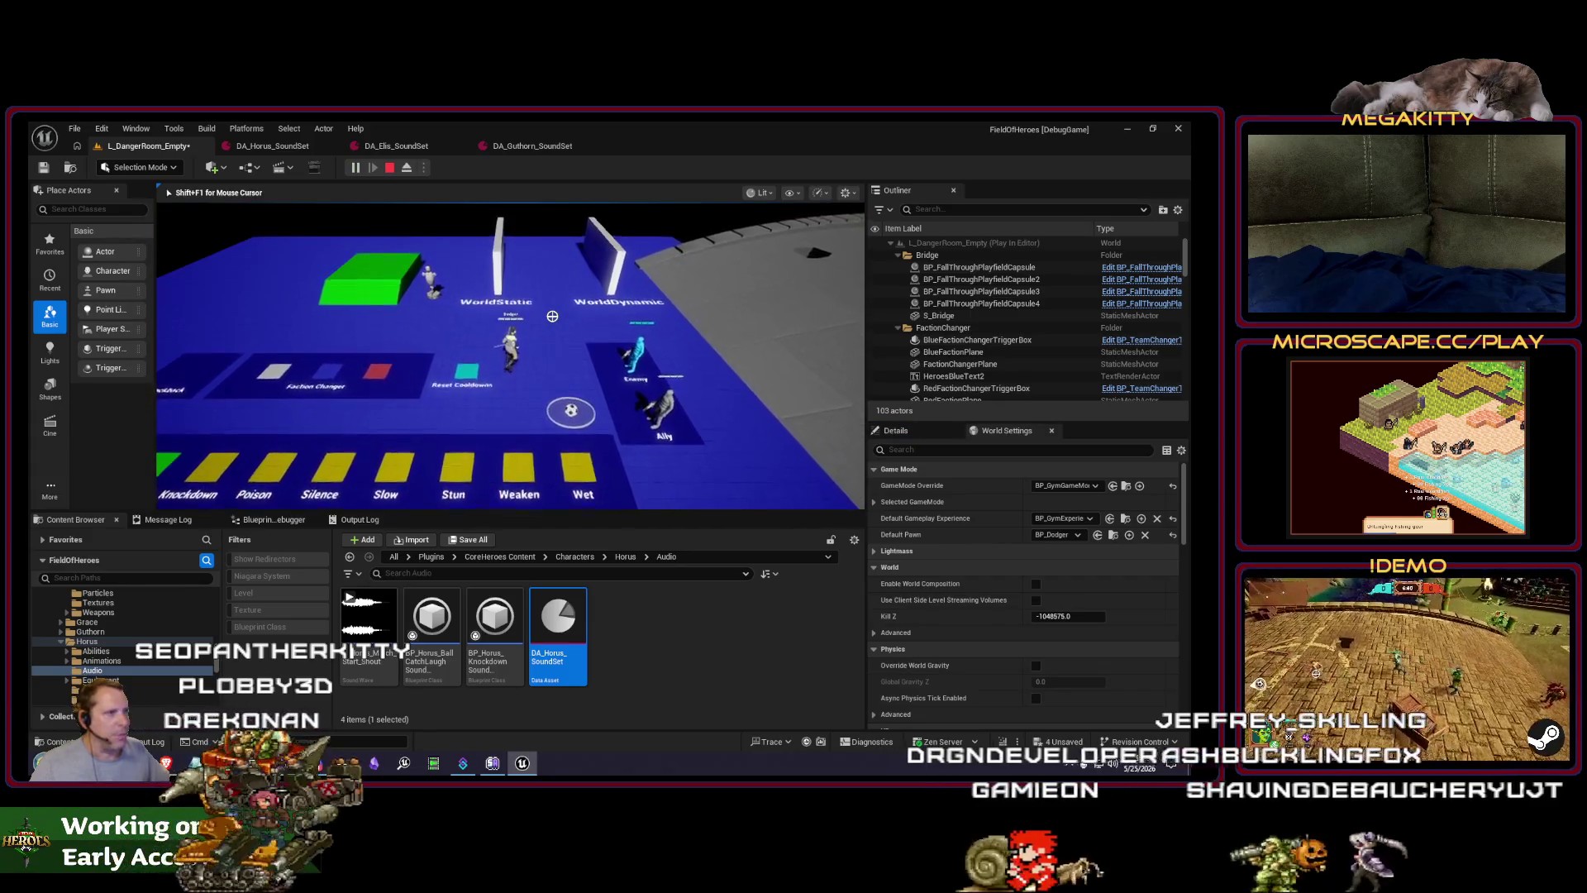
pyautogui.press('a')
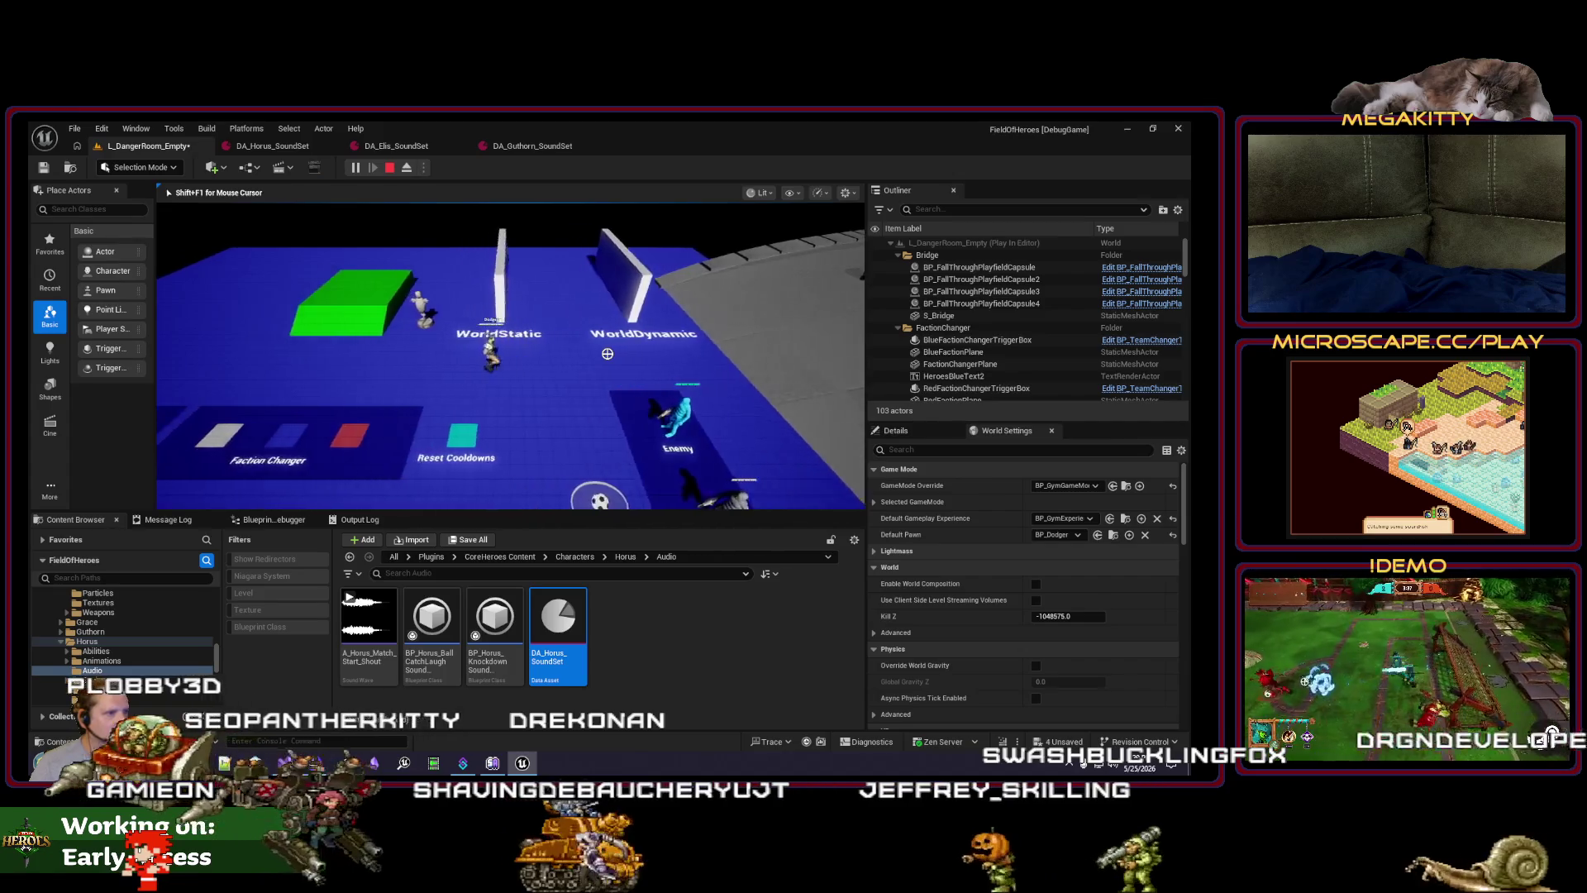
pyautogui.press('a')
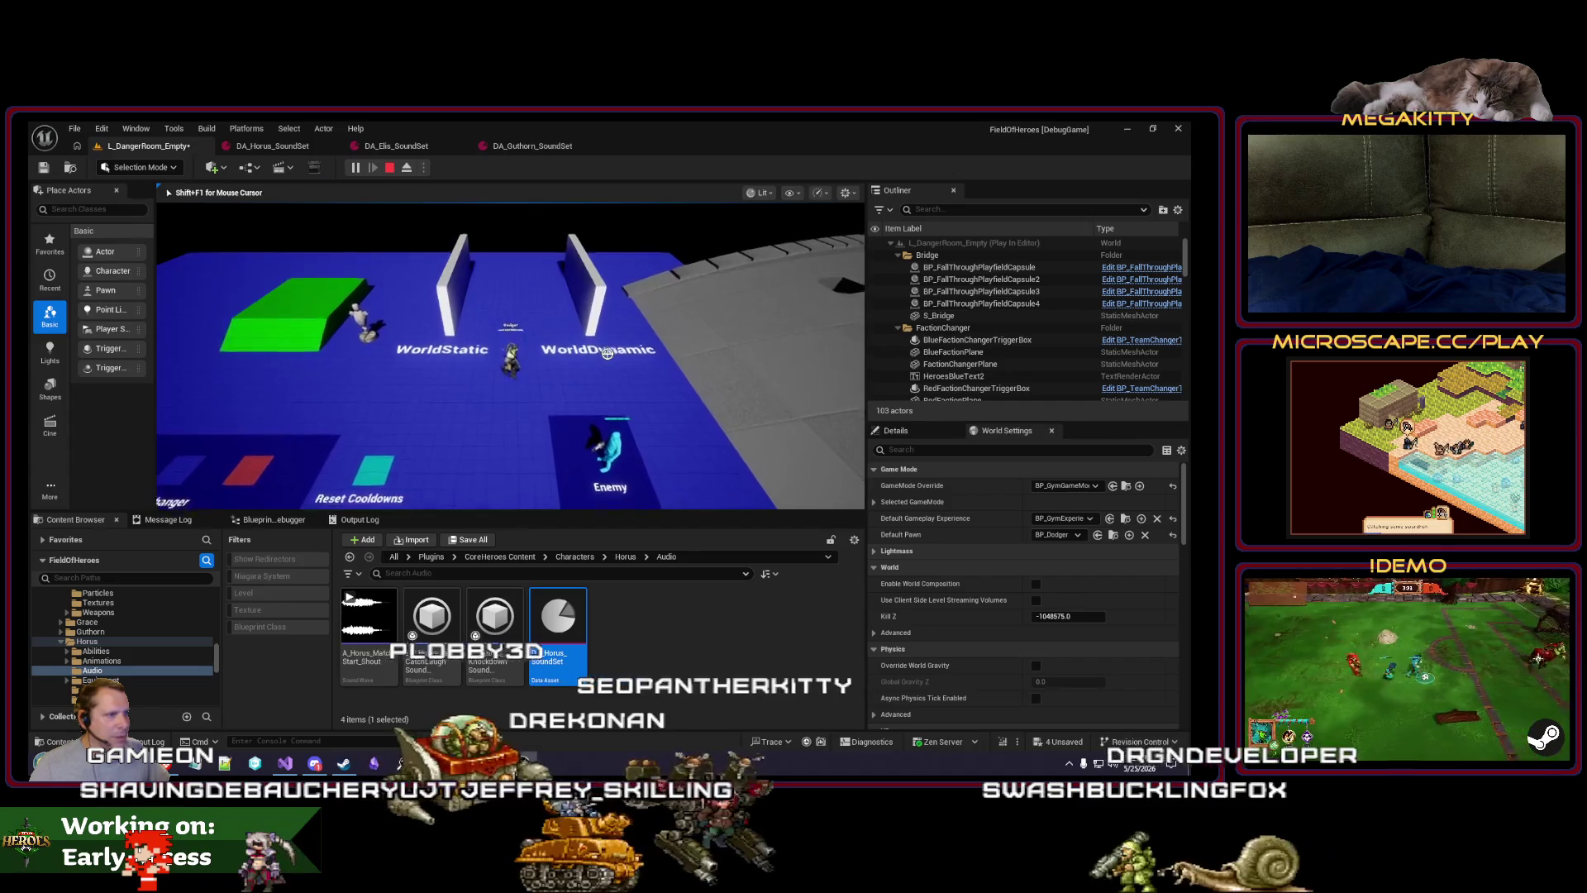
pyautogui.press('a')
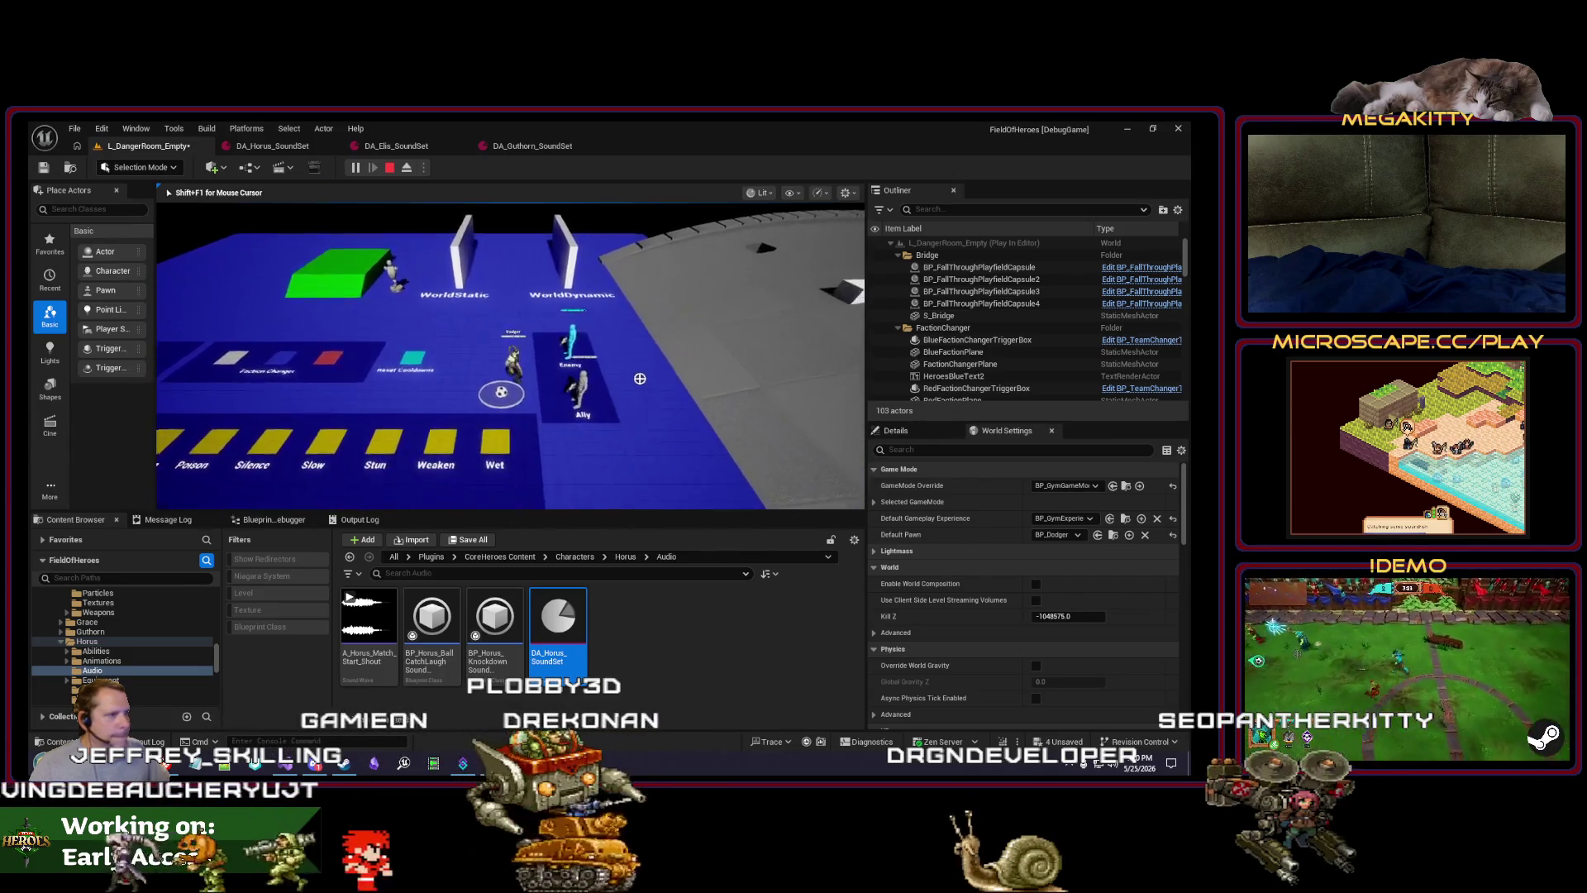
pyautogui.press('d')
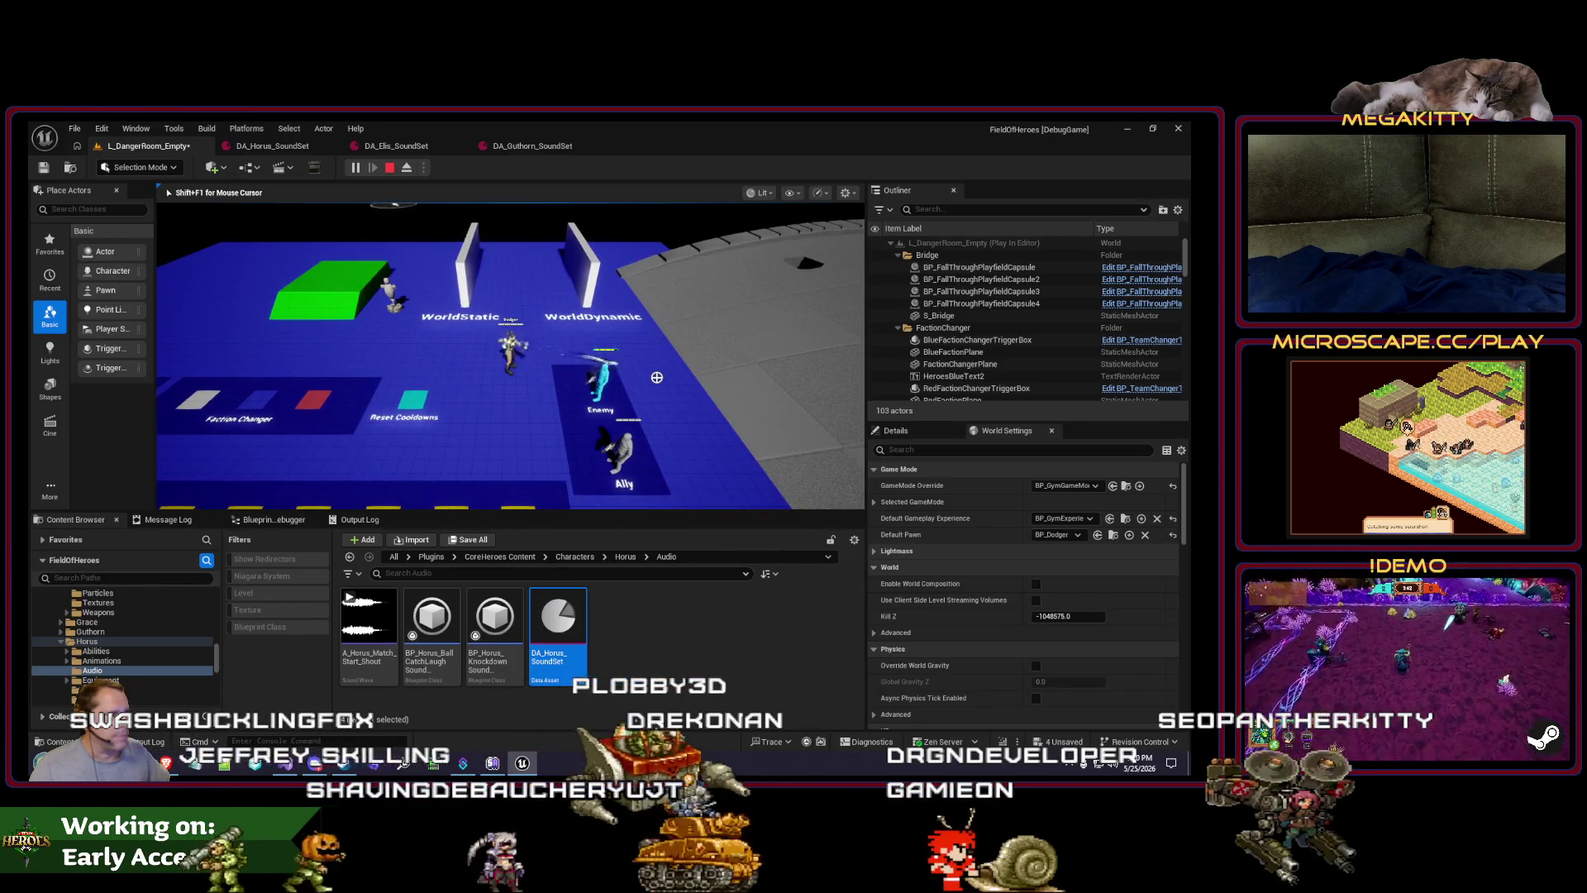
pyautogui.press('Escape')
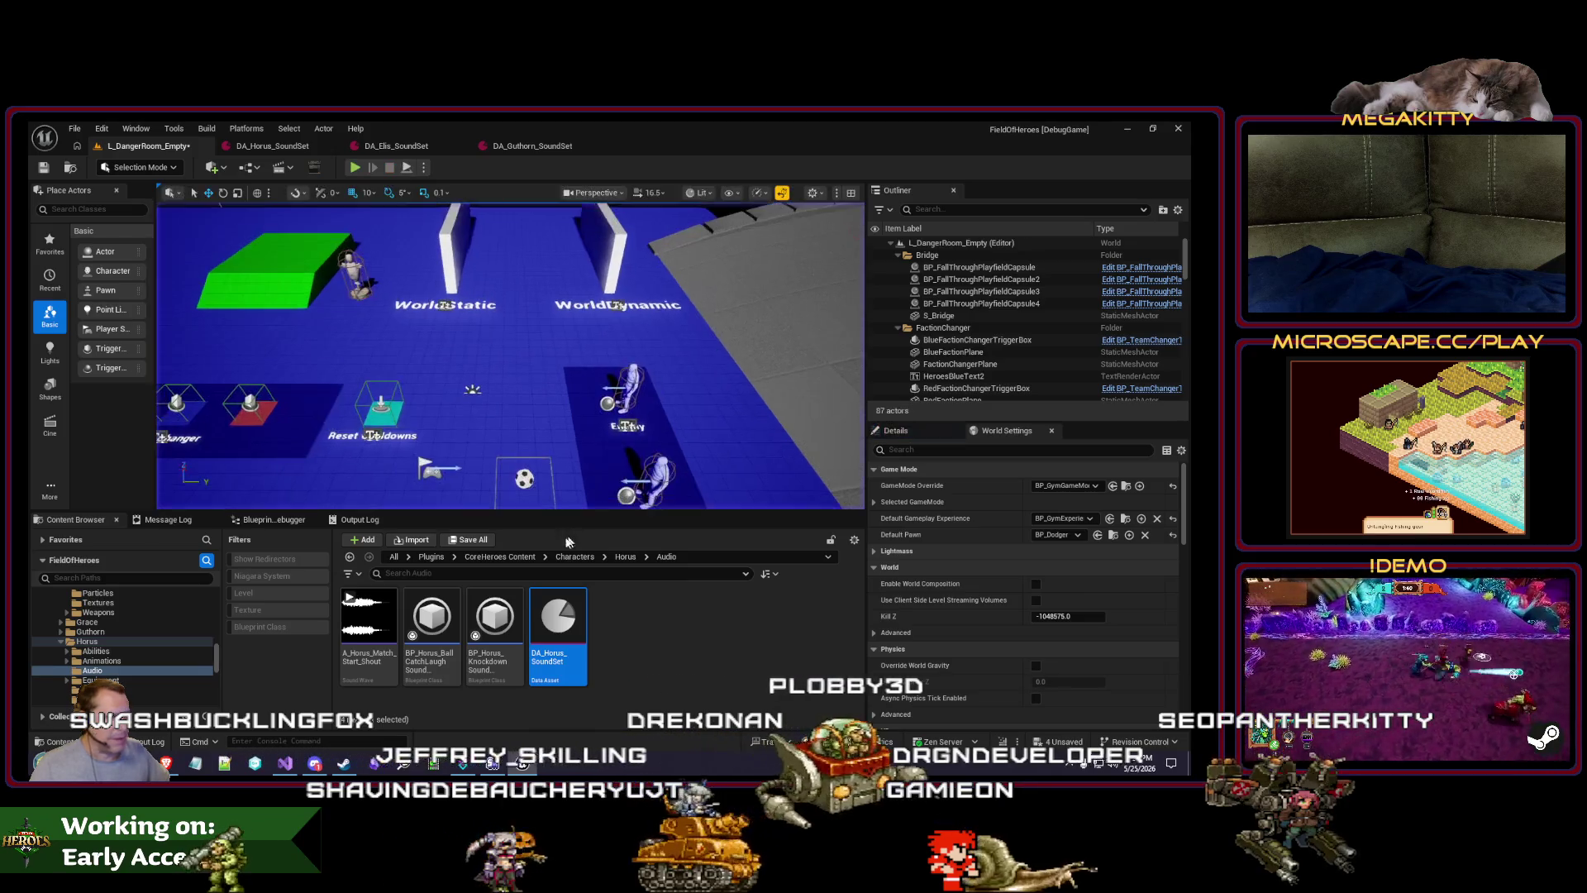
pyautogui.scroll(3, 116, 653)
# Step: Open DA_Dodger_SoundSet and set A_Orc_female_instigate_incap_1's Volume to 0.8
pyautogui.click(119, 651)
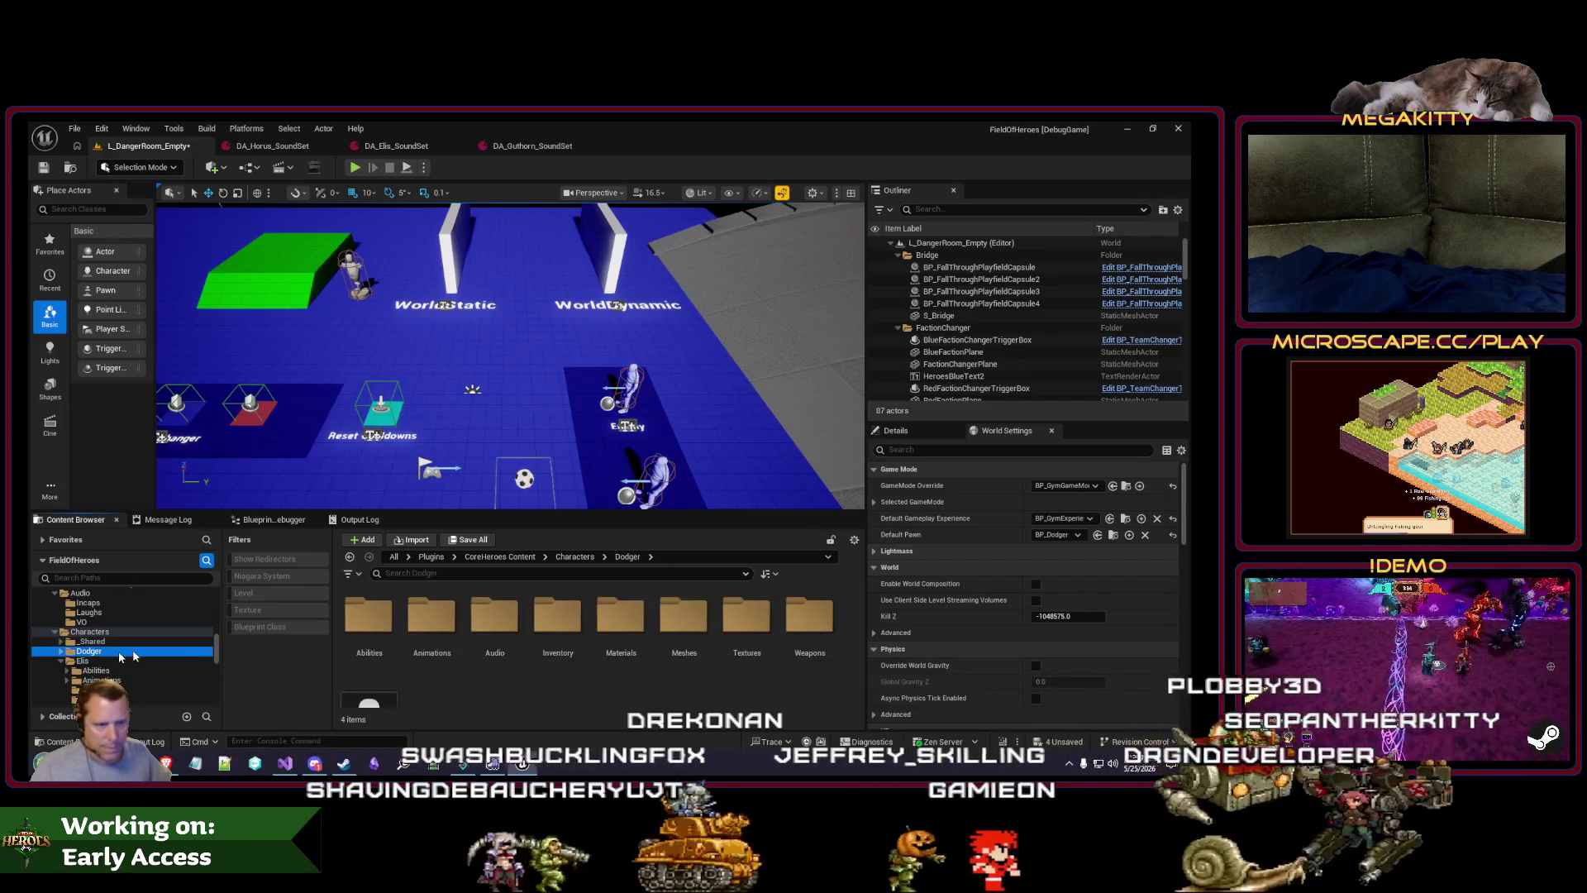
pyautogui.doubleClick(509, 635)
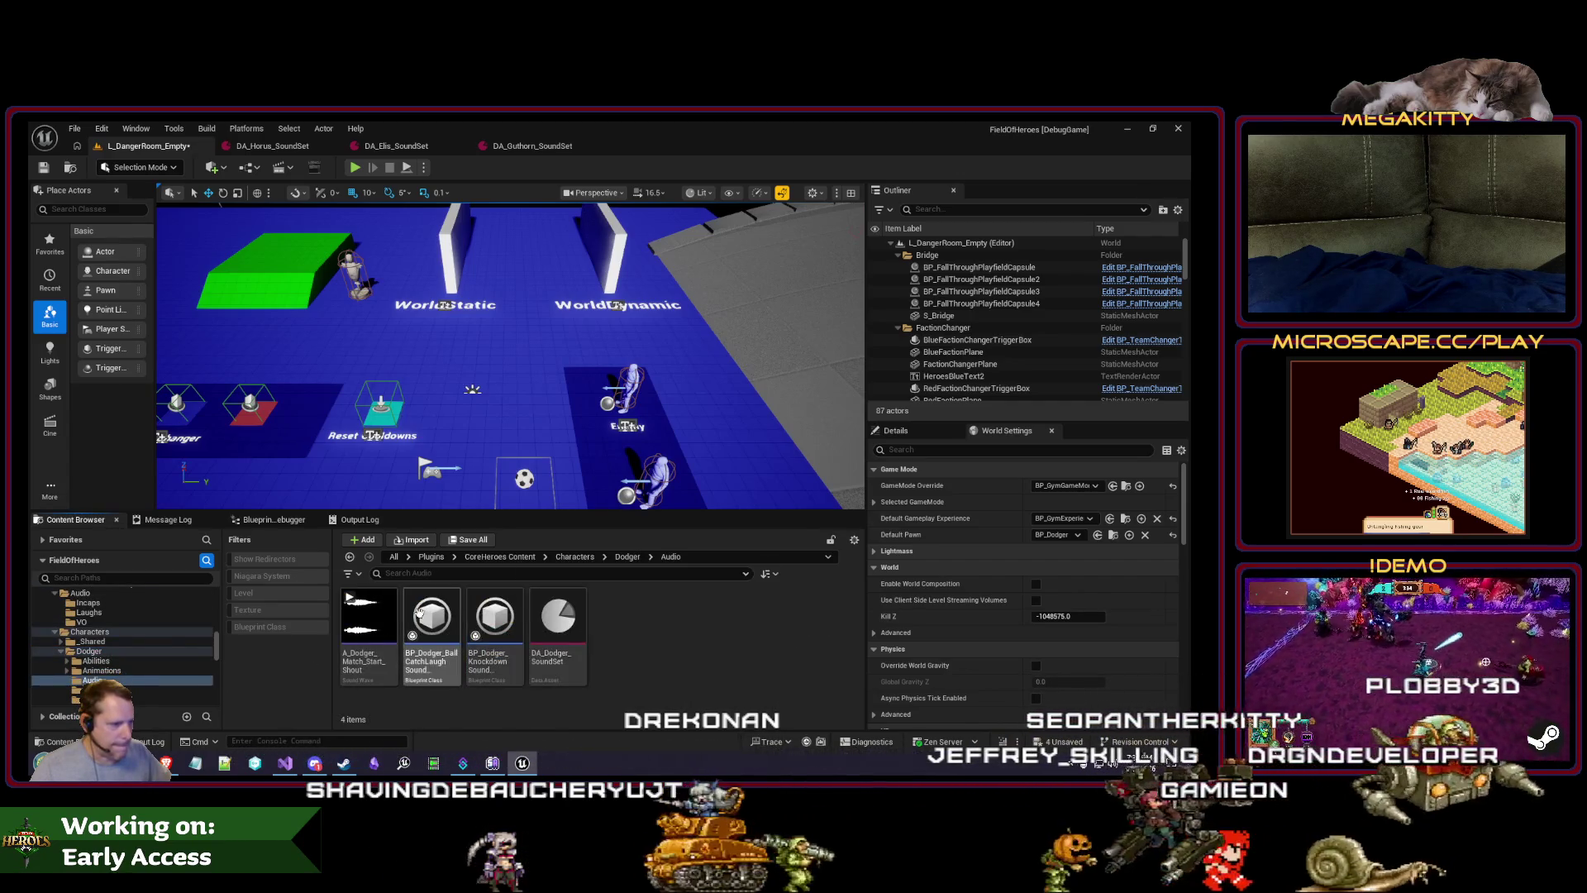
pyautogui.doubleClick(535, 610)
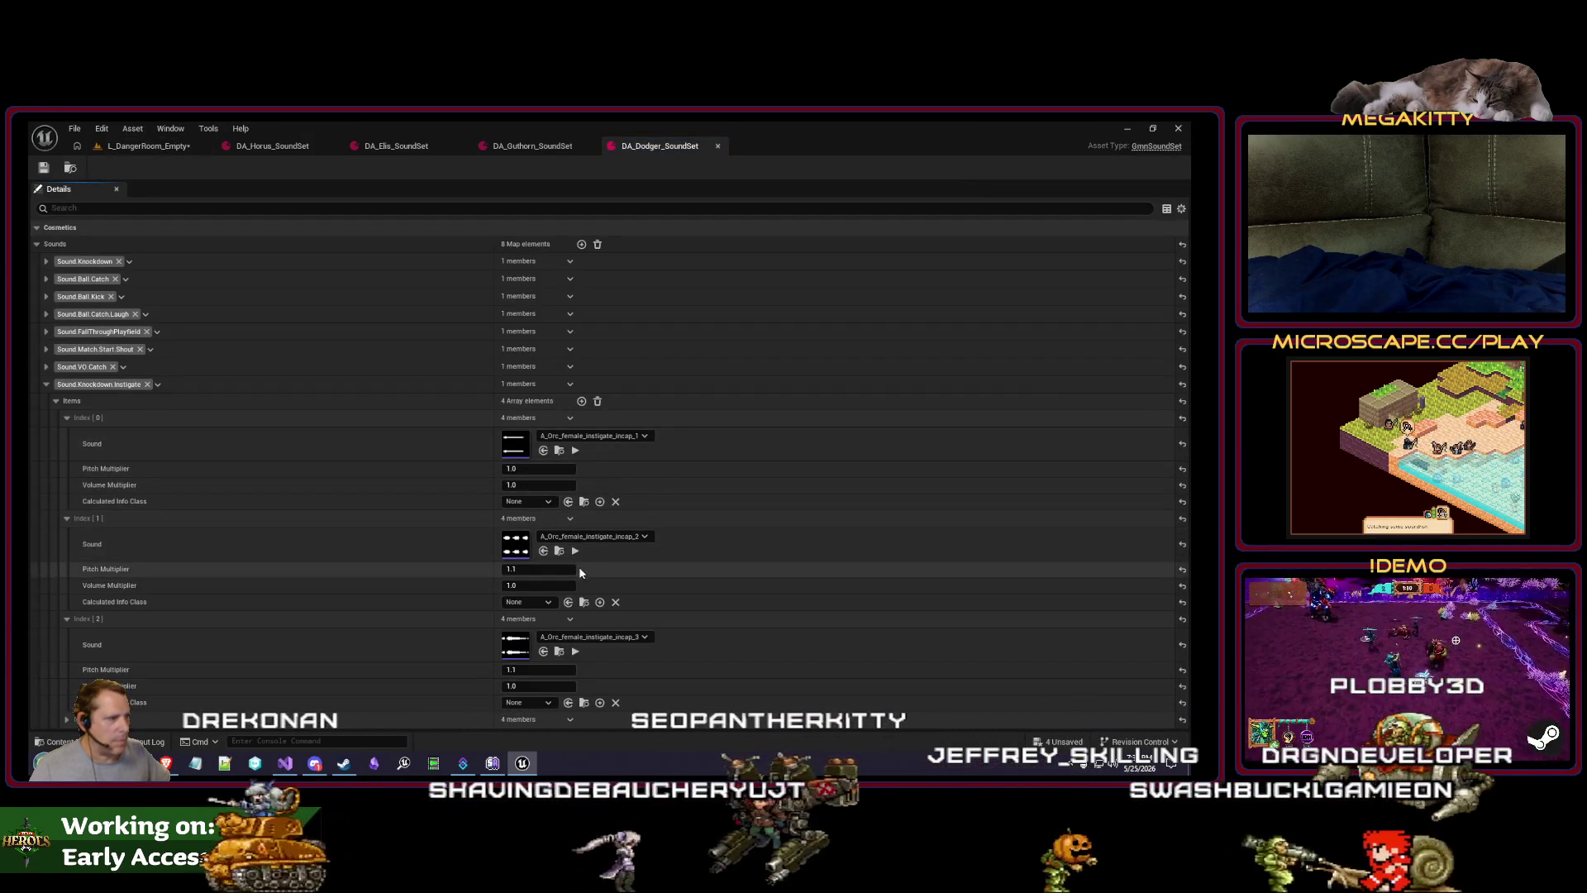
pyautogui.click(561, 450)
pyautogui.doubleClick(679, 635)
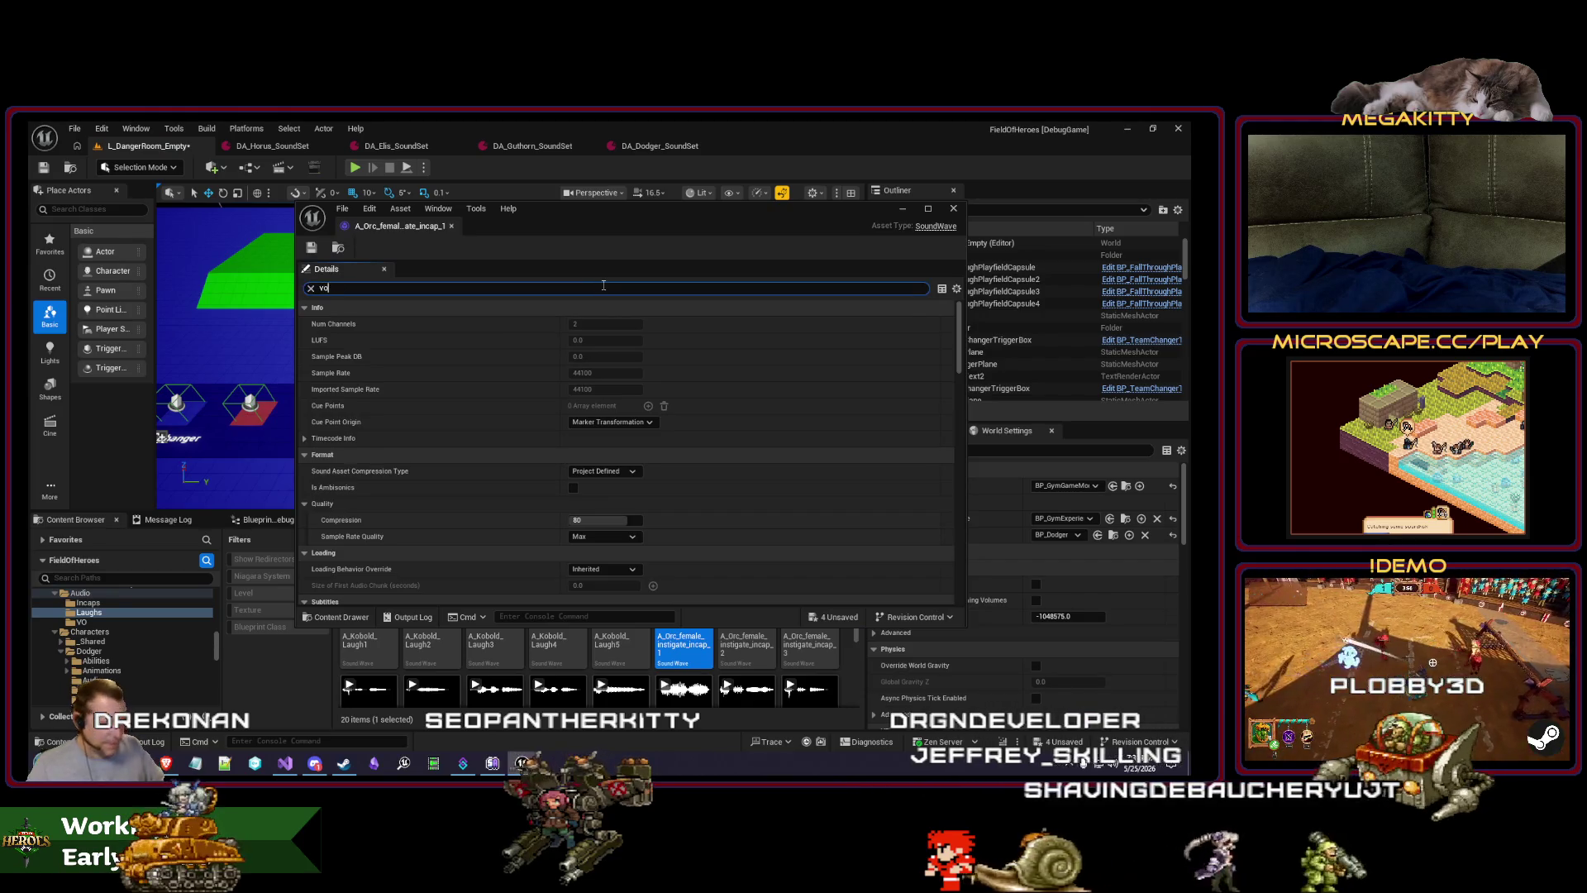
pyautogui.write('l')
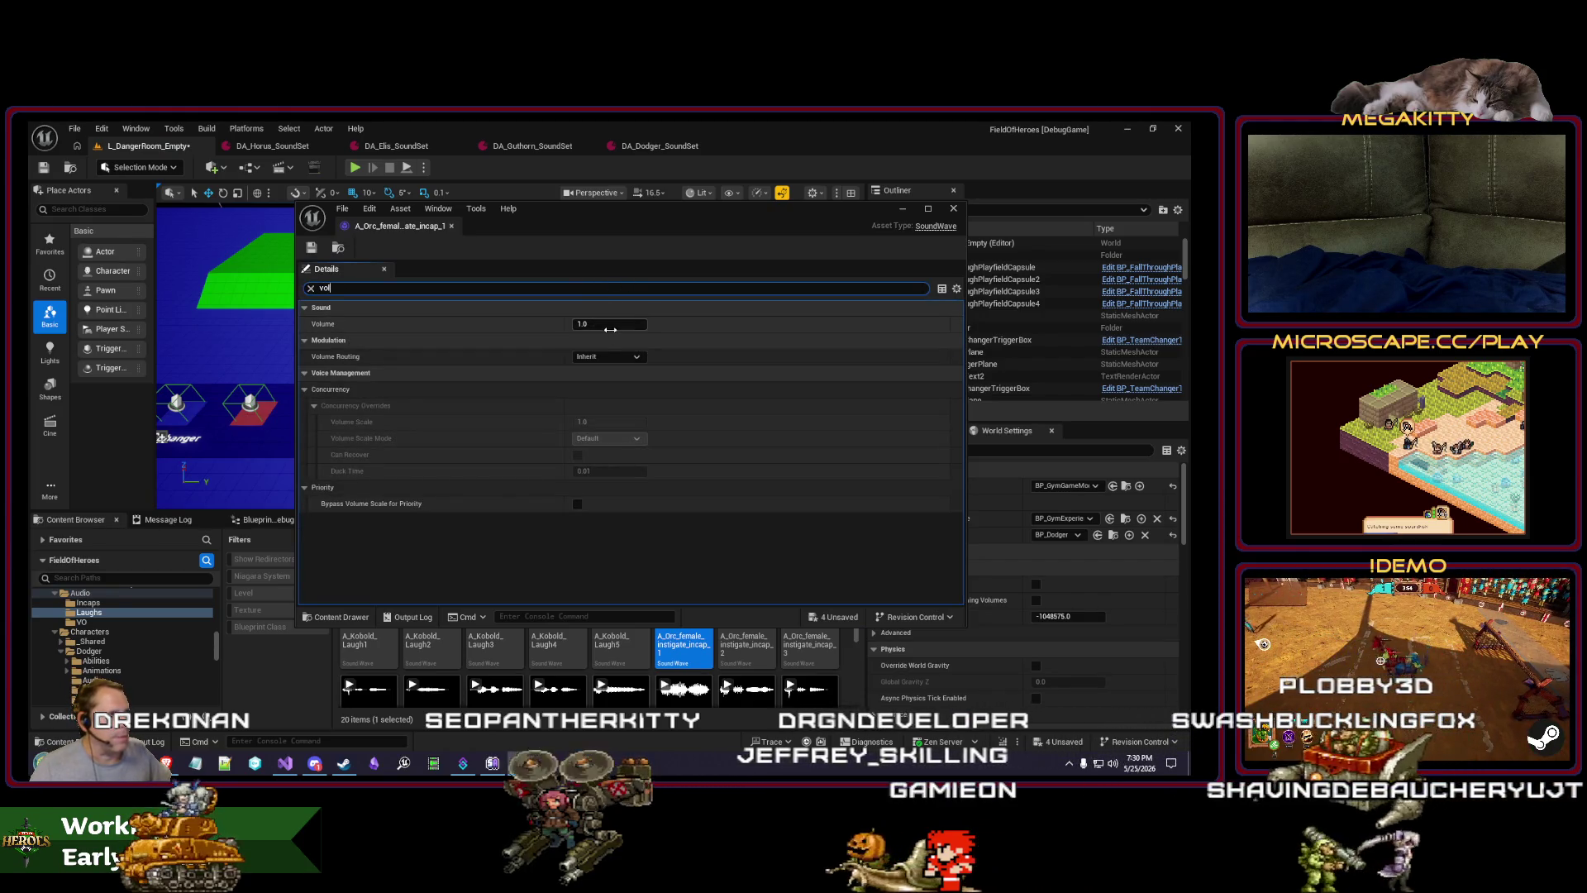
pyautogui.write('0.8')
pyautogui.press('Return')
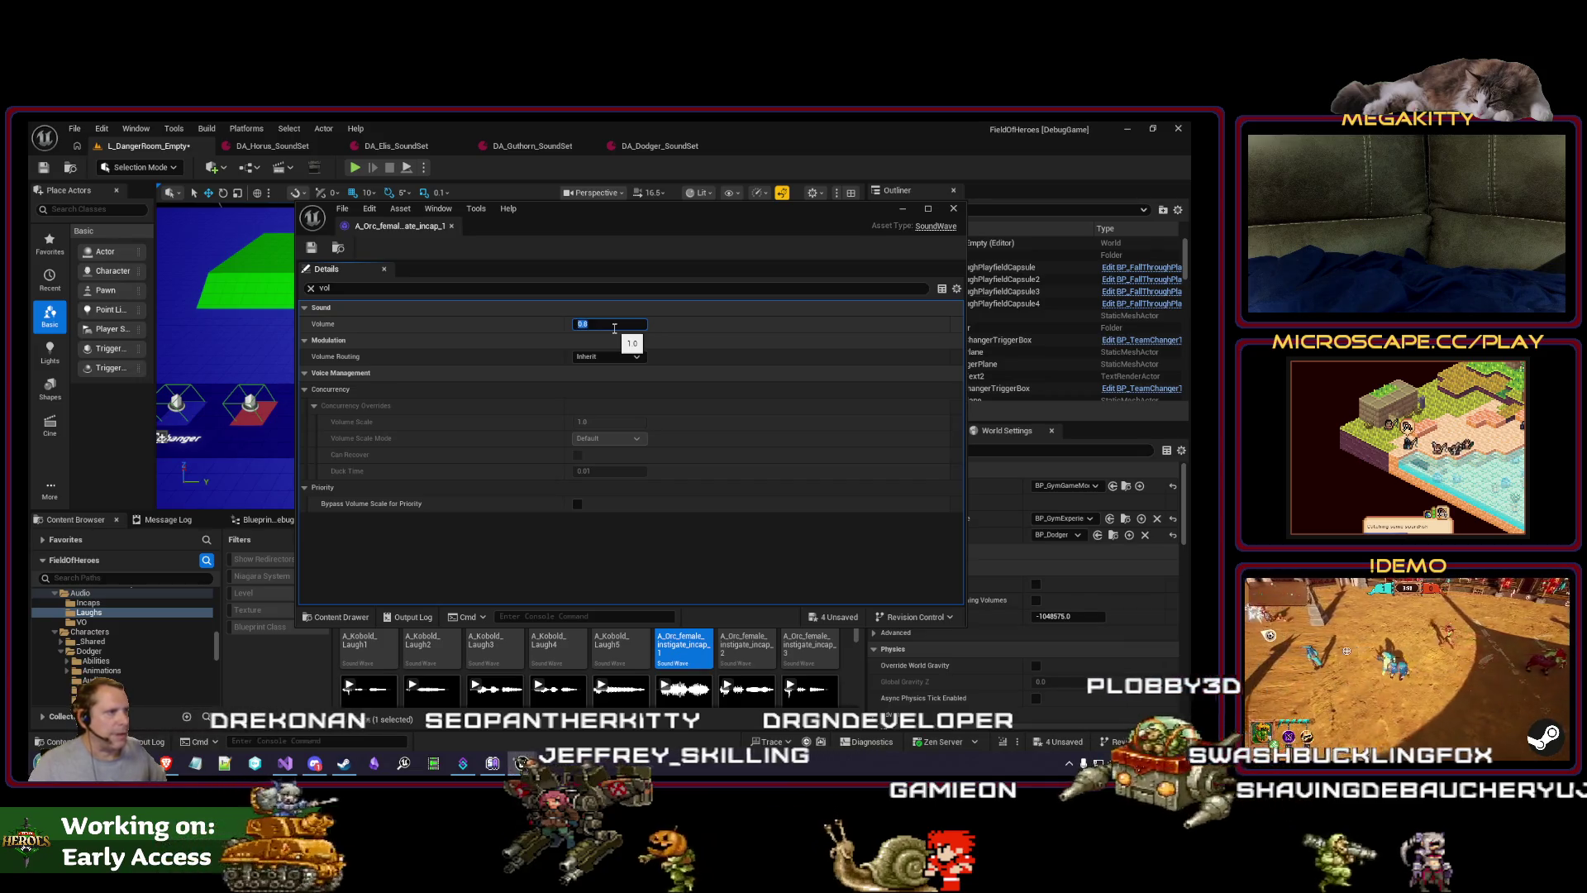
# Step: Check incap_2 (0.5) and incap_3 (0.7) volumes, then close the extra sound set tabs
pyautogui.doubleClick(758, 648)
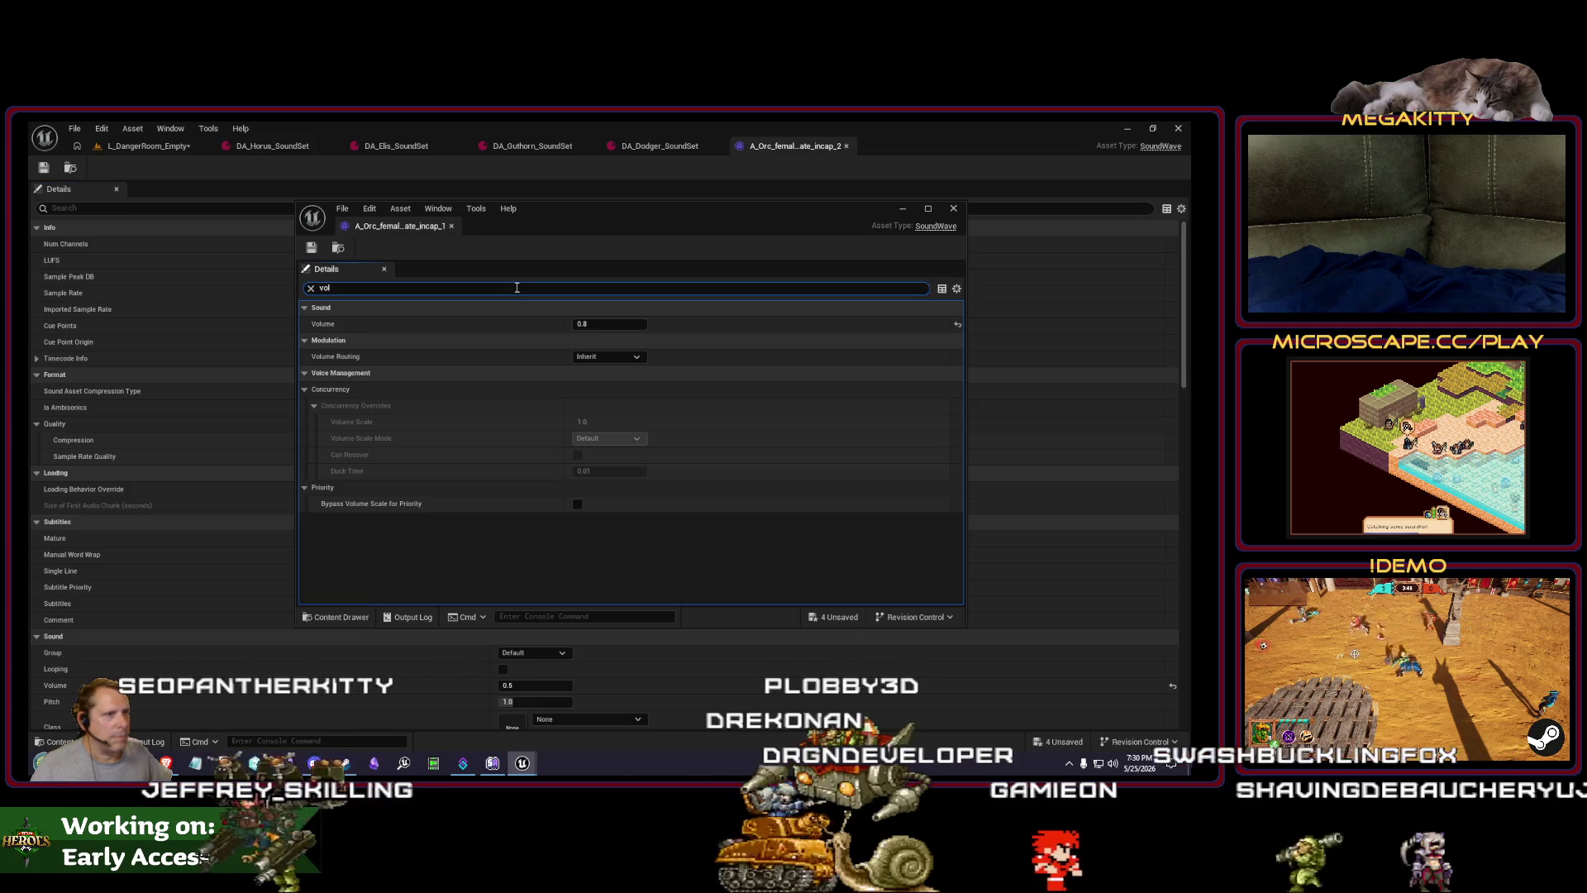
pyautogui.click(452, 226)
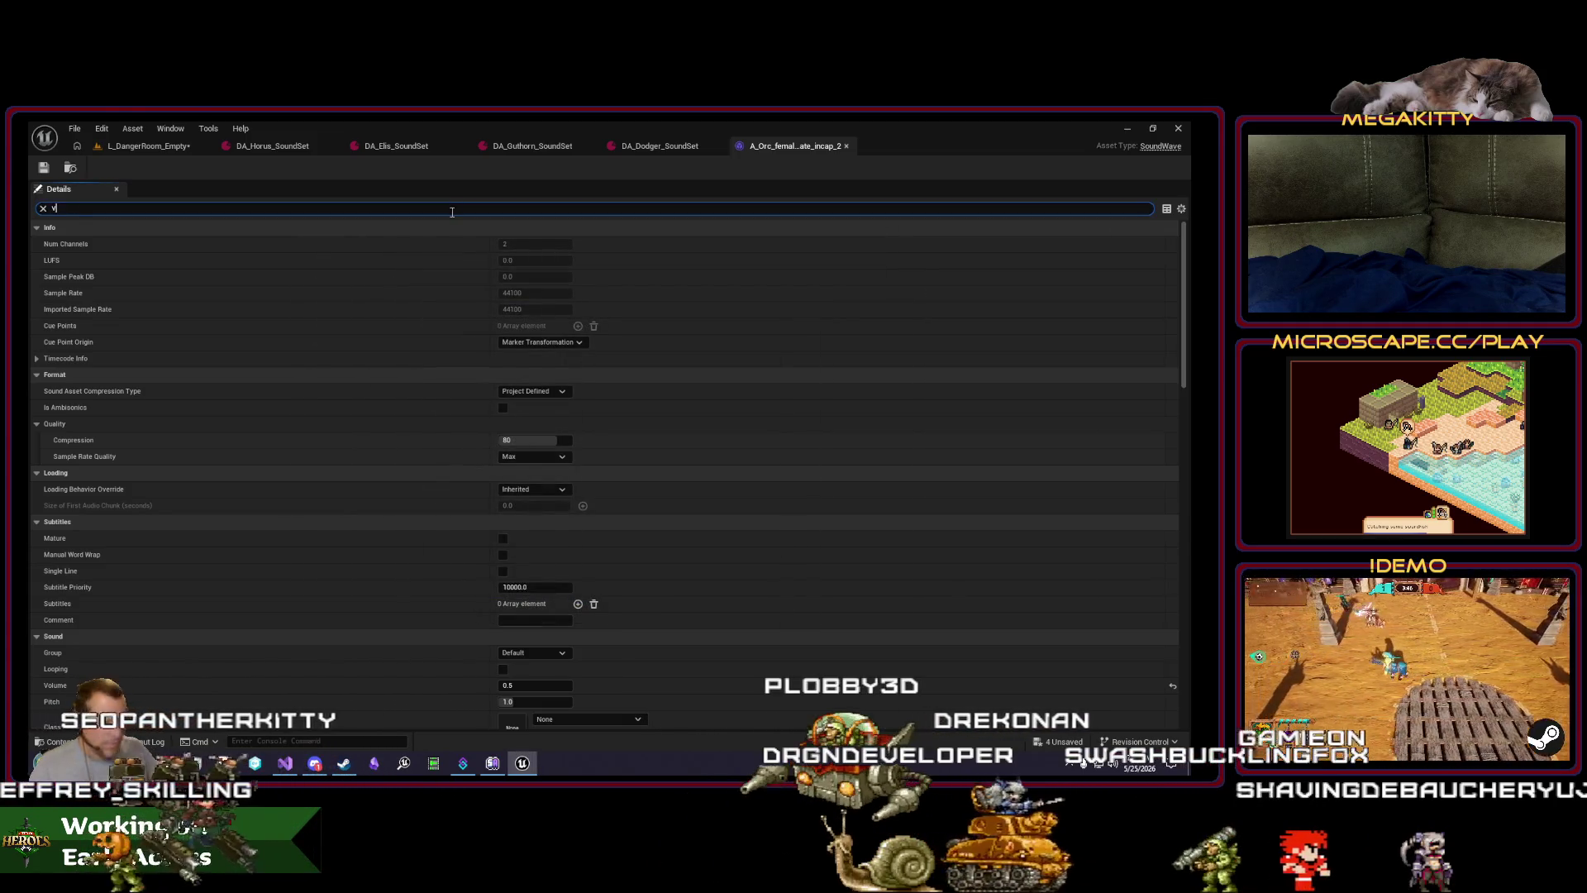
pyautogui.write('ol')
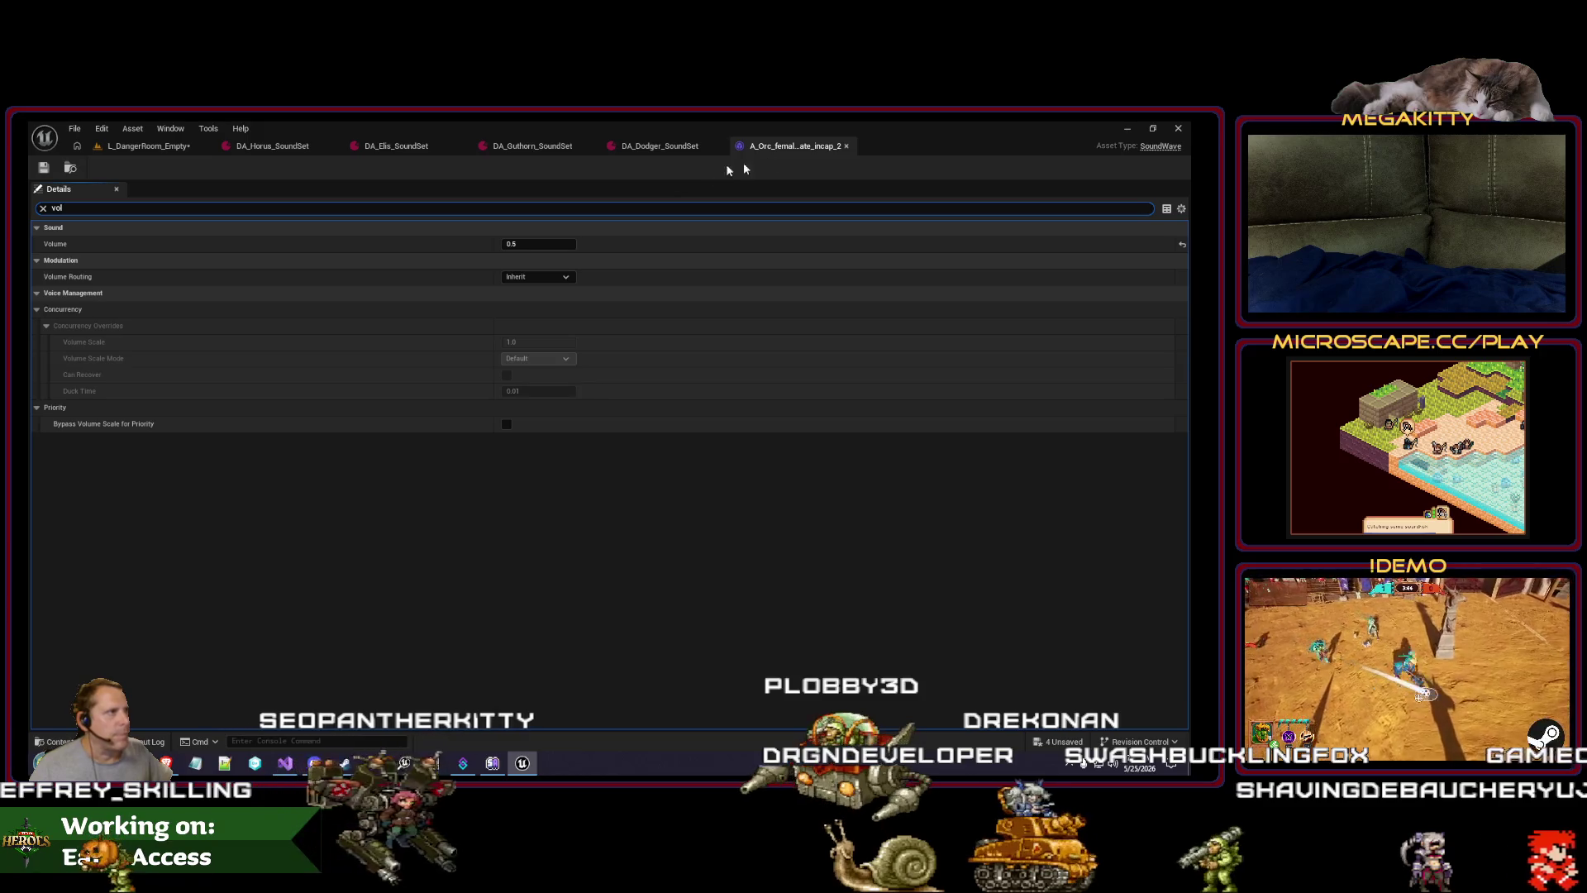
pyautogui.click(847, 146)
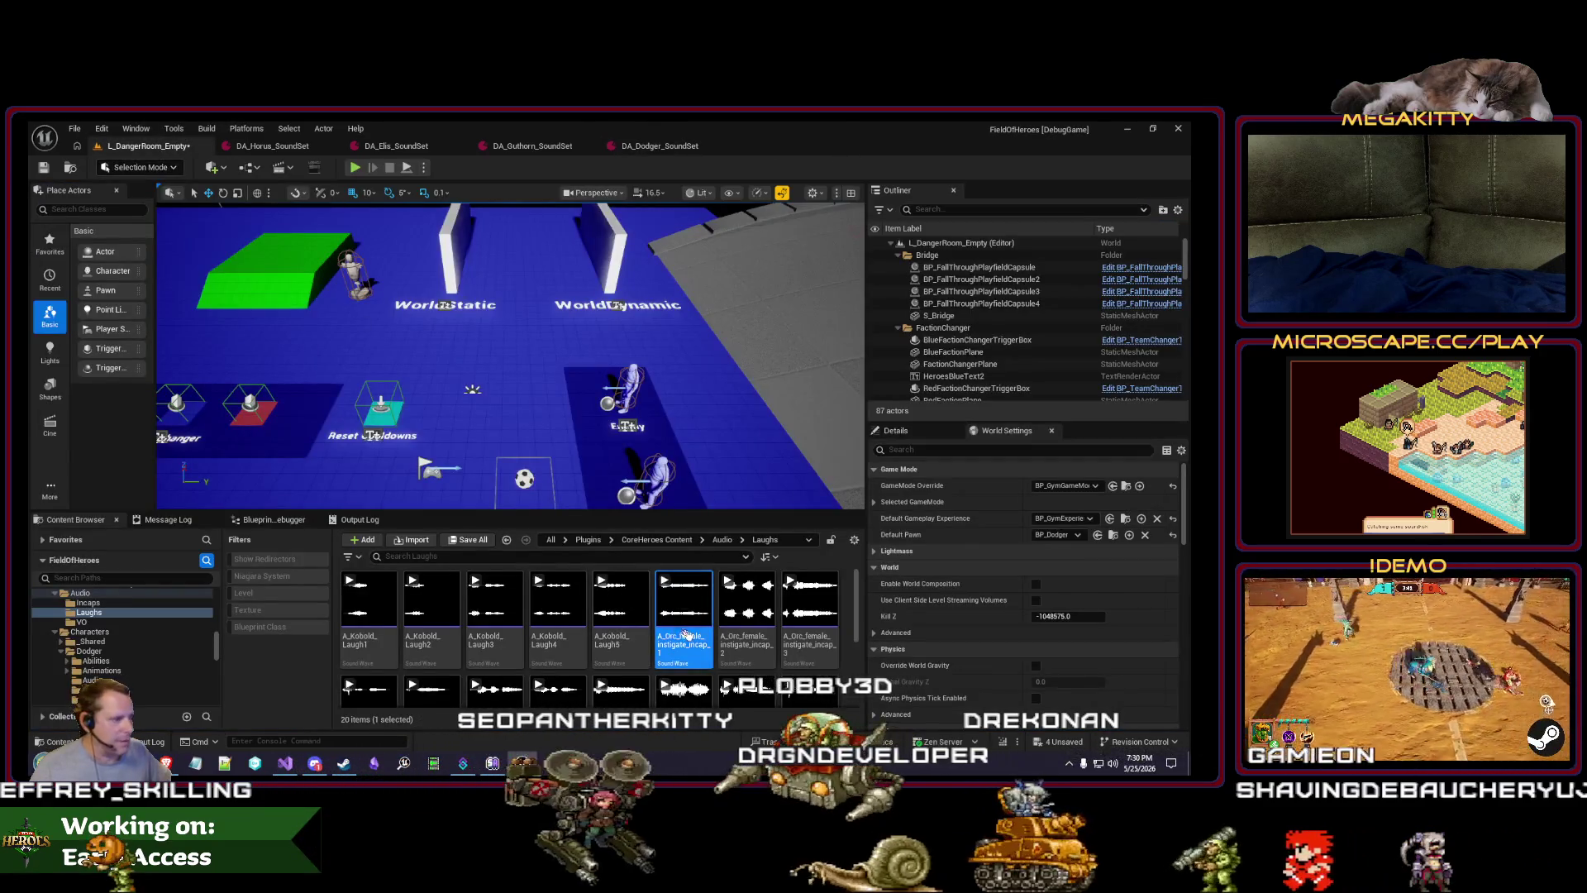
pyautogui.doubleClick(810, 620)
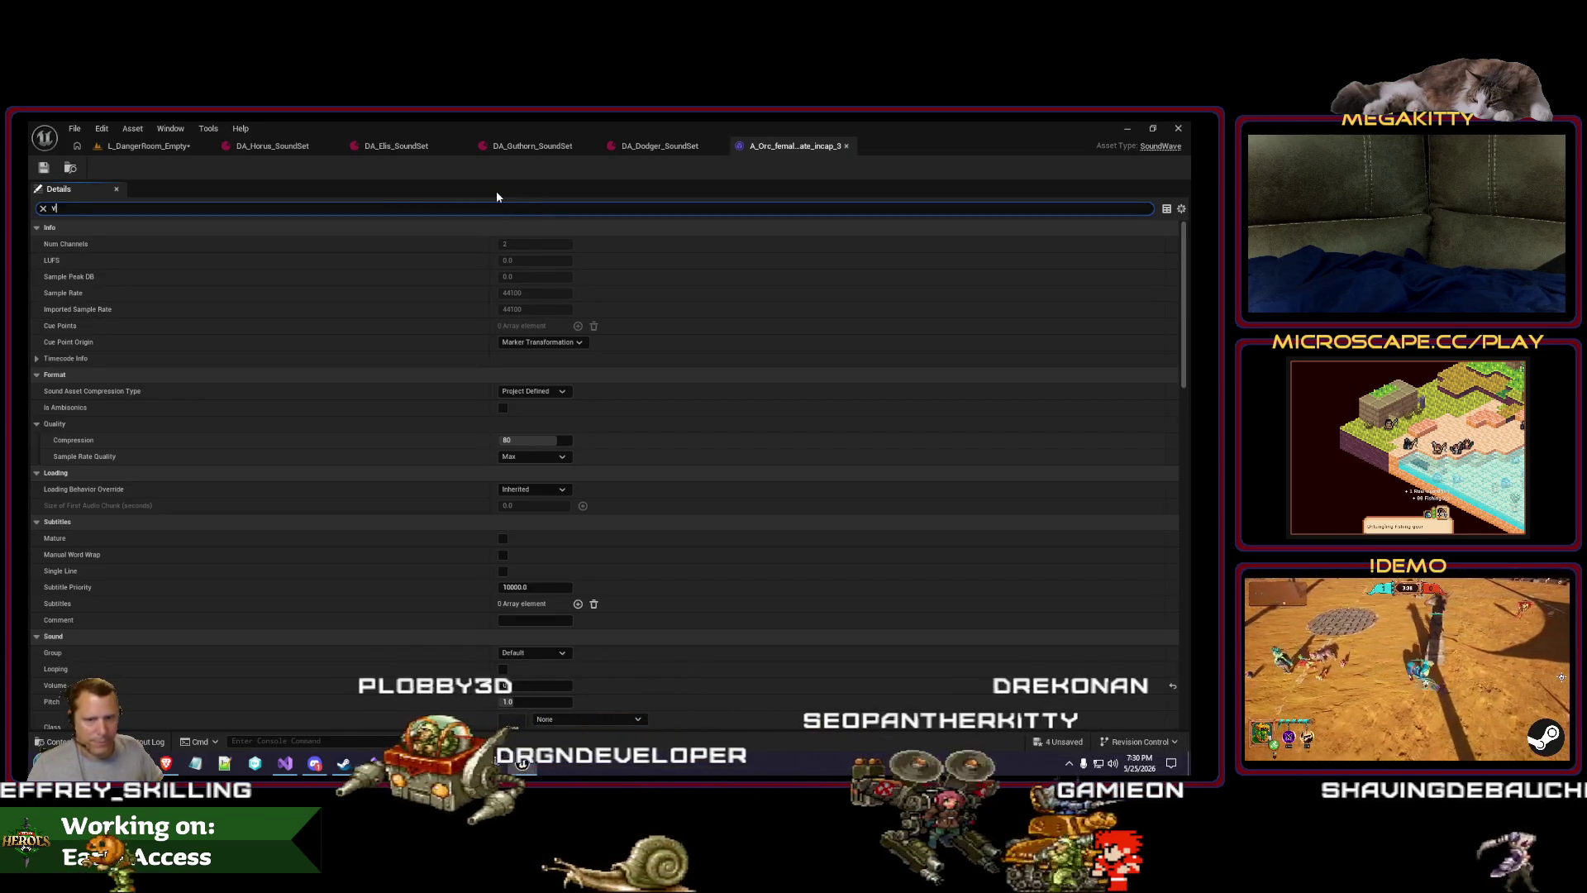
pyautogui.write('vol')
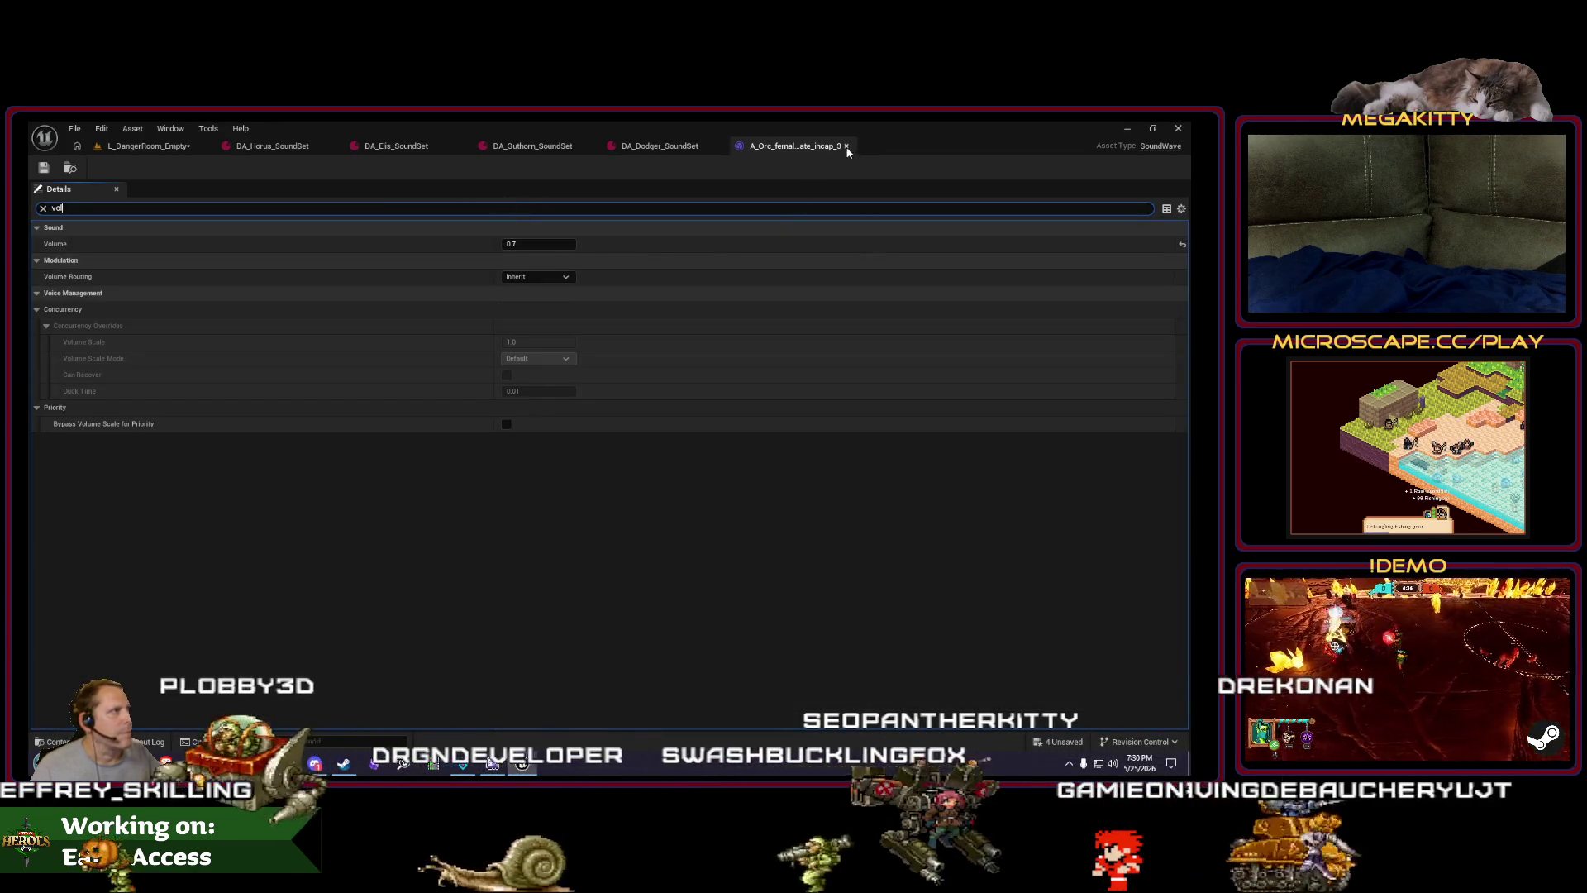
pyautogui.click(846, 146)
pyautogui.rightClick(175, 148)
pyautogui.click(232, 211)
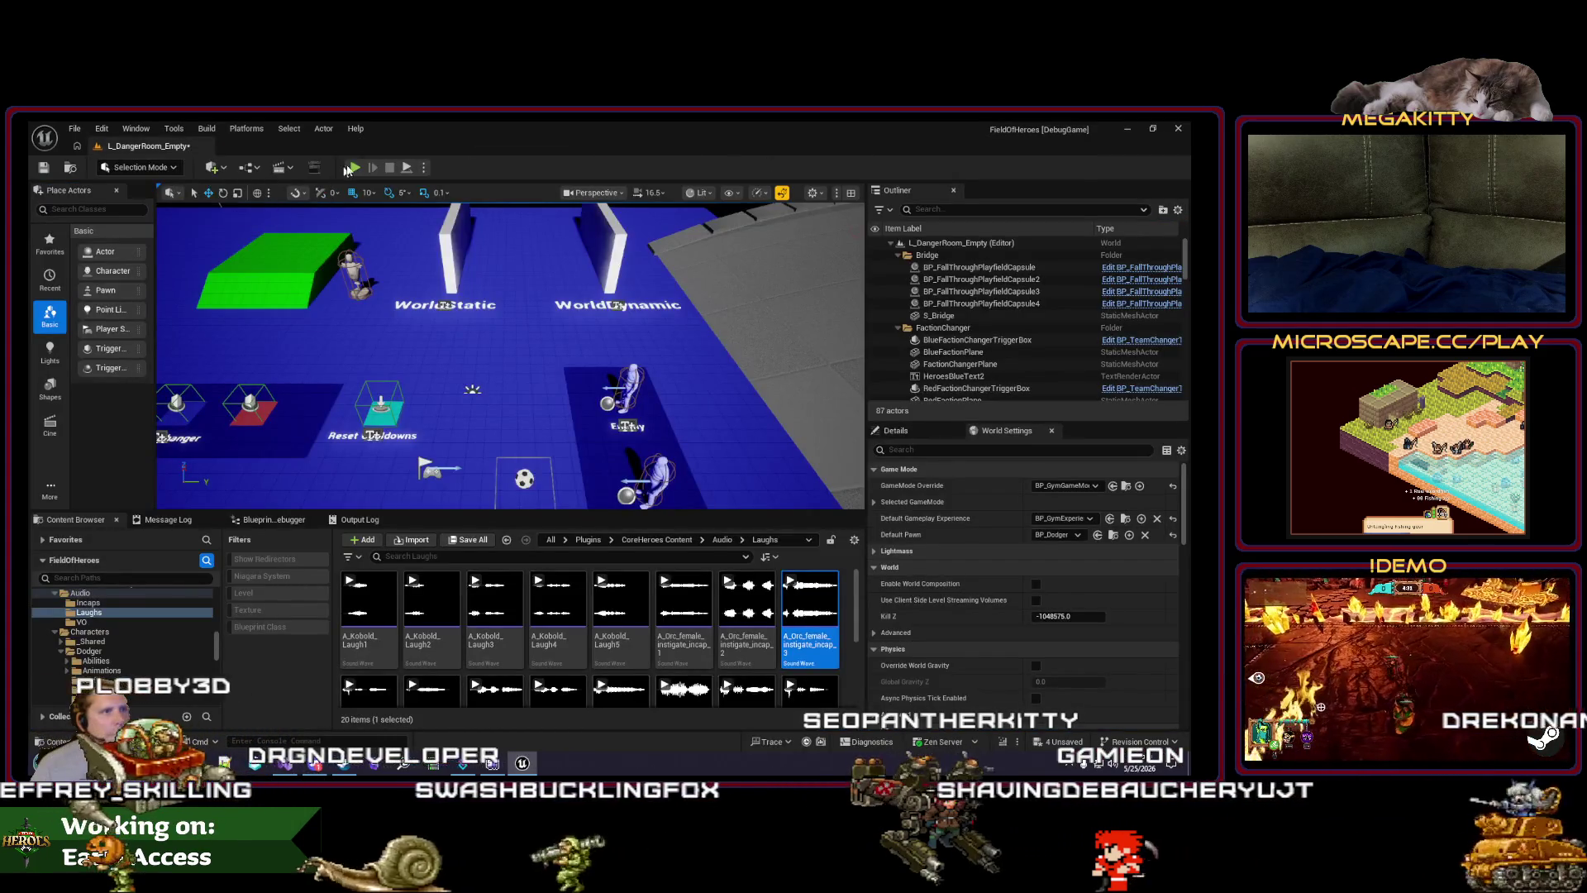
# Step: Play-test the Danger Room as Dodger with Alt+P, then open the Default Pawn class list
pyautogui.hotkey('alt', 'p')
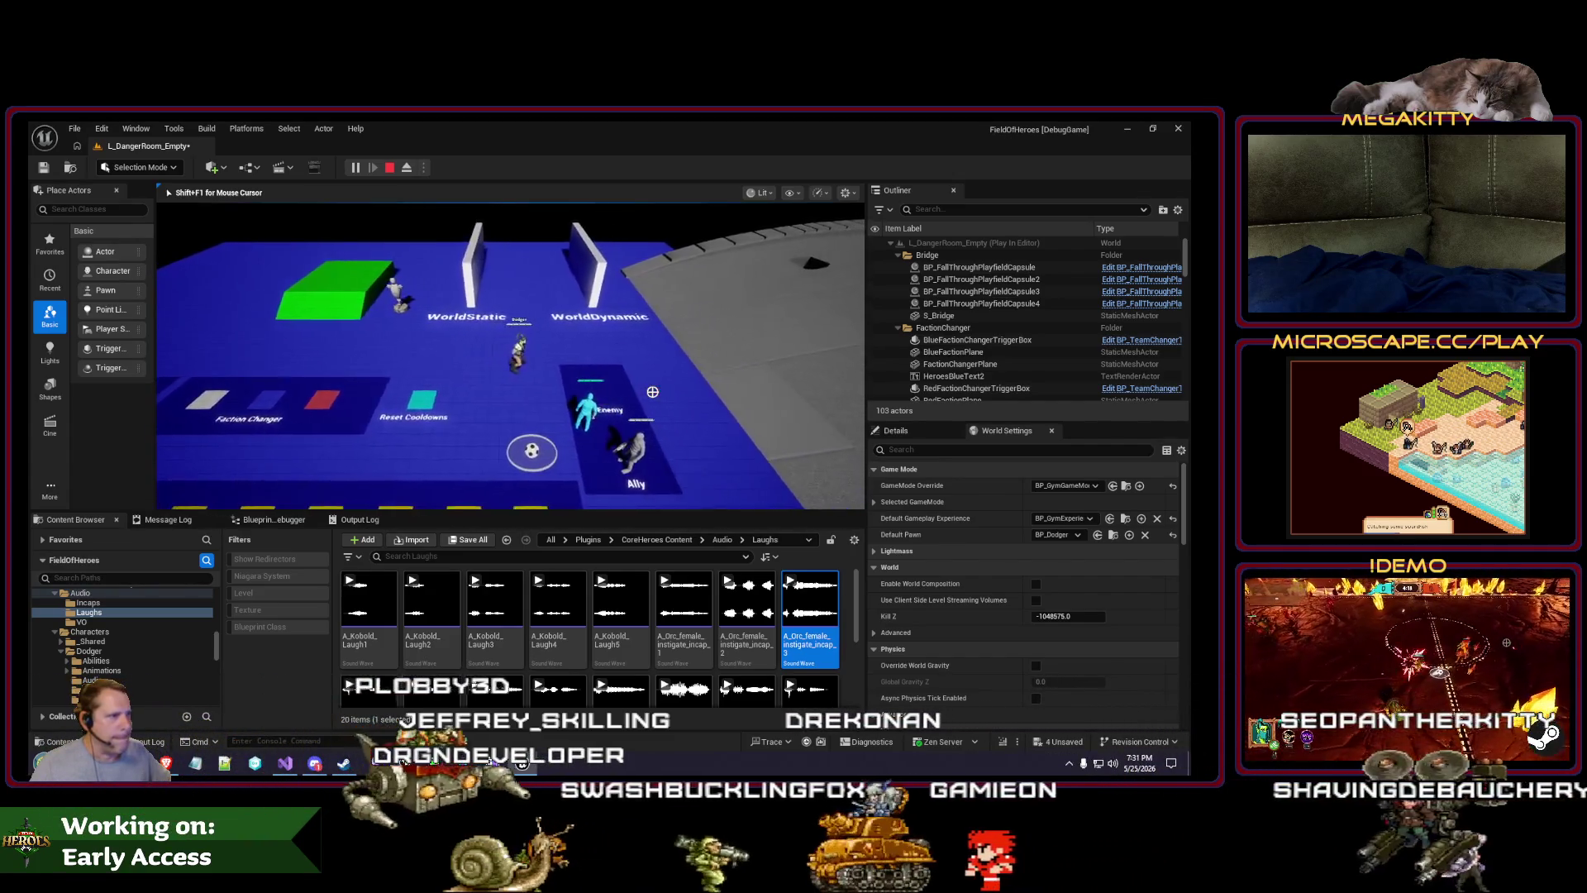
pyautogui.press('Escape')
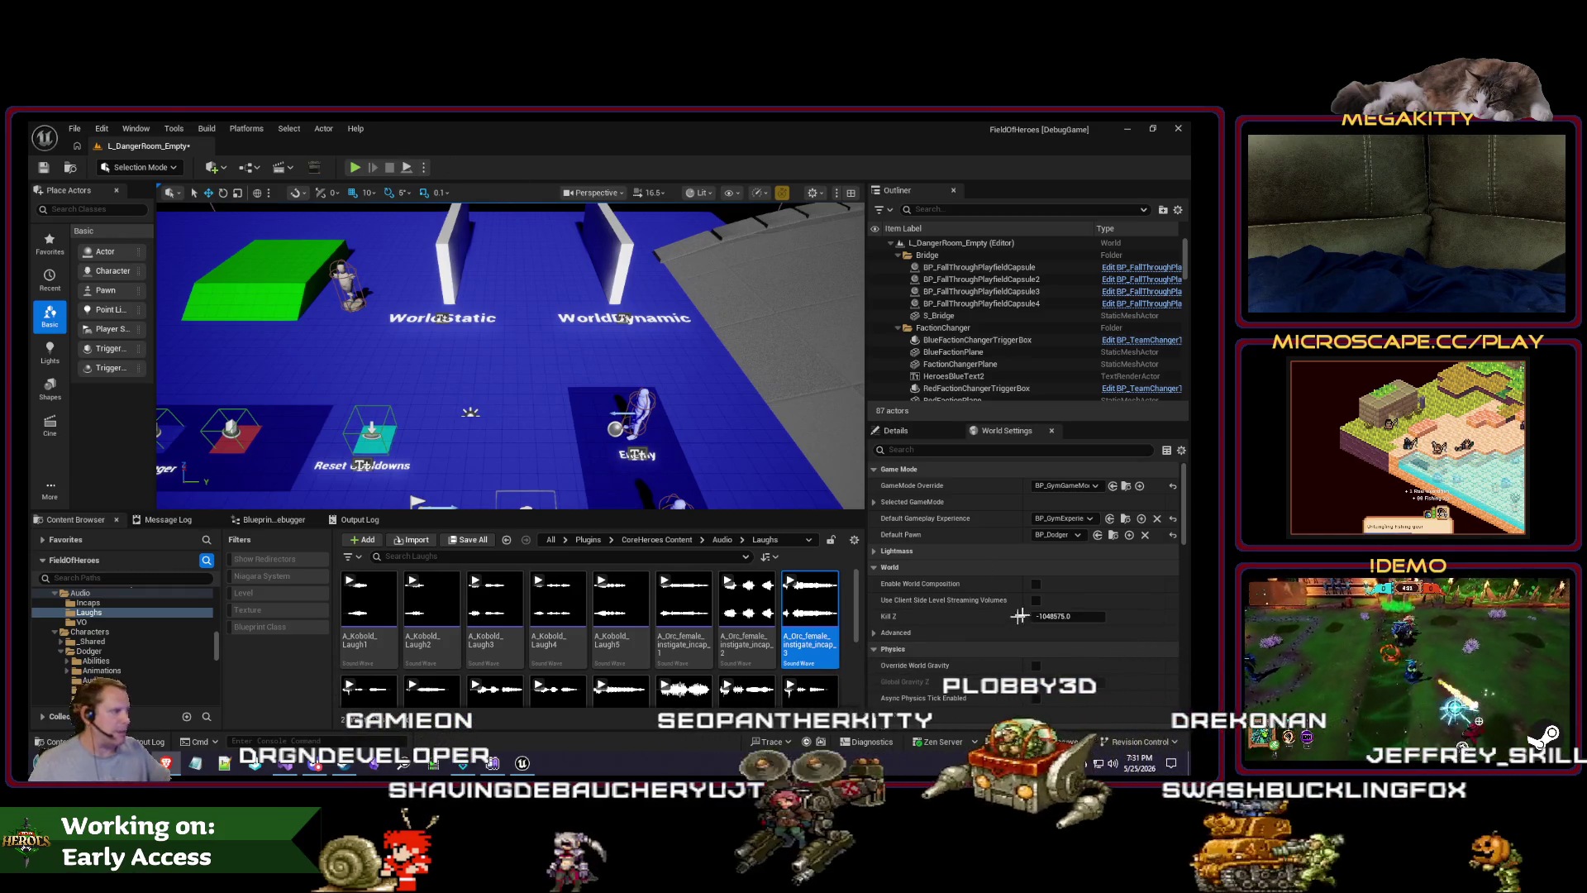
pyautogui.click(1076, 535)
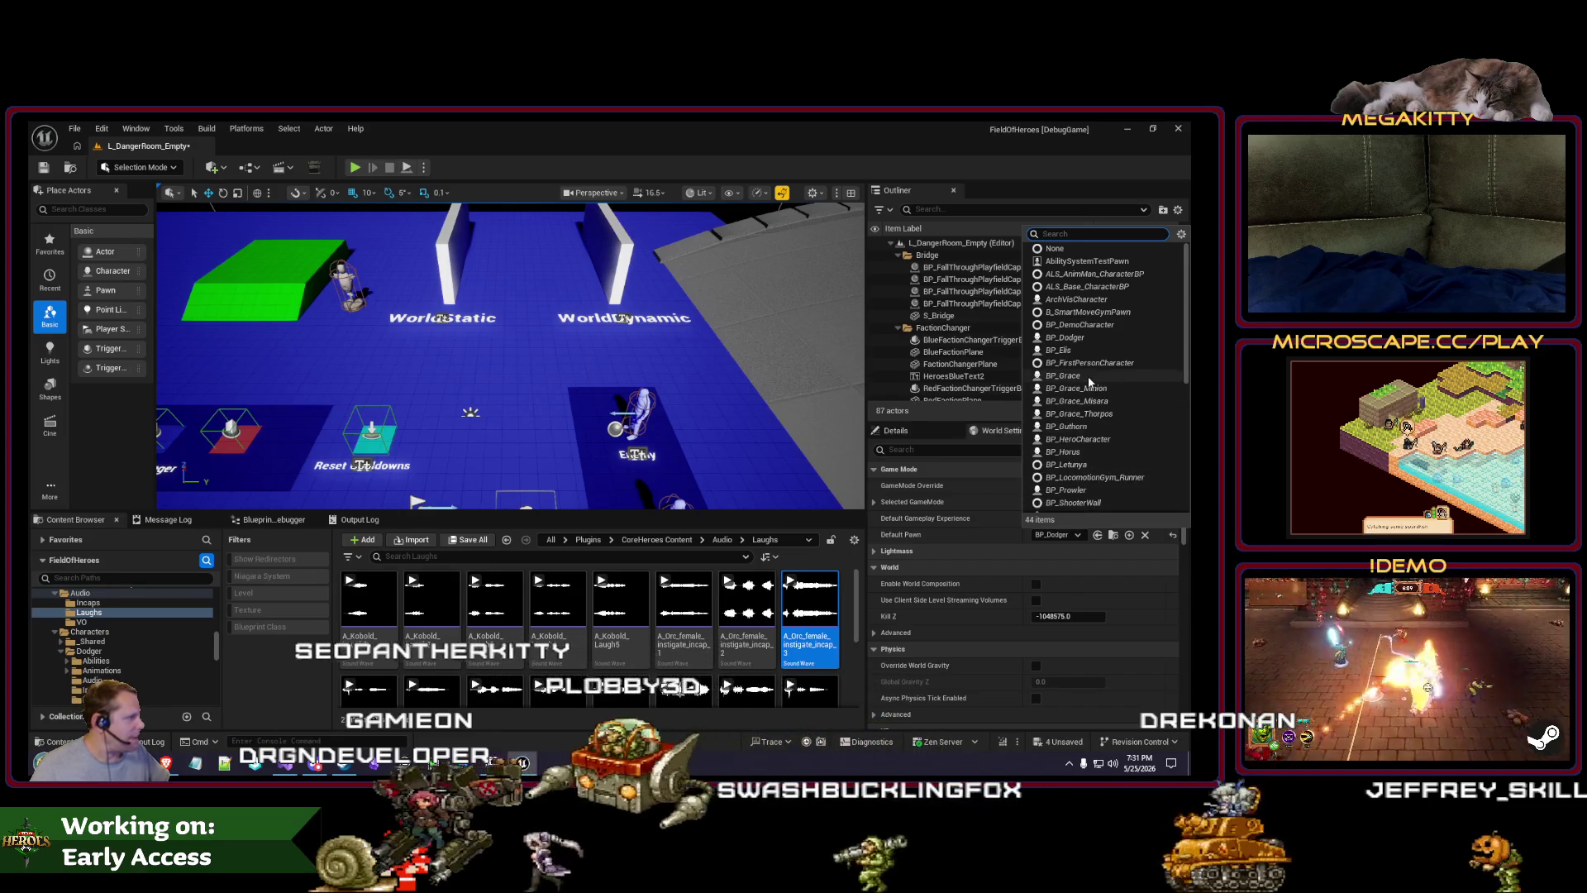
# Step: Make BP_Letunya the default pawn, play-test, and knock down the enemy
pyautogui.click(1098, 467)
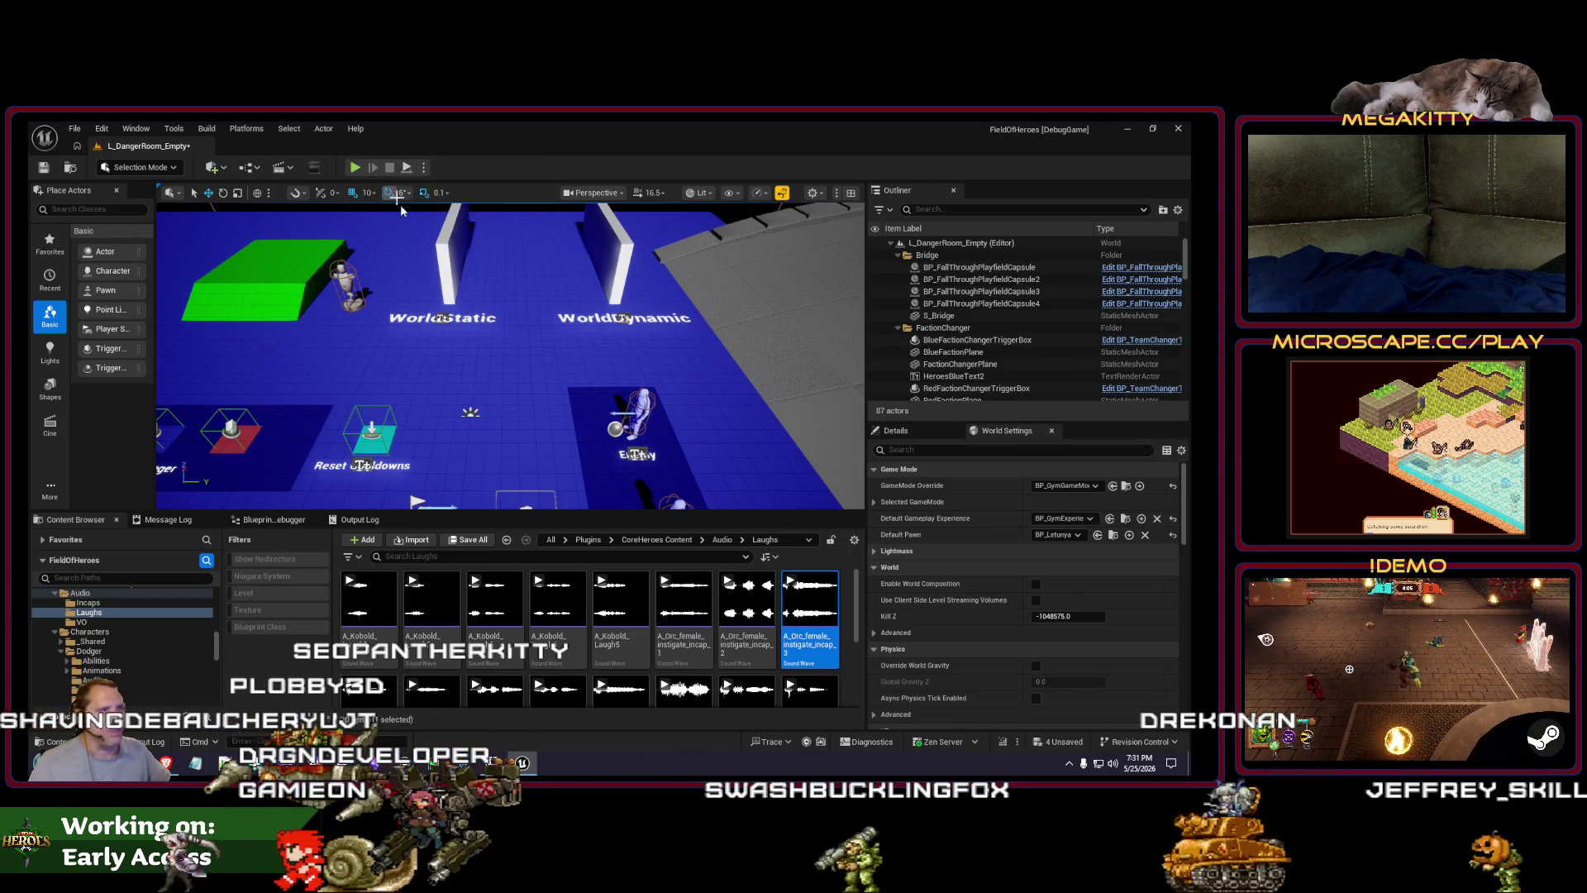
pyautogui.hotkey('alt', 'p')
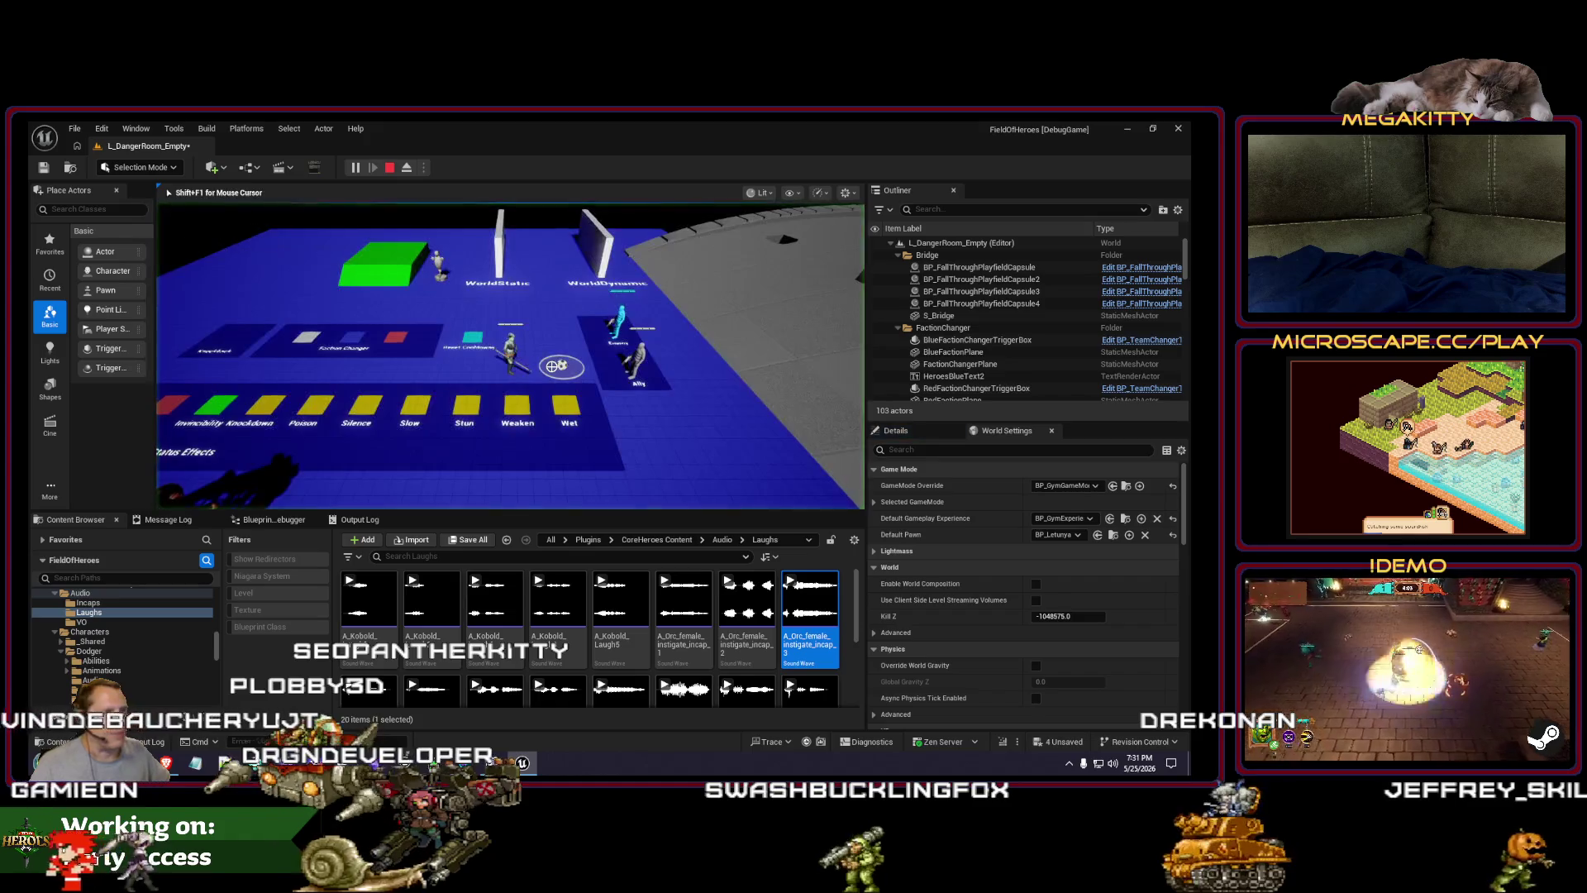
pyautogui.press('w')
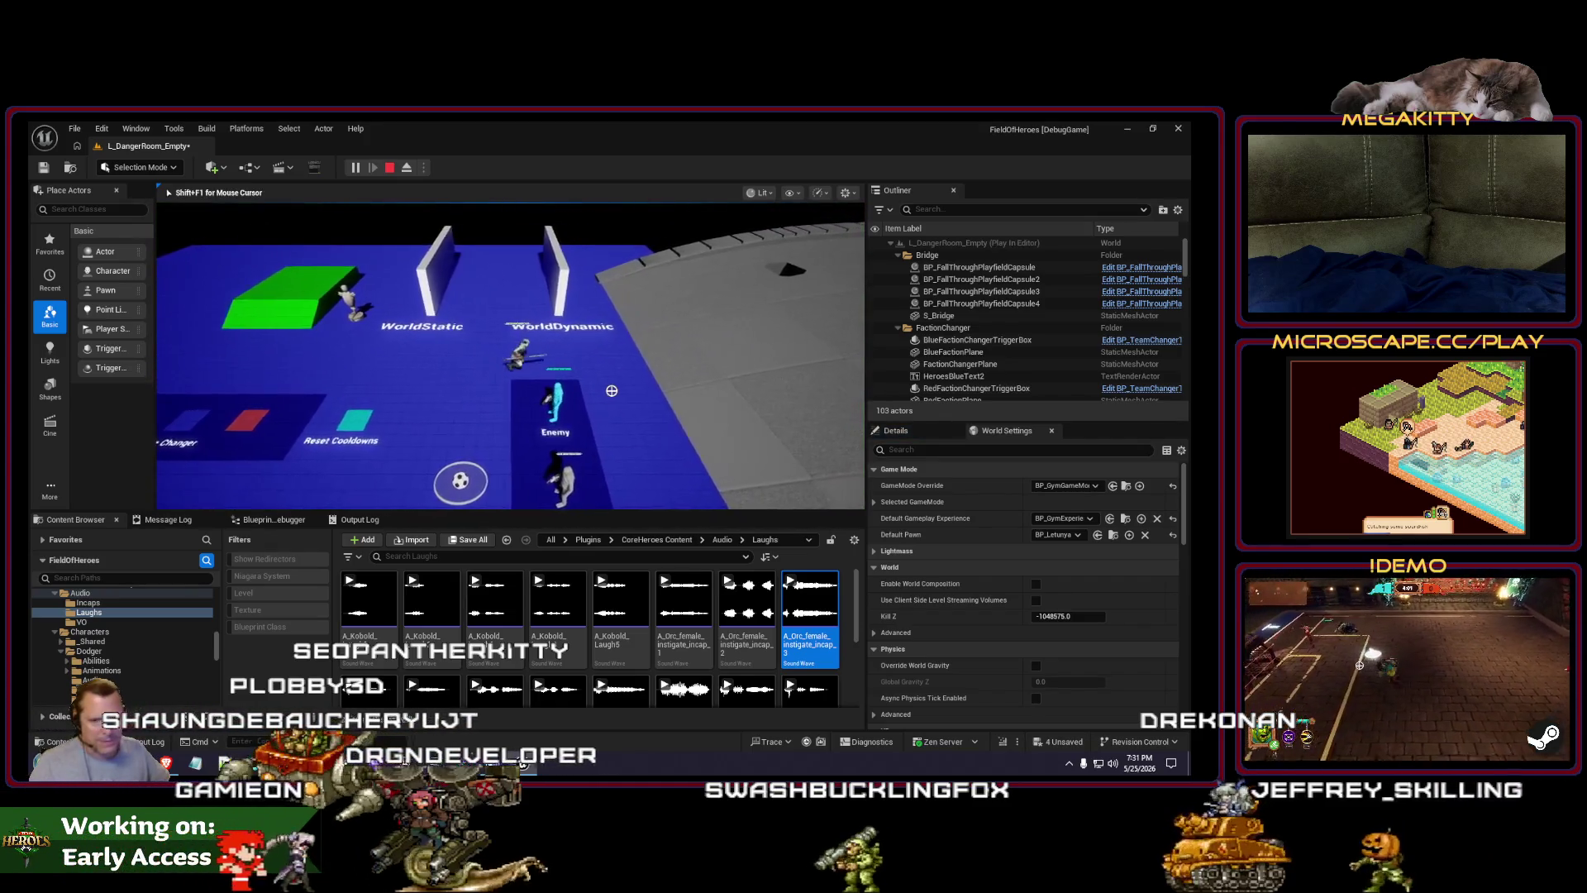
pyautogui.press('s')
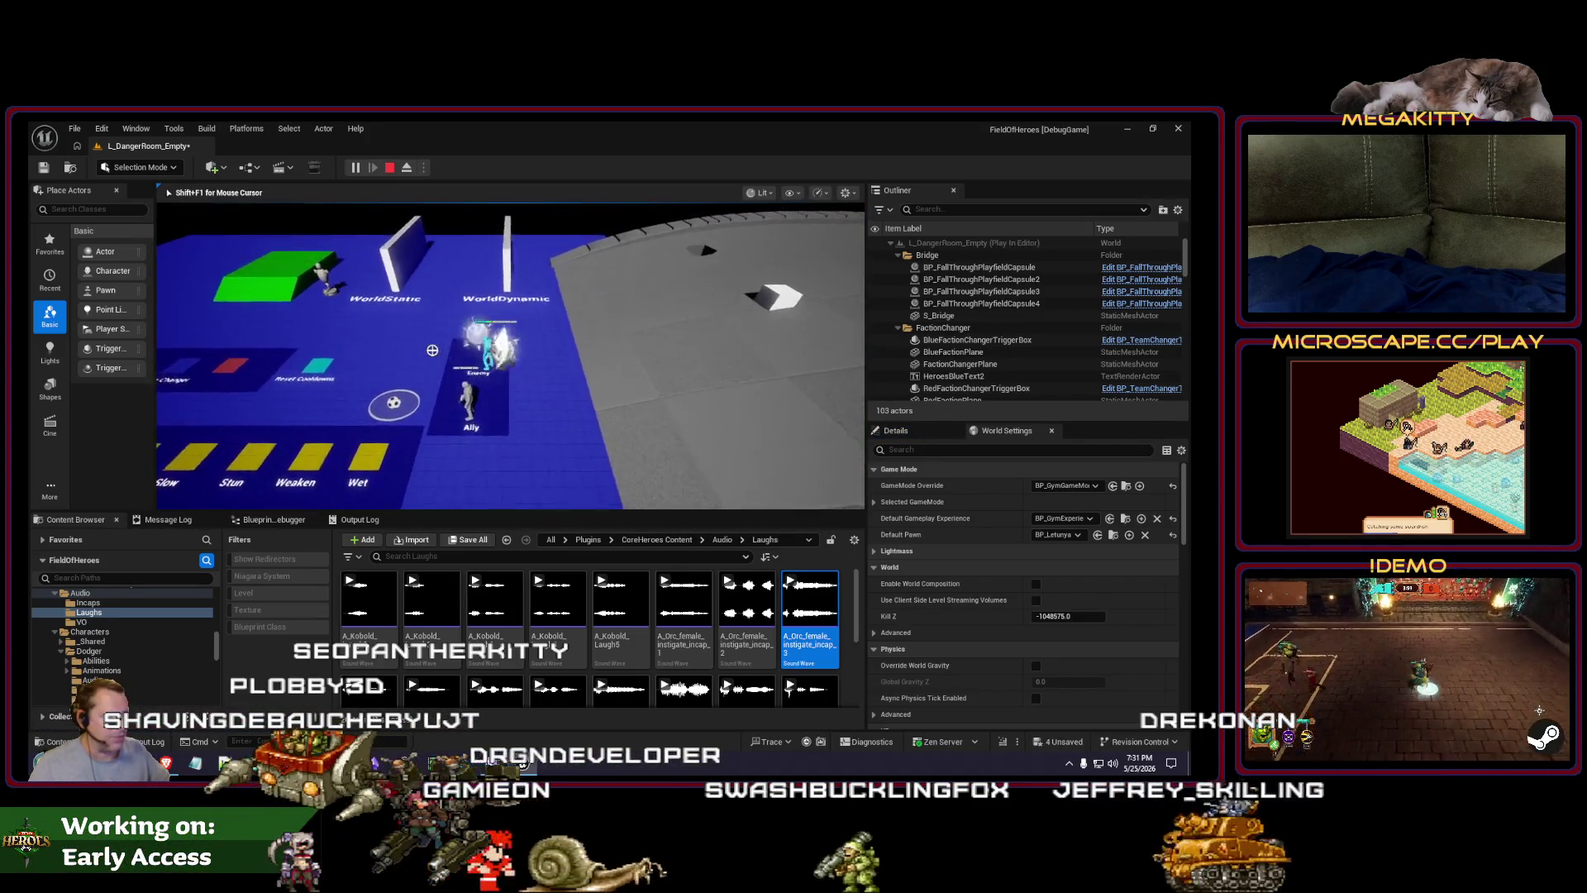
pyautogui.press('d')
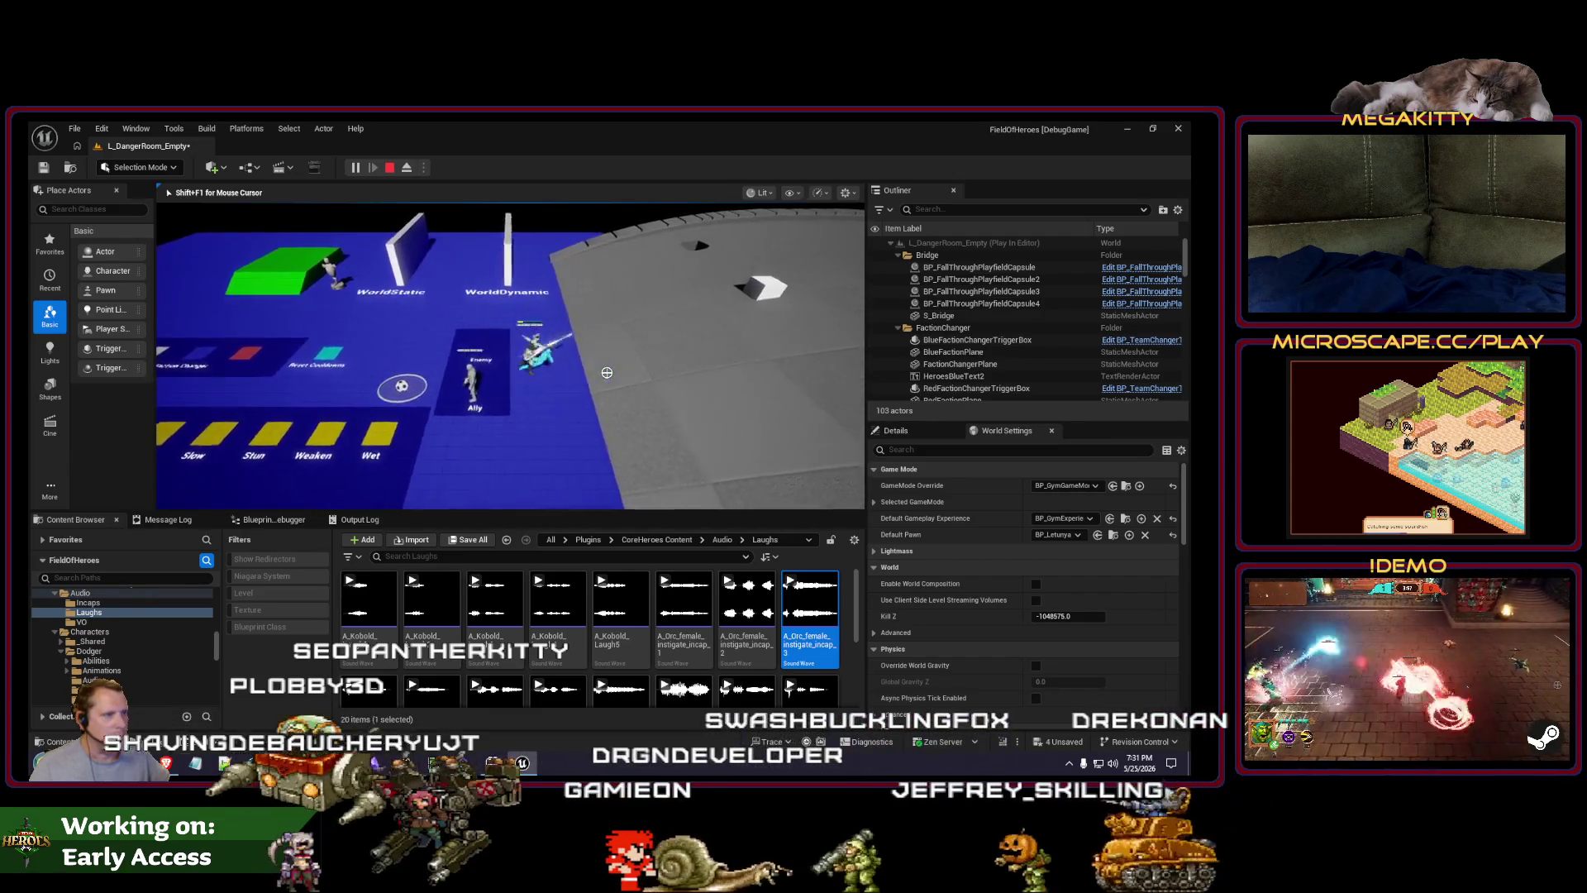
pyautogui.press('w')
pyautogui.press('d')
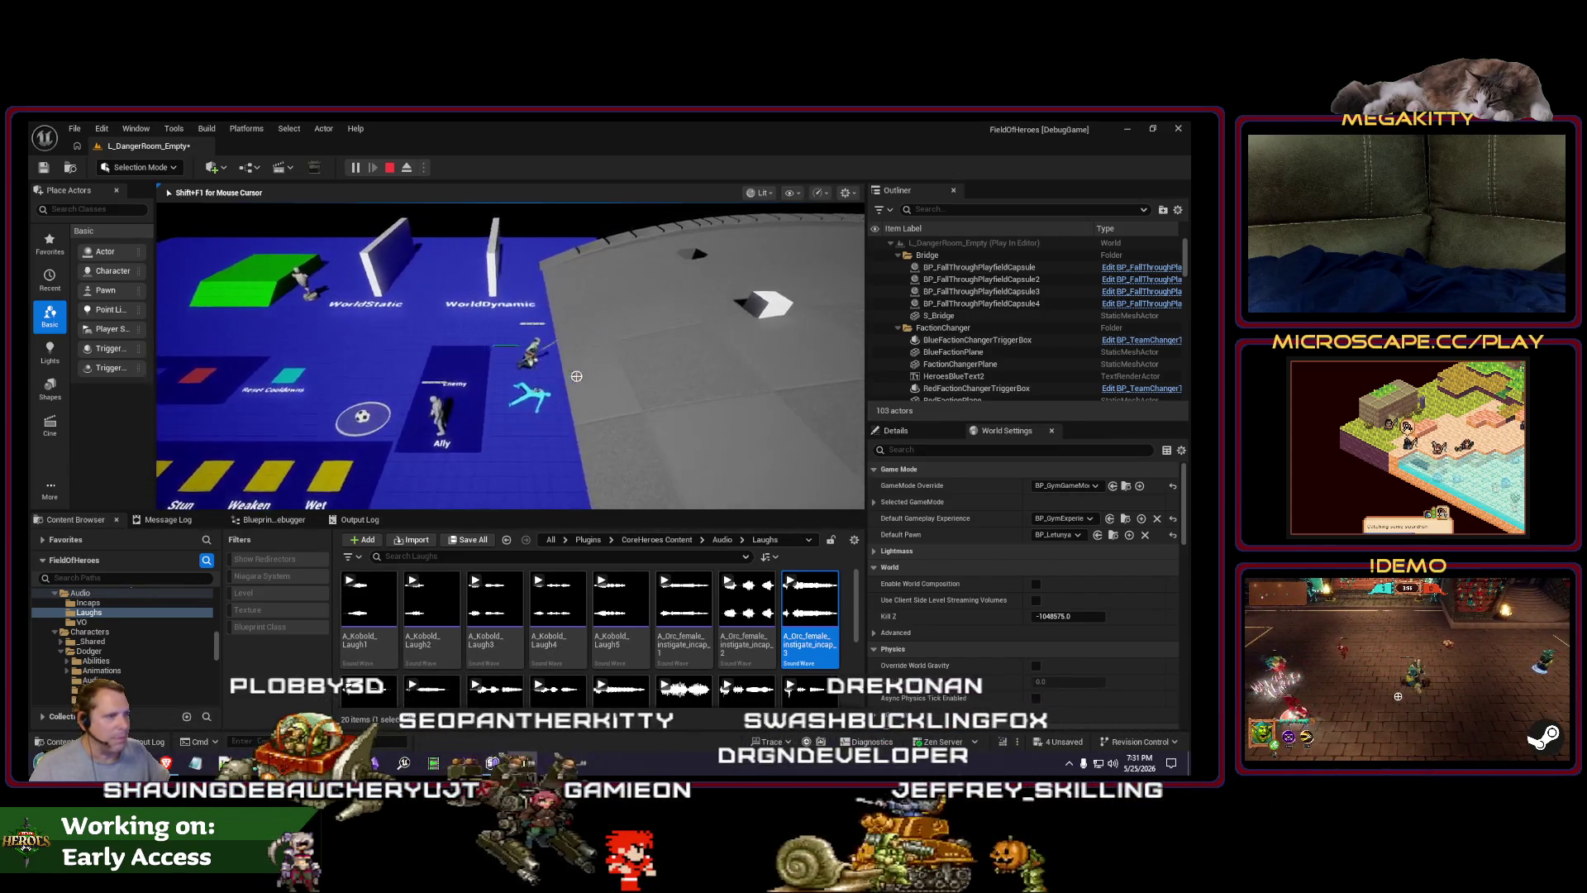
pyautogui.press('a')
pyautogui.press('s')
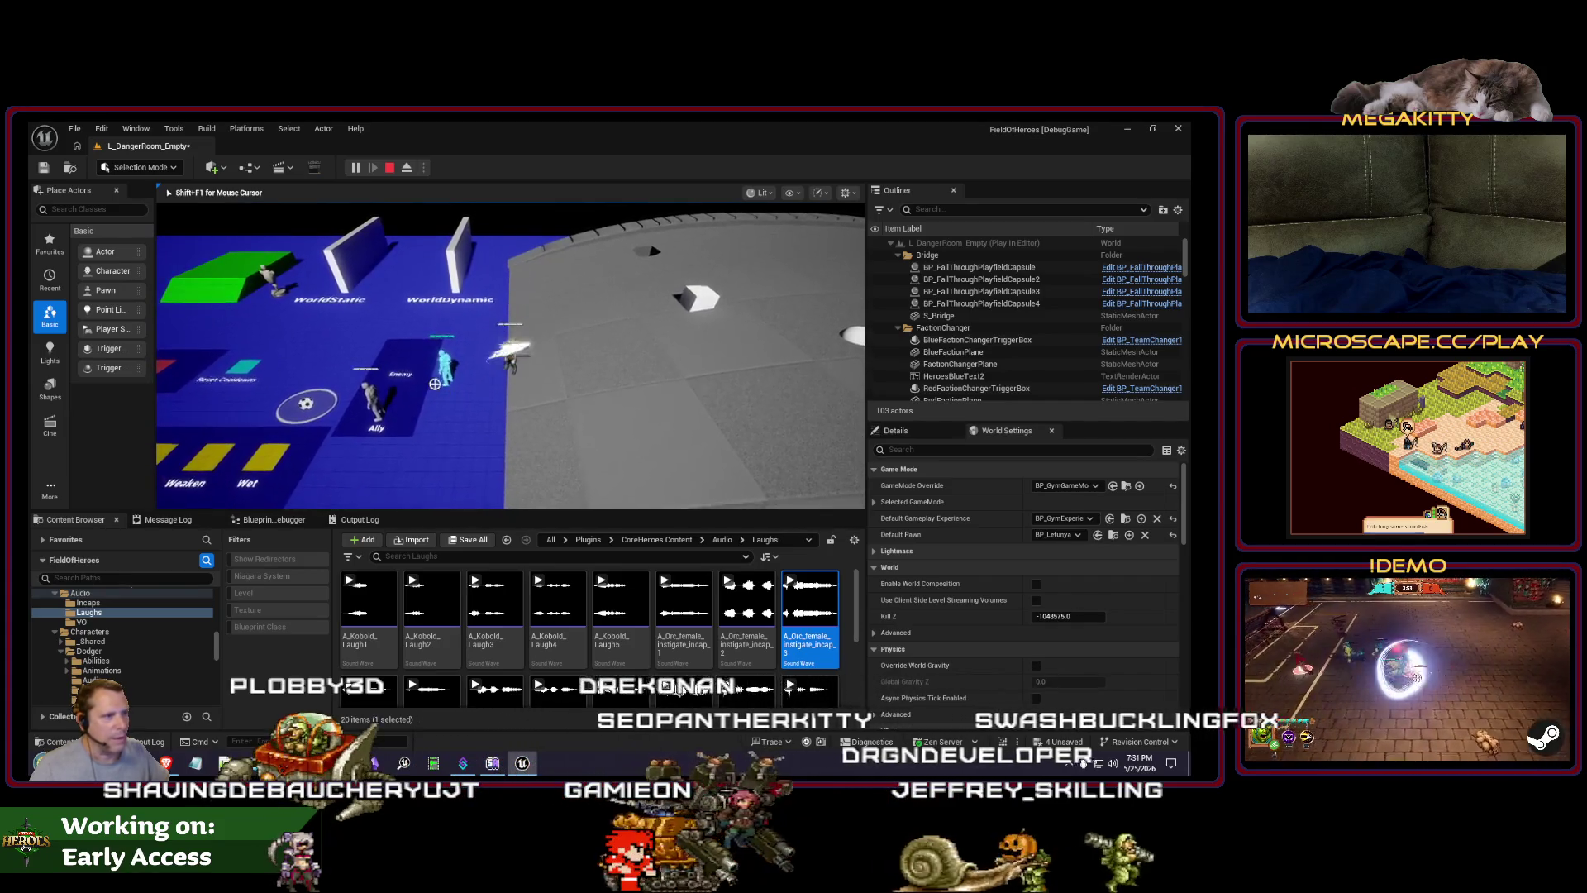
# Step: Move Letunya across the arena, swing the sword at an enemy, and end the play-test
pyautogui.press('w')
pyautogui.press('a')
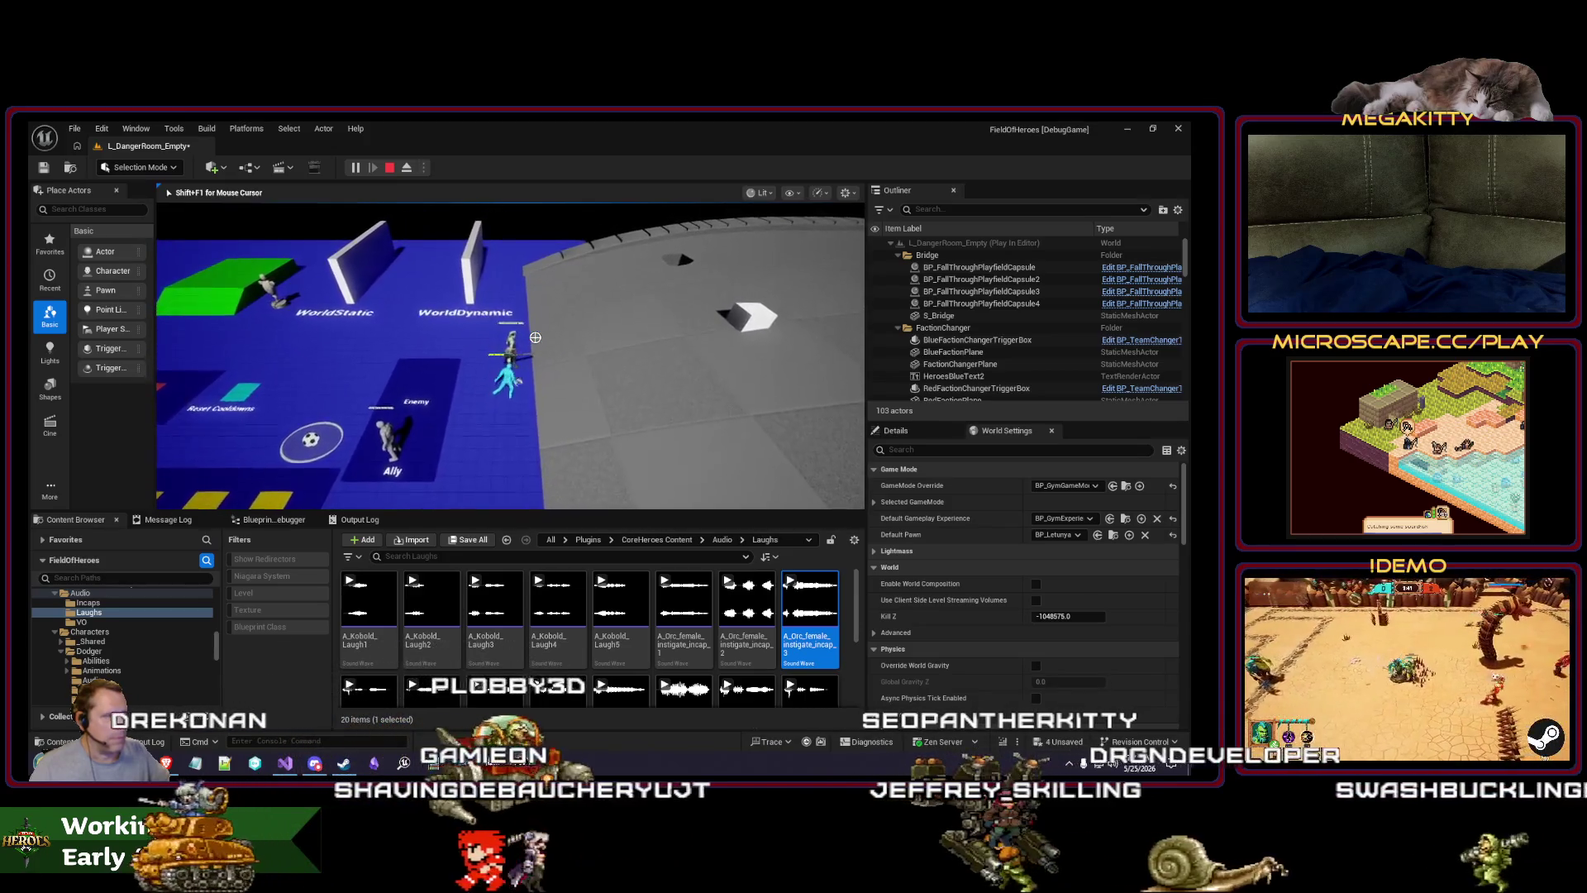
pyautogui.press('w')
pyautogui.press('d')
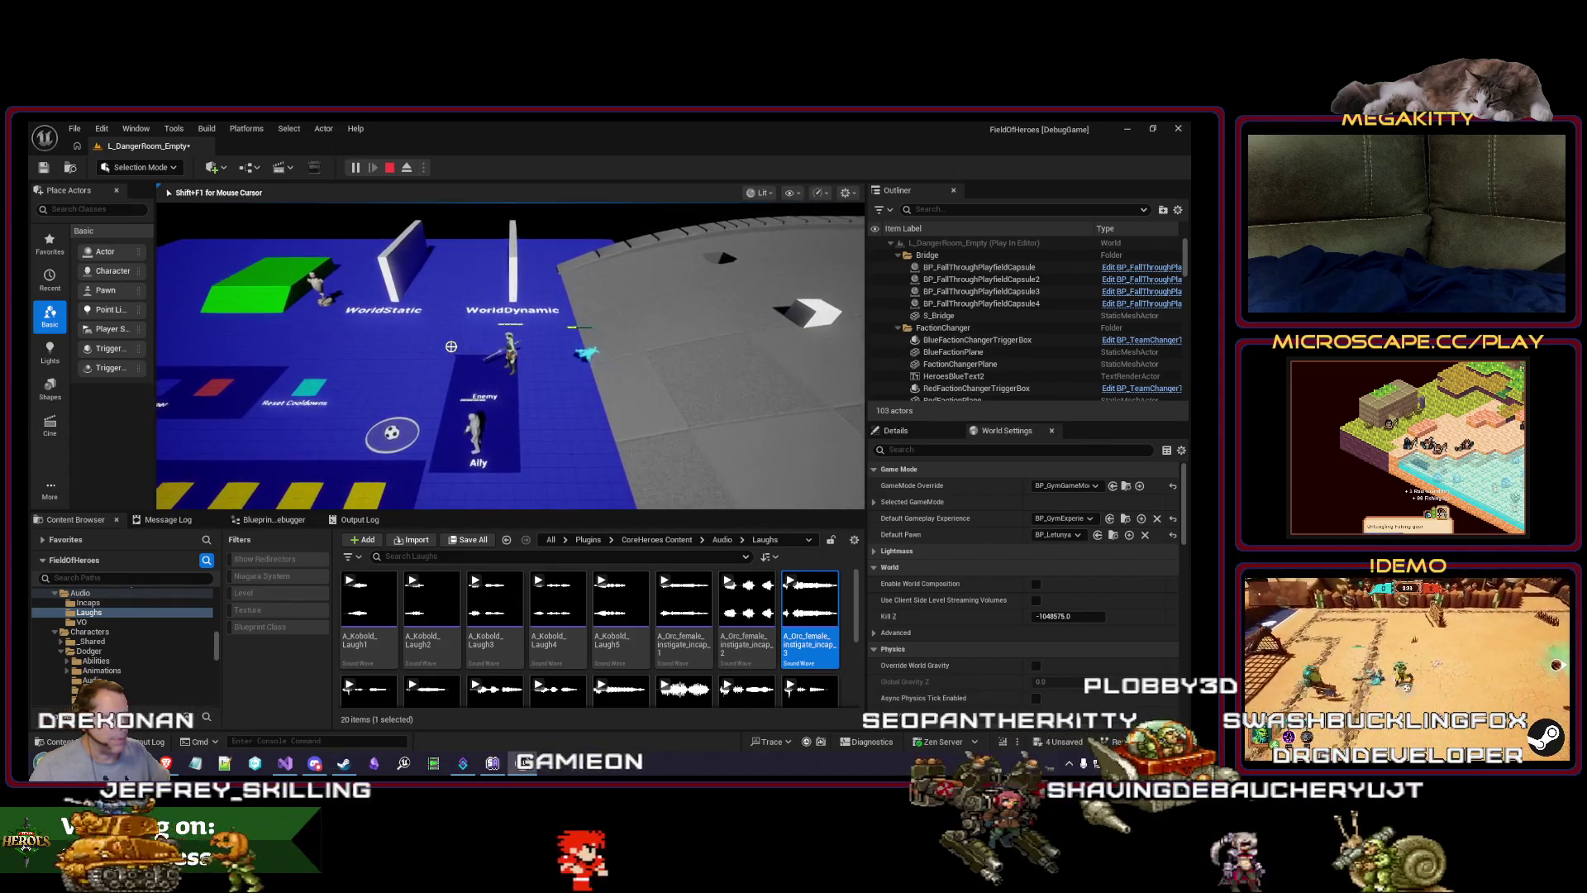
pyautogui.press('w')
pyautogui.press('d')
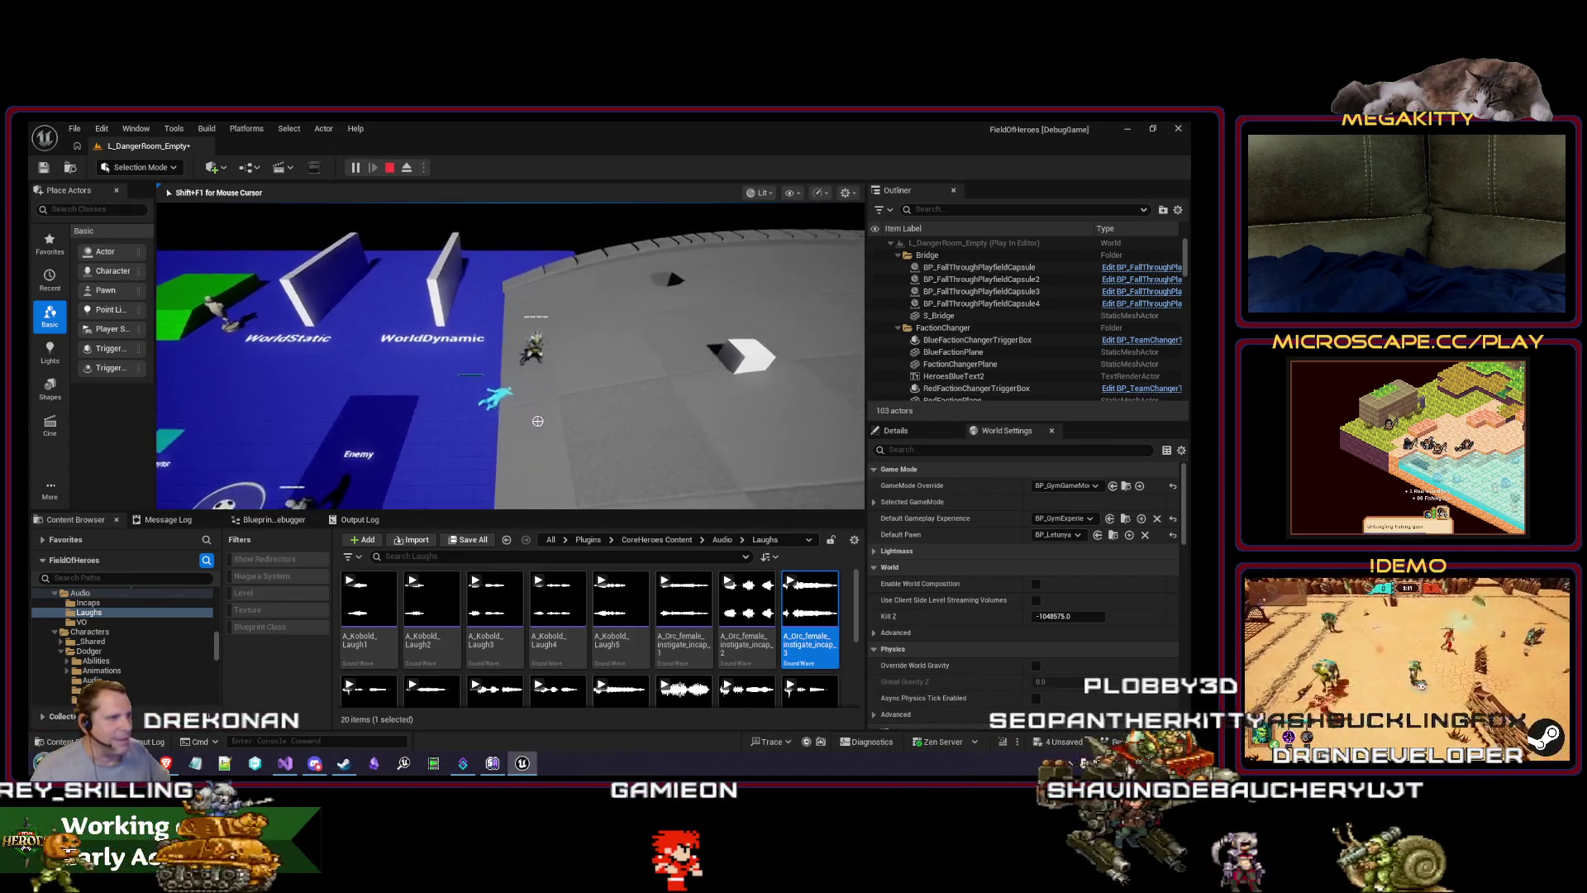
pyautogui.press('w')
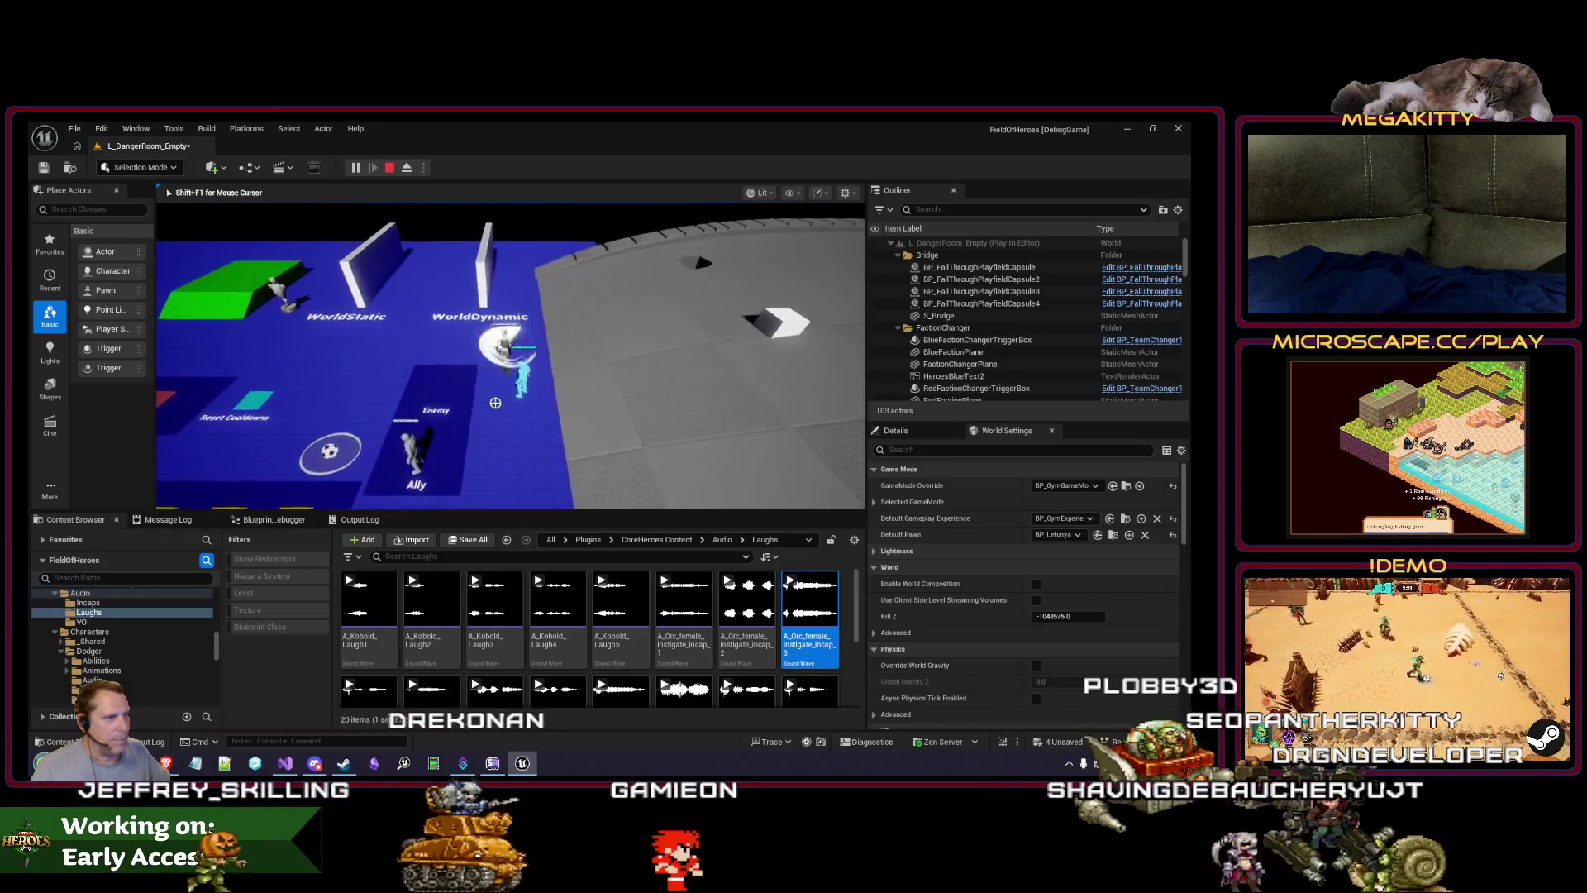
pyautogui.click(488, 329)
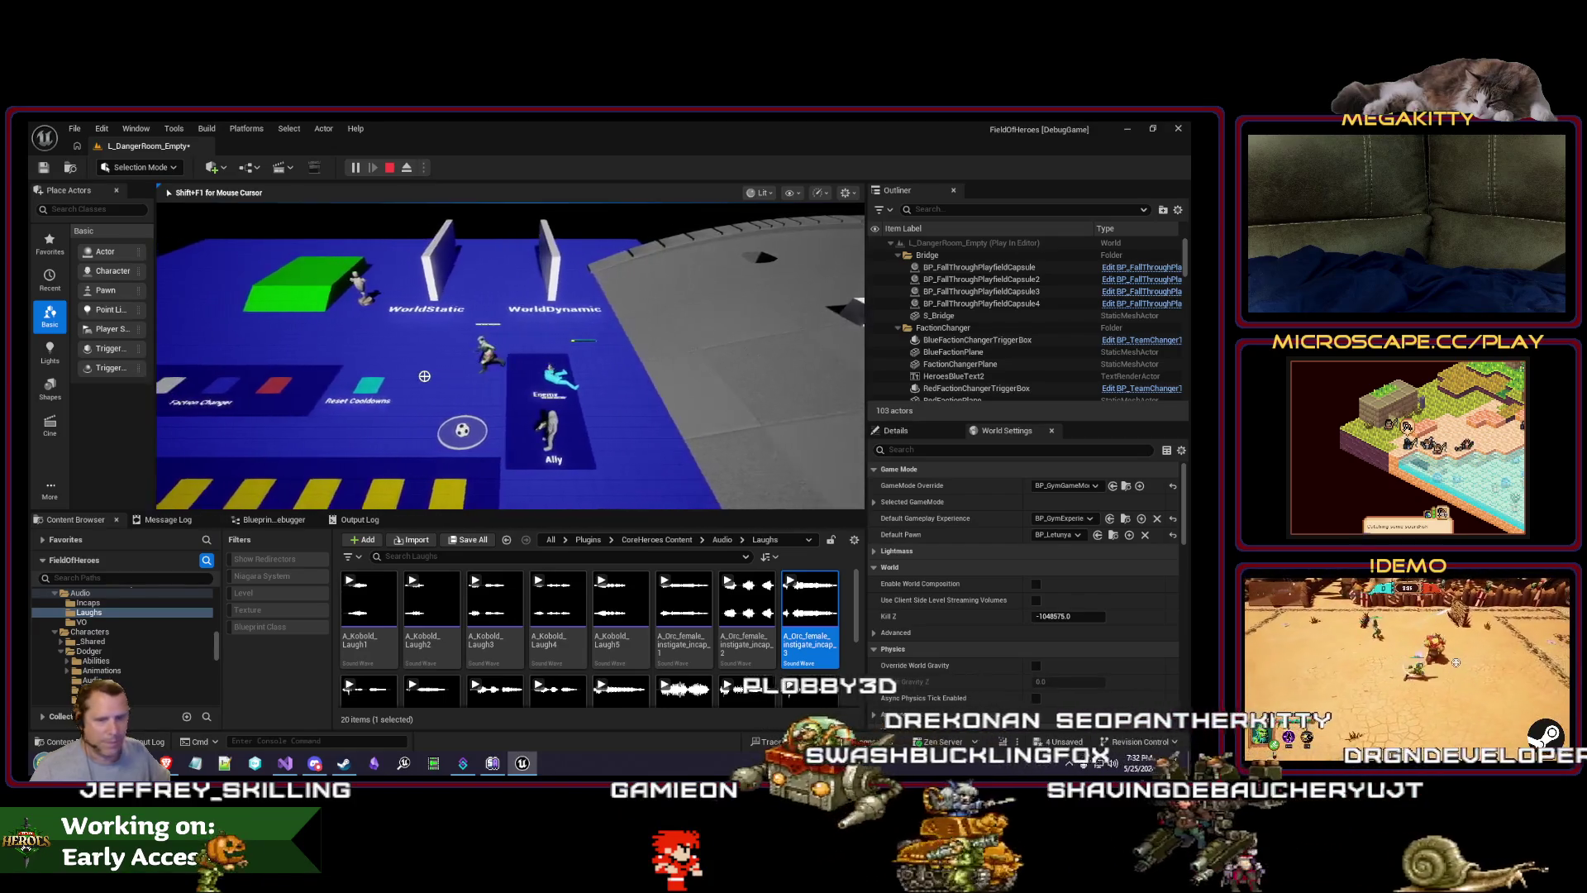
pyautogui.press('Escape')
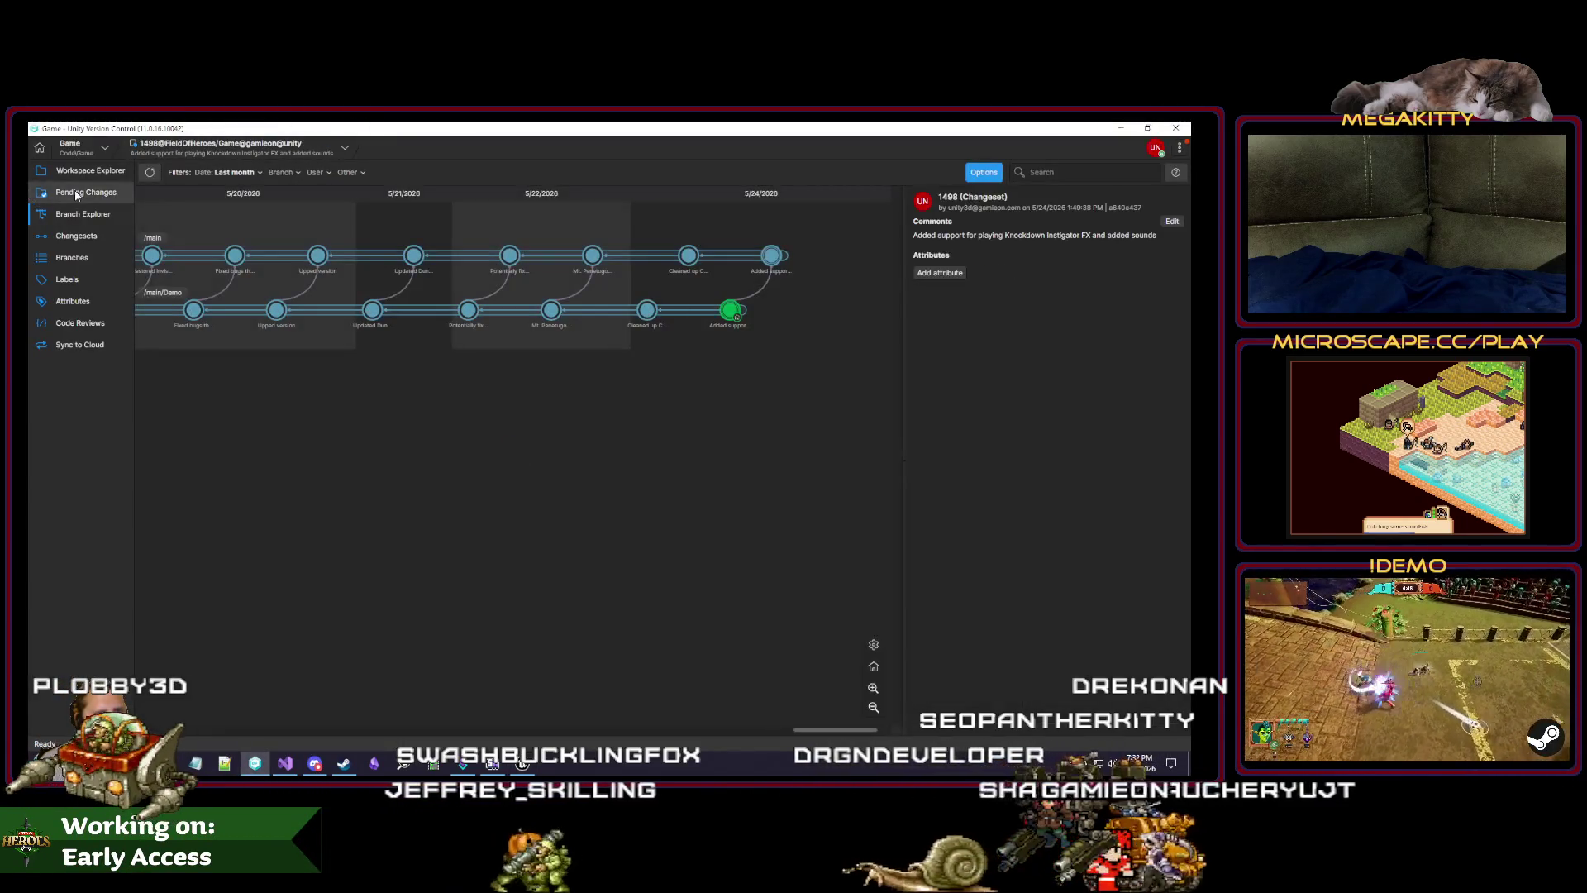
# Step: Save all modified orc incap sound assets via Ctrl+Shift+S and Save Selected
pyautogui.hotkey('alt', 'Tab')
pyautogui.hotkey('ctrl', 'shift', 's')
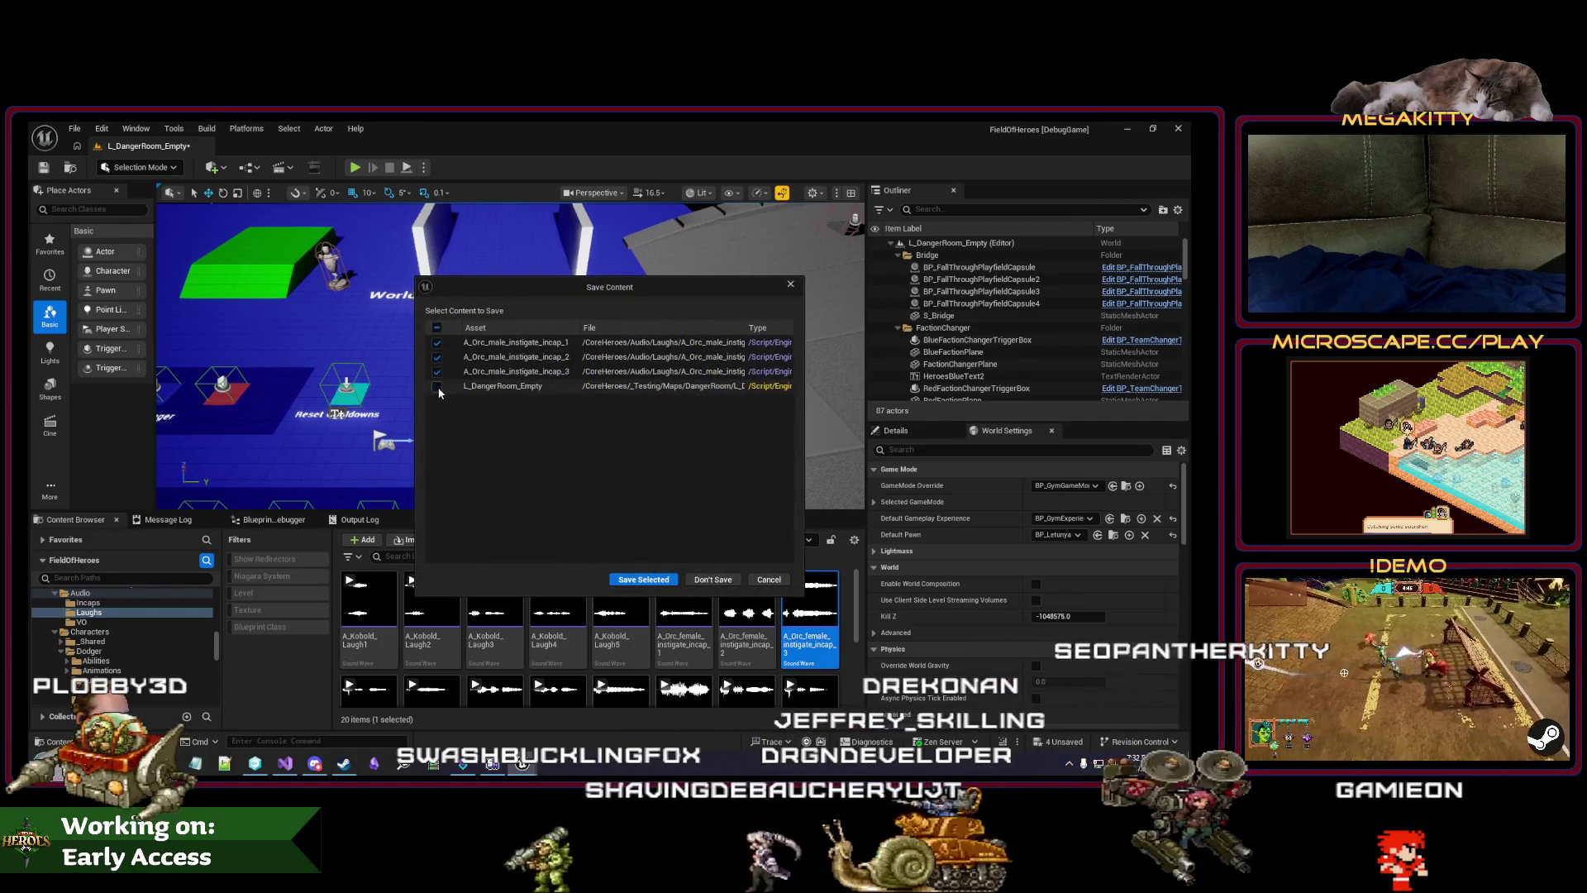
pyautogui.click(643, 579)
pyautogui.hotkey('alt', 'Tab')
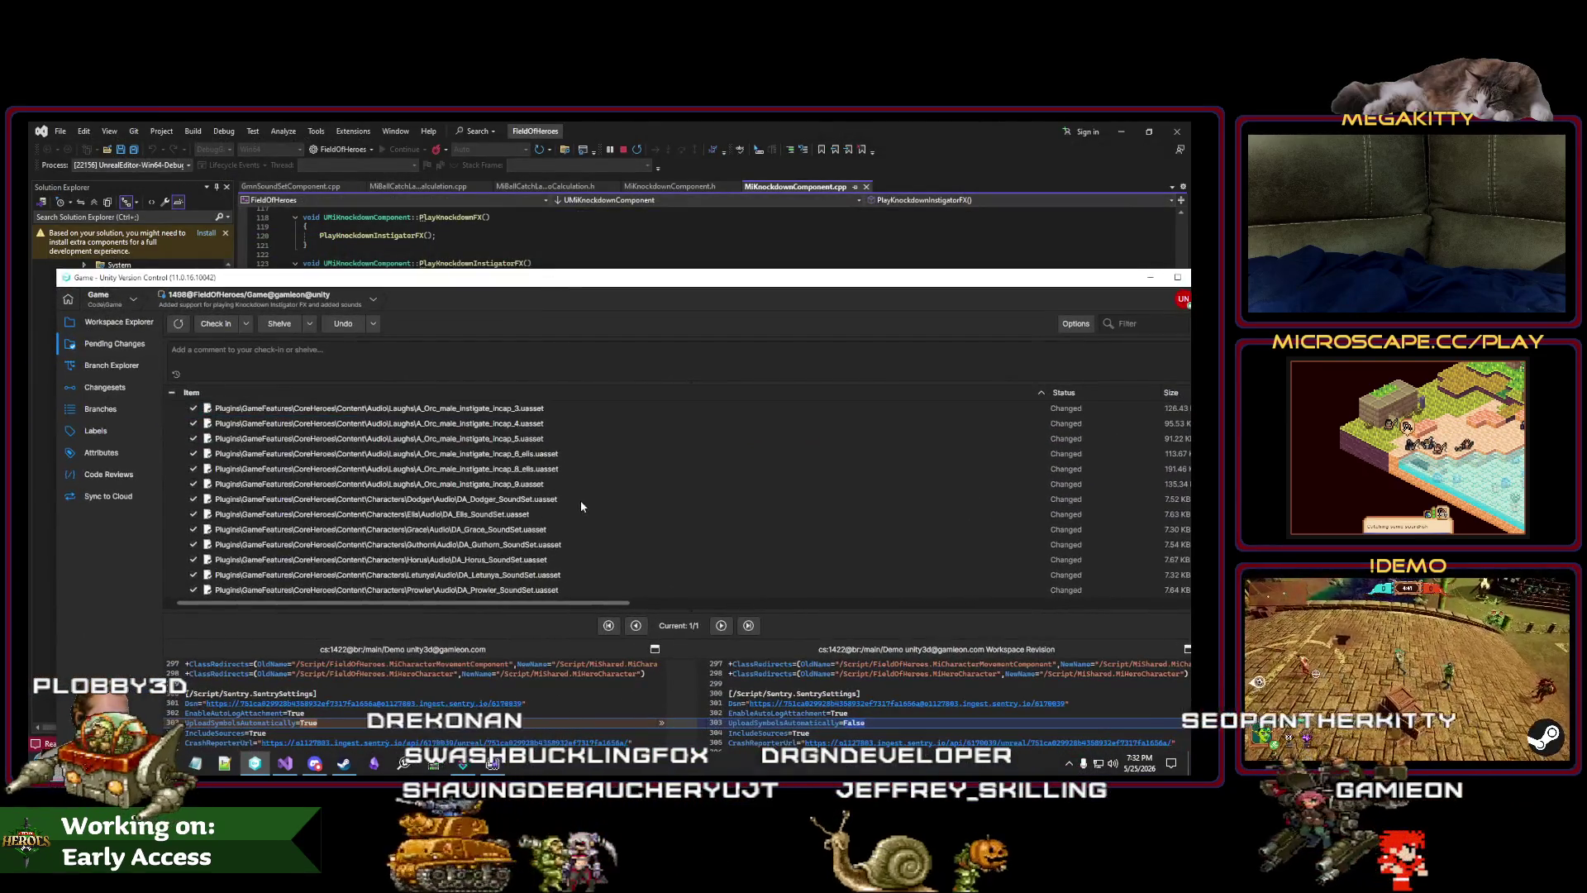
# Step: Refresh Pending Changes and undo the DefaultEngine.ini change
pyautogui.click(266, 425)
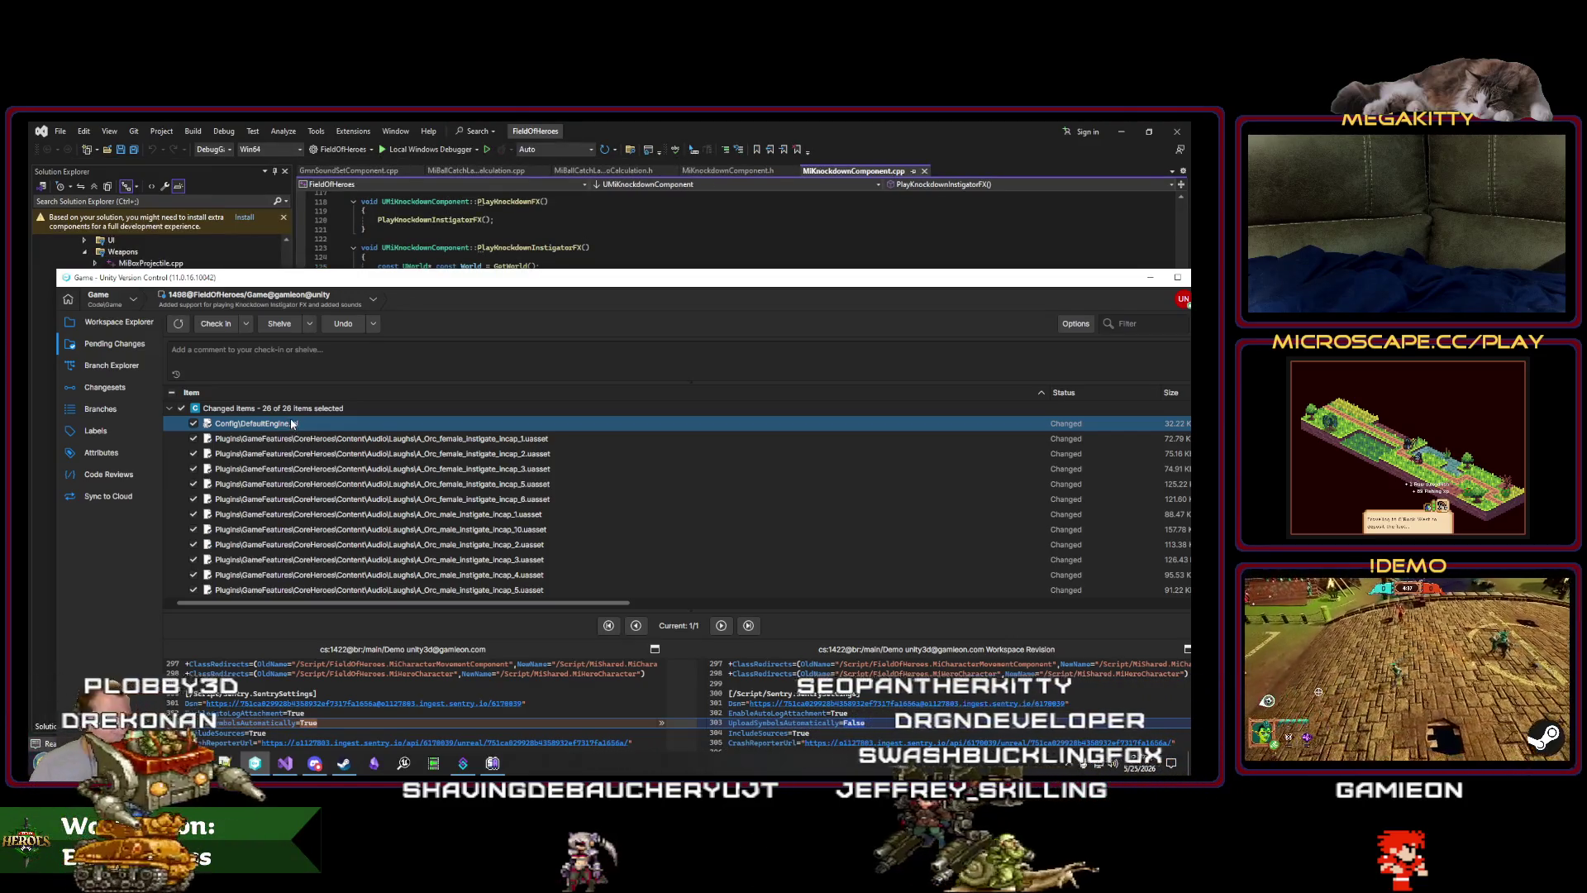
pyautogui.rightClick(291, 424)
pyautogui.click(315, 456)
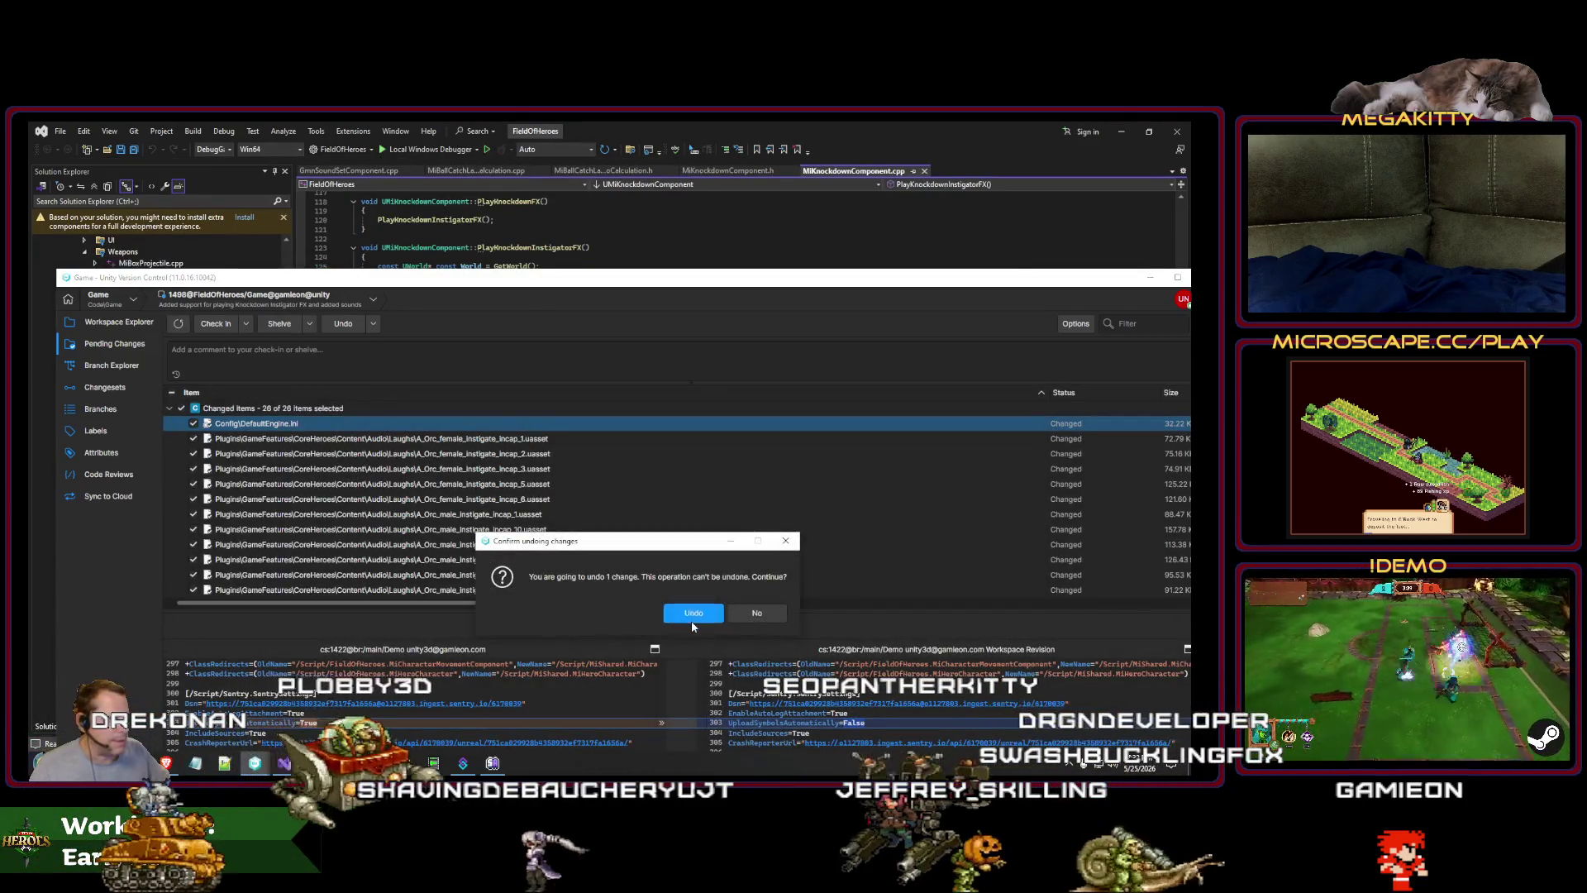
pyautogui.click(692, 613)
pyautogui.scroll(-5, 356, 492)
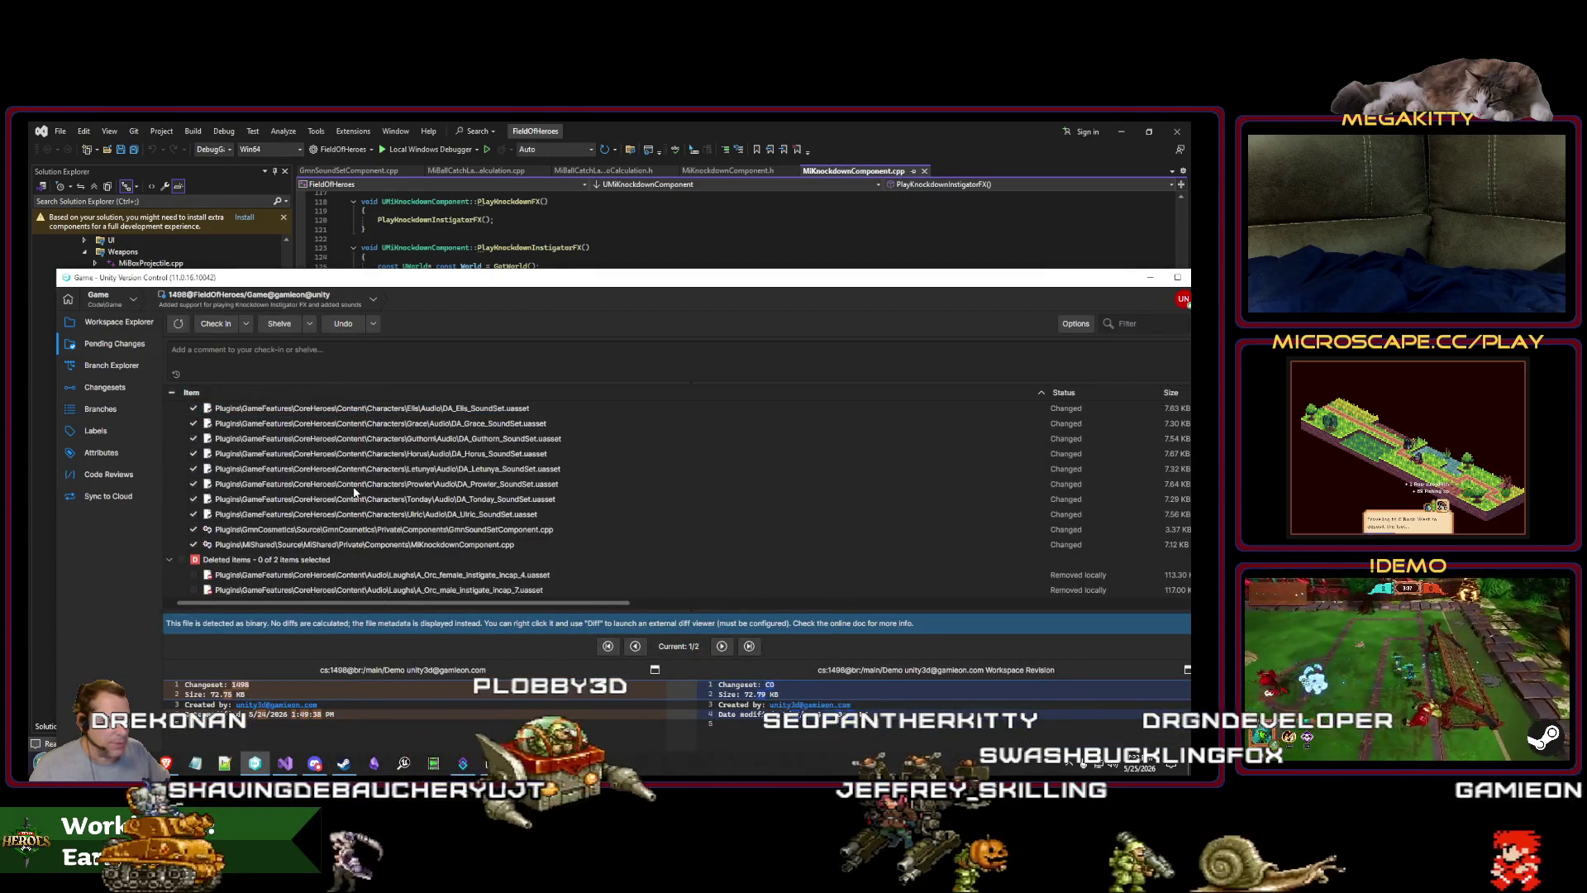
pyautogui.scroll(6, 355, 492)
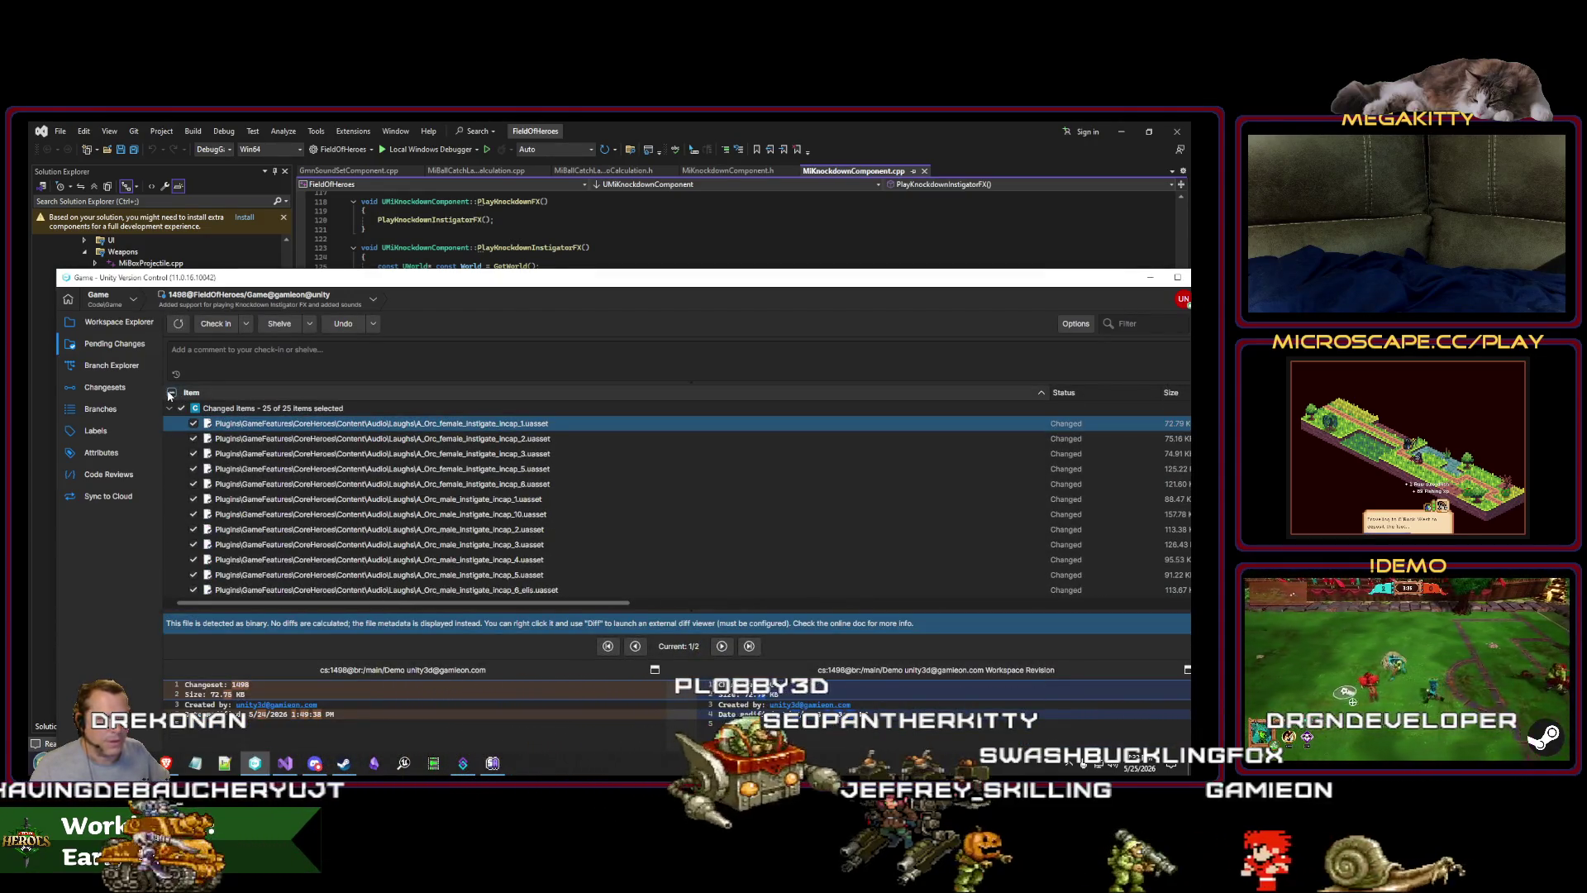
# Step: Check in the 25 changes with the comment 'Improvements to takedown instigator sound effects'
pyautogui.click(212, 360)
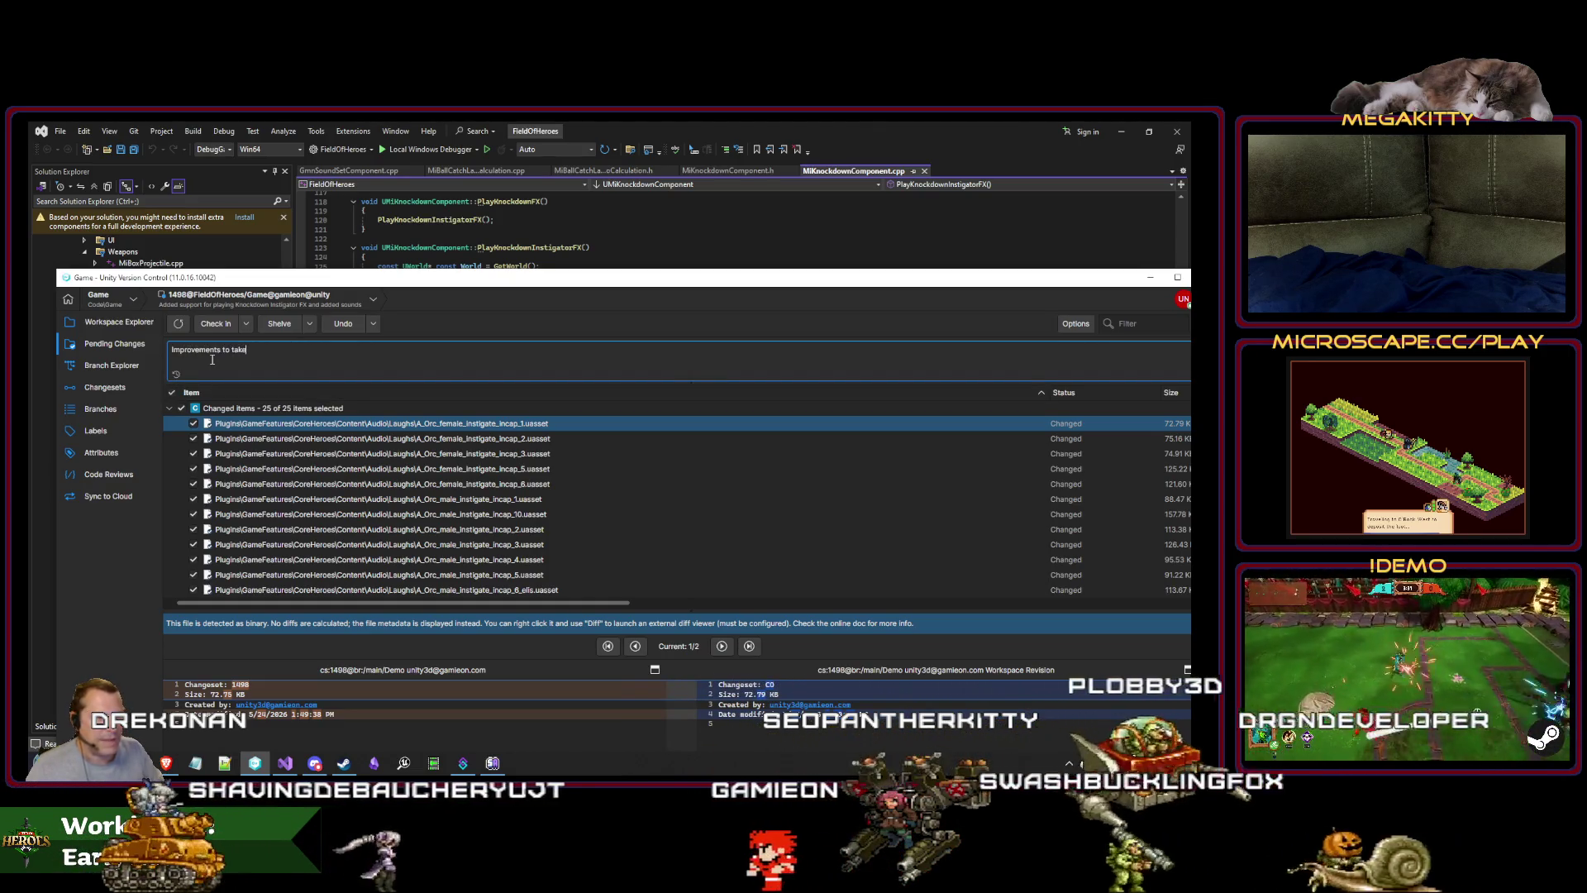
pyautogui.write('Improvements to takedown instigator')
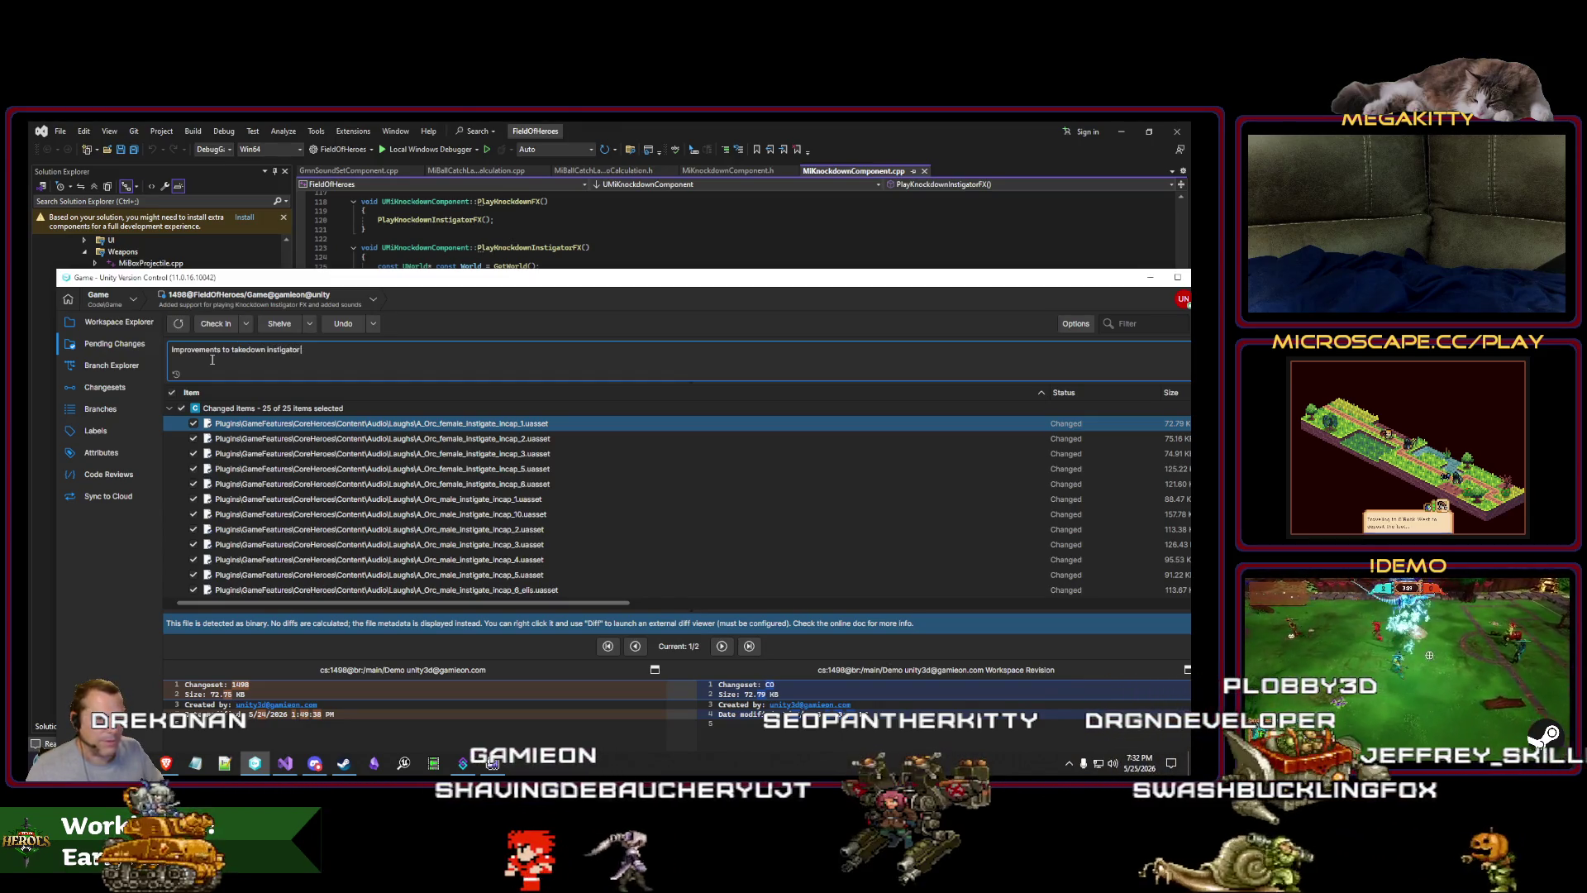
pyautogui.write('sound effects')
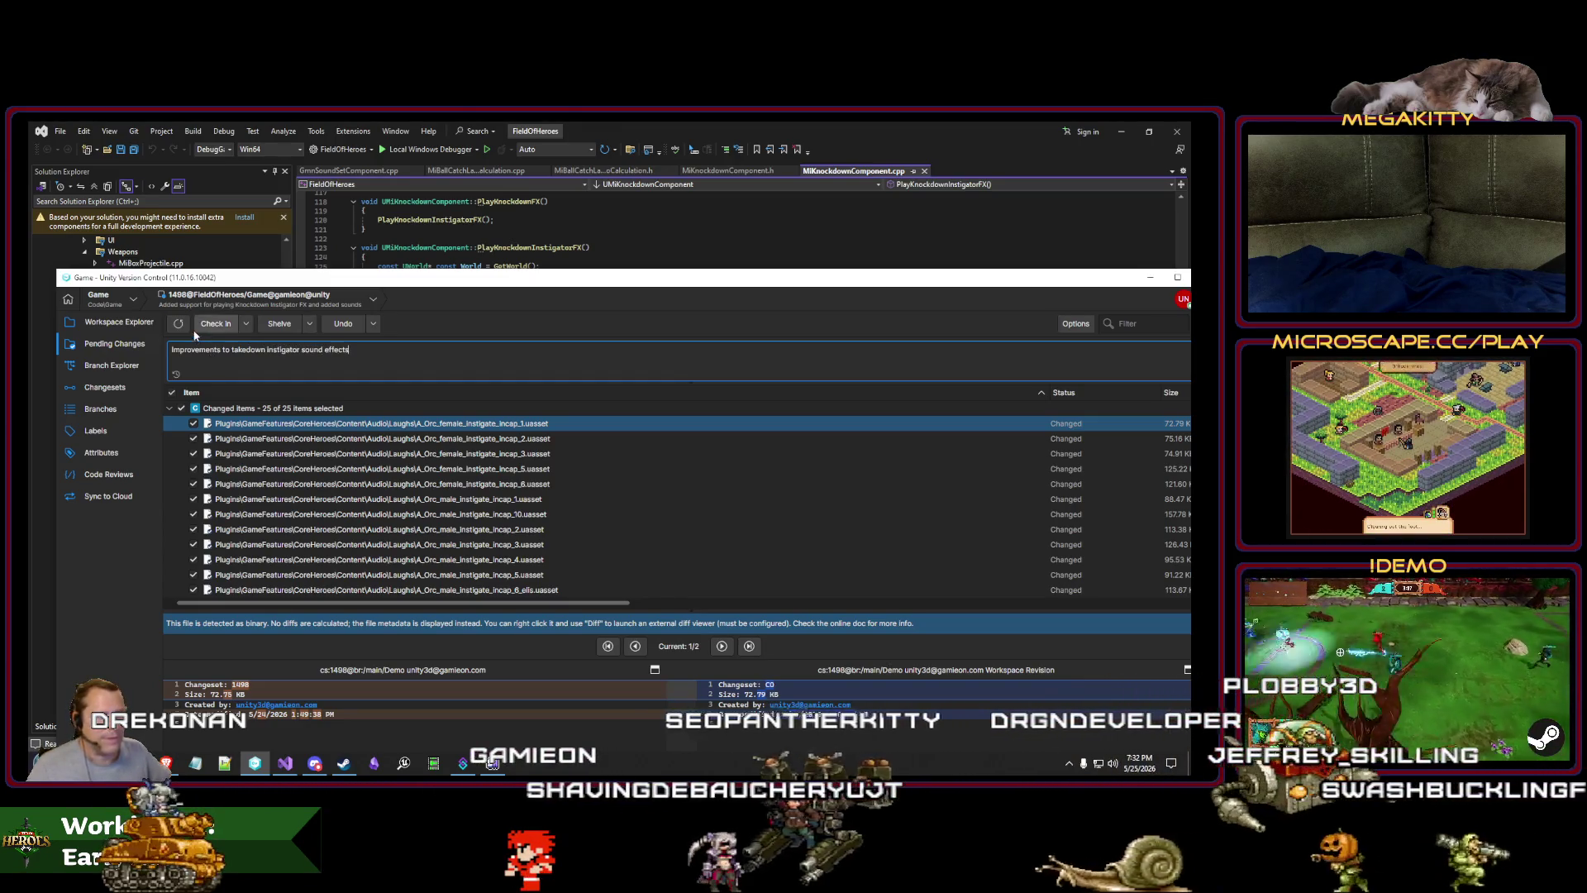
pyautogui.click(198, 325)
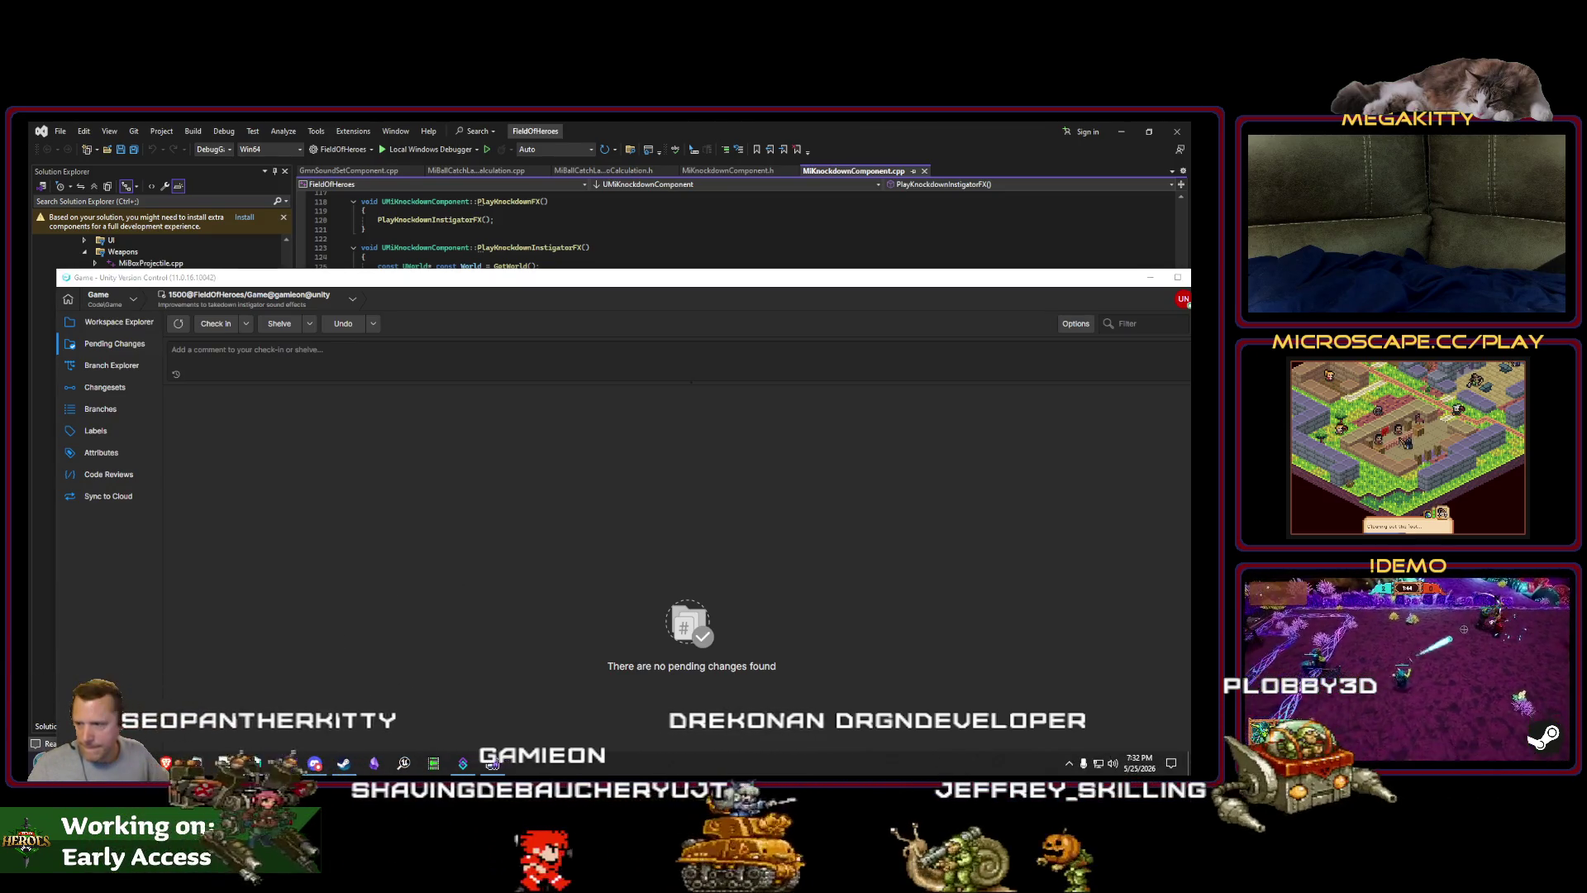
# Step: In Branch Explorer, switch the workspace to the /main head and cherry-pick from cs:1500
pyautogui.click(118, 365)
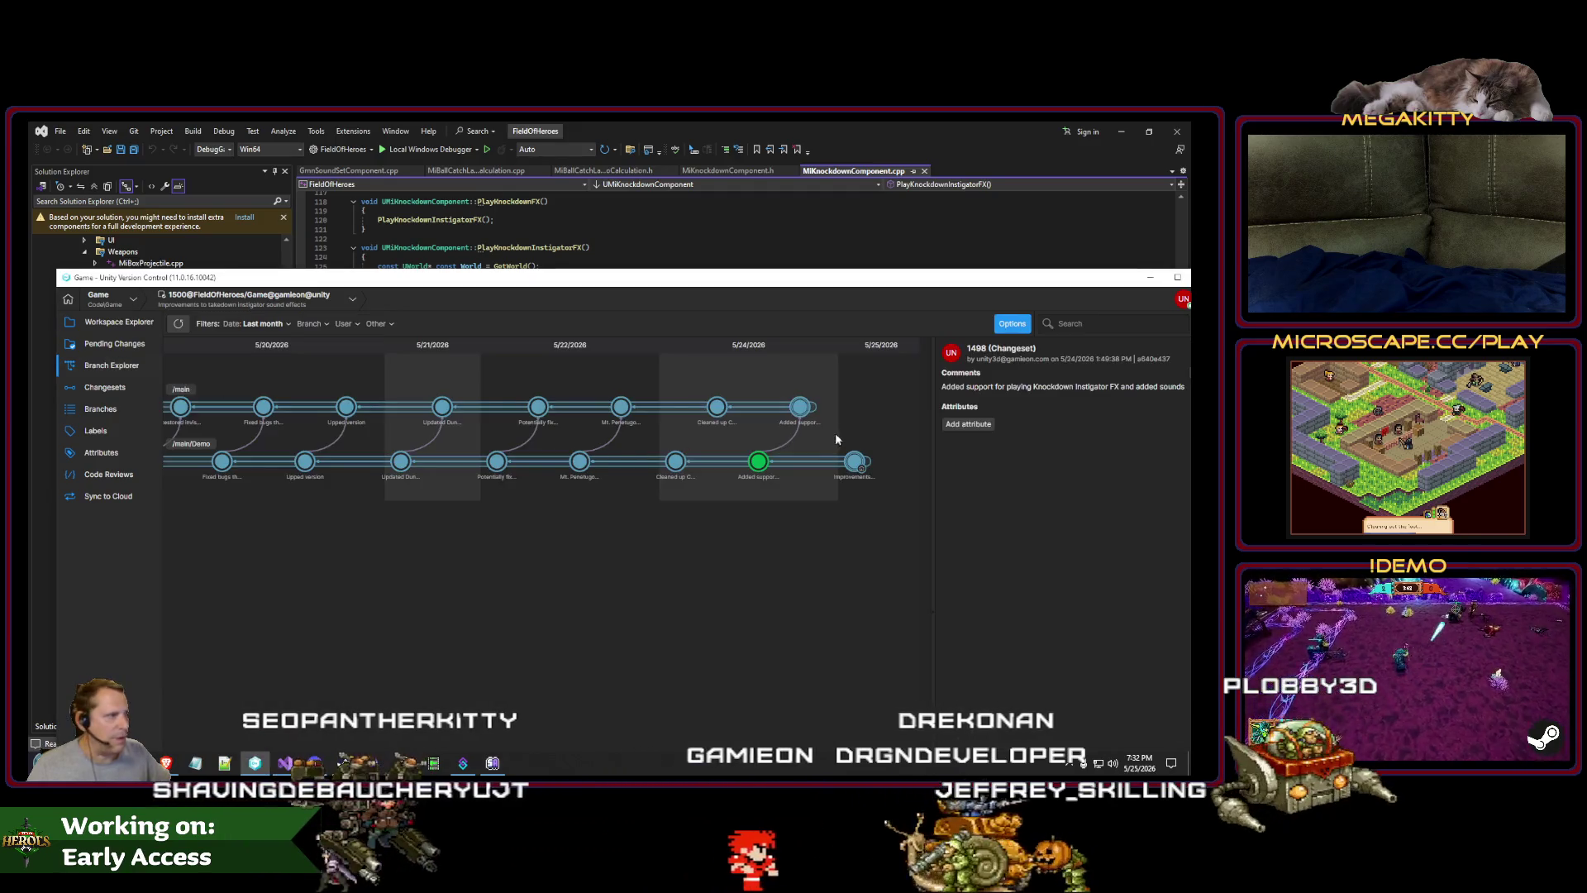
pyautogui.rightClick(804, 413)
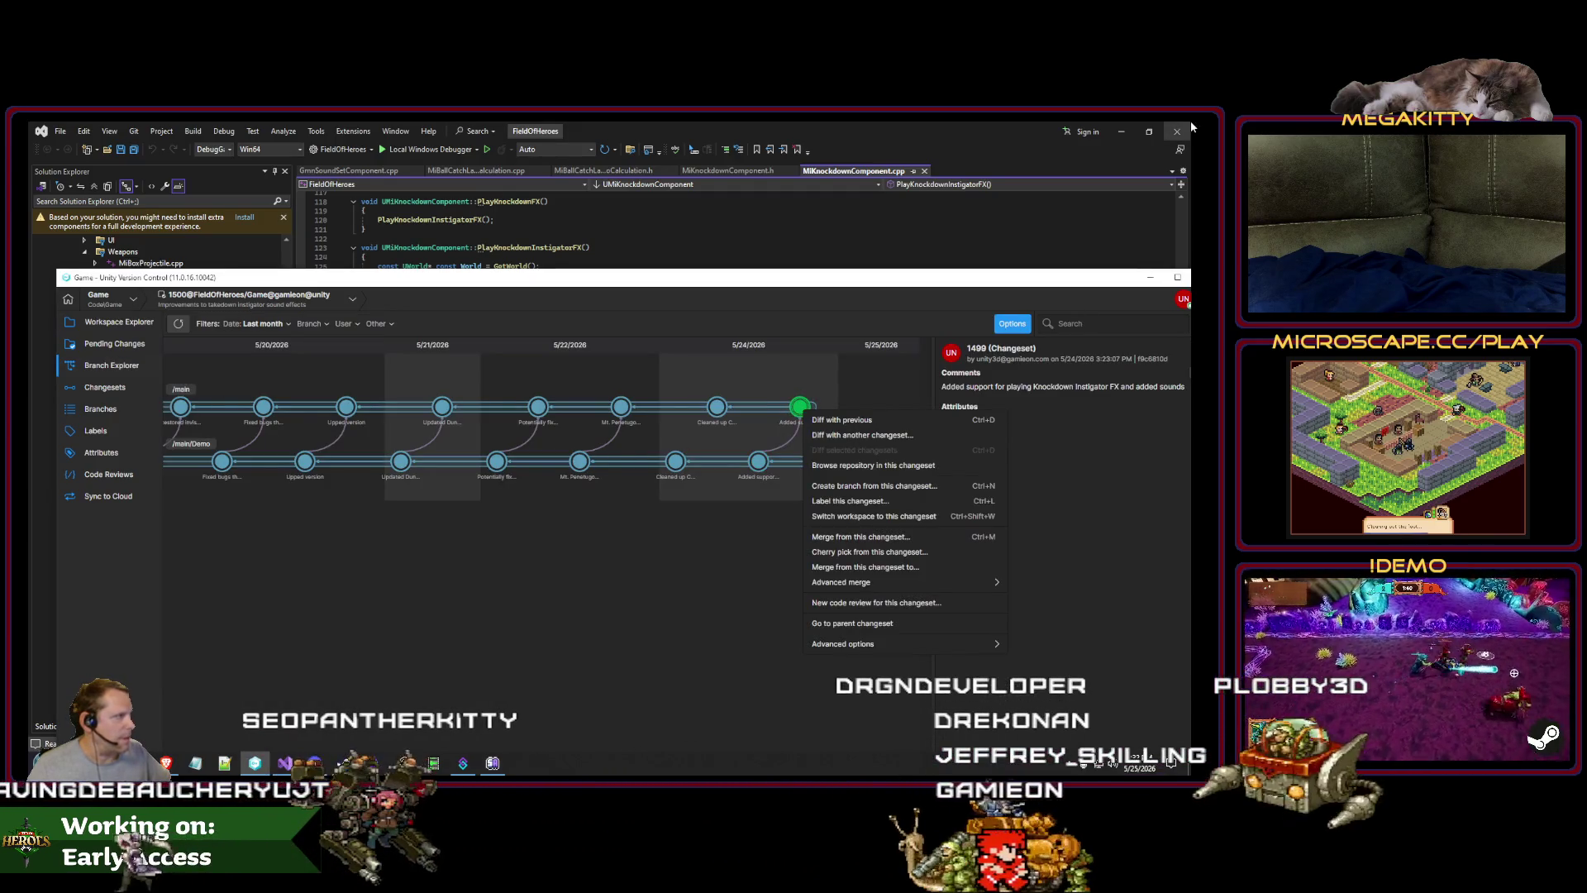
pyautogui.click(909, 515)
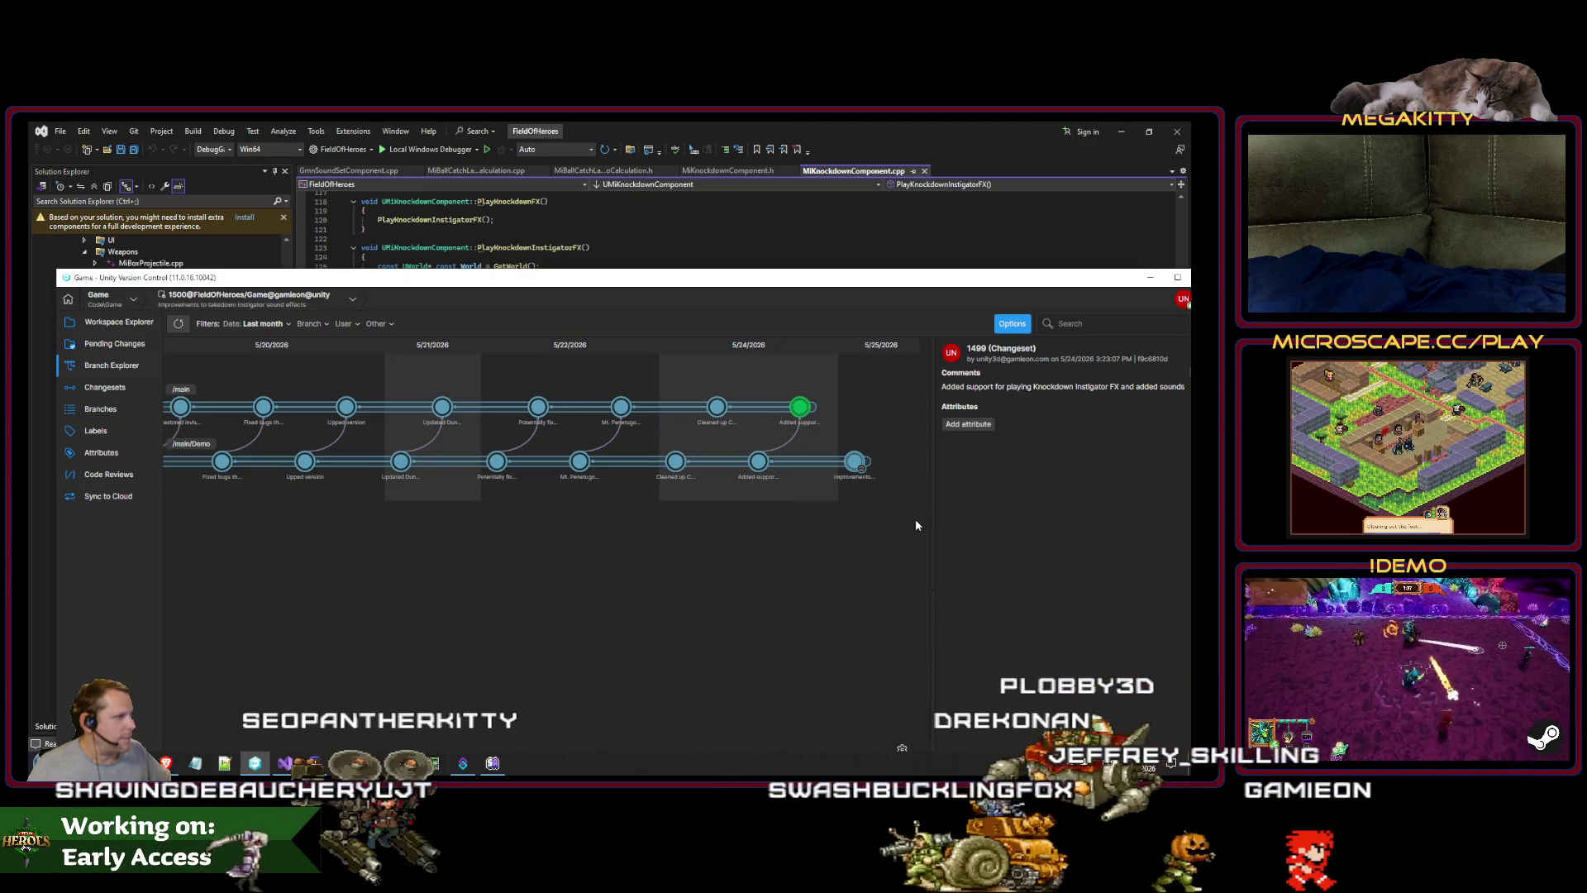
pyautogui.rightClick(857, 462)
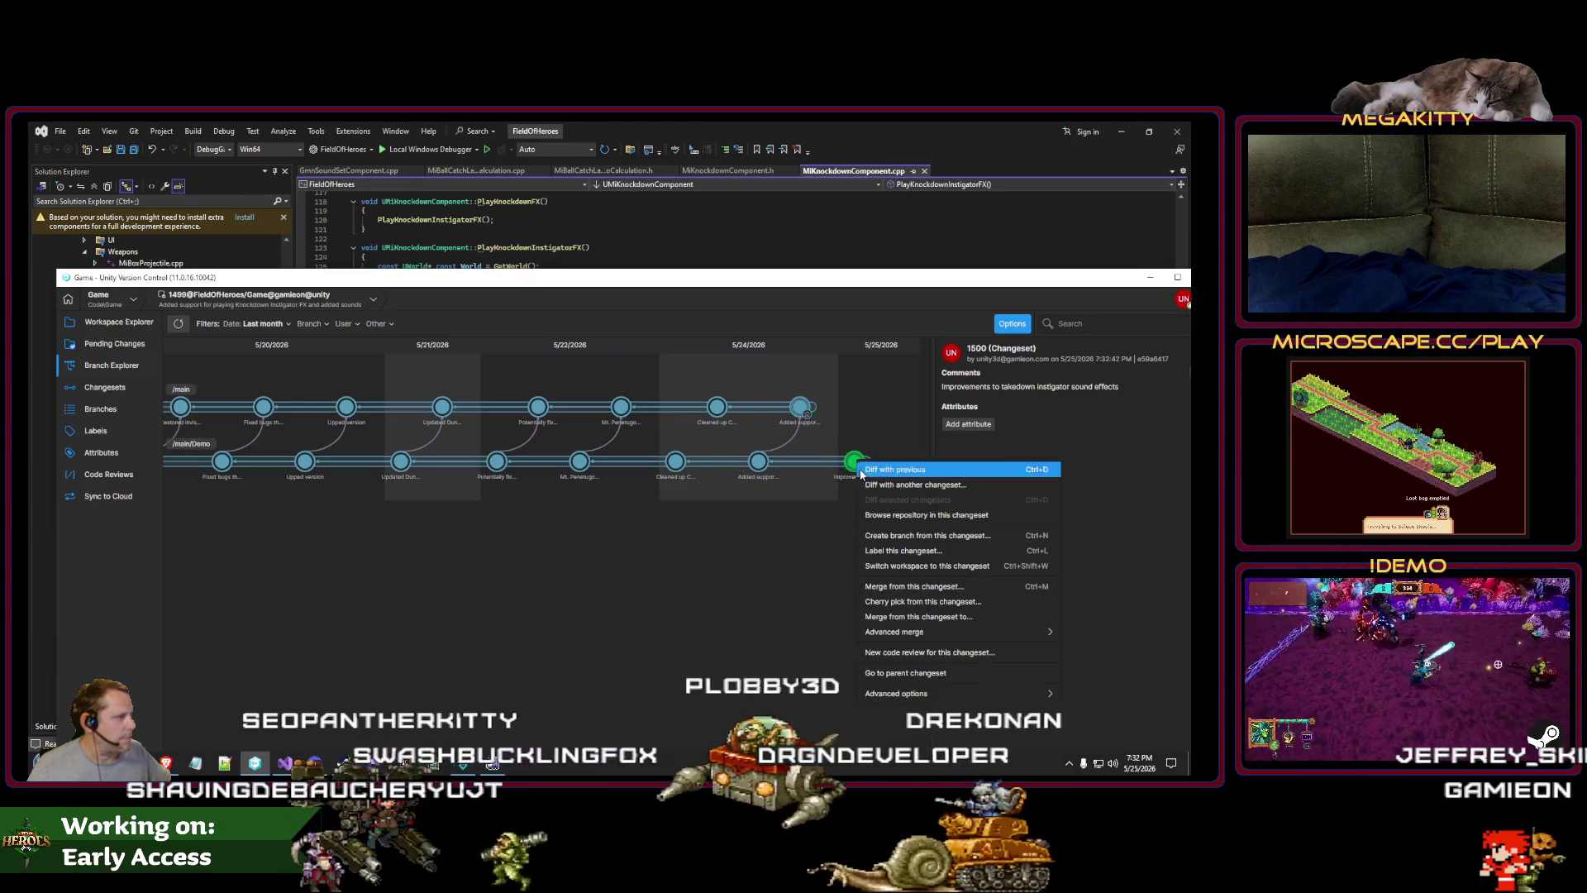
pyautogui.click(923, 601)
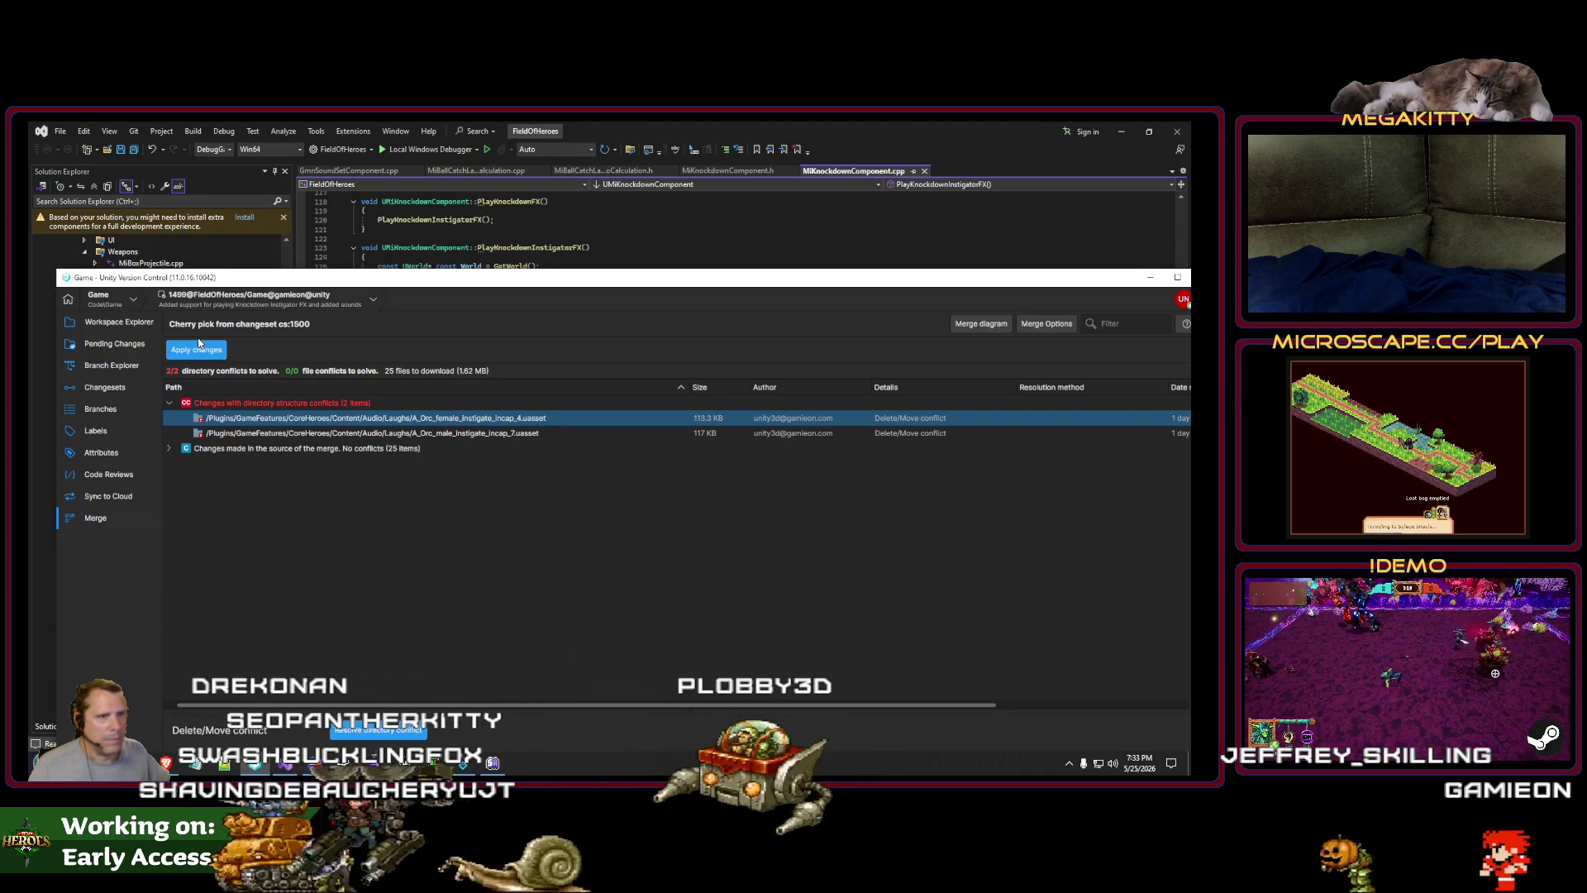
# Step: Keep the source changes for both Delete/Move directory conflicts
pyautogui.click(377, 730)
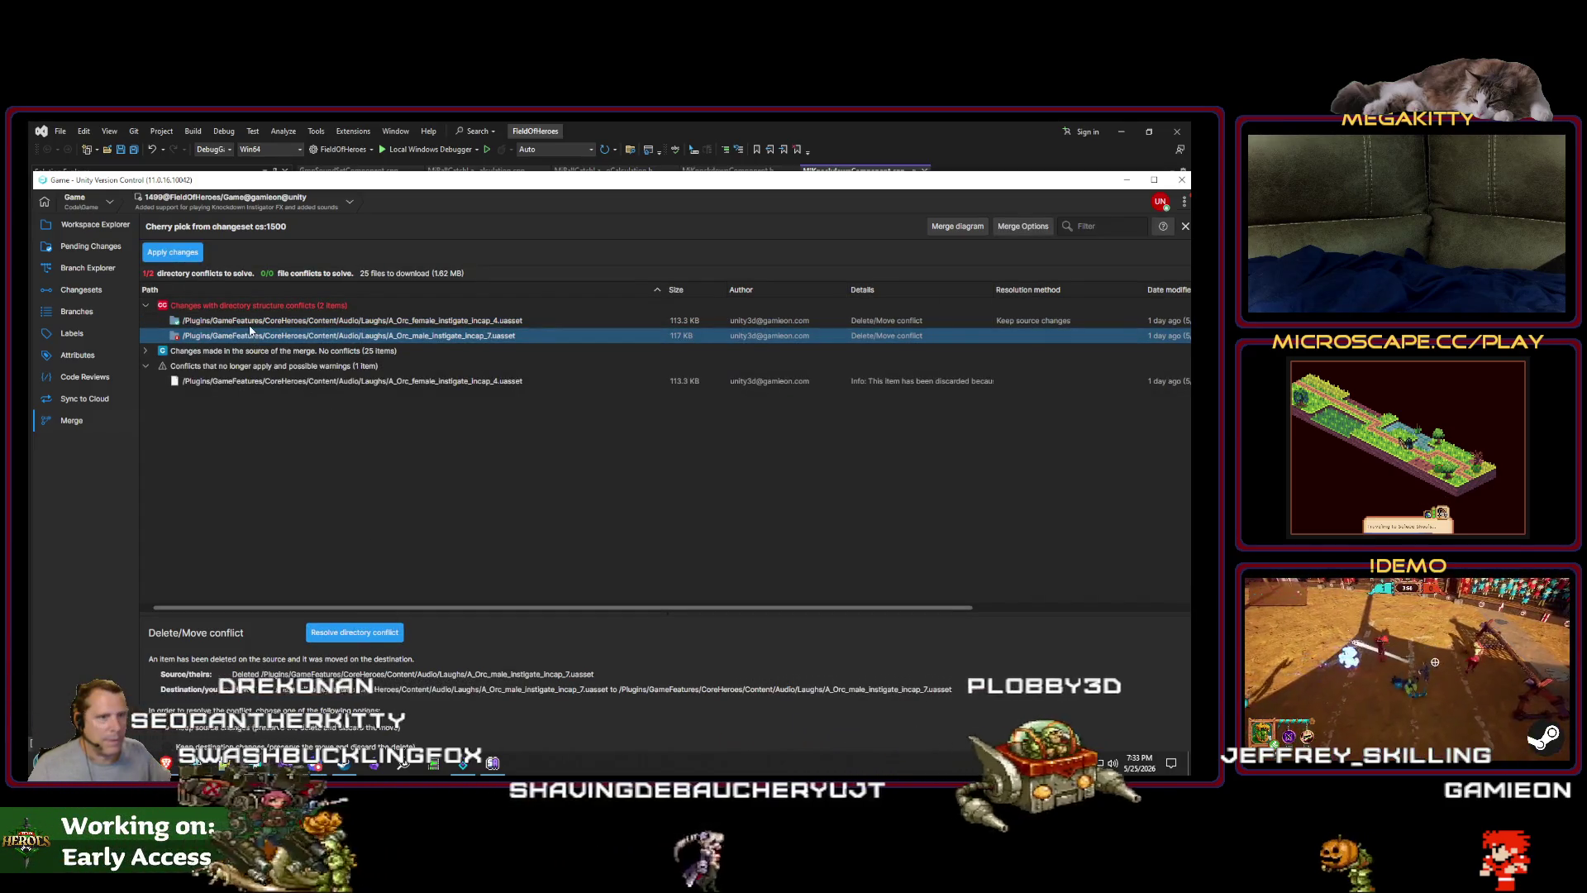
pyautogui.click(279, 323)
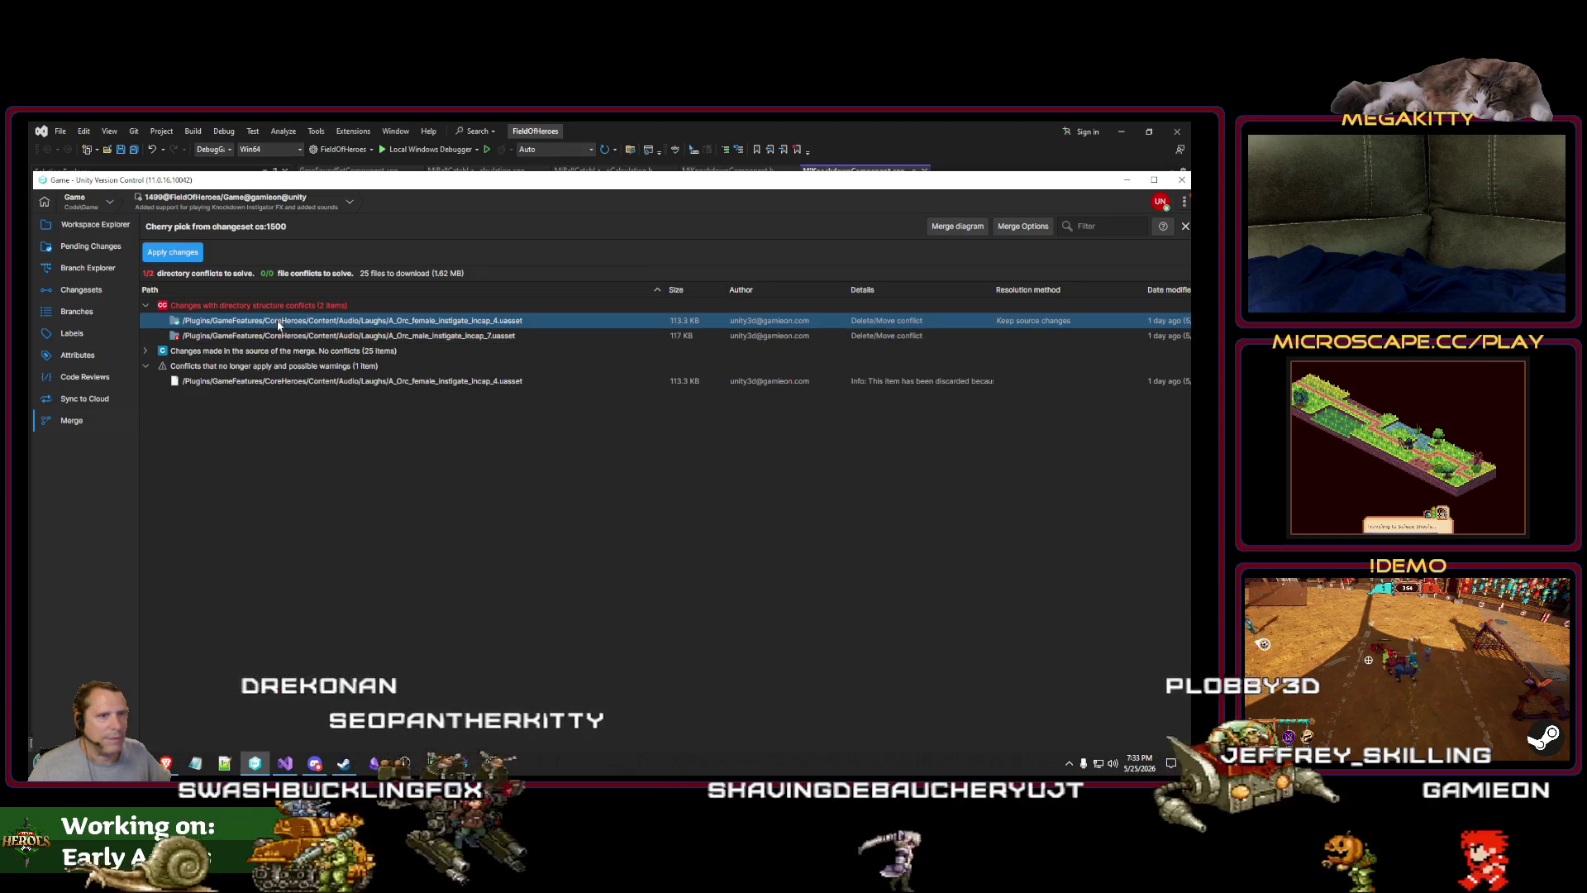
pyautogui.click(275, 350)
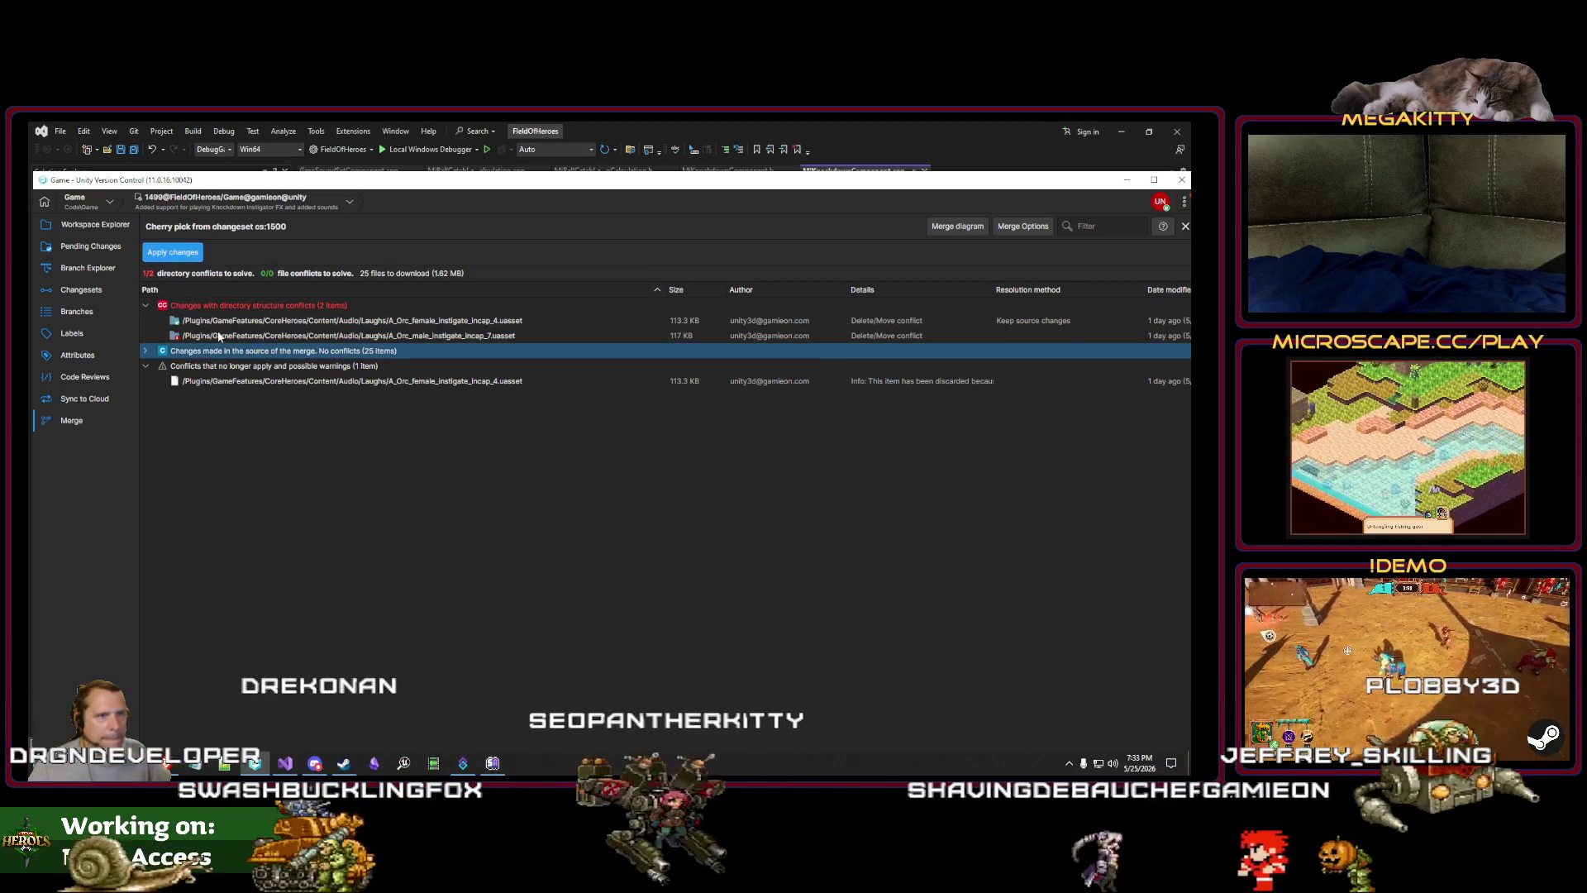
pyautogui.click(218, 335)
pyautogui.click(352, 631)
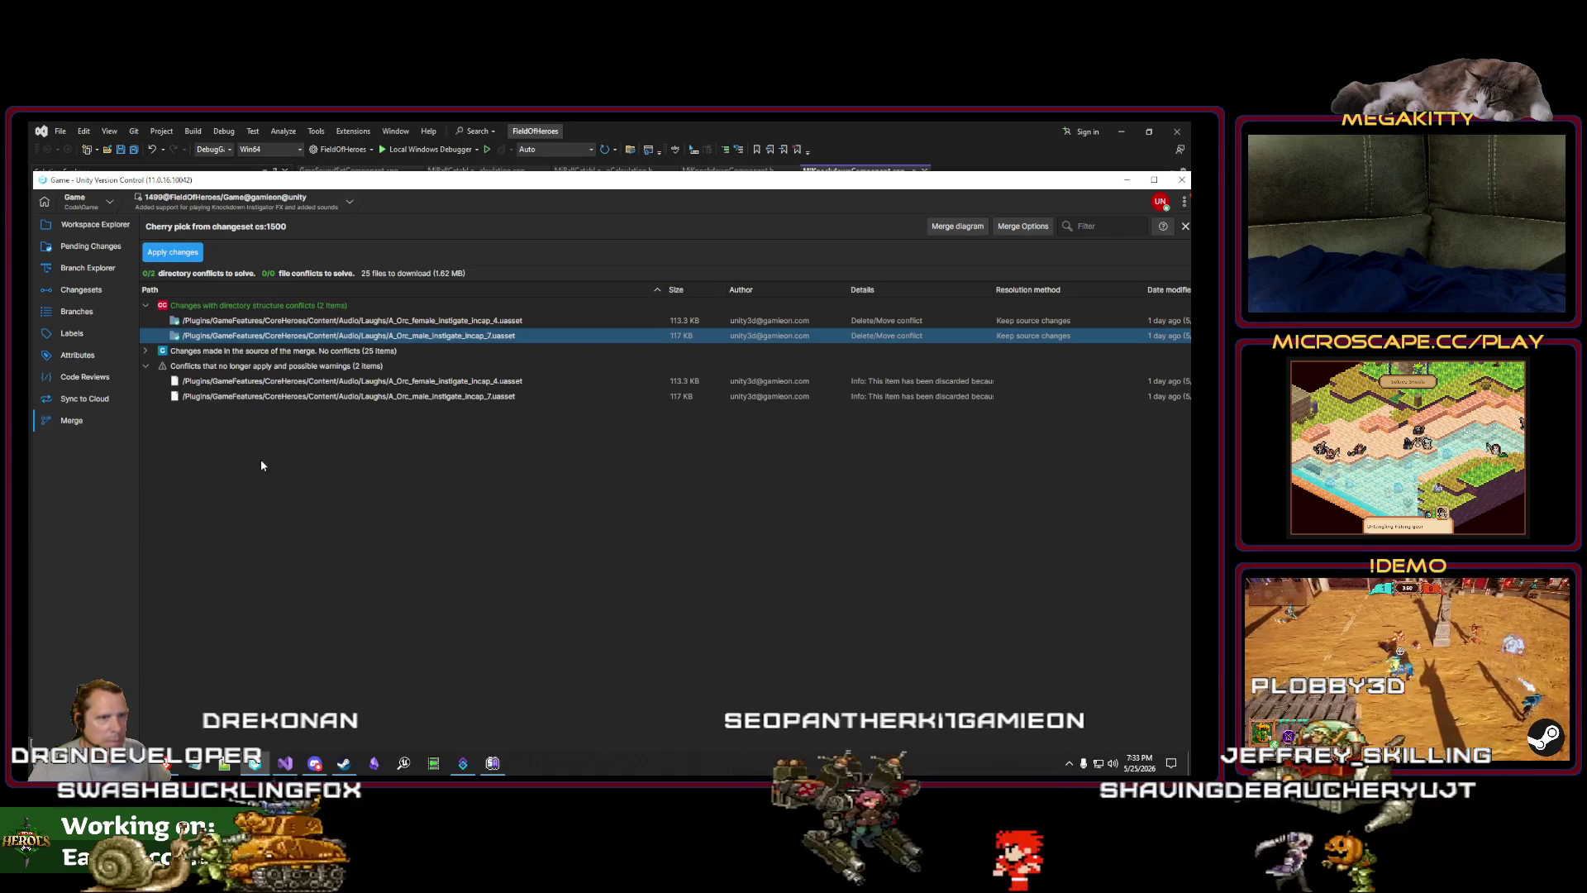
# Step: Apply the cherry-pick from changeset 1500 and review the resulting pending changes
pyautogui.click(187, 259)
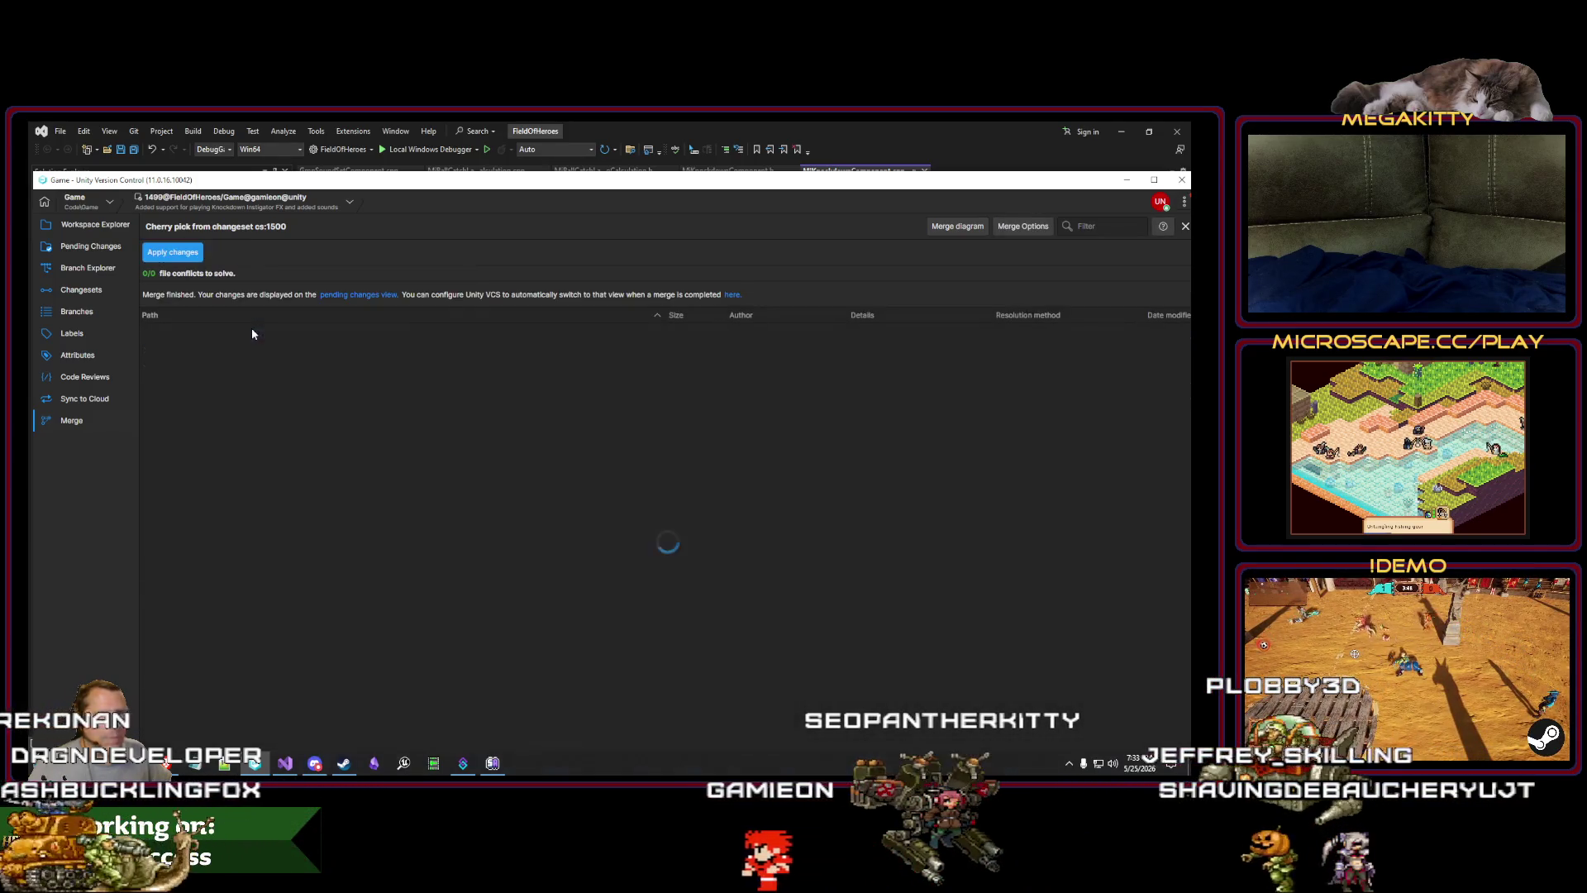
pyautogui.click(103, 250)
pyautogui.scroll(-8, 468, 392)
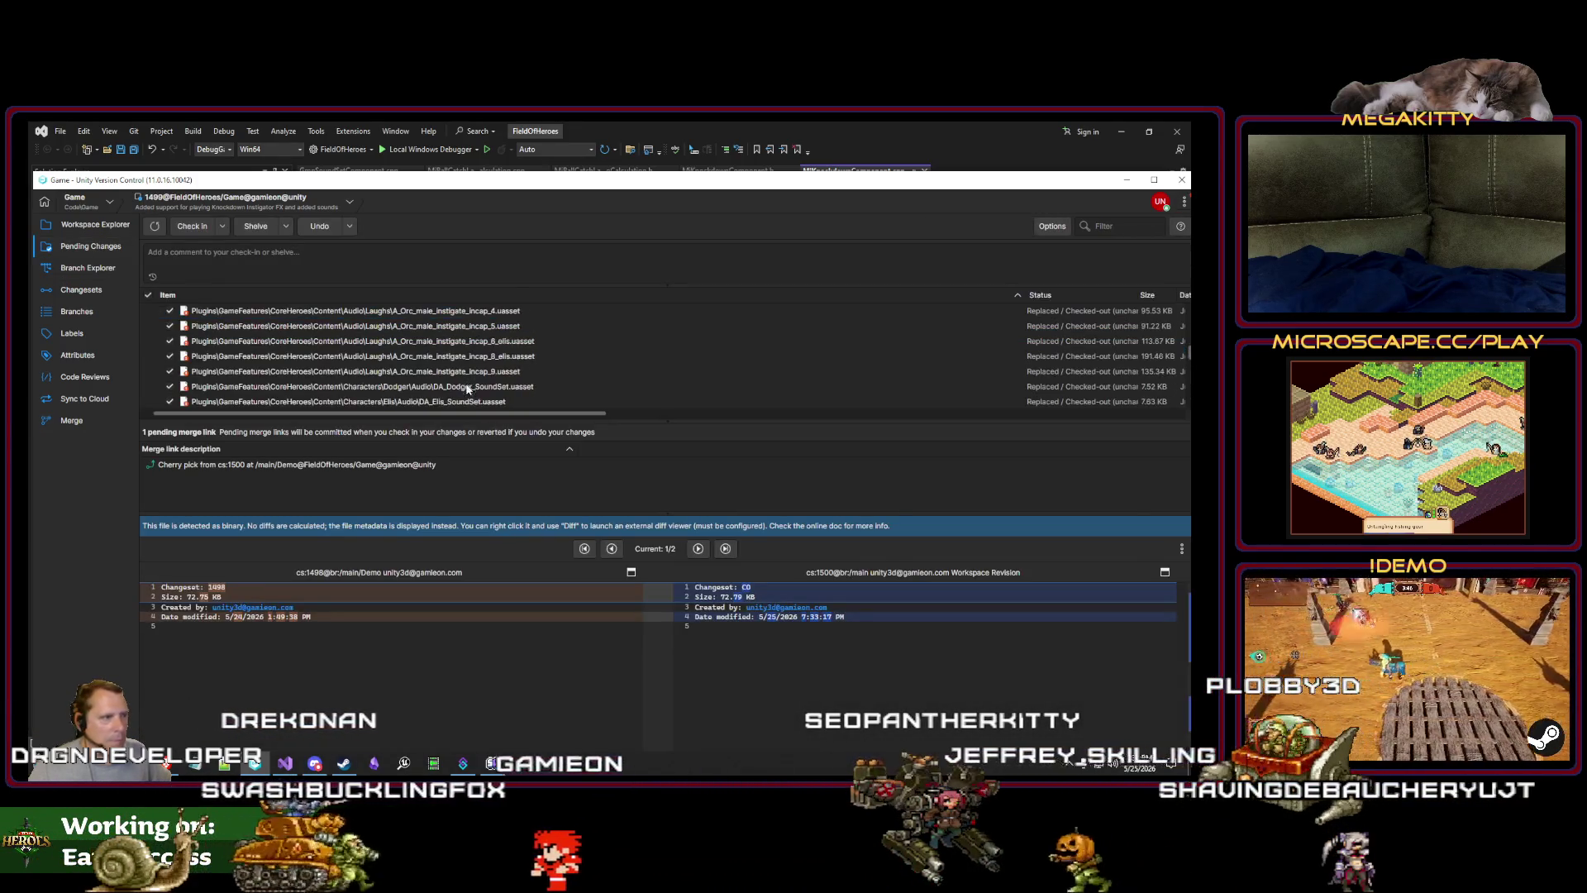
# Step: Check in the cherry-picked sound files as changeset 1501 with comment 'Improvements to takedown instigator sound effects'
pyautogui.scroll(3, 366, 401)
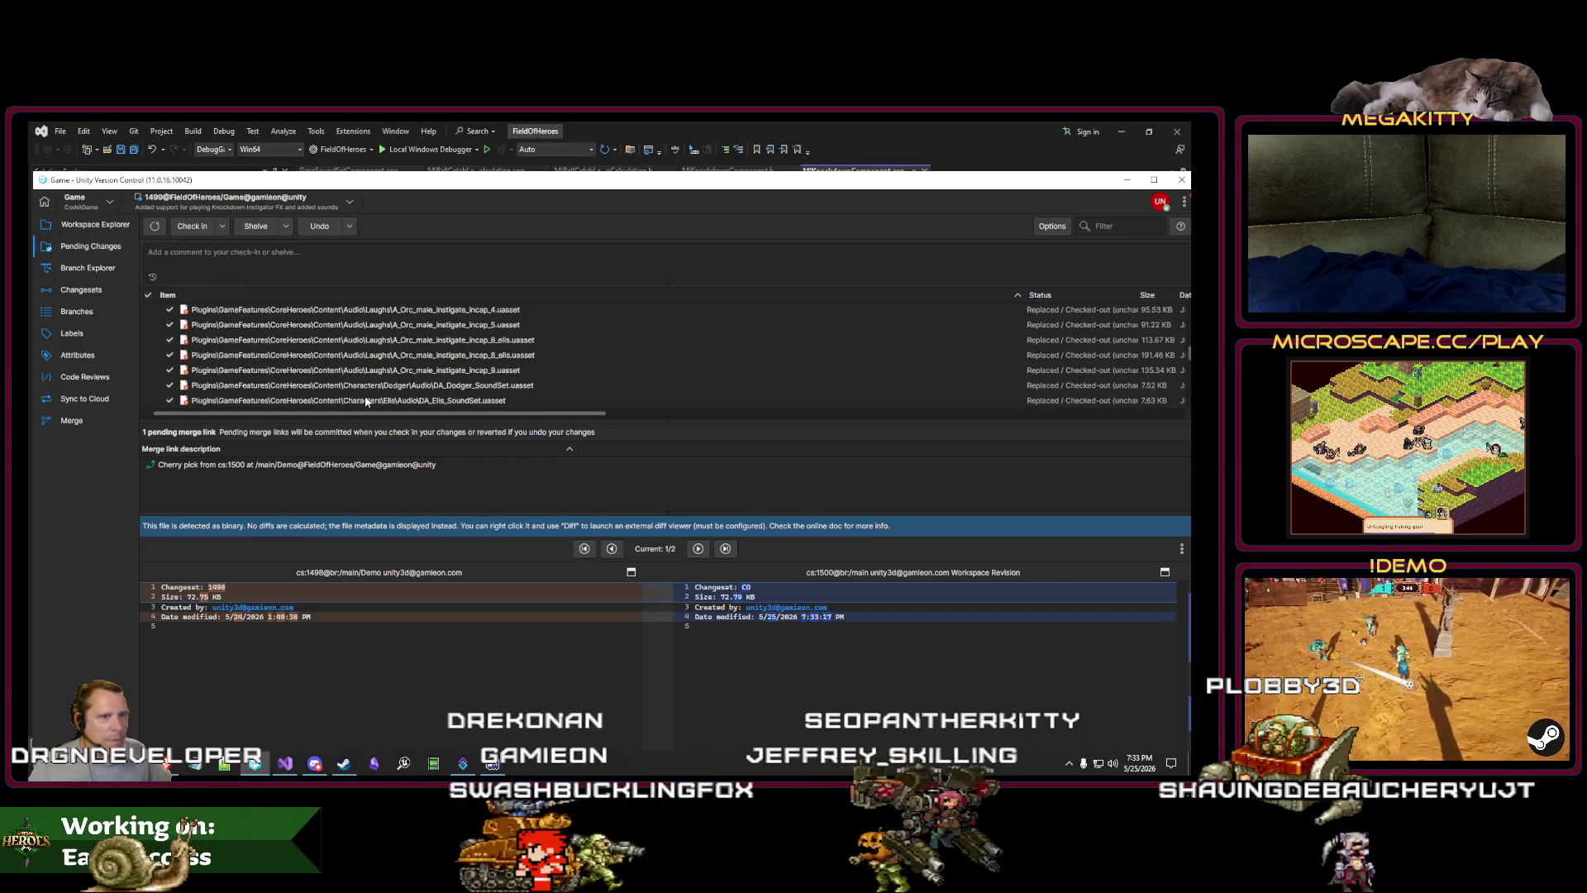
pyautogui.scroll(-3, 365, 400)
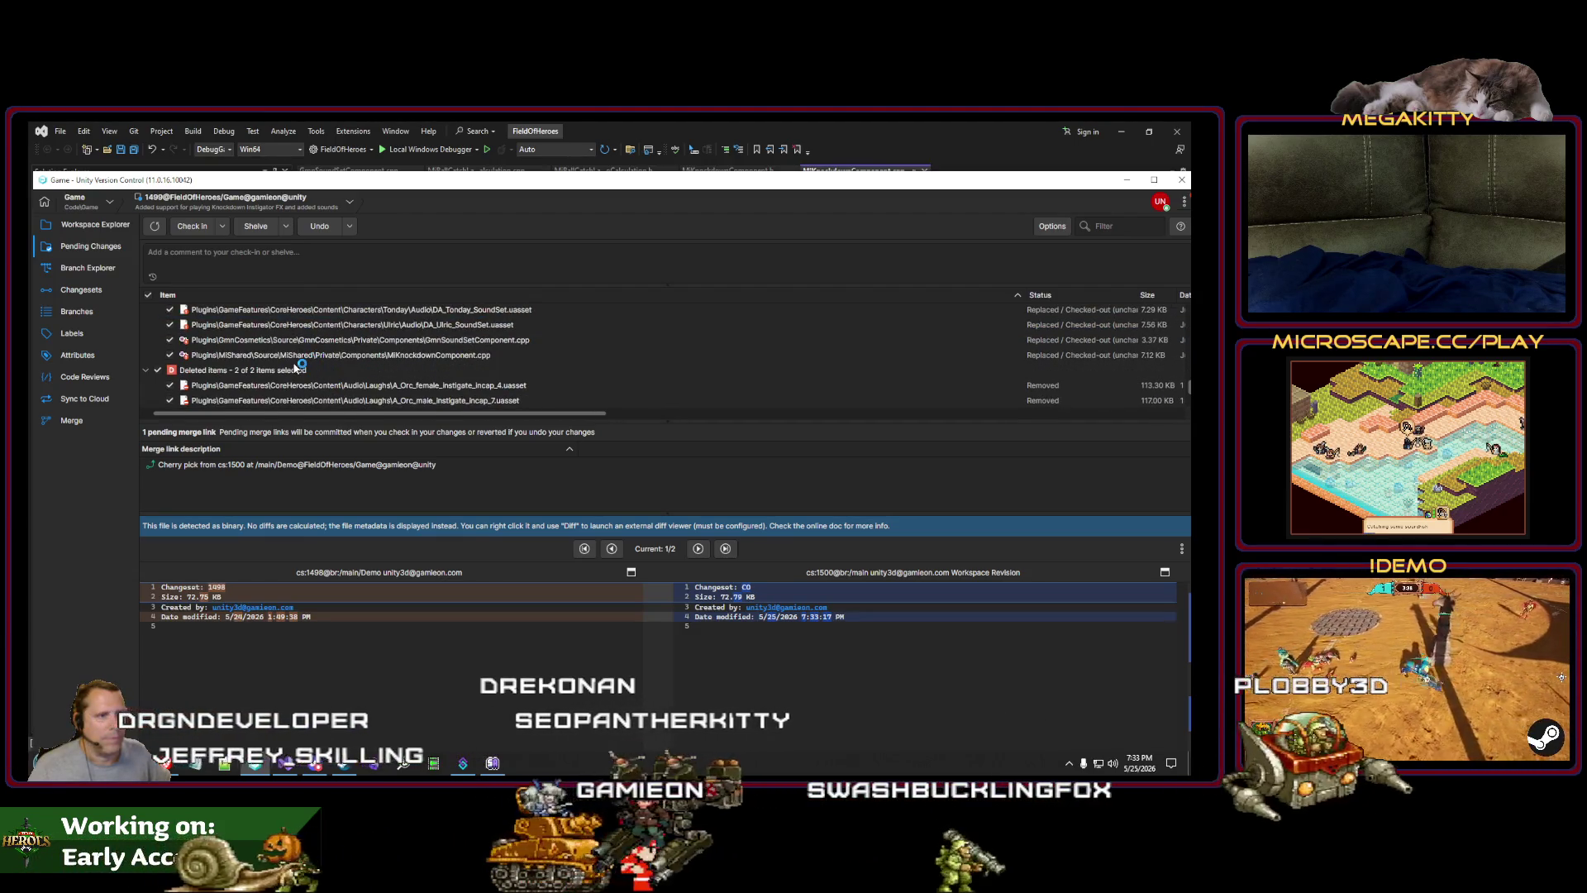
pyautogui.scroll(10, 296, 368)
pyautogui.click(201, 266)
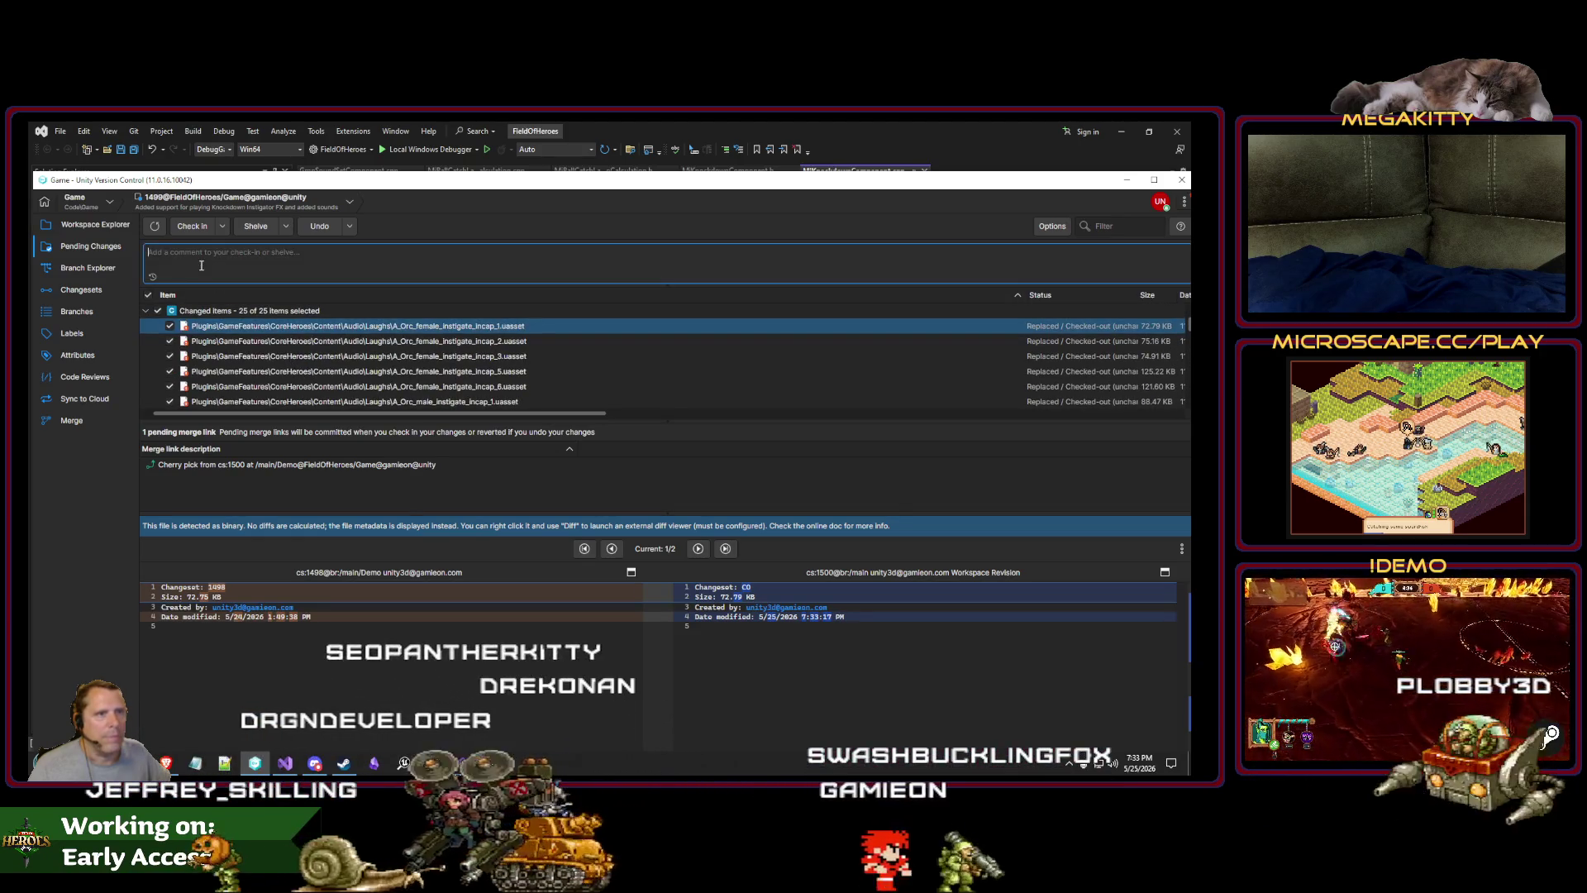
pyautogui.click(152, 277)
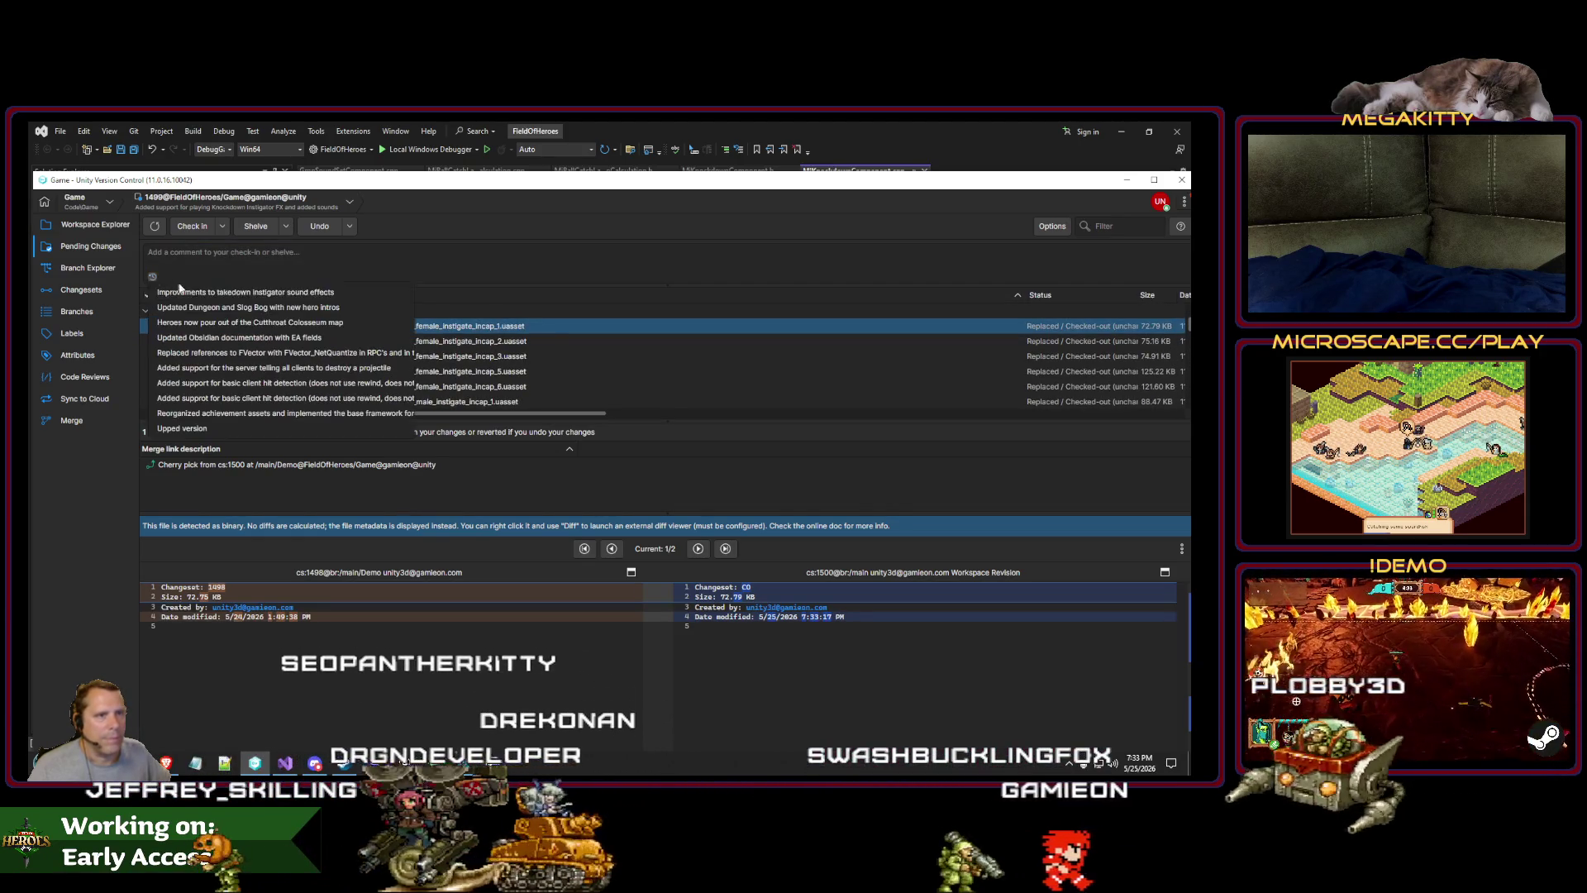
pyautogui.click(199, 293)
pyautogui.click(192, 226)
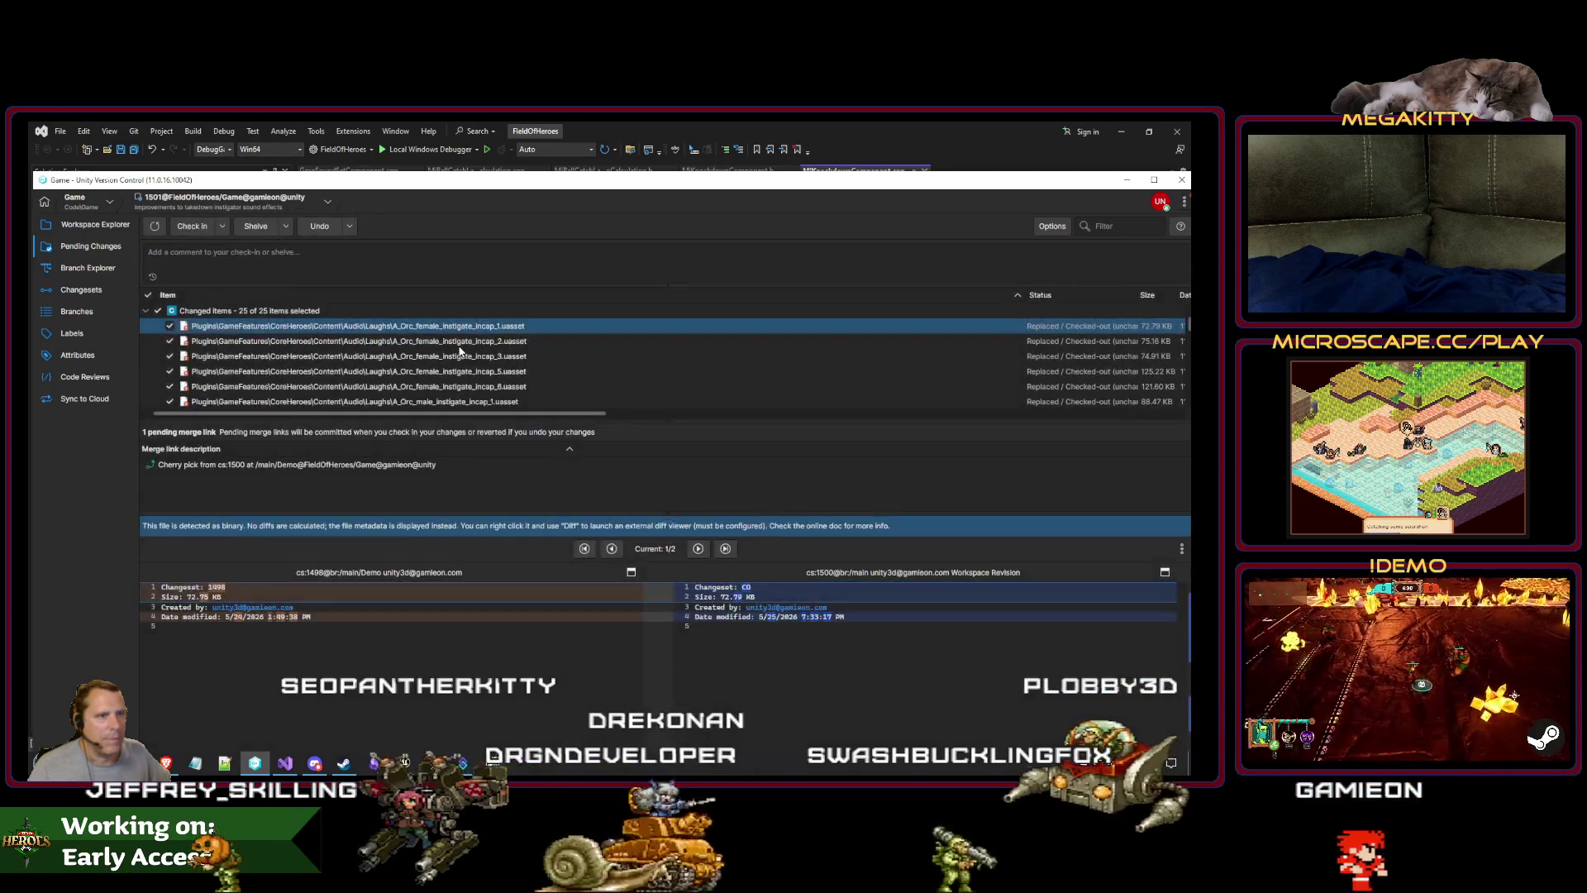
pyautogui.moveTo(615, 184); pyautogui.dragTo(591, 198)
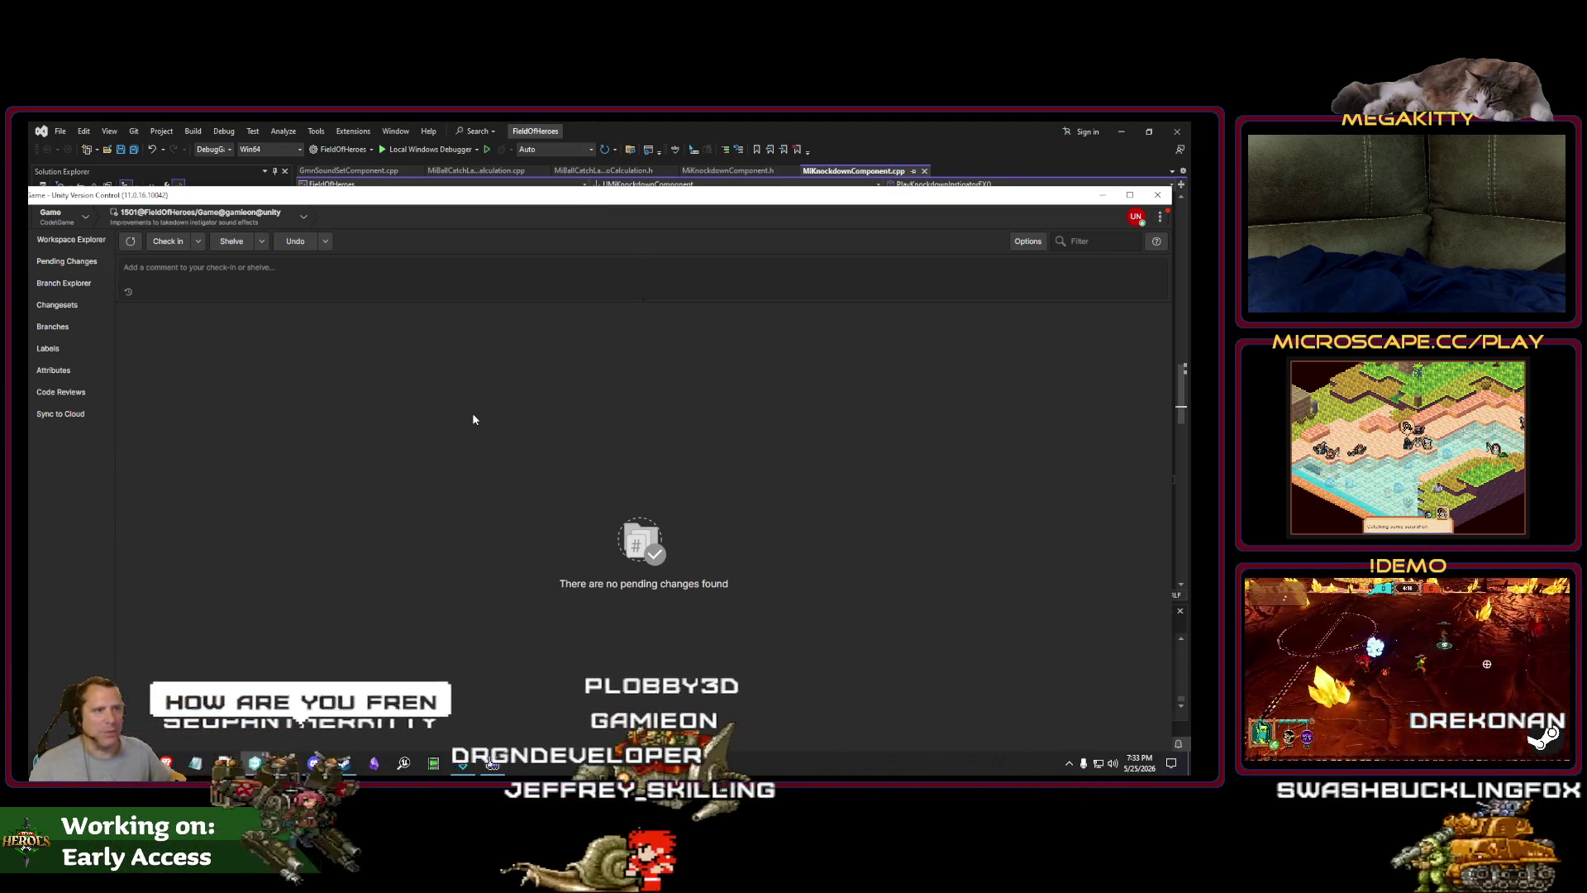
pyautogui.hotkey('alt', 'Tab')
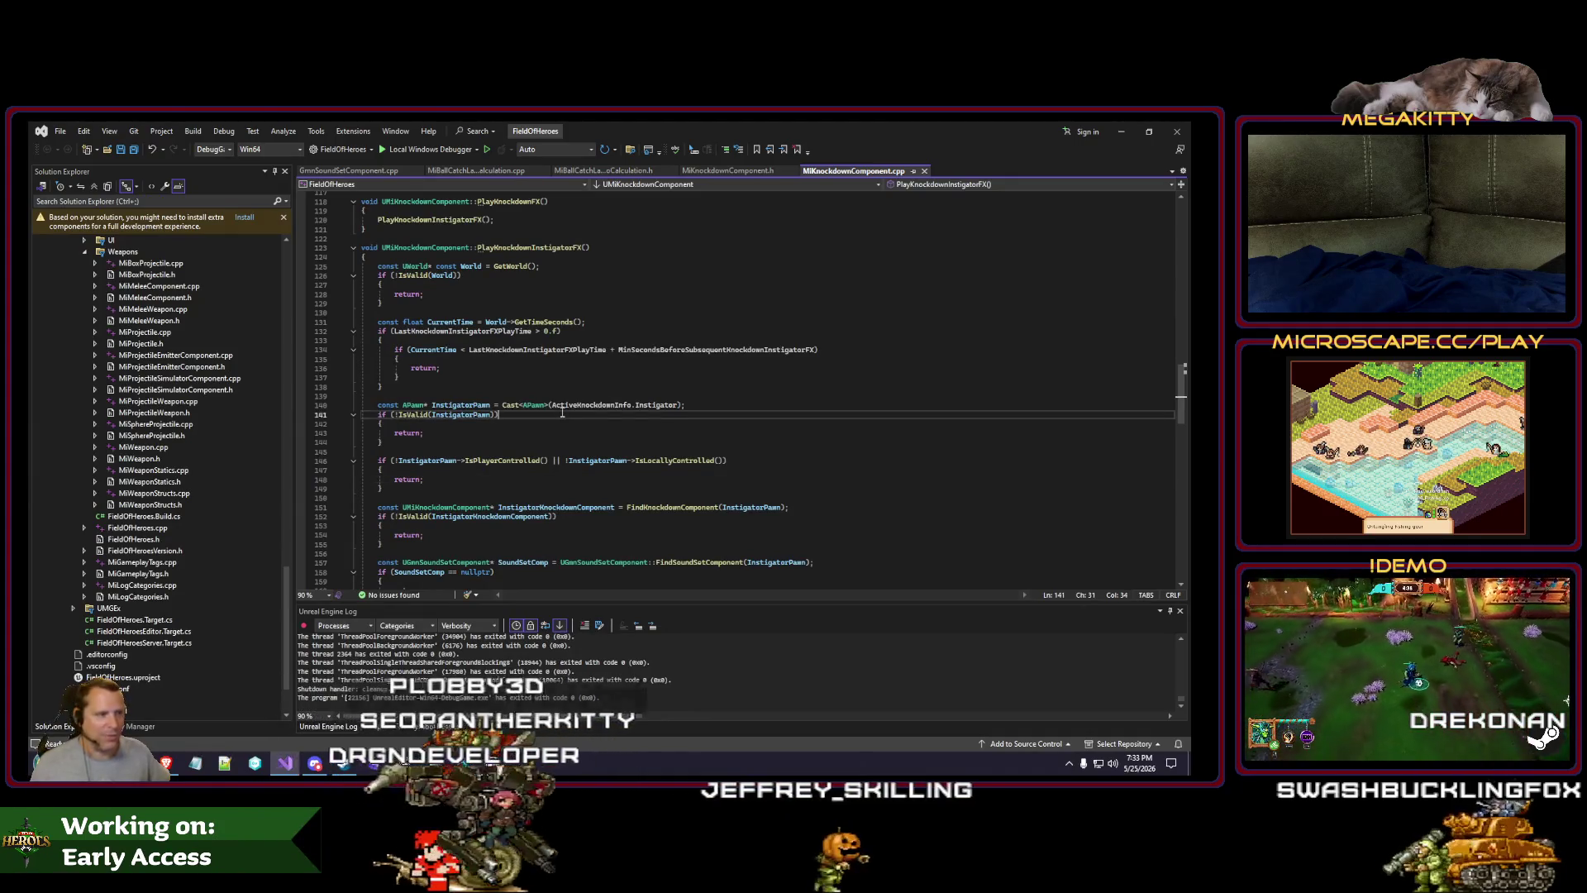
pyautogui.click(526, 452)
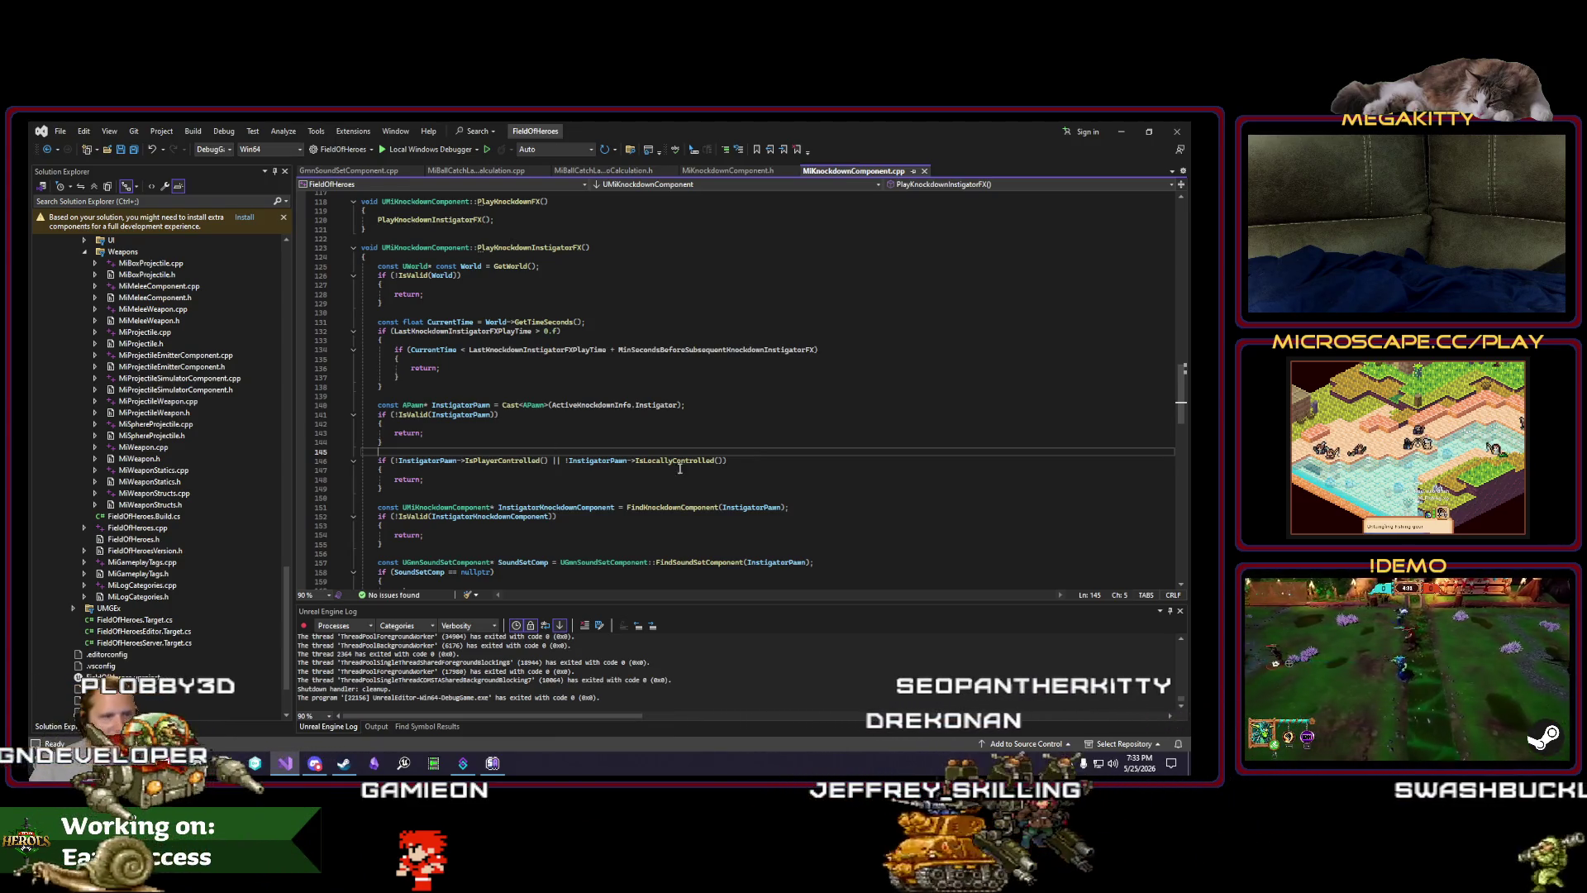
pyautogui.press('Up')
pyautogui.press('Up')
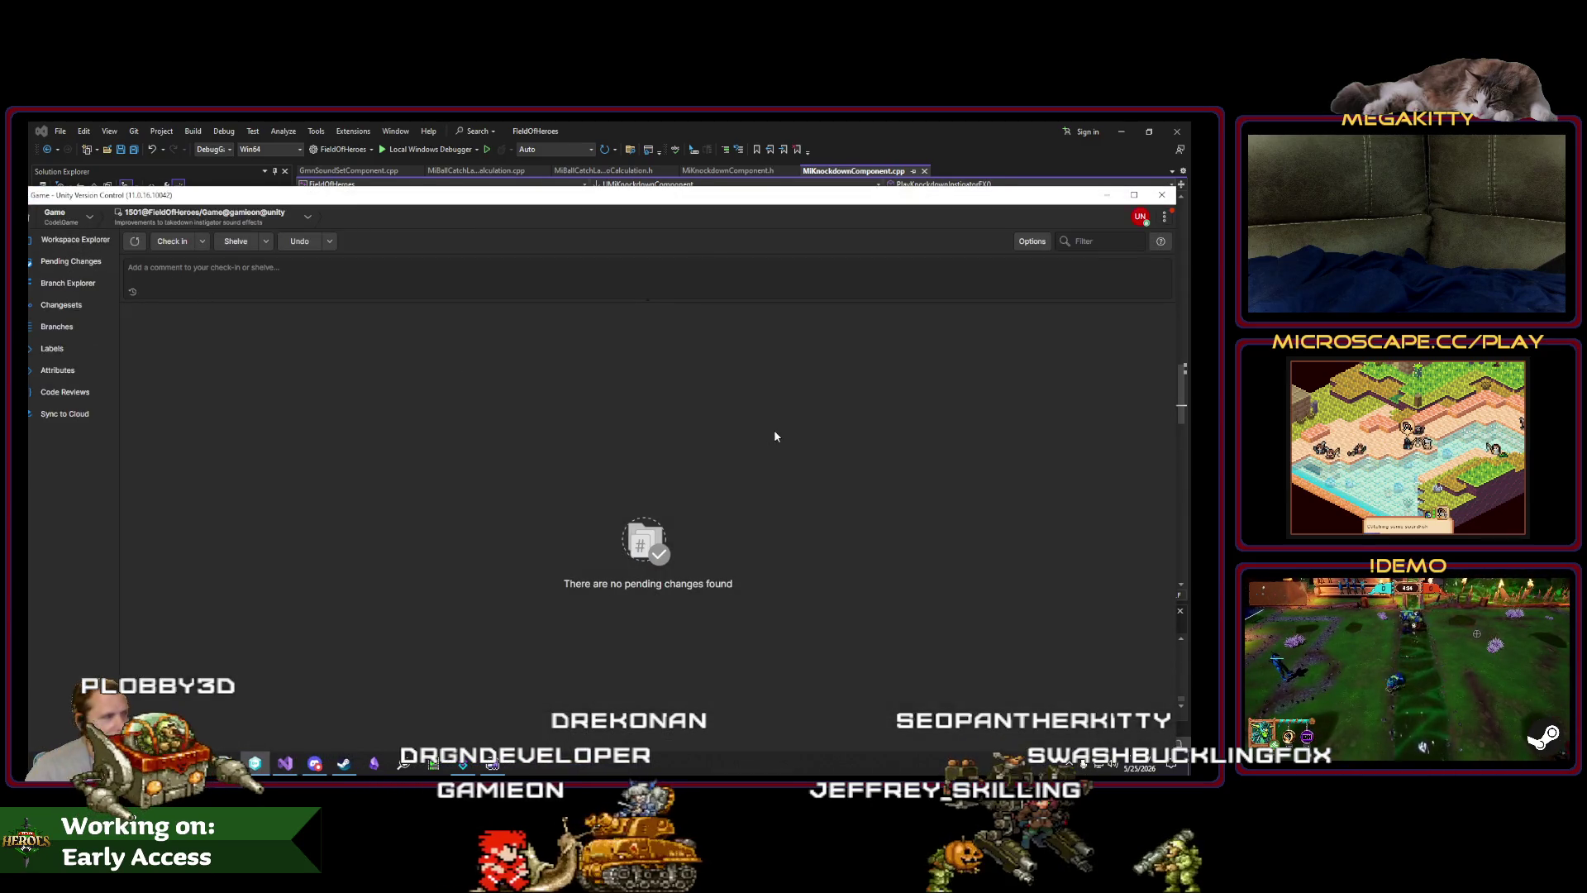
# Step: Inspect the Branch Explorer graph of main and Demo, then return to Visual Studio
pyautogui.click(66, 283)
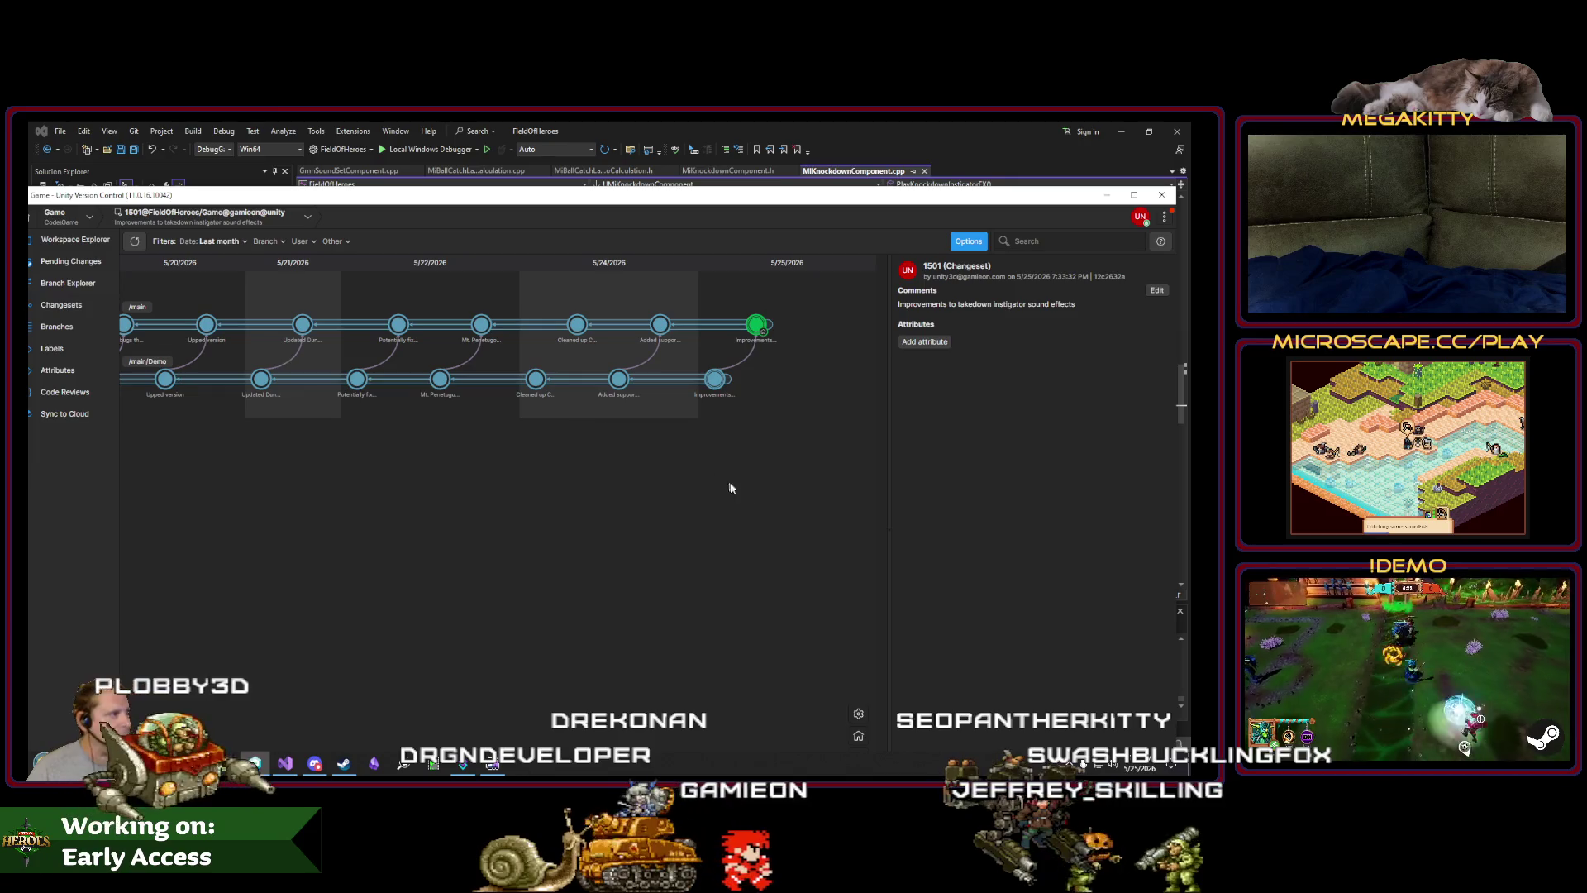
pyautogui.hotkey('alt', 'Tab')
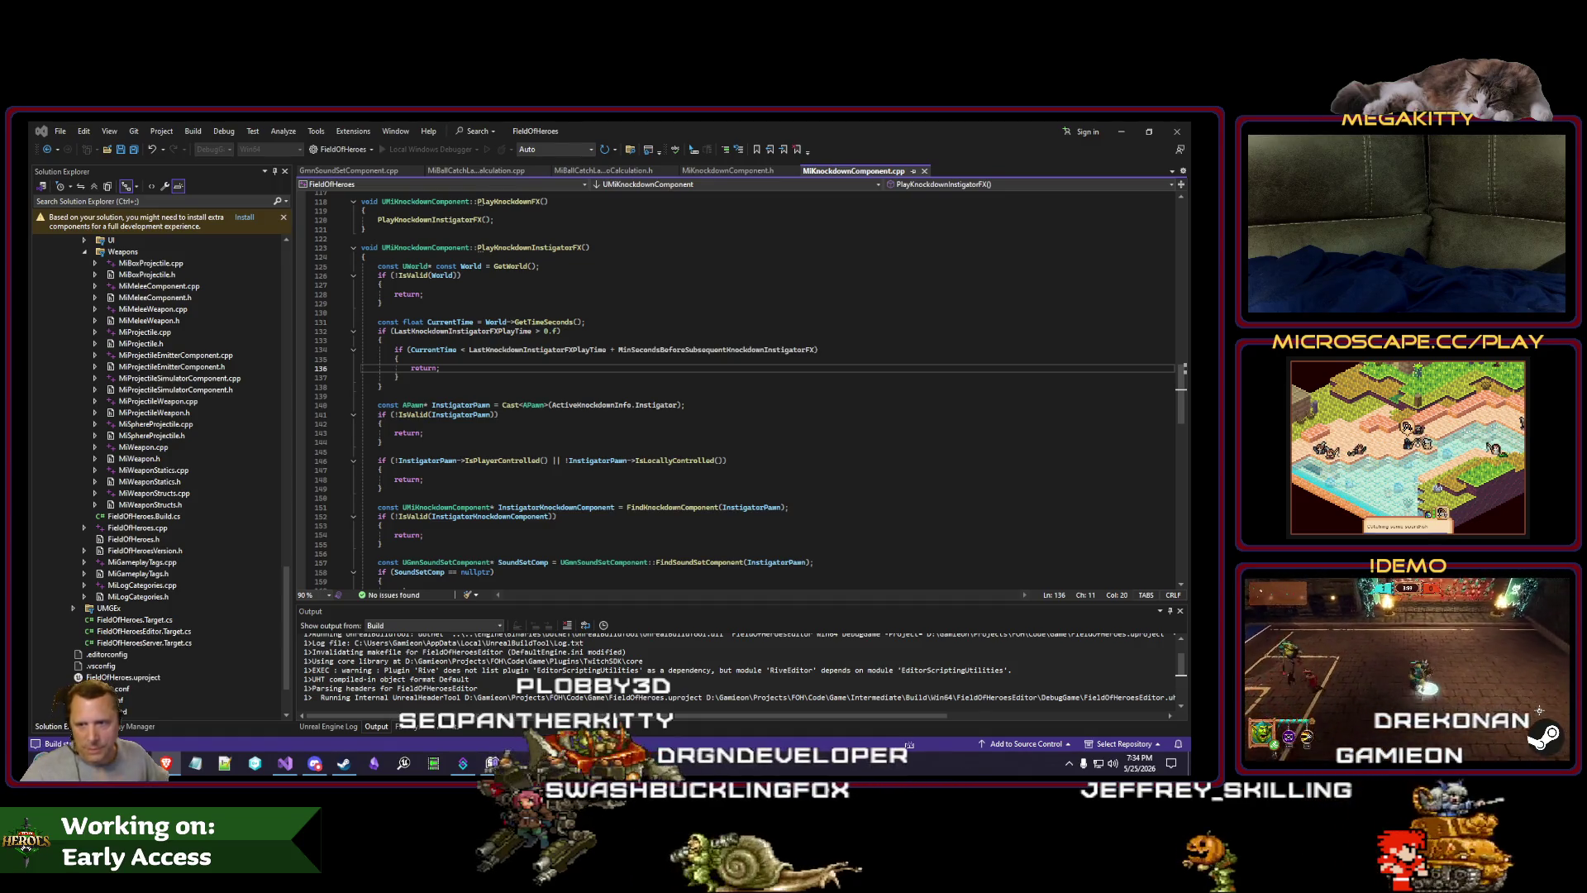
# Step: Place the caret on line 149 of MiKnockdownComponent.cpp, then switch to Jira's Default Filter
pyautogui.click(687, 493)
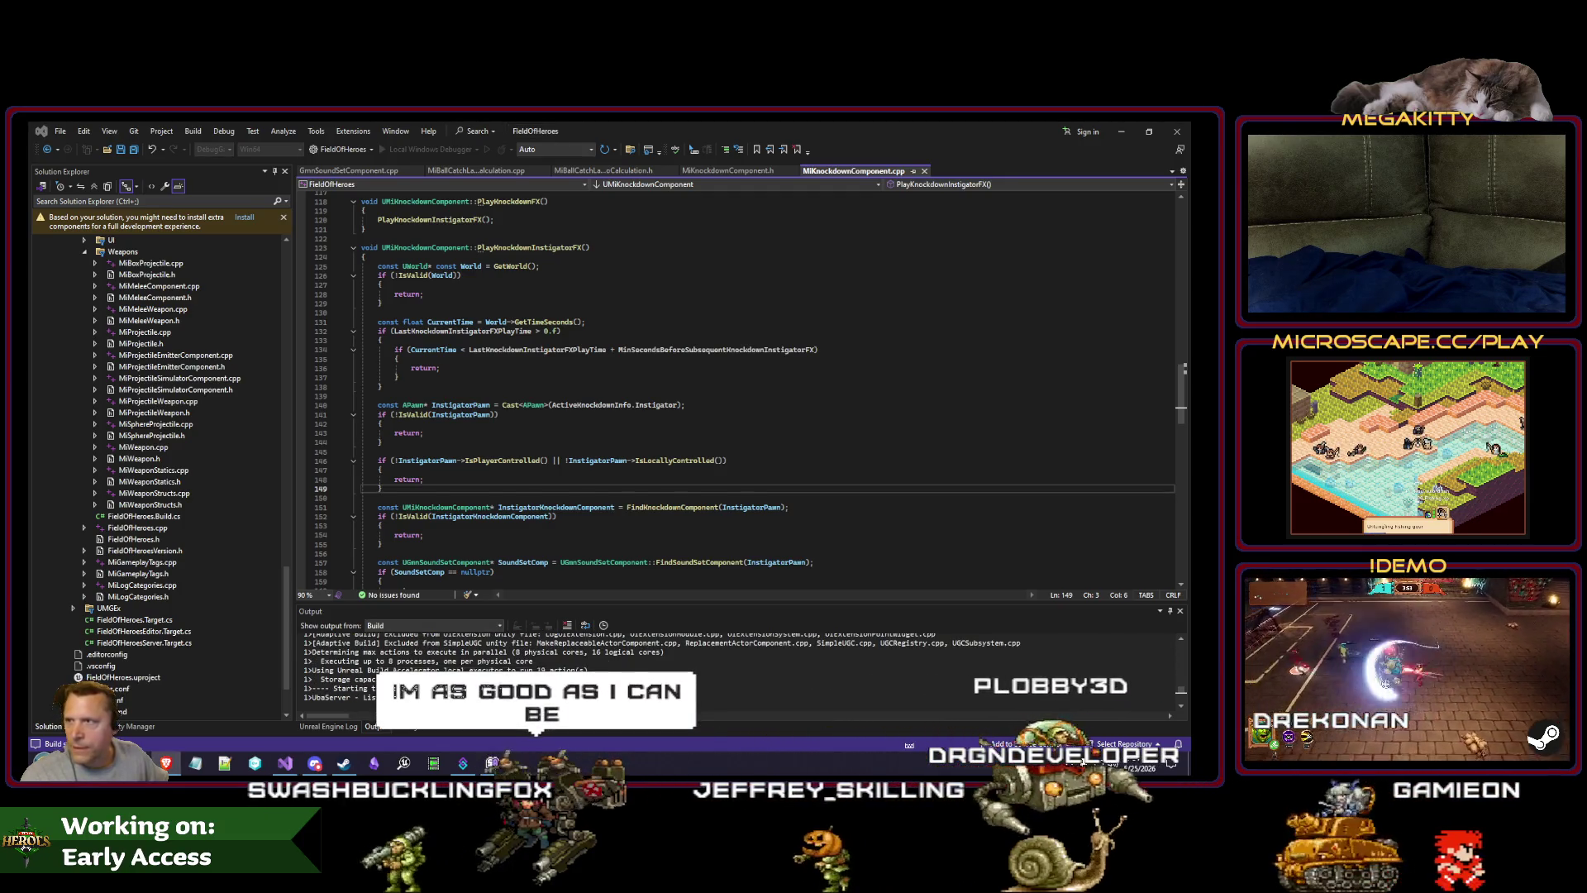
pyautogui.hotkey('alt', 'Tab')
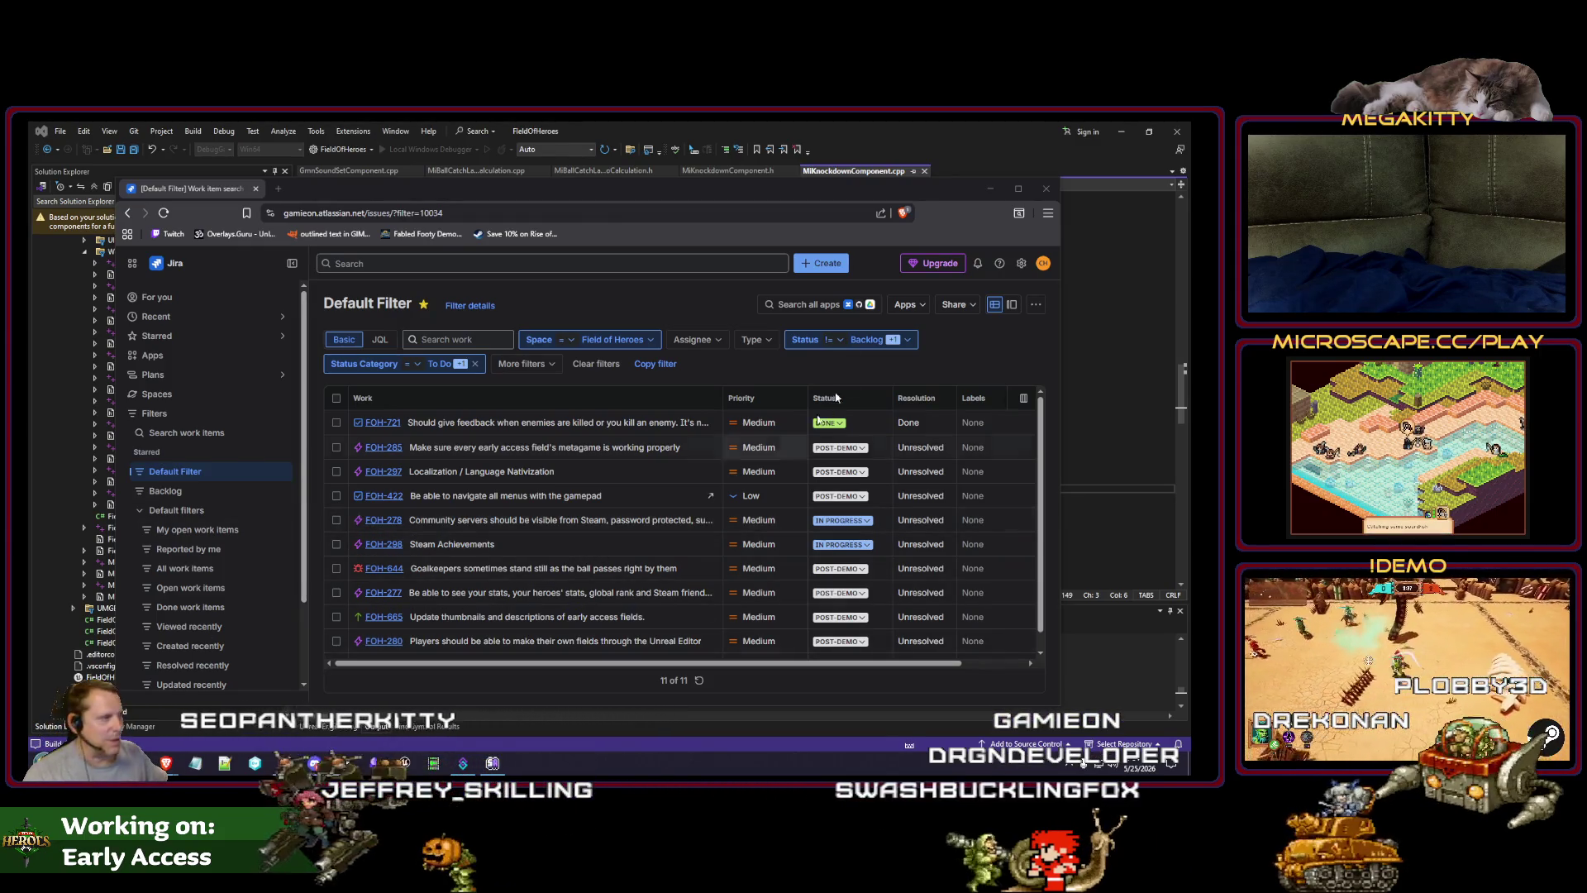
# Step: Maximize the Jira browser window and minimize Visual Studio so all 11 issues are visible
pyautogui.doubleClick(746, 190)
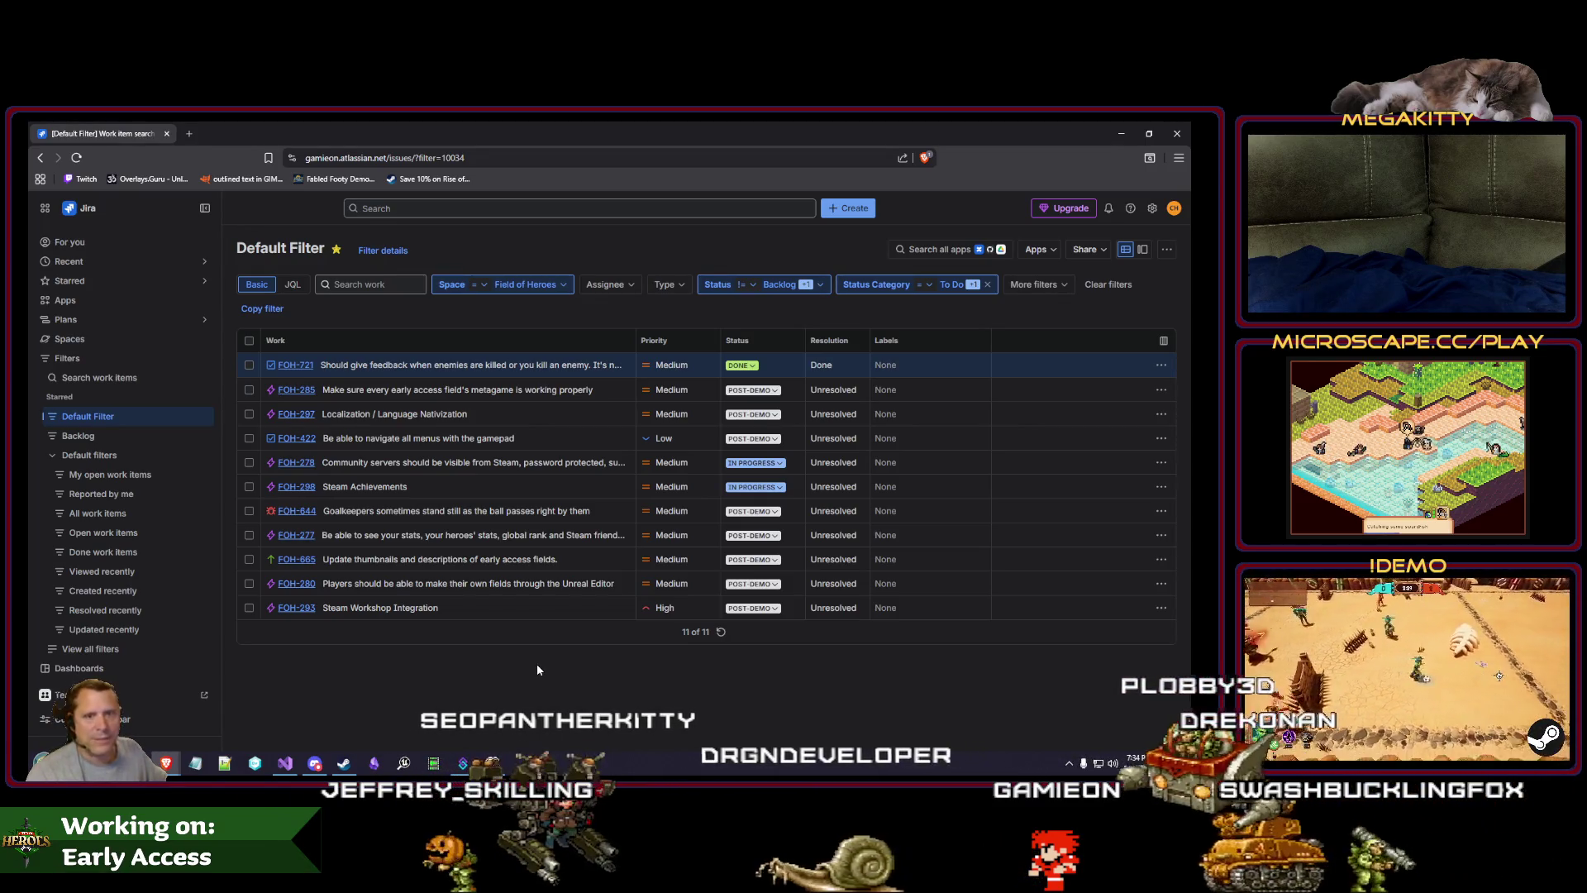
pyautogui.click(272, 766)
pyautogui.click(273, 765)
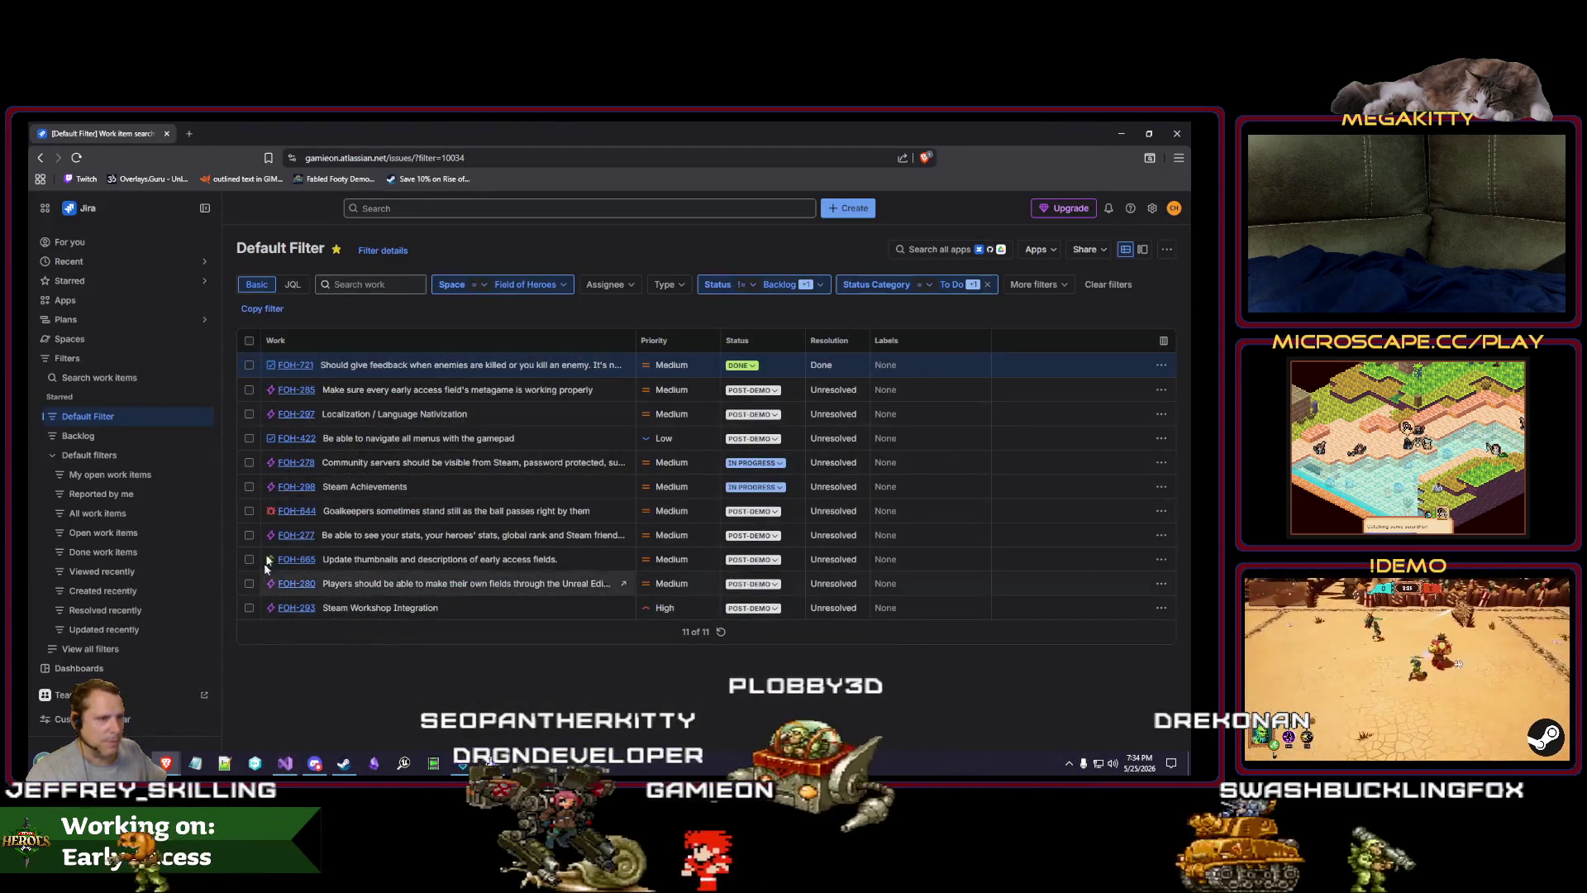
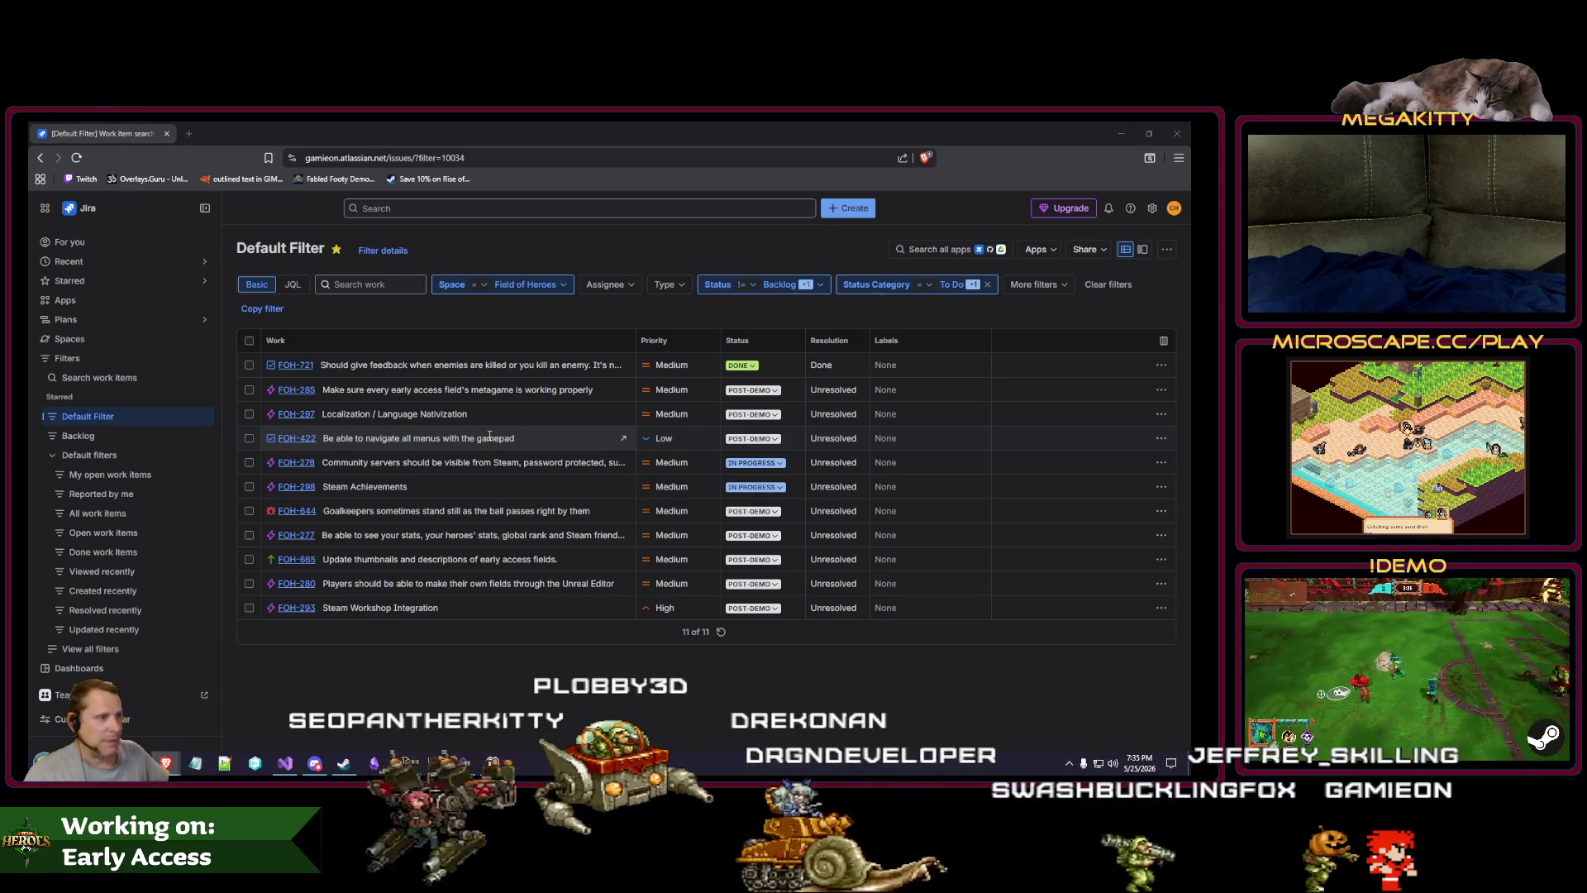
# Step: Open Jira work item FOH-665 on field thumbnails in a new tab, then show Unreal's content root
pyautogui.hotkey('alt', 'Tab')
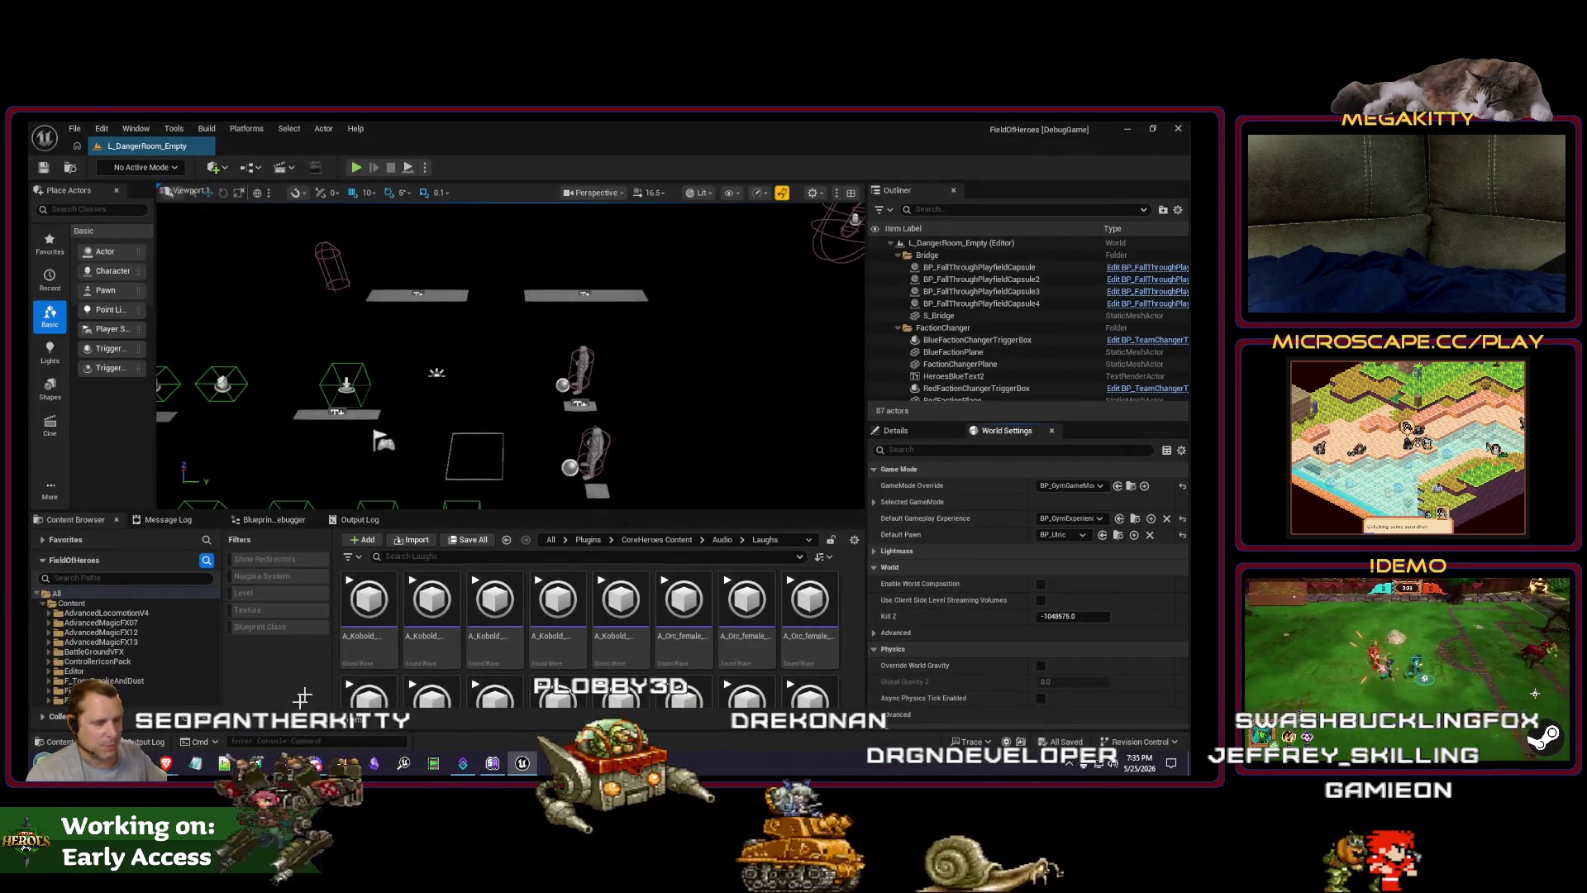
pyautogui.hotkey('alt', 'Tab')
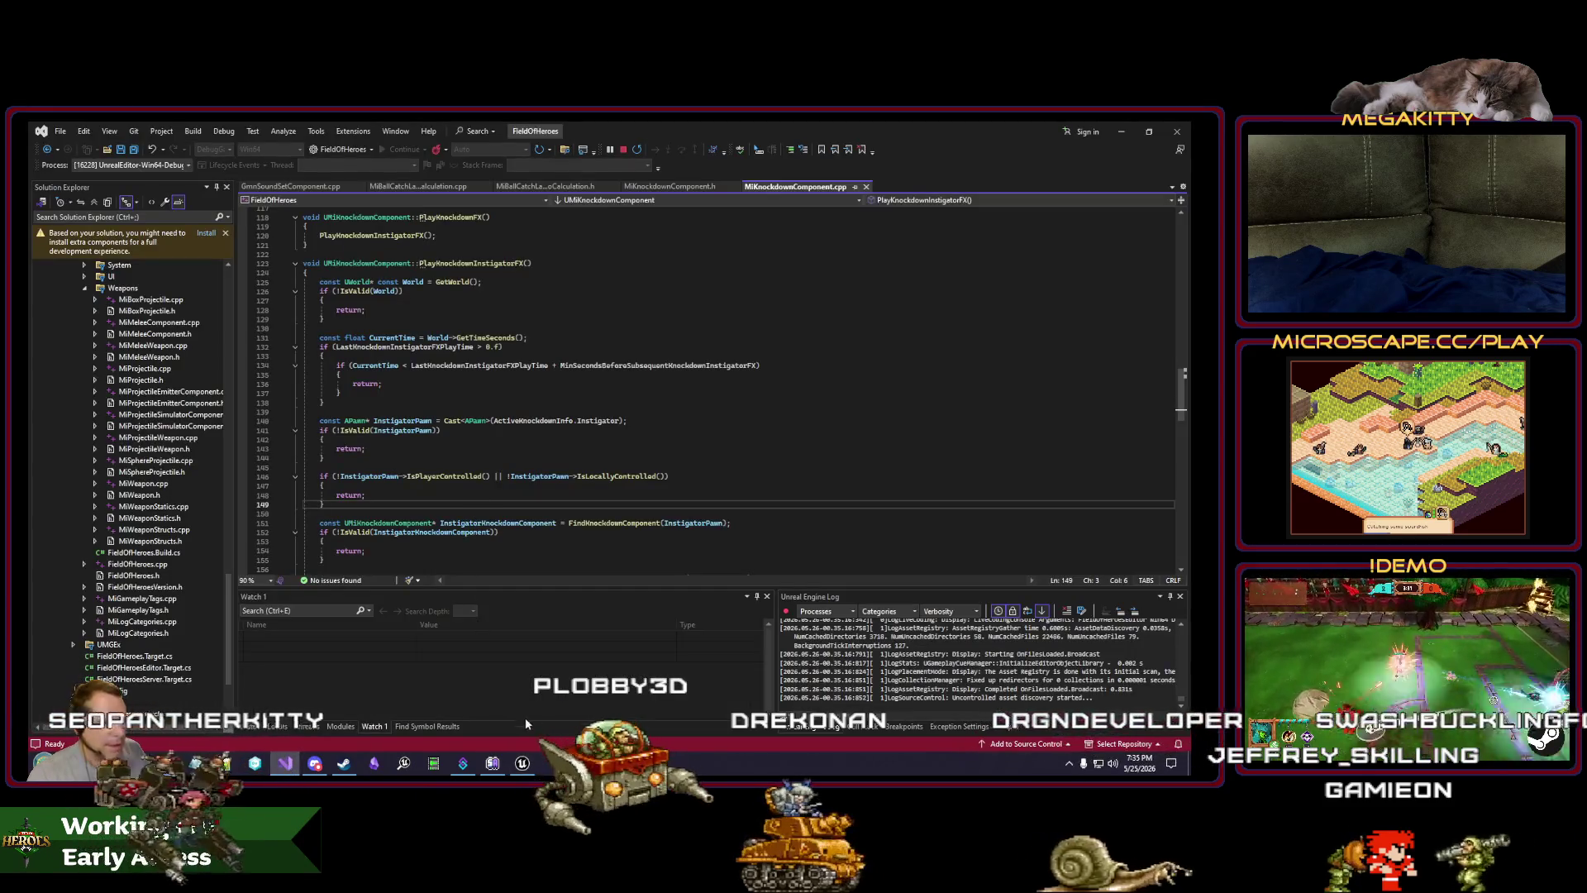
pyautogui.hotkey('alt', 'Tab')
pyautogui.click(223, 689)
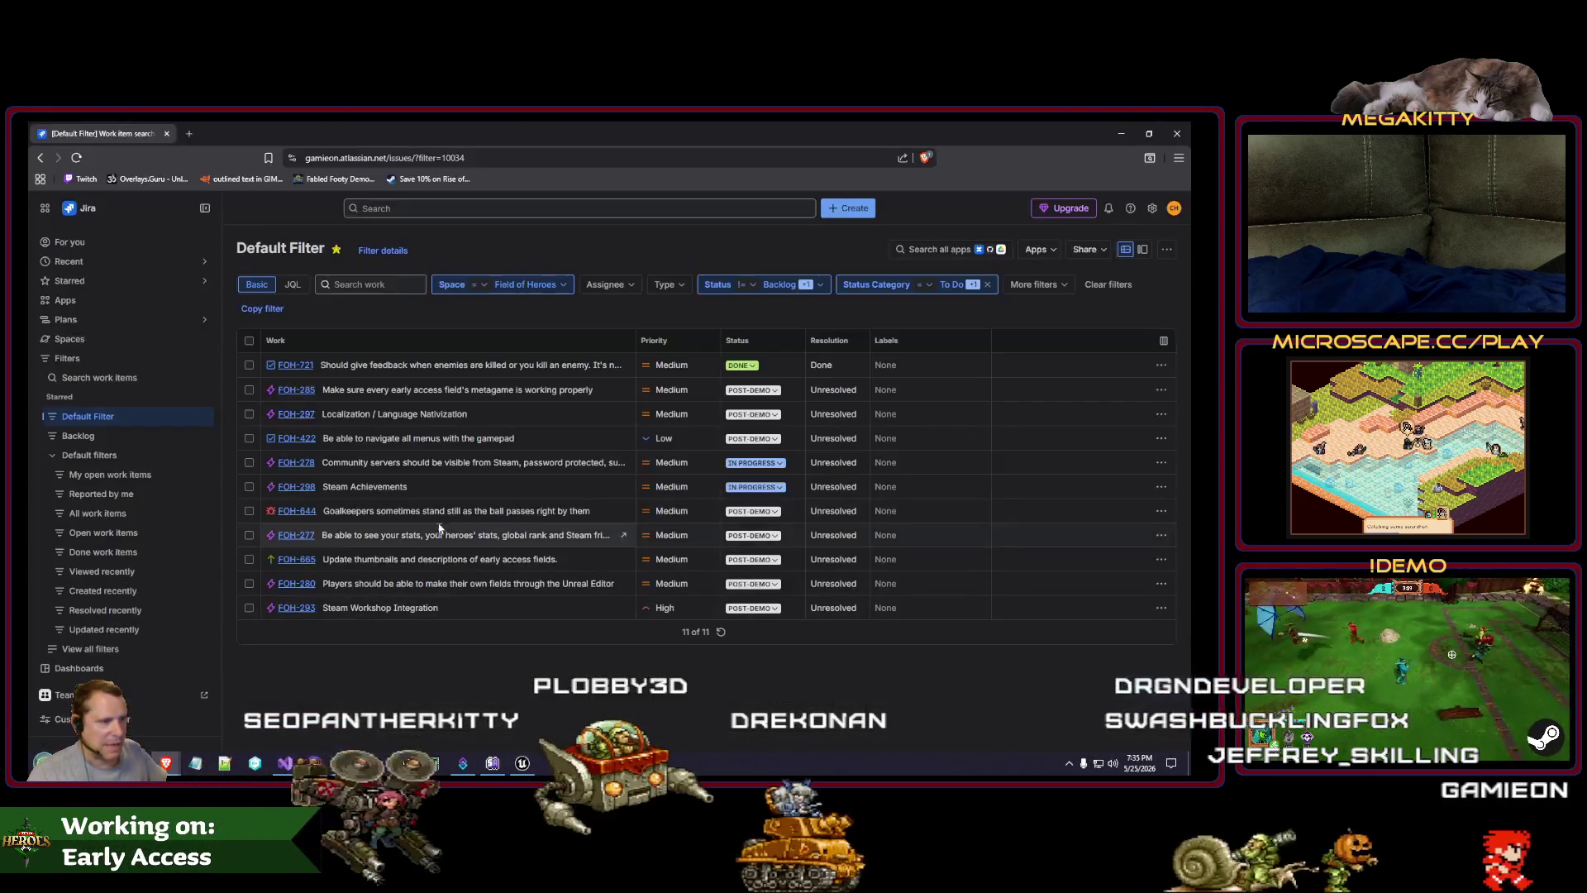
pyautogui.click(408, 562)
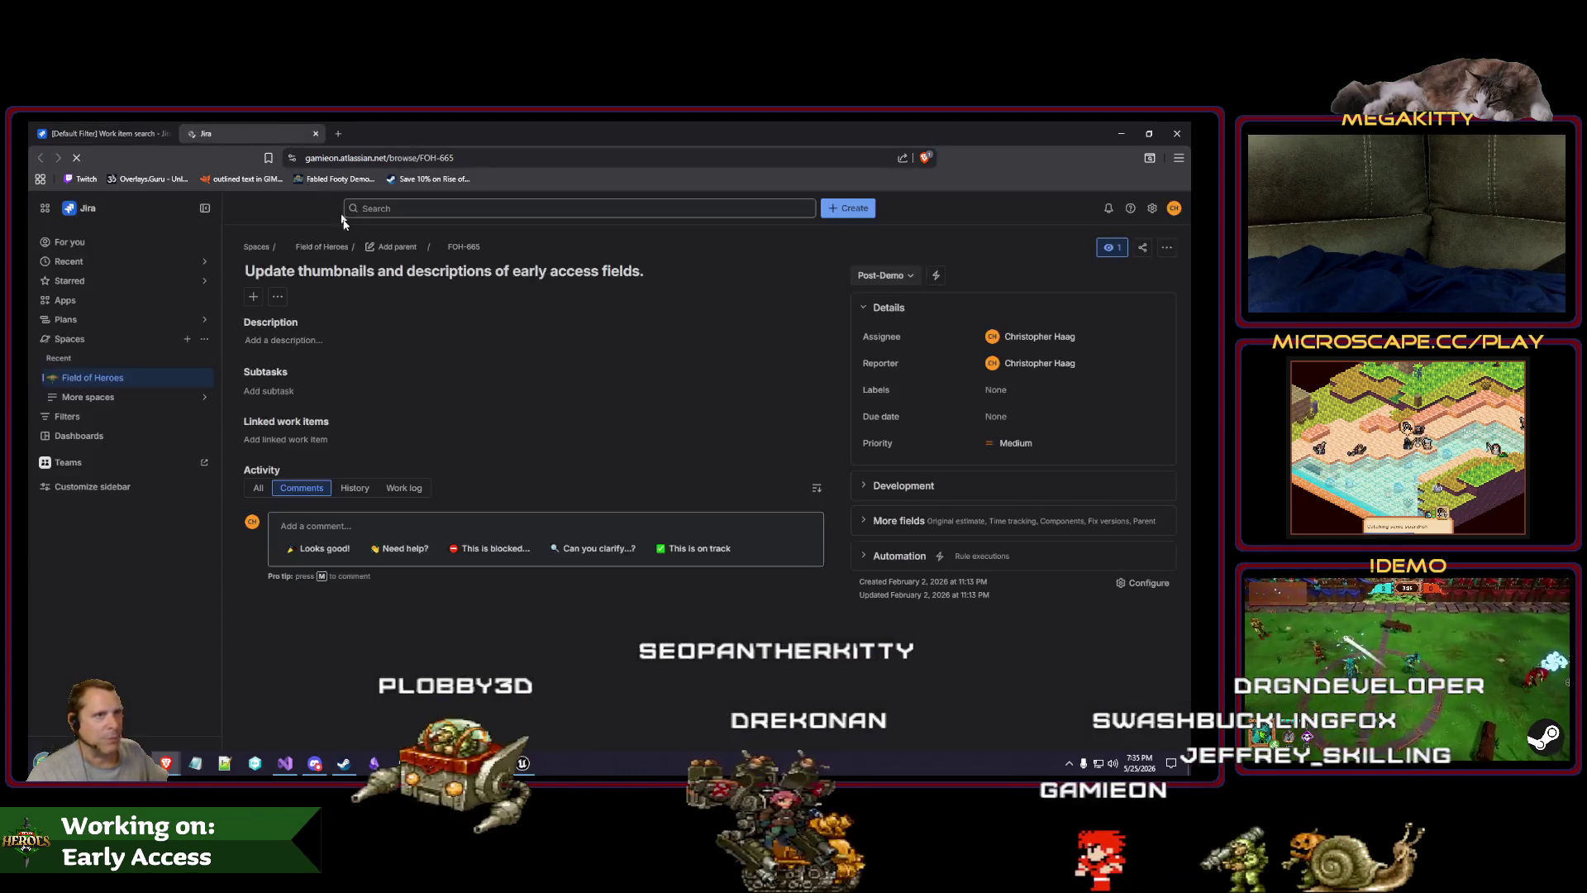
pyautogui.hotkey('alt', 'Tab')
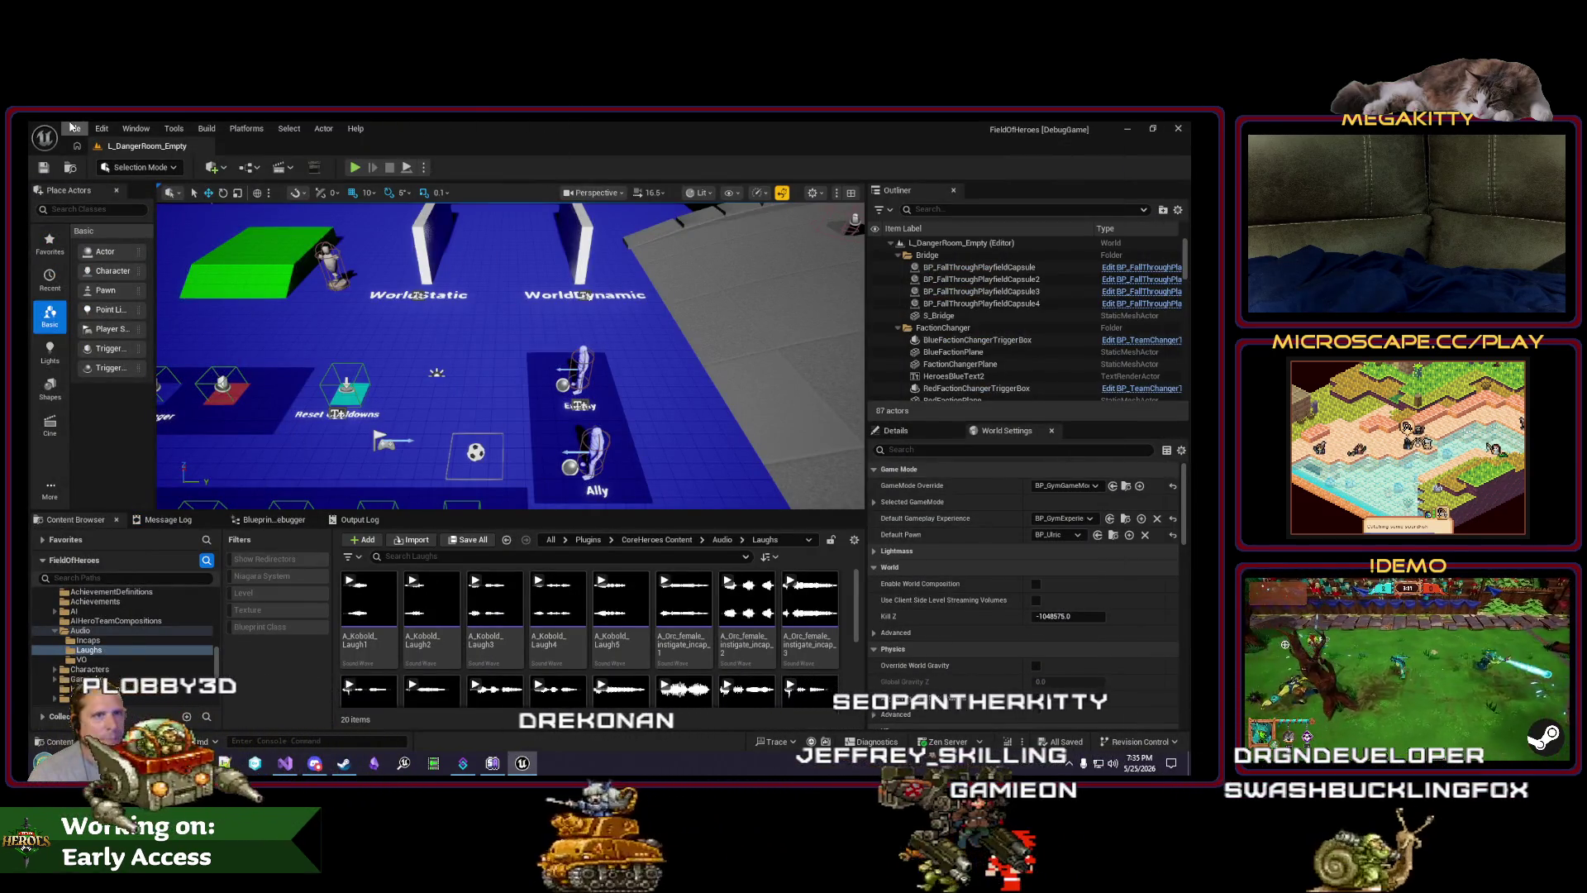
pyautogui.click(551, 540)
# Step: Search the Content Browser for 'L_customl' and open the L_CustomLobby level
pyautogui.click(552, 555)
pyautogui.write('L_custom')
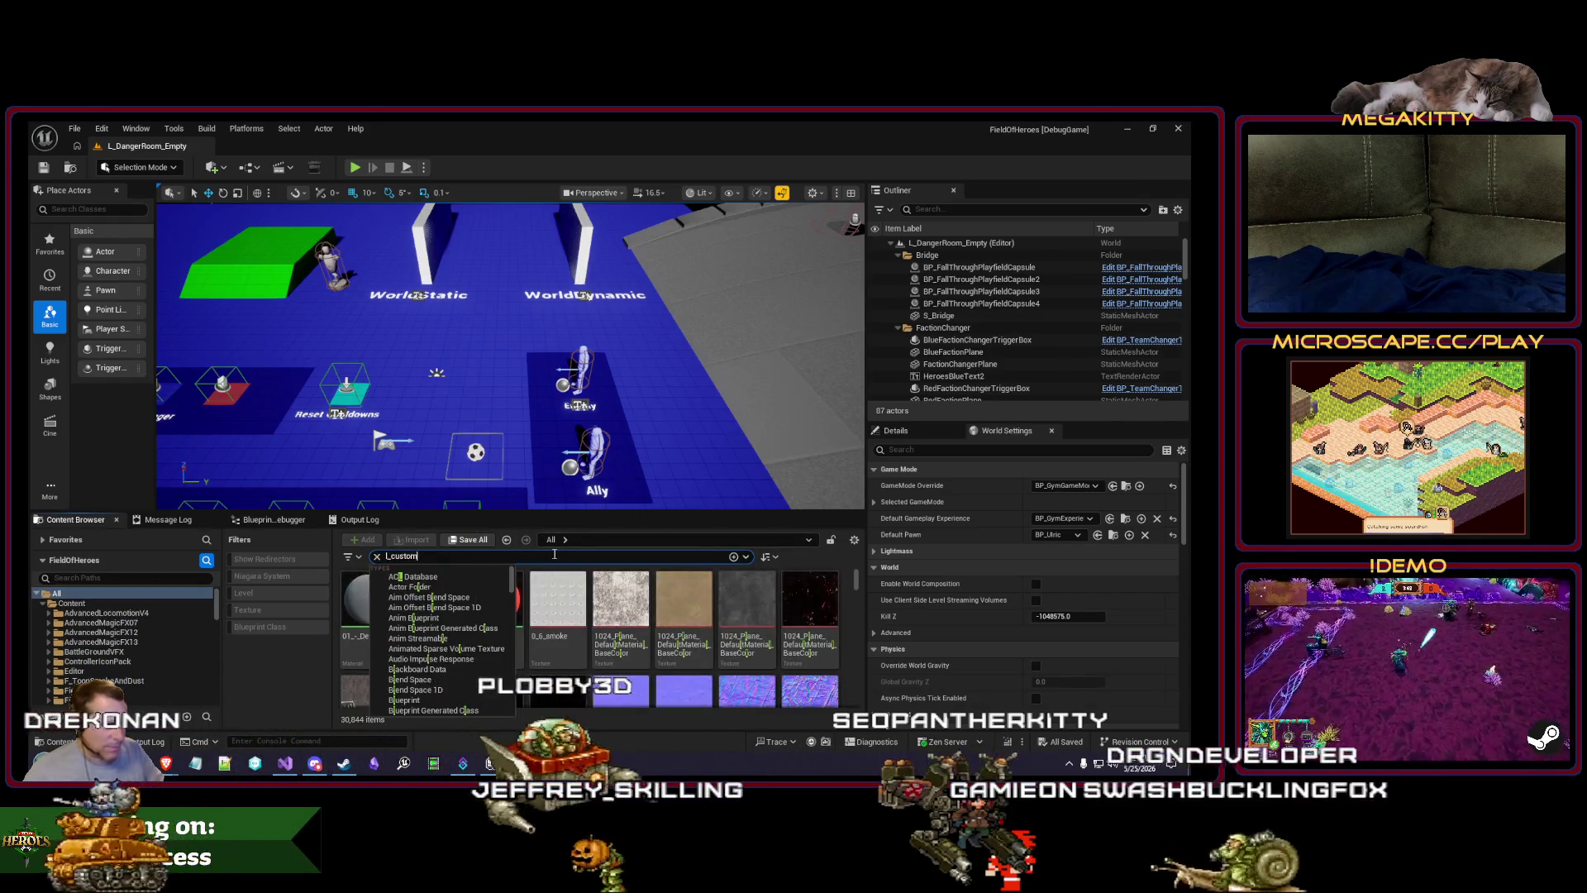
pyautogui.write('l')
pyautogui.doubleClick(369, 612)
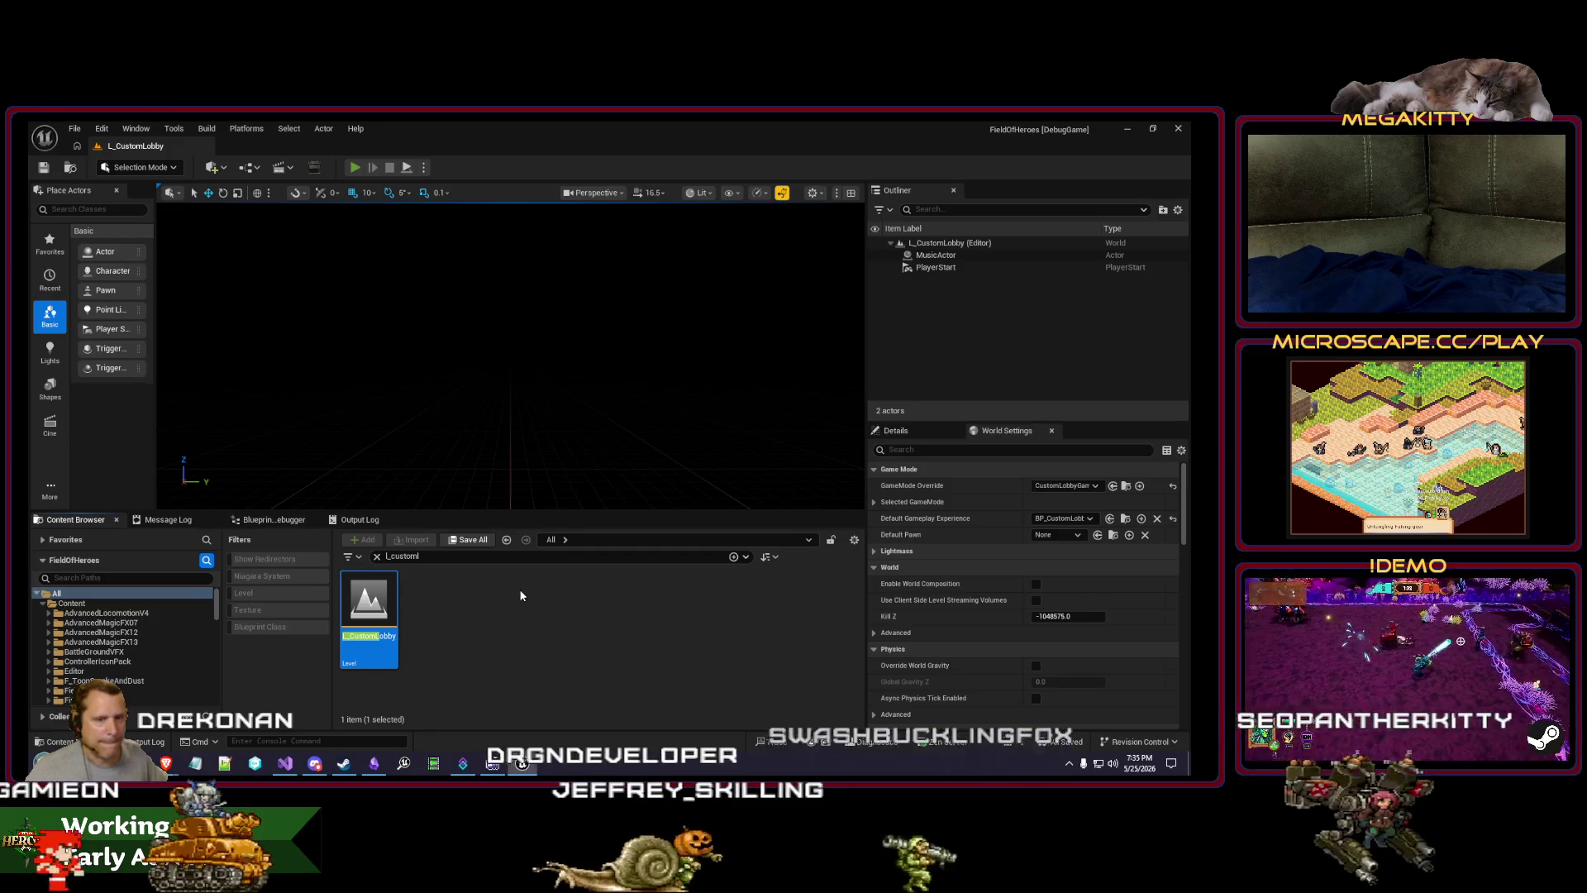
# Step: Play L_CustomLobby in the editor in immersive fullscreen
pyautogui.hotkey('alt', 'p')
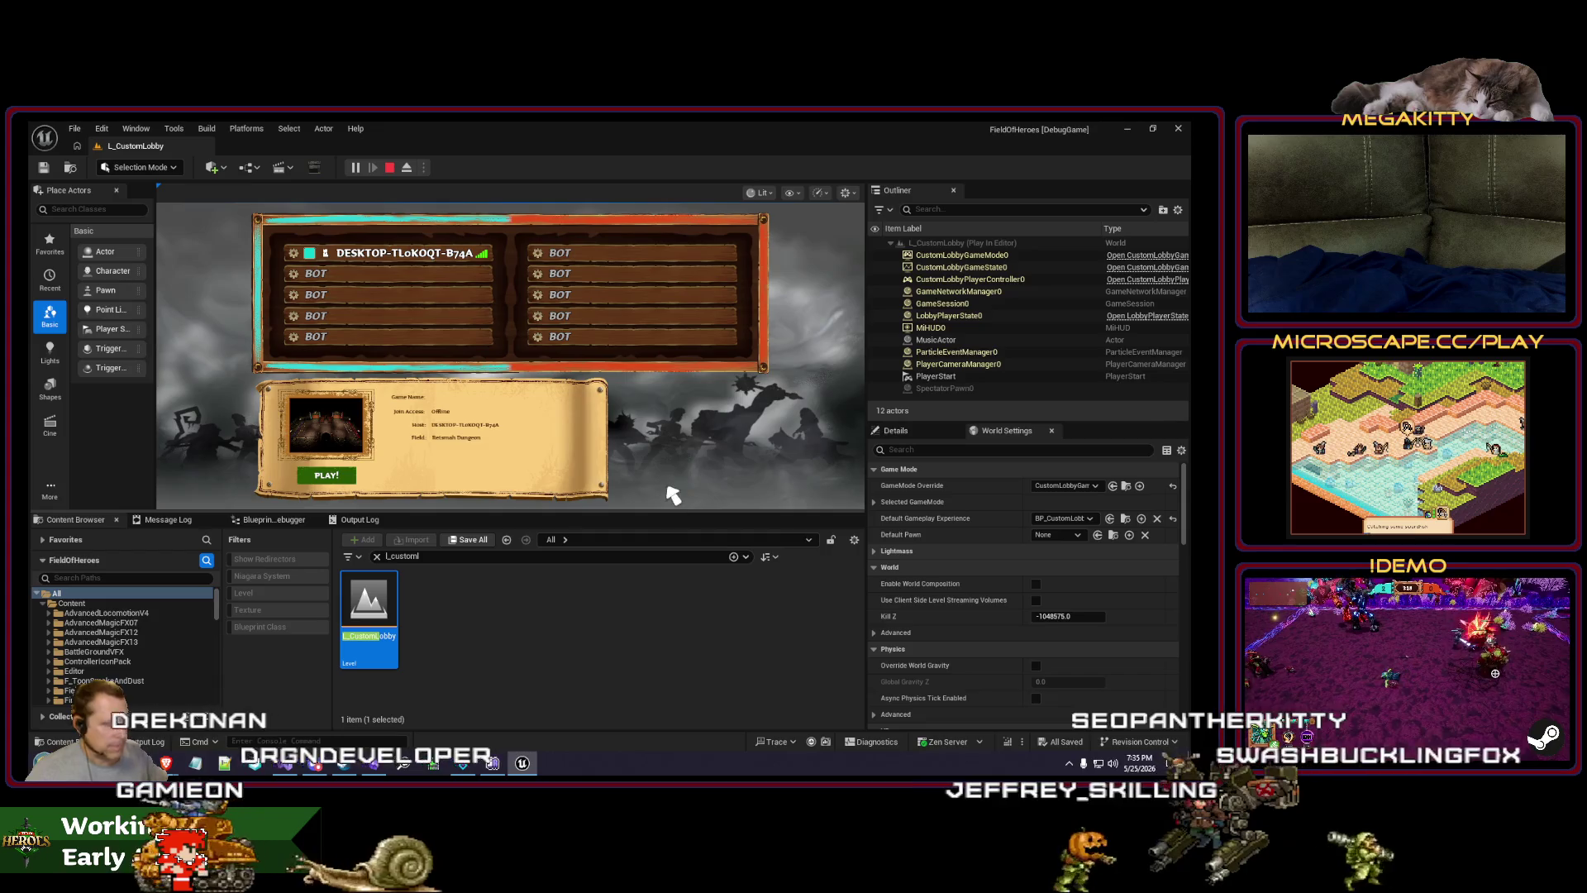
pyautogui.press('Escape')
pyautogui.press('F11')
pyautogui.hotkey('alt', 'p')
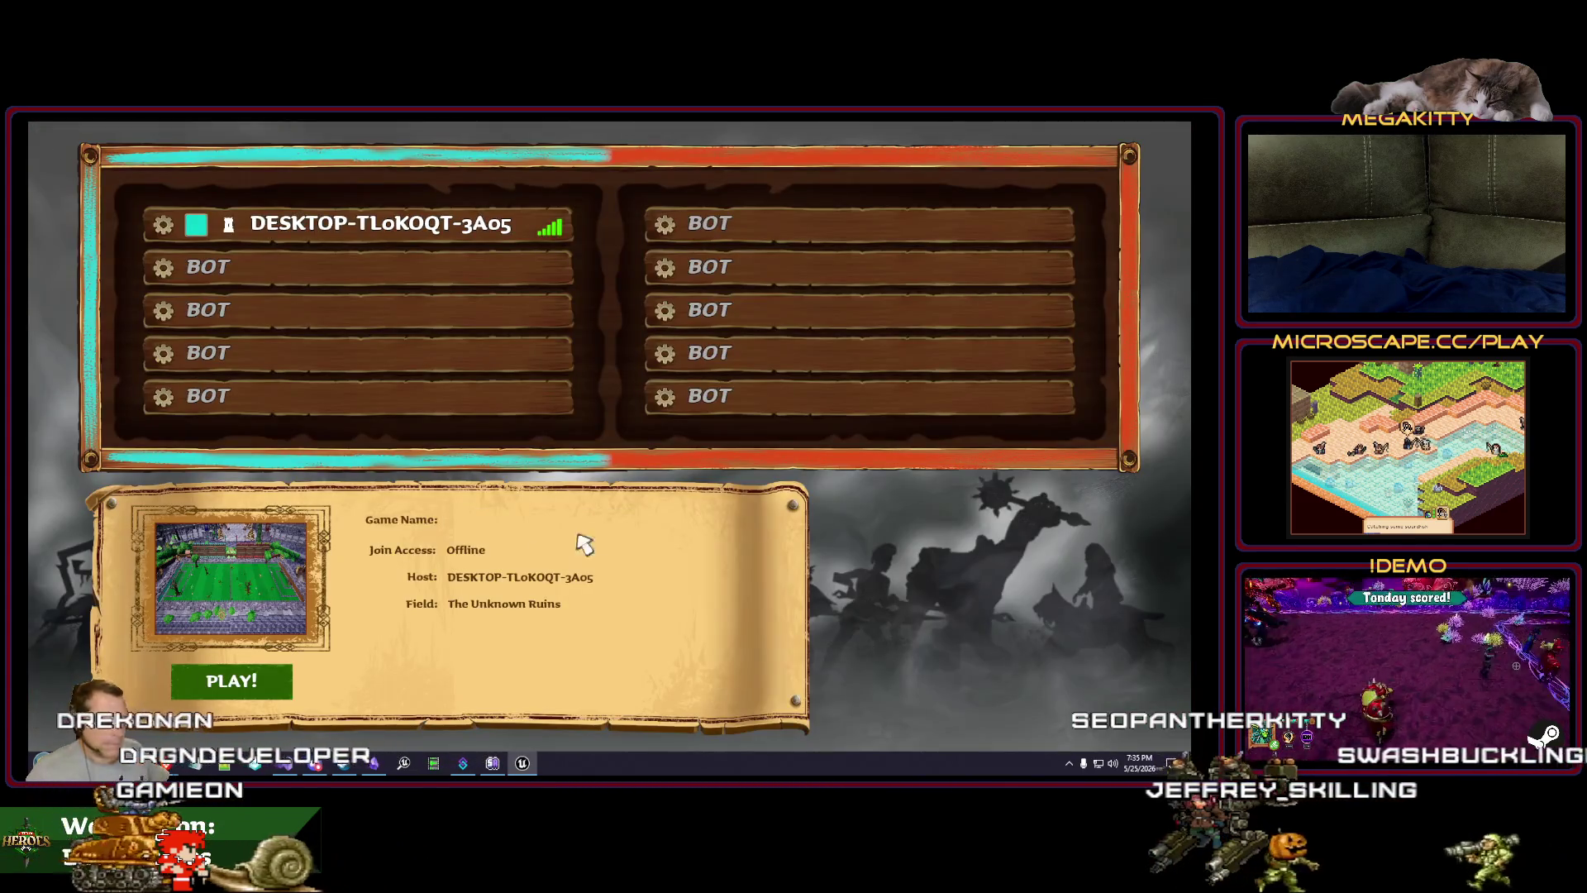
# Step: Open the Fields picker from the lobby's field thumbnail, showing the six field options
pyautogui.click(256, 560)
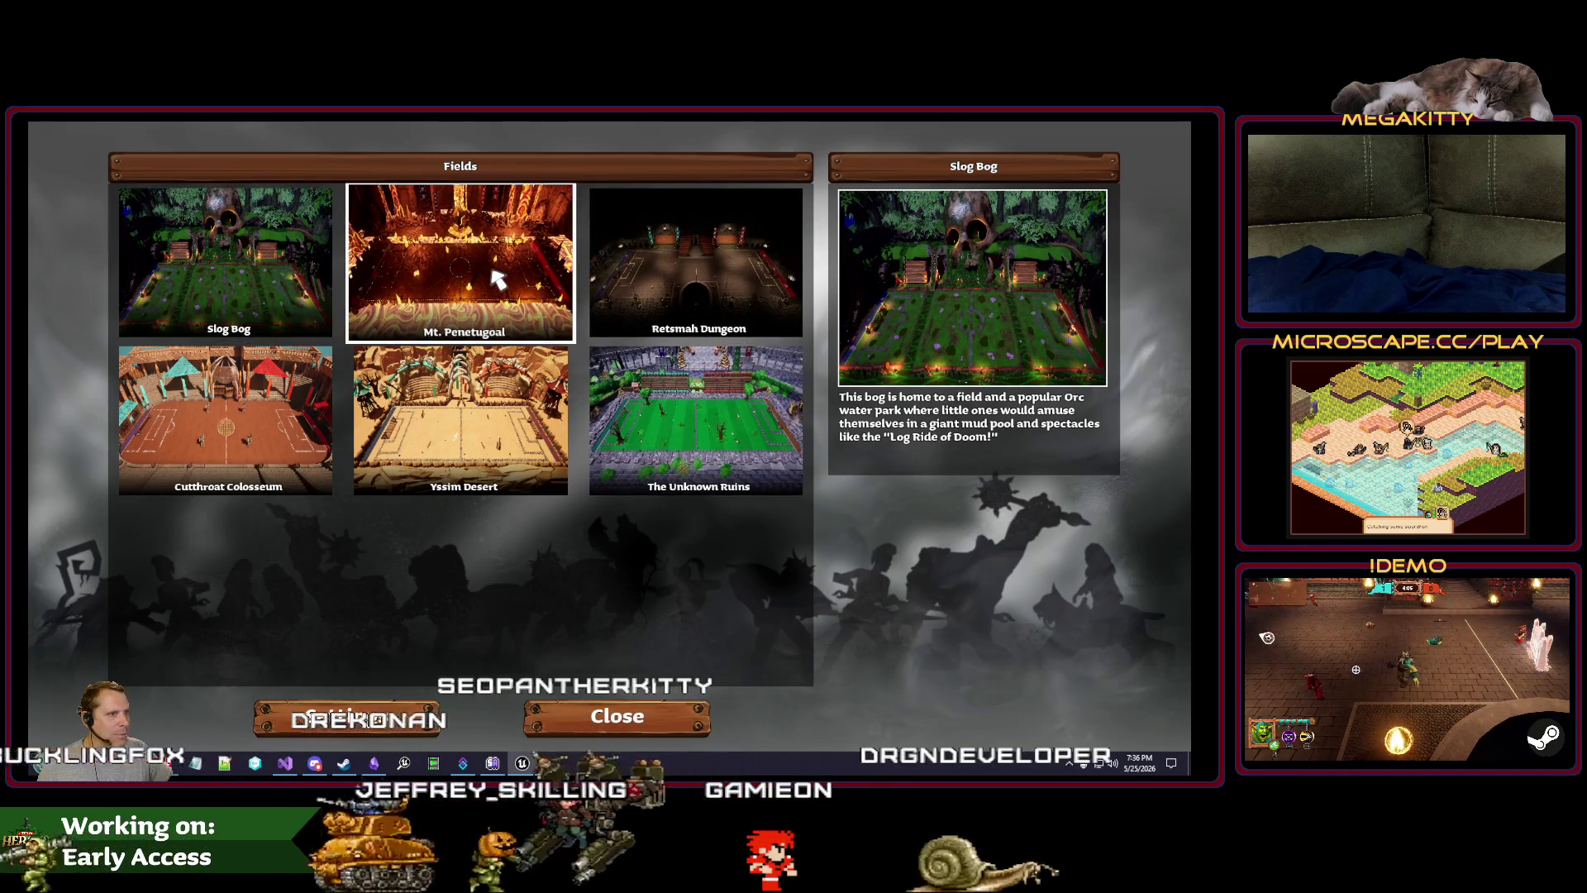
# Step: Read the Mt. Penetugoal, Retsmah Dungeon, Cutthroat Colosseum, Yssim Desert and Unknown Ruins descriptions, then show FOH-665
pyautogui.click(464, 271)
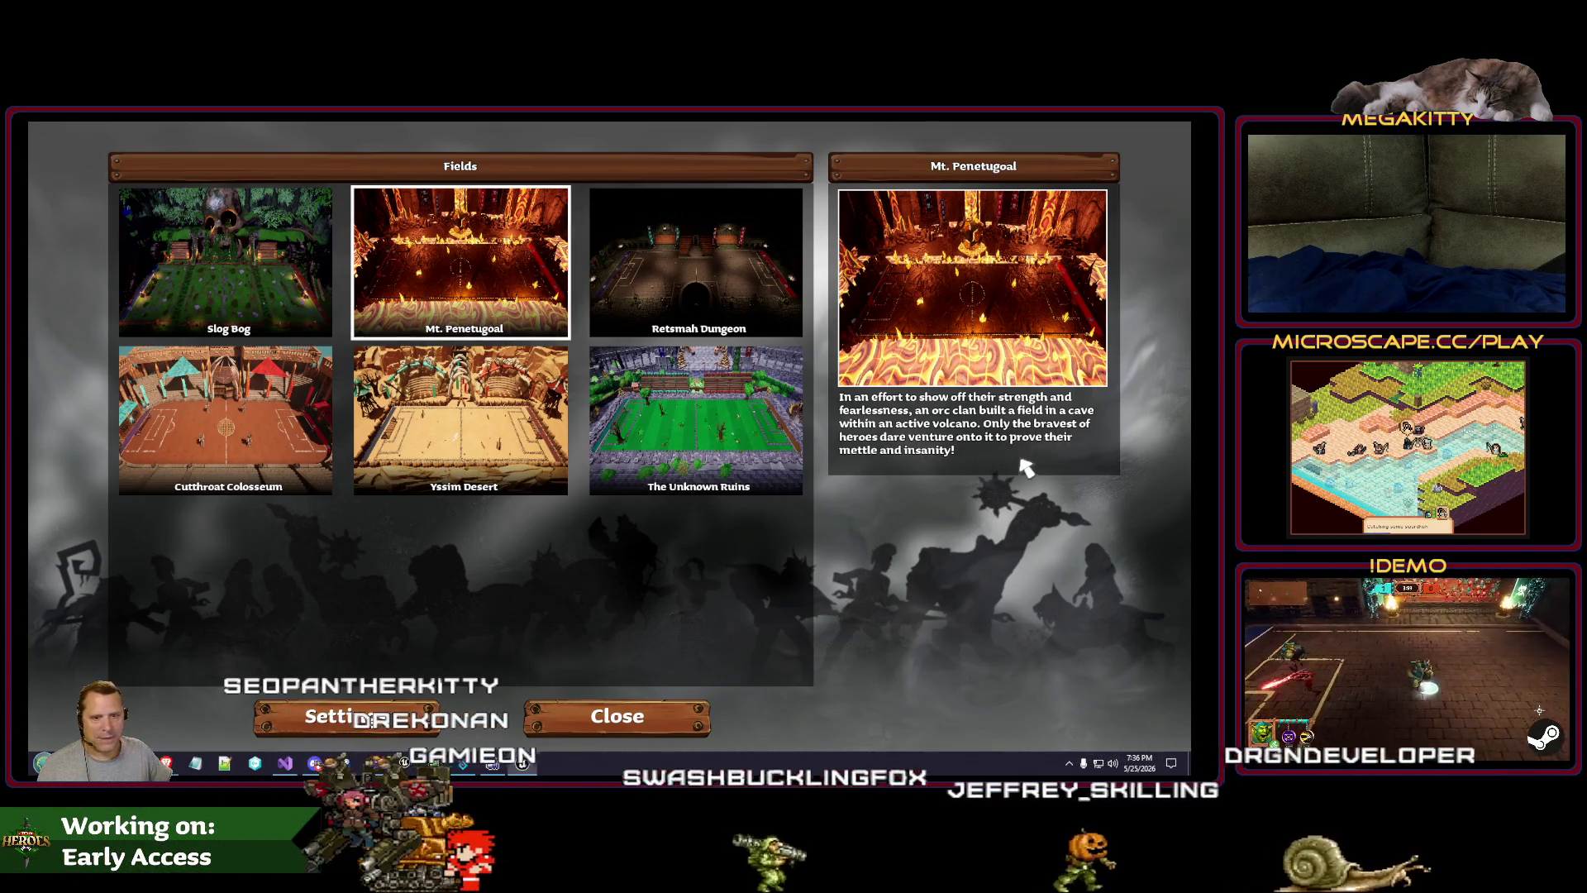
pyautogui.click(739, 289)
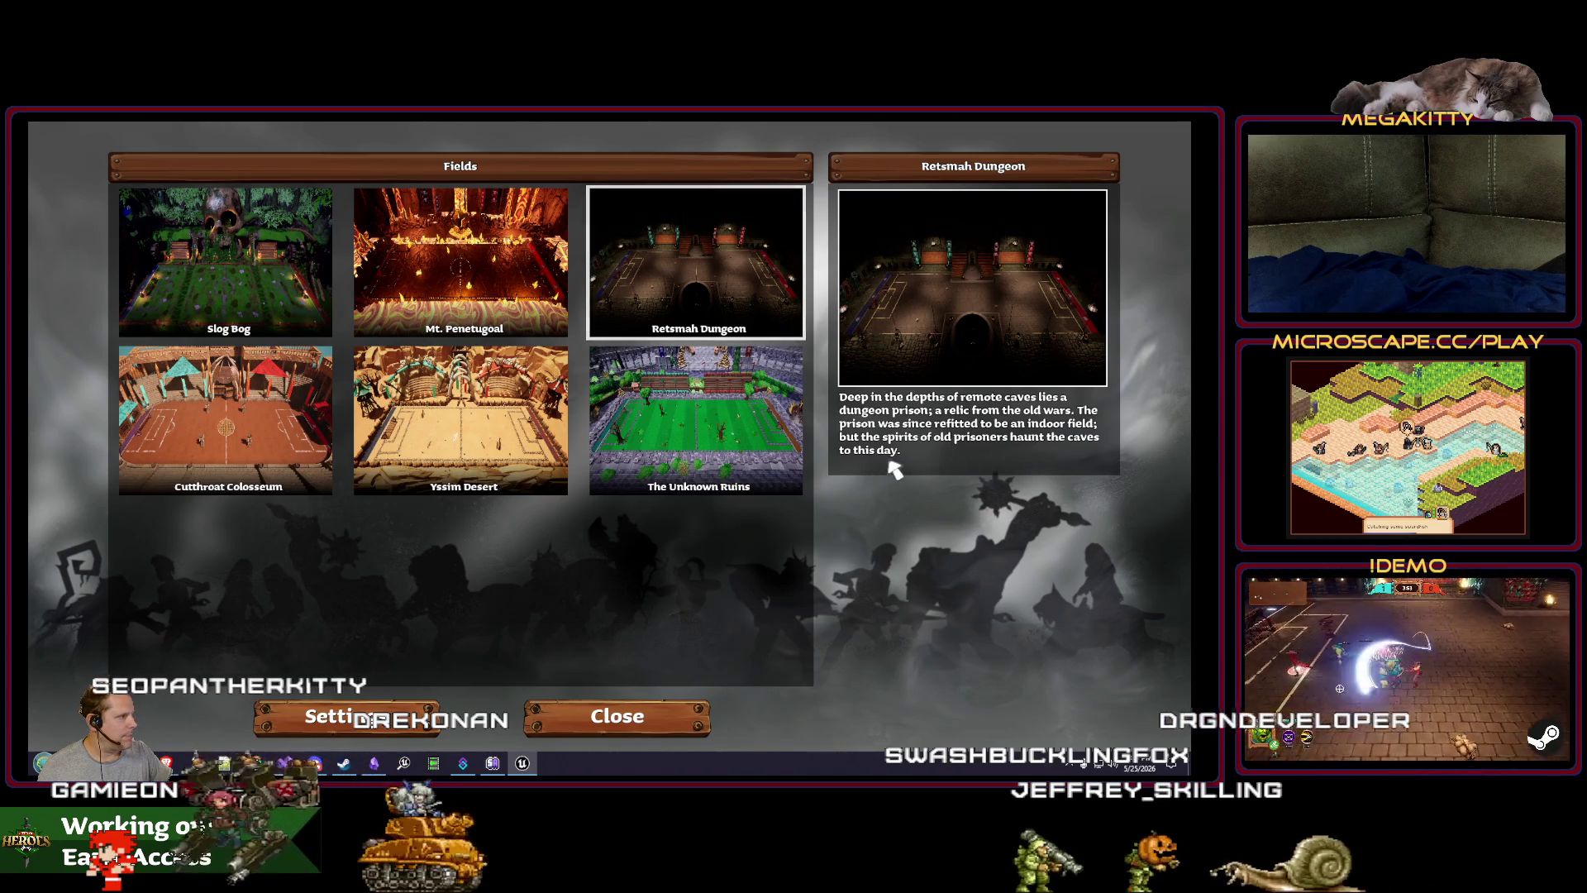
pyautogui.click(221, 400)
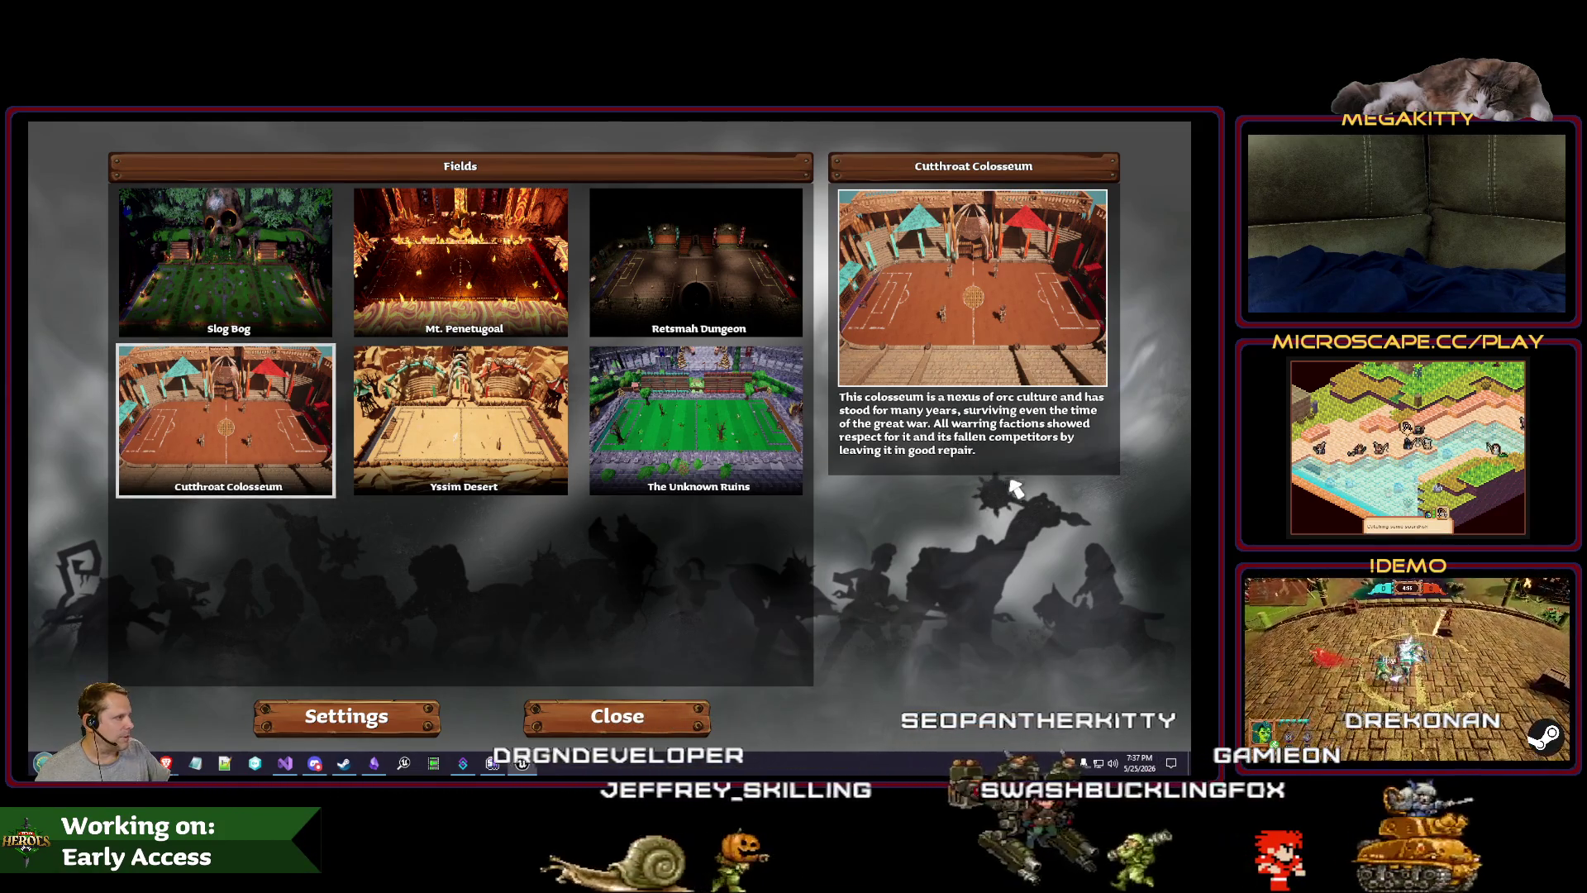
pyautogui.click(491, 417)
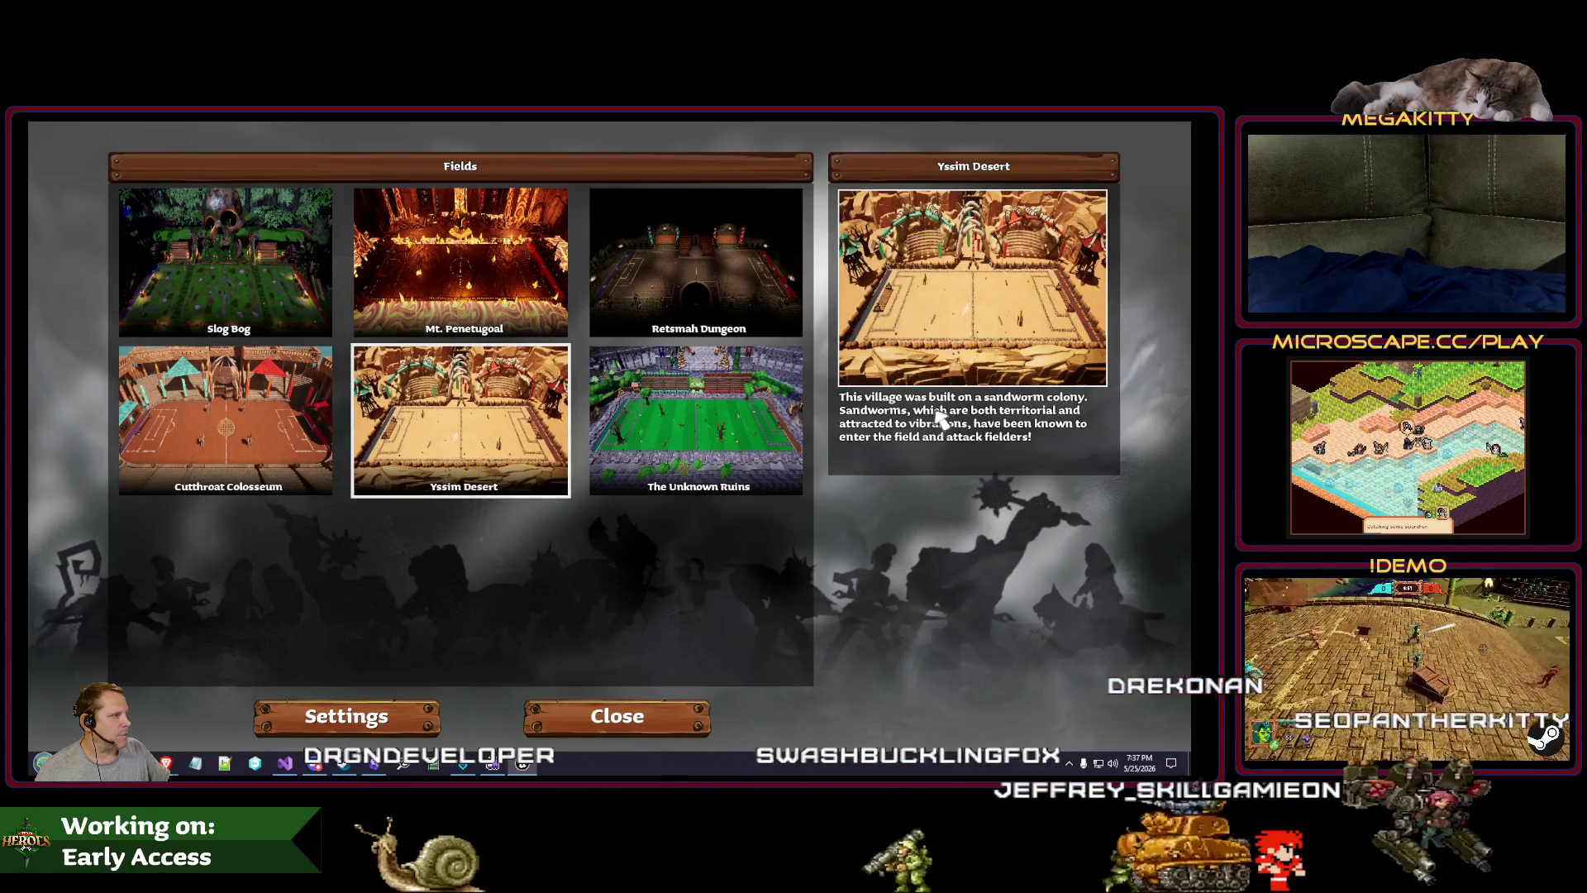
pyautogui.click(731, 433)
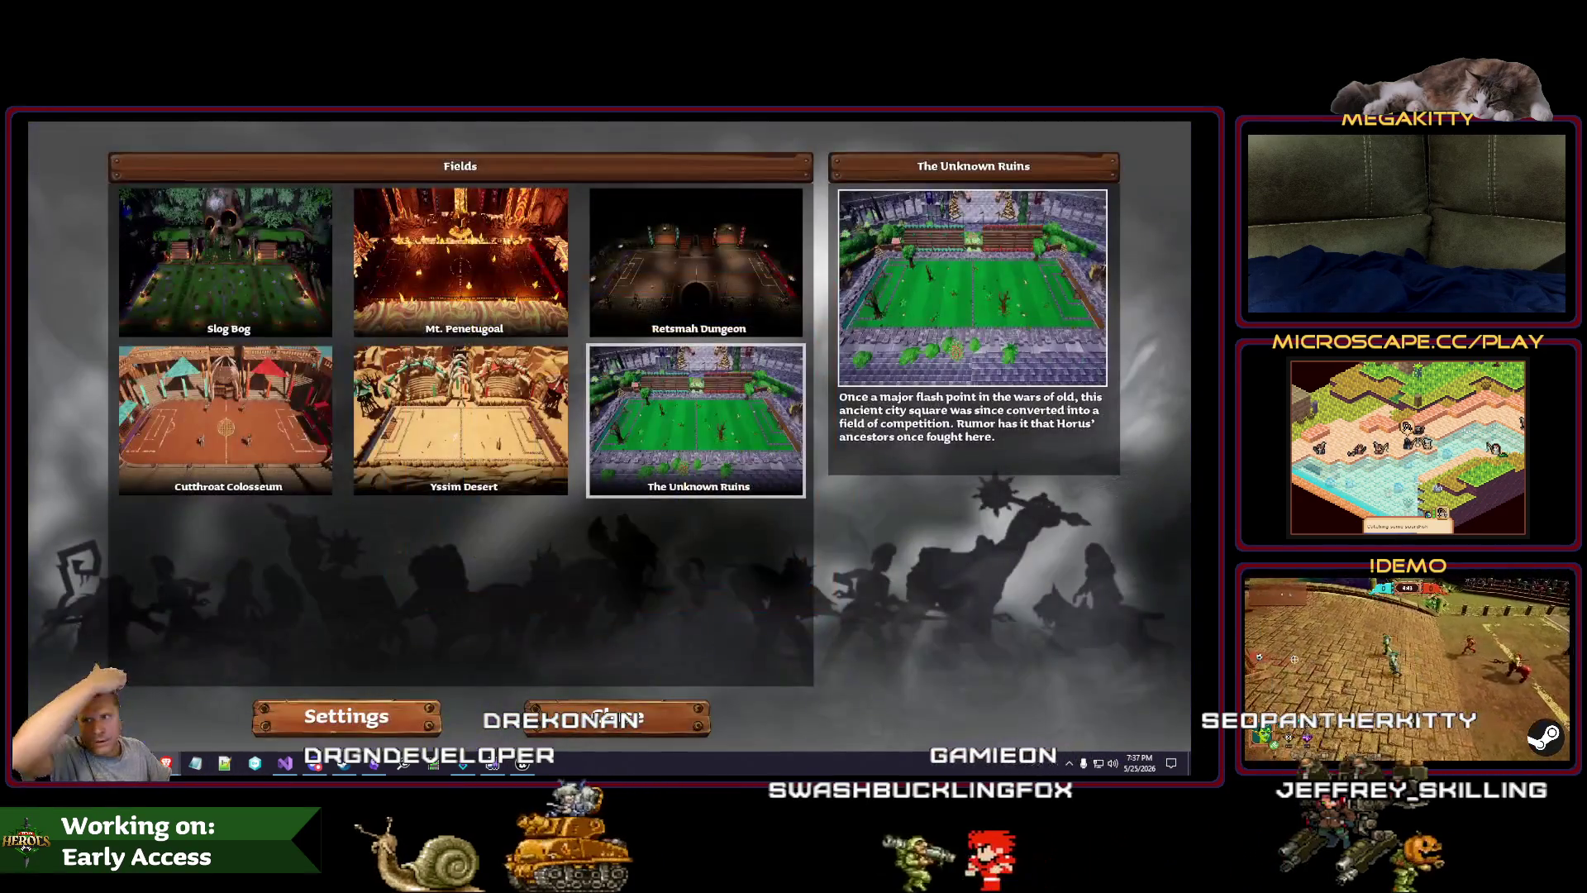
pyautogui.click(166, 762)
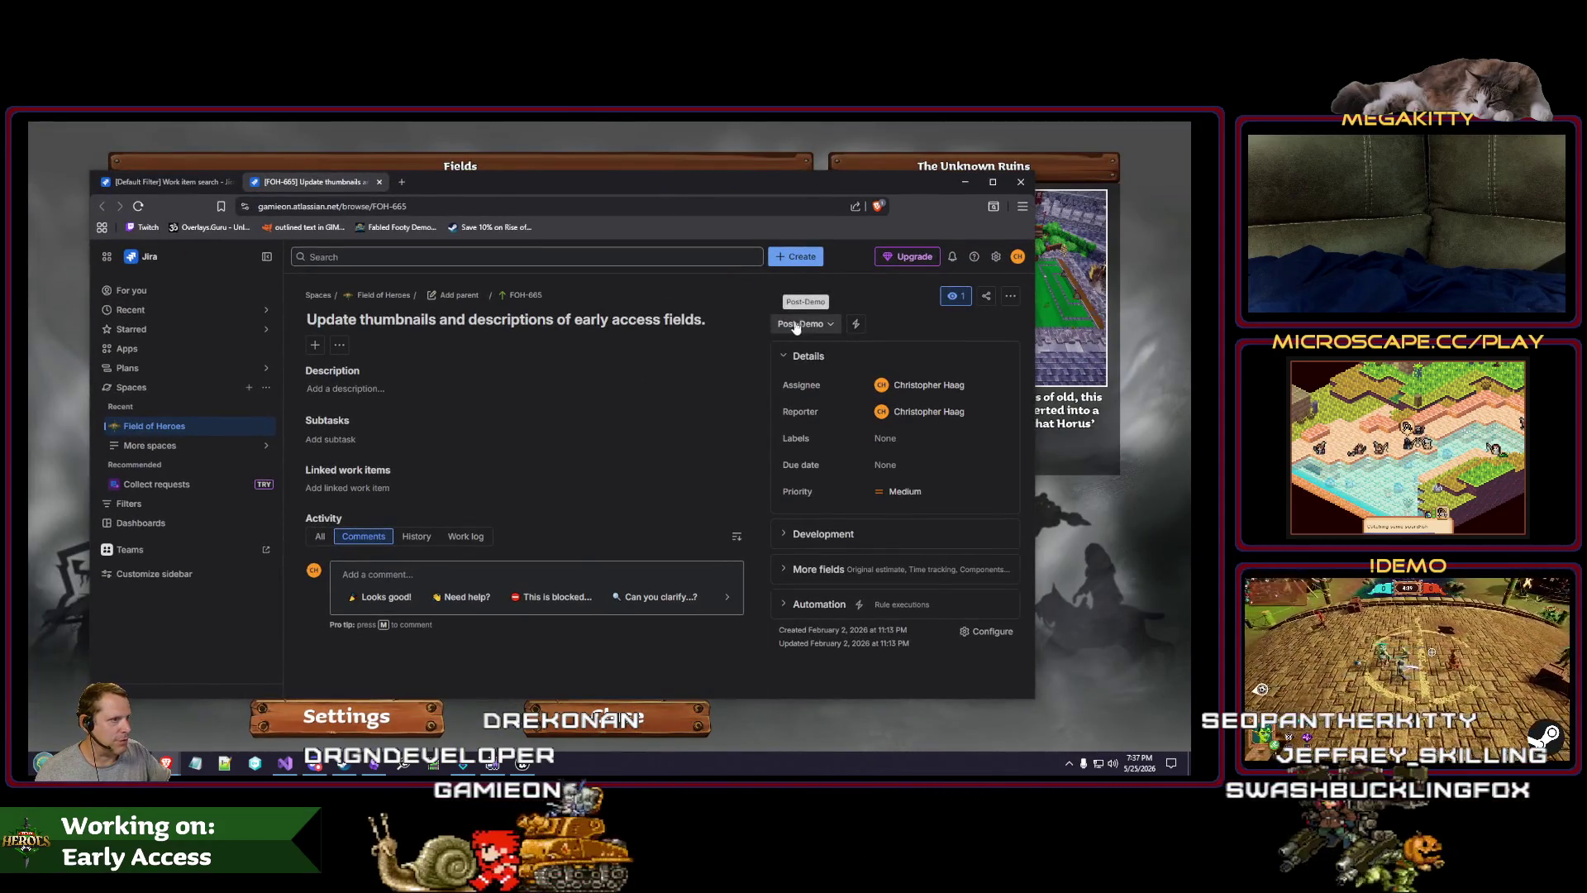
# Step: Insert 'post-' into the FOH-665 title so it refers to post-early access fields
pyautogui.click(570, 320)
pyautogui.write('pois')
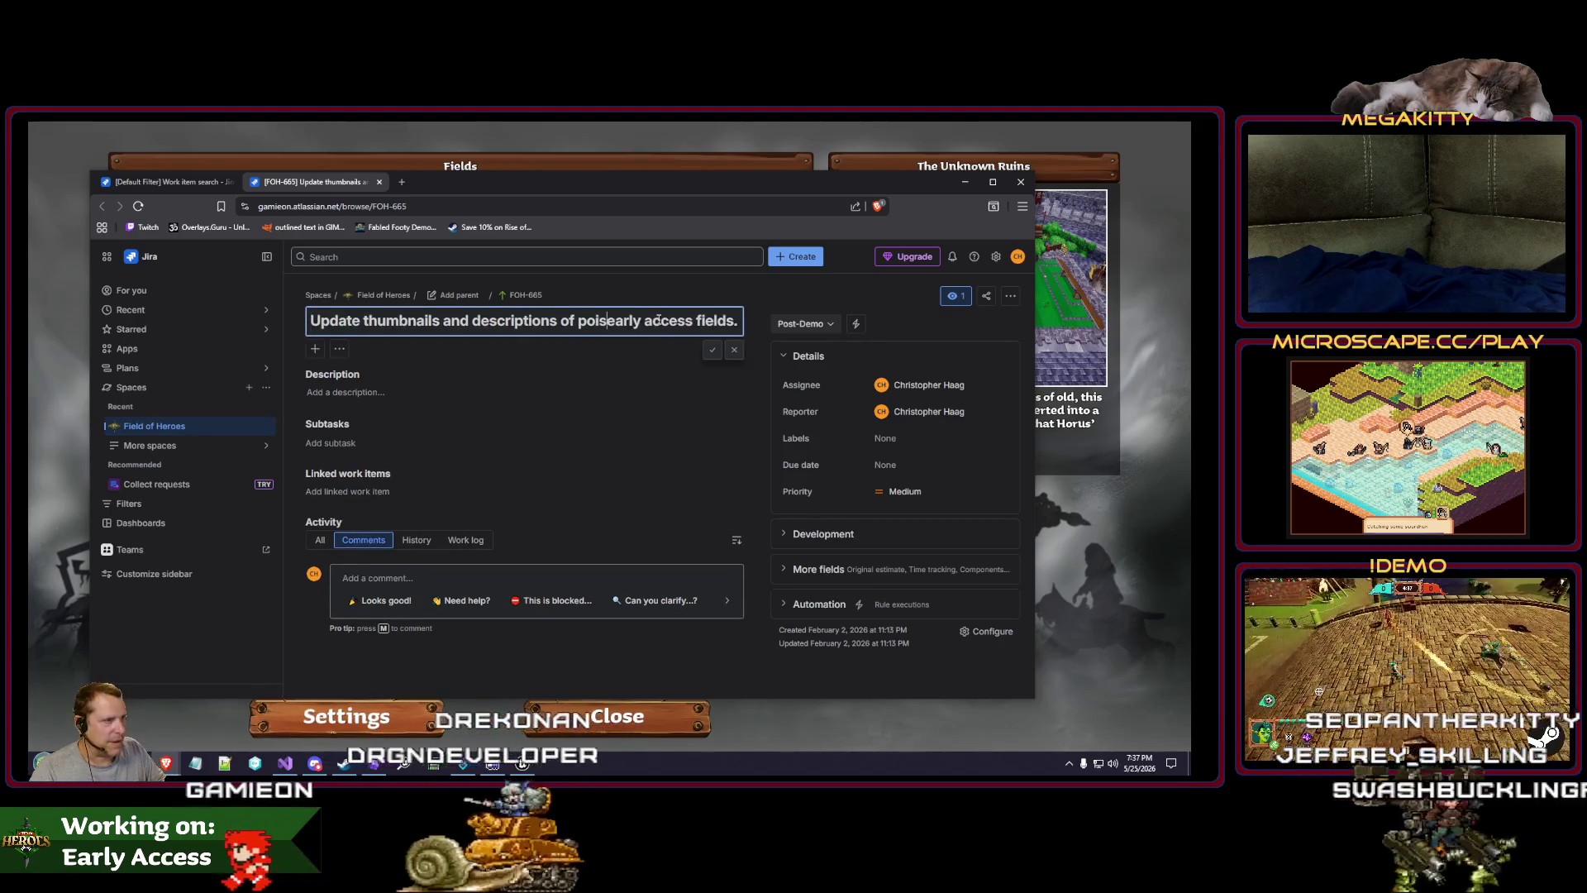
pyautogui.write('t-')
pyautogui.press('Return')
# Step: Set FOH-665's status to Post-Early Access, close it, and return to the editor
pyautogui.click(820, 327)
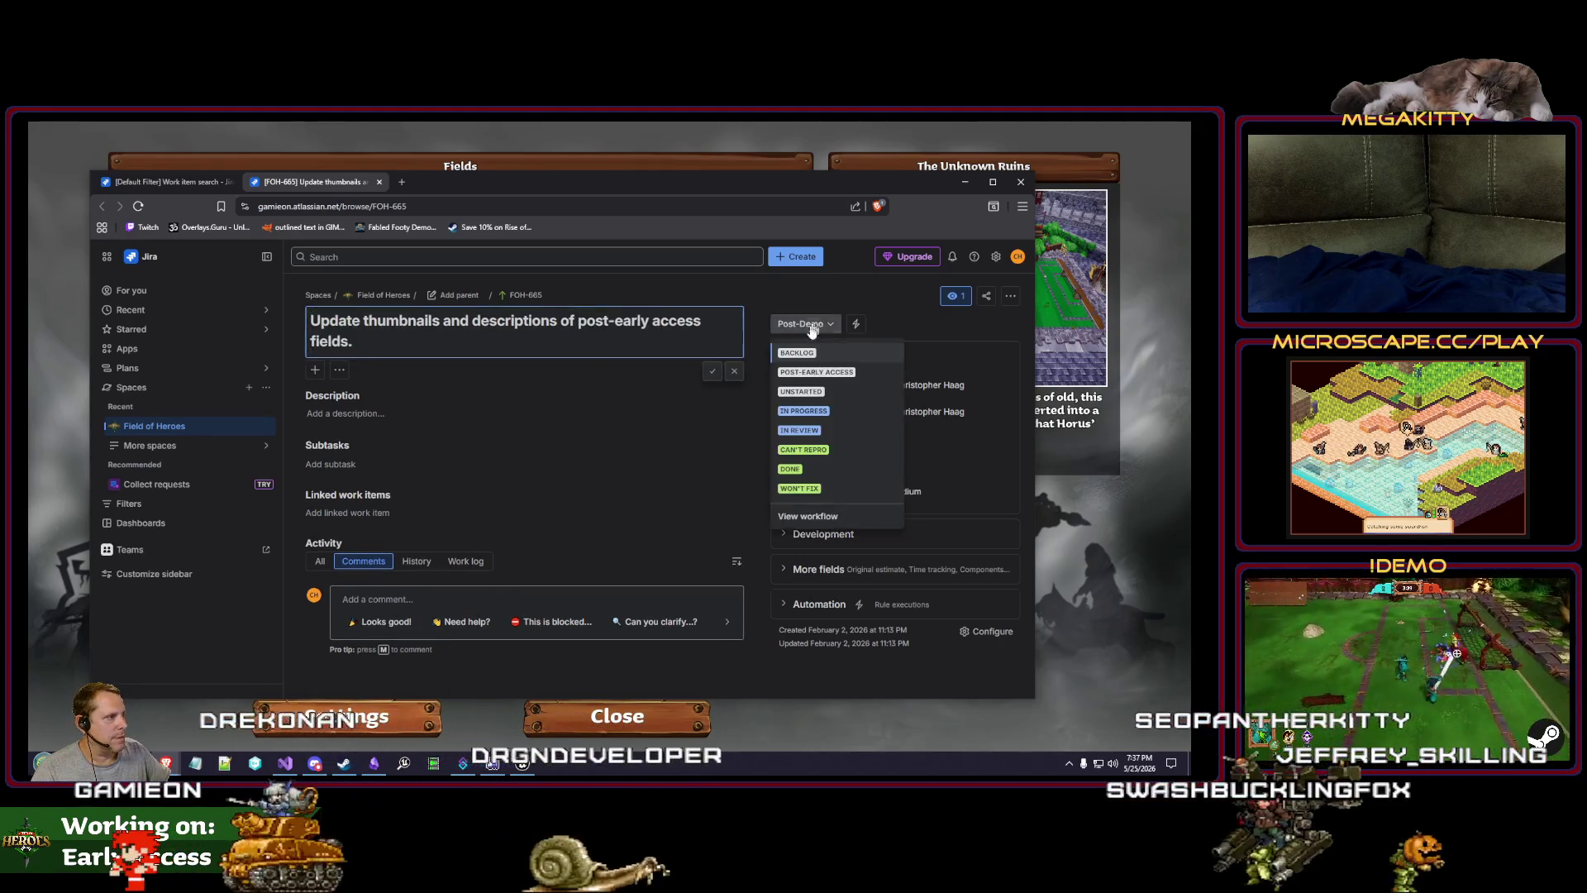
pyautogui.click(816, 372)
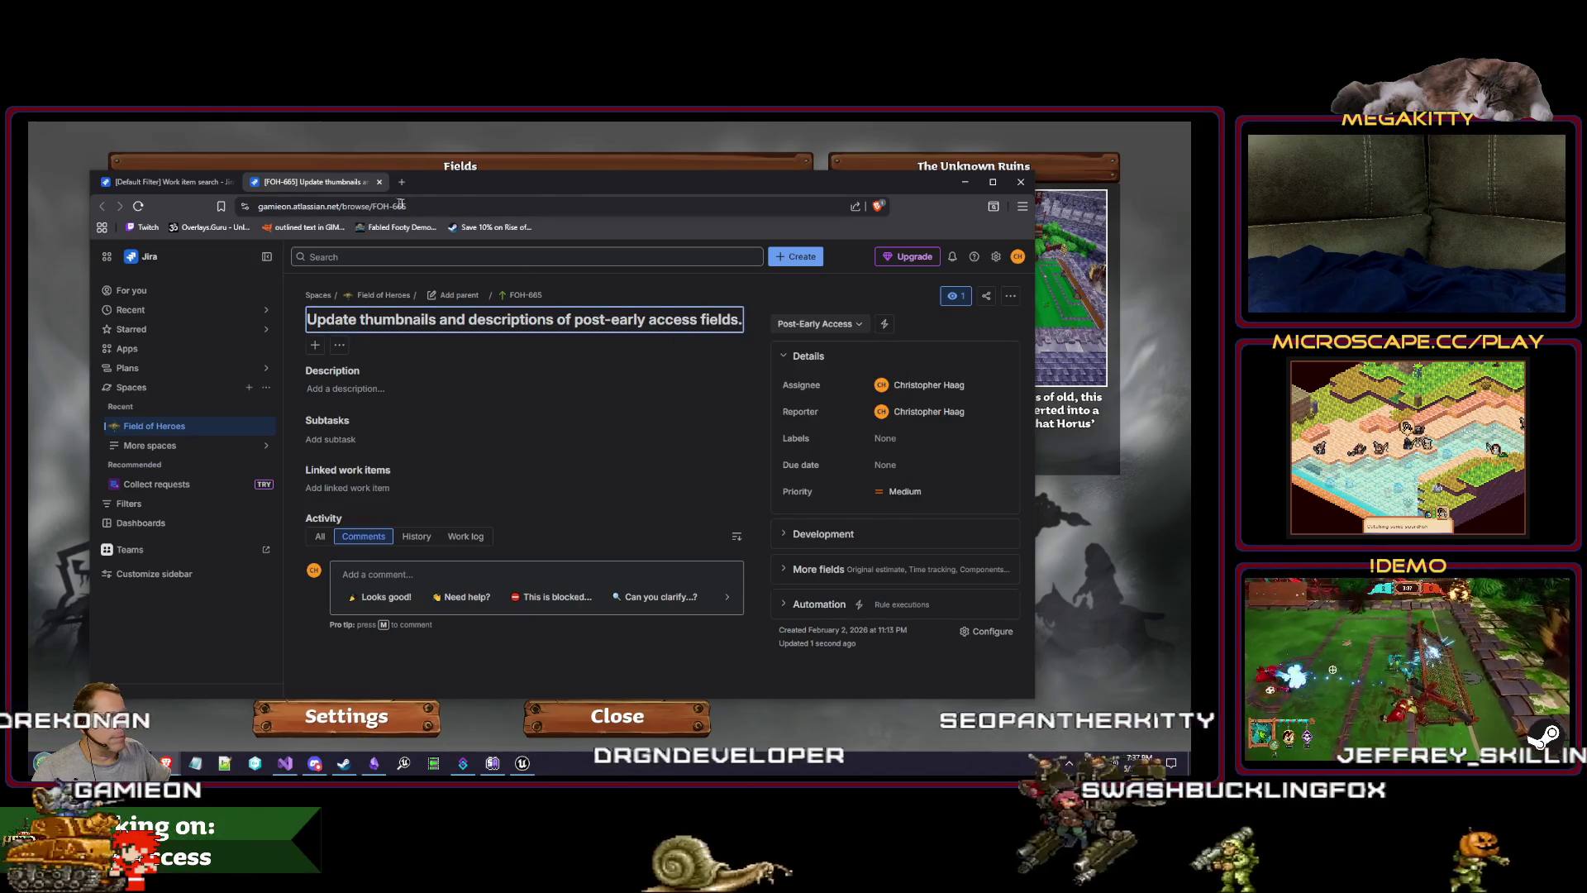
pyautogui.click(379, 183)
pyautogui.moveTo(482, 192); pyautogui.dragTo(488, 175)
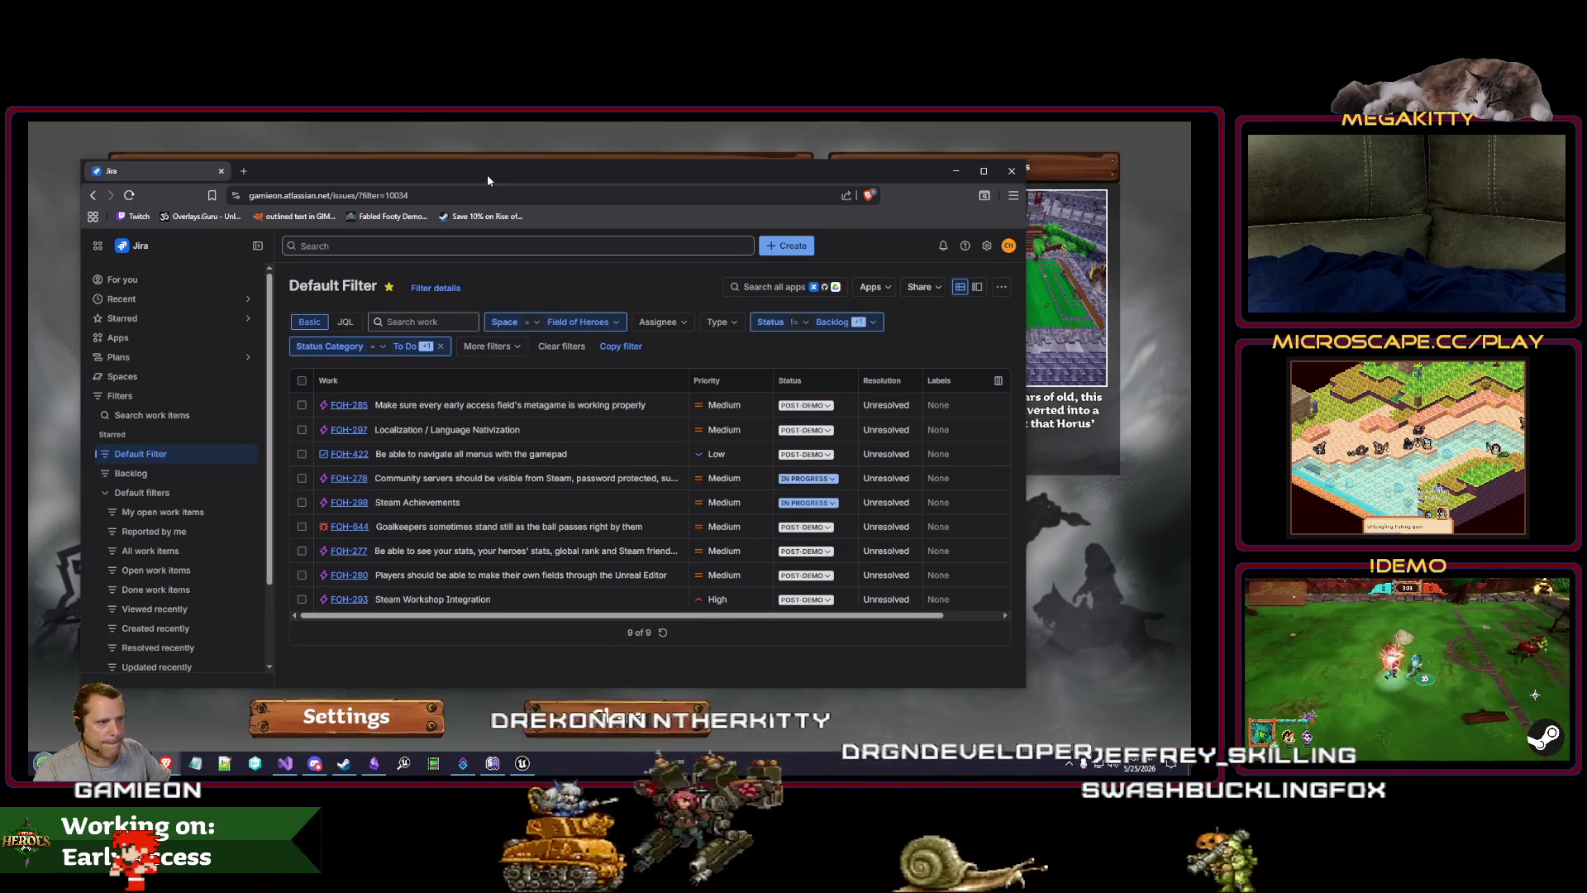
pyautogui.press('super+Down')
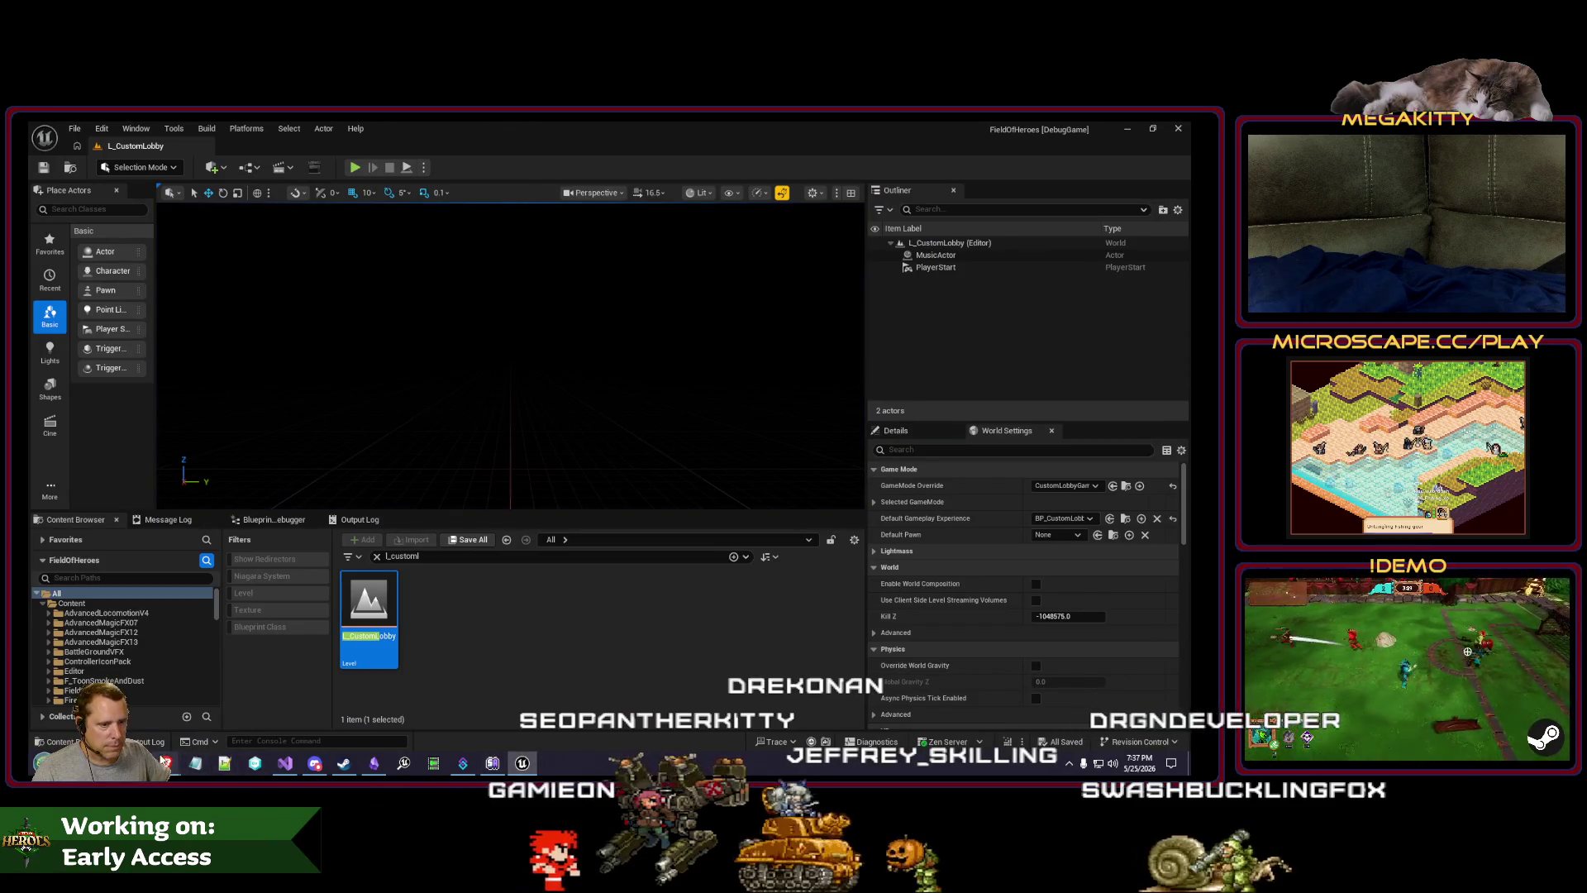
# Step: Restore the Jira Default Filter list and close the FOH-278 community servers work item
pyautogui.click(240, 715)
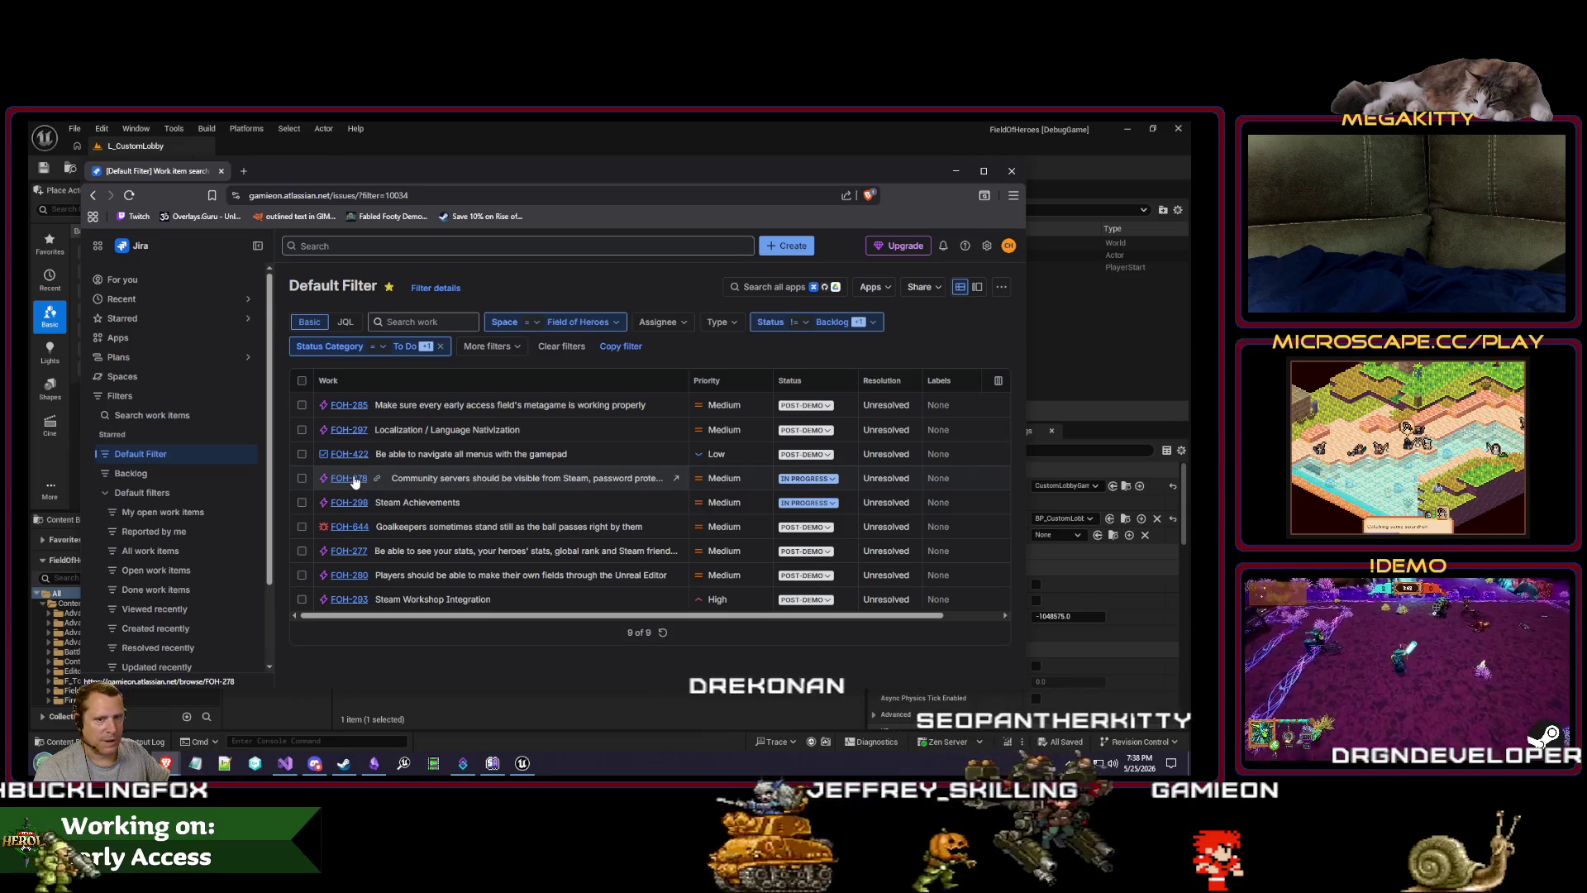
pyautogui.click(169, 766)
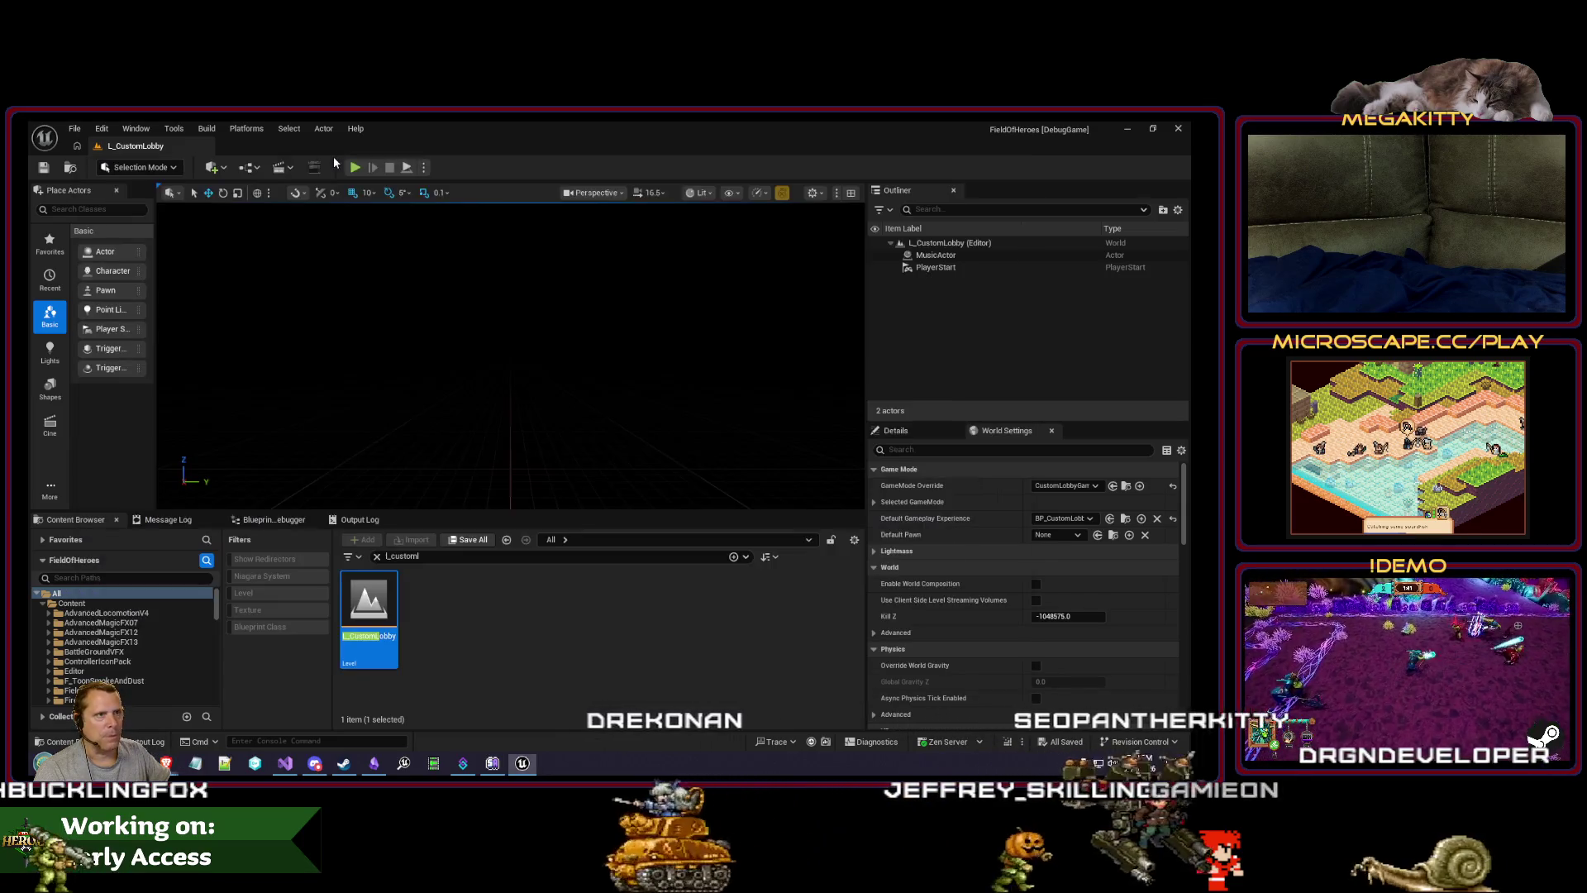
pyautogui.click(169, 766)
pyautogui.click(375, 170)
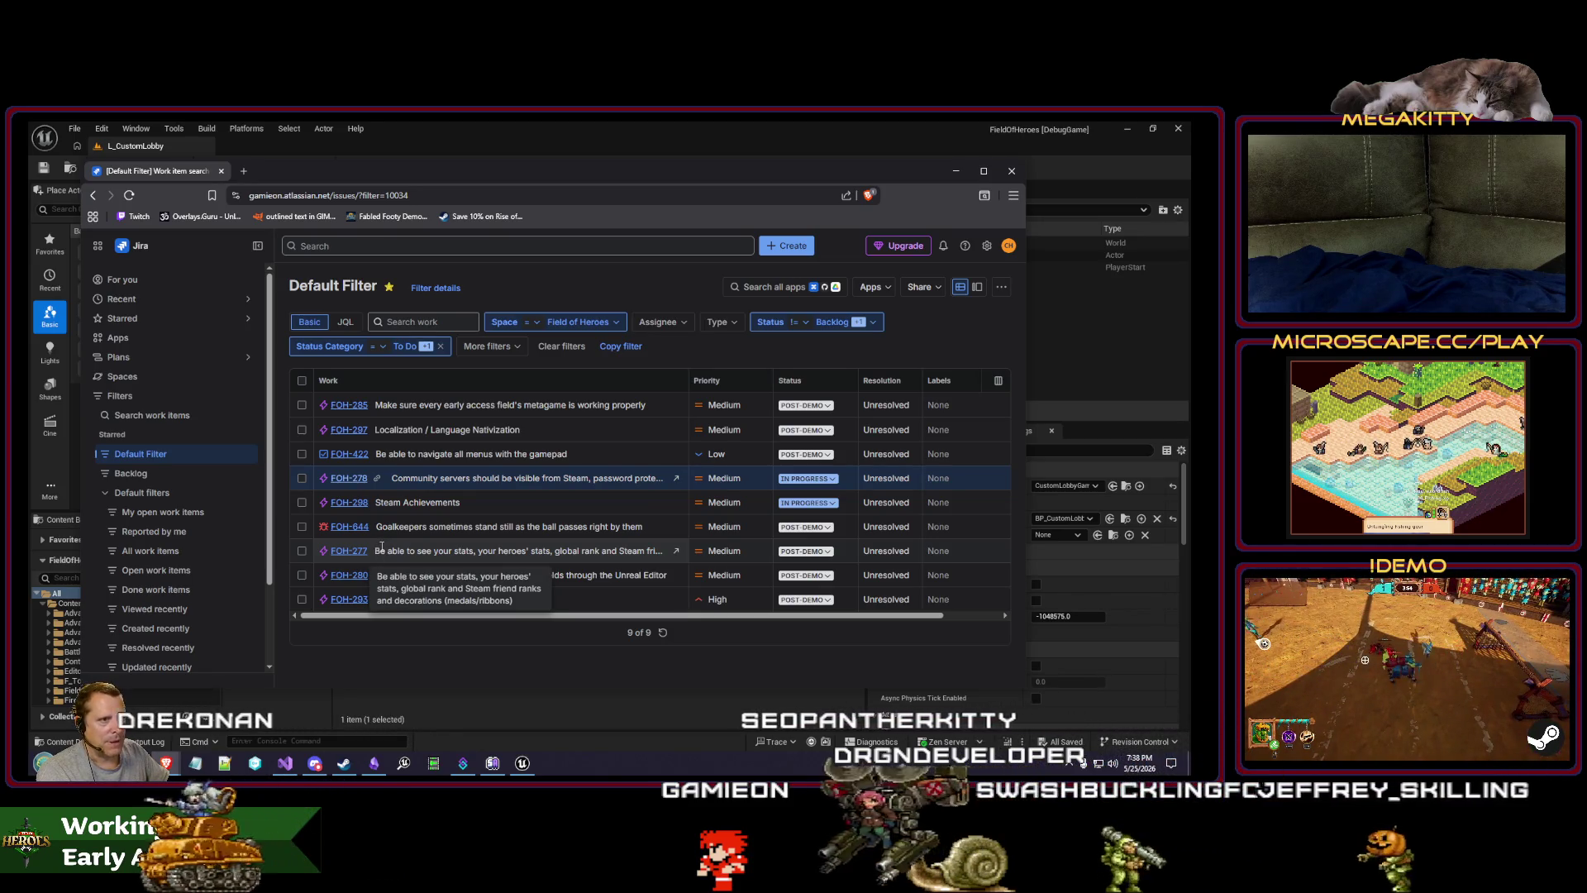
# Step: Browse the Field of Heroes Steam store page and its community hub in a new tab
pyautogui.click(247, 171)
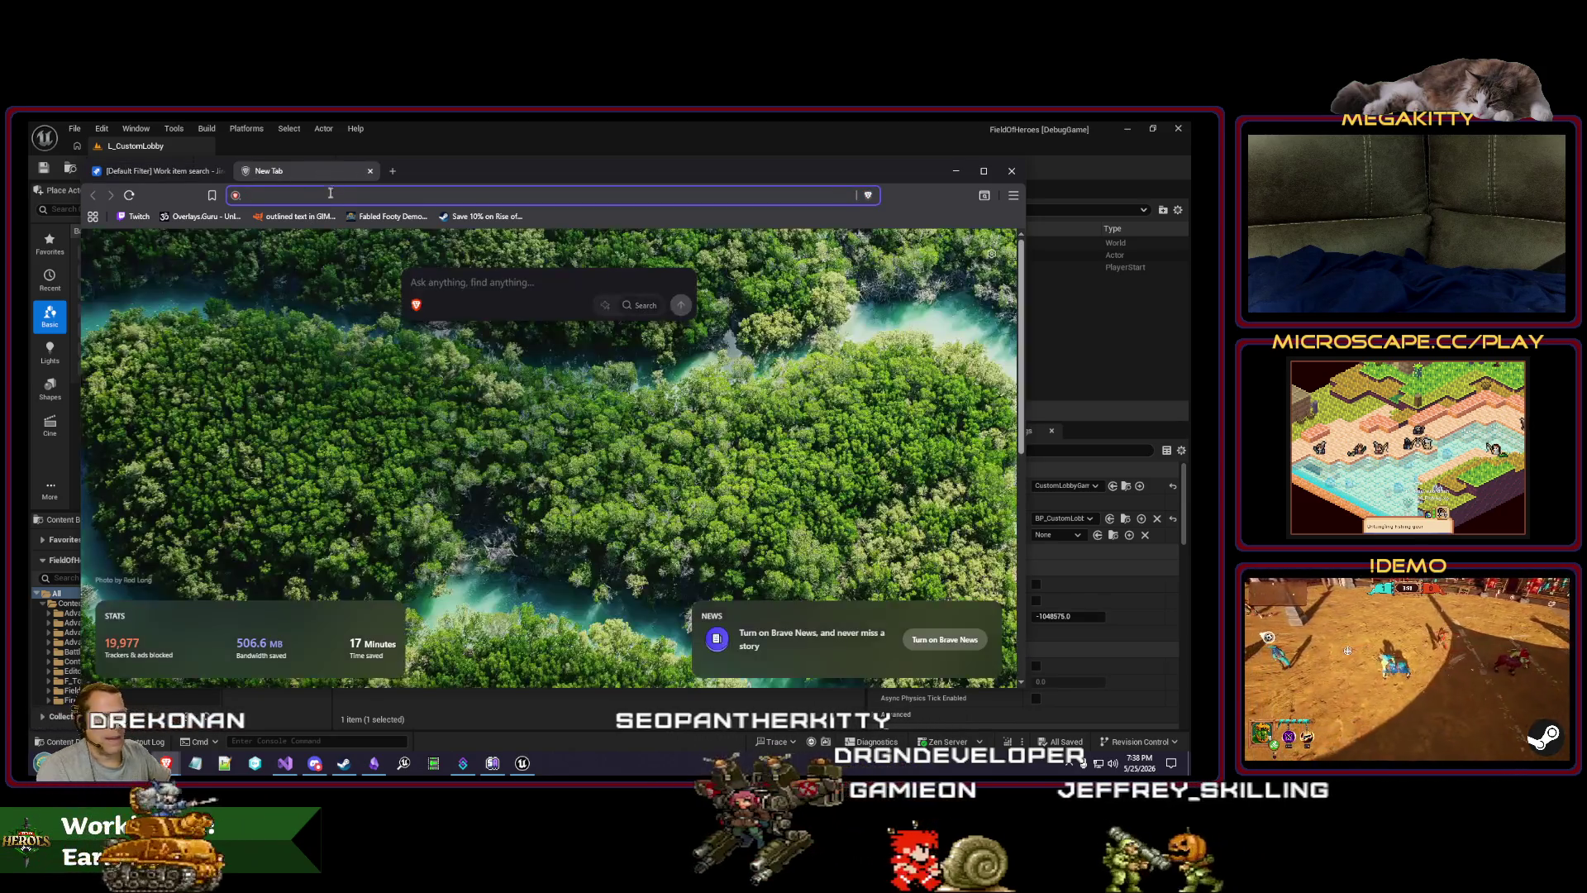
pyautogui.write('store.steampowered.com/app/1267290/Field_of_Heroes/')
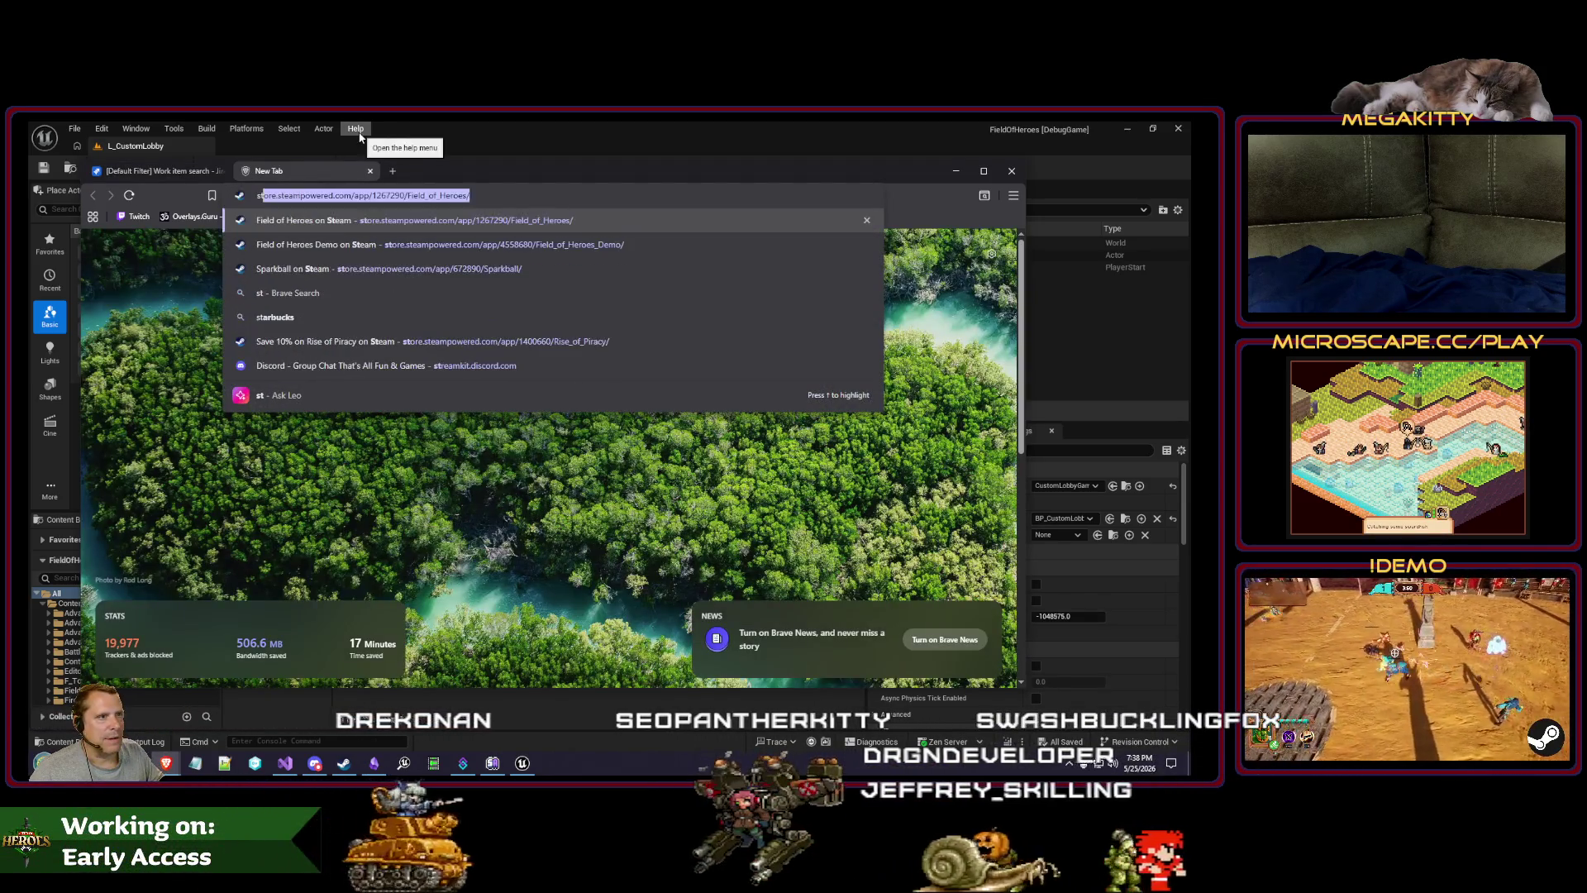
pyautogui.press('Return')
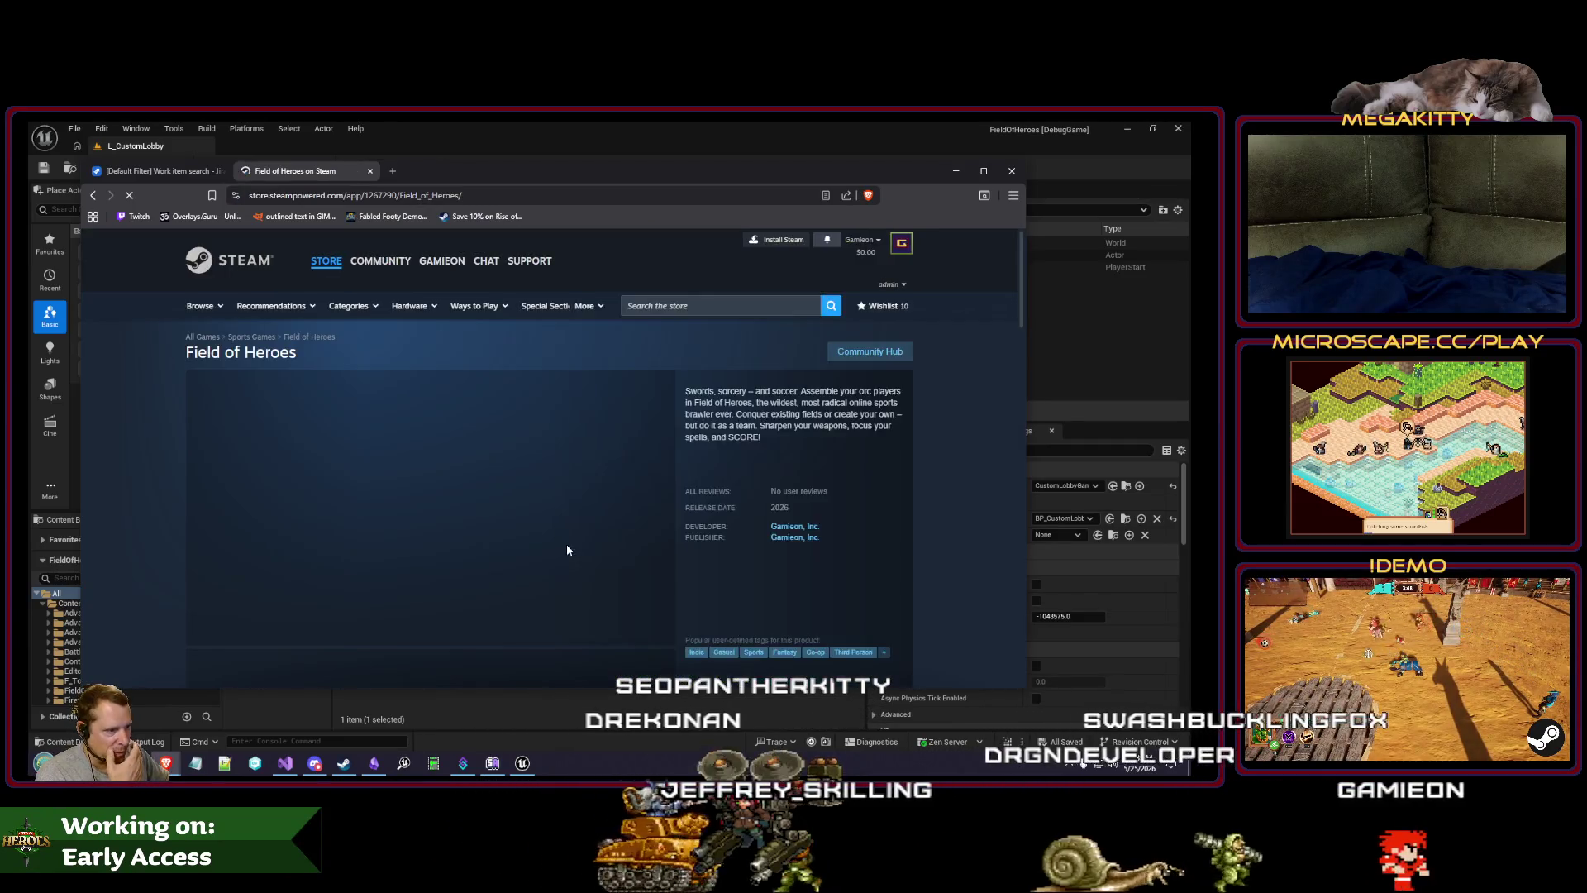
pyautogui.scroll(-1, 611, 530)
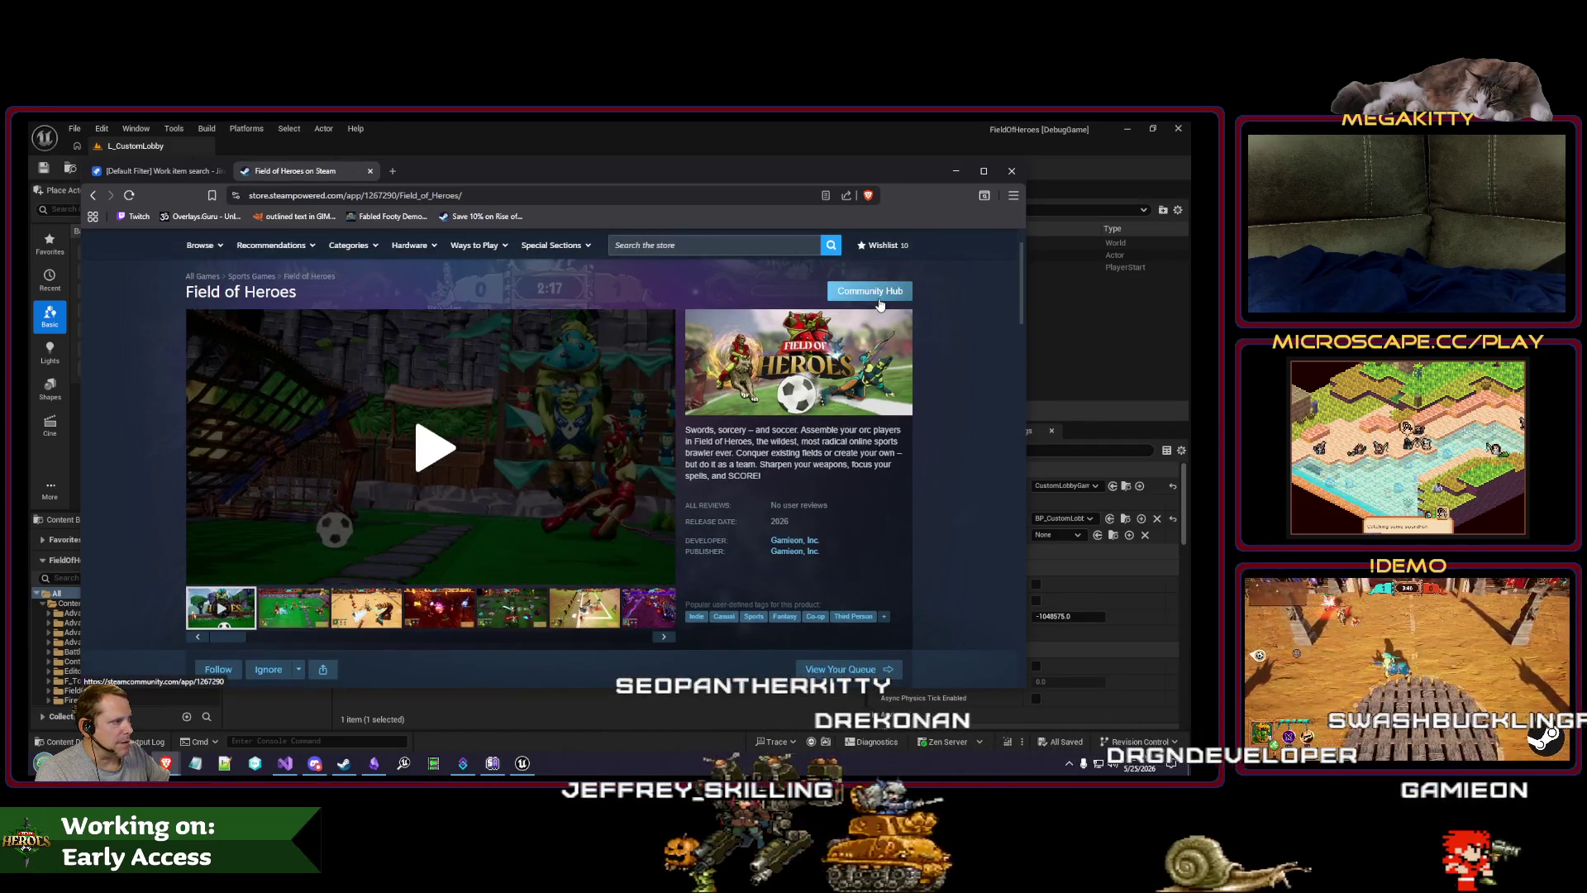
pyautogui.click(880, 300)
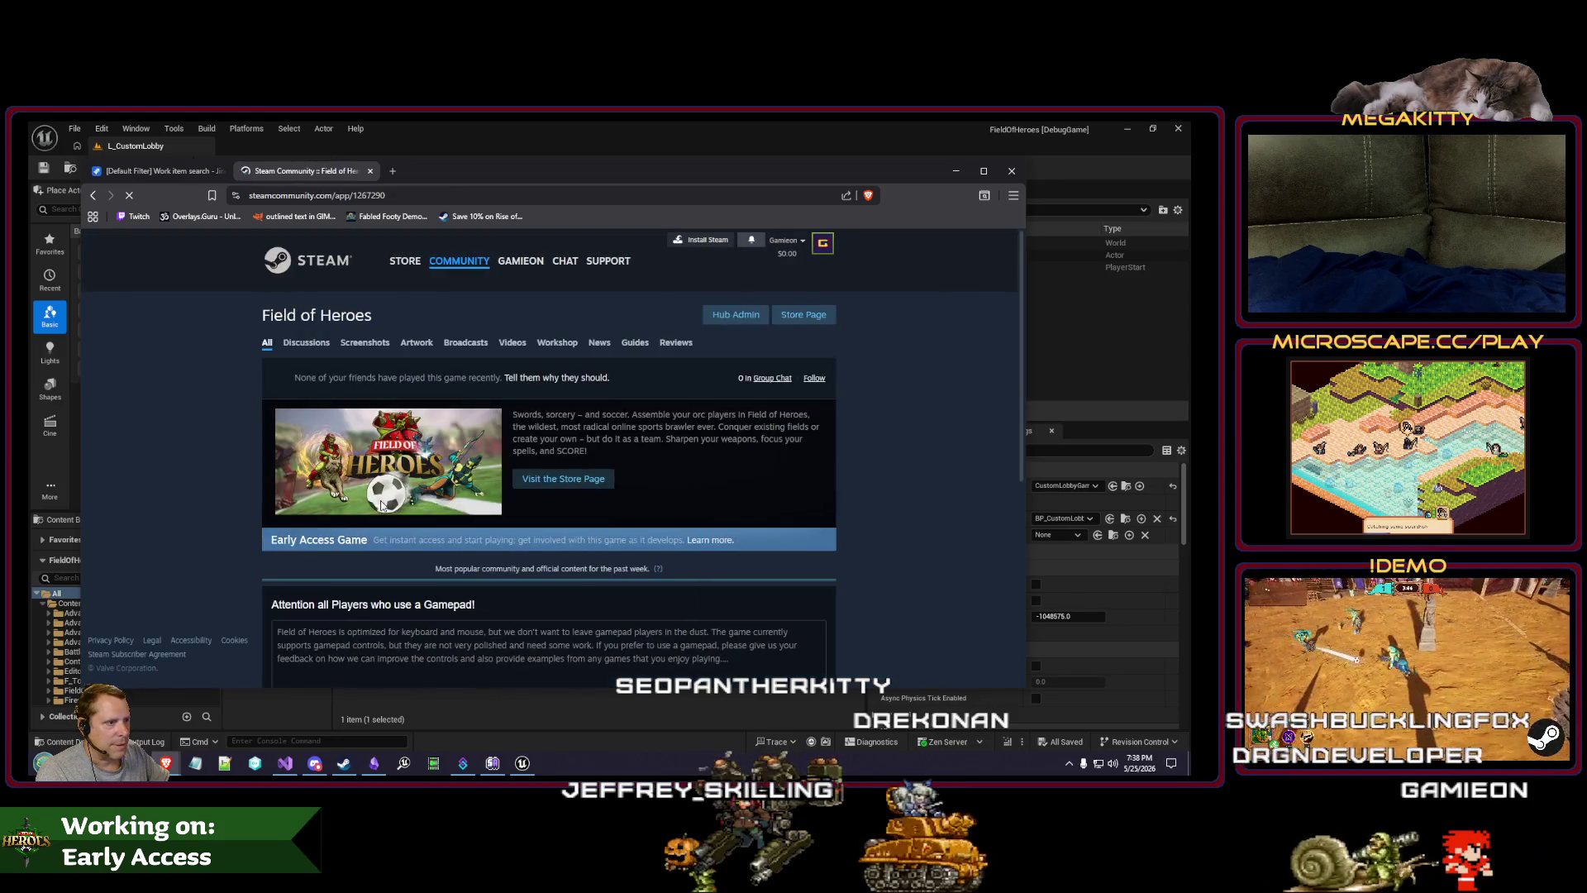
pyautogui.scroll(-5, 381, 504)
pyautogui.scroll(5, 366, 502)
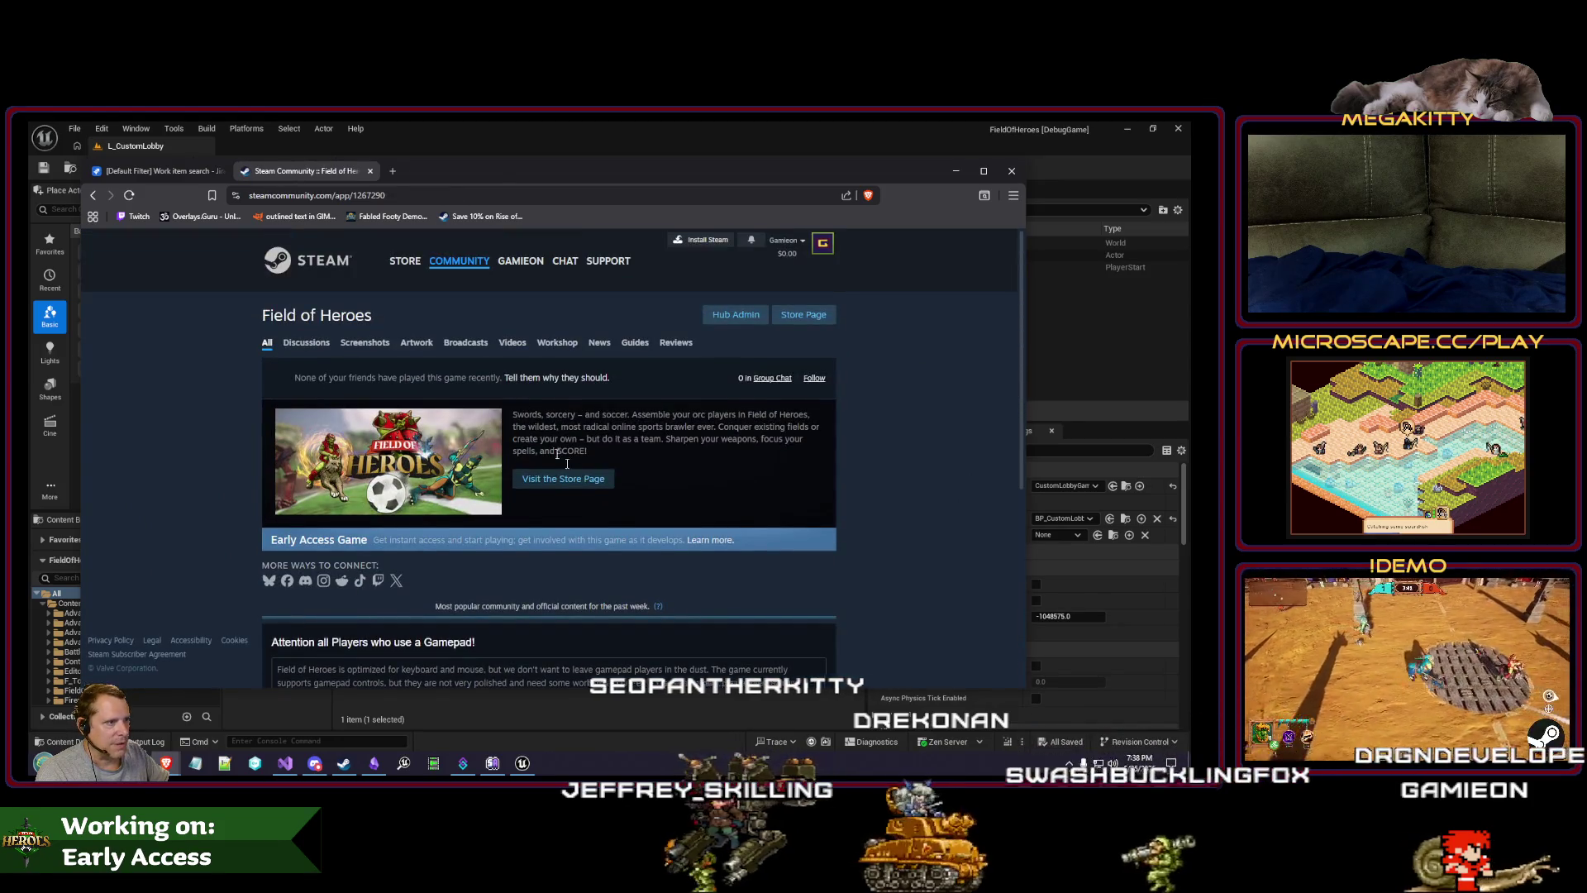
# Step: Load the Field of Heroes Demo store page, then close that tab
pyautogui.click(405, 195)
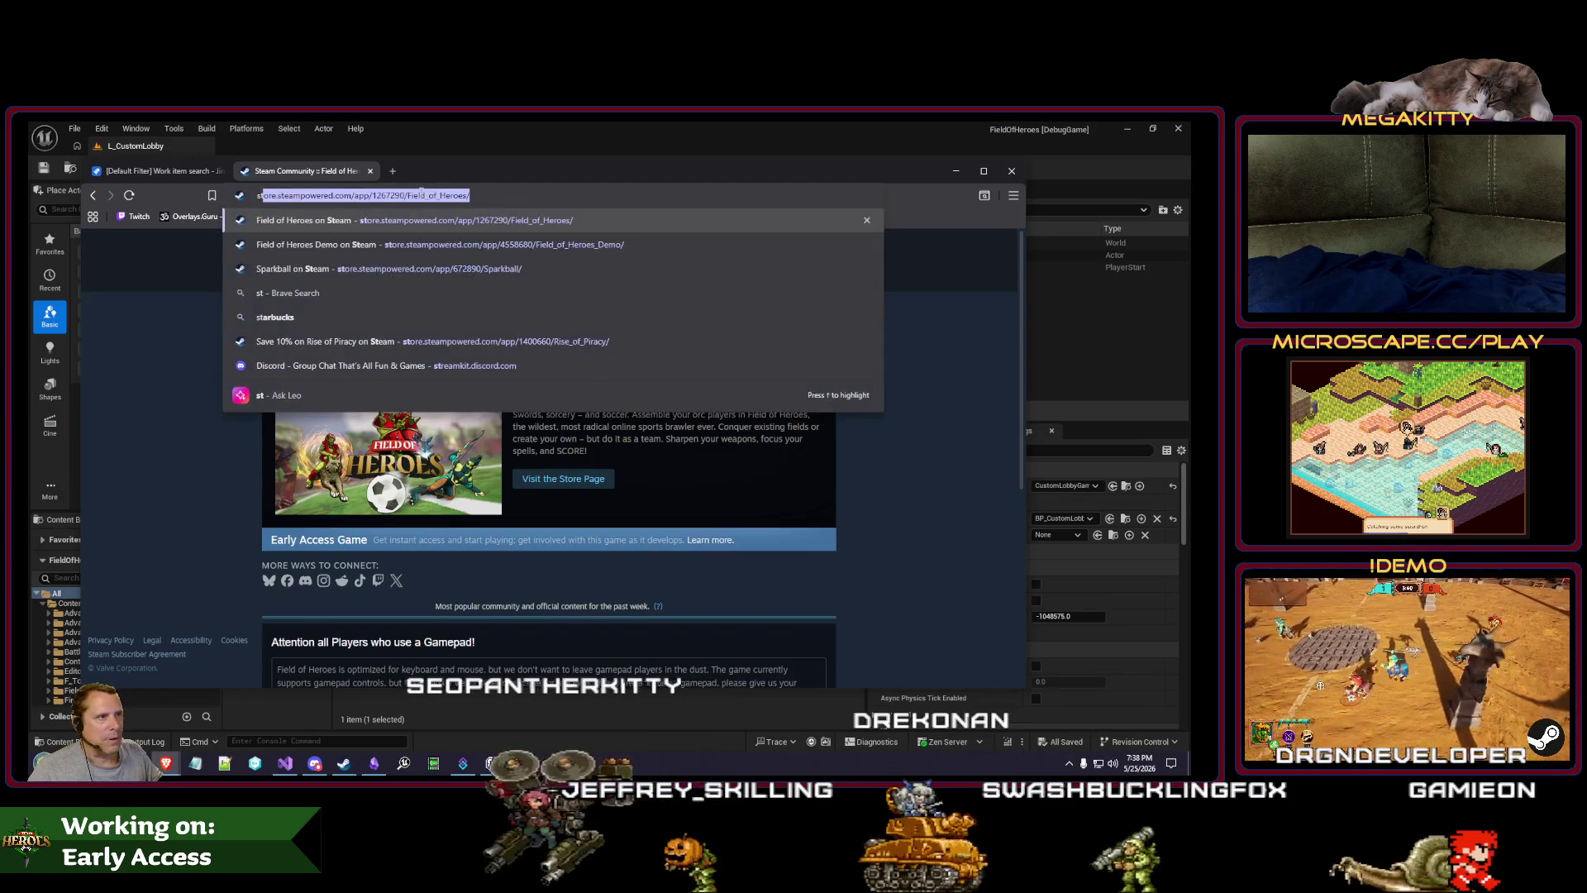
pyautogui.press('Down')
pyautogui.press('Return')
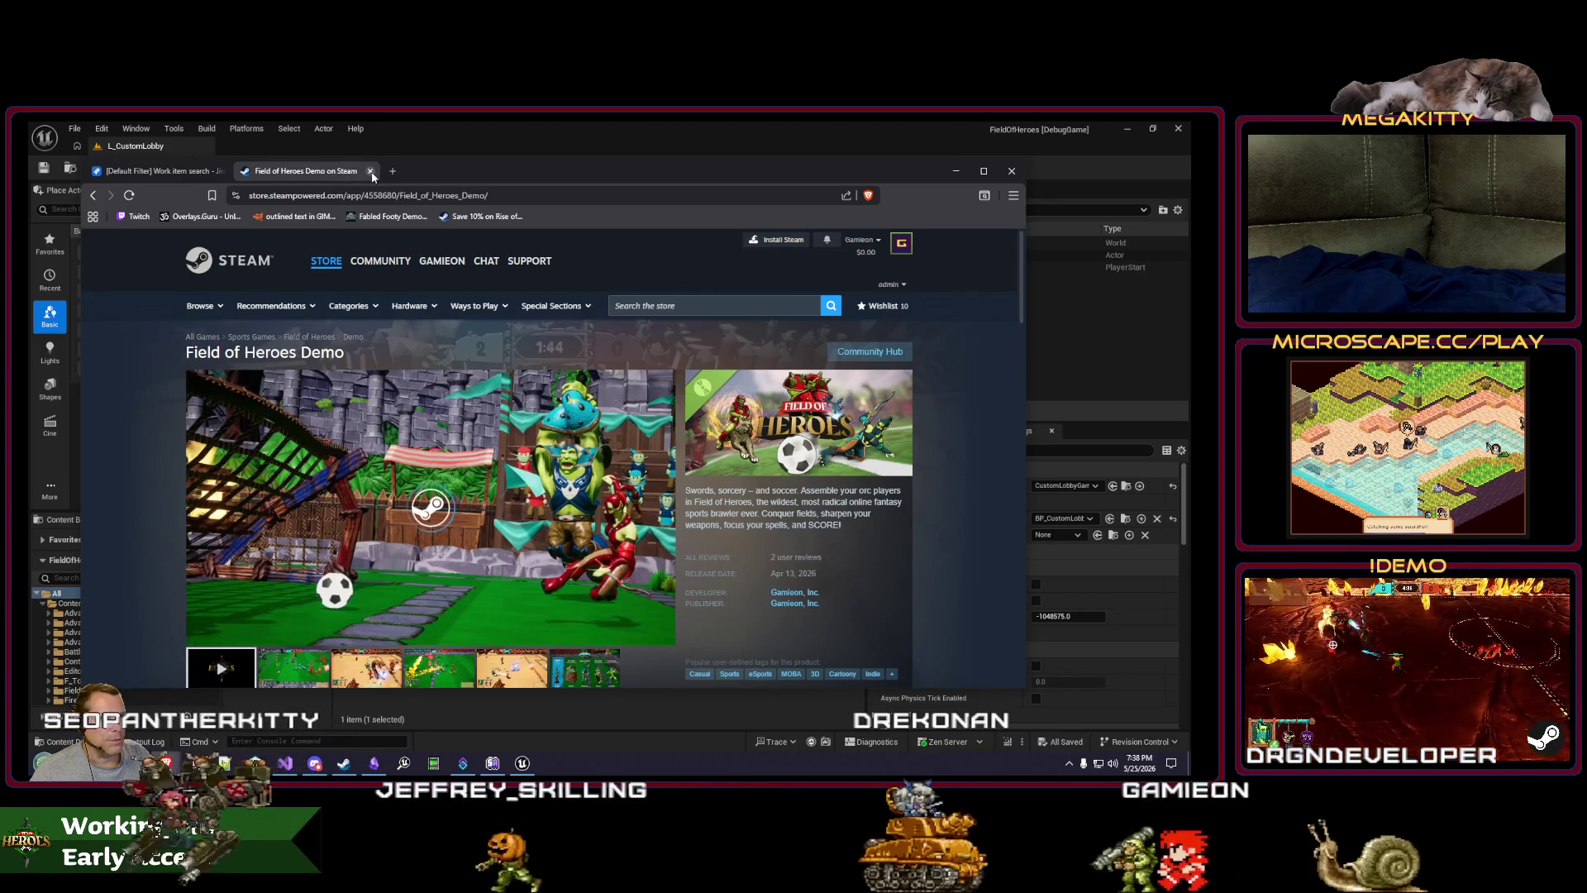
pyautogui.hotkey('ctrl', 'w')
pyautogui.moveTo(562, 175); pyautogui.dragTo(543, 178)
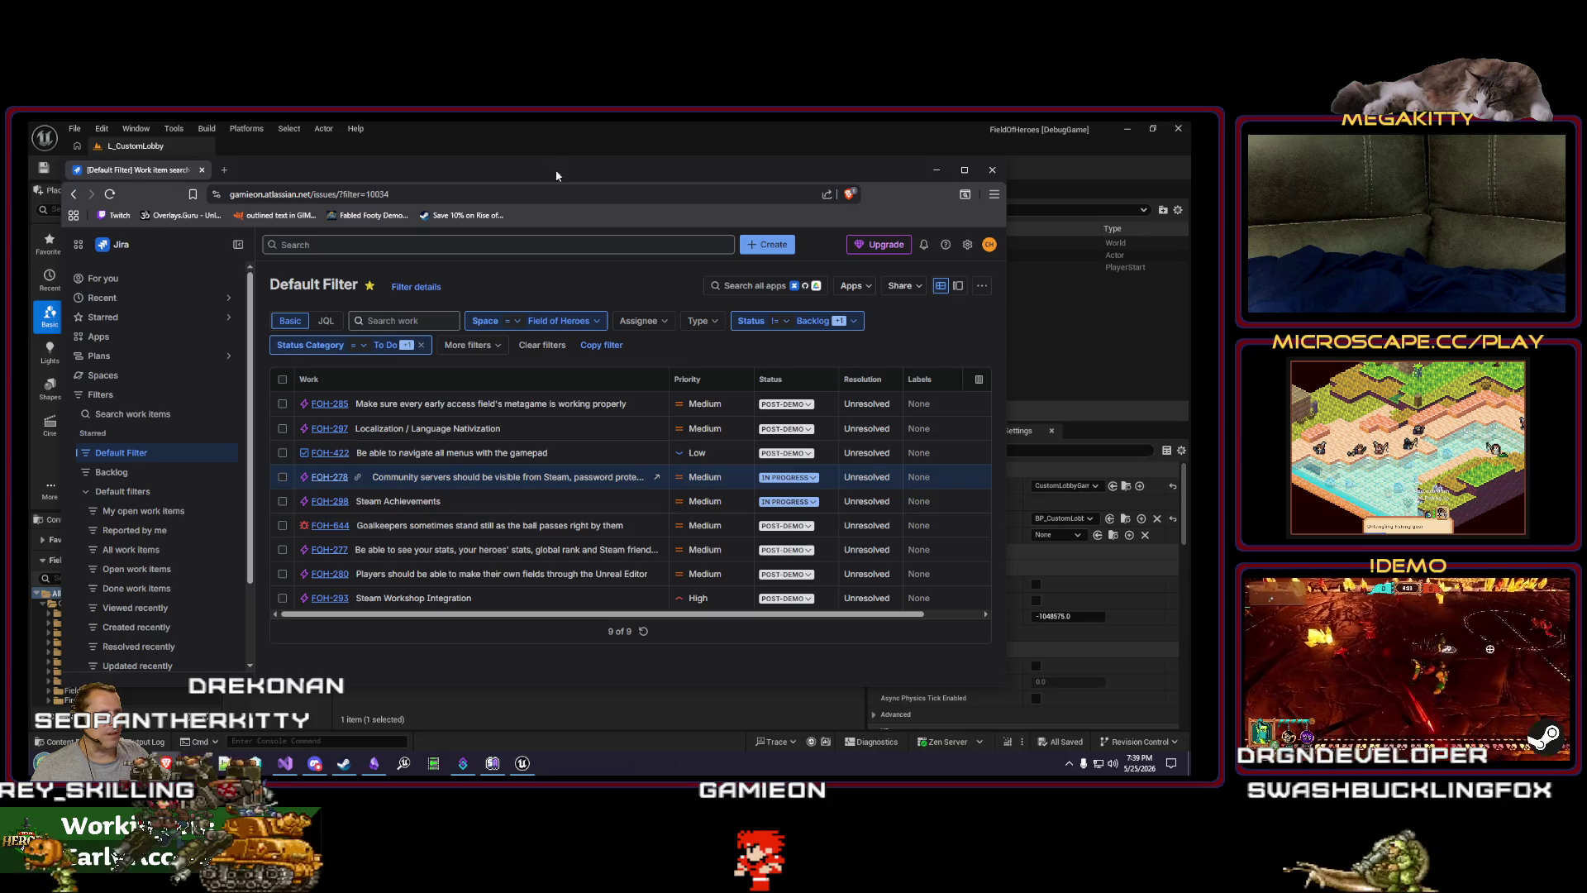
# Step: View the FOH-298 Steam Achievements work item without changing its summary, then return to Unreal
pyautogui.moveTo(556, 171); pyautogui.dragTo(558, 163)
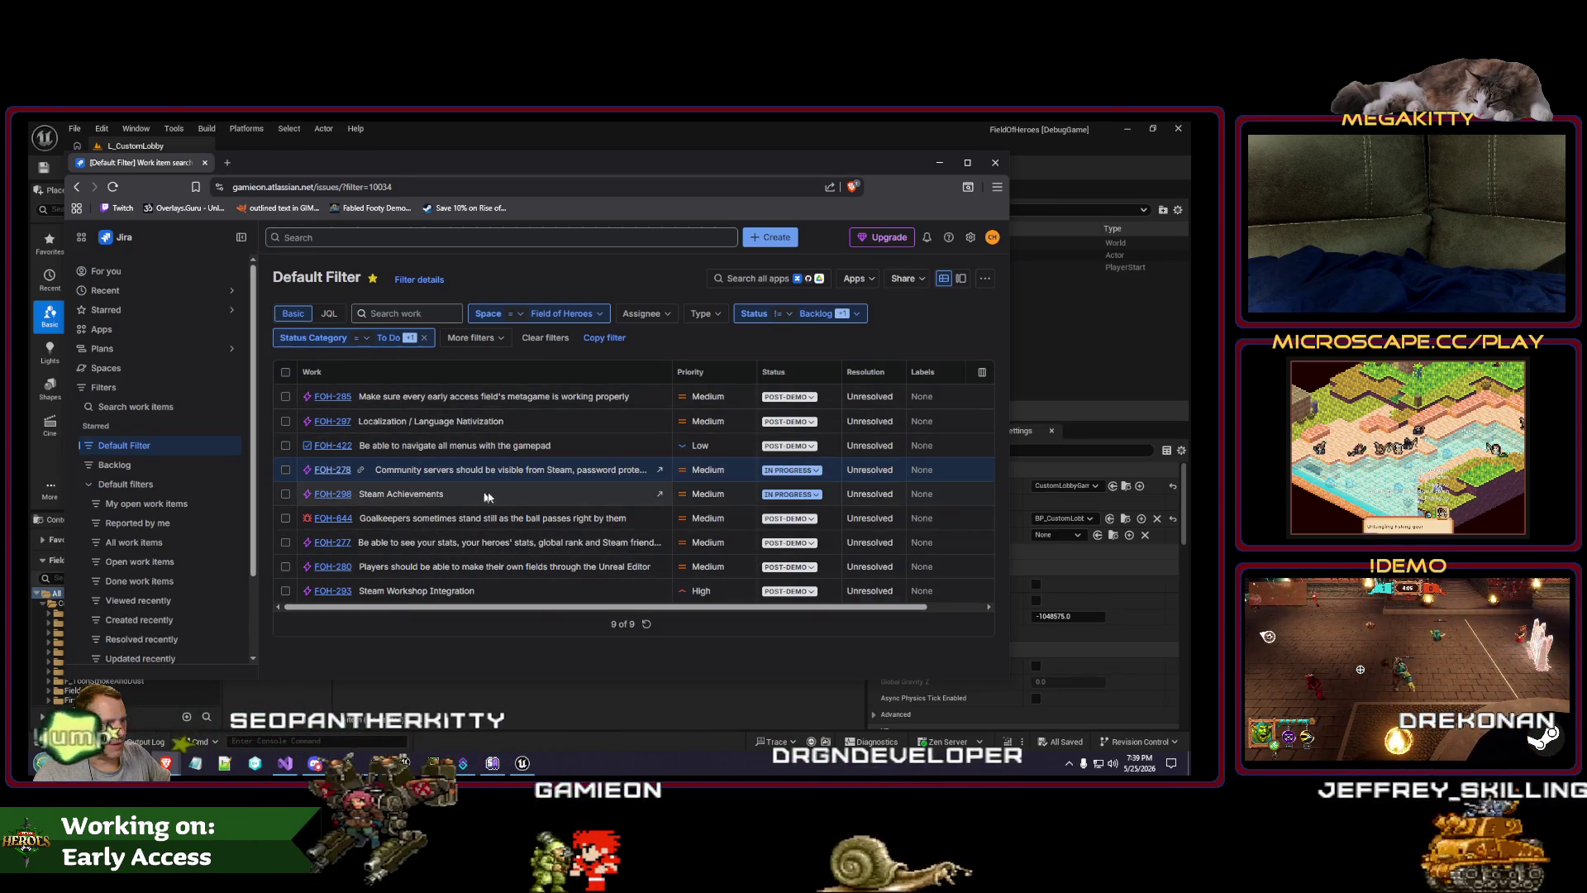
pyautogui.click(418, 494)
pyautogui.click(524, 624)
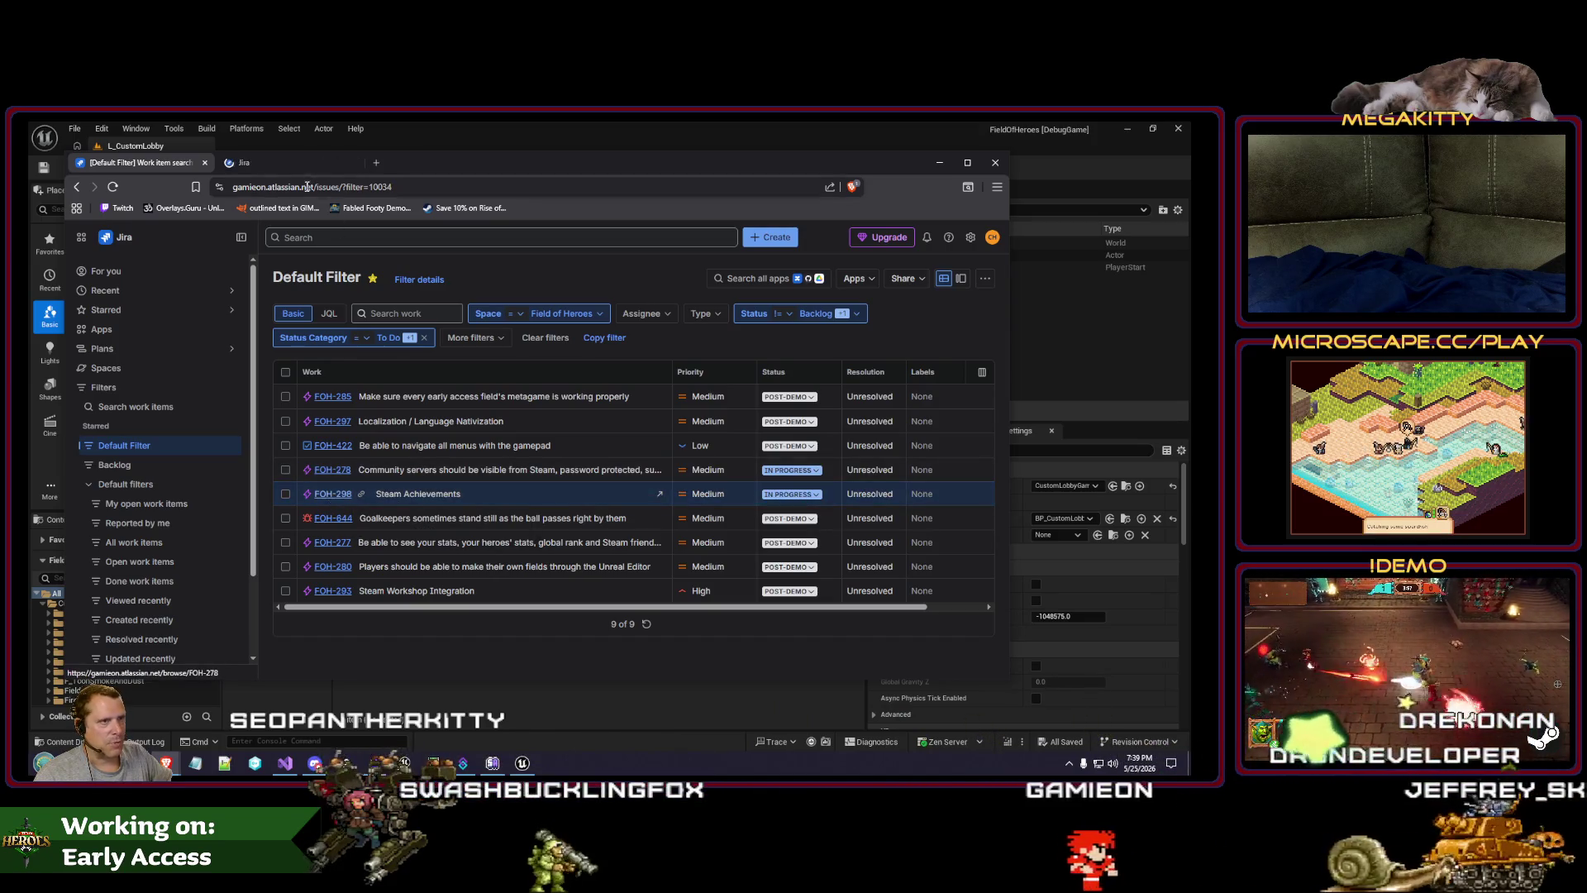
pyautogui.click(298, 163)
pyautogui.hotkey('alt', 'Tab')
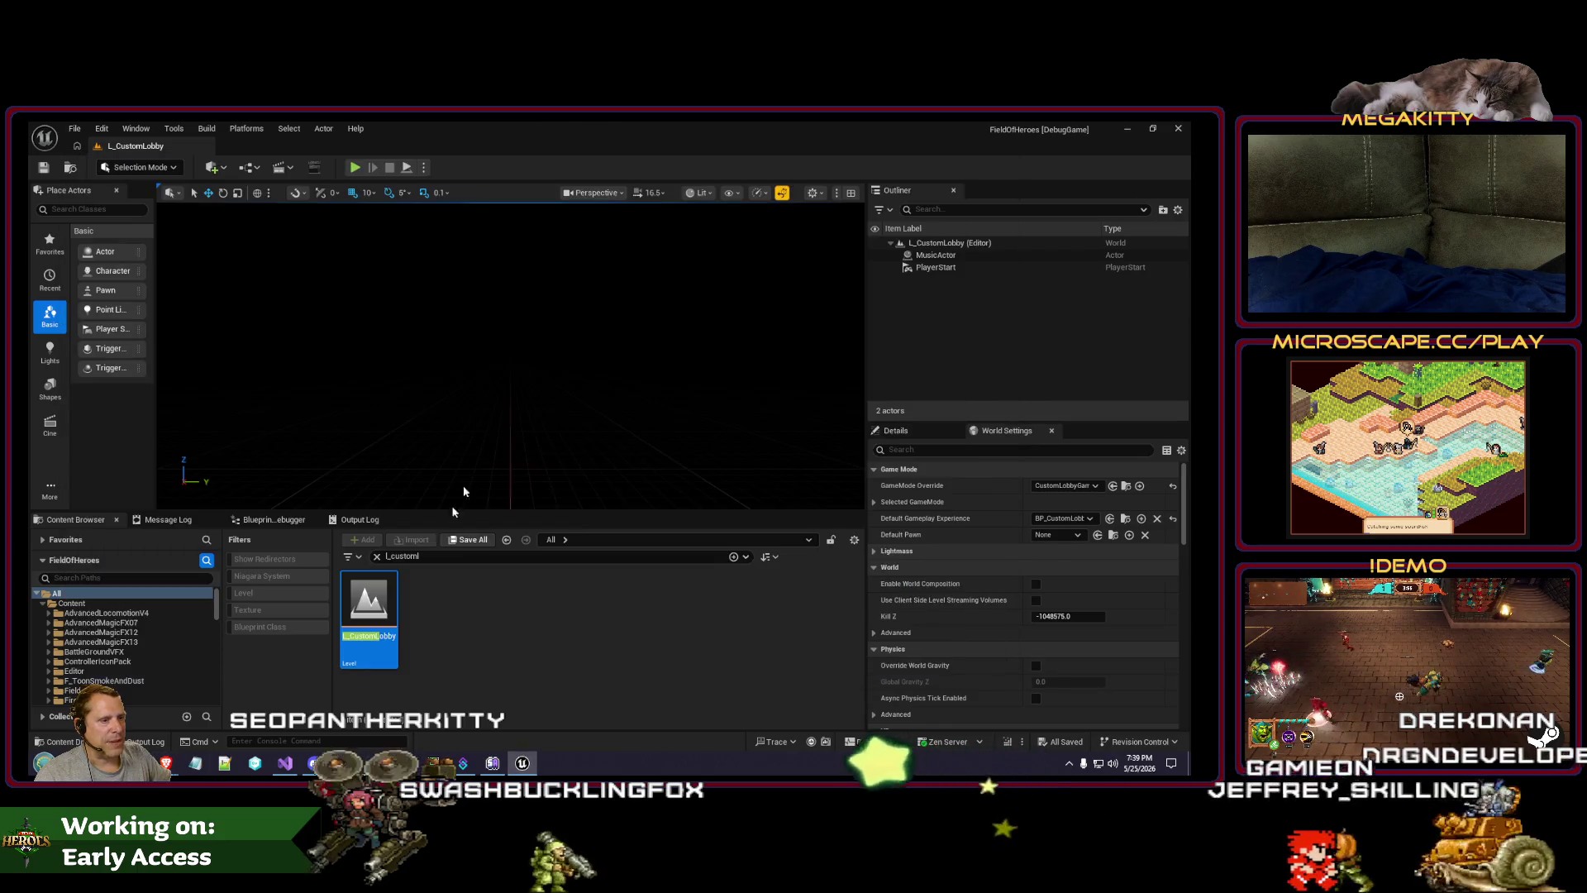
# Step: Search content for 'achieve' and reveal the AchievementGenerator_HatTrick class's files in Explorer
pyautogui.click(384, 559)
pyautogui.write('dl_ac')
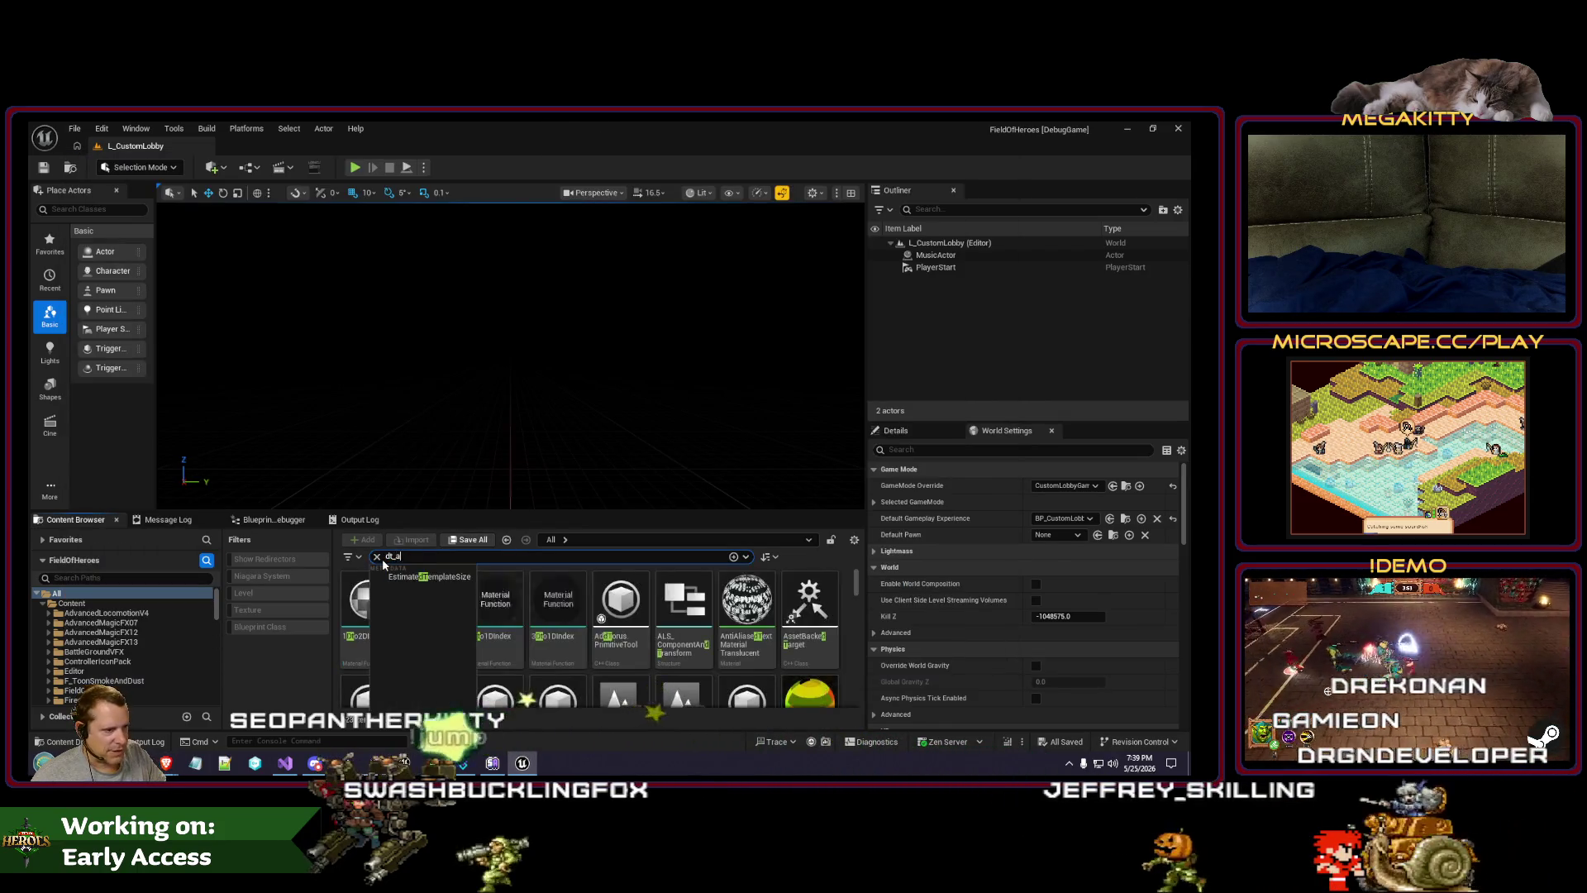
pyautogui.click(377, 556)
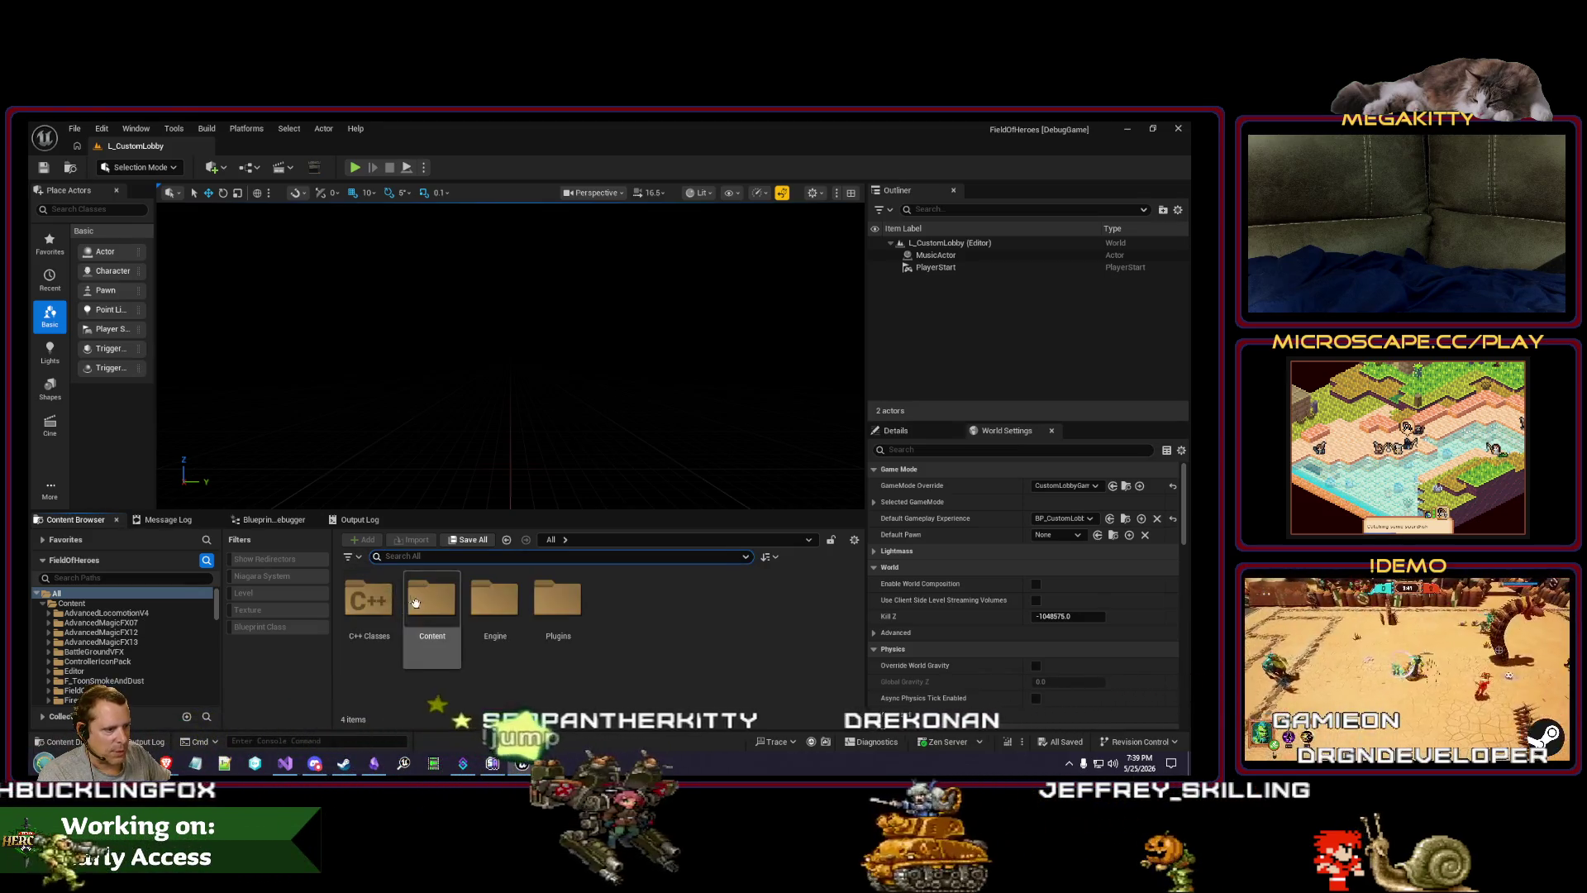
pyautogui.write('achieve')
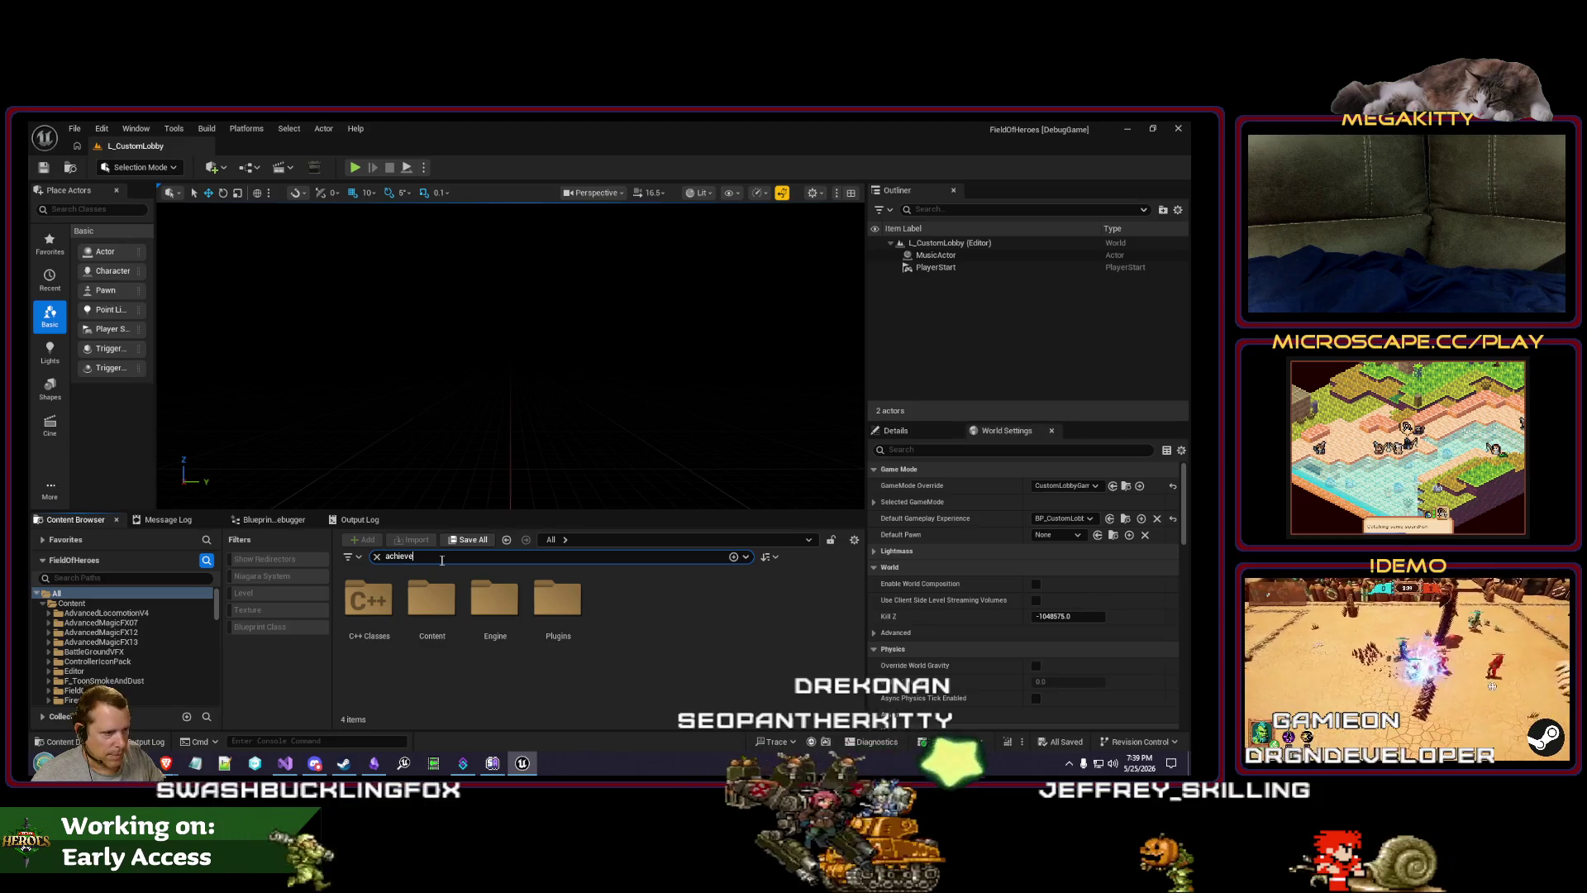
pyautogui.click(441, 587)
pyautogui.rightClick(440, 587)
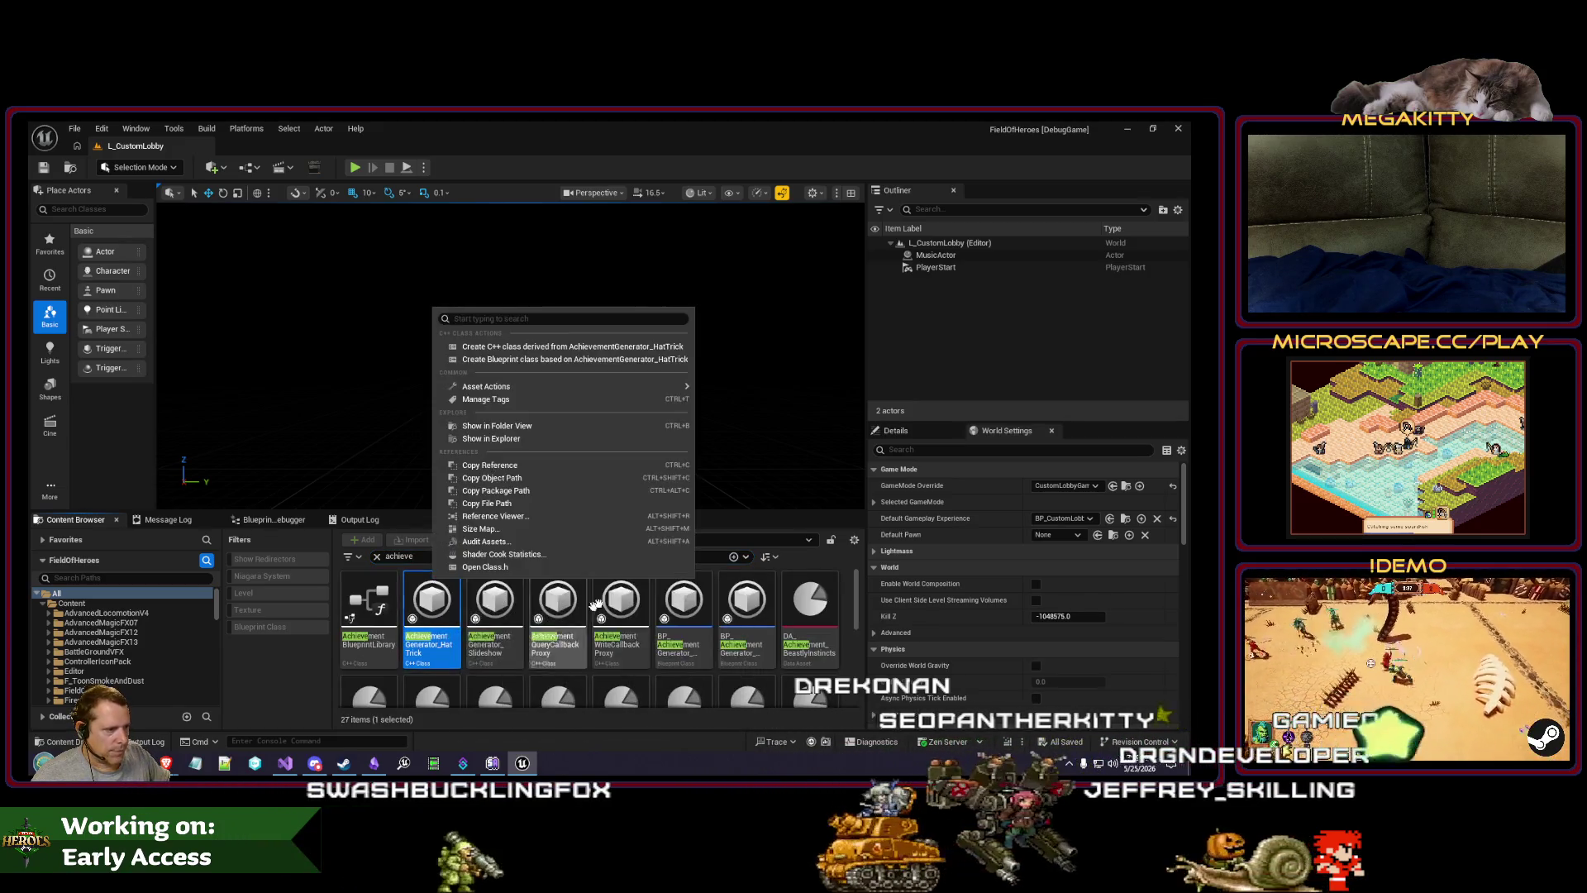
pyautogui.click(496, 399)
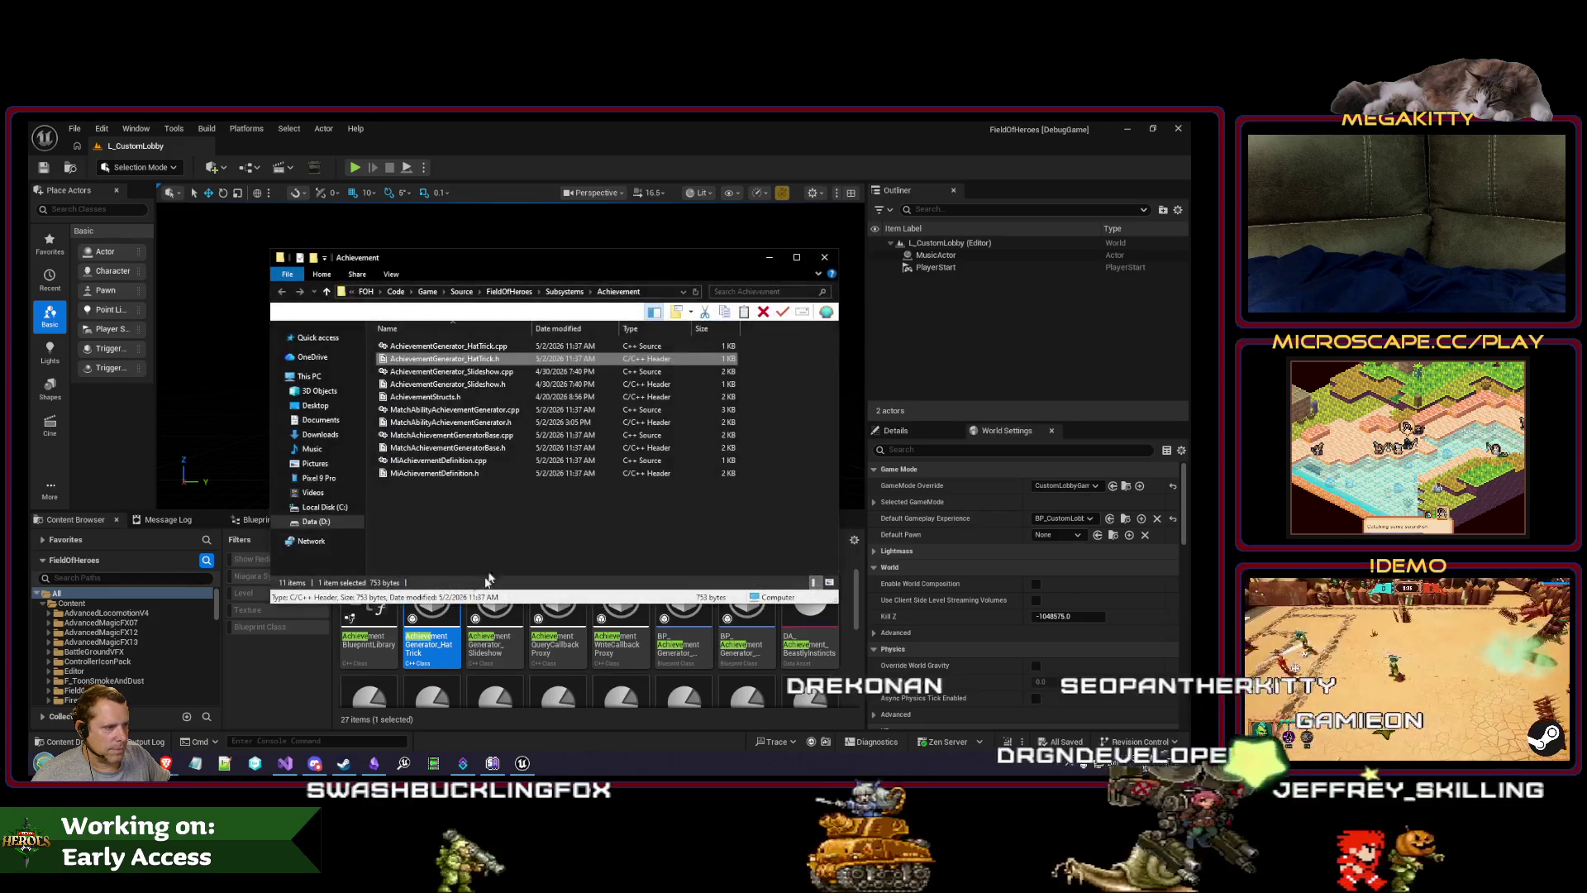
pyautogui.click(446, 618)
# Step: Show HatTrick in Folder View and open FieldOfHeroes/AchievementDefinitions with its four data assets
pyautogui.rightClick(446, 618)
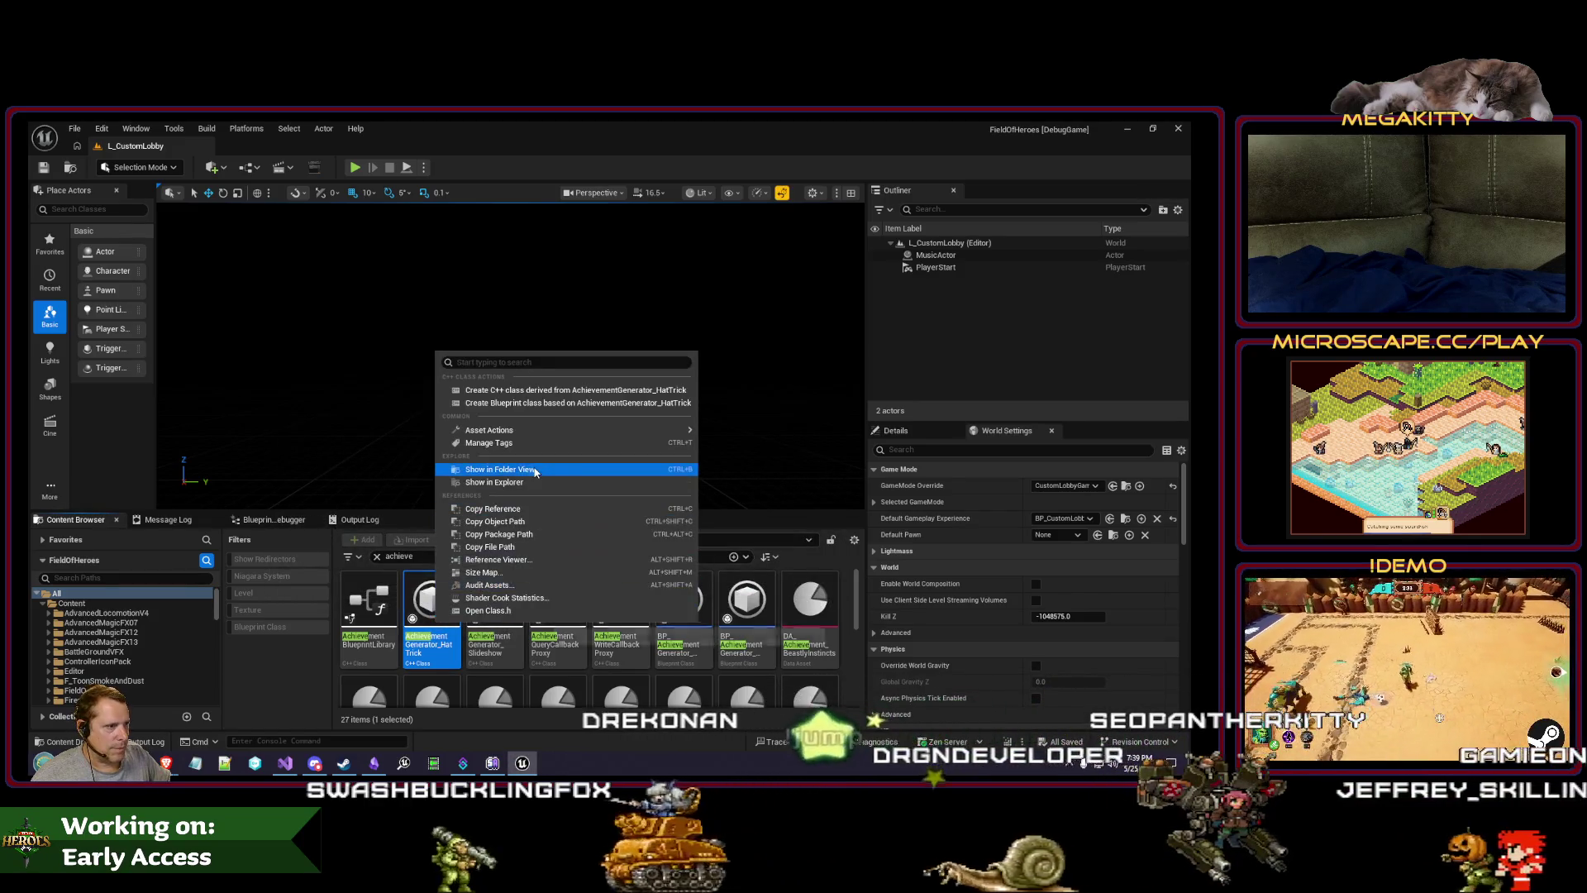
pyautogui.click(500, 468)
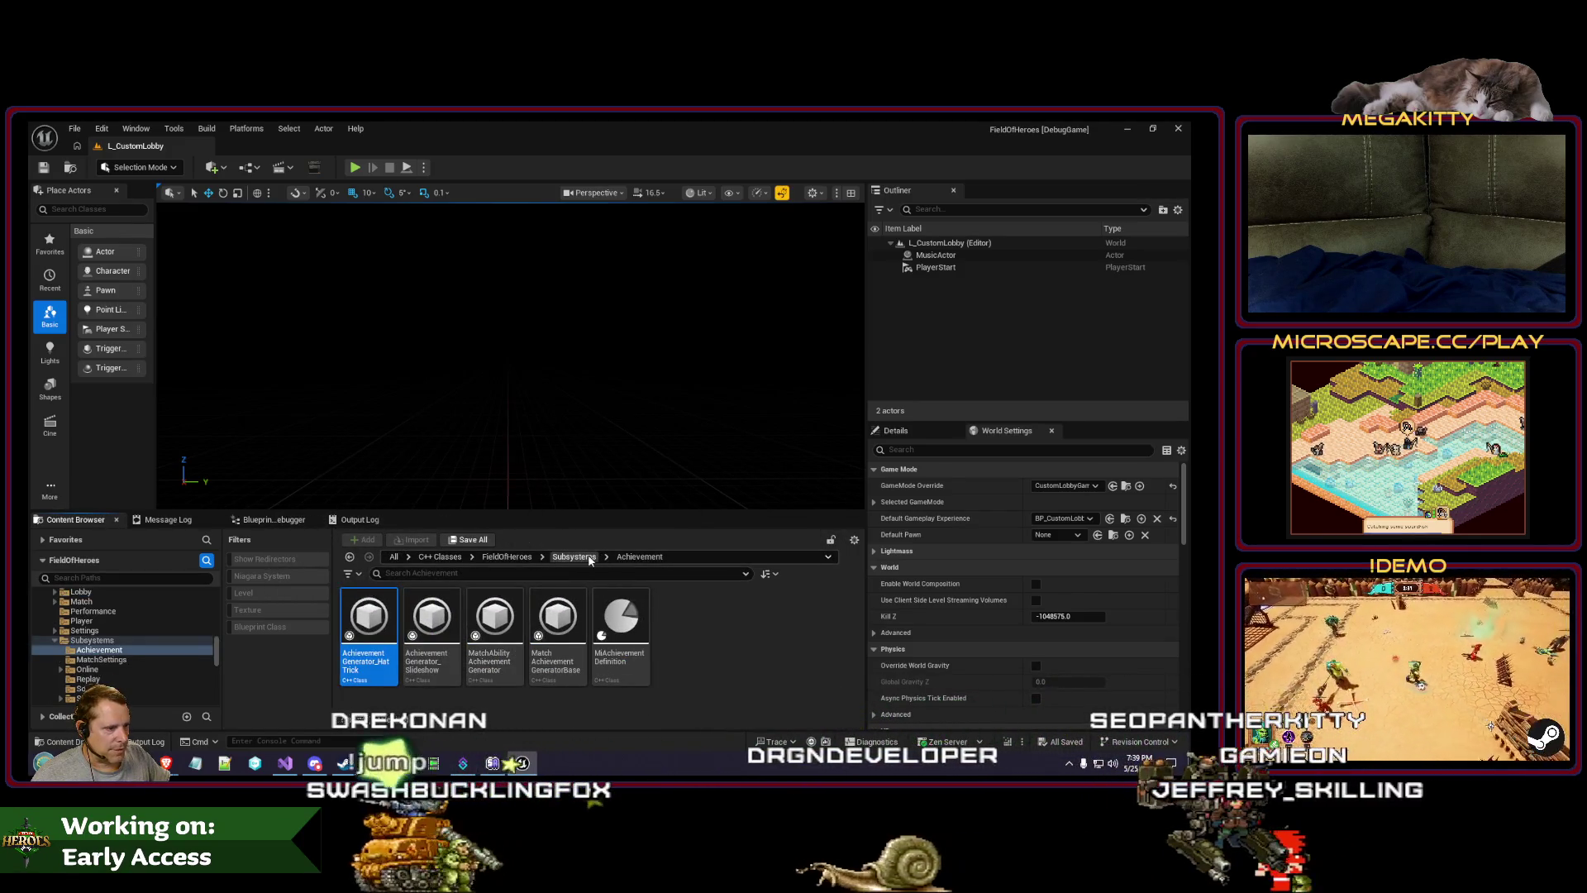
pyautogui.scroll(5, 136, 643)
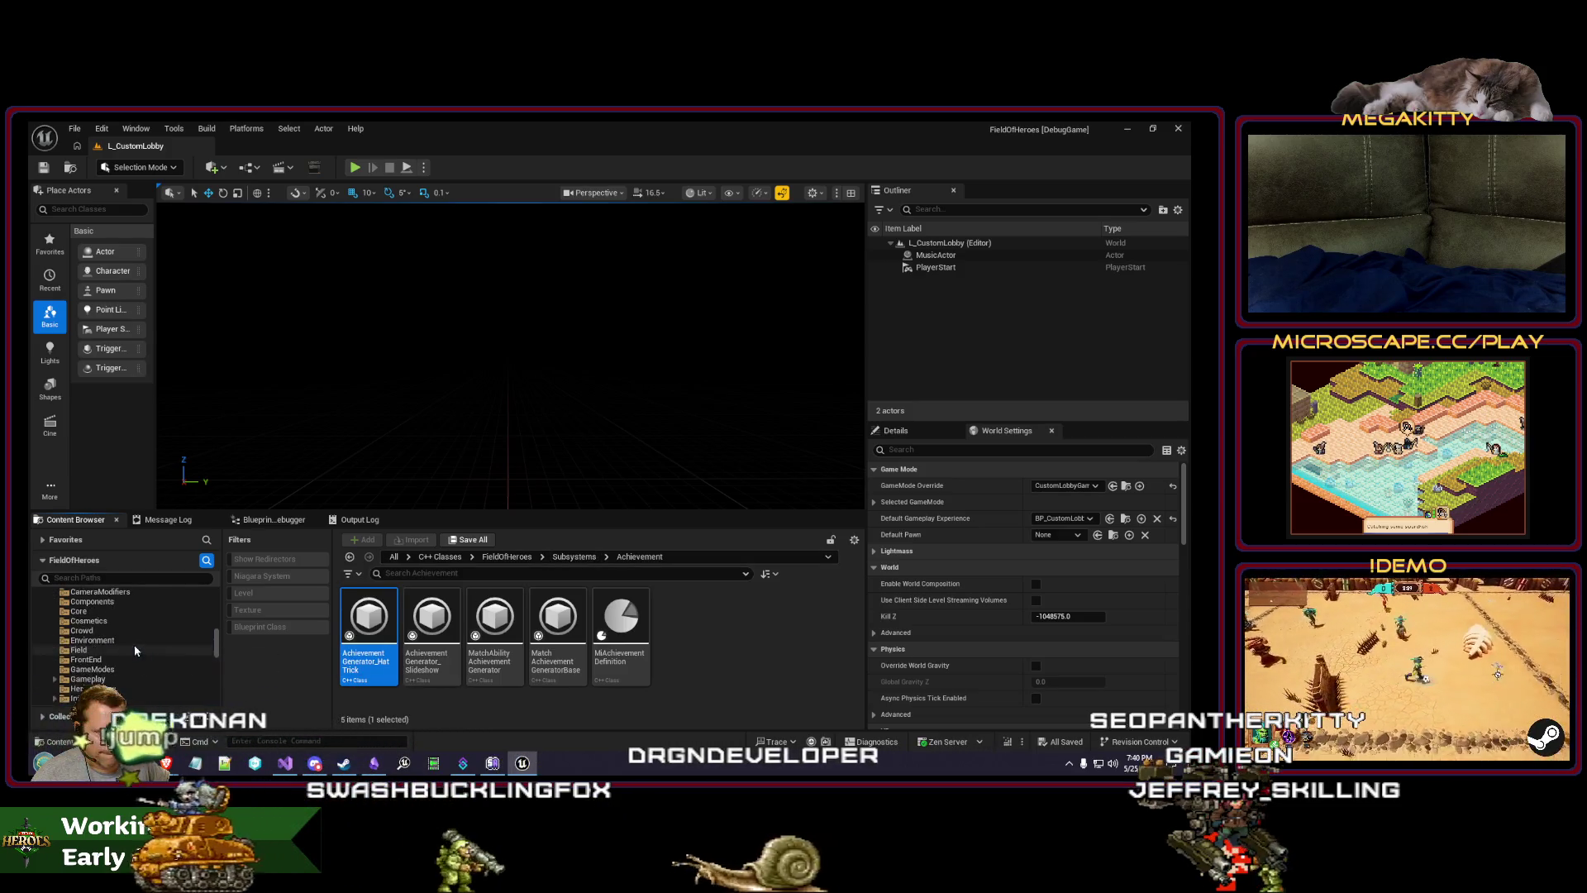
pyautogui.scroll(5, 136, 643)
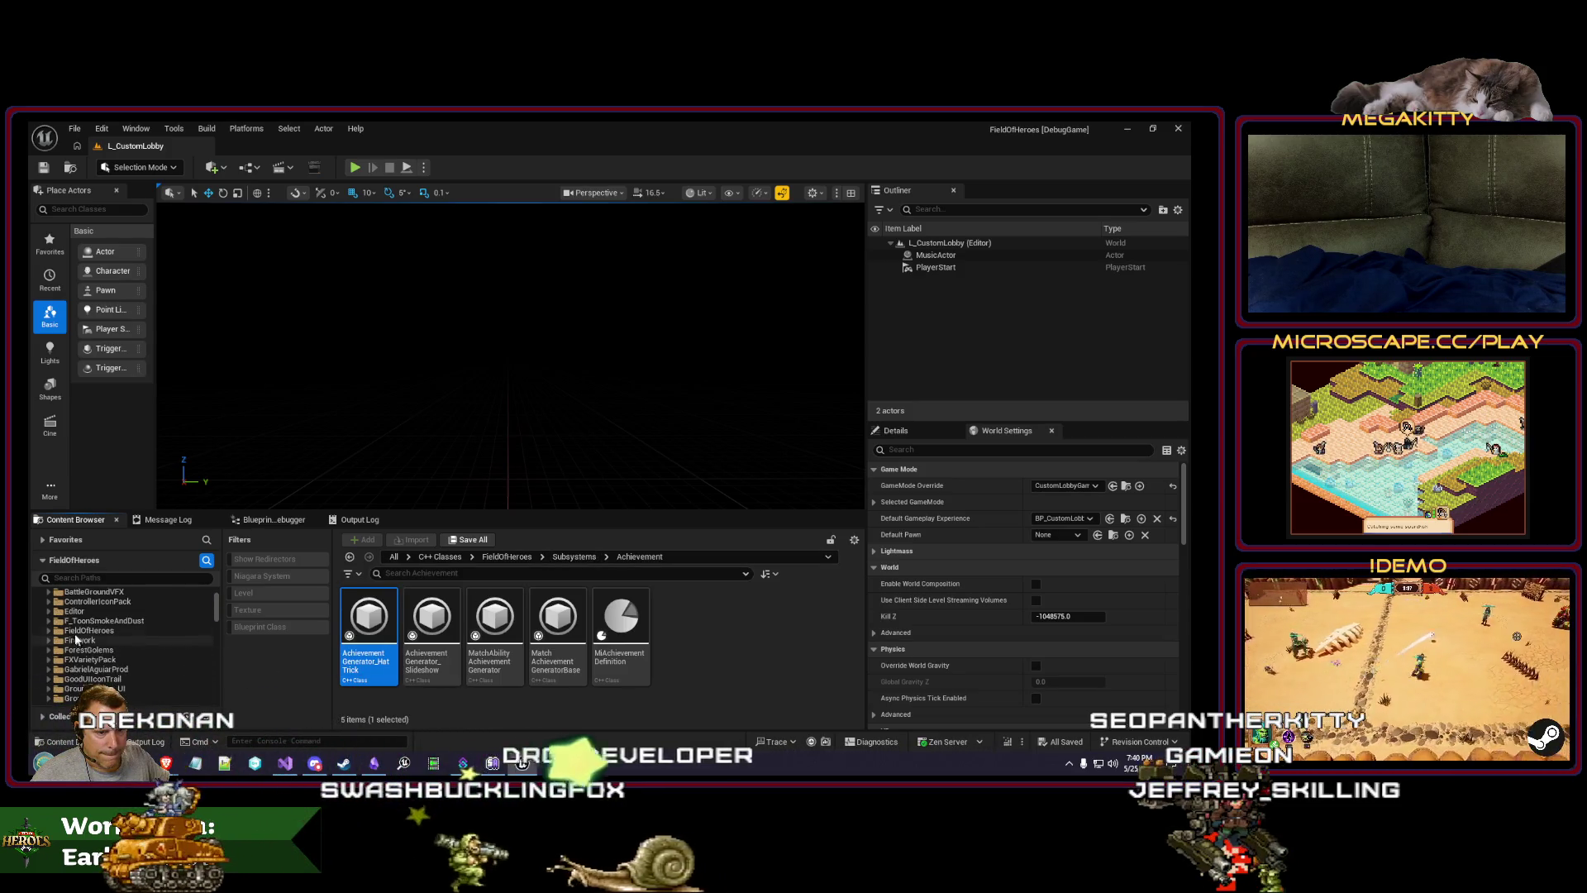
pyautogui.click(48, 631)
pyautogui.click(66, 661)
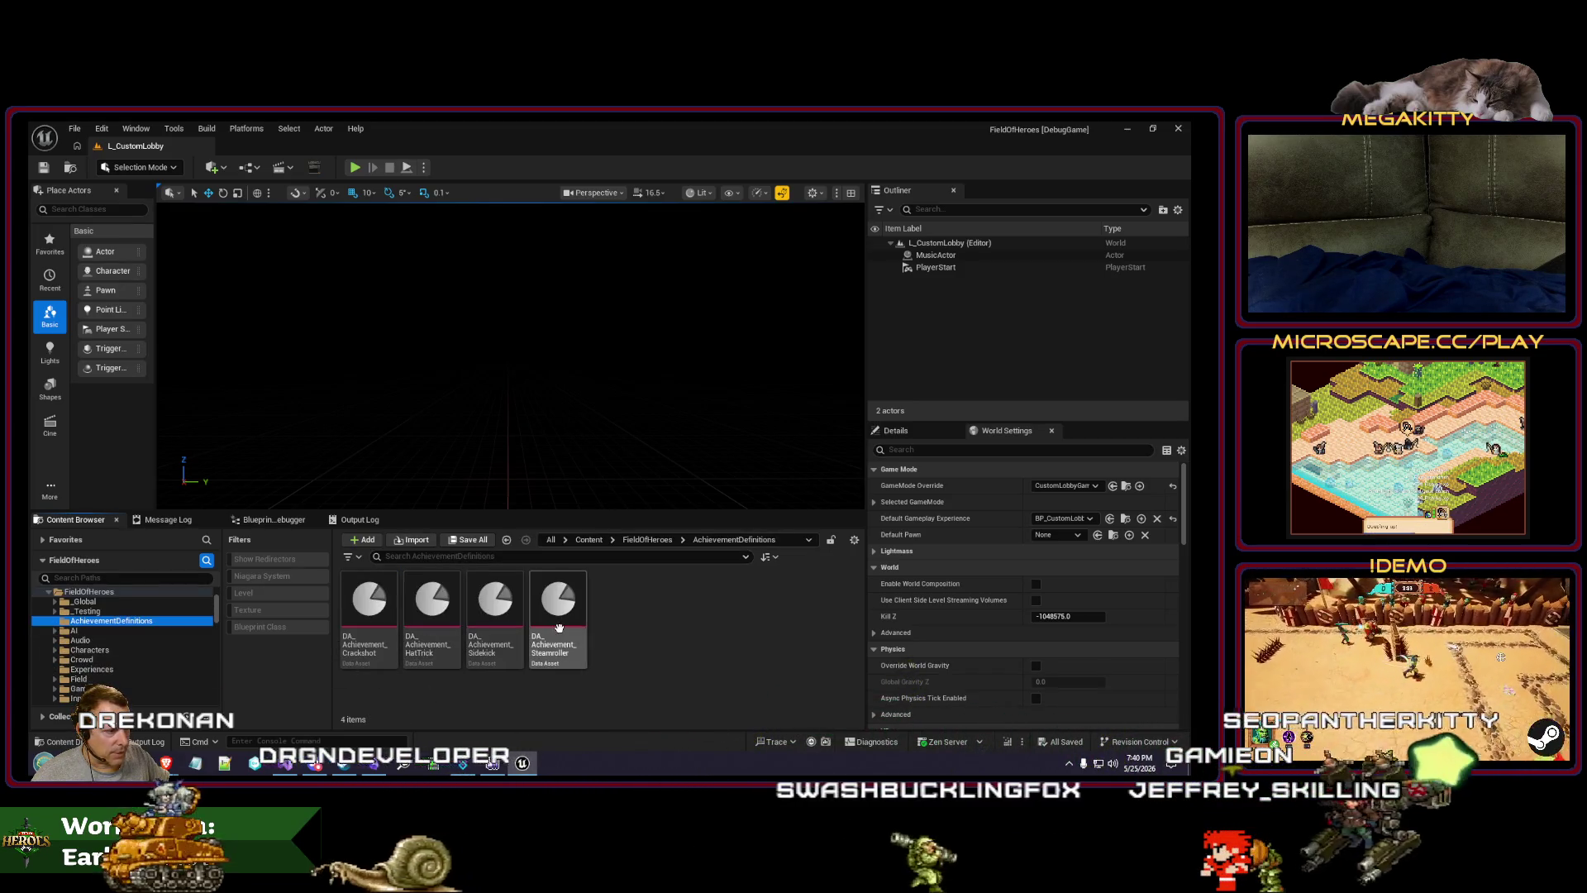
pyautogui.hotkey('alt', 'Tab')
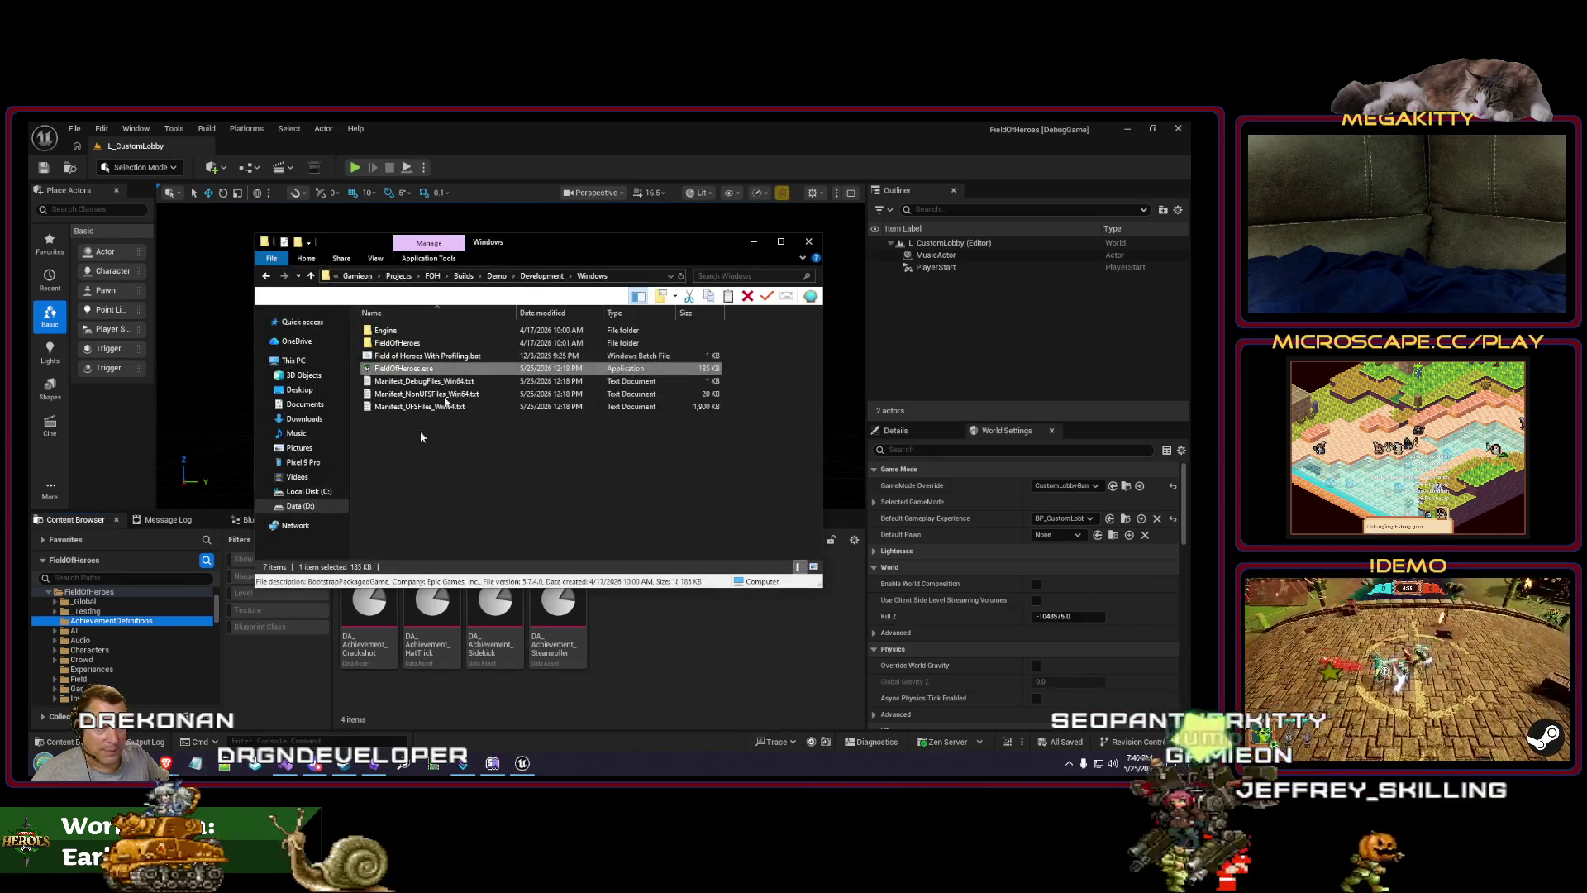
# Step: Close the demo build folder and move the Achievements.xlsx workbook slightly left
pyautogui.hotkey('alt', 'Tab')
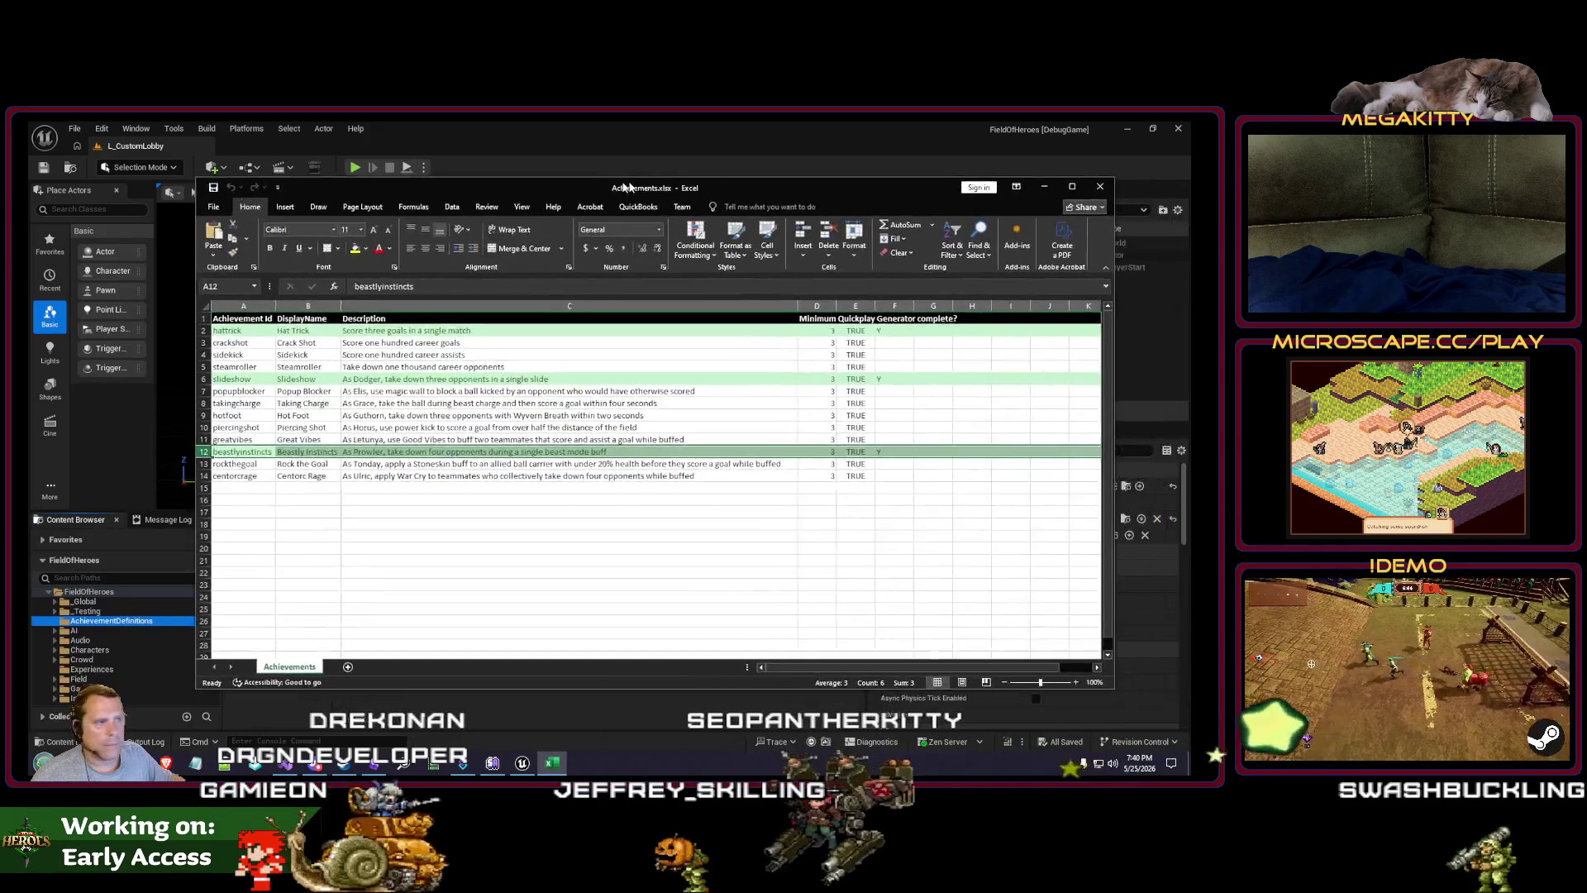
pyautogui.moveTo(626, 187); pyautogui.dragTo(570, 192)
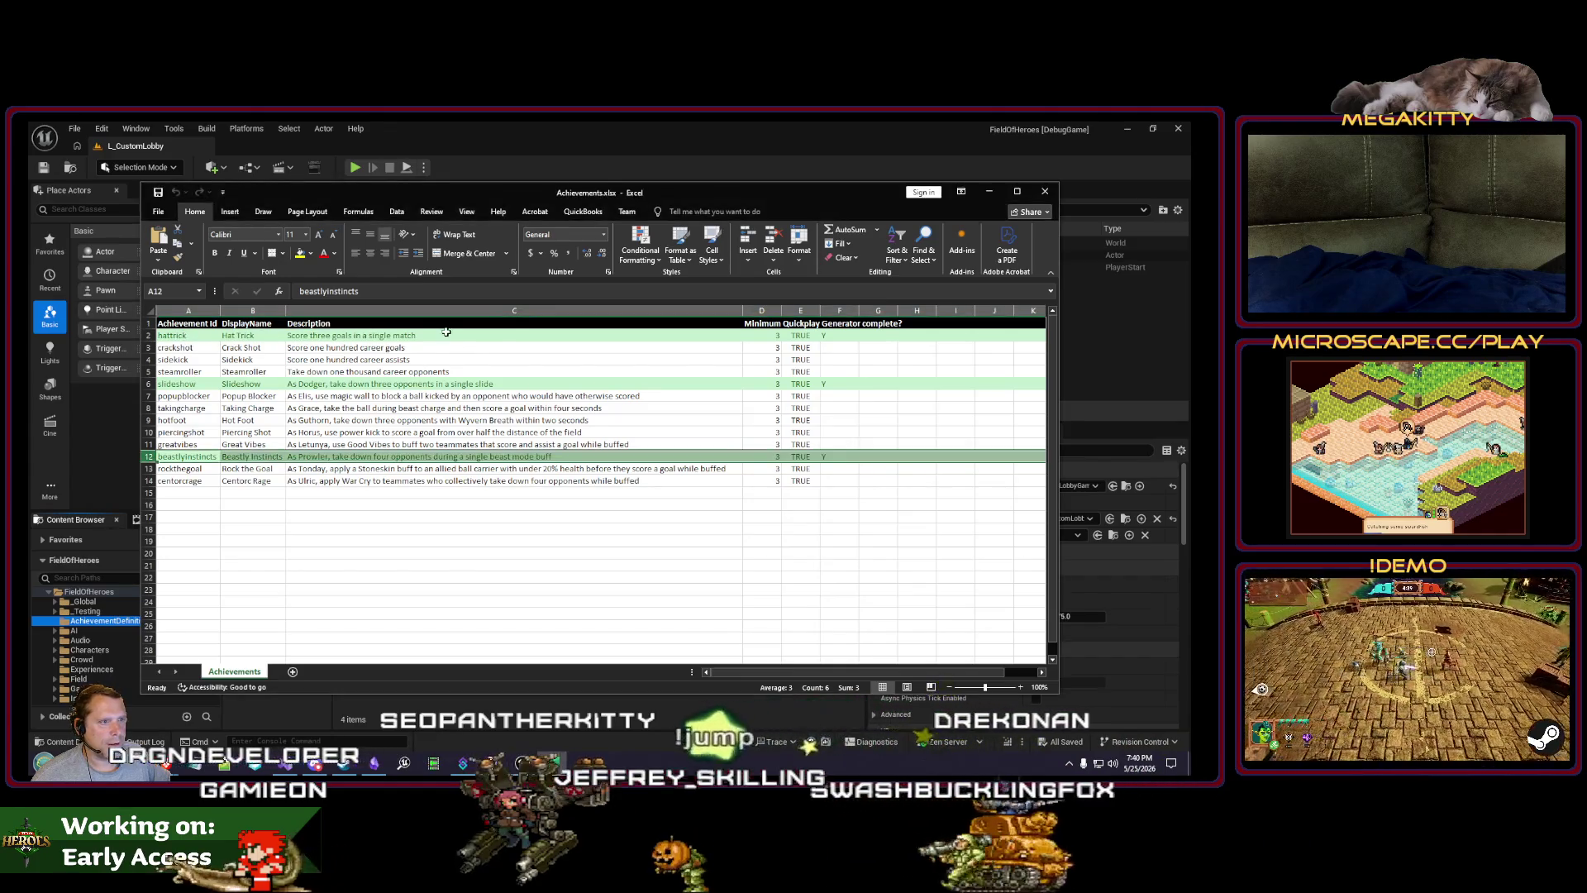
# Step: Check the completed count across F2:F14 and the slideshow description in C6, then return to Unreal Editor
pyautogui.click(839, 337)
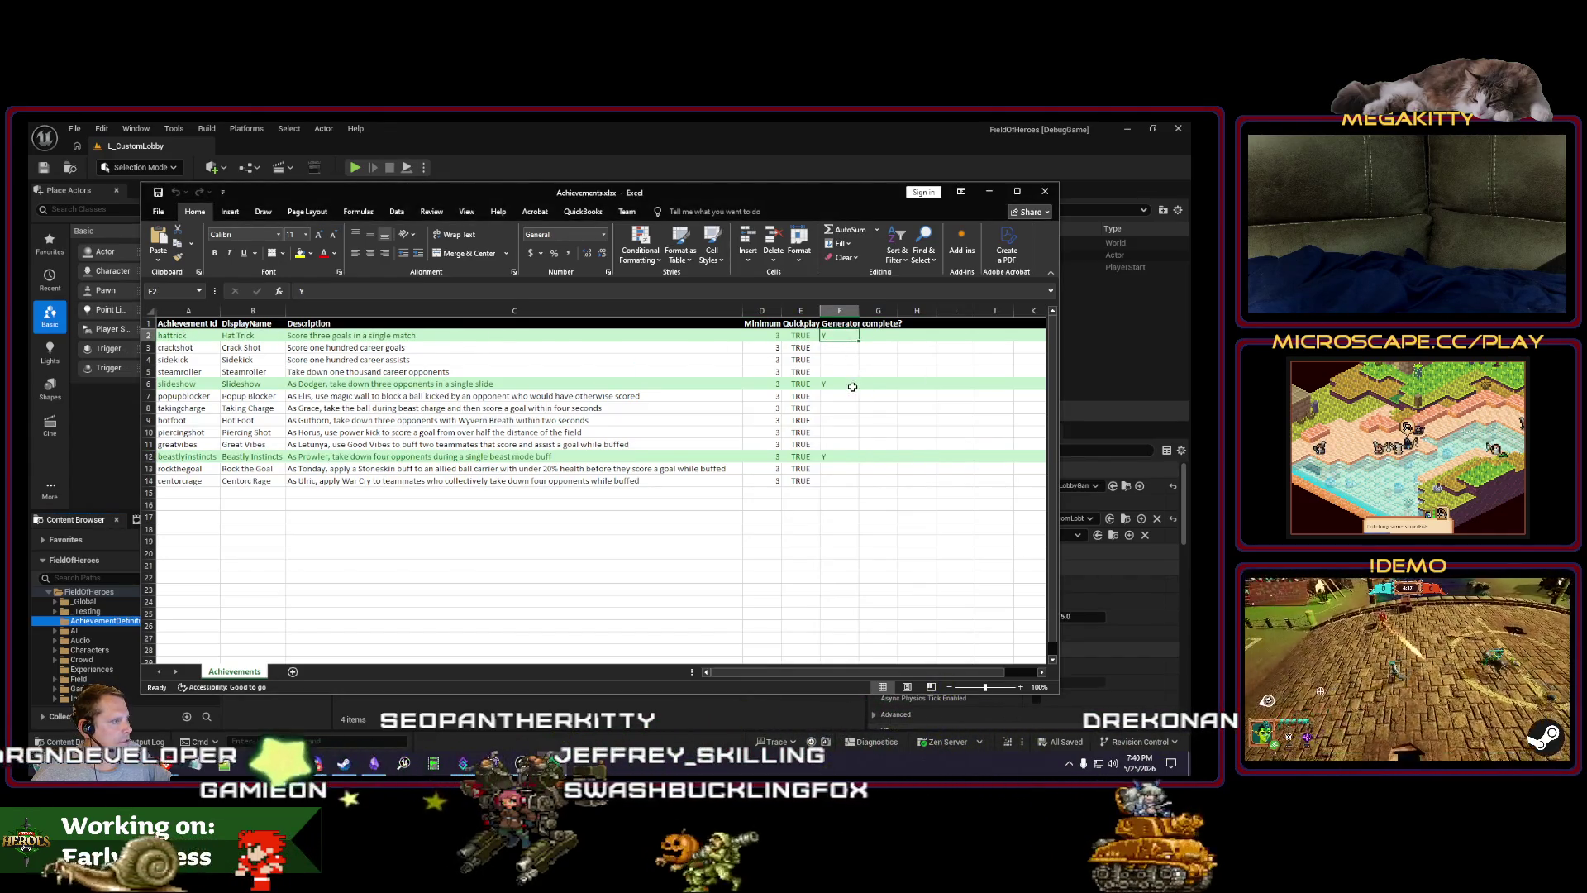
pyautogui.moveTo(839, 475); pyautogui.dragTo(831, 324)
pyautogui.click(827, 501)
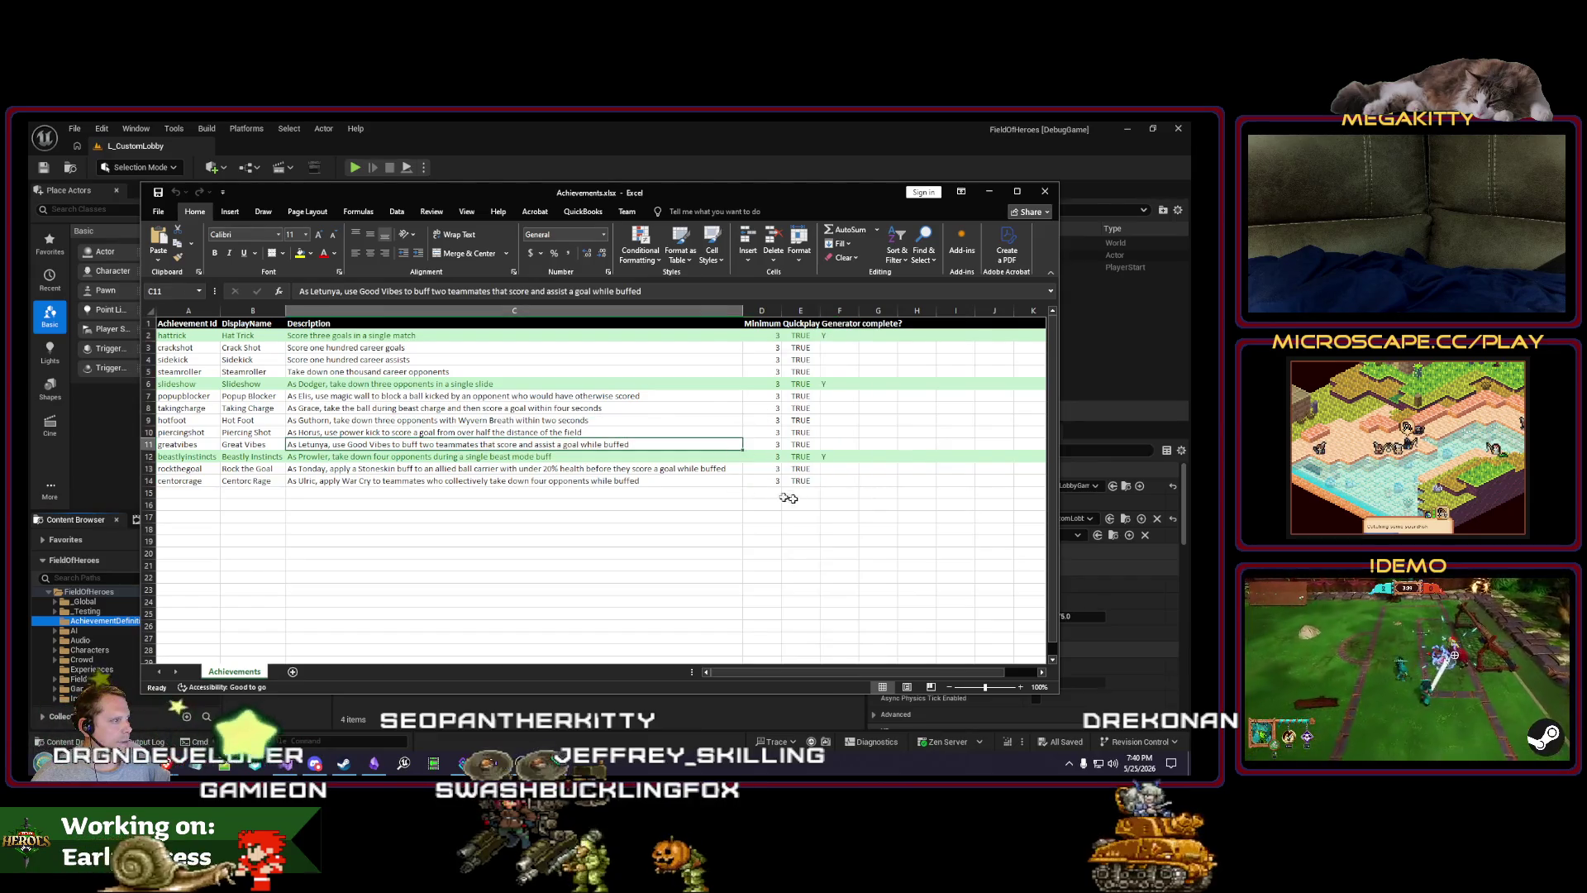
pyautogui.click(304, 382)
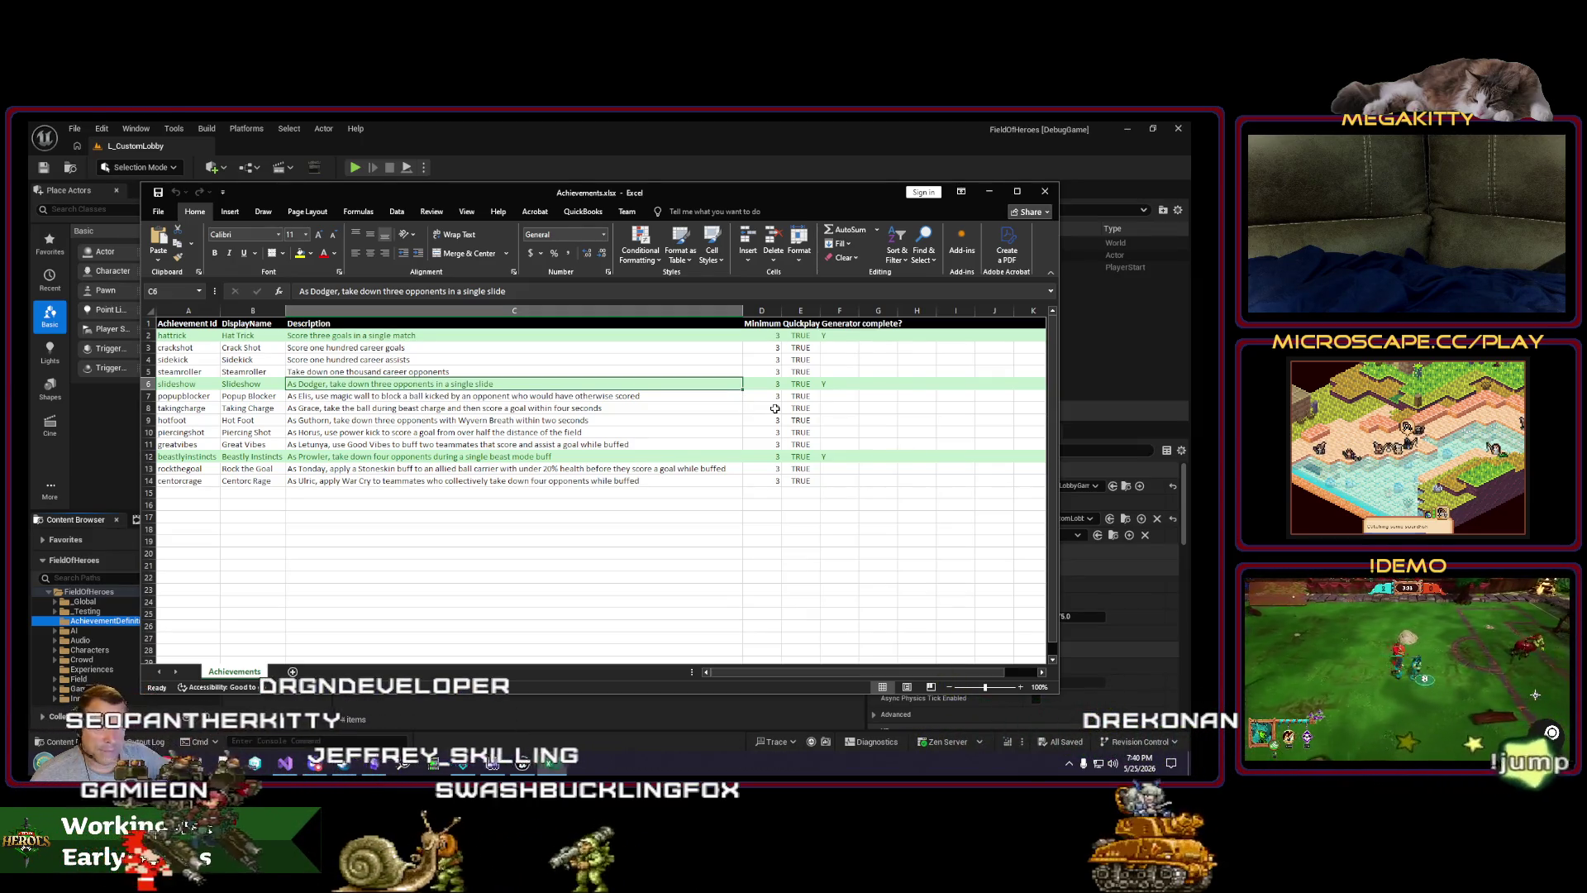
pyautogui.hotkey('alt', 'Tab')
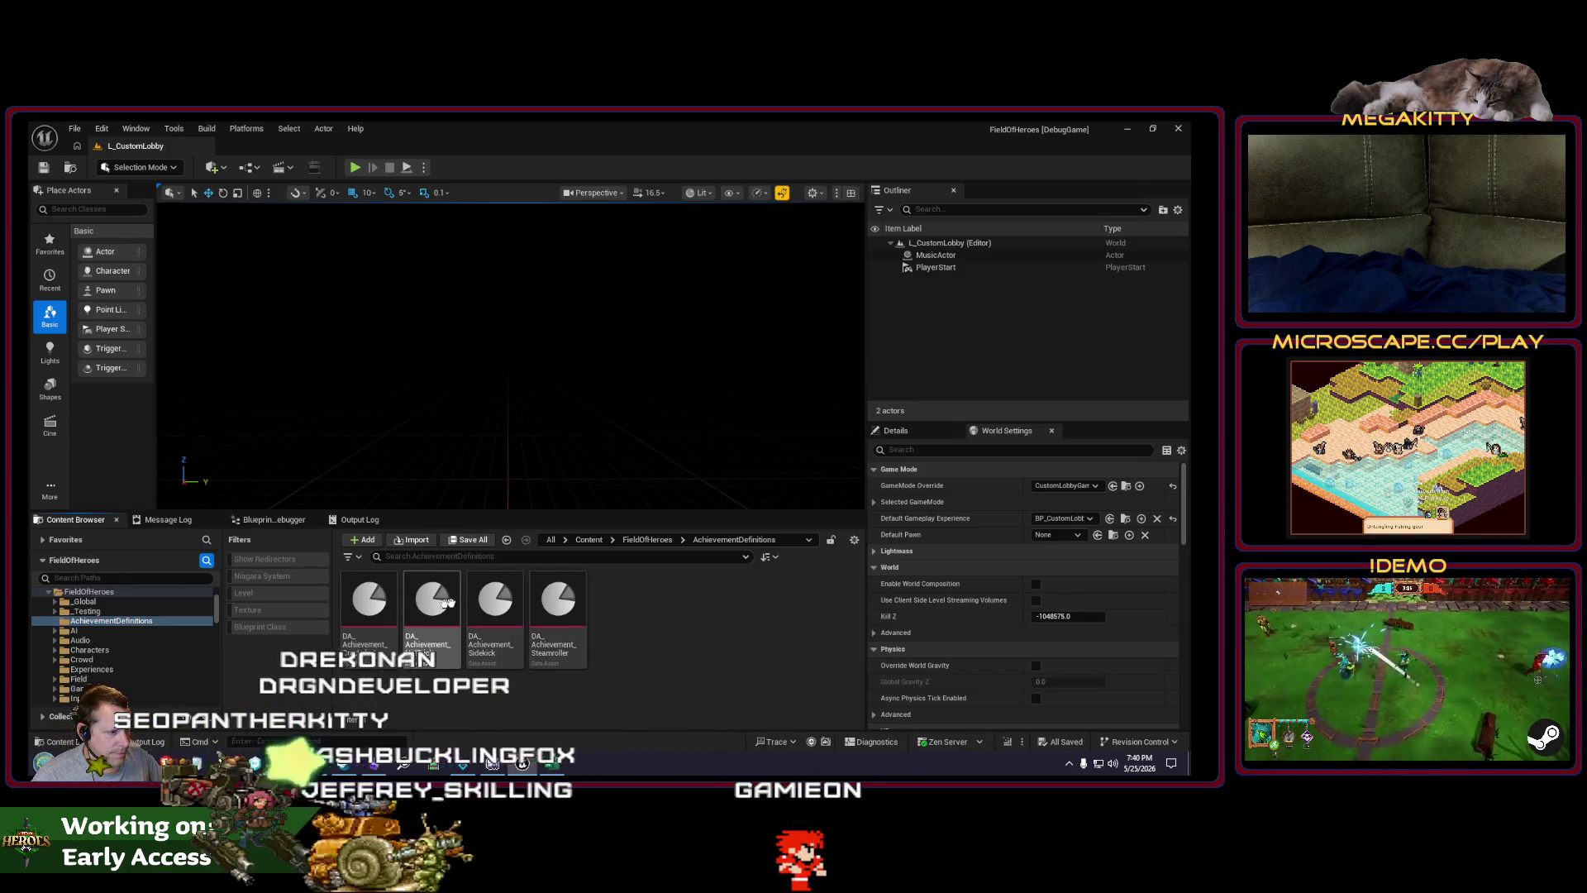
pyautogui.click(362, 601)
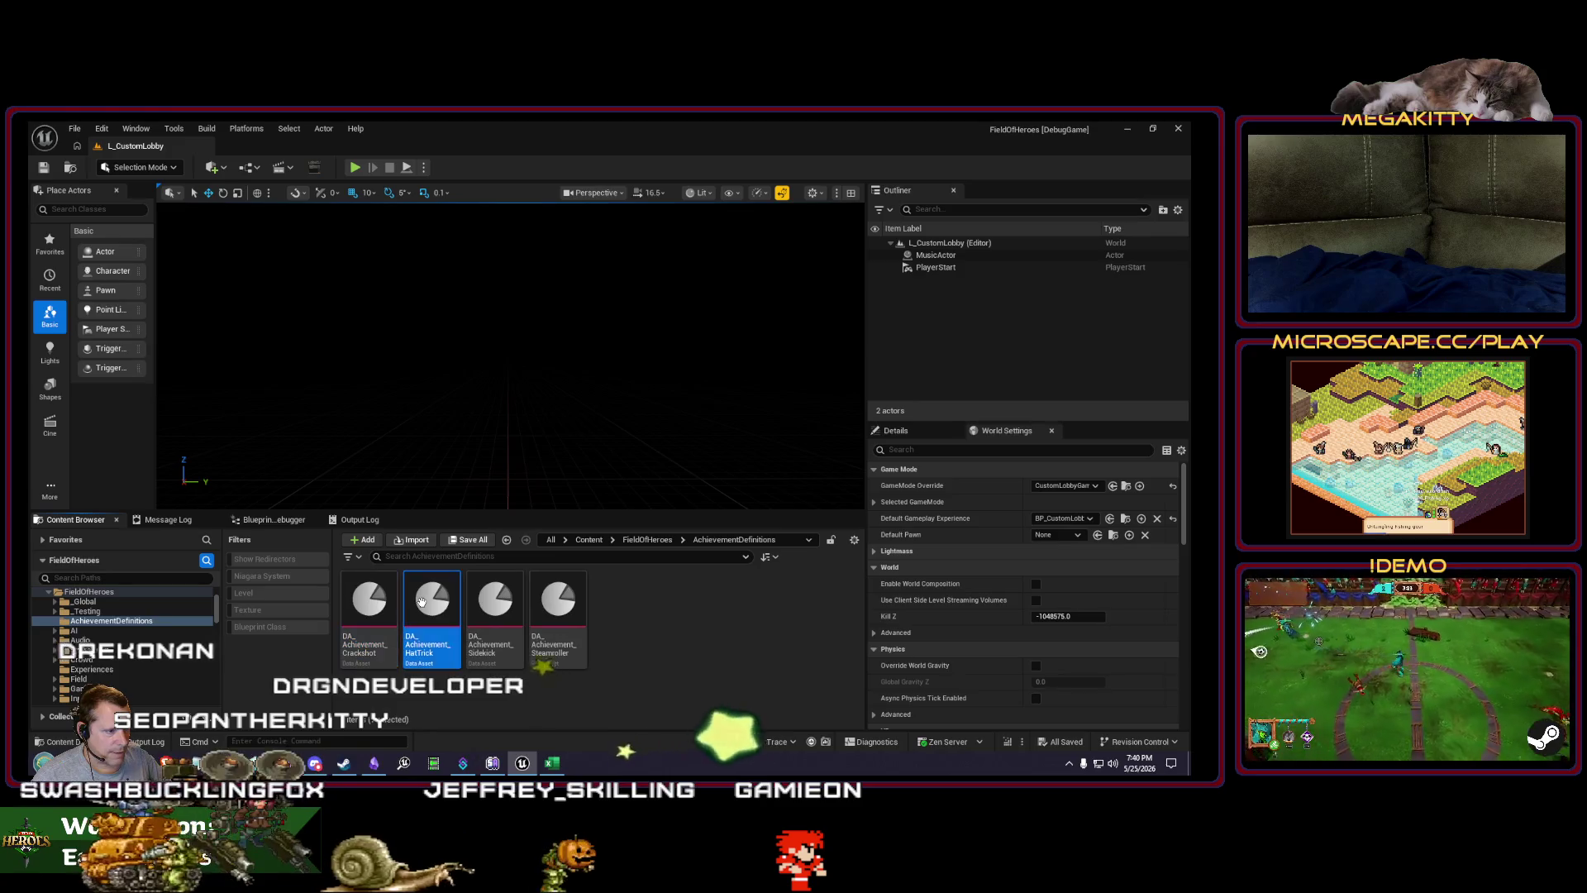
pyautogui.click(479, 602)
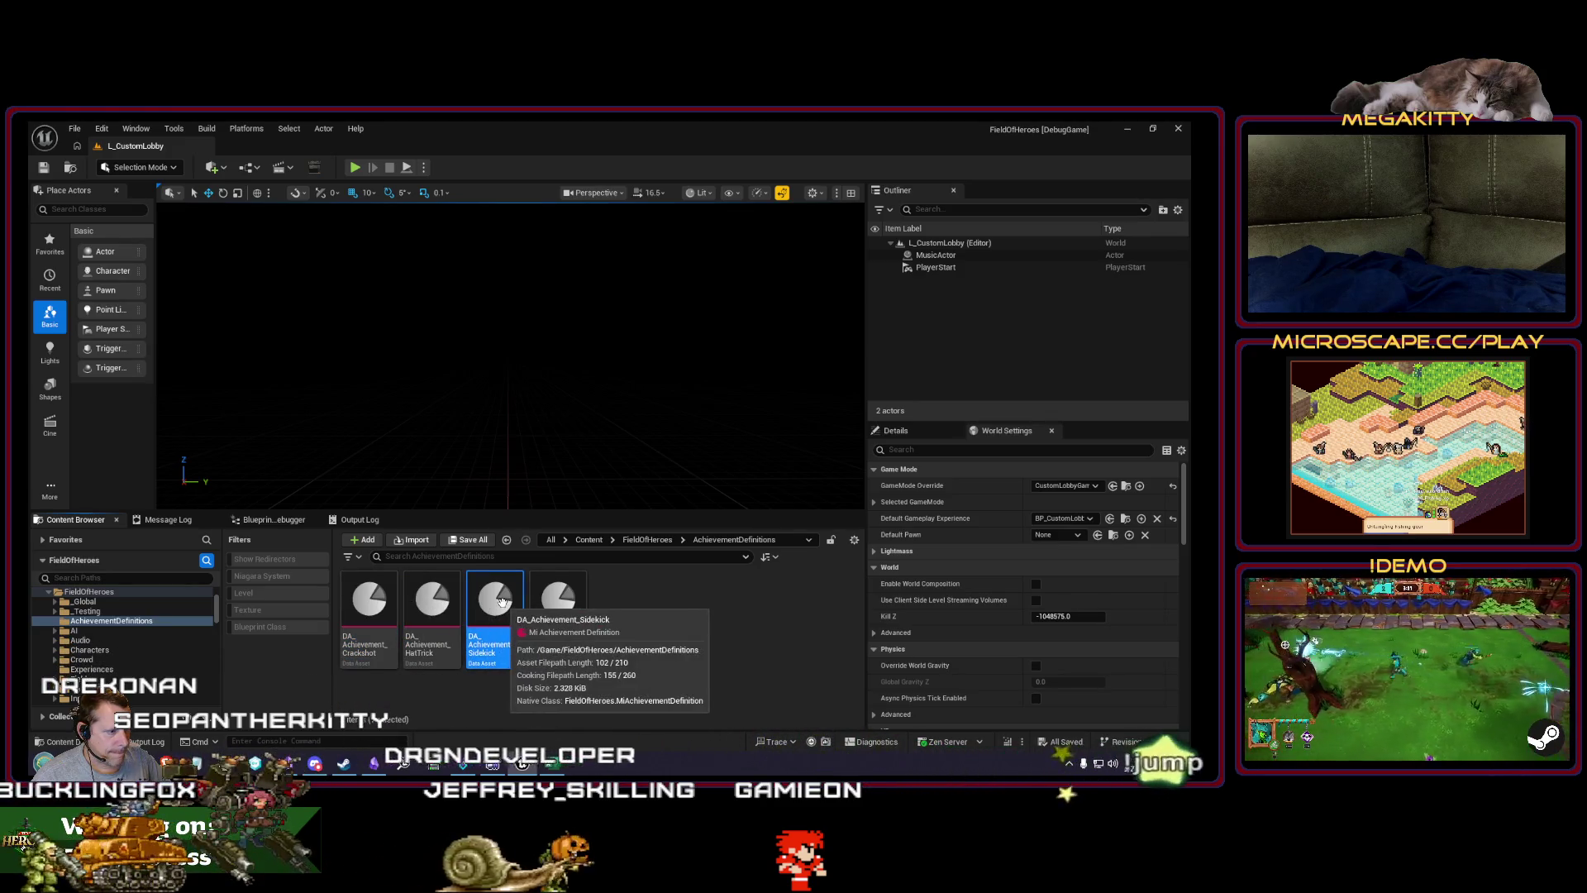
pyautogui.doubleClick(434, 605)
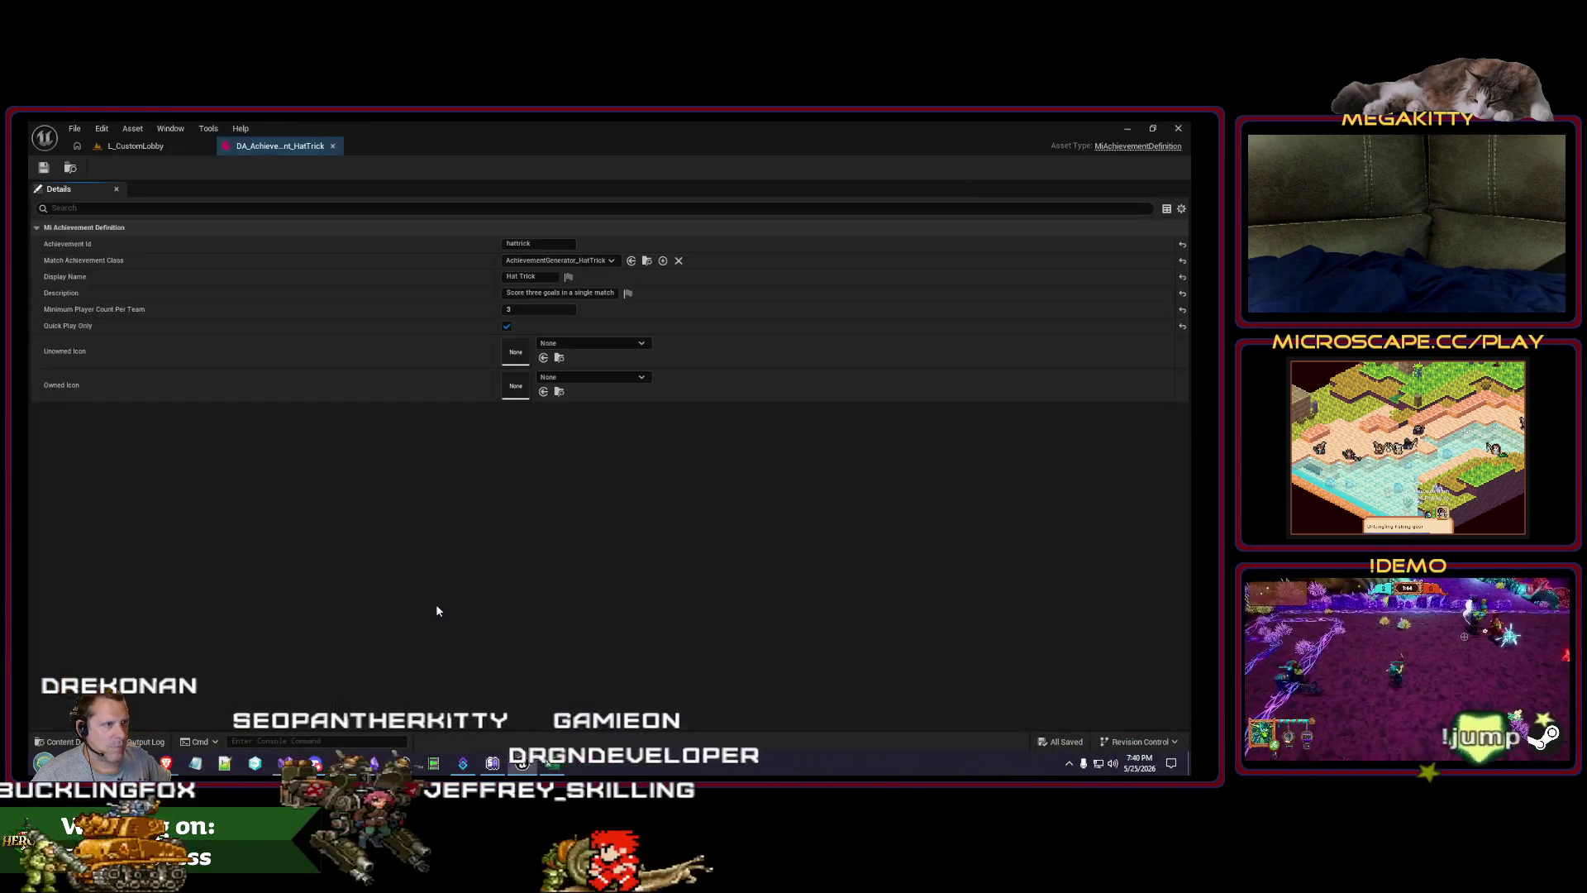
pyautogui.click(333, 146)
pyautogui.doubleClick(494, 602)
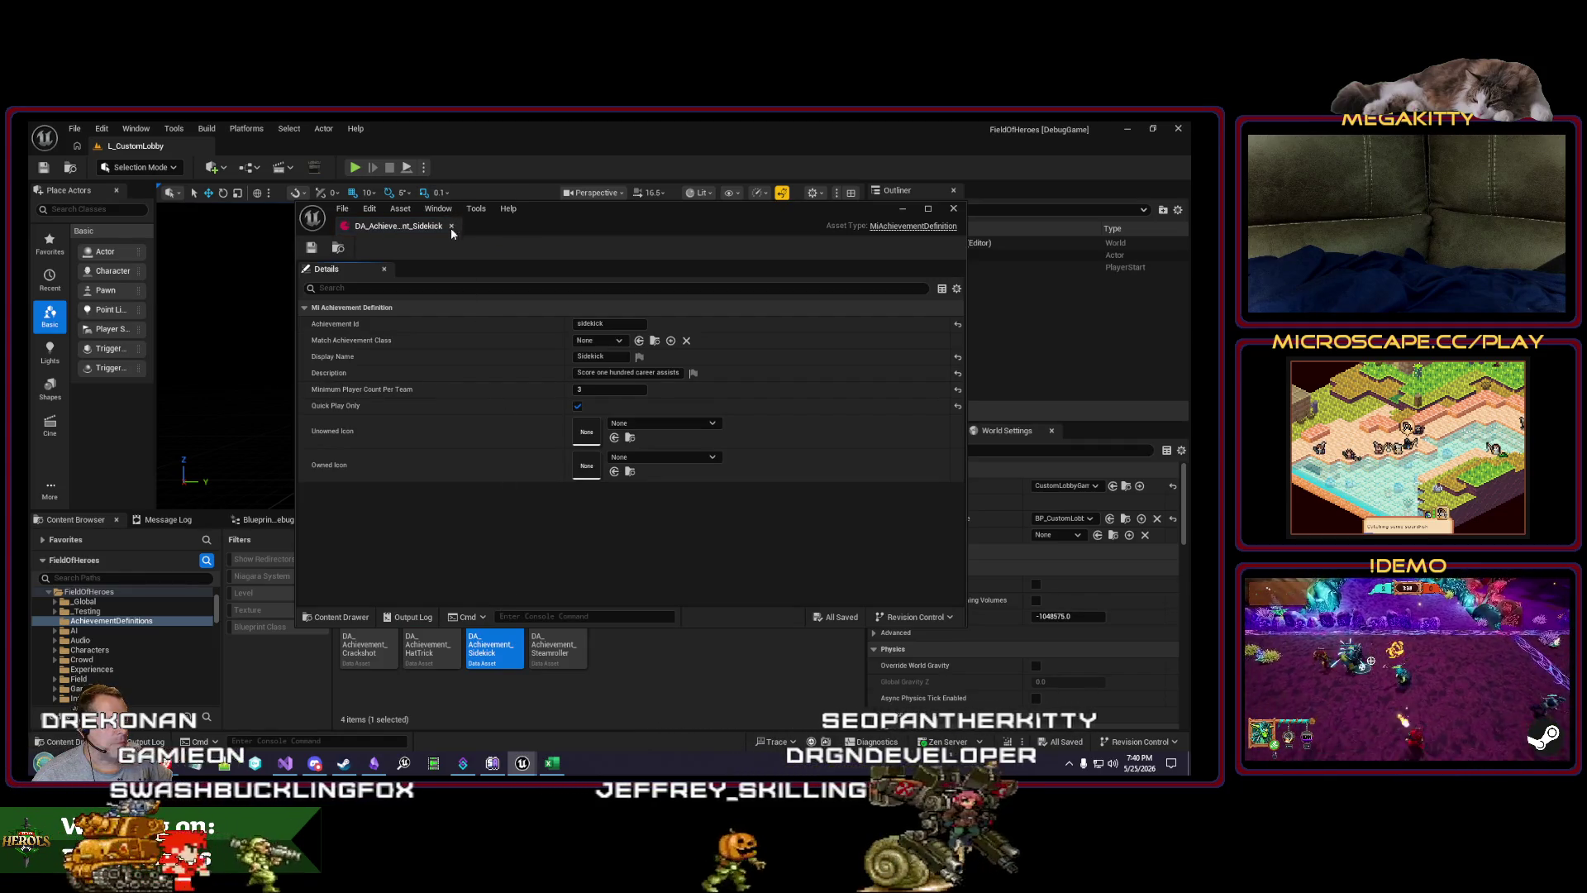
pyautogui.click(953, 208)
pyautogui.click(418, 559)
pyautogui.write('s')
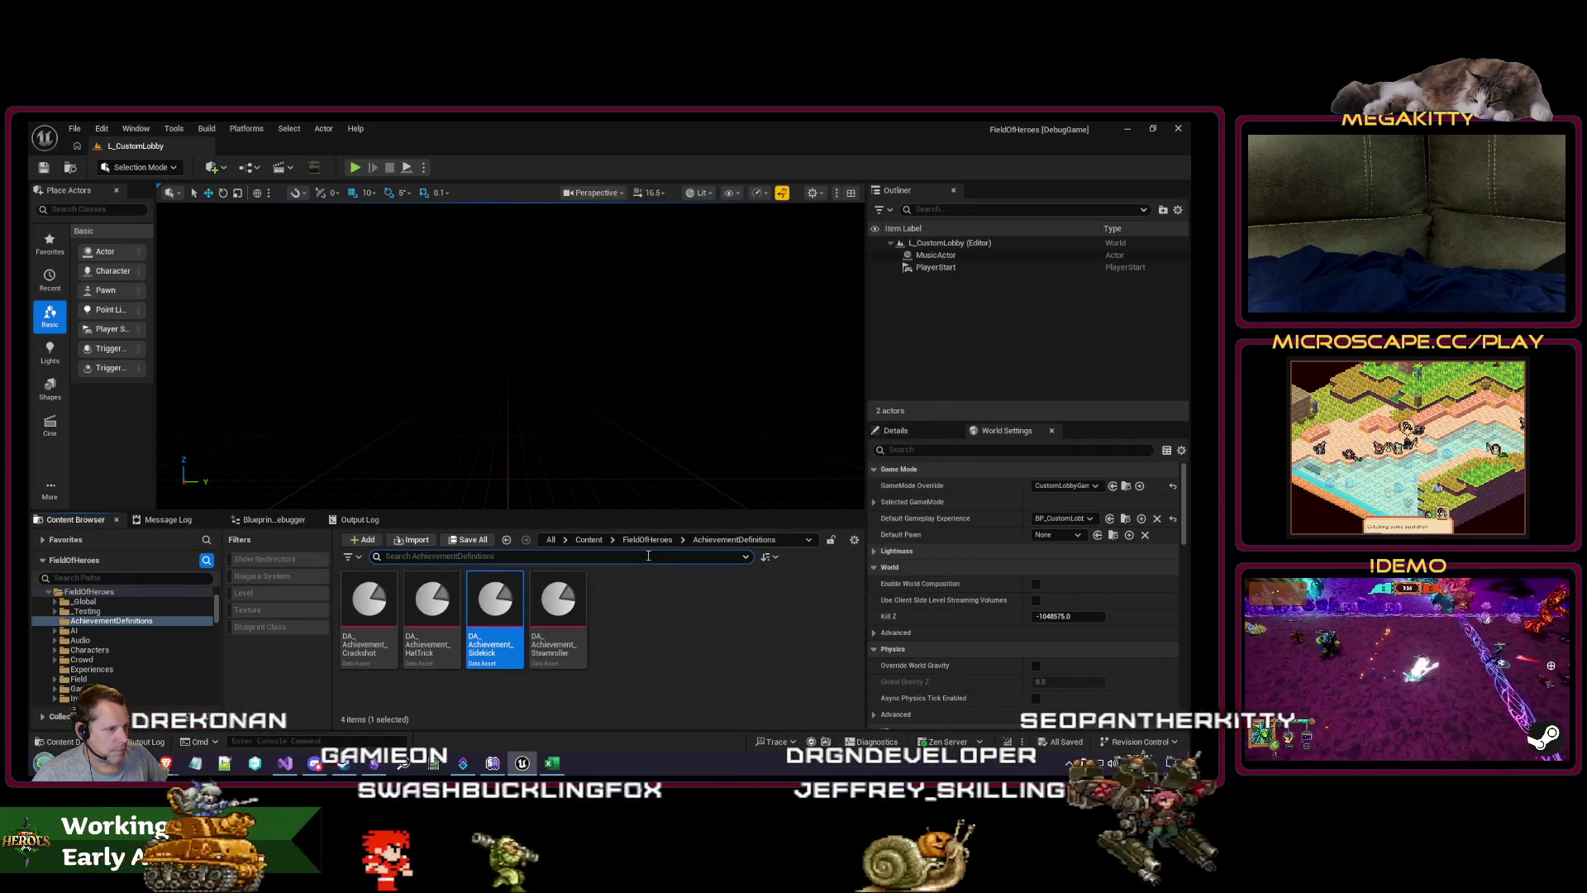
pyautogui.write('lidesh')
pyautogui.click(648, 540)
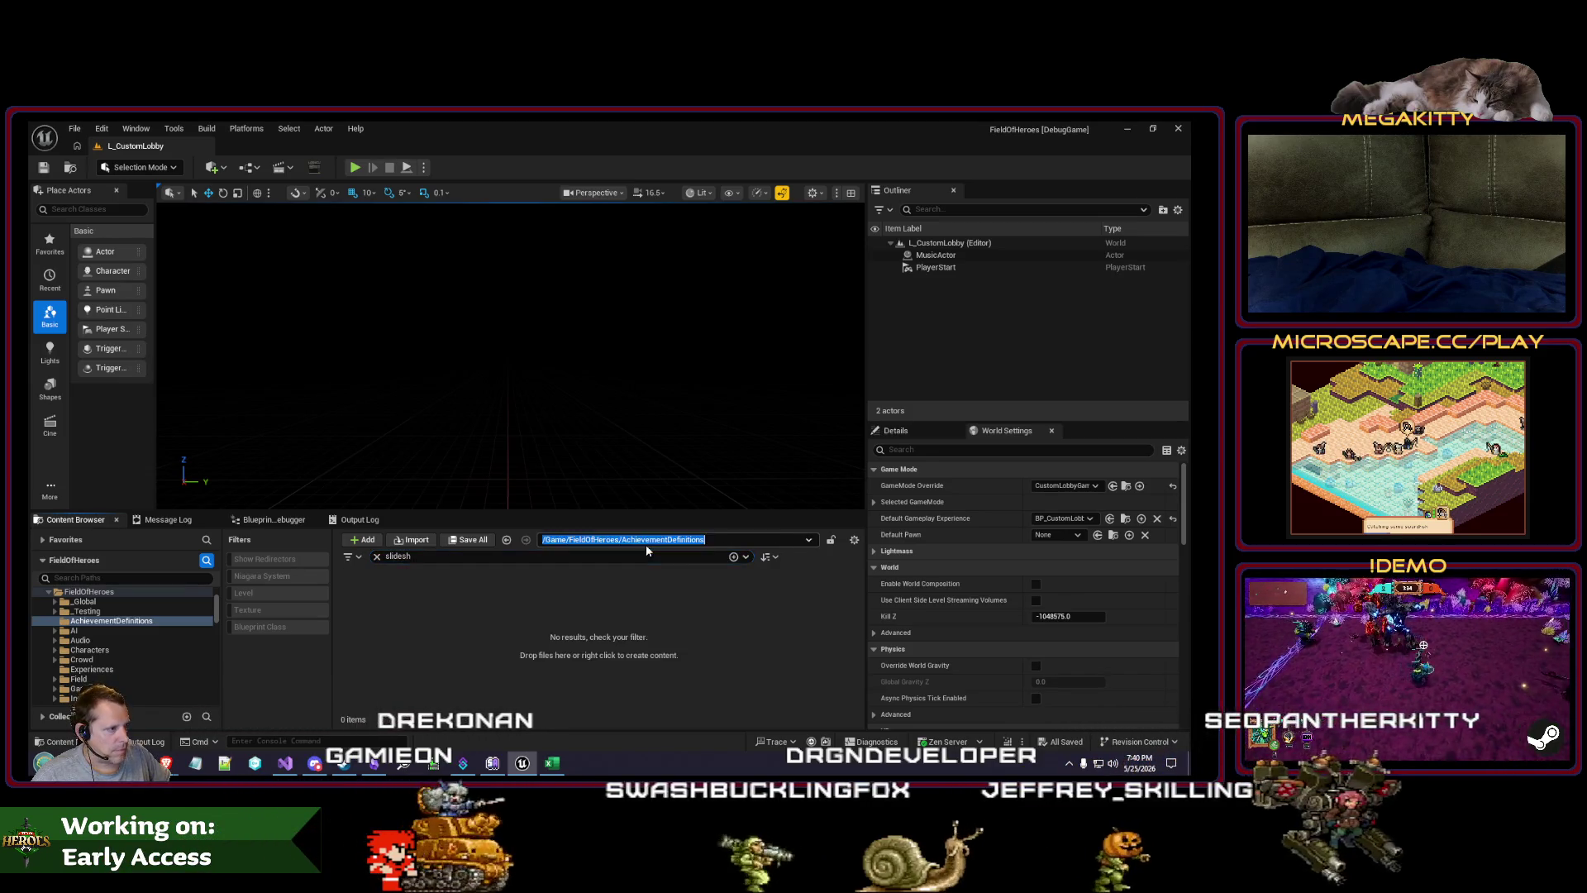
pyautogui.press('Escape')
pyautogui.click(665, 539)
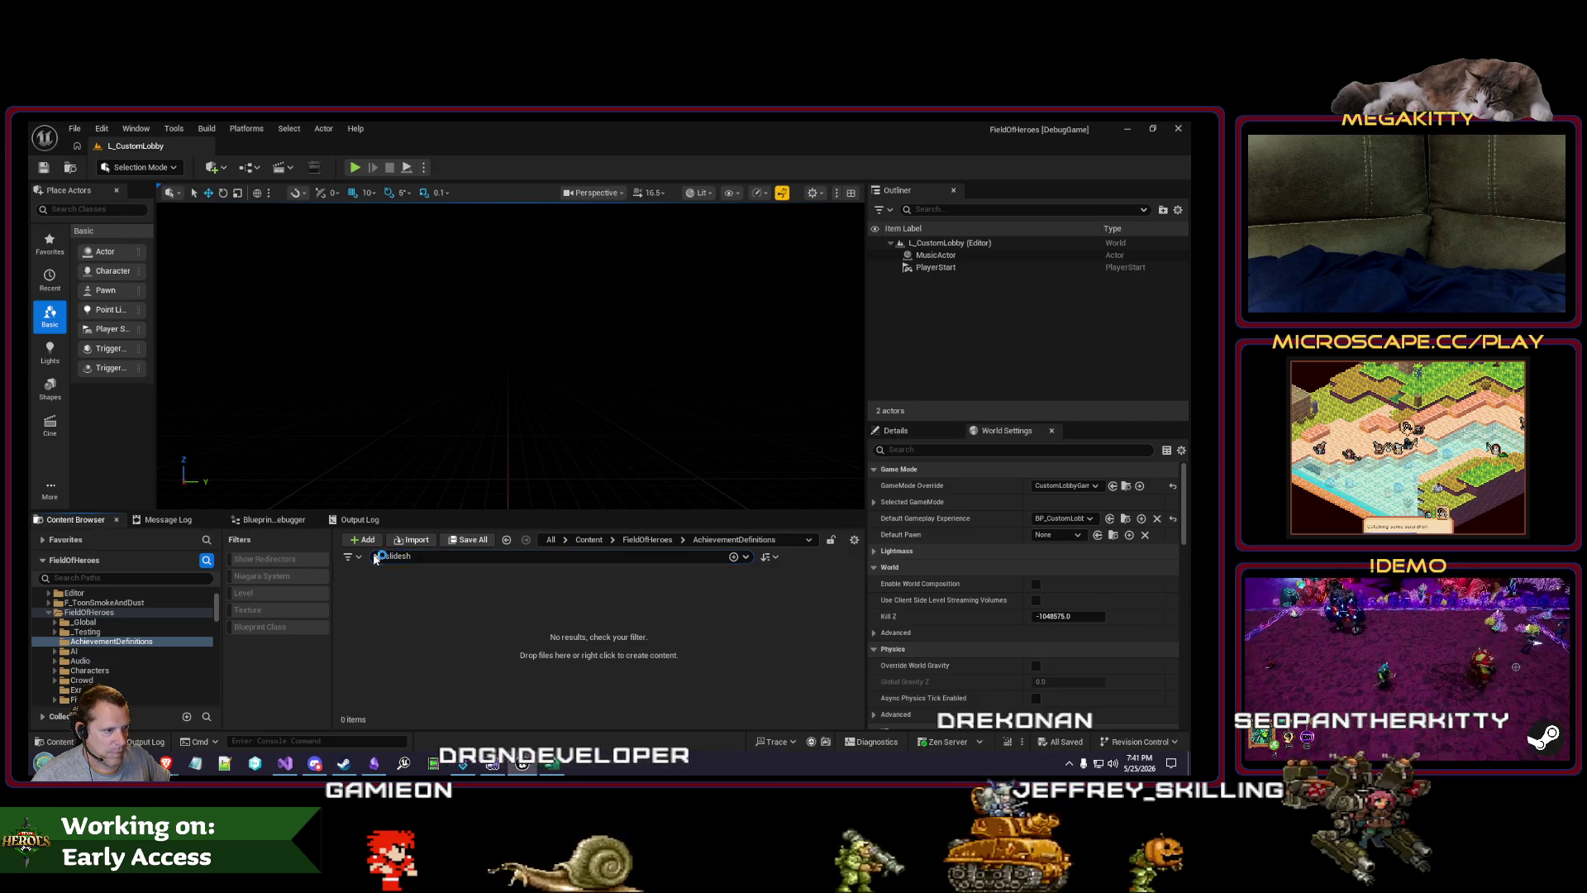
pyautogui.press('Escape')
pyautogui.click(431, 608)
pyautogui.rightClick(431, 607)
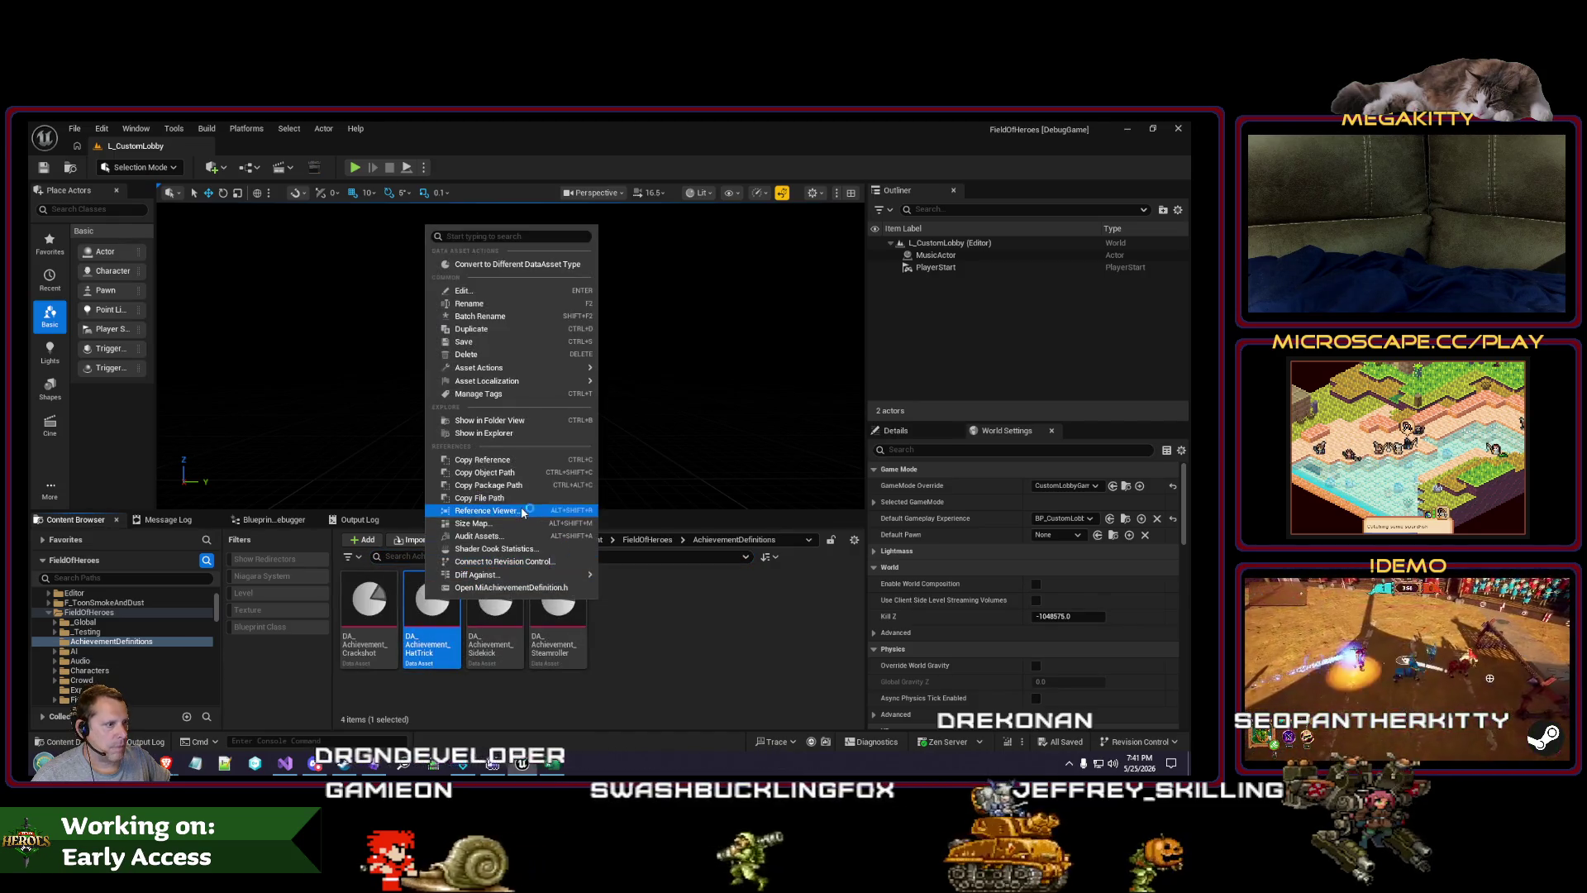
pyautogui.click(523, 513)
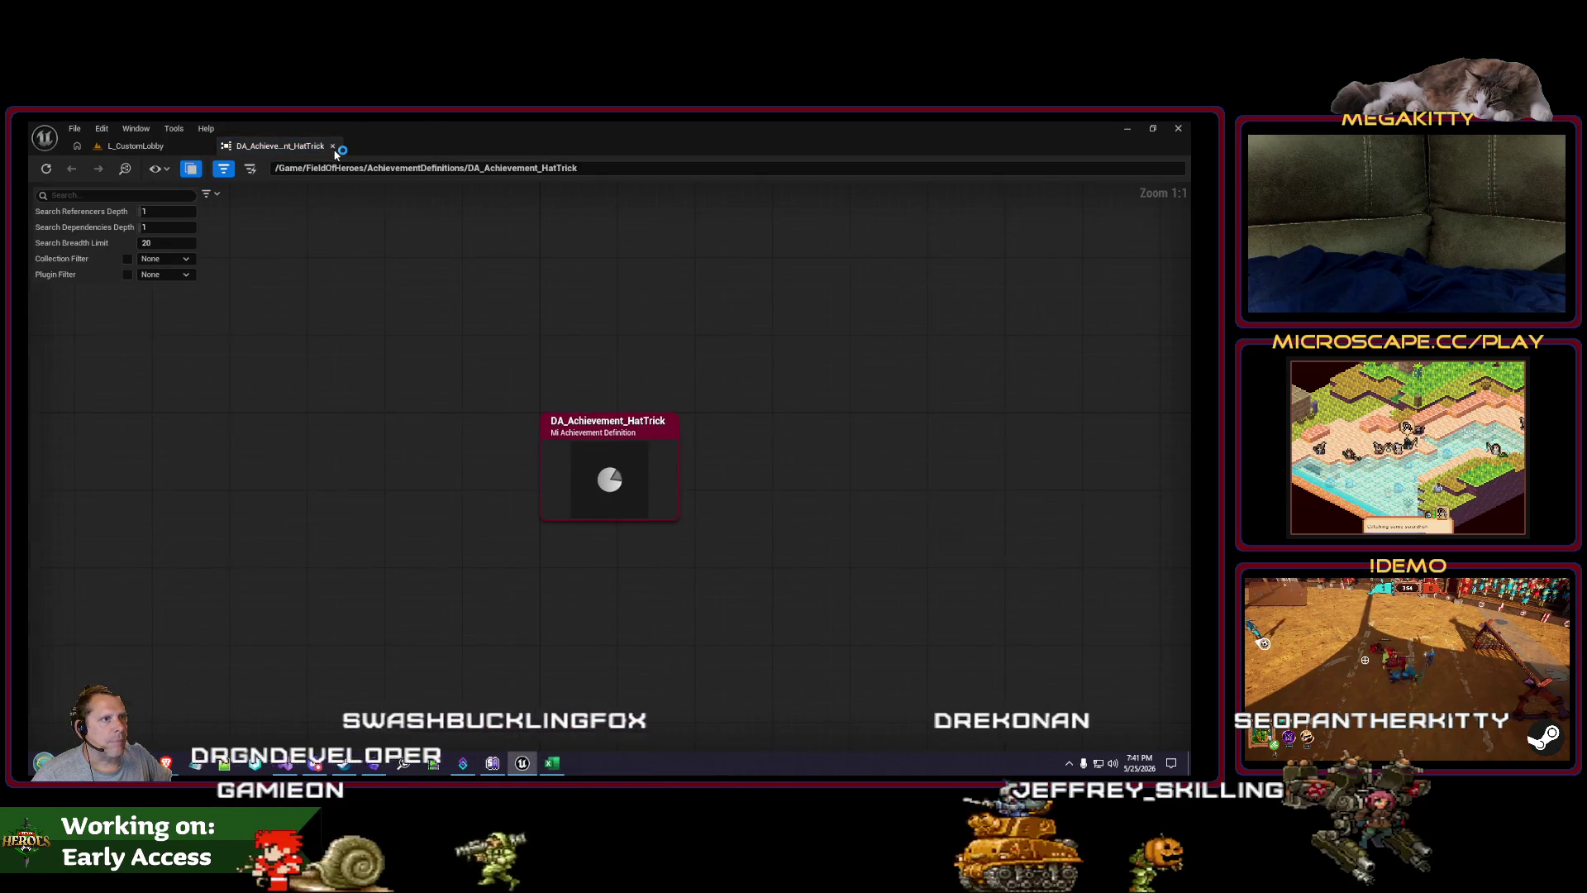
pyautogui.click(333, 146)
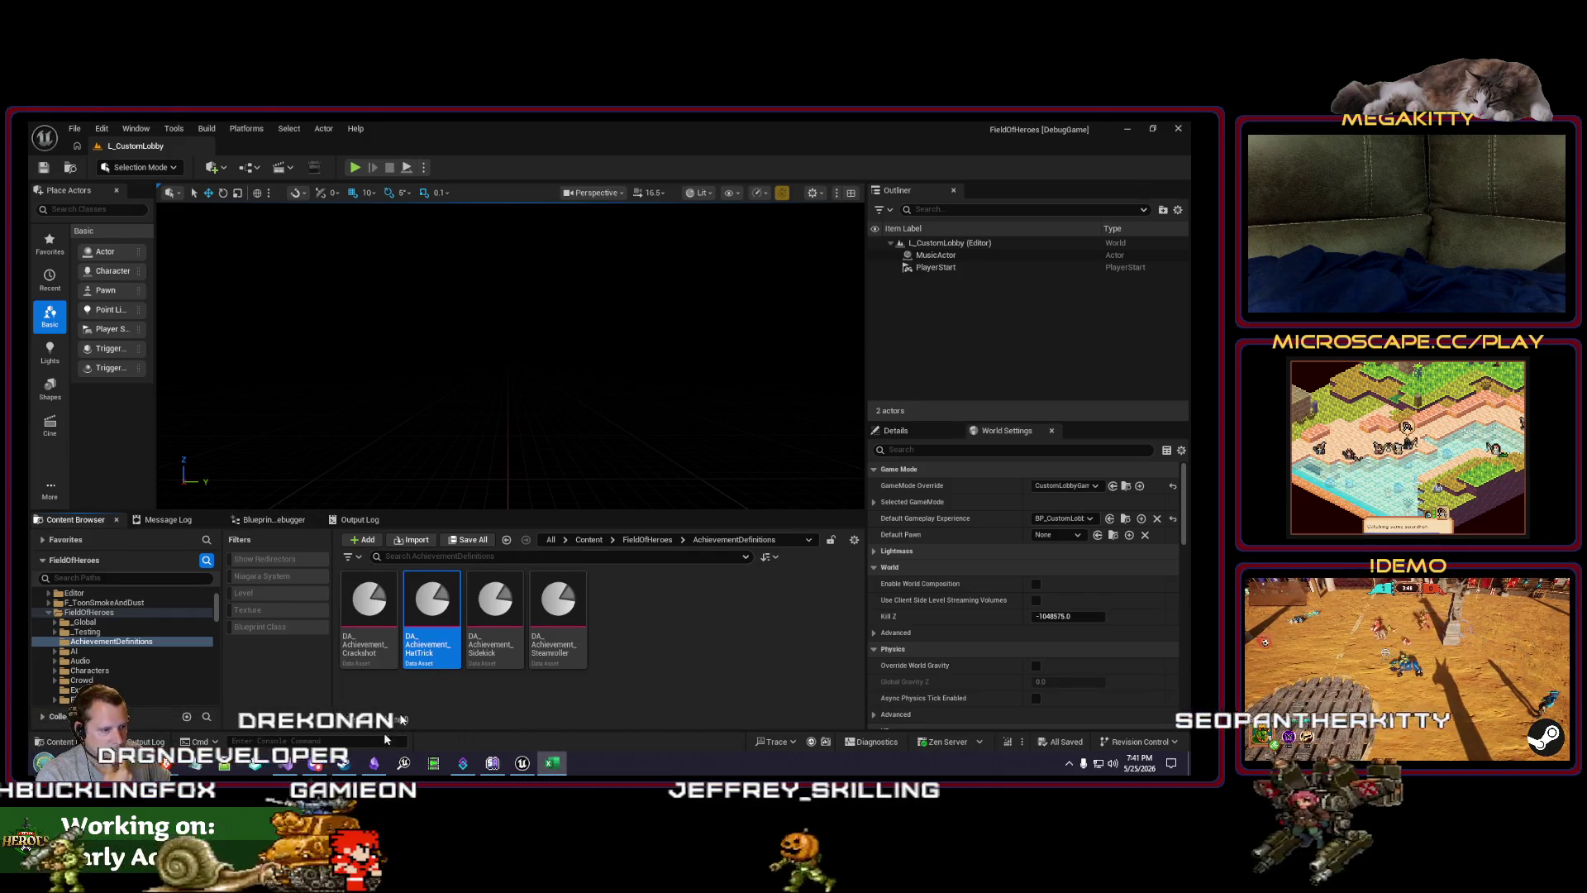
pyautogui.hotkey('alt', 'Tab')
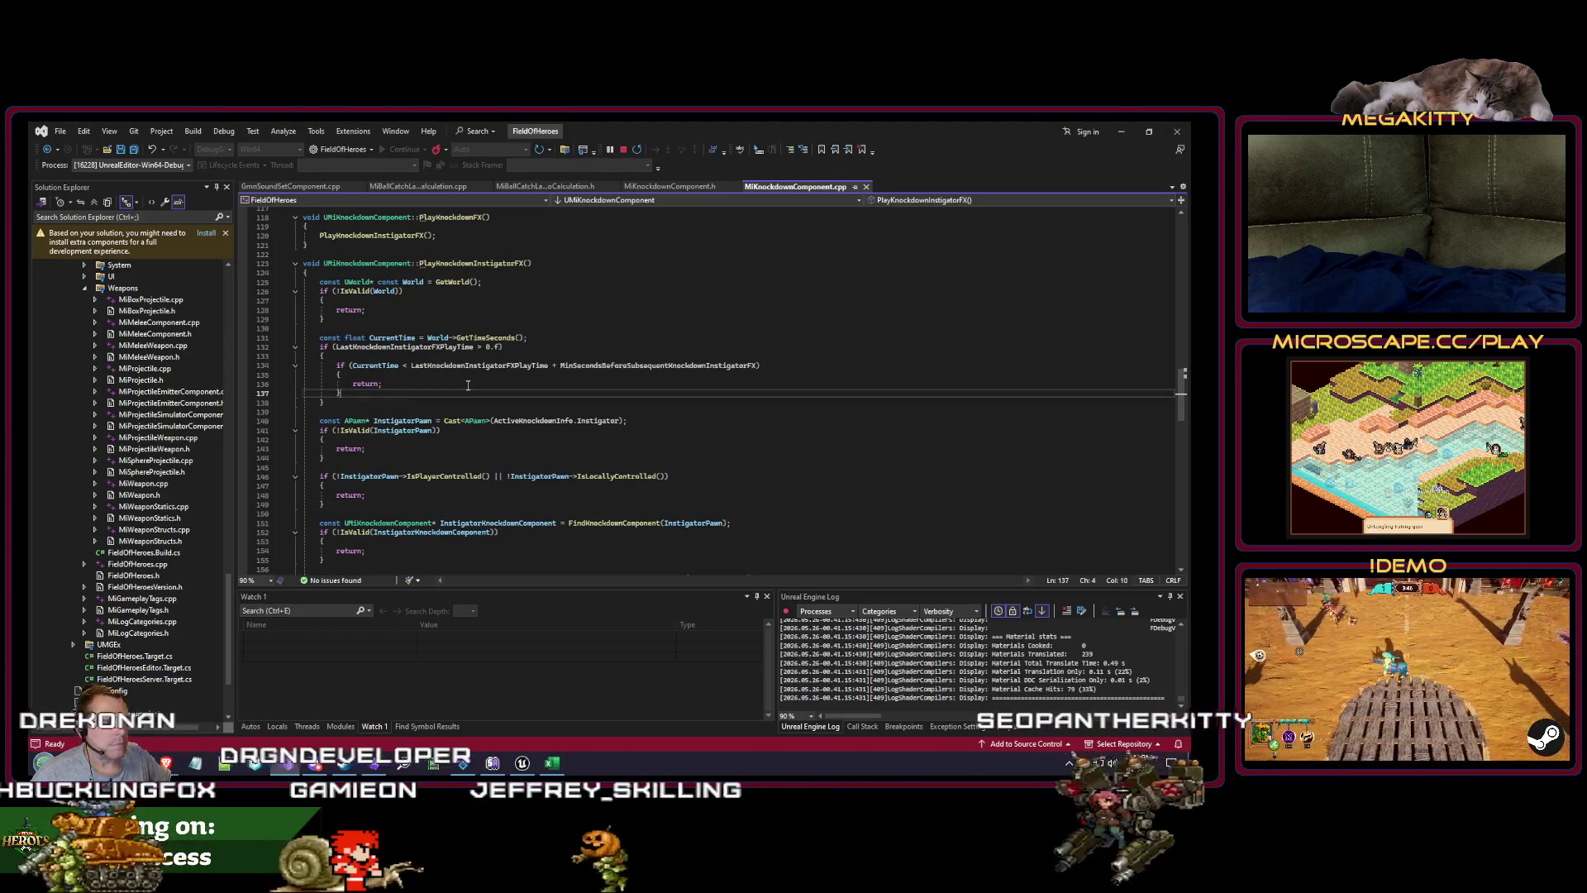
# Step: Open AchievementGenerator_Slideshow.cpp through a code search for 'f:achievemen' and scroll through it
pyautogui.hotkey('ctrl', 't')
pyautogui.write('f:achievemen')
pyautogui.scroll(-3, 479, 401)
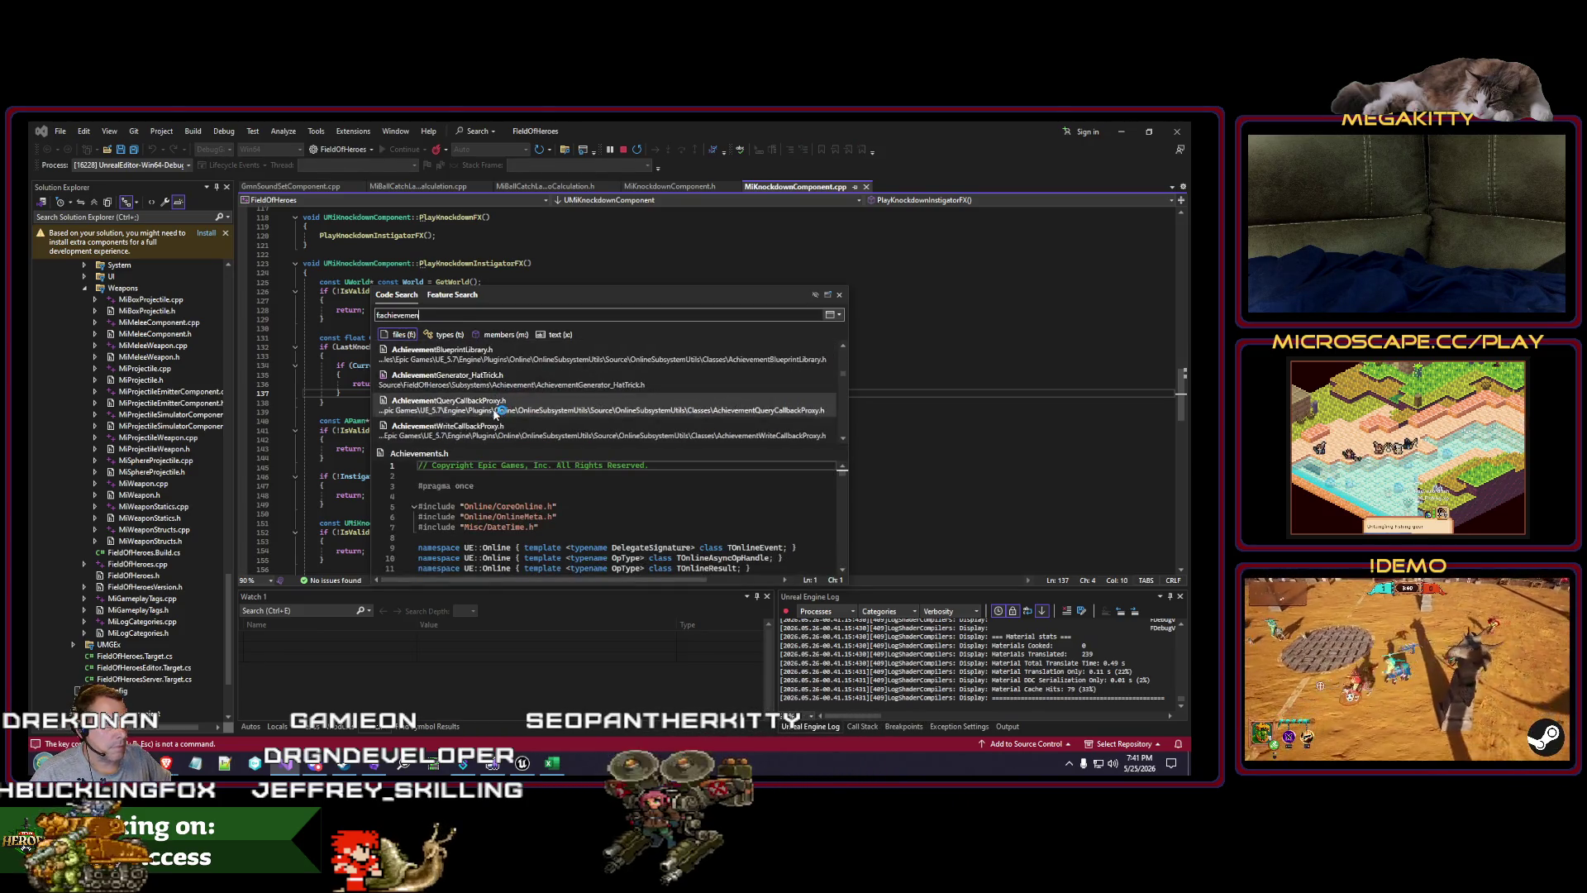
pyautogui.click(534, 436)
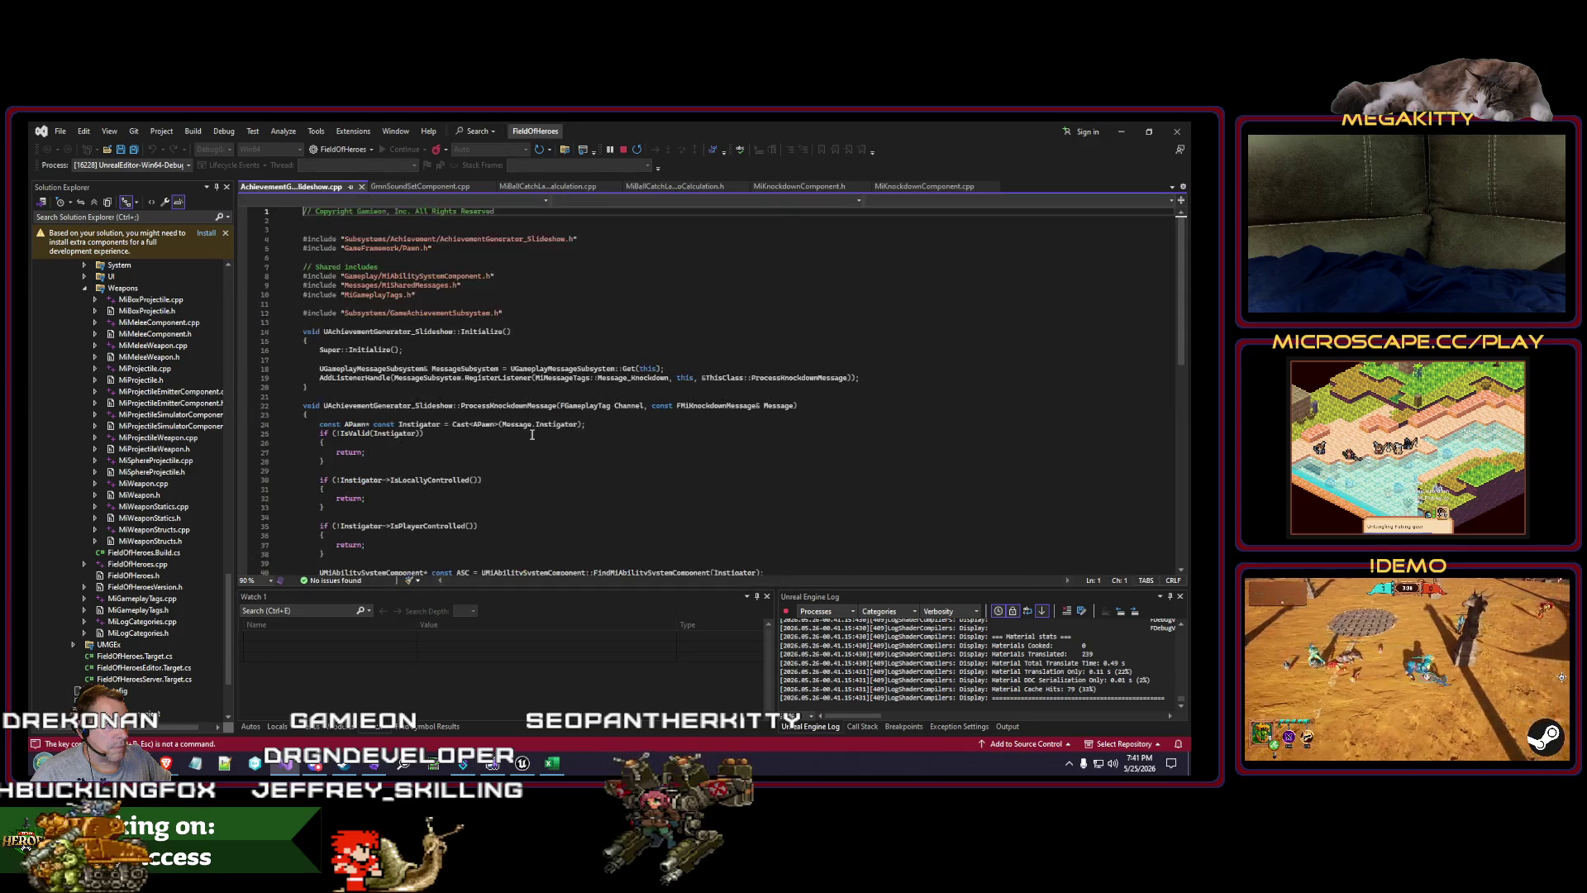
pyautogui.scroll(5, 533, 433)
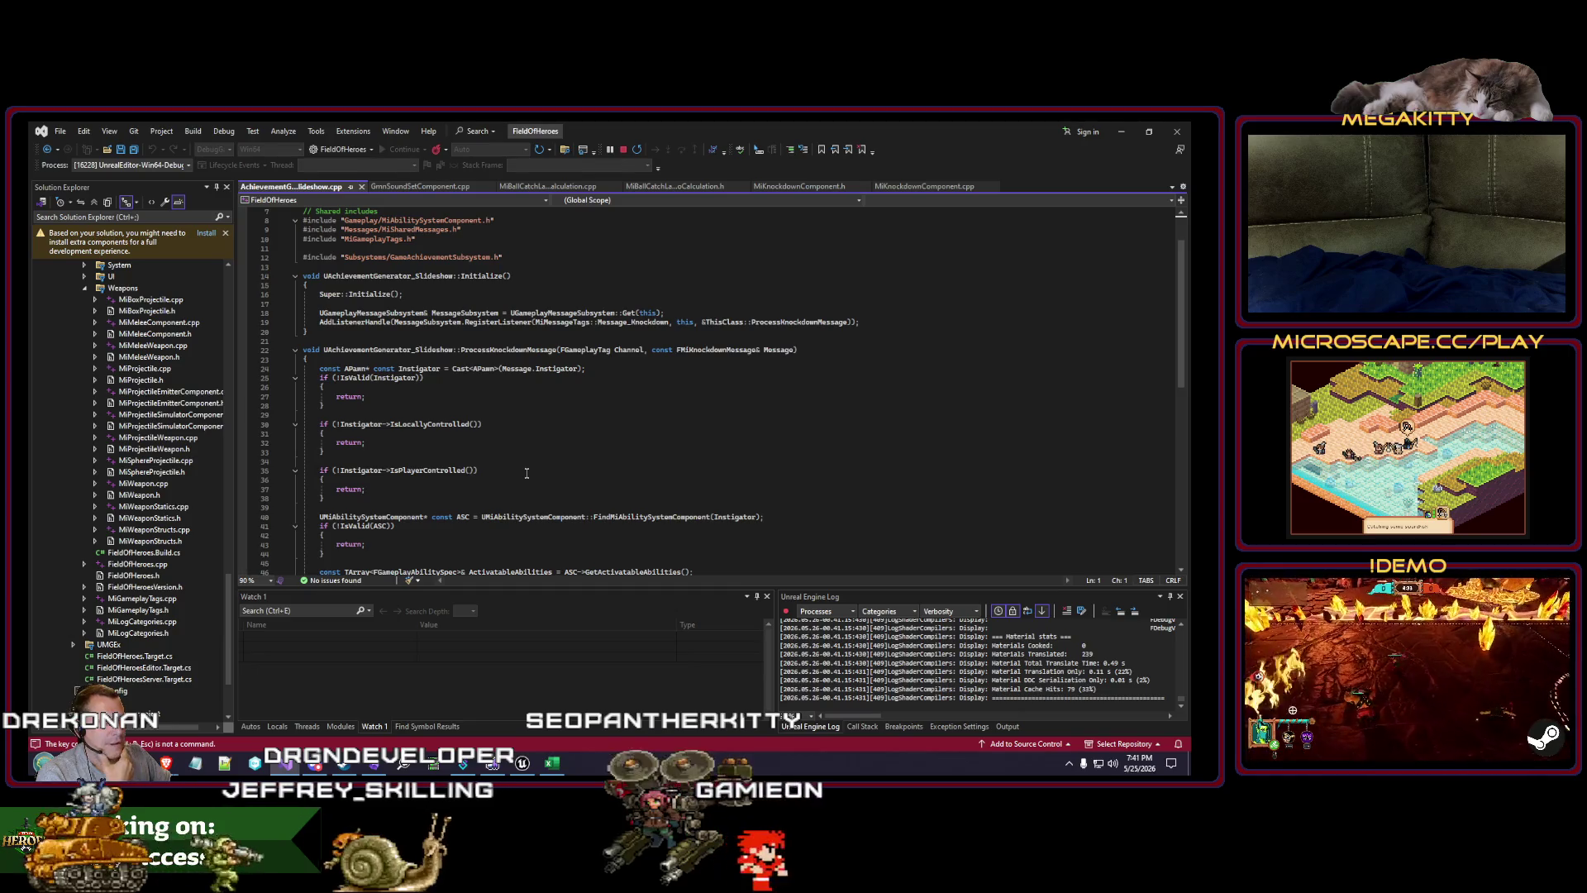
pyautogui.click(438, 331)
pyautogui.scroll(-2, 427, 351)
pyautogui.scroll(-3, 428, 351)
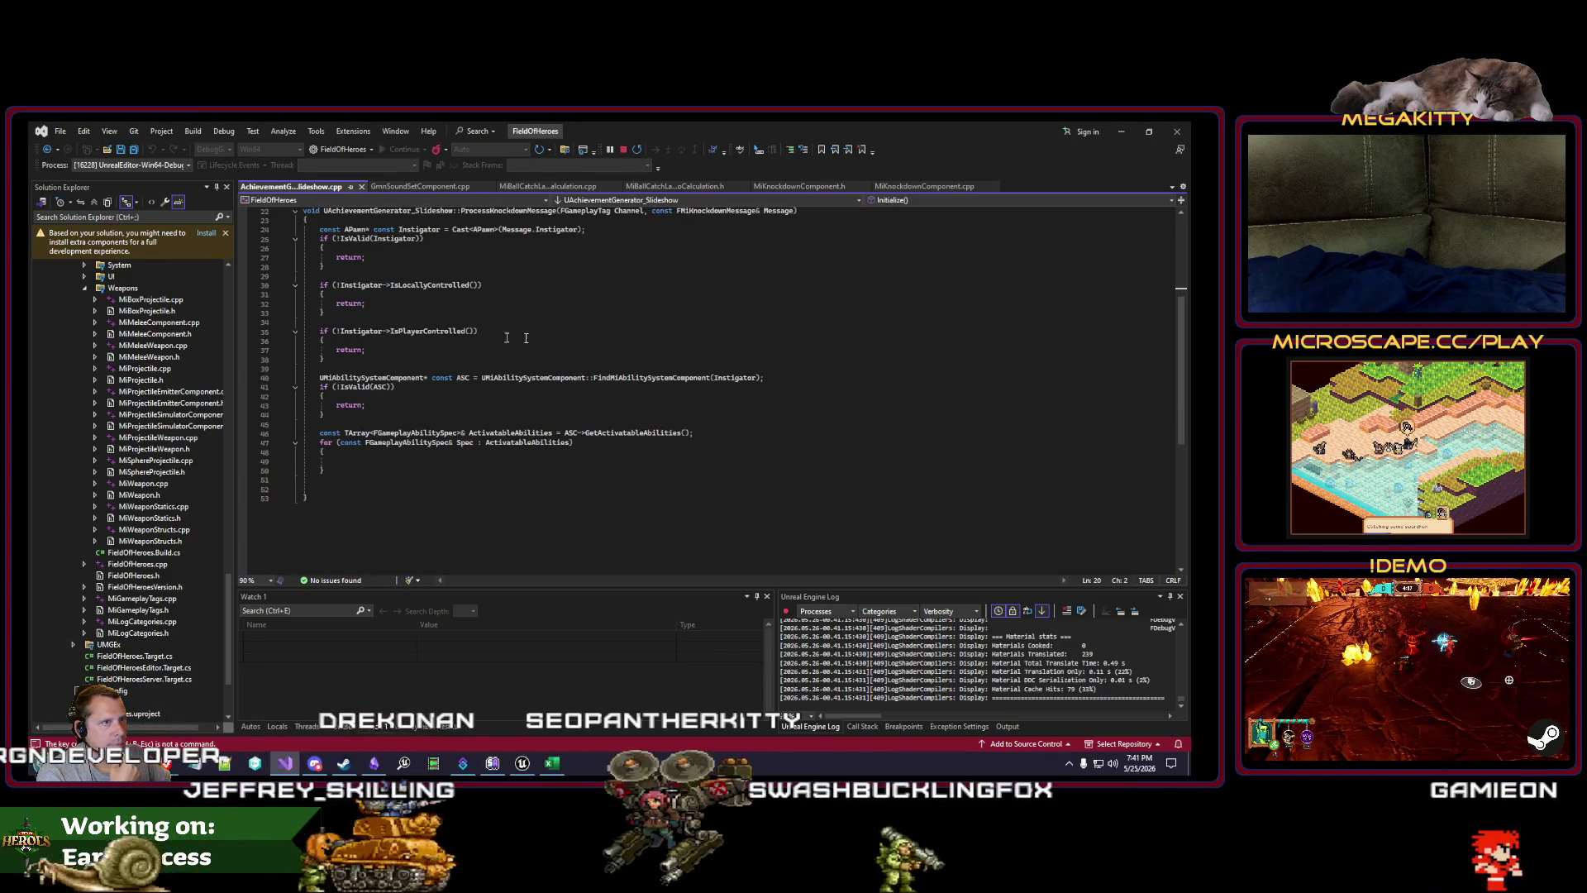
# Step: Browse the Slideshow source, placing the cursor on ProcessKnockdownMessage and the class lines
pyautogui.hotkey('ctrl', 't')
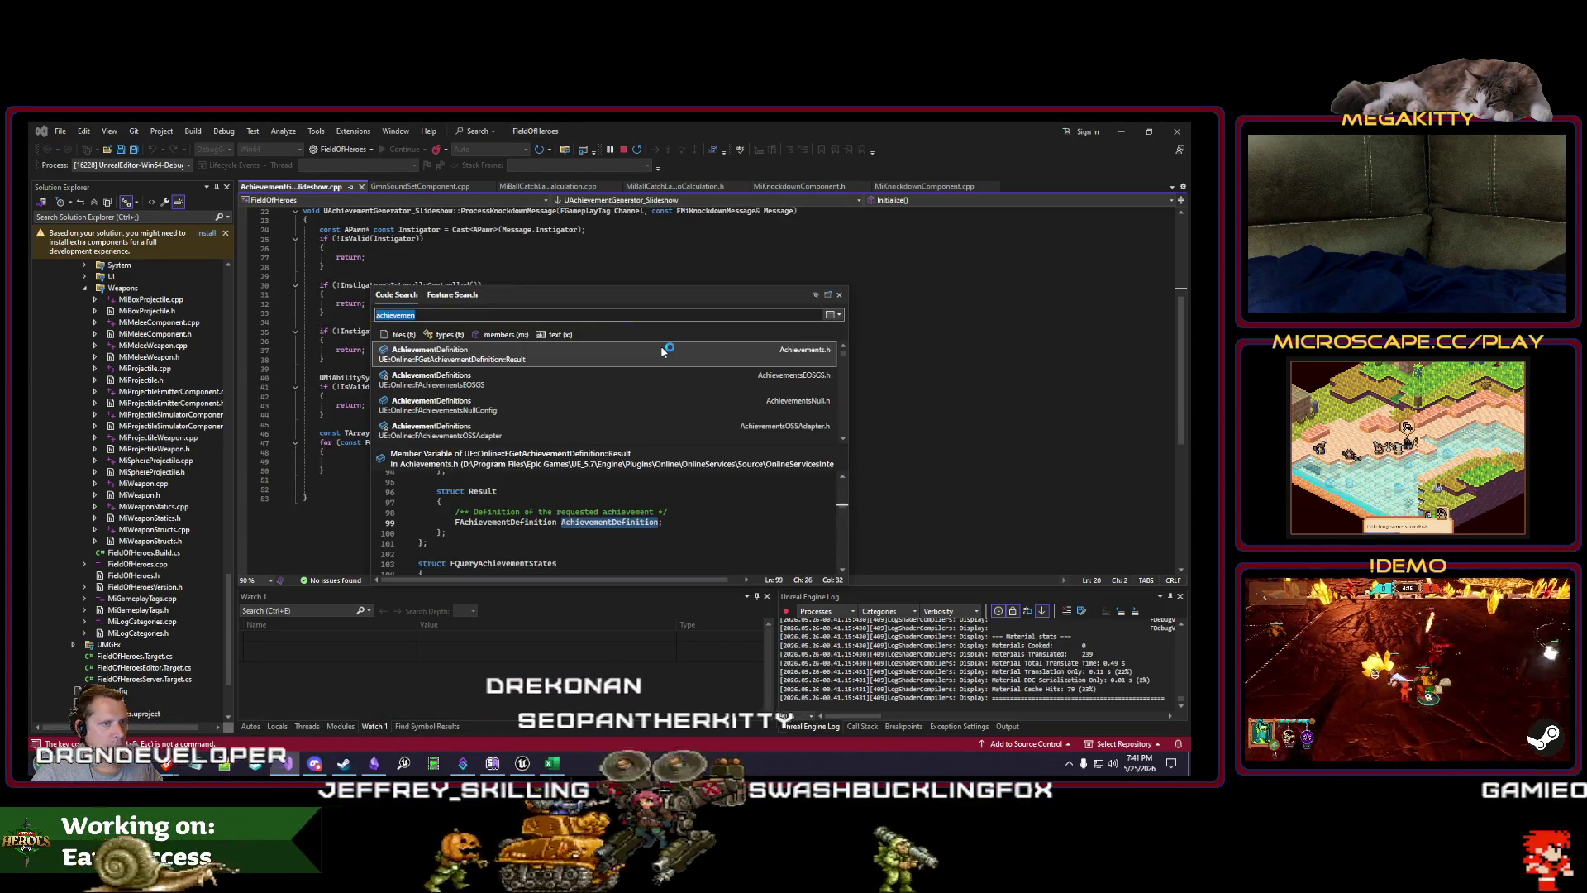
pyautogui.press('Escape')
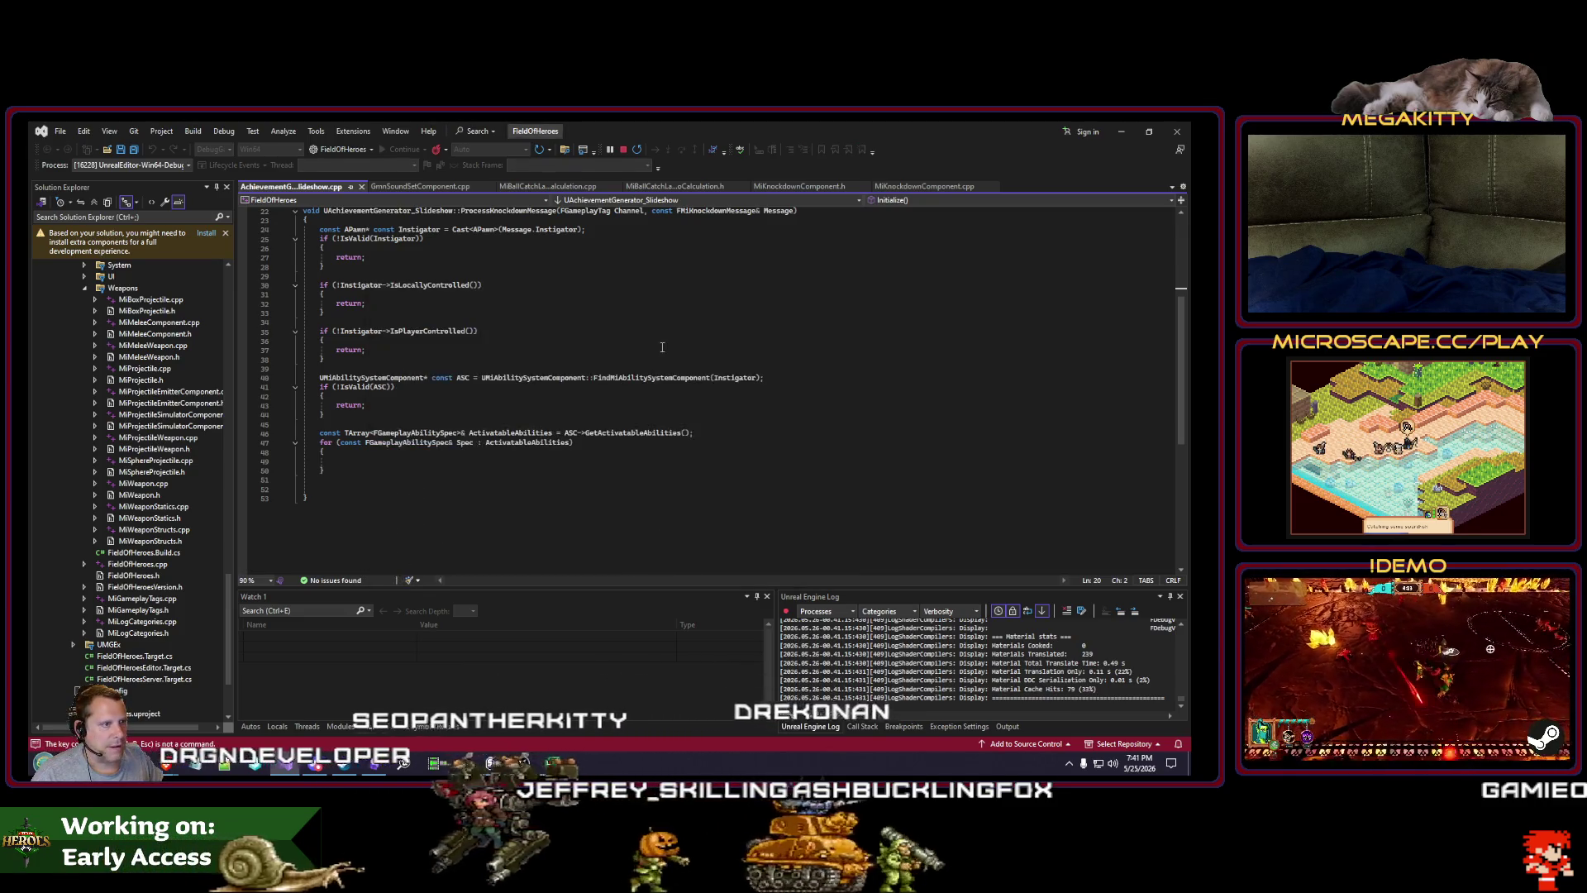
pyautogui.click(659, 355)
pyautogui.scroll(3, 744, 364)
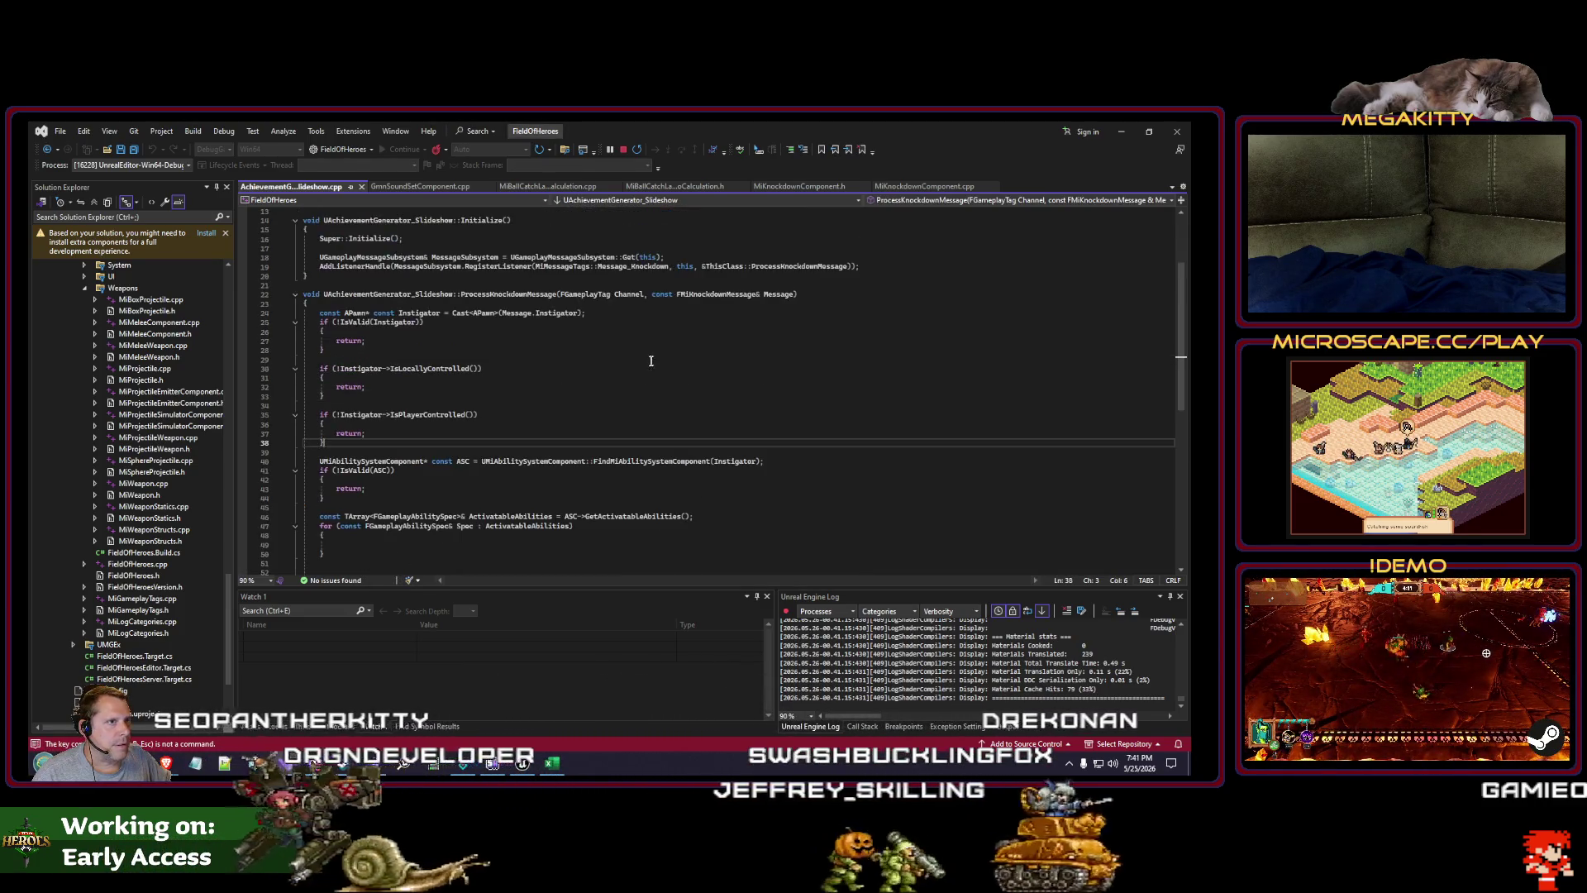
pyautogui.hotkey('ctrl', 't')
pyautogui.write('f:')
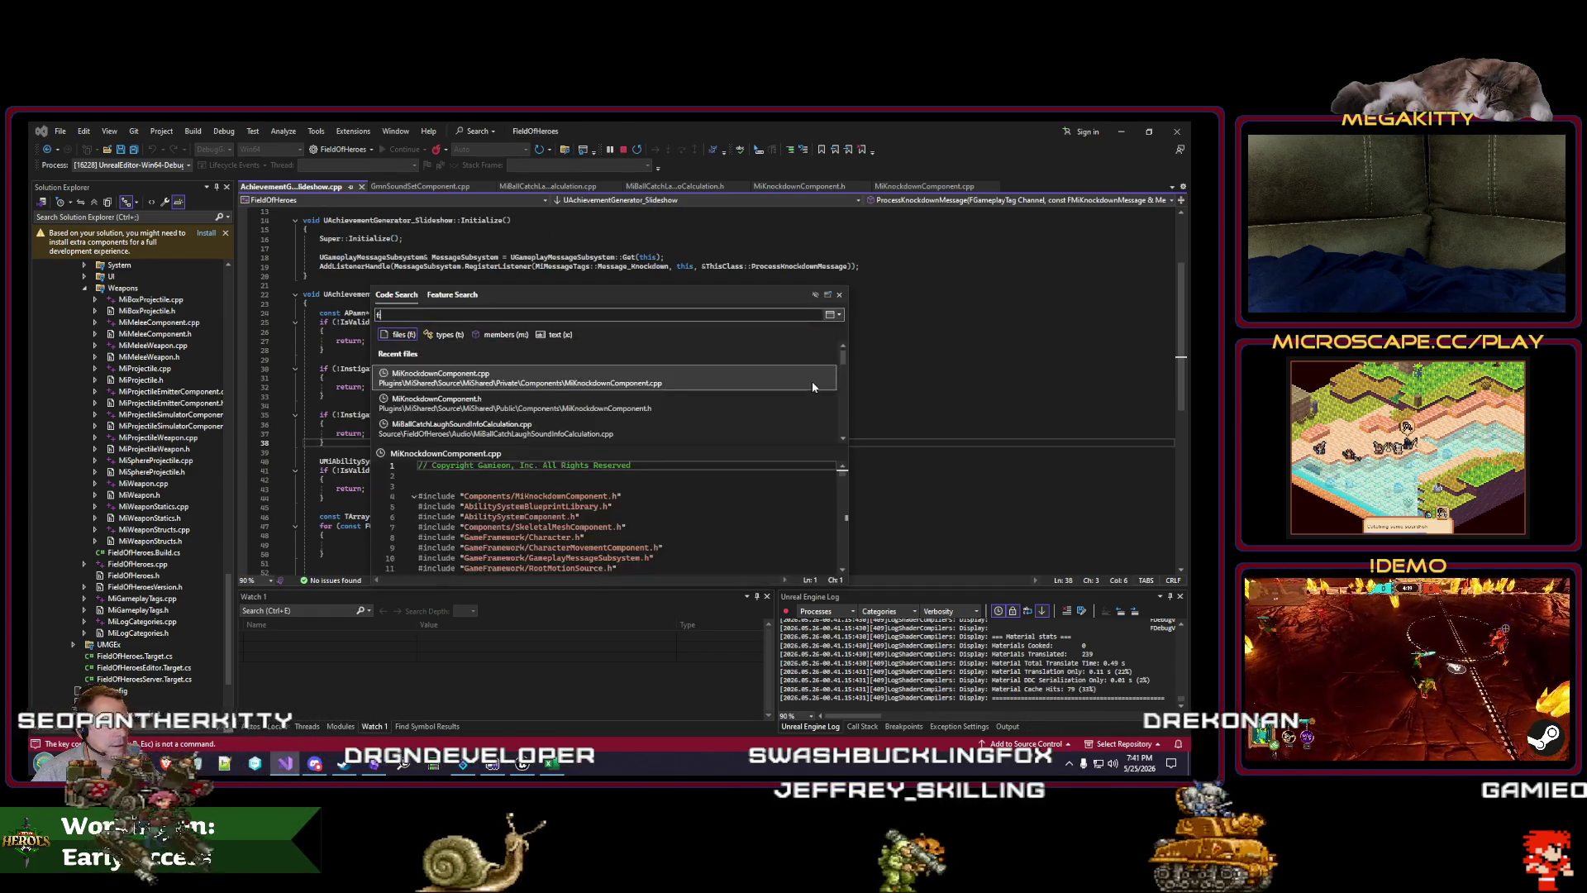
pyautogui.press('Escape')
pyautogui.click(420, 295)
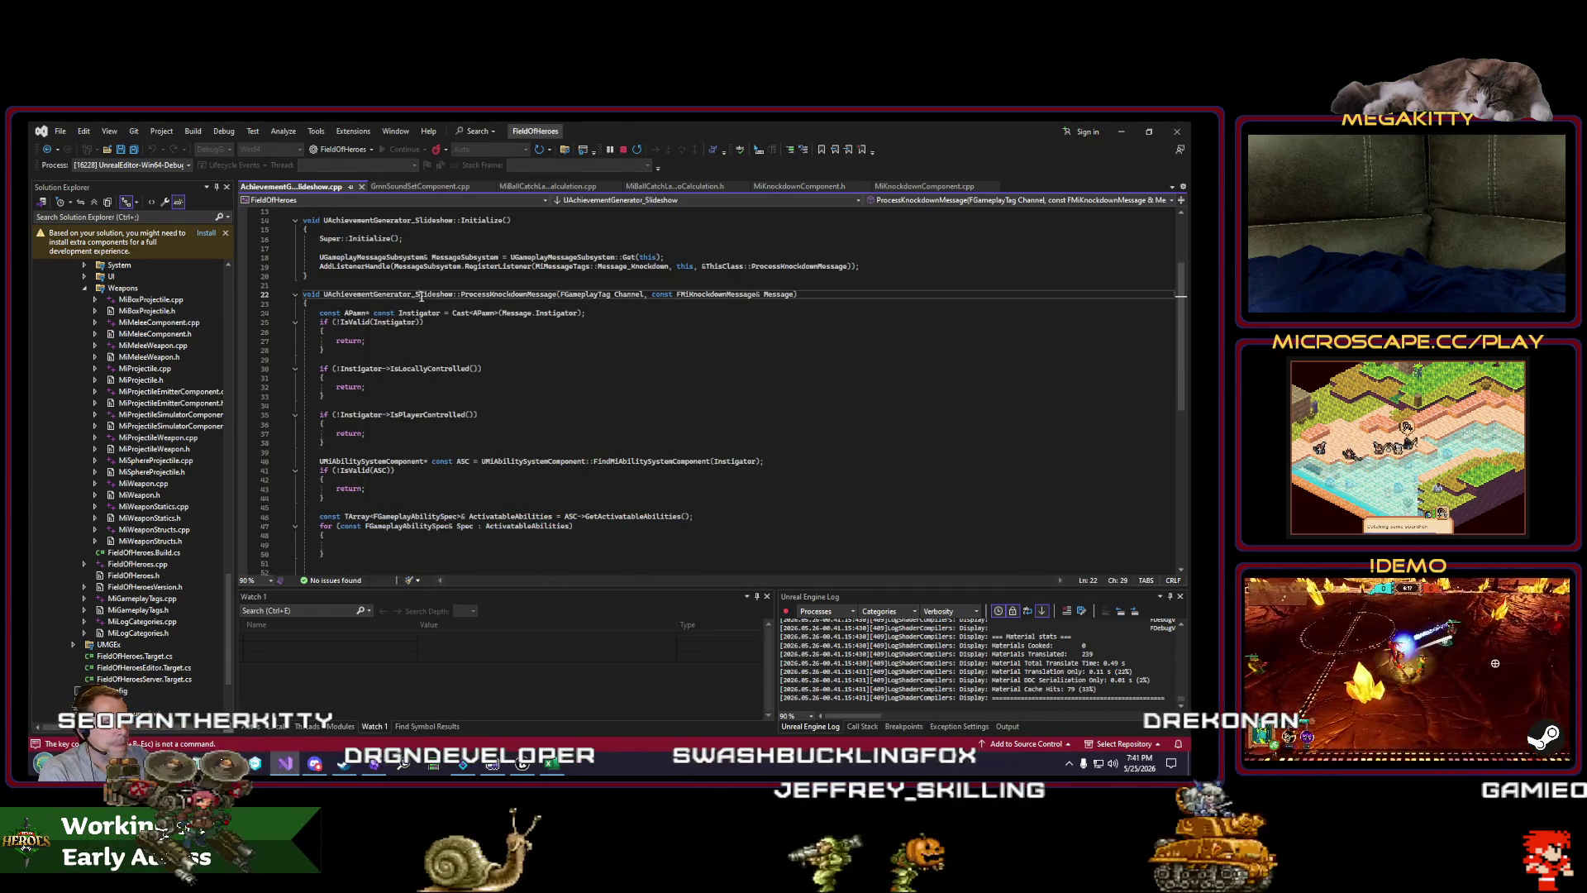
pyautogui.click(496, 340)
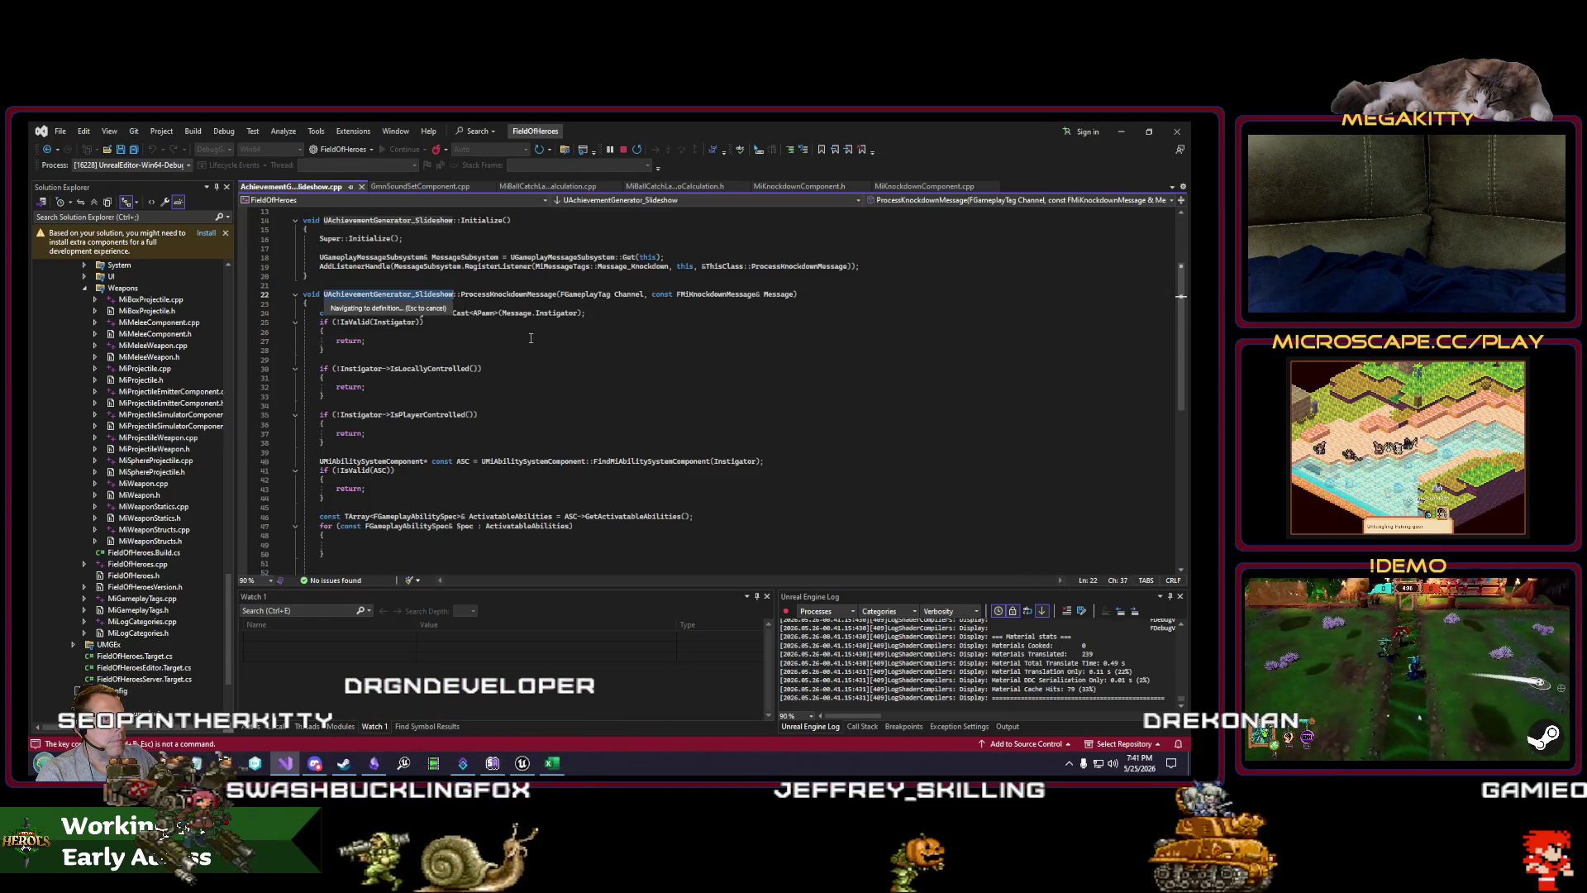
pyautogui.click(415, 286)
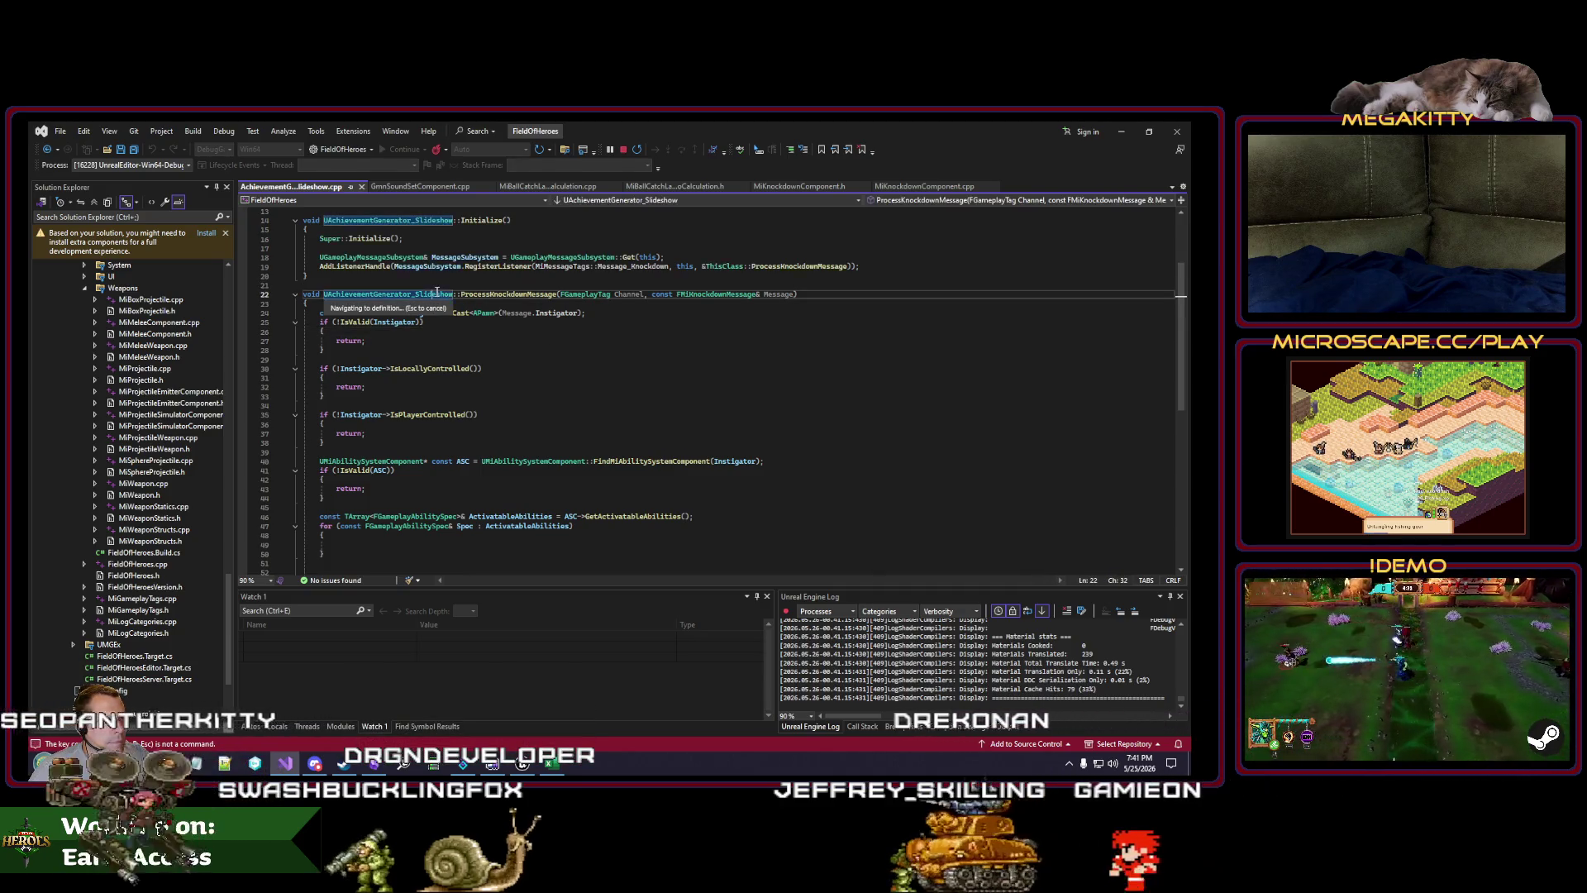
# Step: Go to the class declaration in the header and select the UMatchAchievementGeneratorBase base class
pyautogui.rightClick(451, 284)
pyautogui.press('Escape')
pyautogui.doubleClick(635, 365)
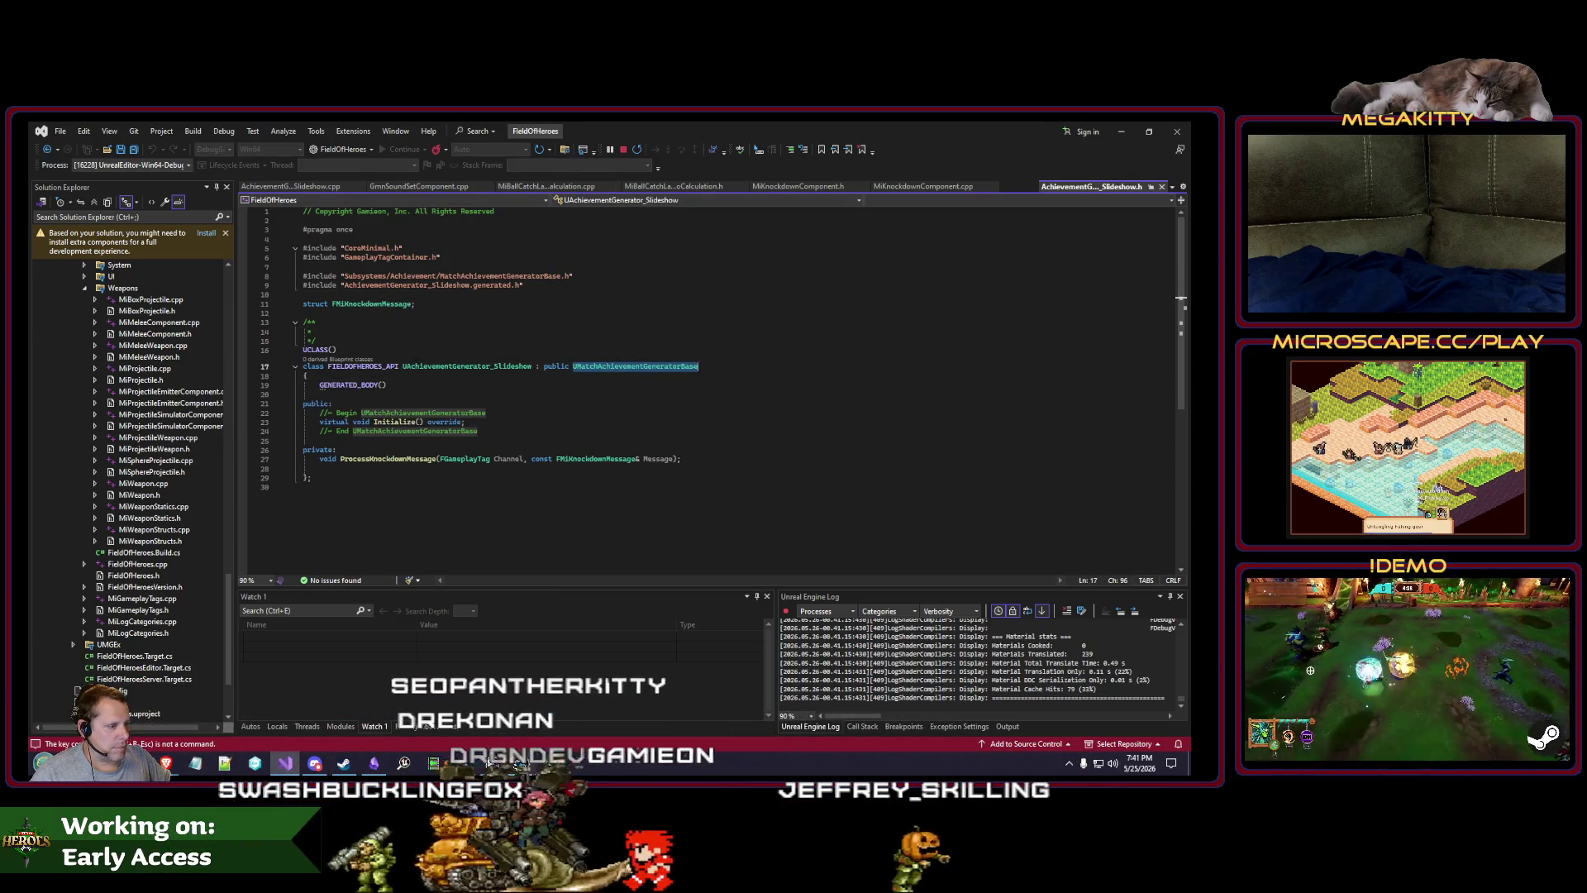
pyautogui.hotkey('alt', 'Tab')
# Step: Search all content for nativeparentclass=UMatchAchievementGeneratorBase, find no assets, then return to Visual Studio
pyautogui.click(550, 539)
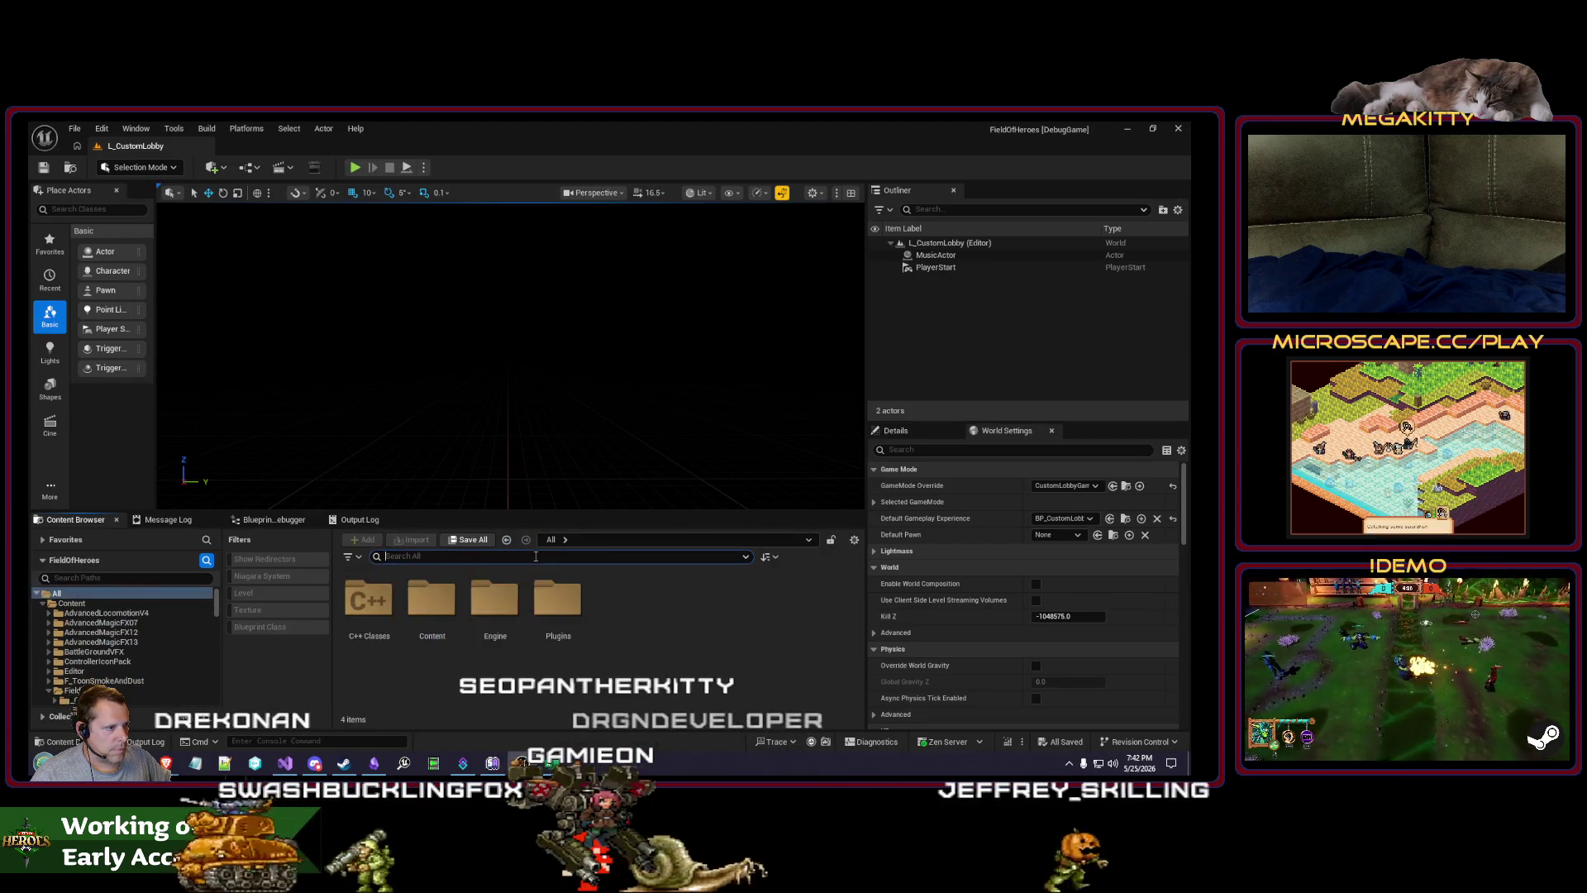
pyautogui.click(536, 556)
pyautogui.write('nativeparentclass=UMatchAchievementGeneratorBase')
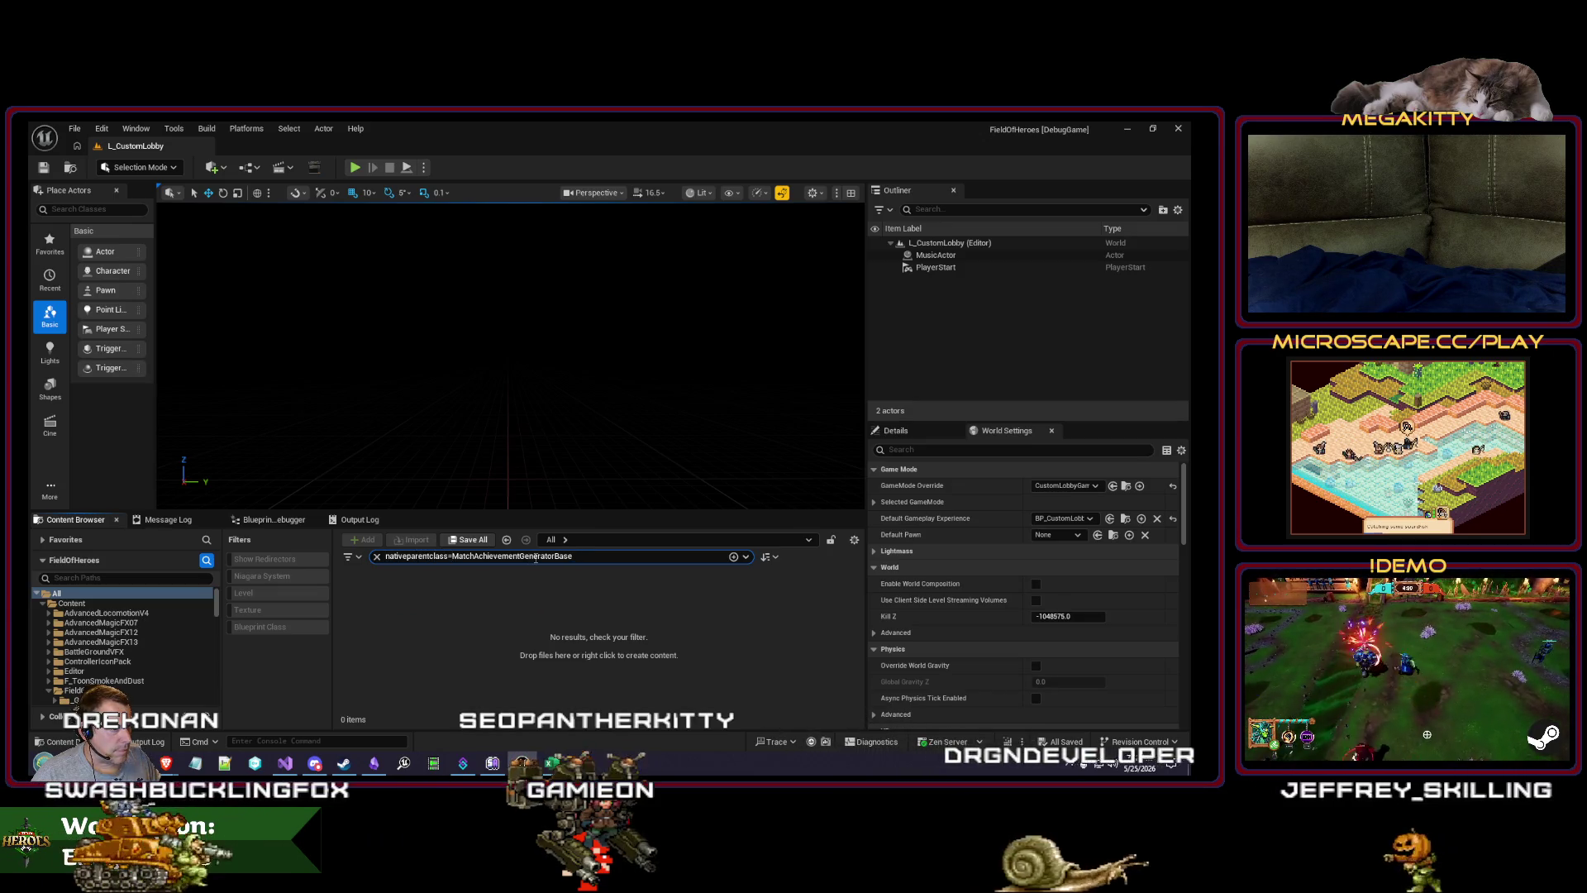
pyautogui.press('Escape')
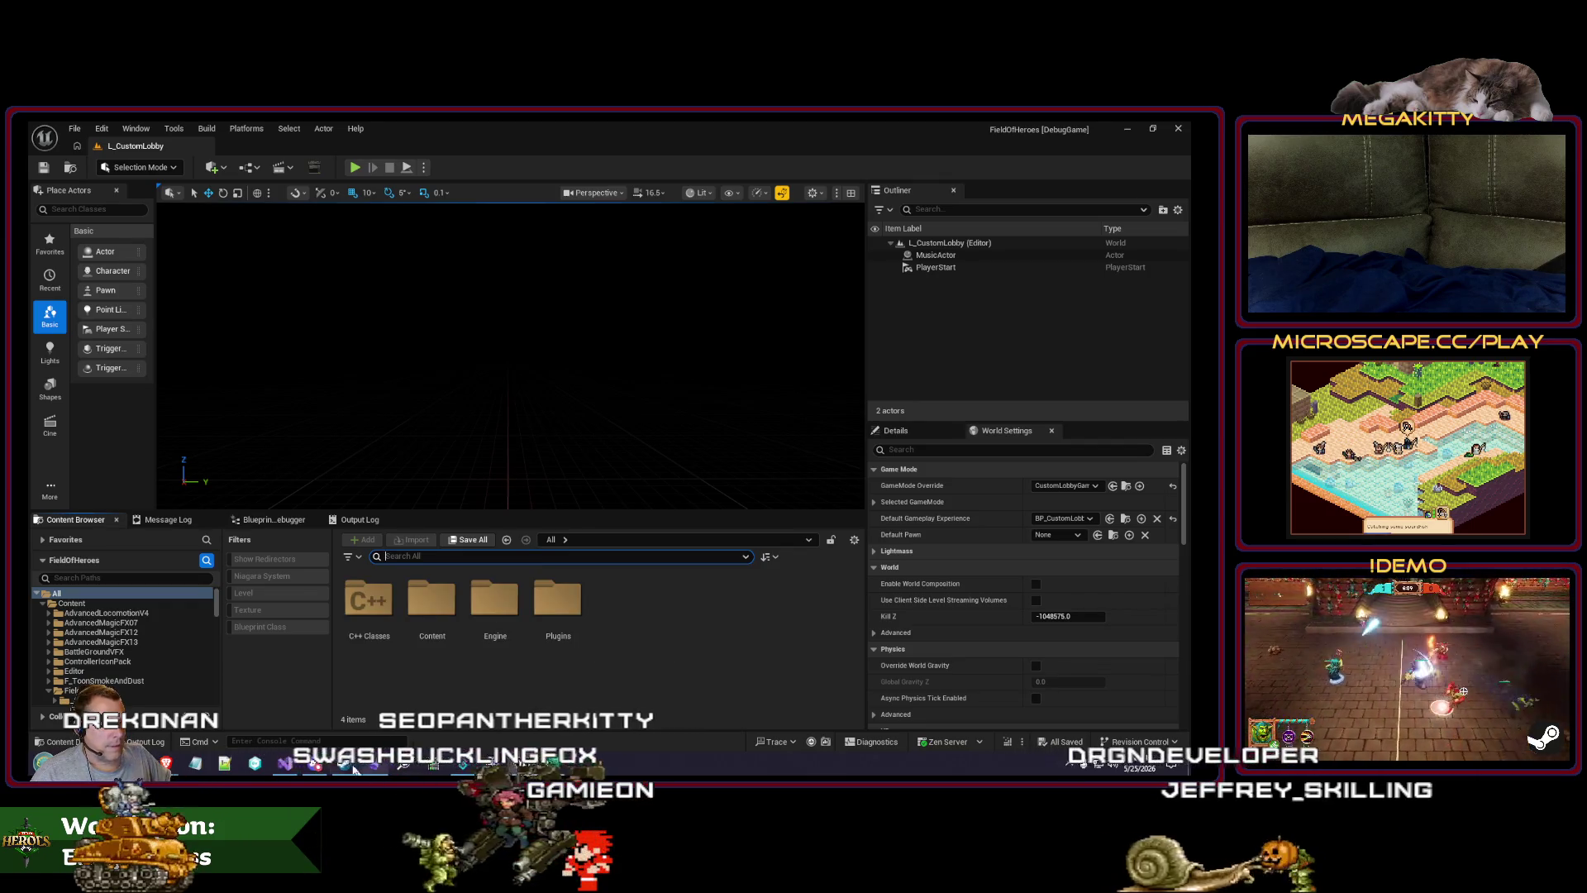
pyautogui.click(285, 763)
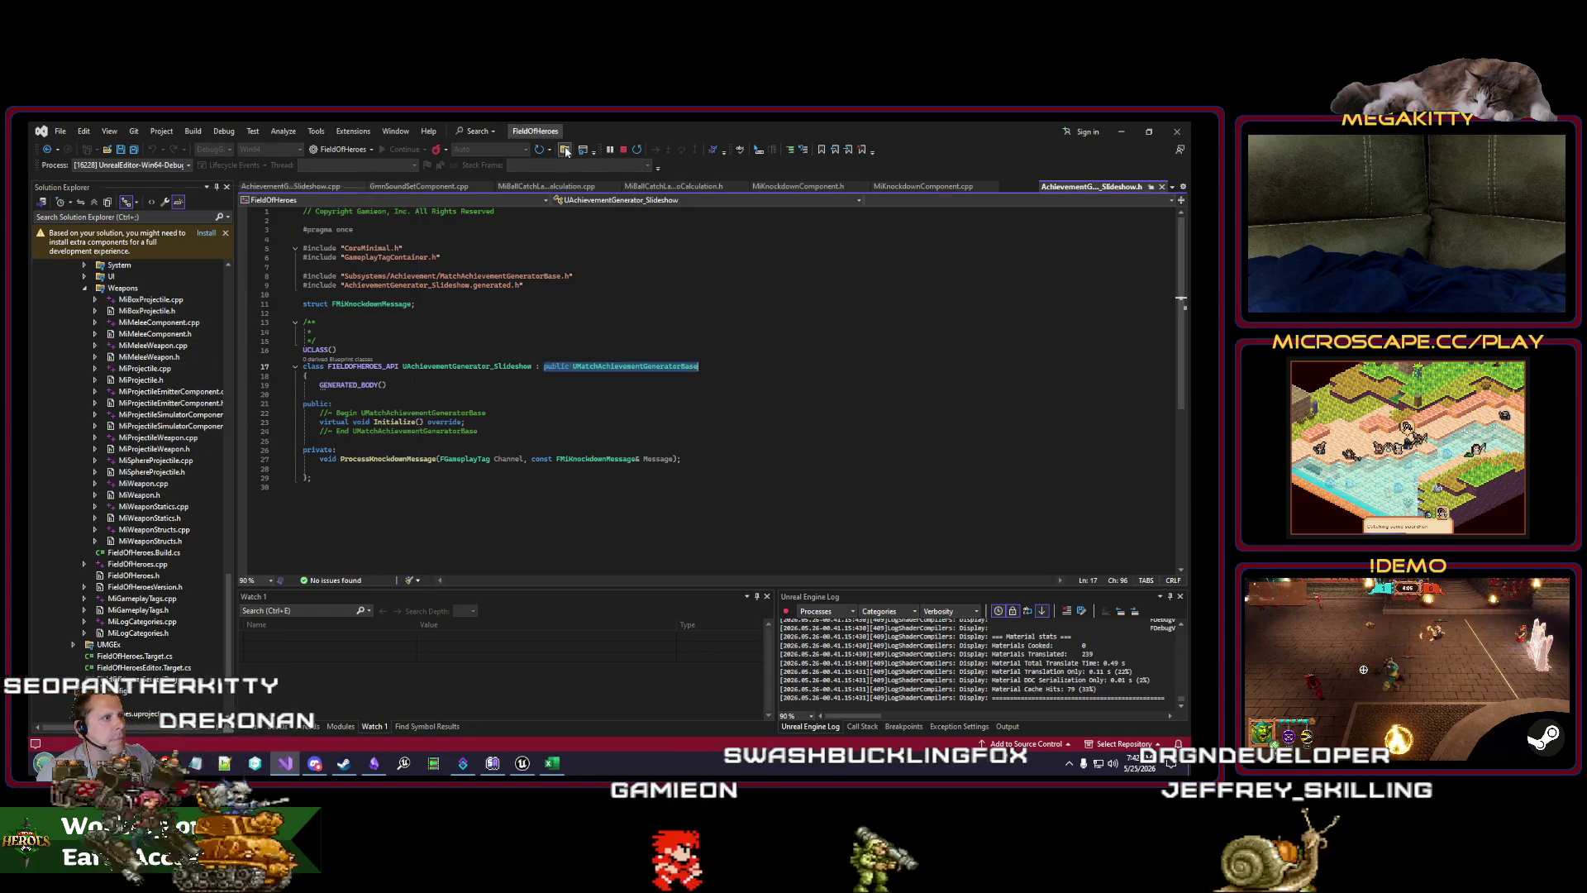
# Step: Find all 'public UMatchAchievementGeneratorBase' classes and open the HatTrick header and its source file
pyautogui.hotkey('ctrl', 'shift', 'f')
pyautogui.press('Return')
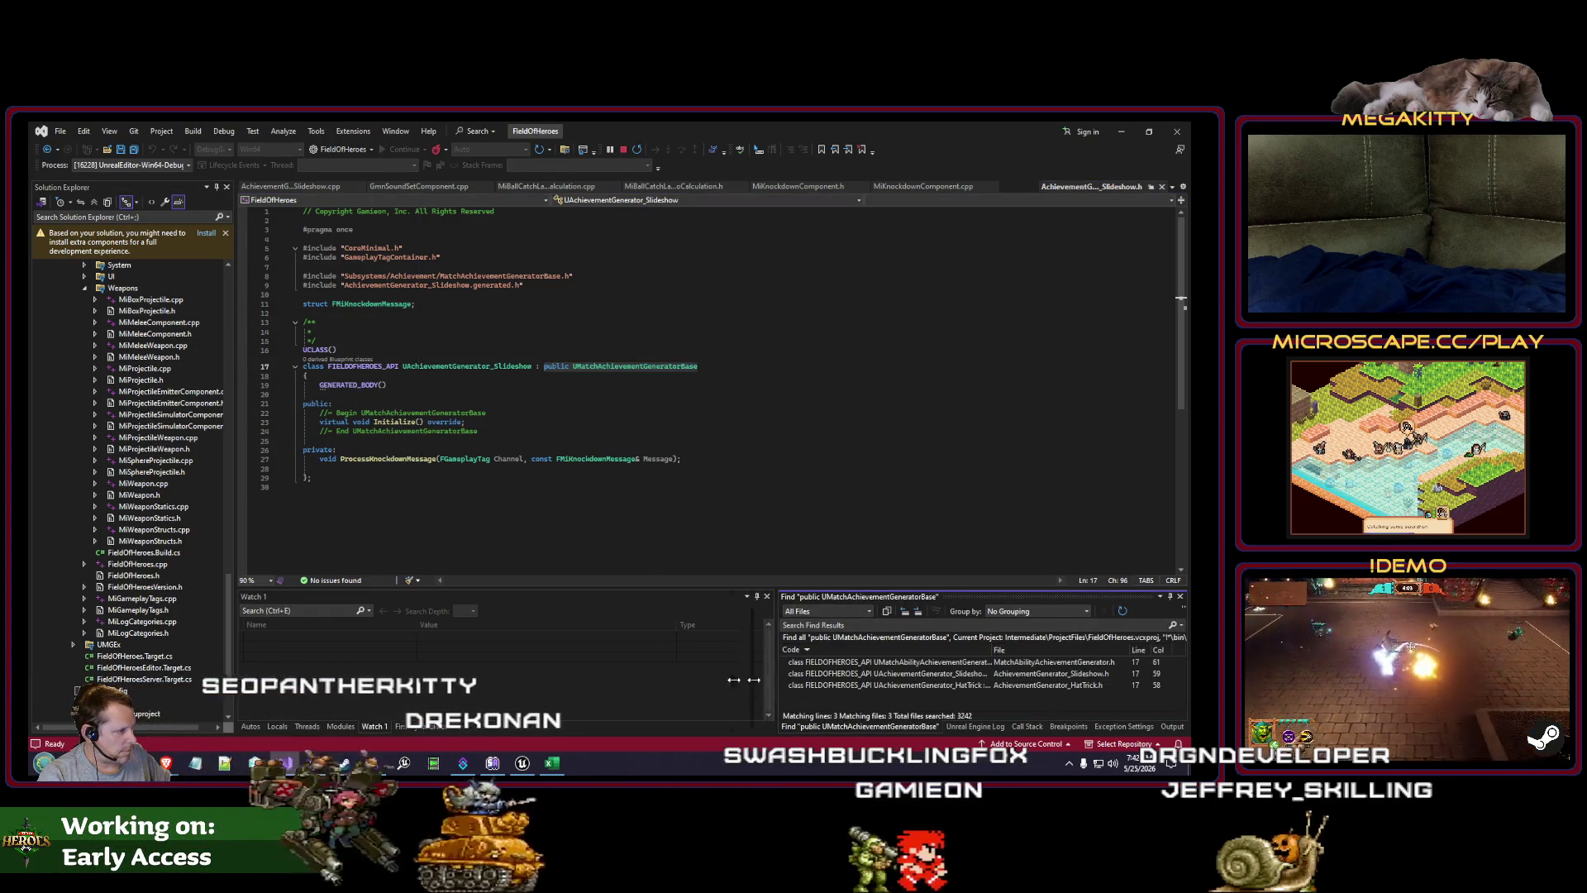
pyautogui.doubleClick(794, 685)
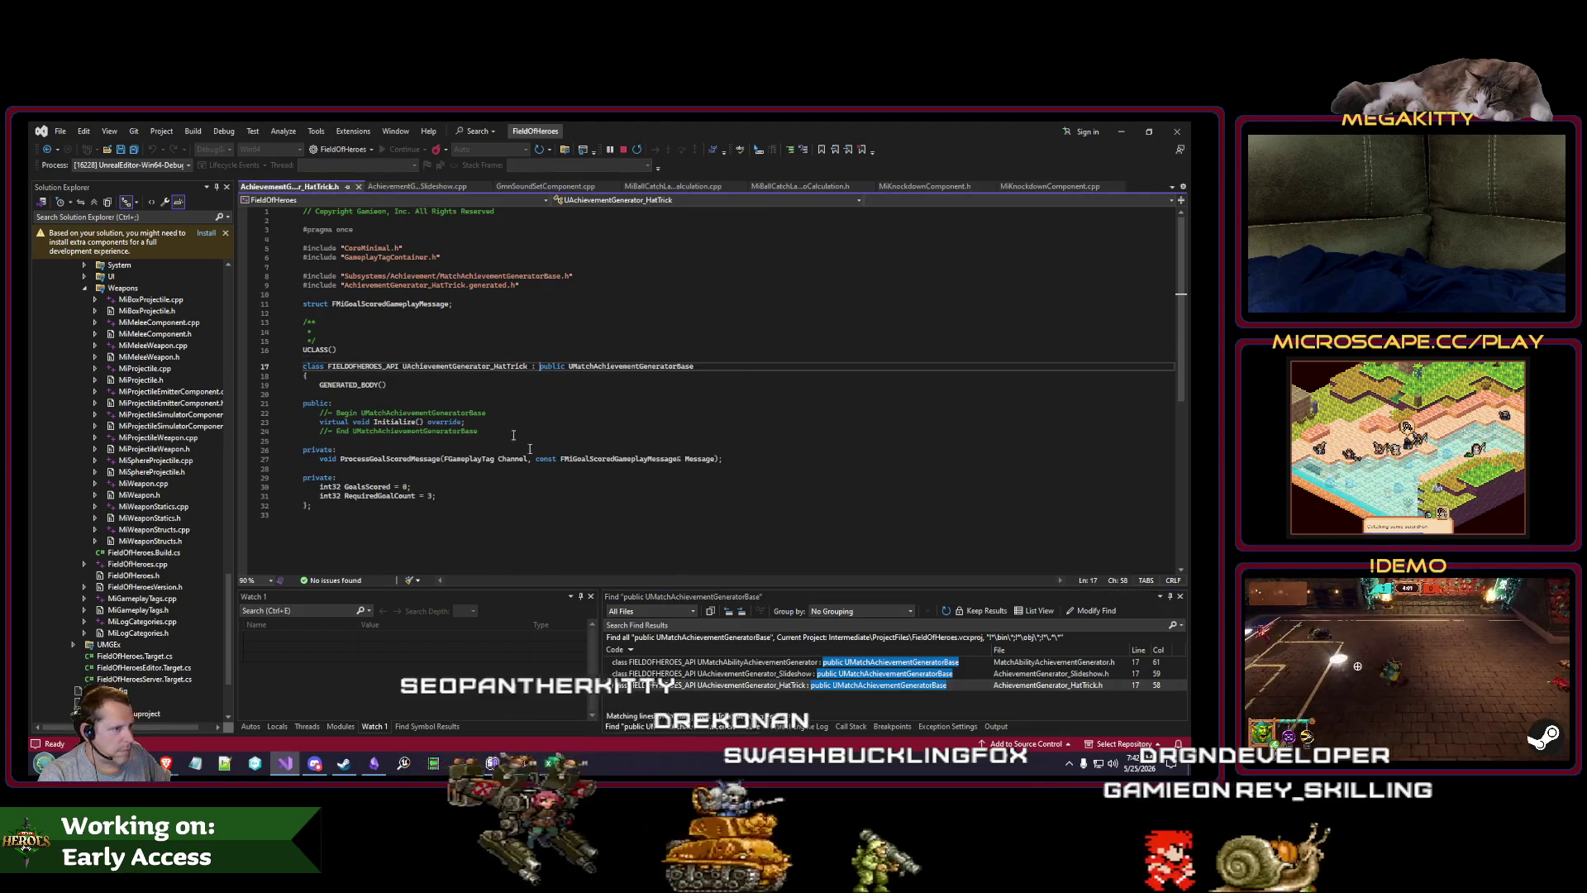
pyautogui.click(563, 399)
pyautogui.rightClick(563, 400)
pyautogui.click(614, 531)
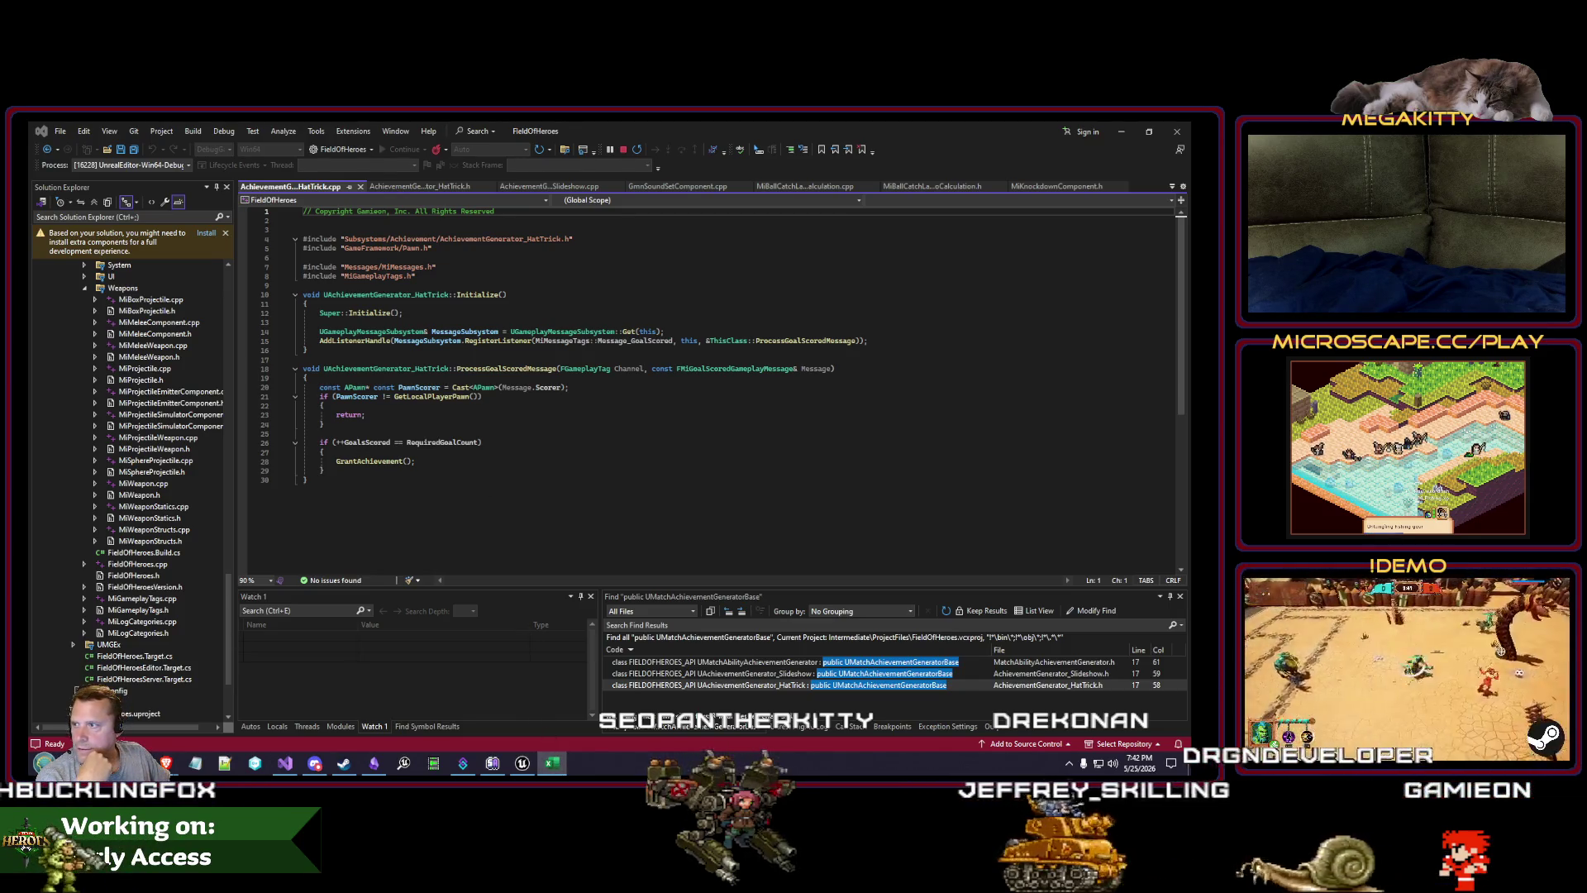
# Step: Open the Slideshow header and its source file, then select the slideshow row in Excel
pyautogui.doubleClick(883, 674)
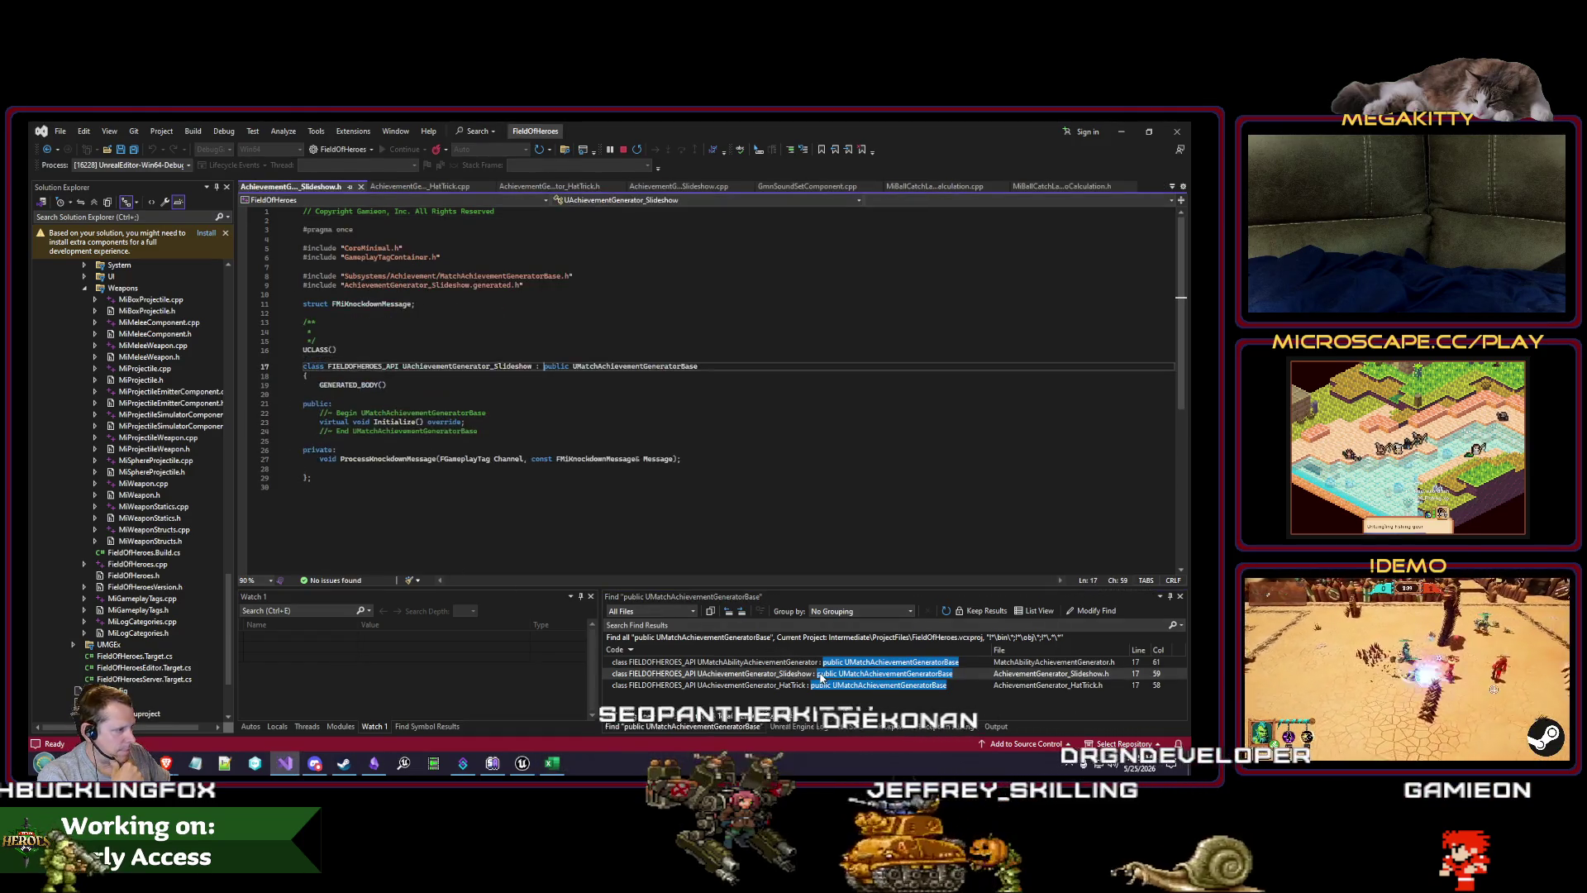
pyautogui.click(596, 400)
pyautogui.rightClick(519, 390)
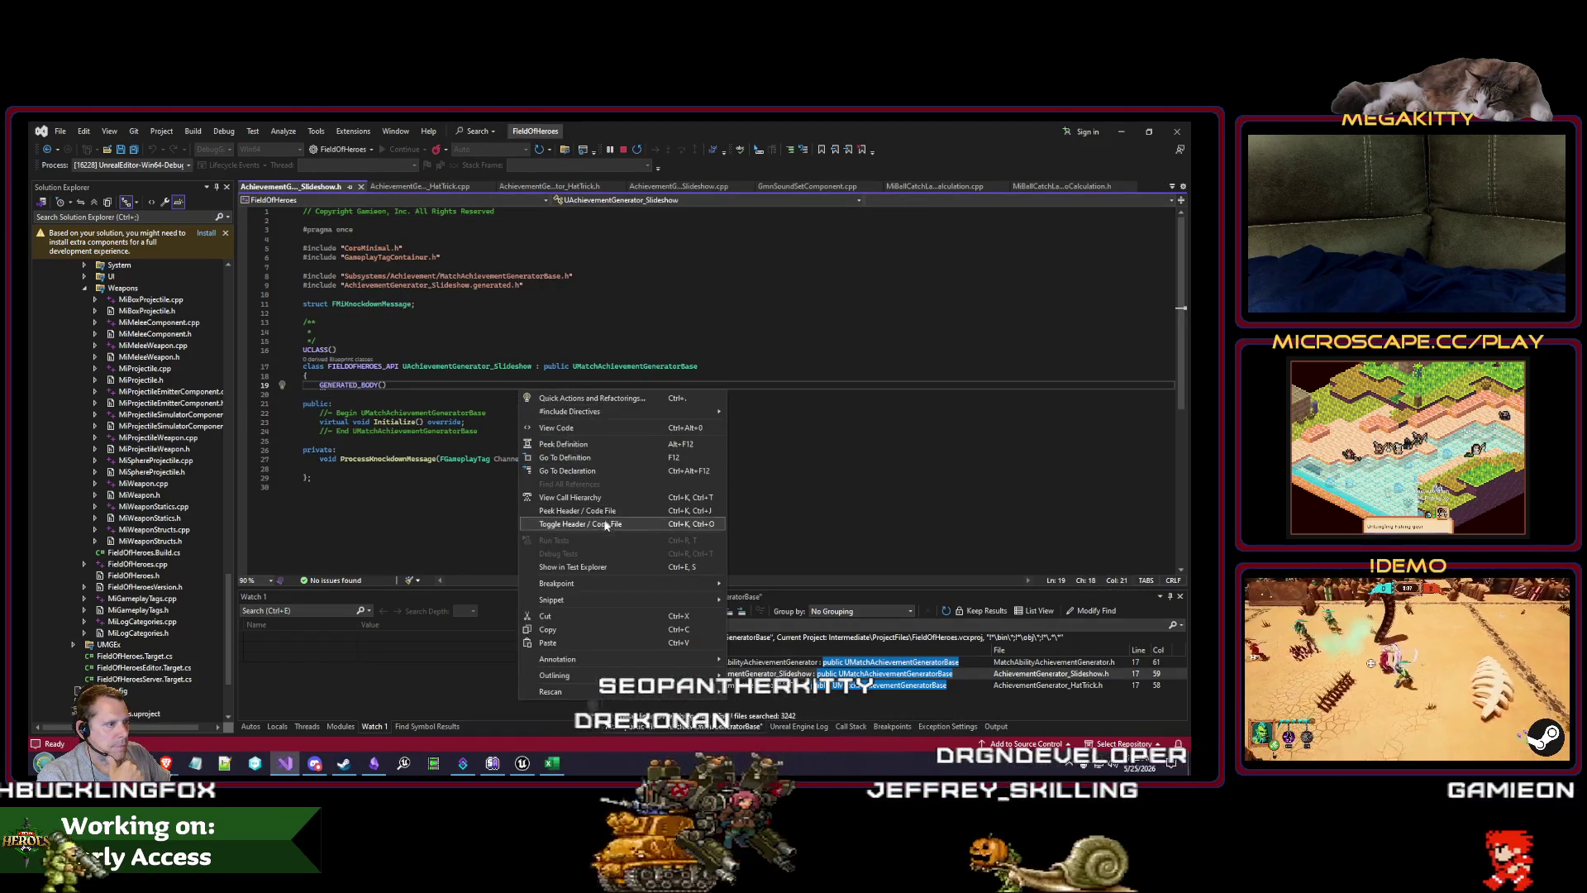
pyautogui.click(578, 523)
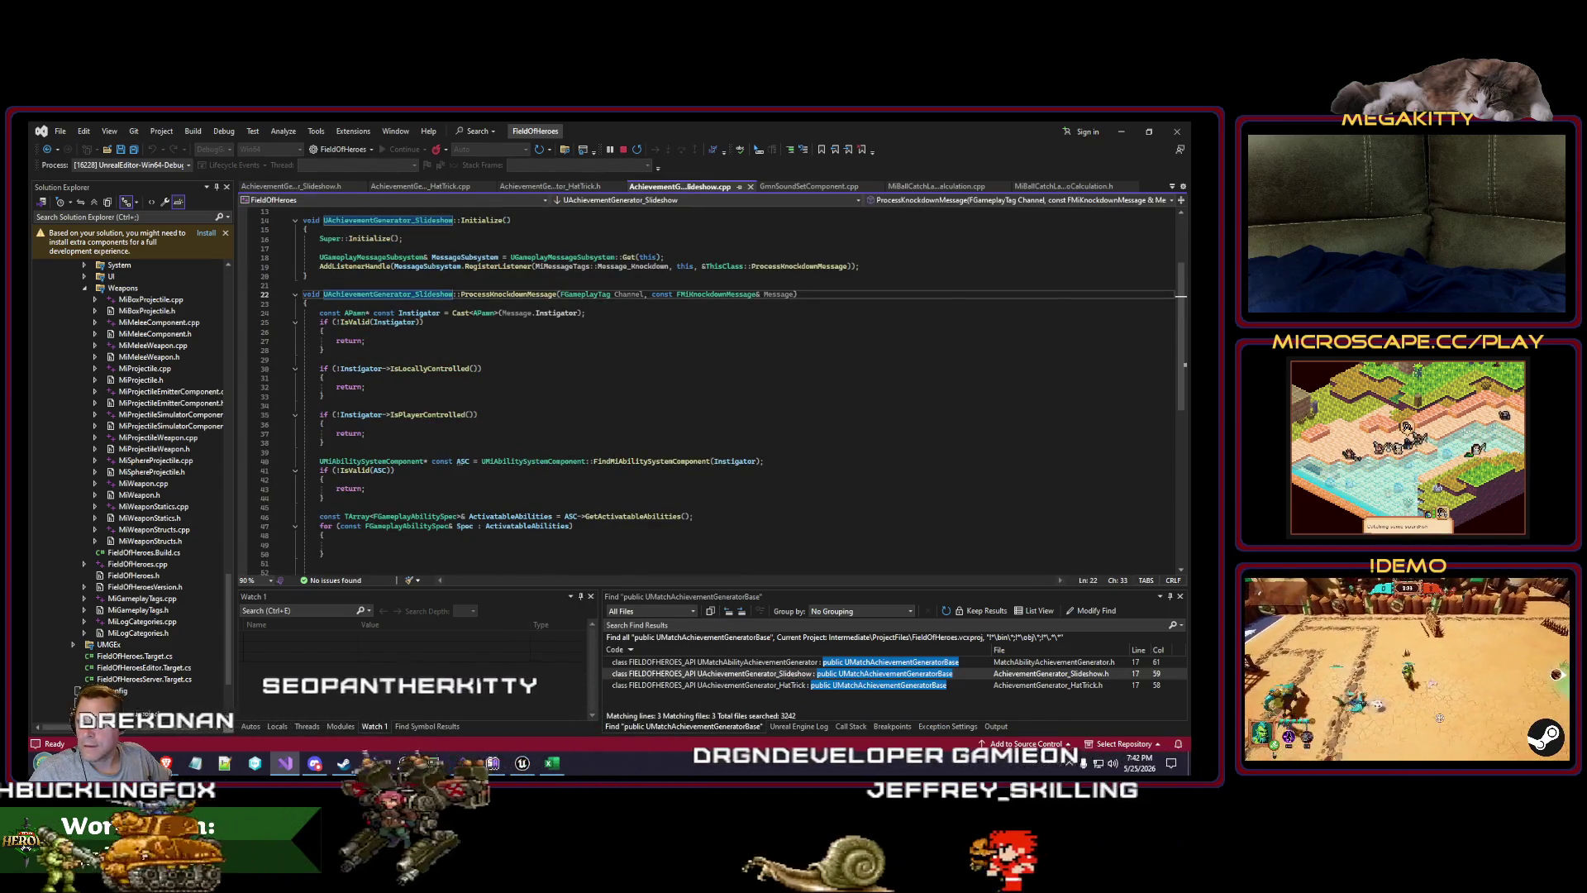
pyautogui.press('Home')
pyautogui.hotkey('shift', 'space')
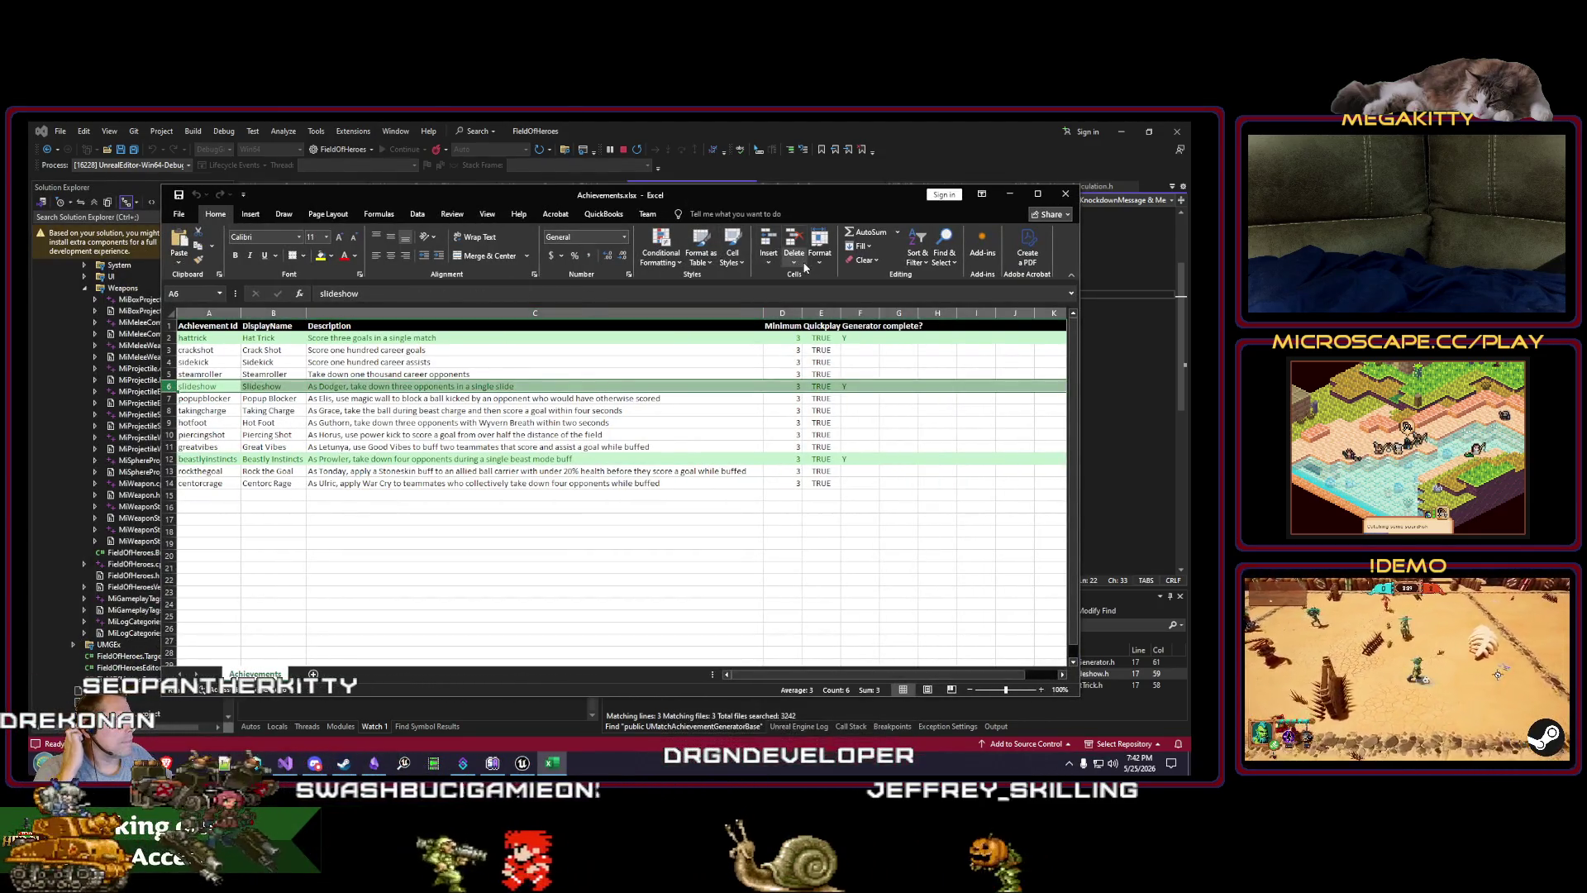
# Step: Set the slideshow row to No Fill with plain text colour, then return to Visual Studio
pyautogui.click(332, 257)
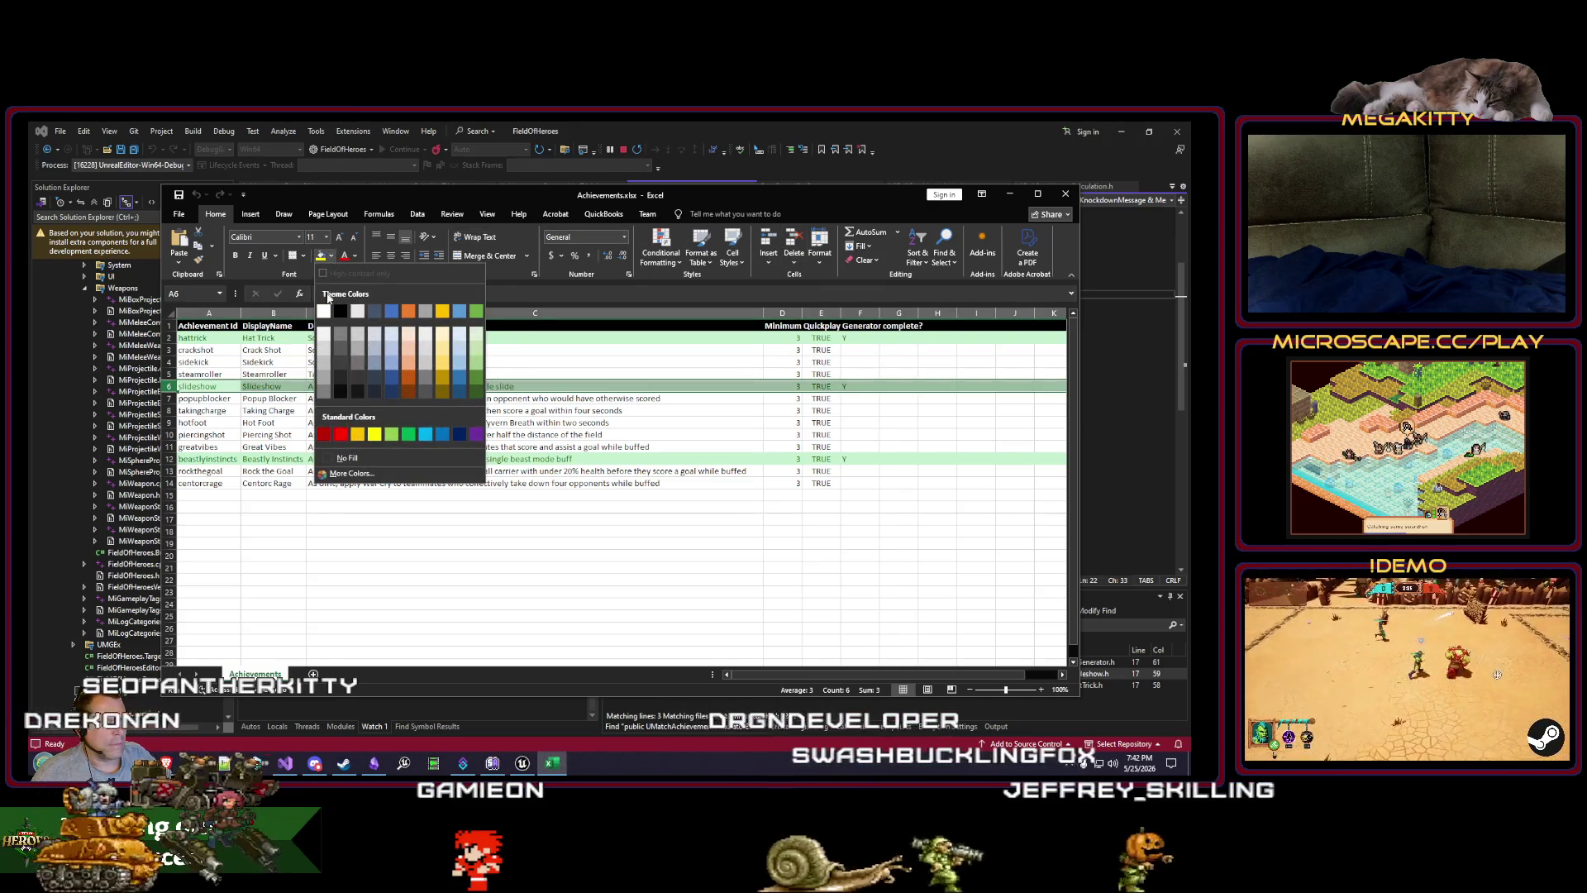
pyautogui.click(346, 457)
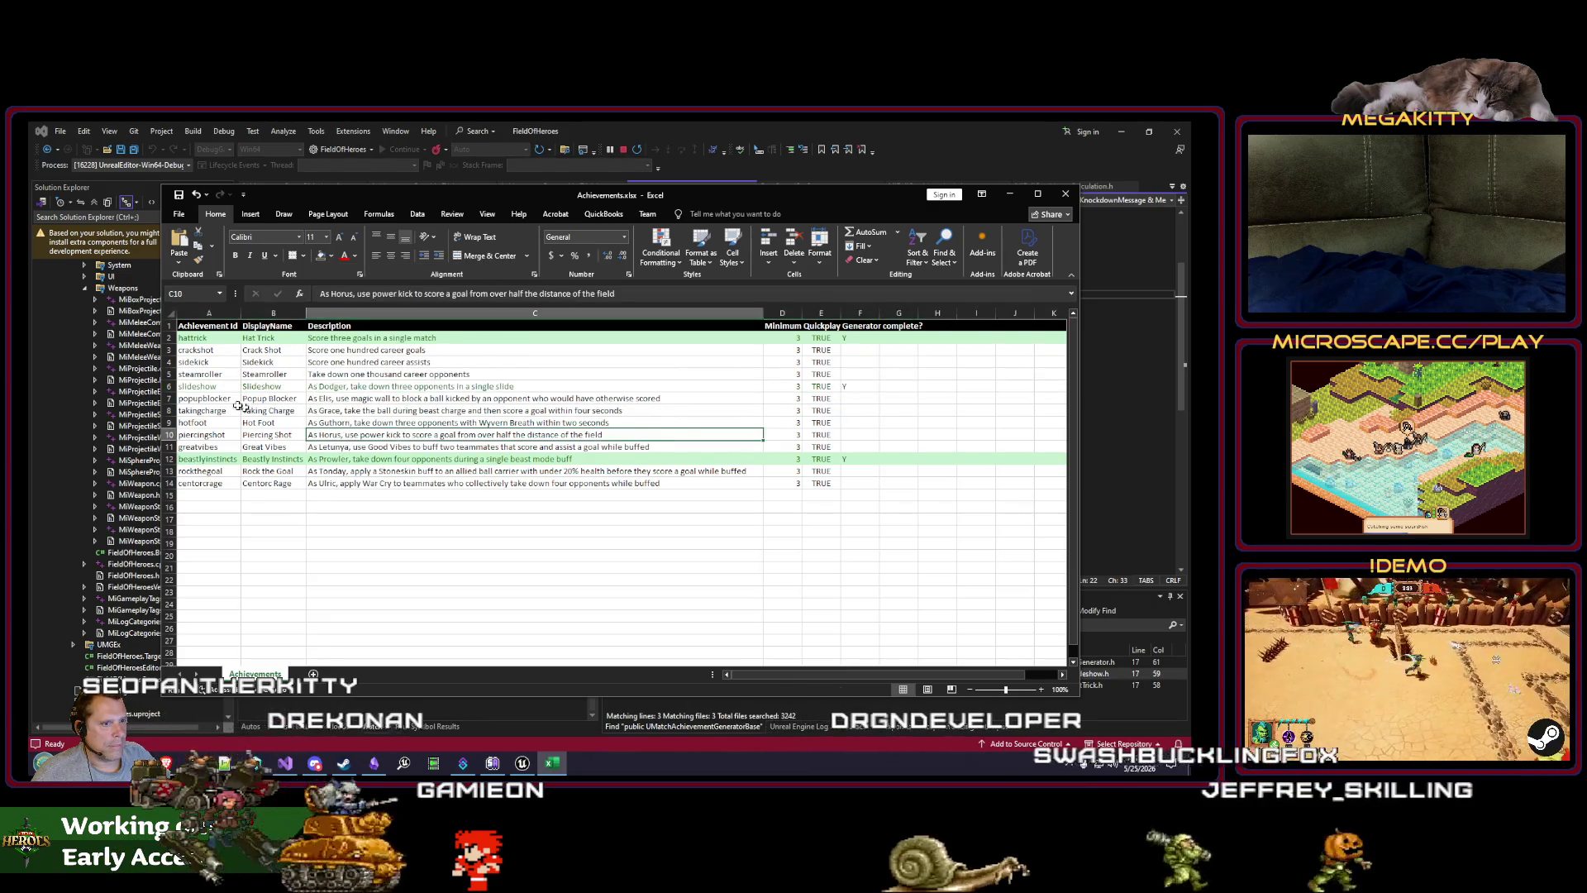
pyautogui.click(355, 256)
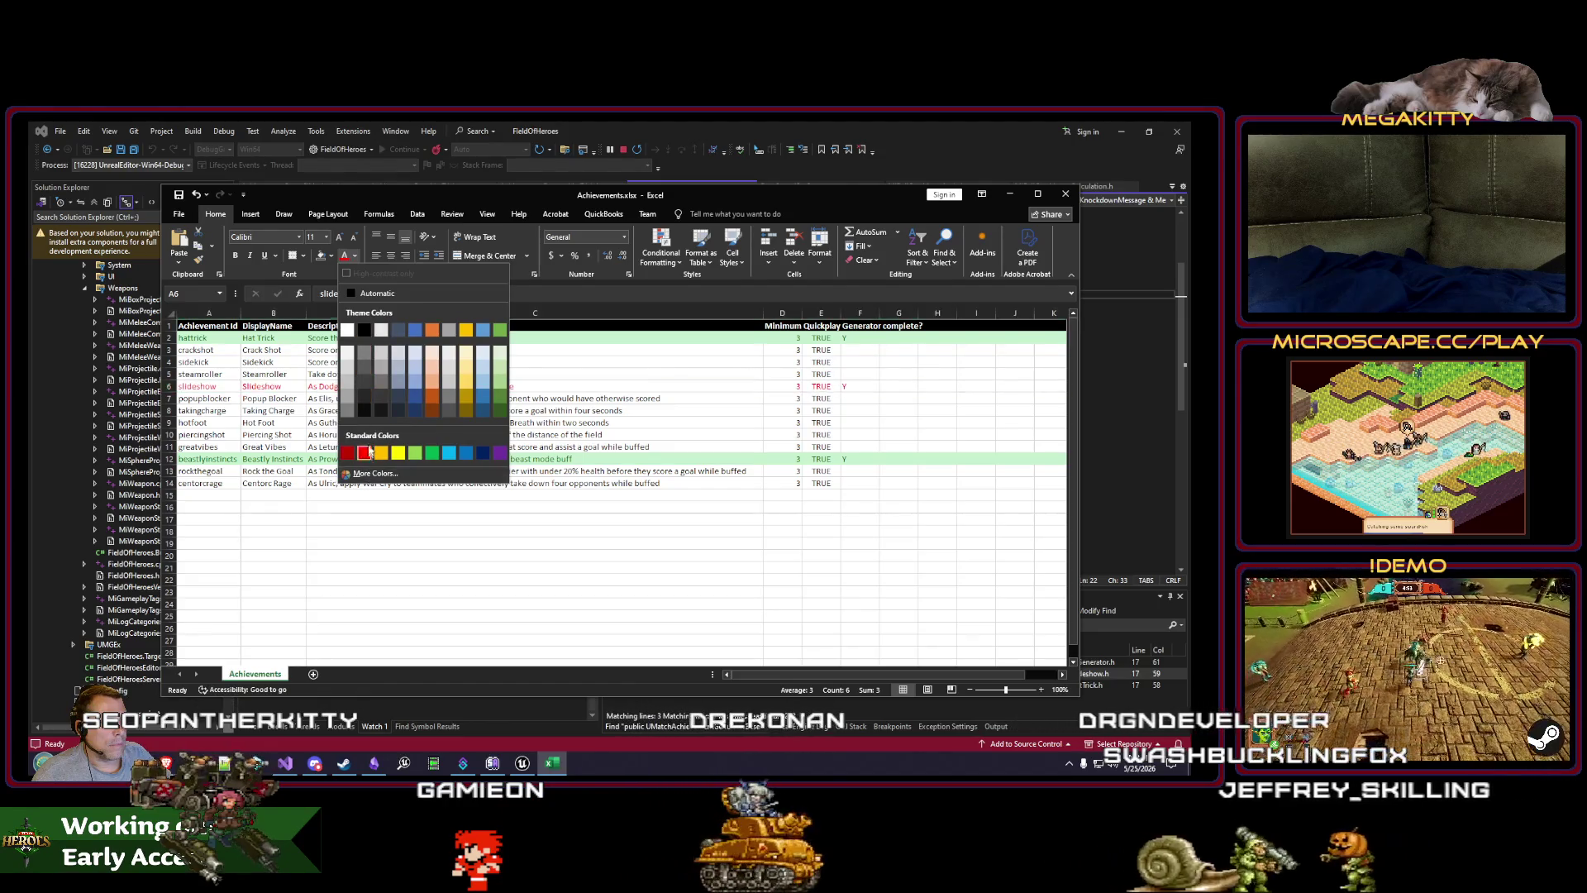
pyautogui.click(365, 329)
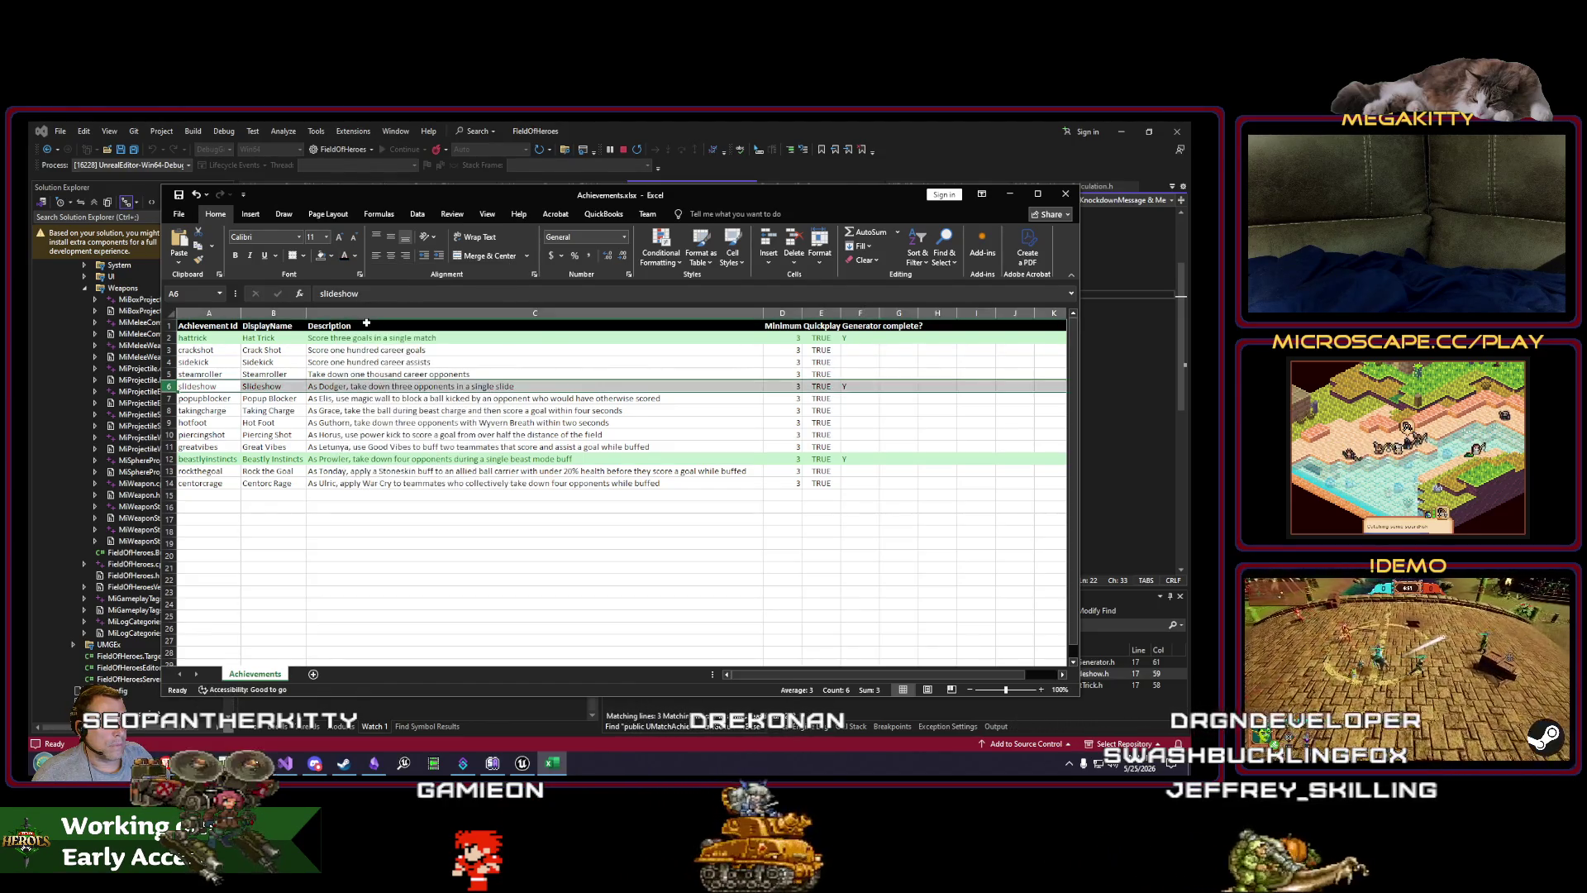
pyautogui.click(351, 447)
pyautogui.click(301, 469)
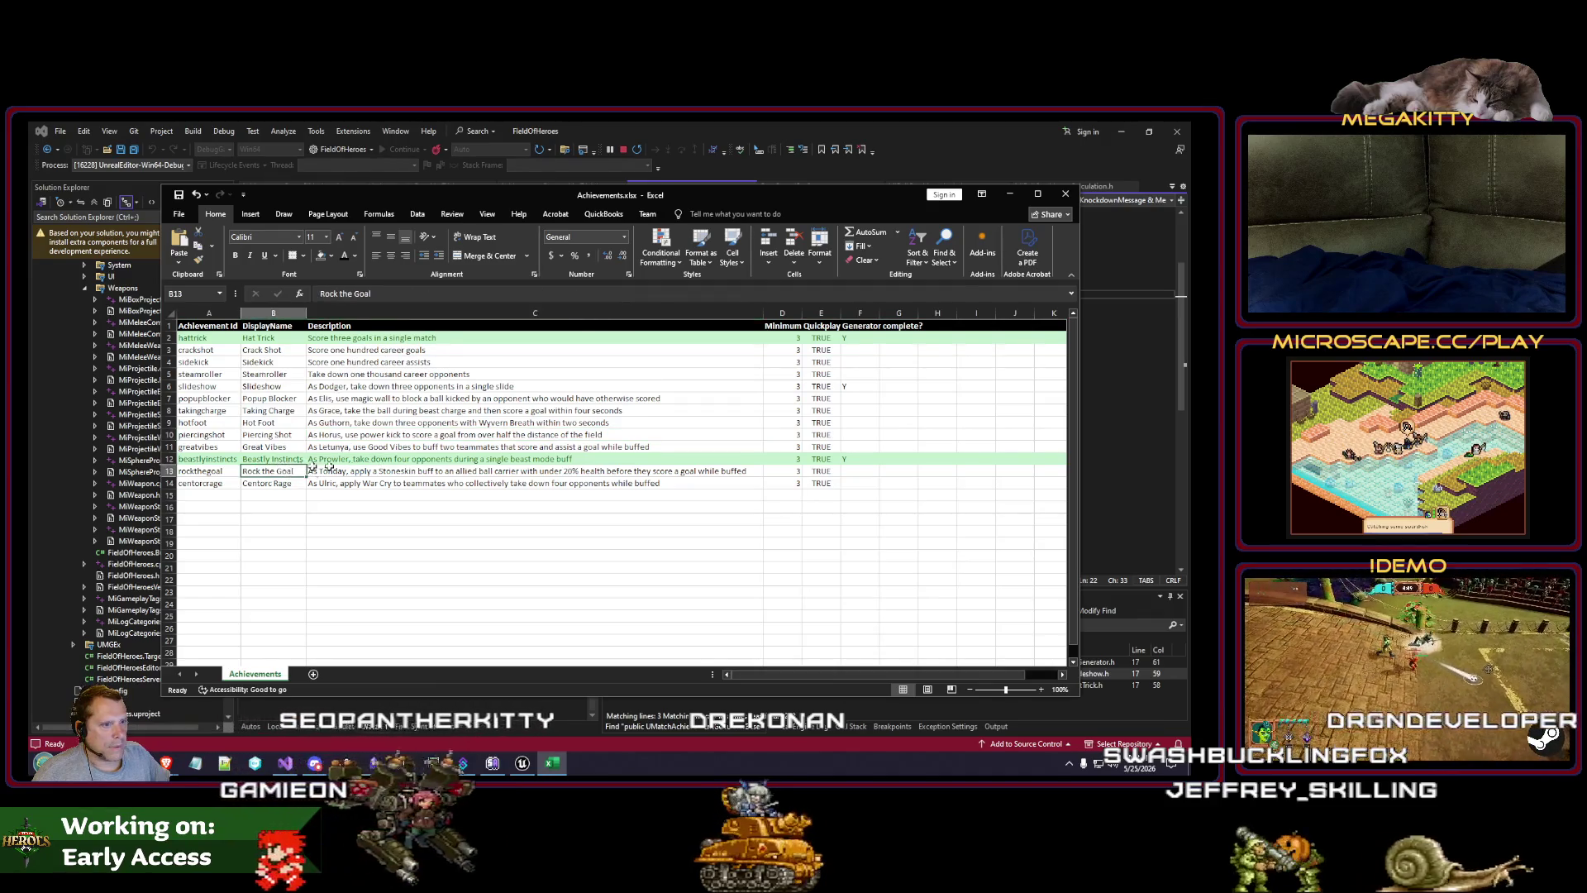
pyautogui.click(157, 327)
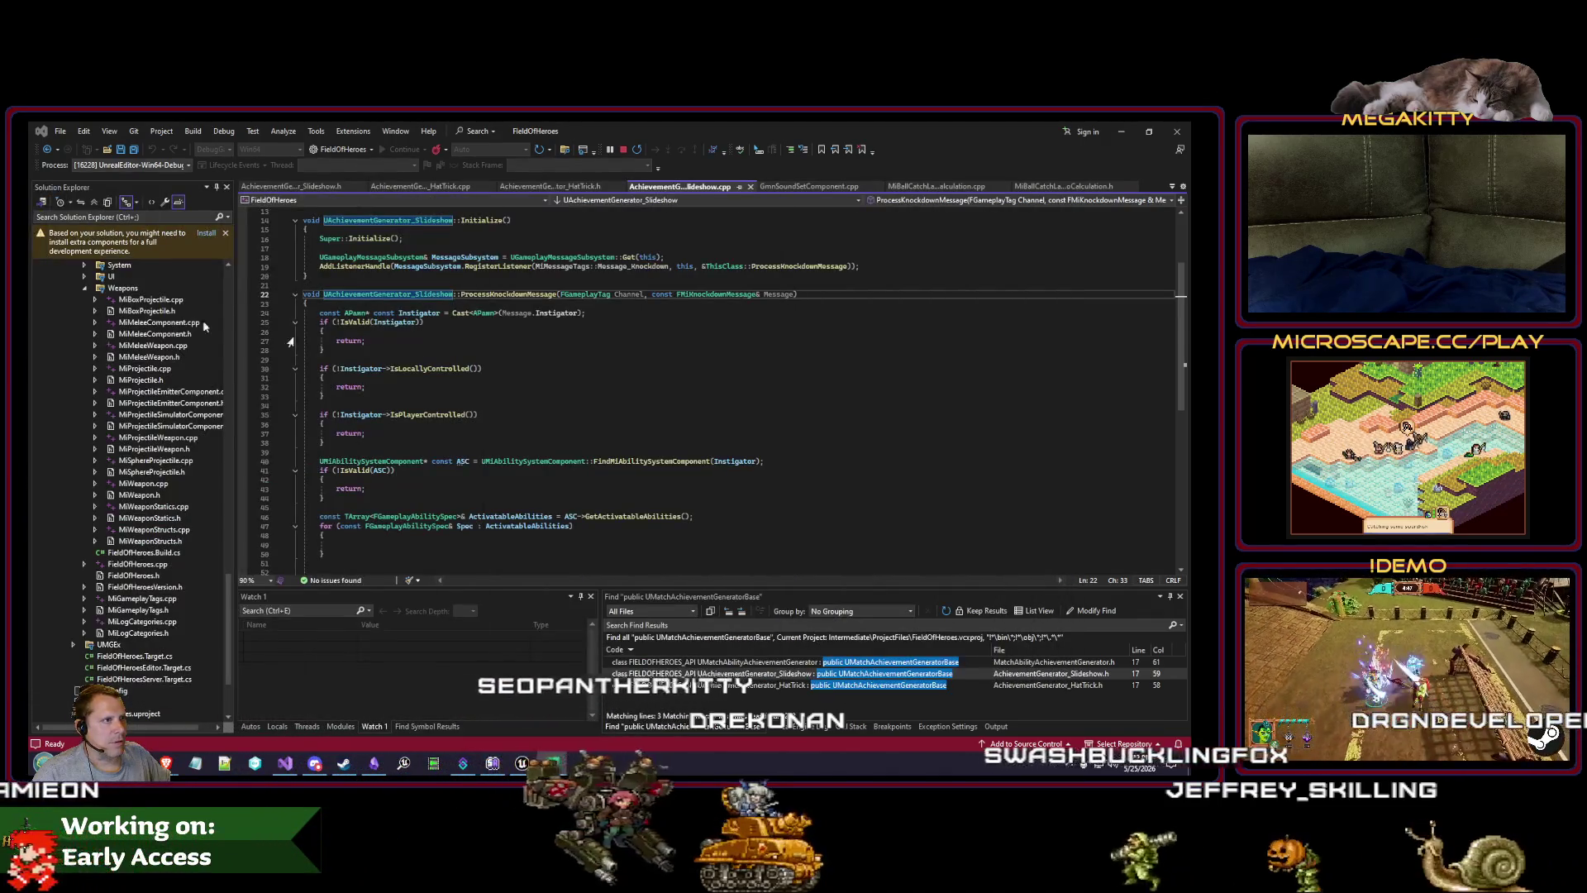
# Step: Open AchievementGenerator_HatTrick.h from the find results and click into its private section
pyautogui.click(592, 381)
pyautogui.doubleClick(783, 686)
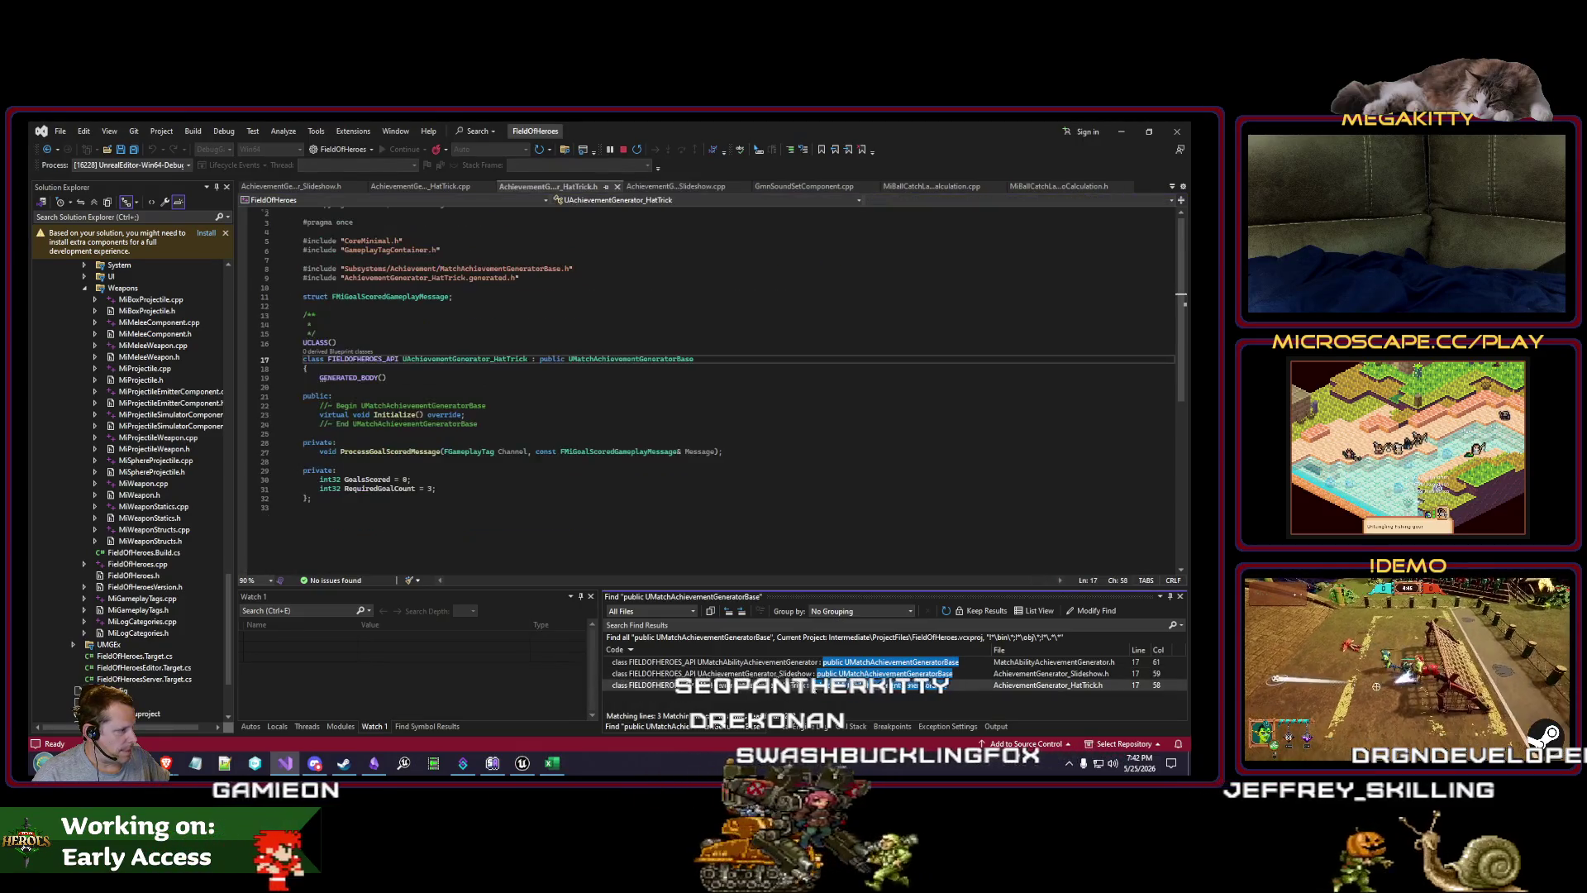
pyautogui.click(629, 444)
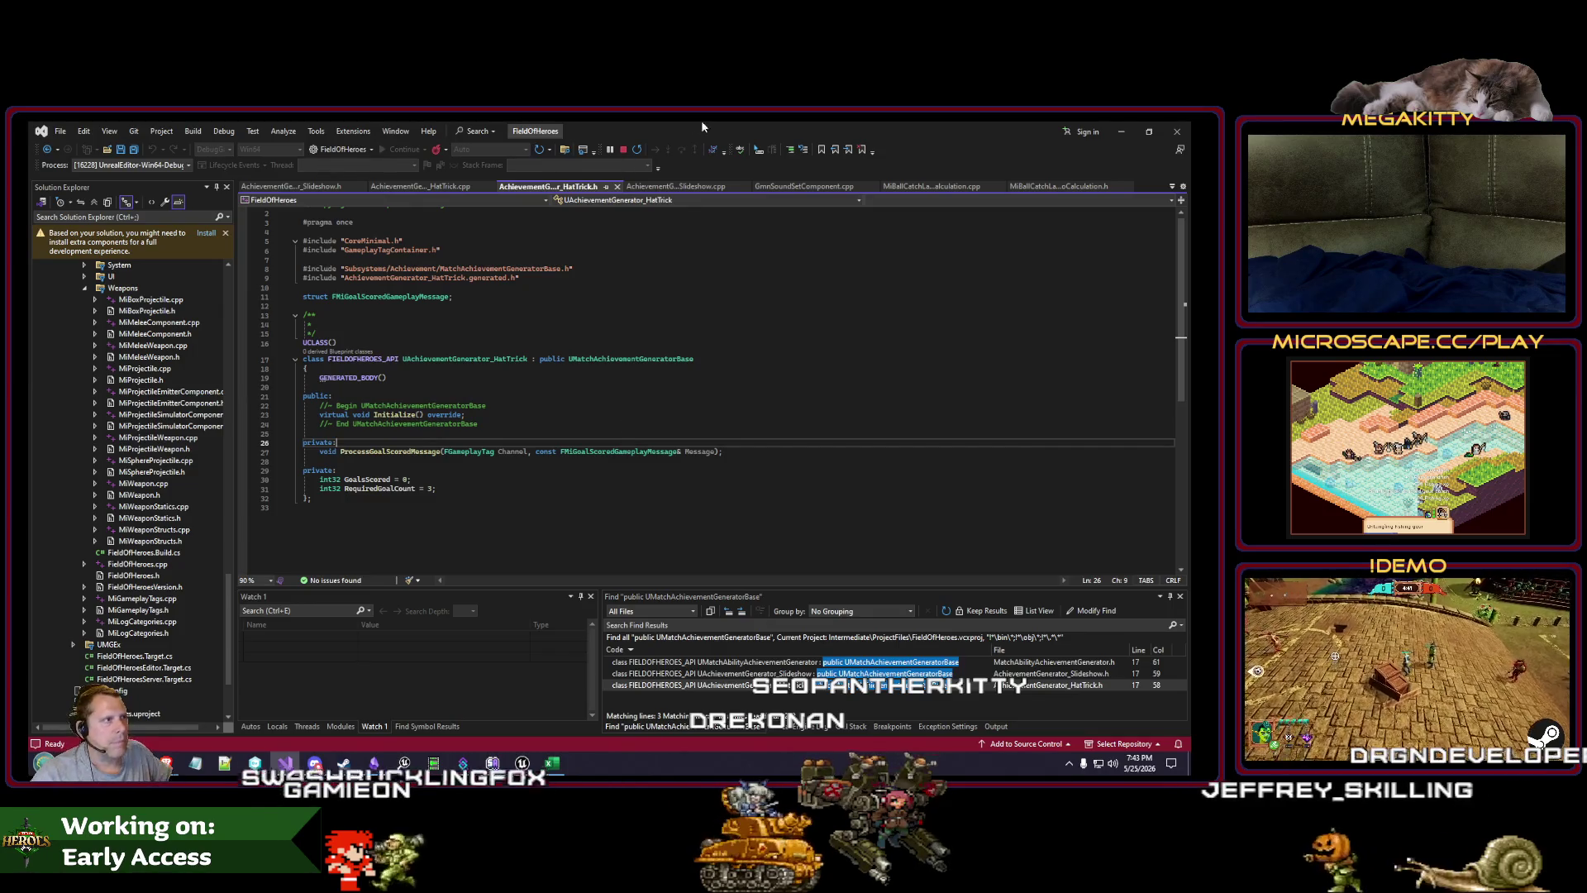
# Step: Search the whole project for 'beastlyinsti', finding 0 matches, then switch to Unreal Editor
pyautogui.click(564, 150)
pyautogui.write('beastly')
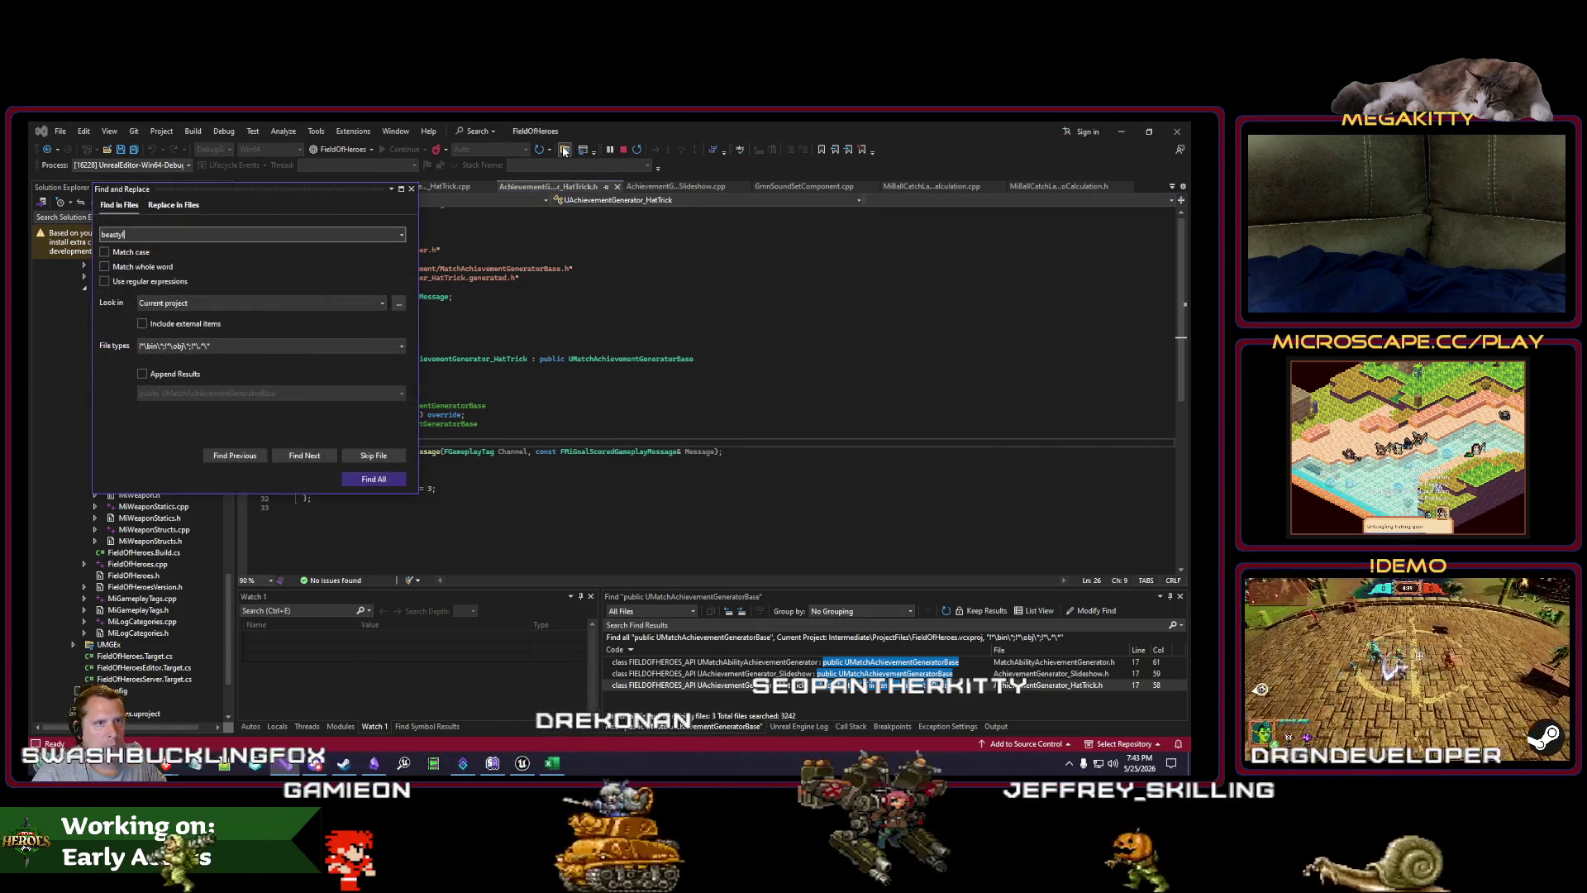
pyautogui.write('insti')
pyautogui.press('Return')
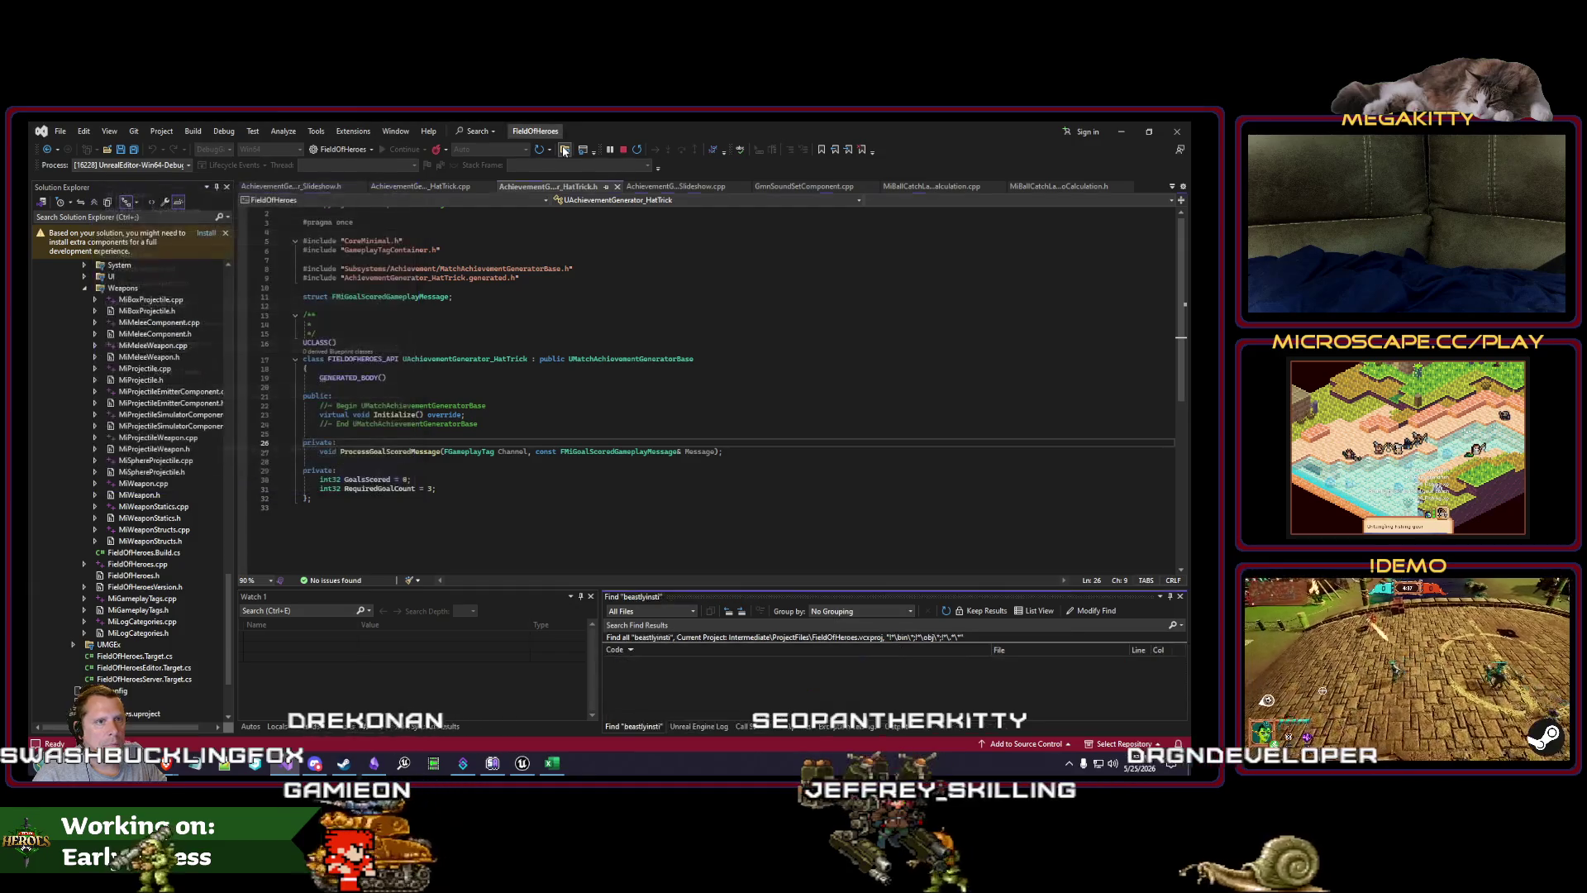
pyautogui.click(534, 767)
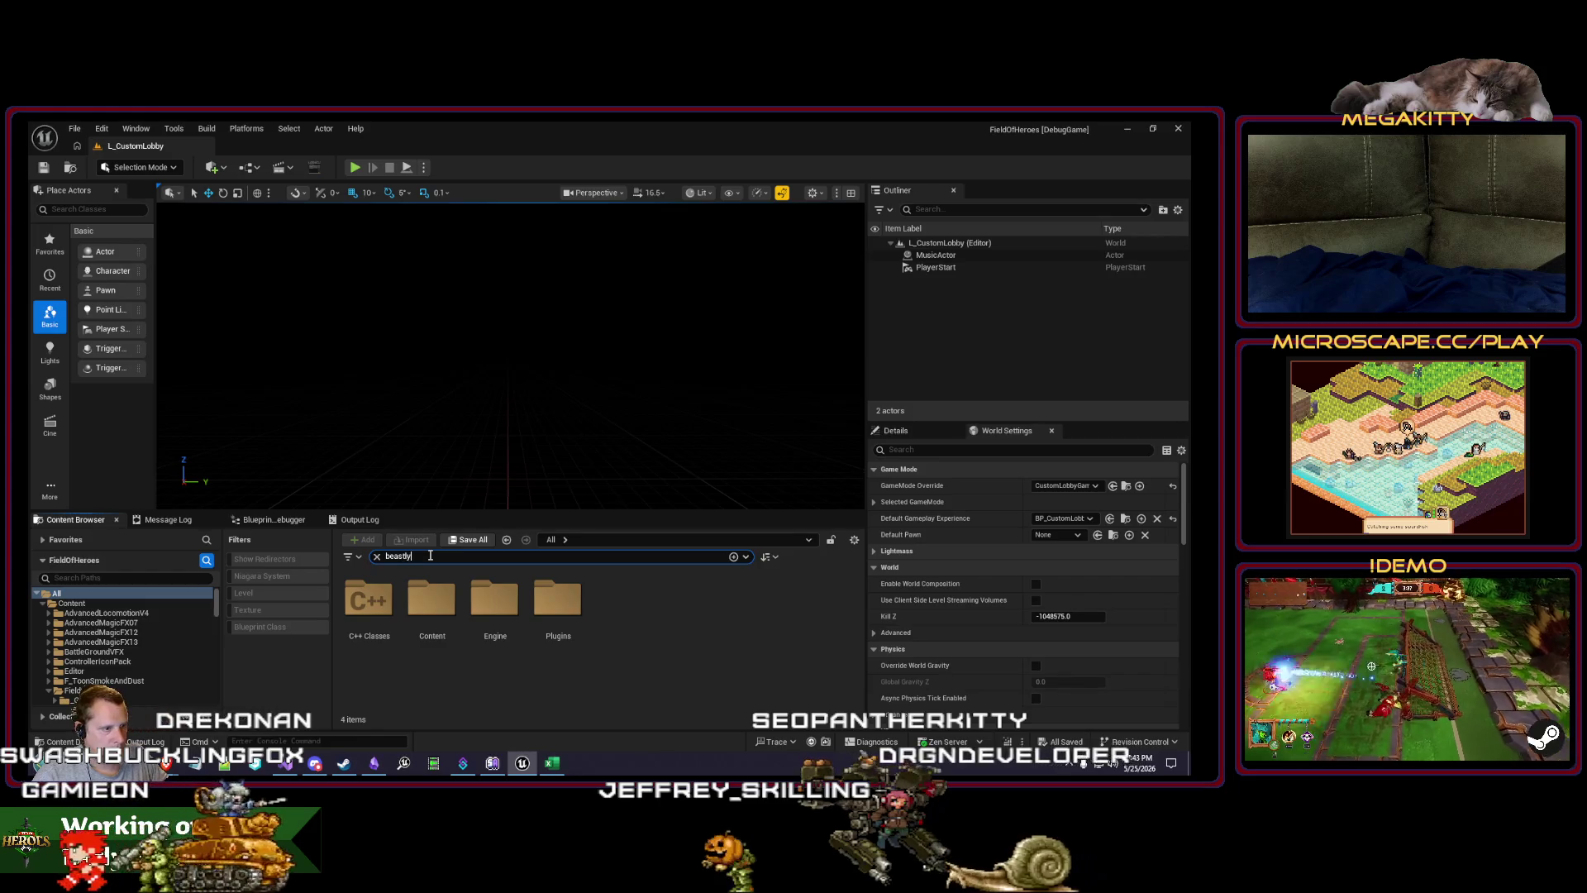
# Step: Open DA_Achievement_BeastlyInstincts and locate its generator blueprint in the content folders
pyautogui.doubleClick(441, 597)
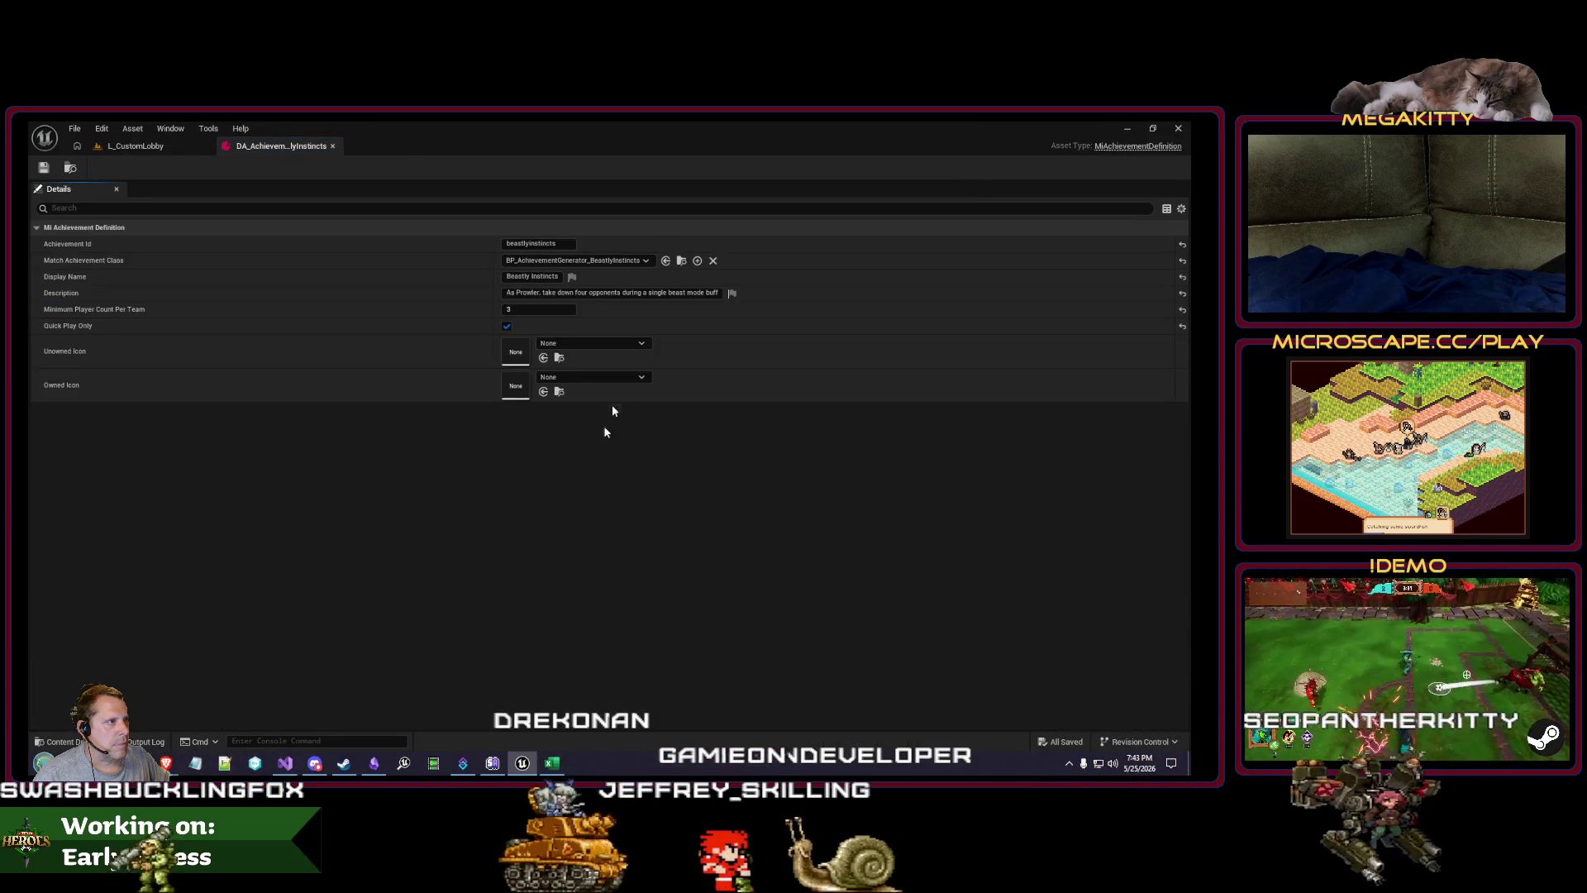
pyautogui.click(682, 261)
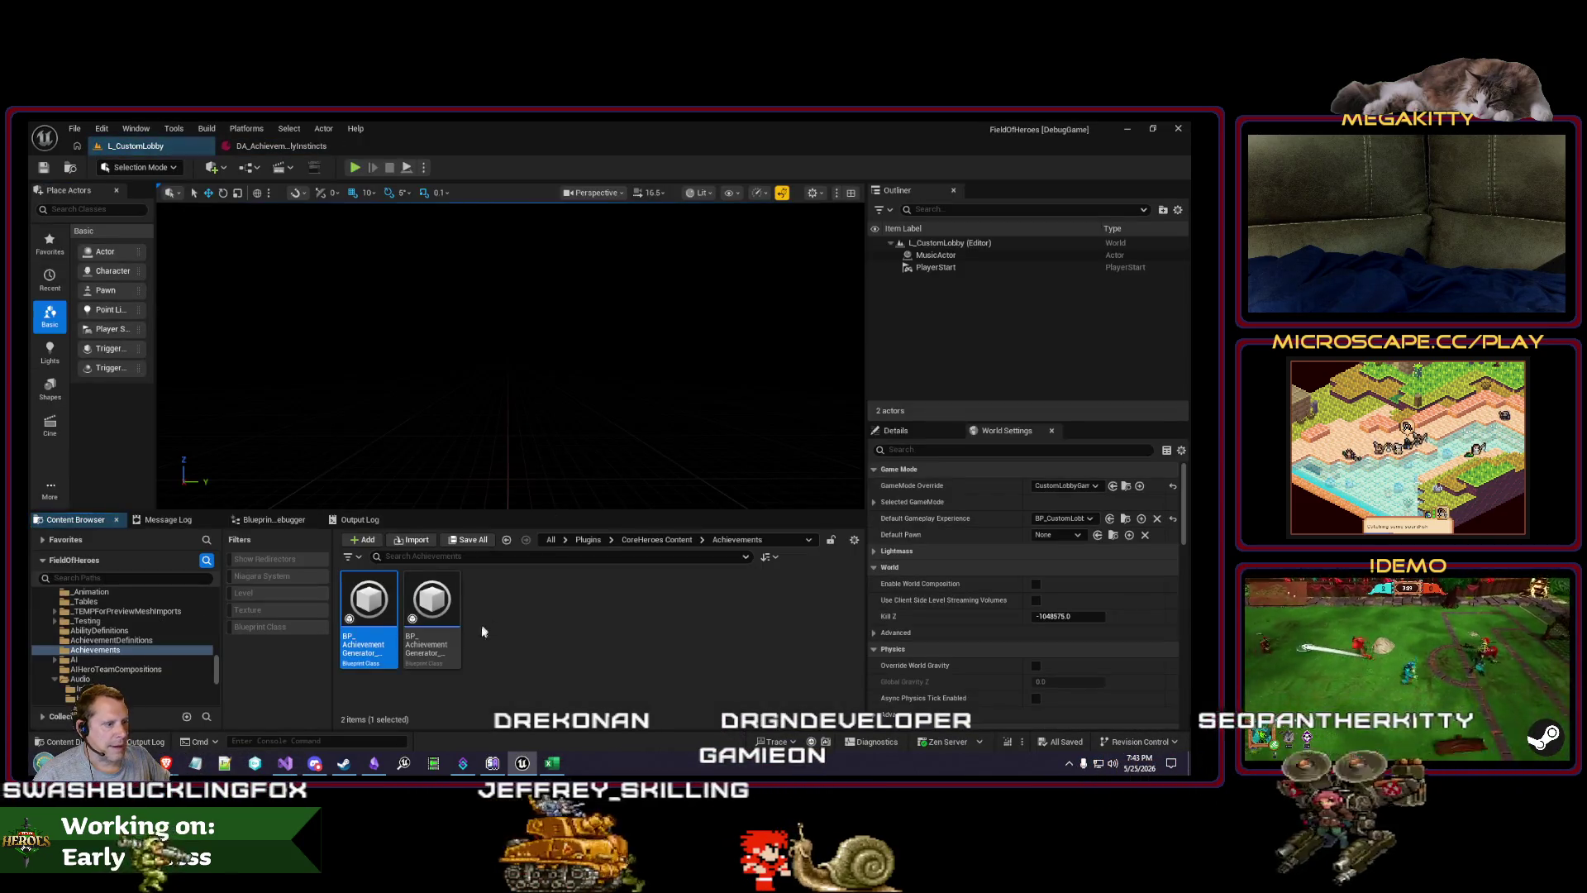
pyautogui.moveTo(440, 603)
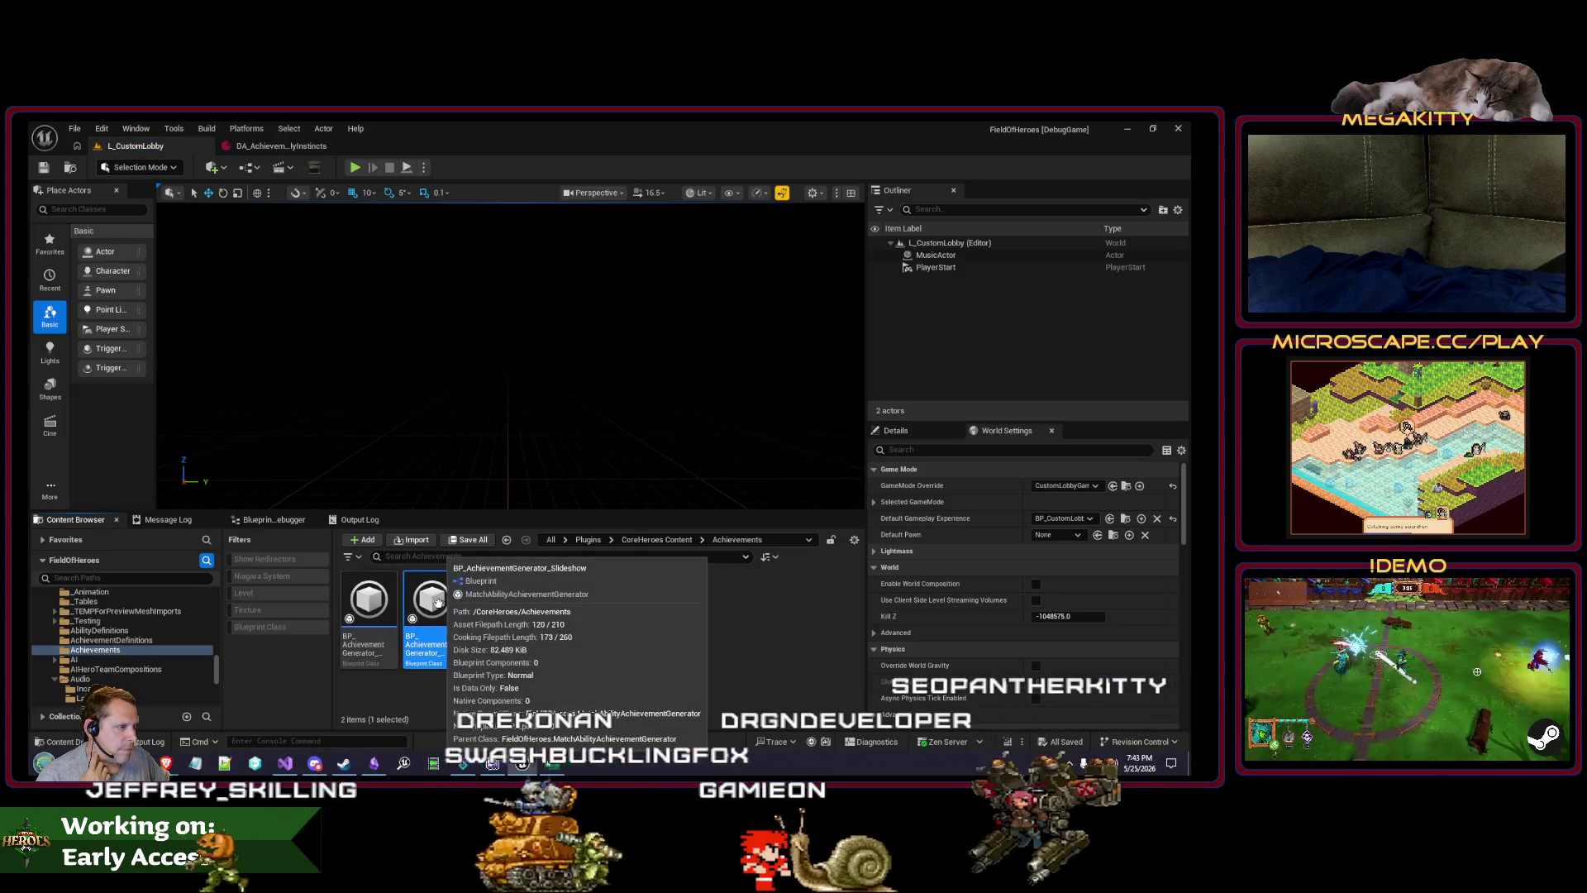
pyautogui.click(439, 603)
pyautogui.moveTo(370, 596)
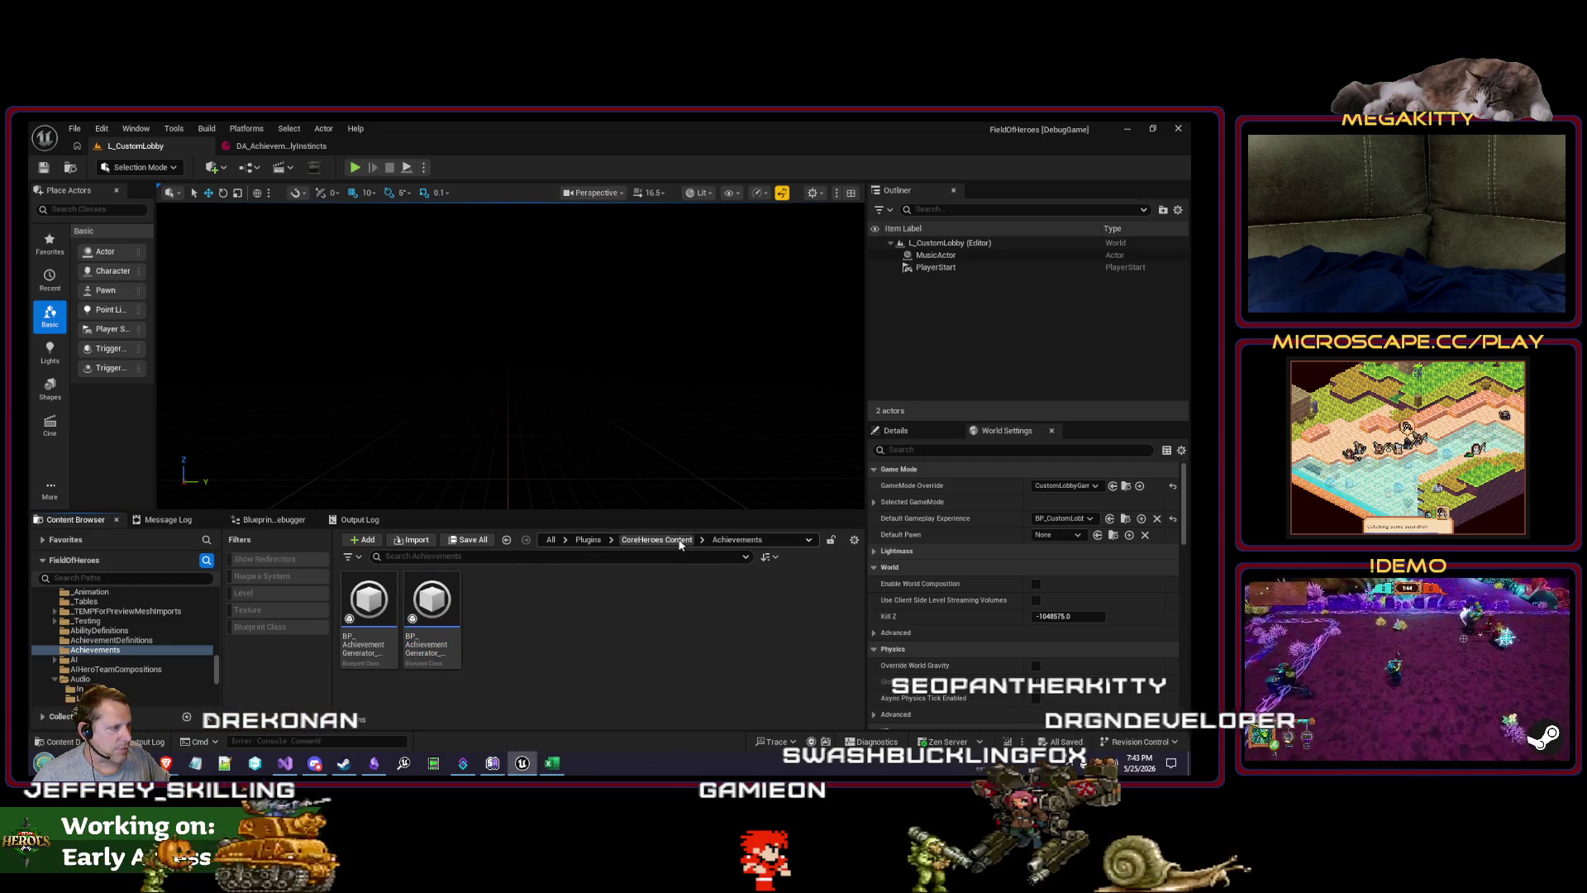
# Step: View the BeastlyInstincts generator in the Reference Viewer, then browse to its data asset
pyautogui.rightClick(371, 593)
pyautogui.click(441, 512)
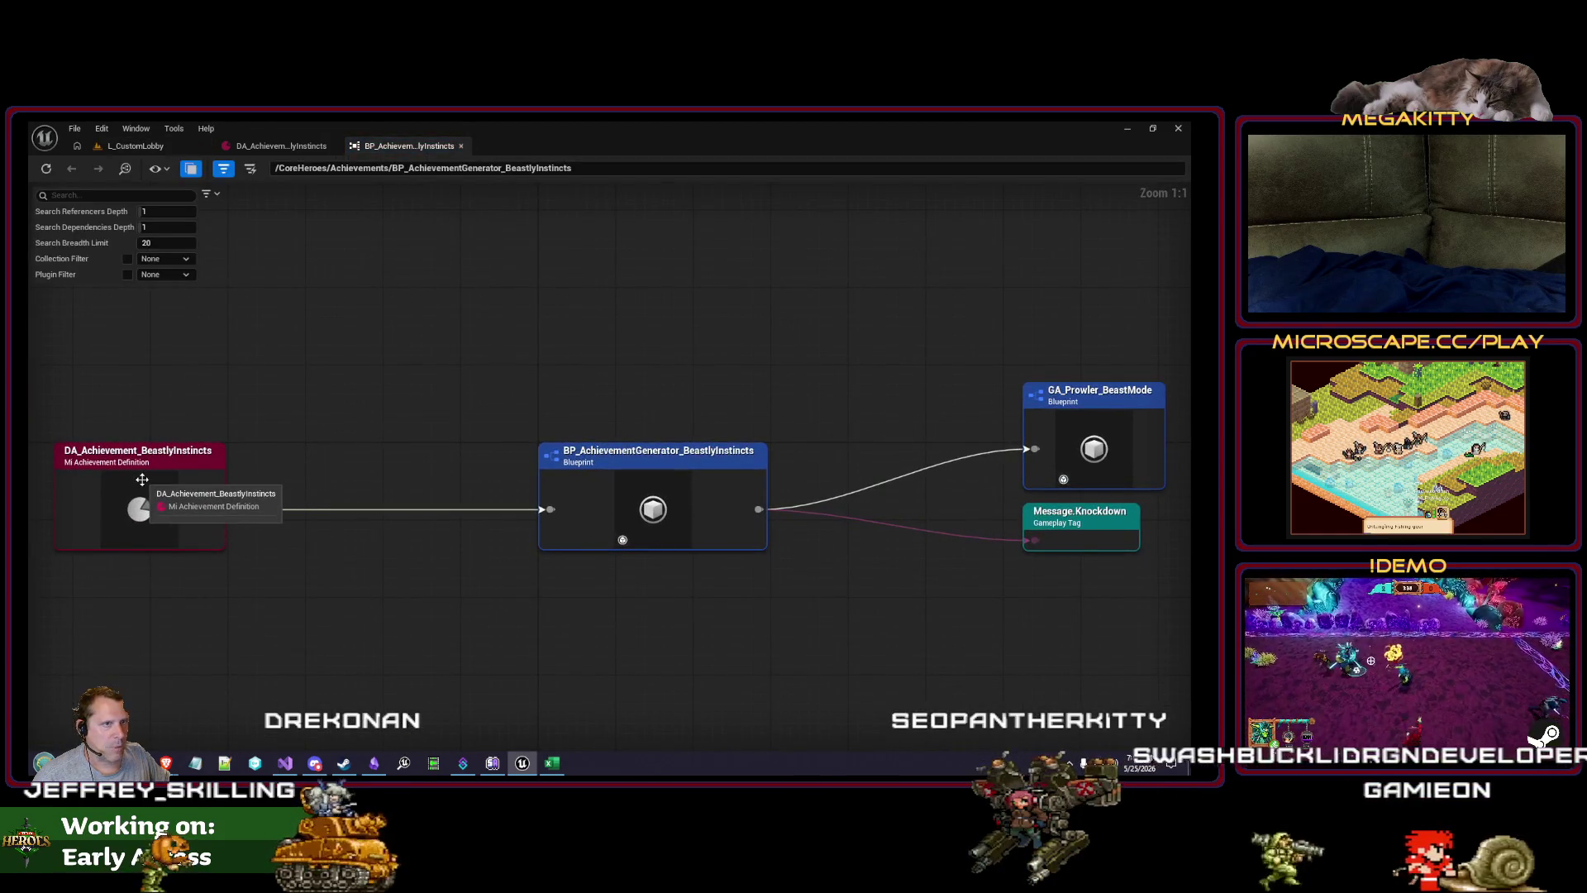
pyautogui.rightClick(142, 481)
pyautogui.click(196, 520)
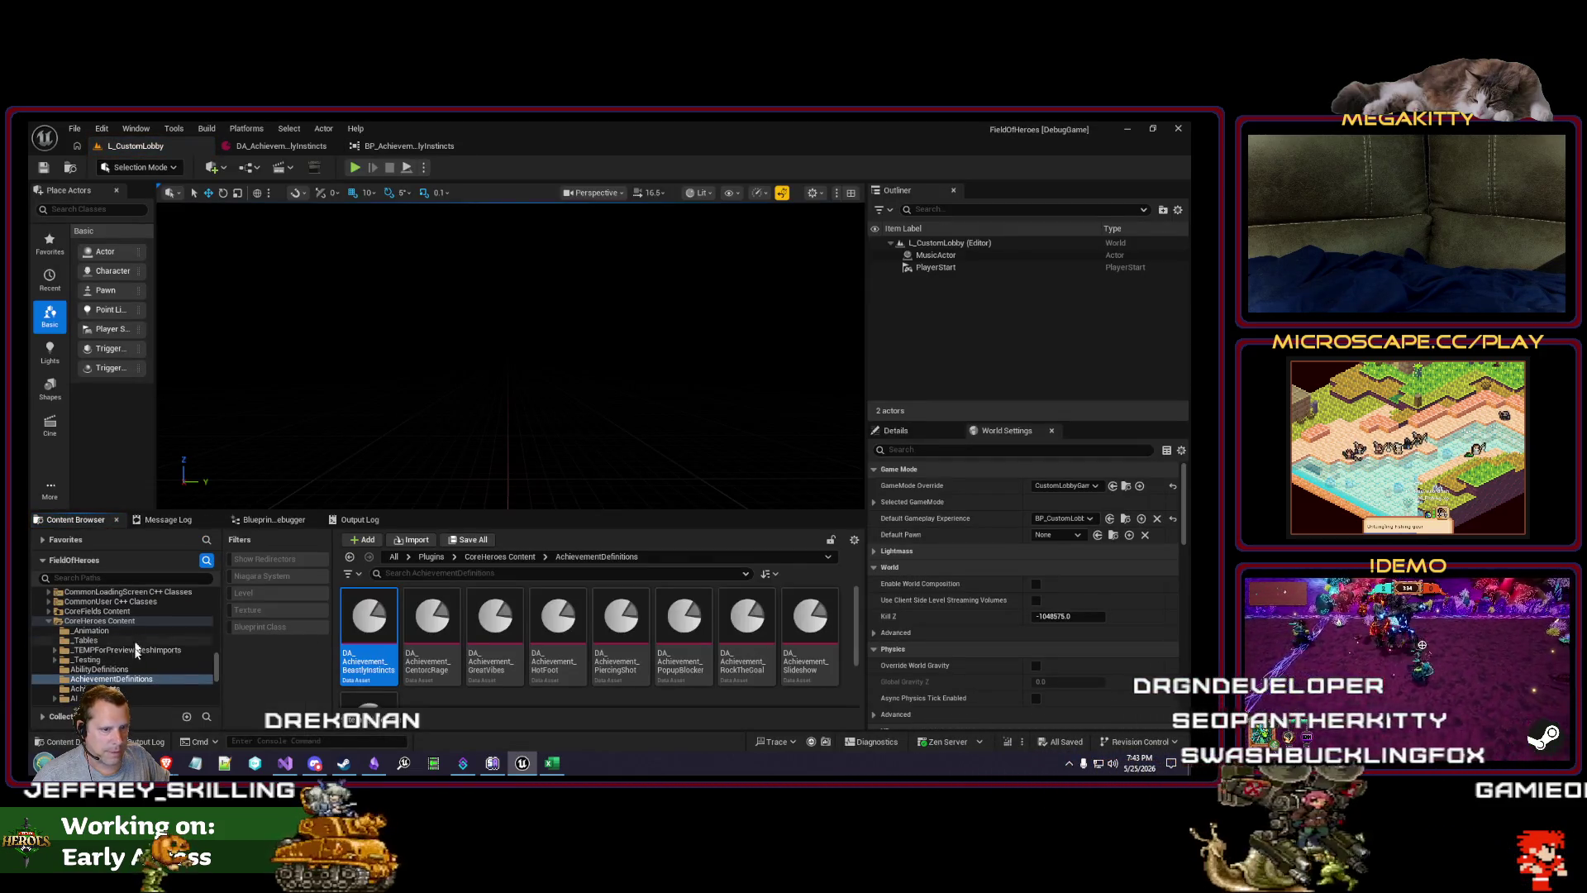
# Step: Collapse the C++ classes folder and show the FieldOfHeroes AchievementDefinitions folder contents
pyautogui.scroll(-3, 129, 653)
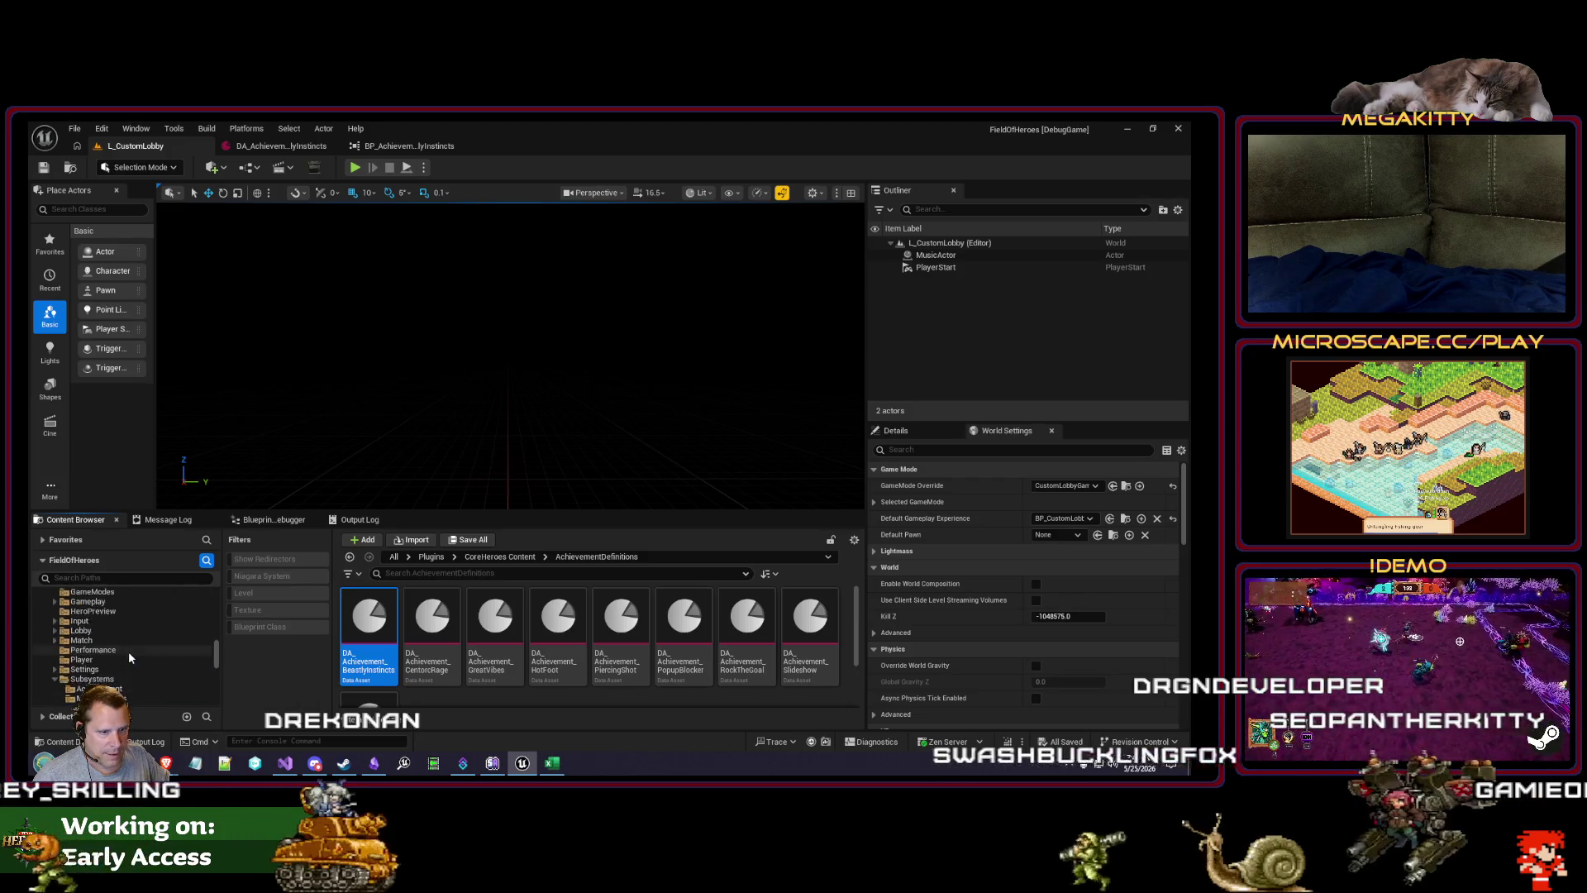
pyautogui.scroll(2, 133, 651)
pyautogui.scroll(1, 137, 654)
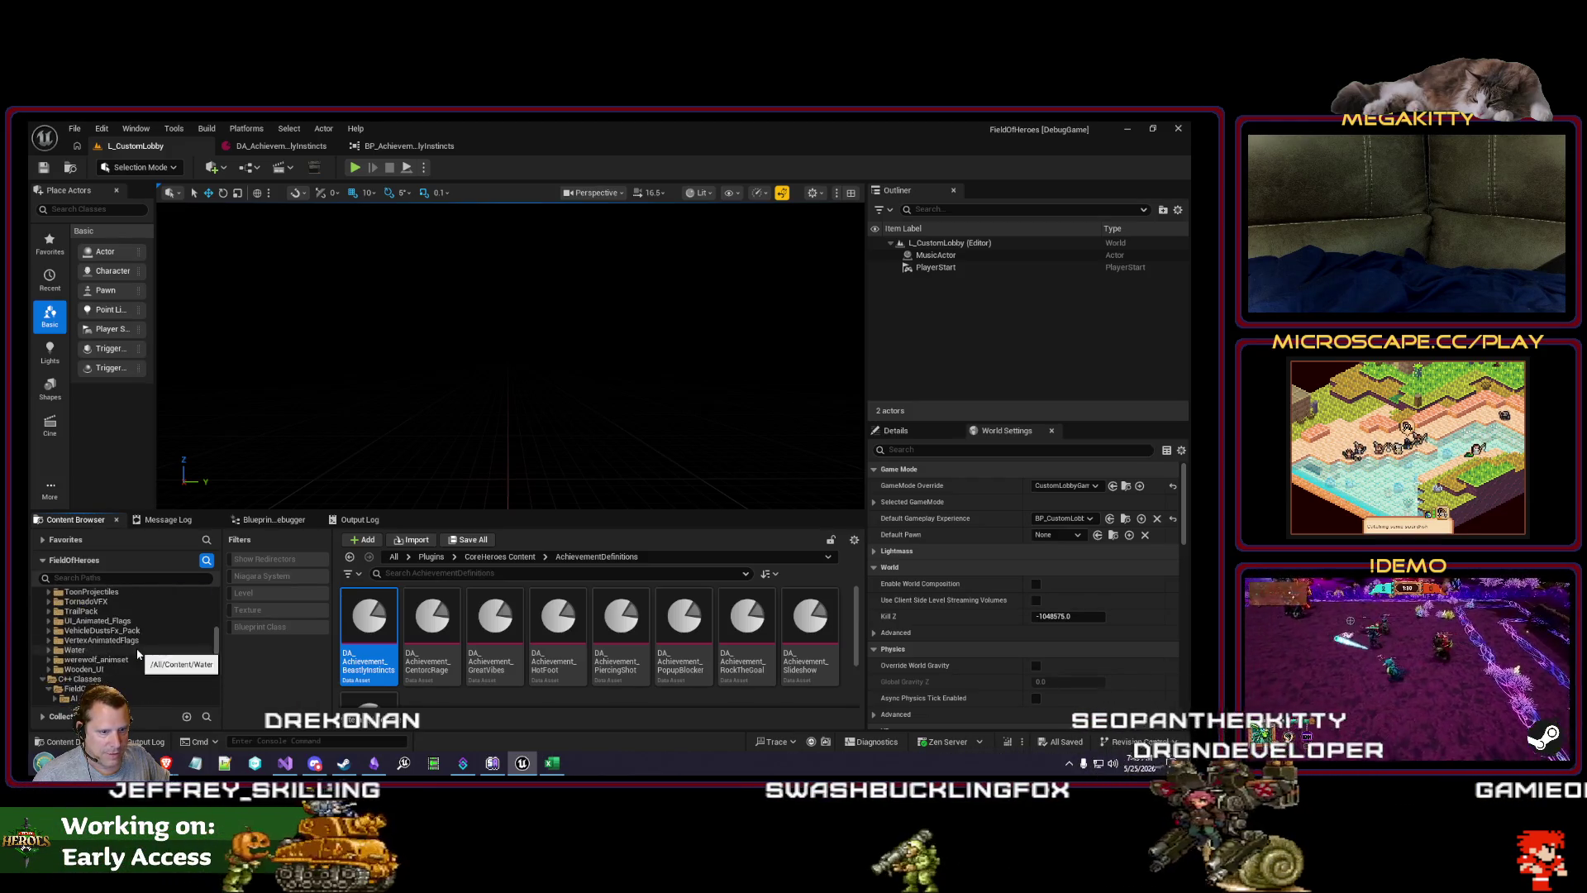
pyautogui.scroll(-5, 139, 650)
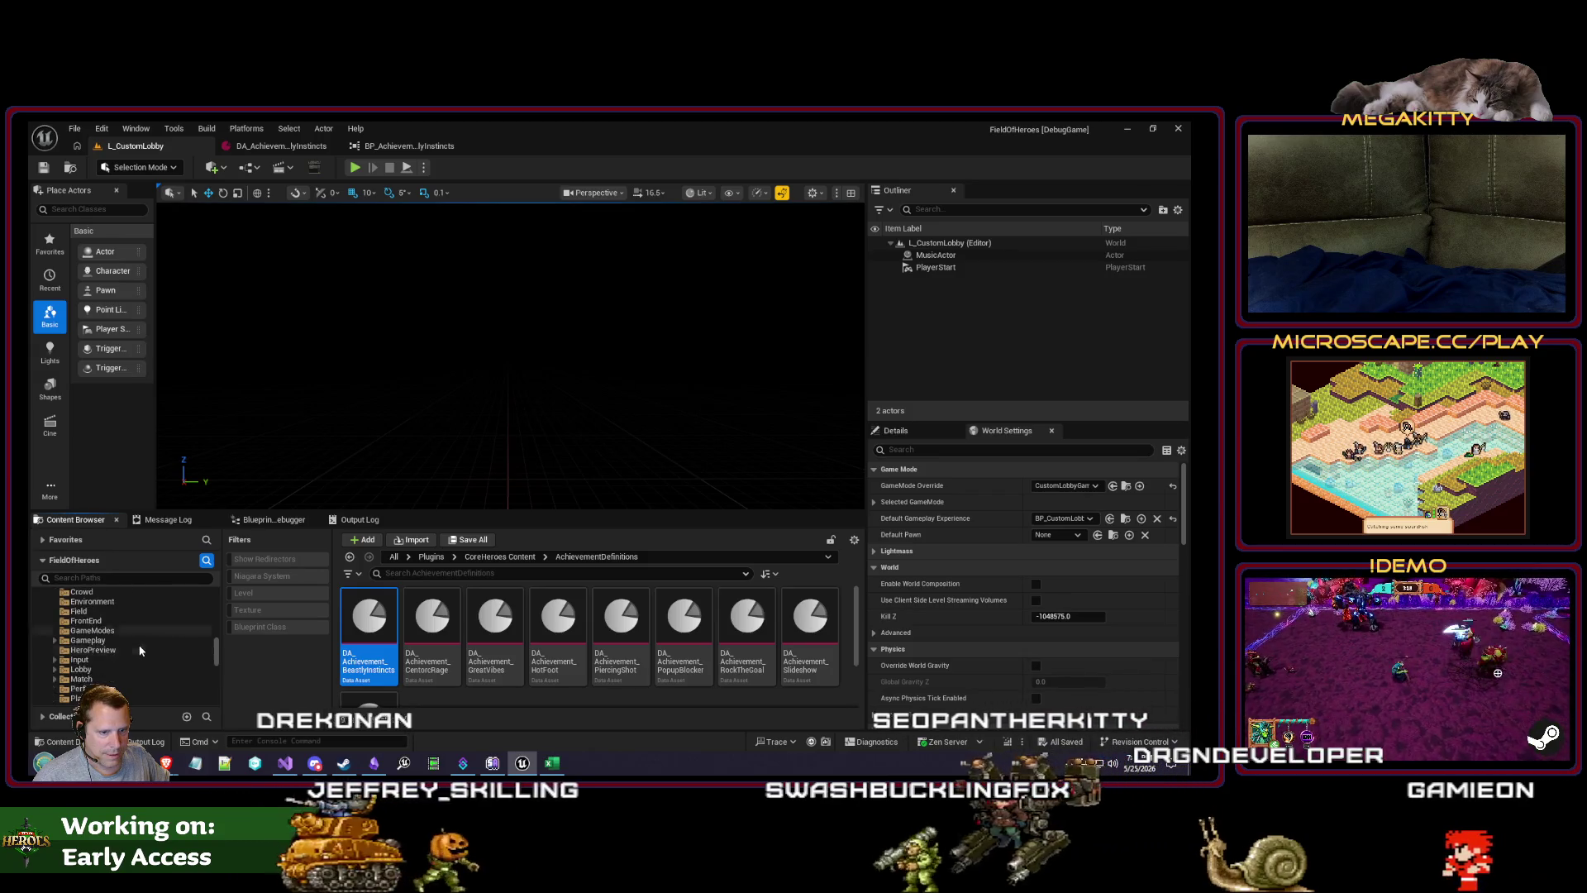
pyautogui.scroll(-3, 134, 640)
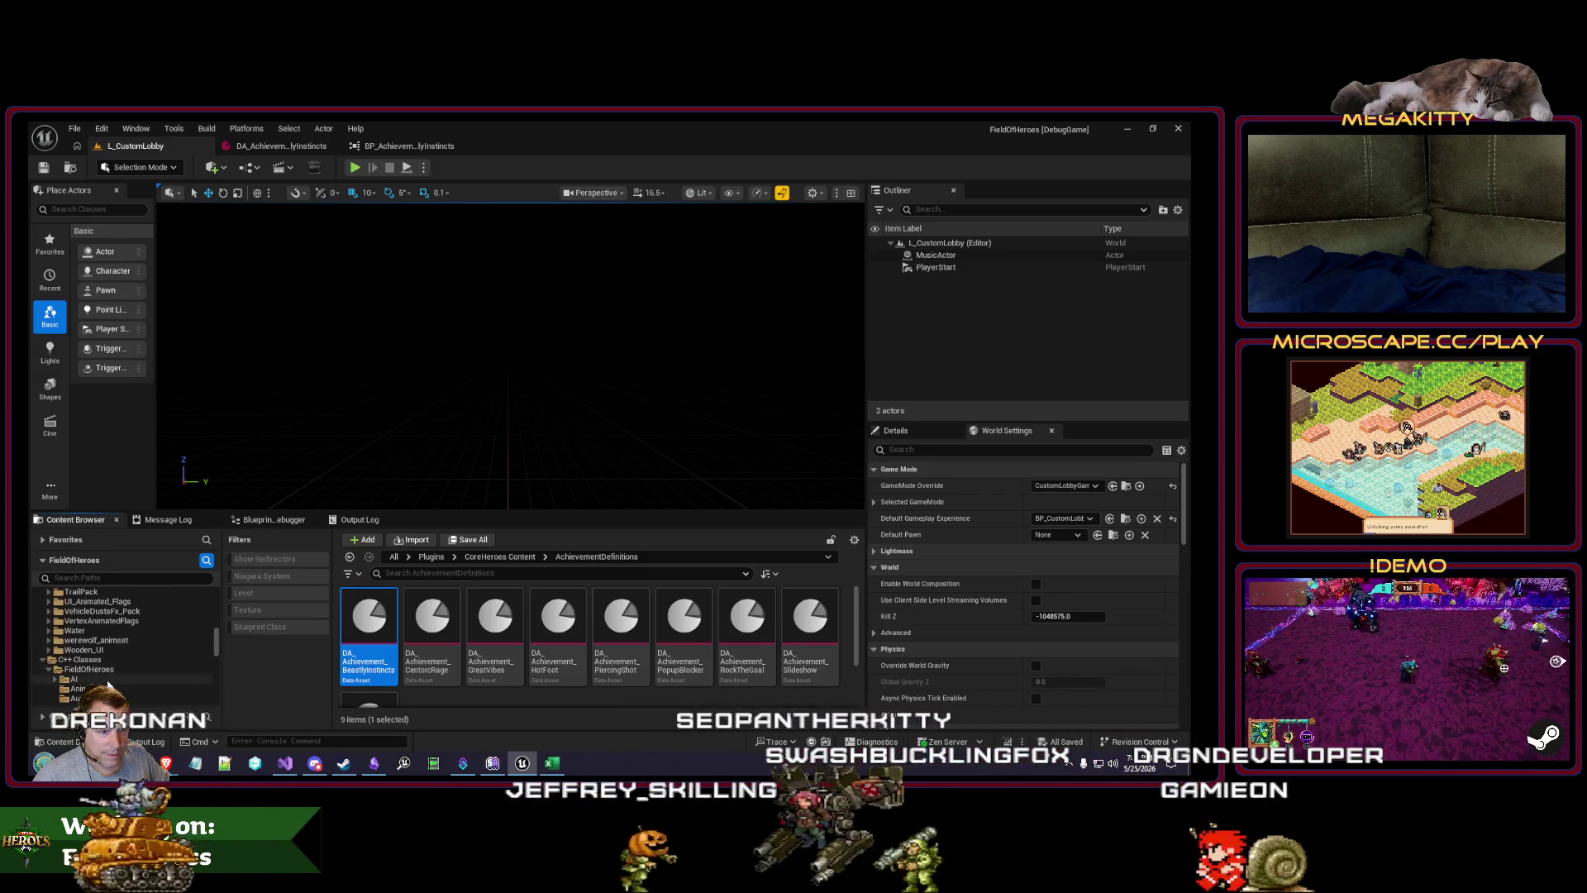
pyautogui.click(51, 613)
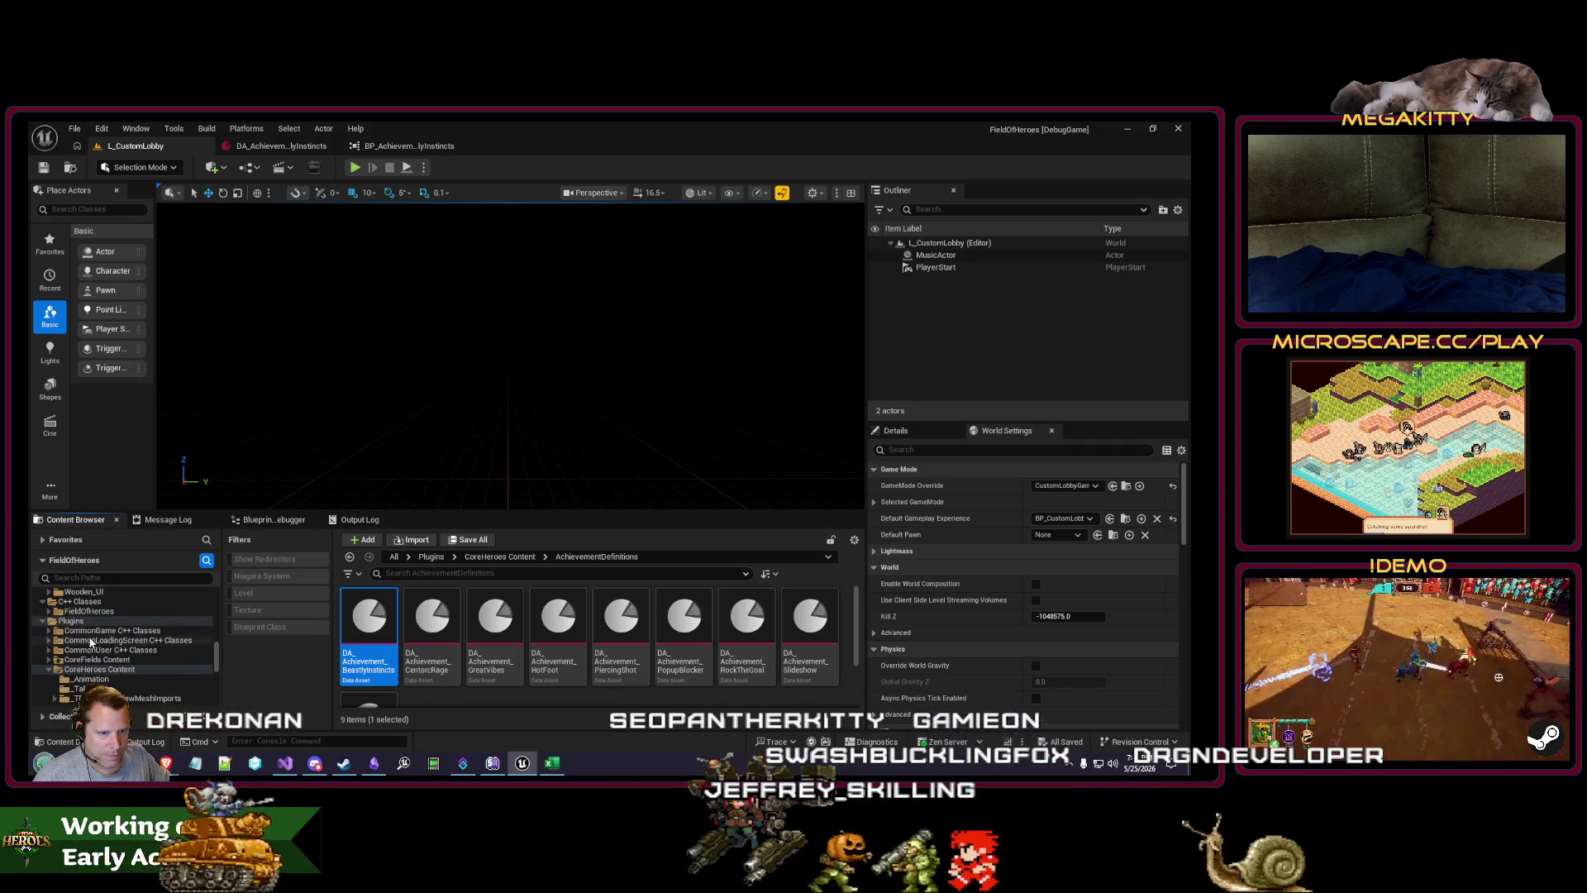
pyautogui.scroll(1, 69, 609)
pyautogui.scroll(5, 160, 647)
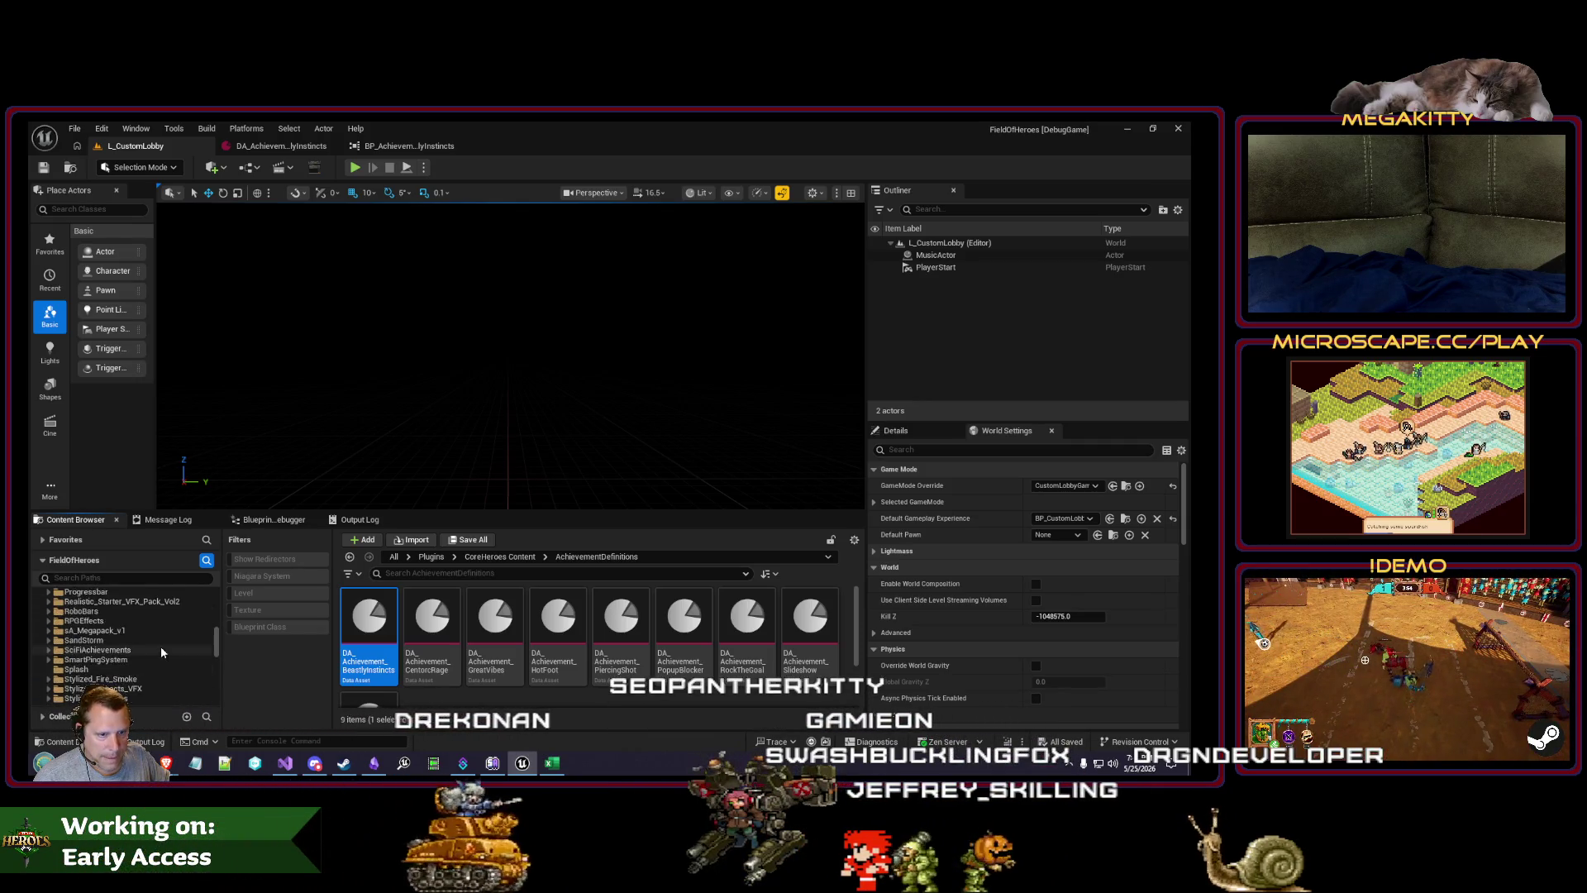
pyautogui.scroll(5, 131, 651)
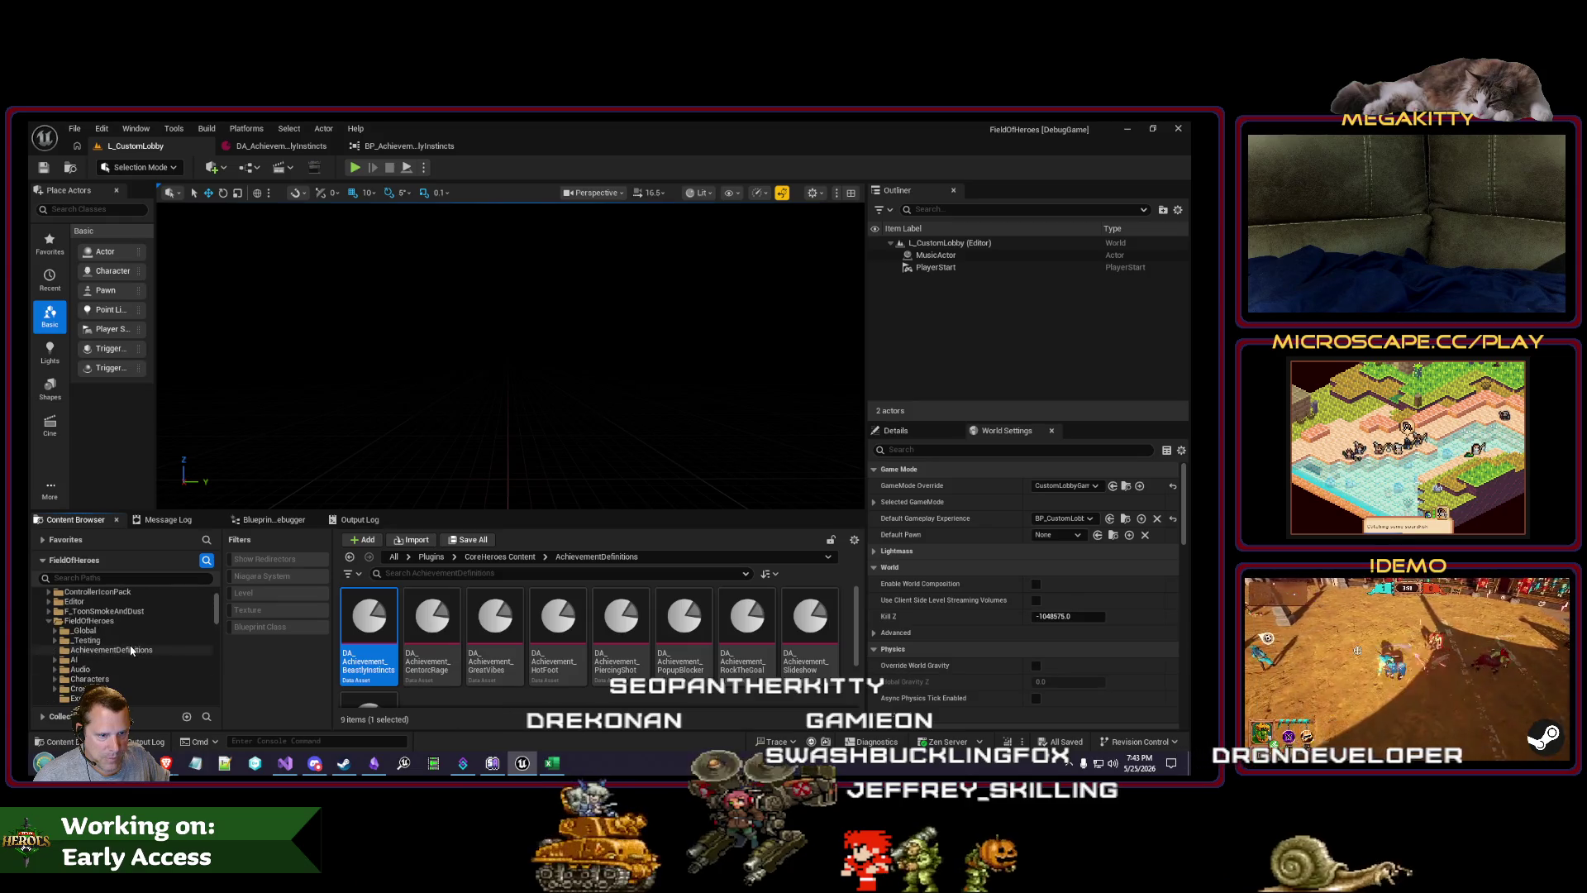
pyautogui.click(130, 650)
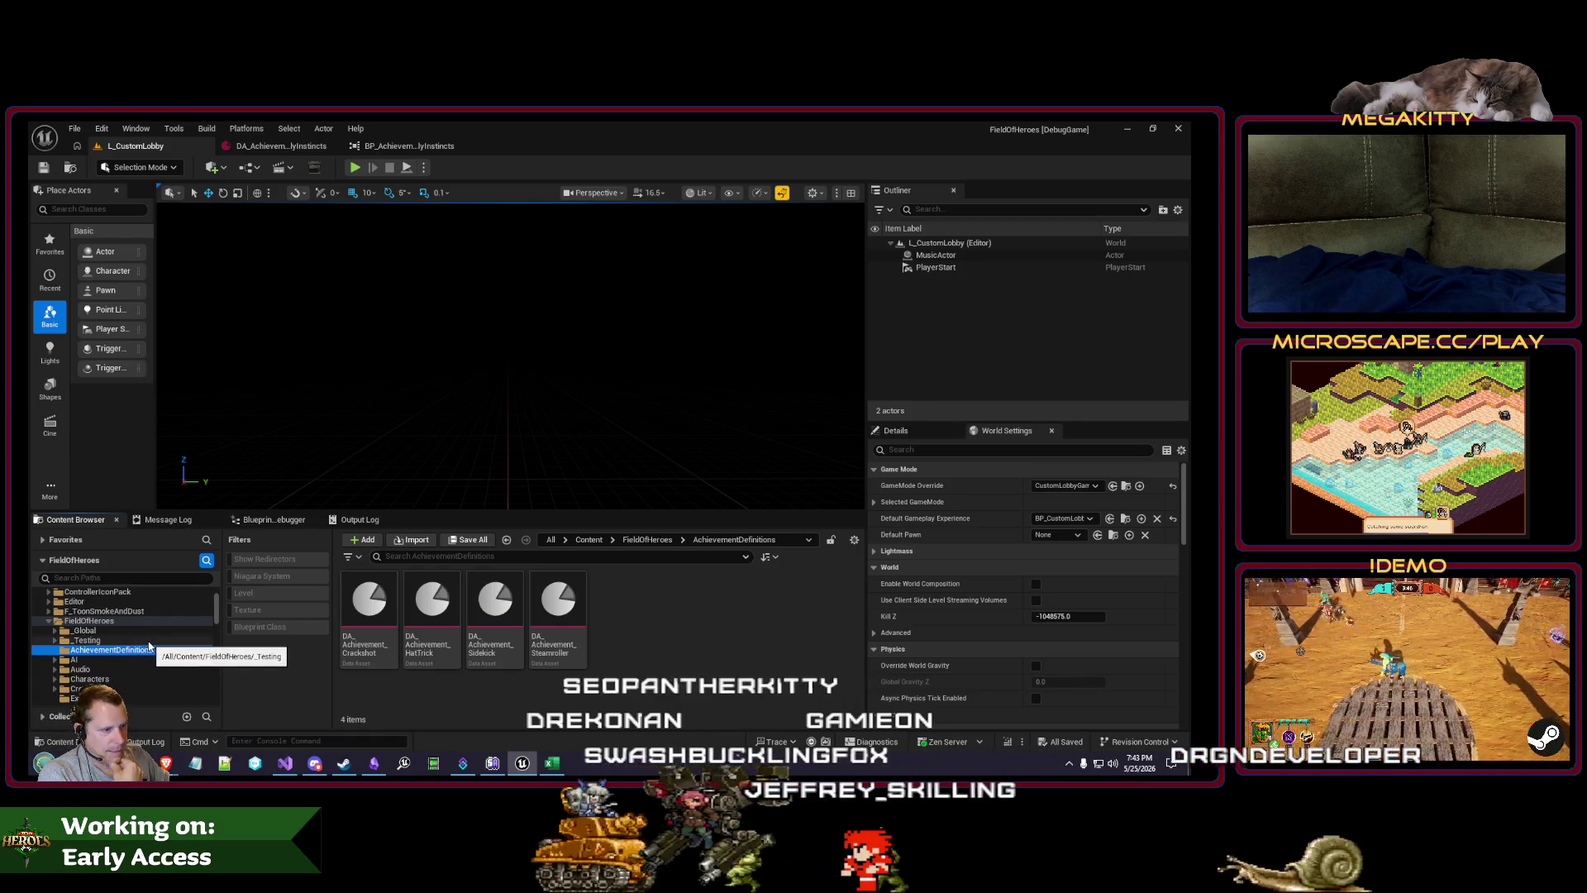
# Step: Compare the CoreHeroes and FieldOfHeroes AchievementDefinitions folders, then close Unreal Editor
pyautogui.moveTo(215, 610); pyautogui.dragTo(231, 664)
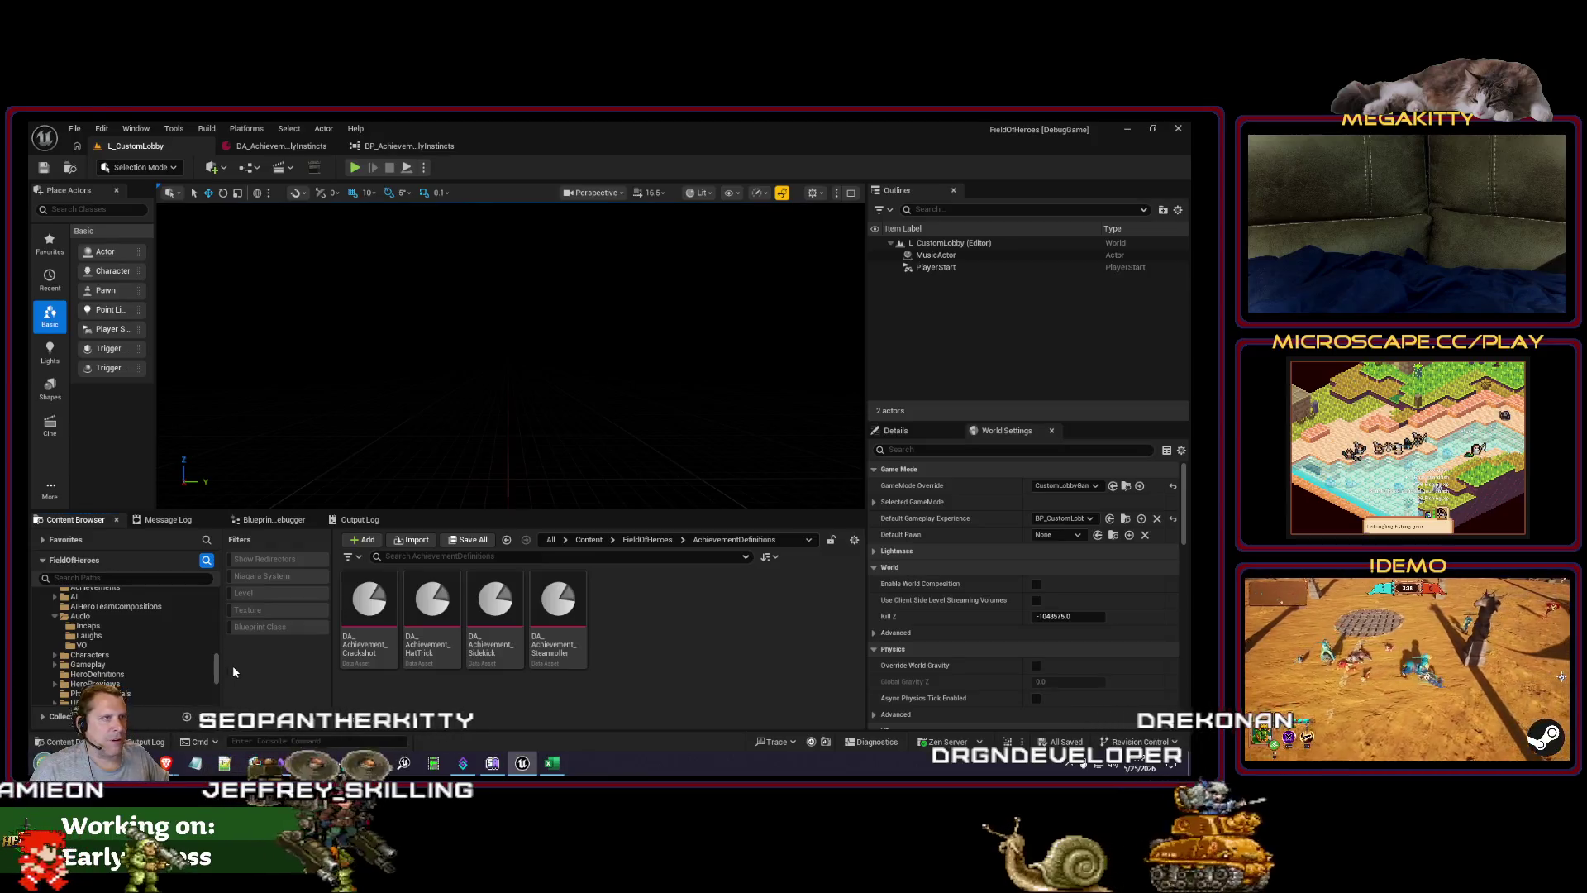
pyautogui.scroll(-3, 177, 643)
pyautogui.scroll(-5, 156, 632)
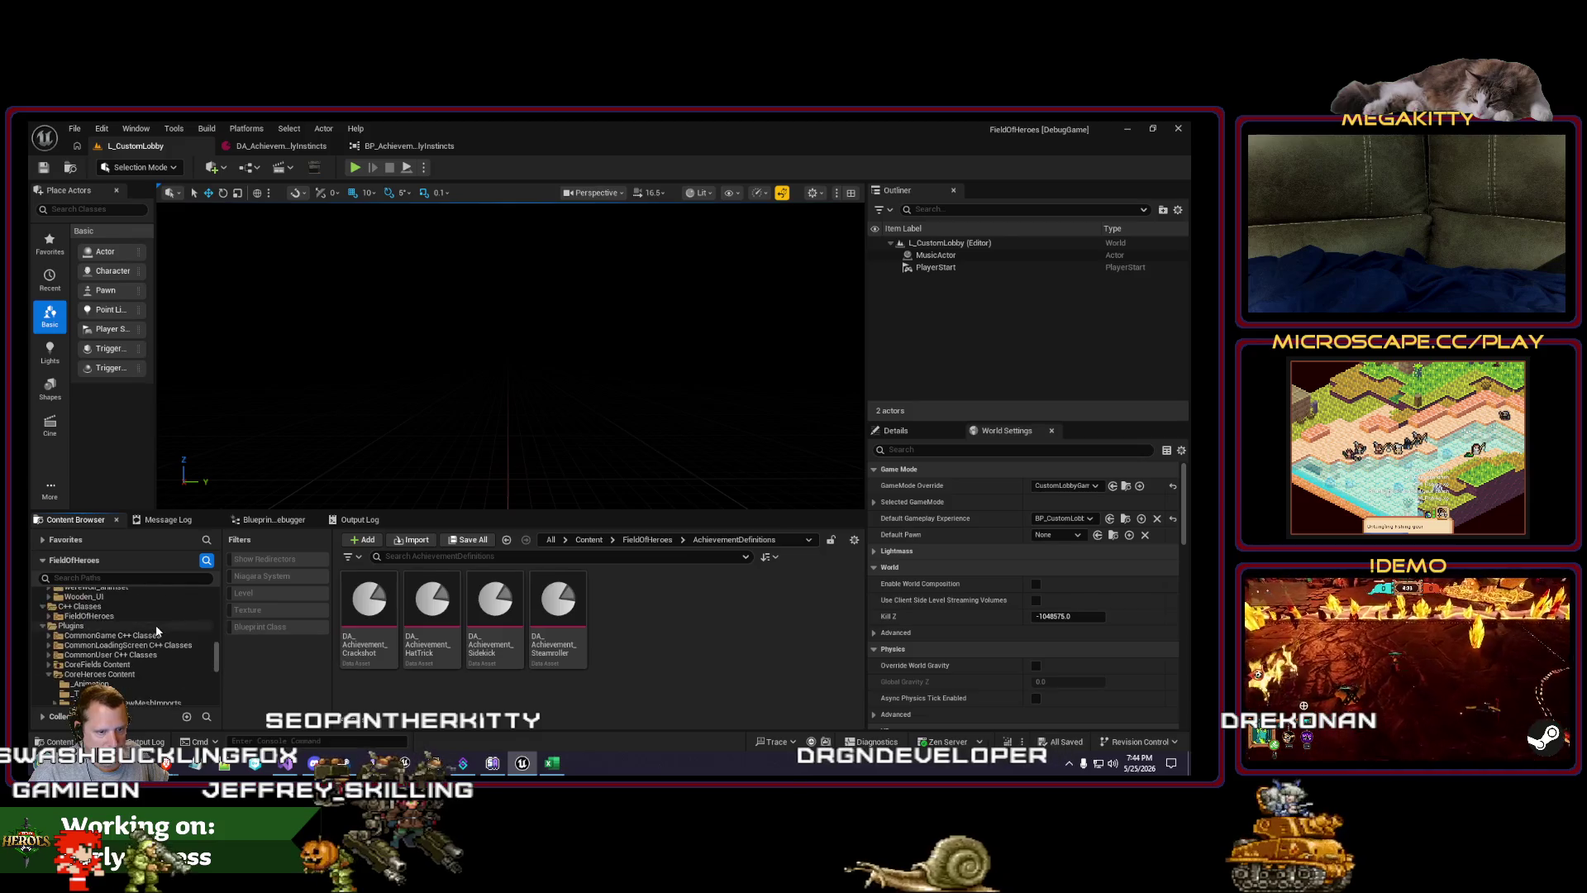
pyautogui.click(137, 674)
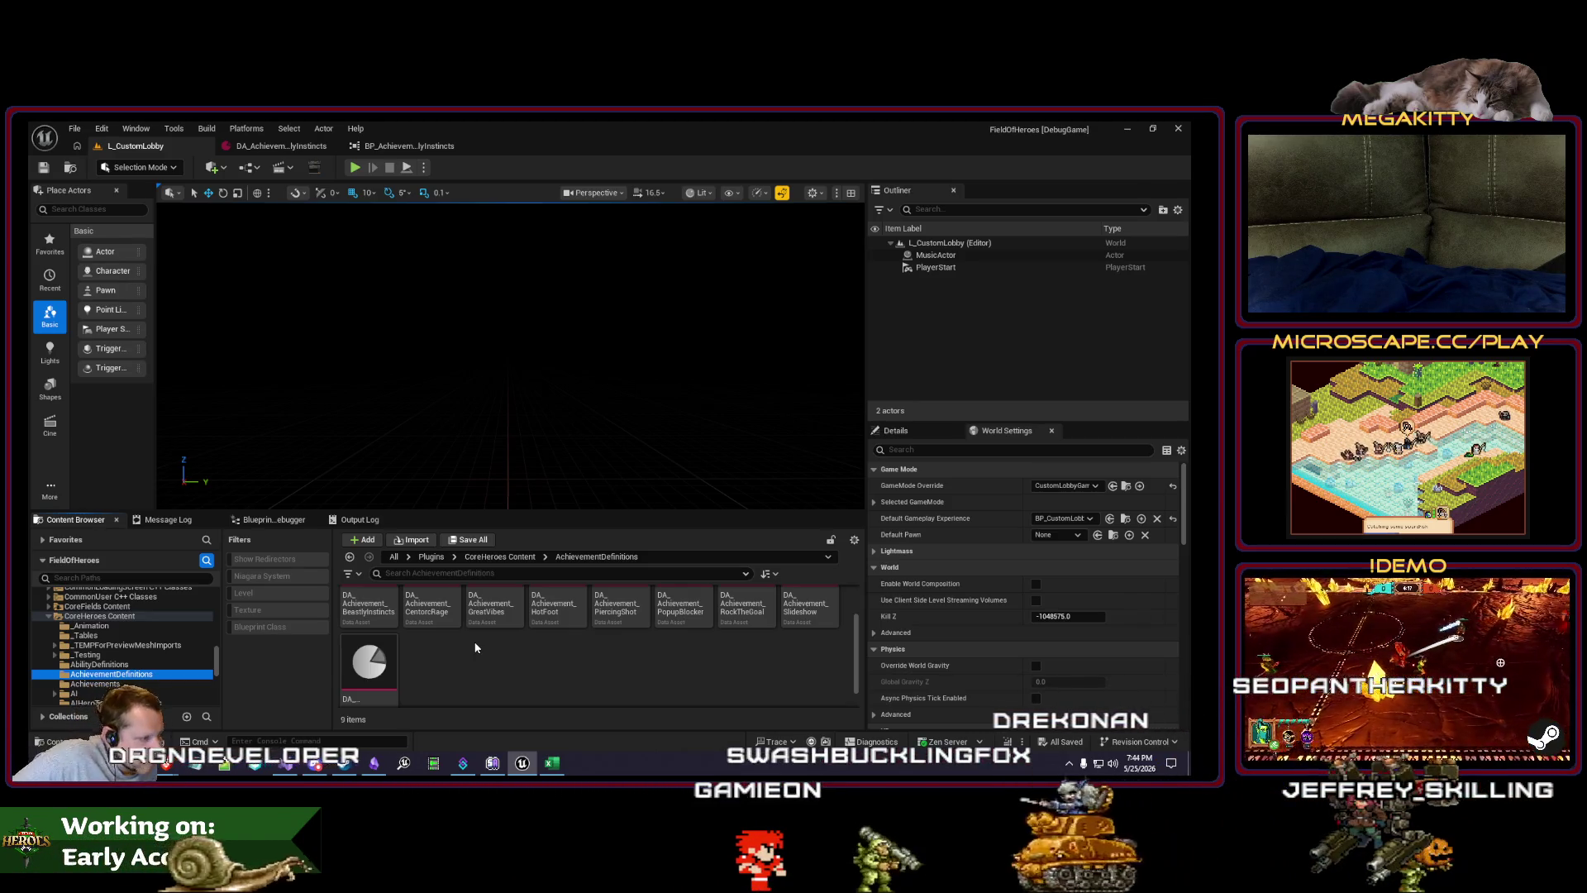
pyautogui.scroll(-1, 475, 648)
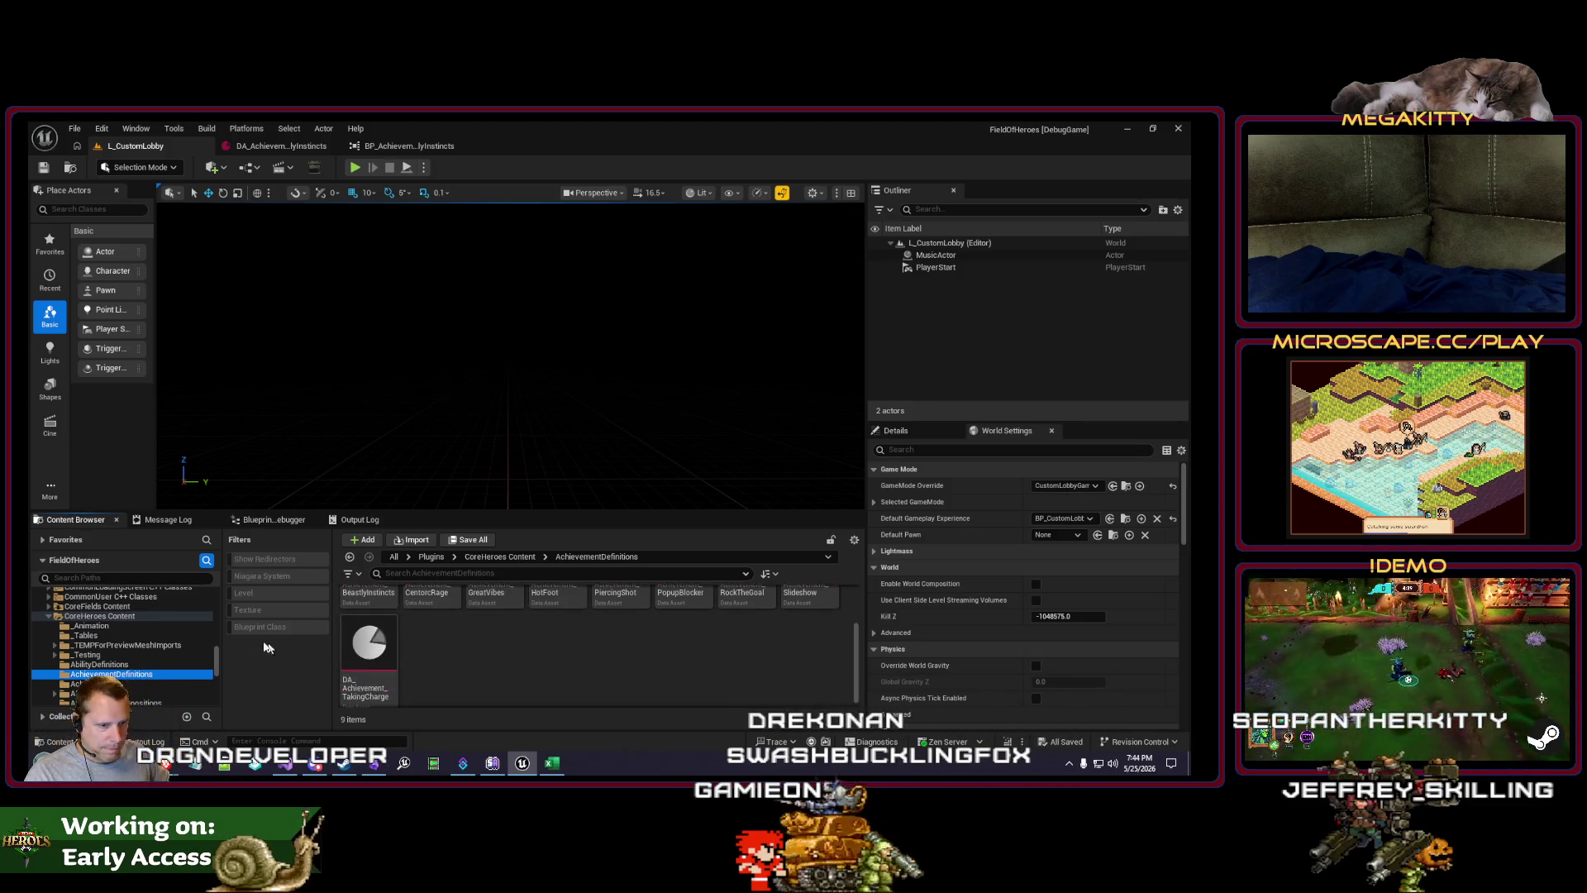
pyautogui.scroll(-10, 186, 639)
pyautogui.scroll(5, 169, 638)
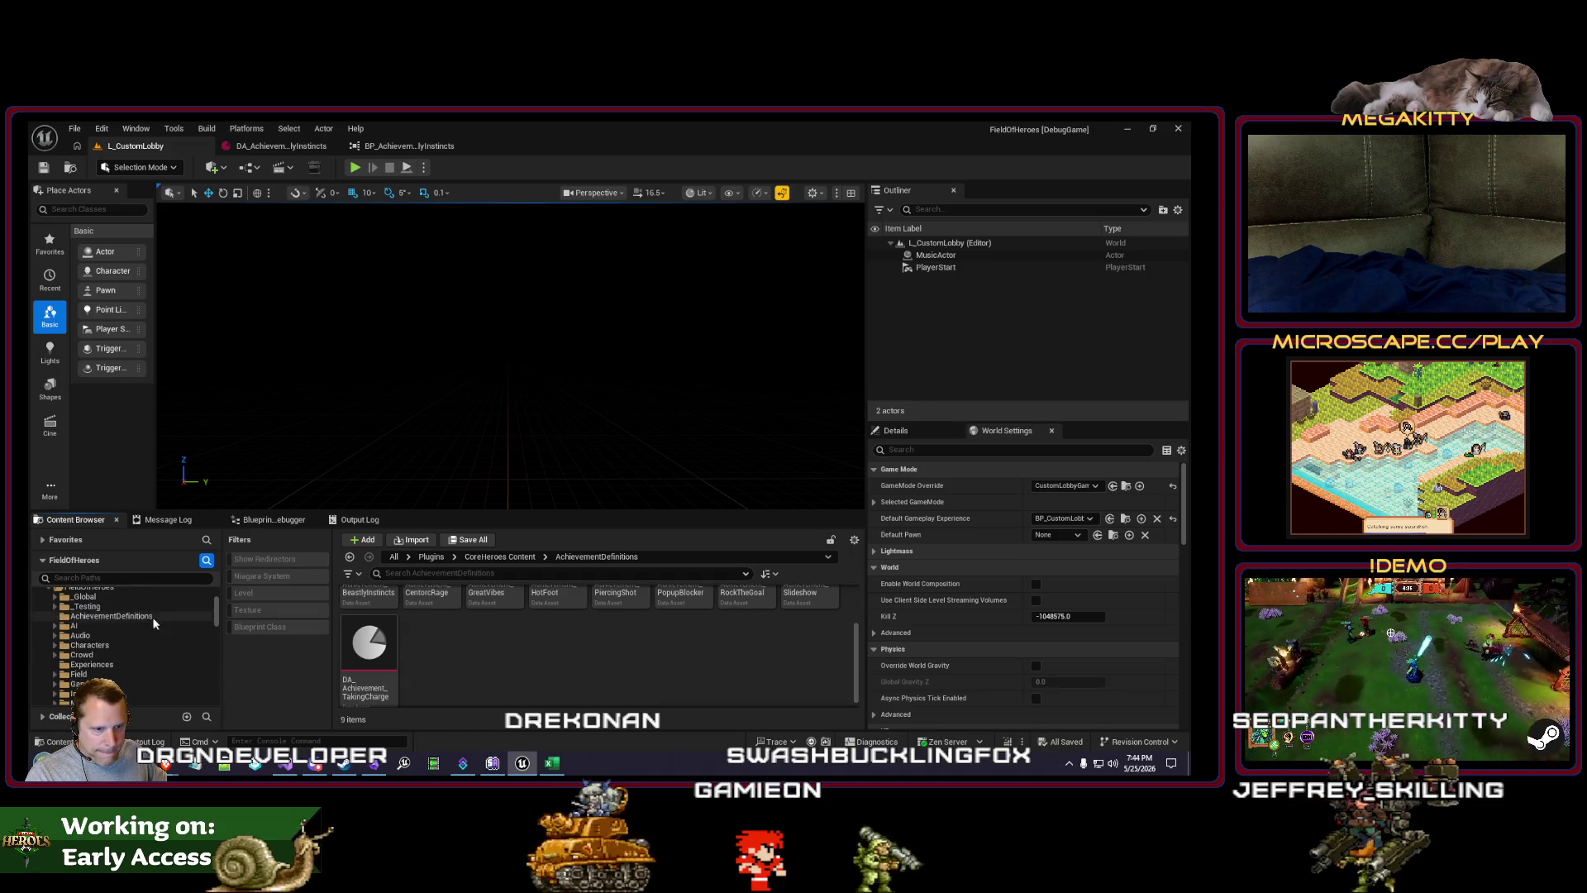
pyautogui.click(152, 617)
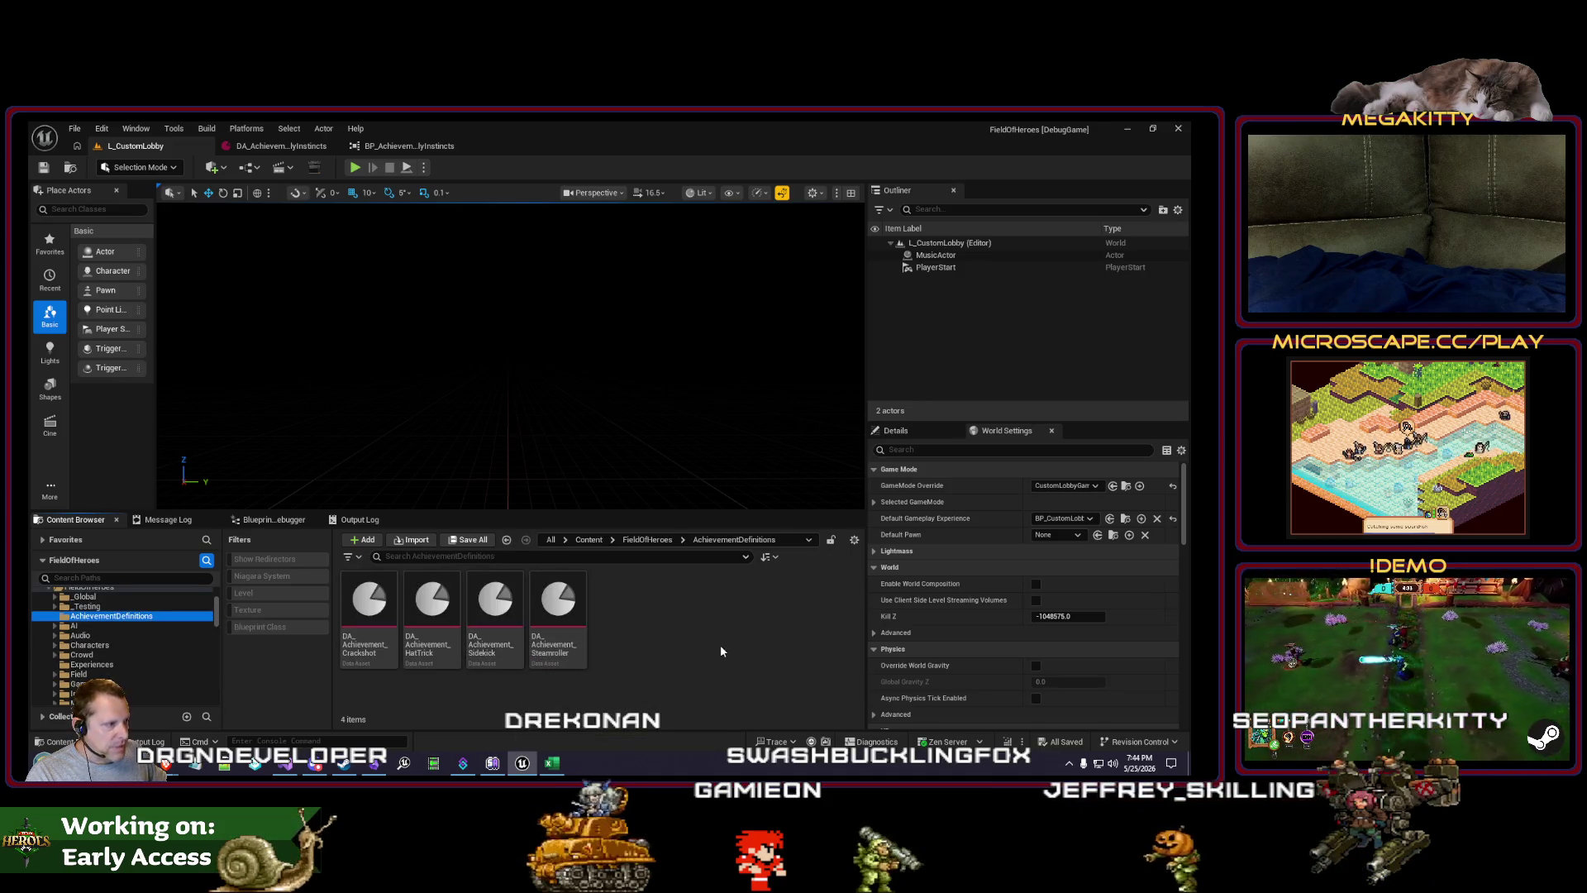
pyautogui.click(1178, 129)
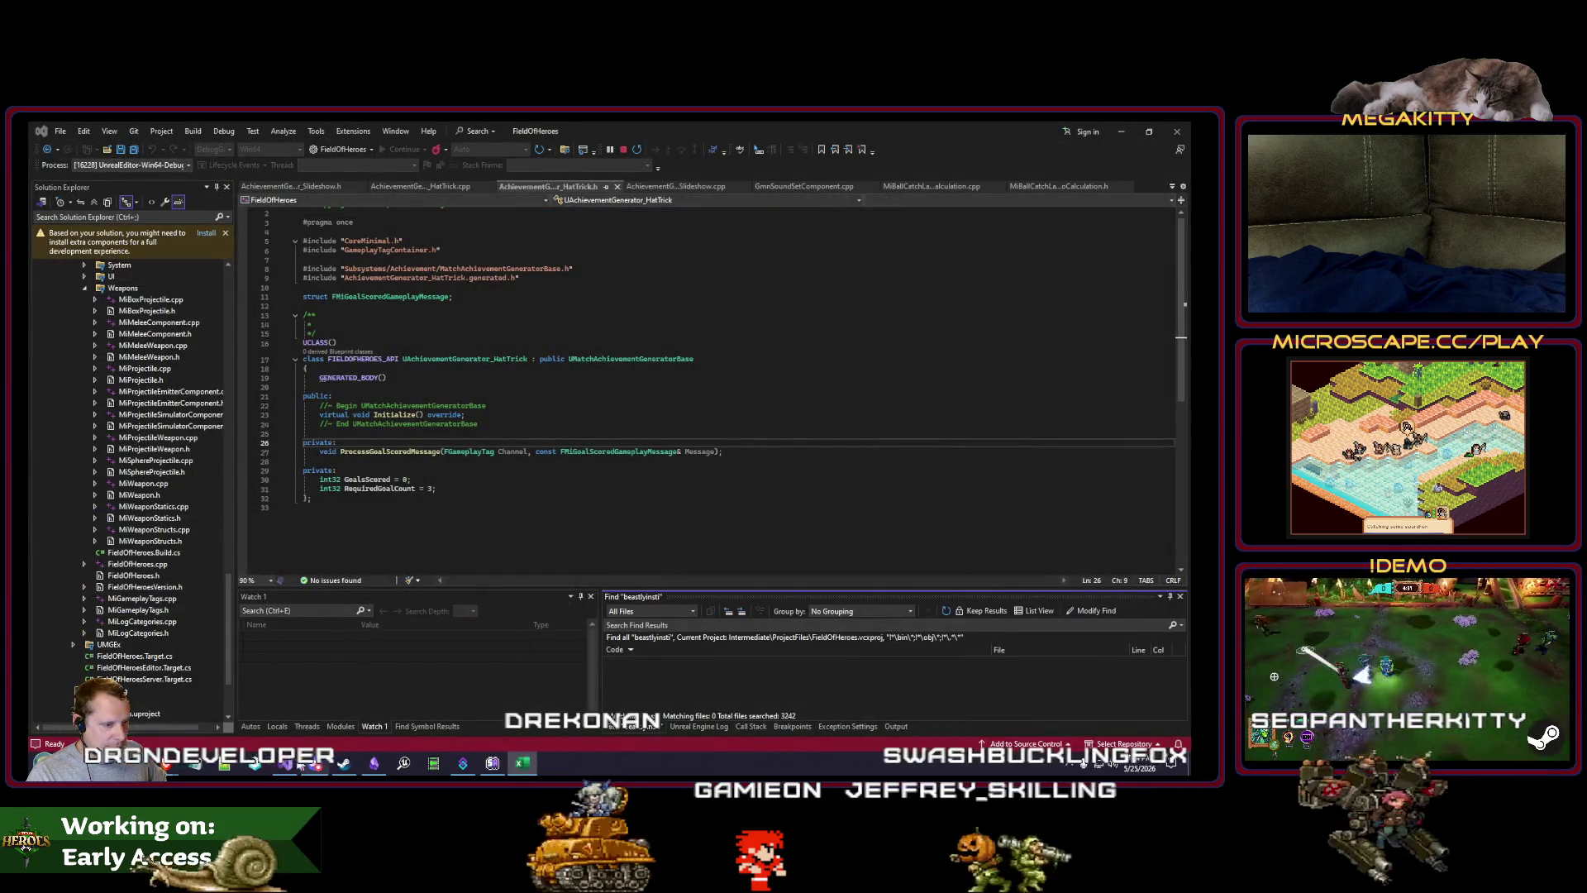
# Step: Confirm Unity Version Control has no pending changes and review the latest Demo changeset in Branch Explorer
pyautogui.click(256, 763)
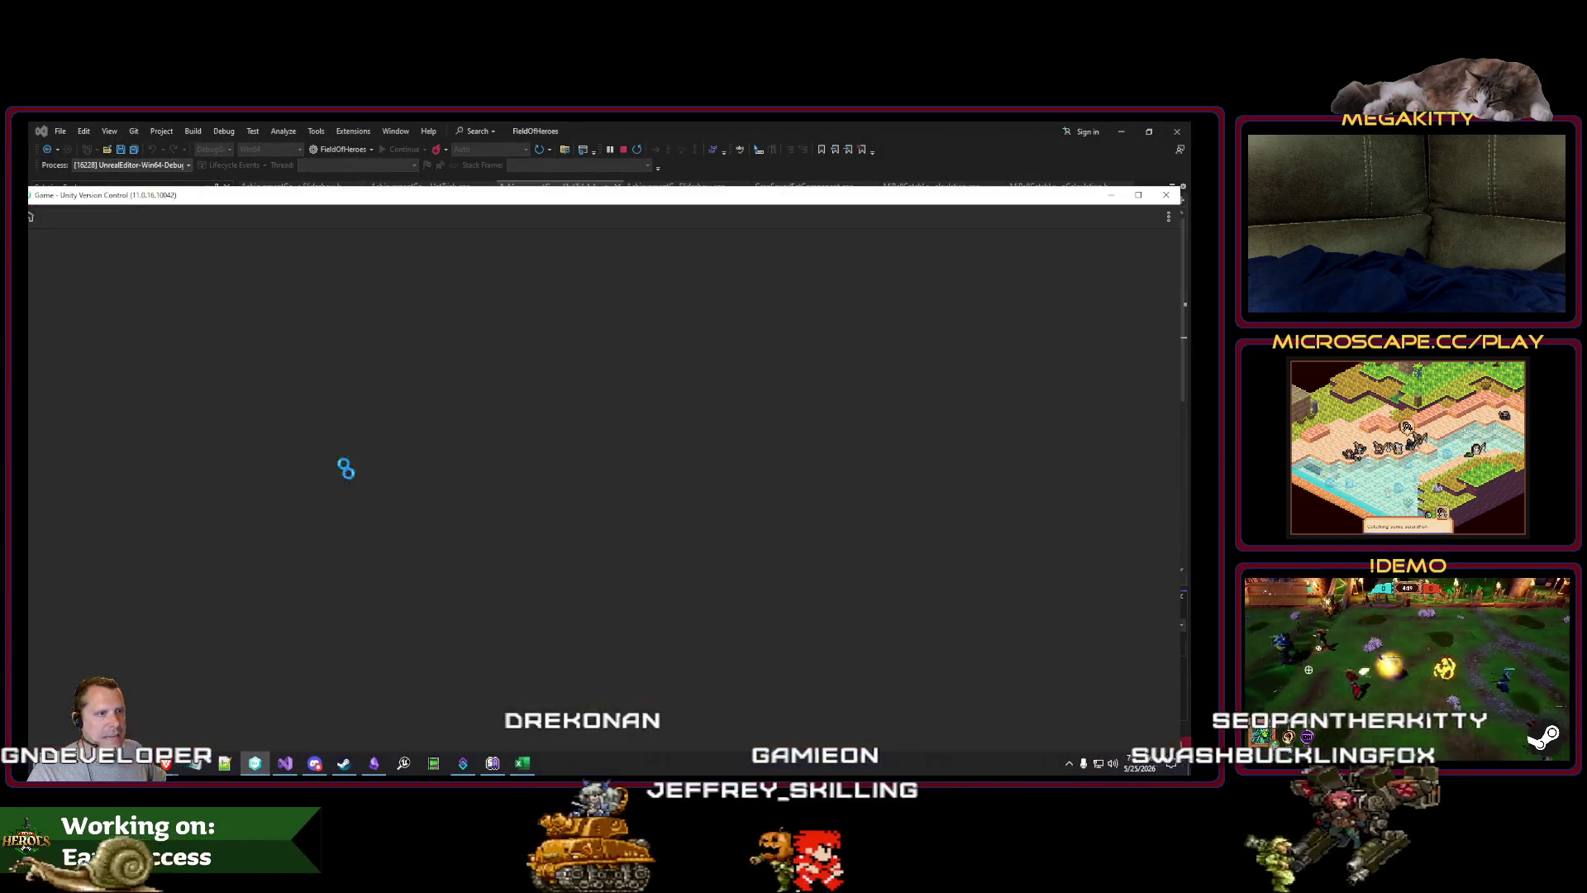
pyautogui.click(77, 263)
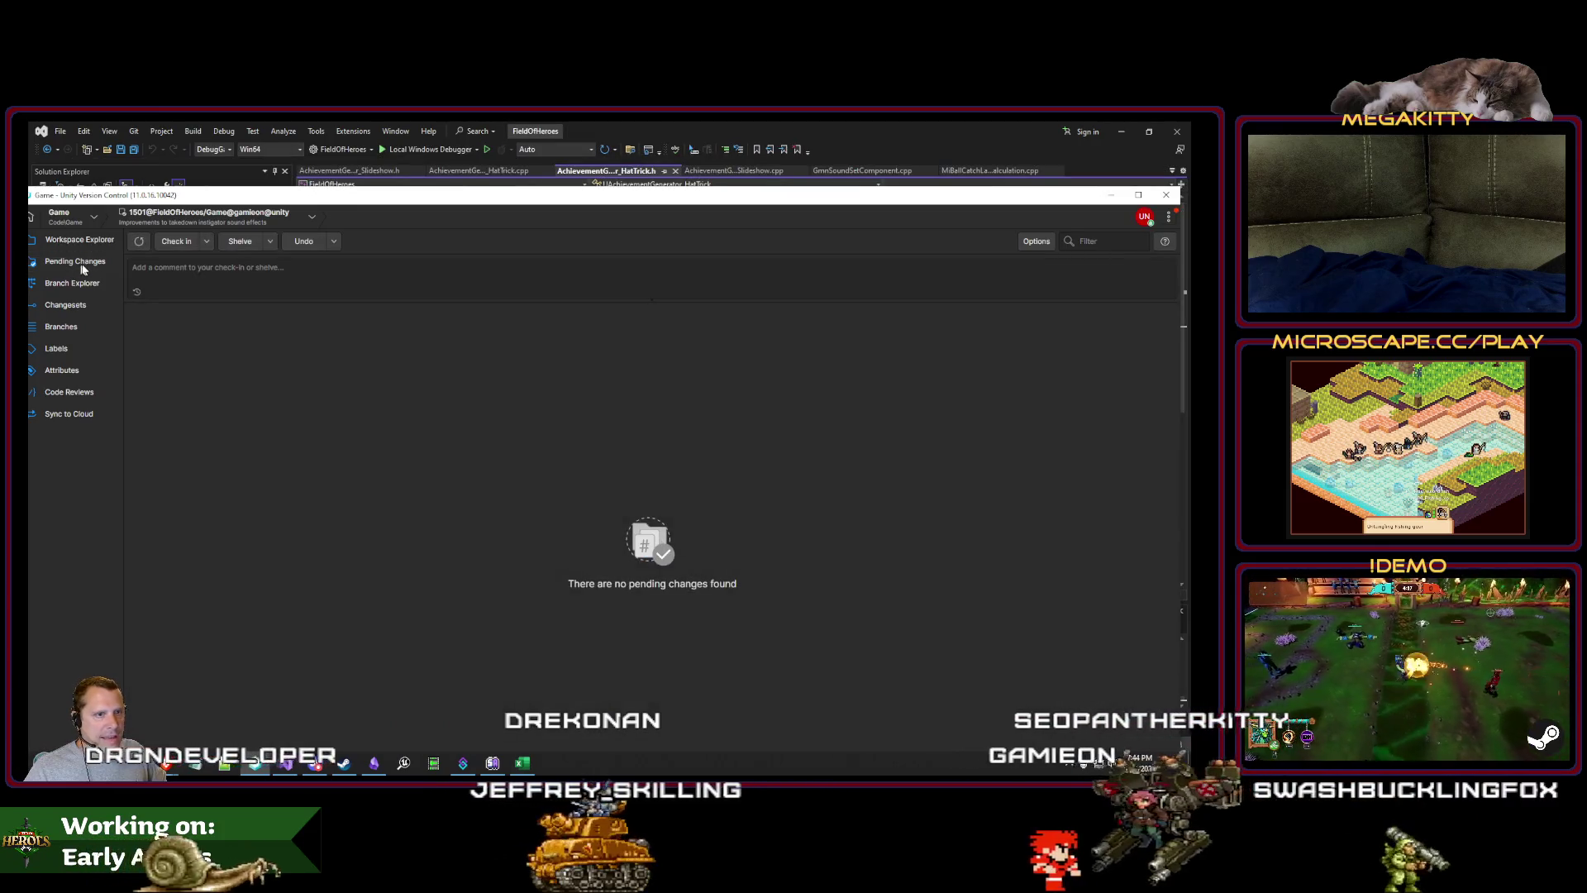
pyautogui.click(97, 285)
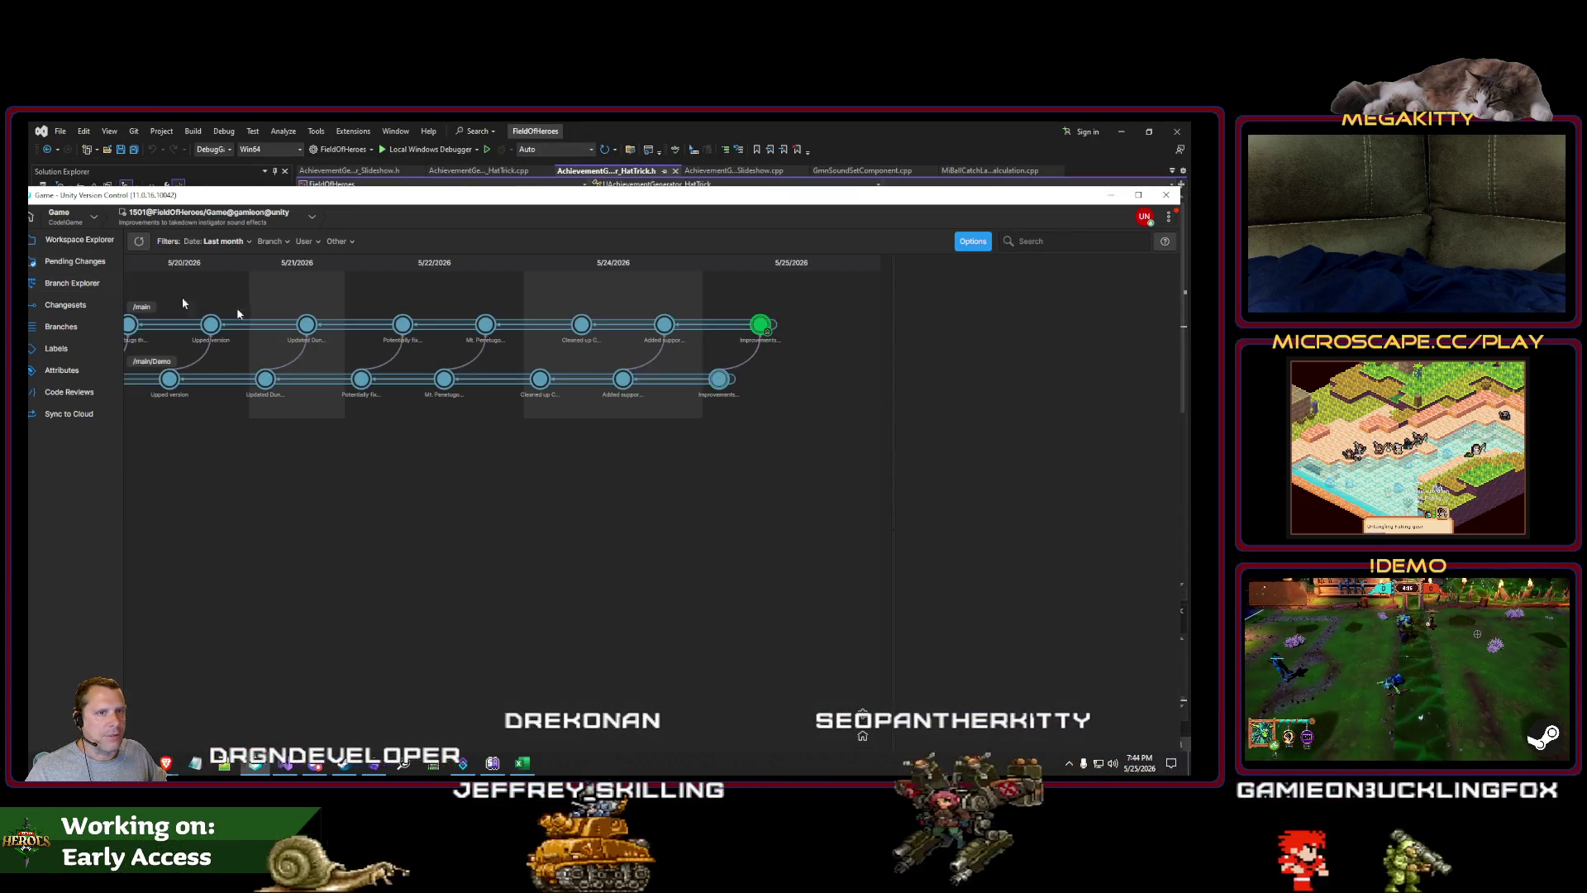
pyautogui.rightClick(716, 381)
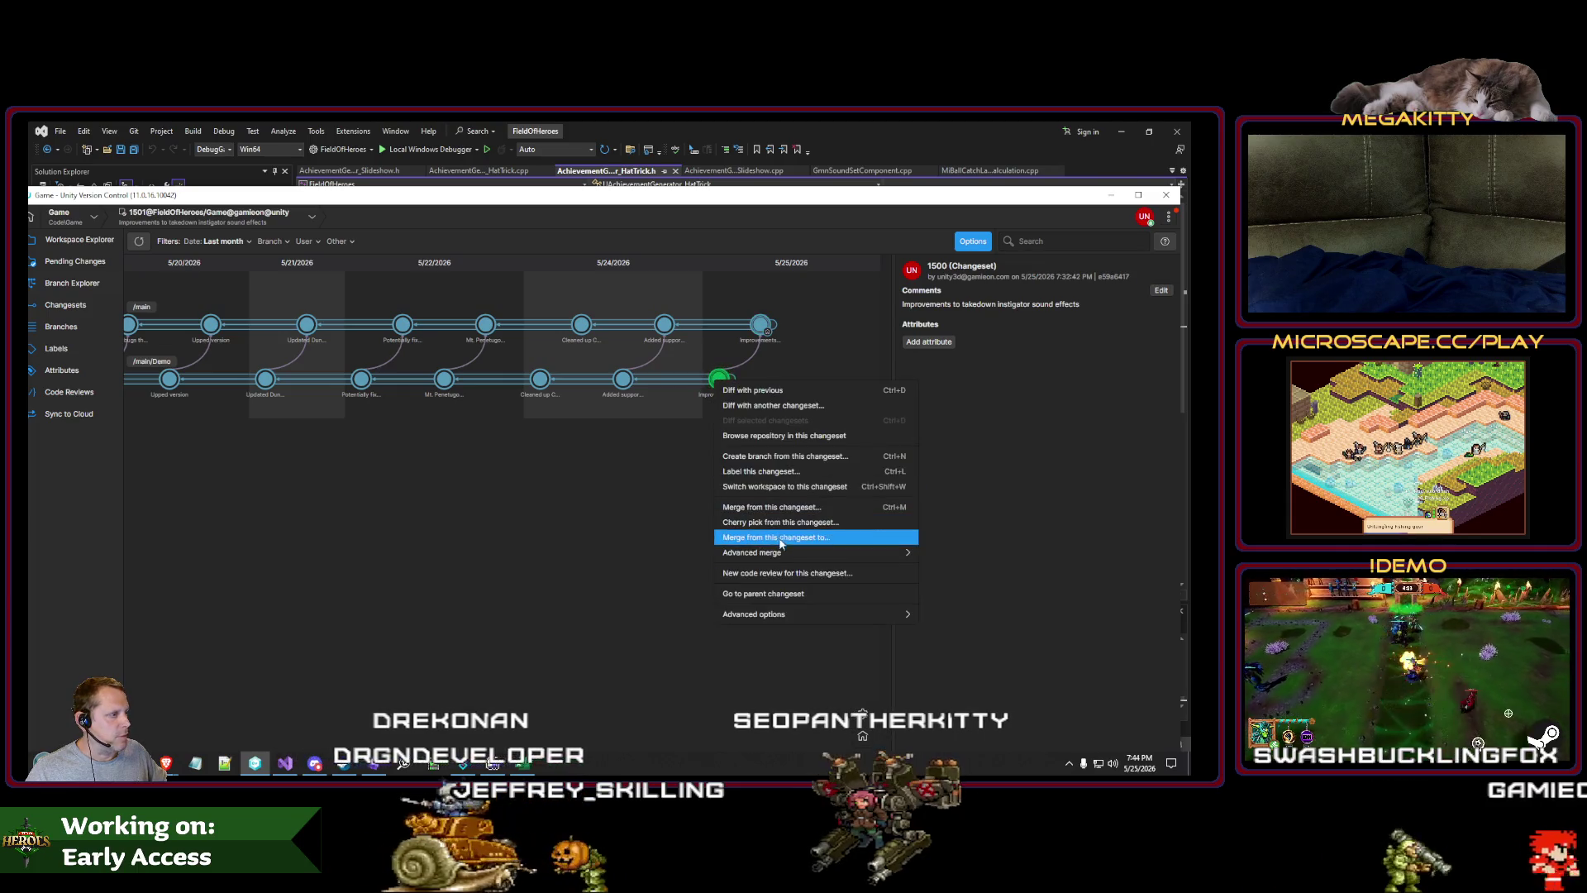
pyautogui.click(777, 494)
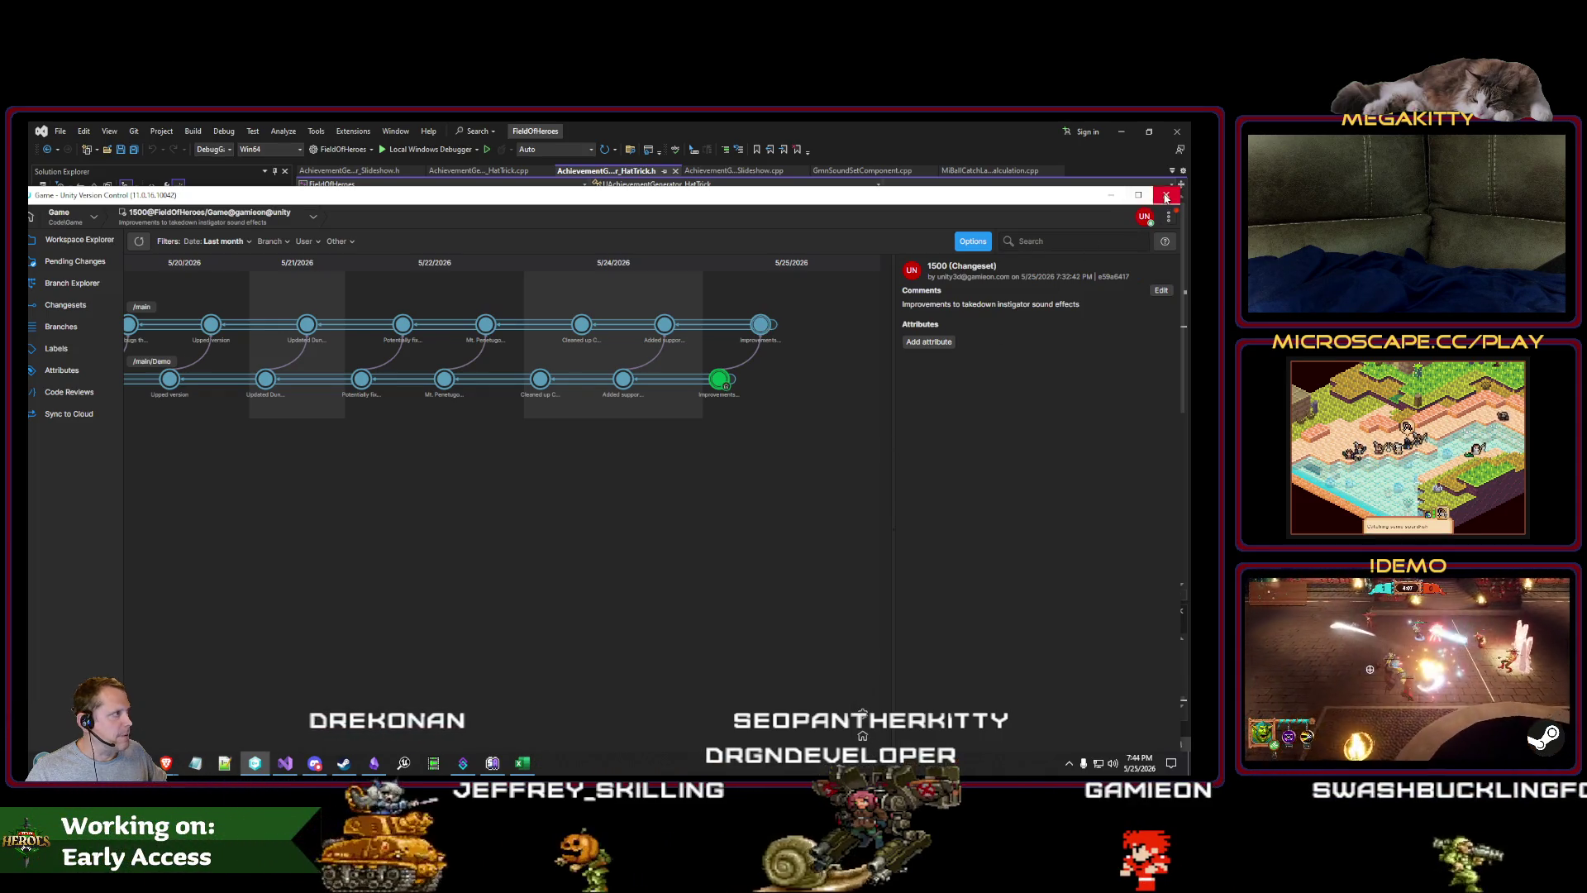
pyautogui.hotkey('alt', 'Tab')
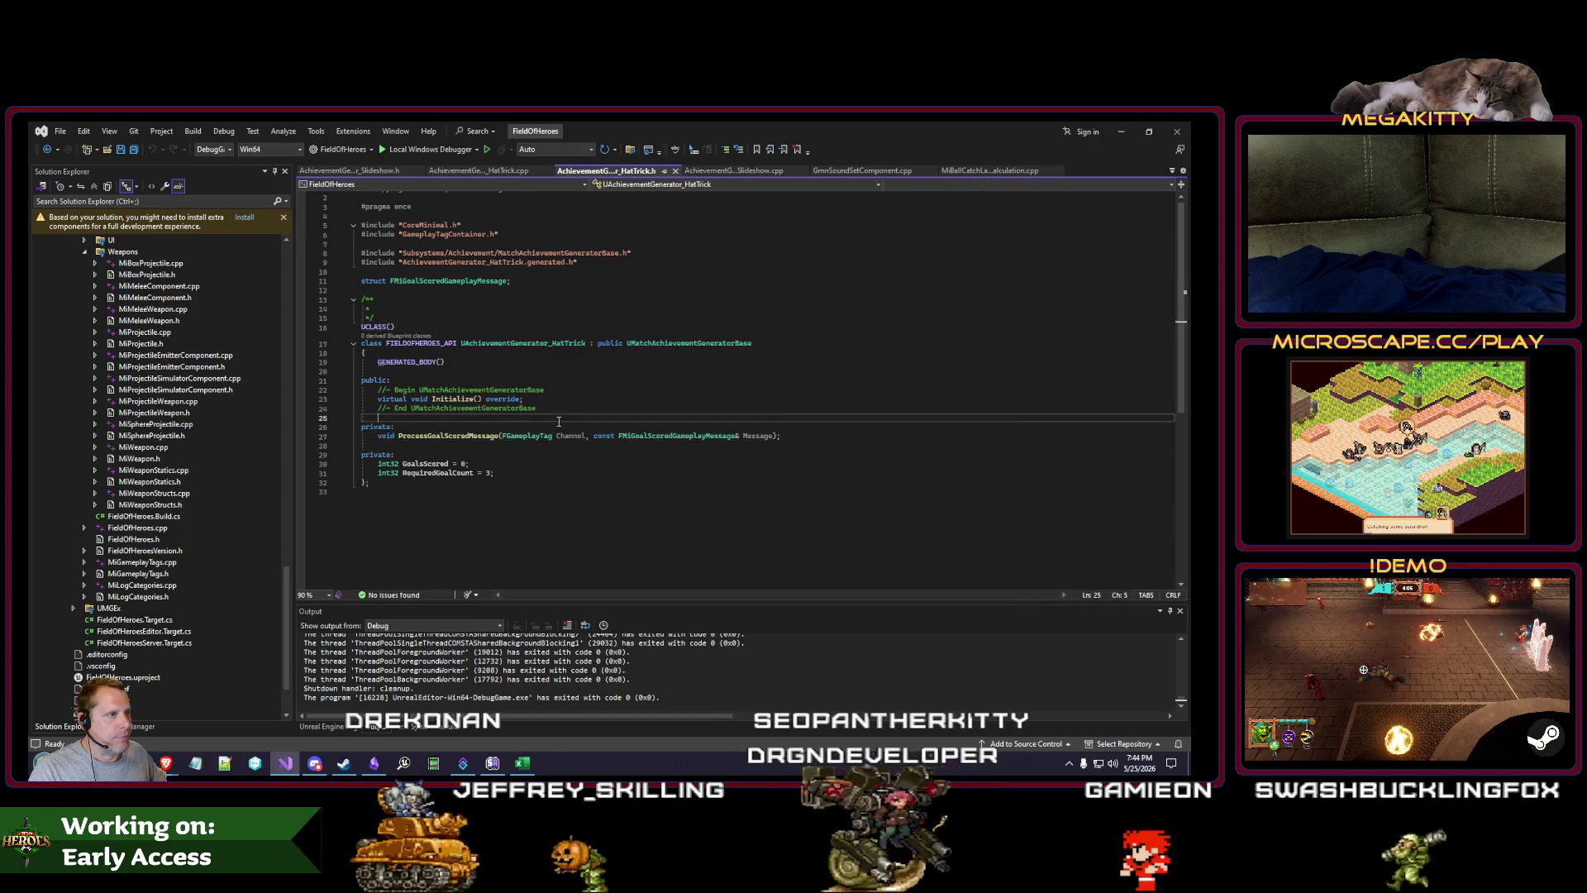
# Step: Build the FieldOfHeroes solution with Ctrl+Shift+B, then bring the Achievements workbook forward
pyautogui.hotkey('ctrl', 'shift', 'b')
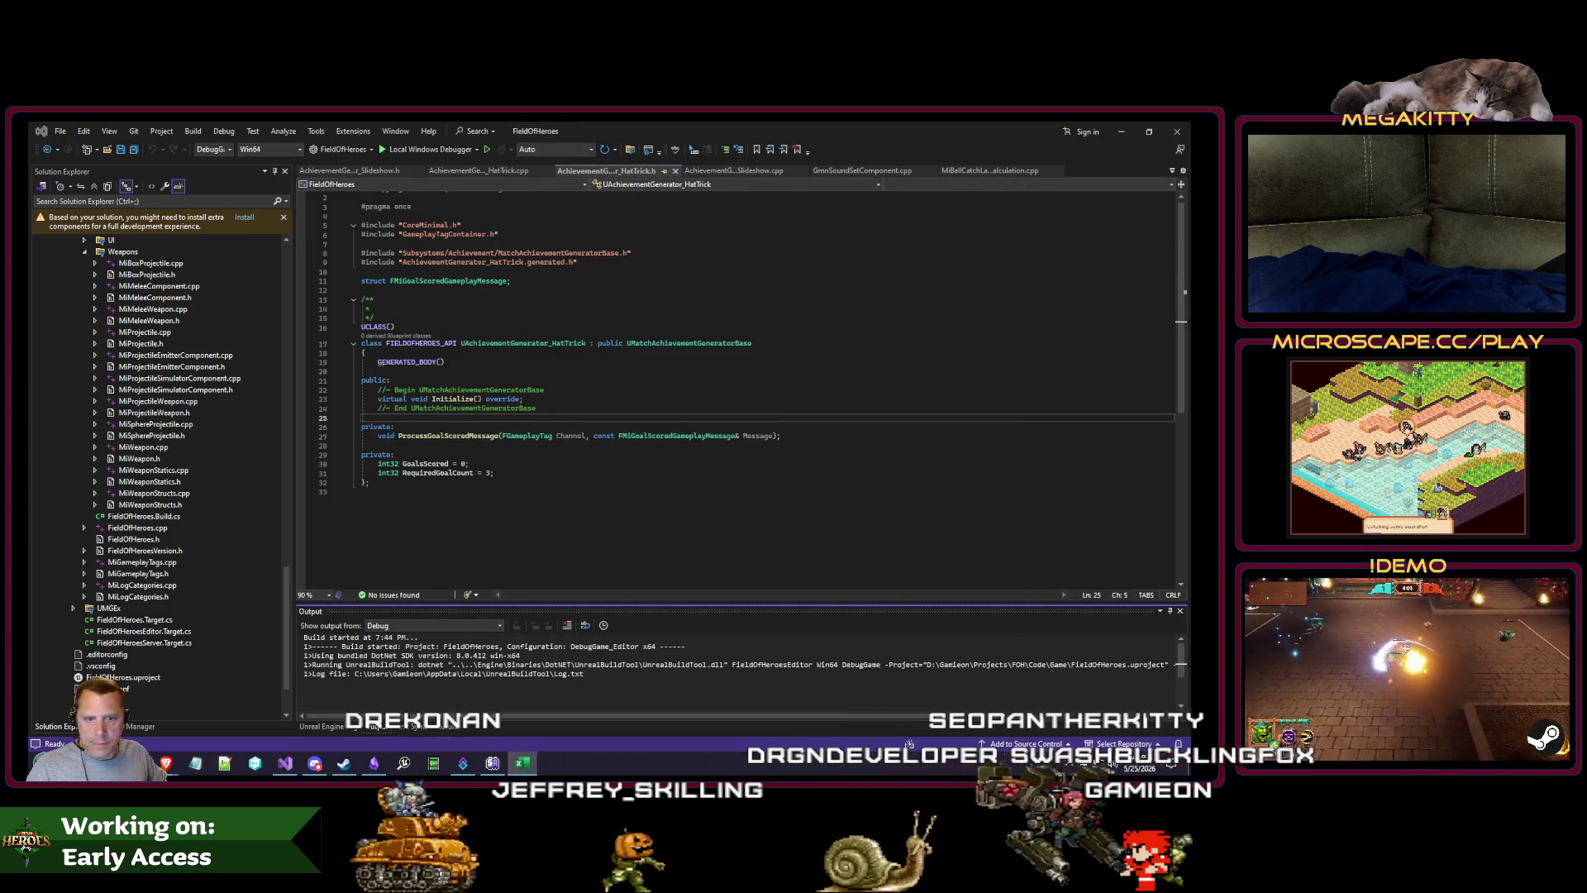
pyautogui.click(604, 435)
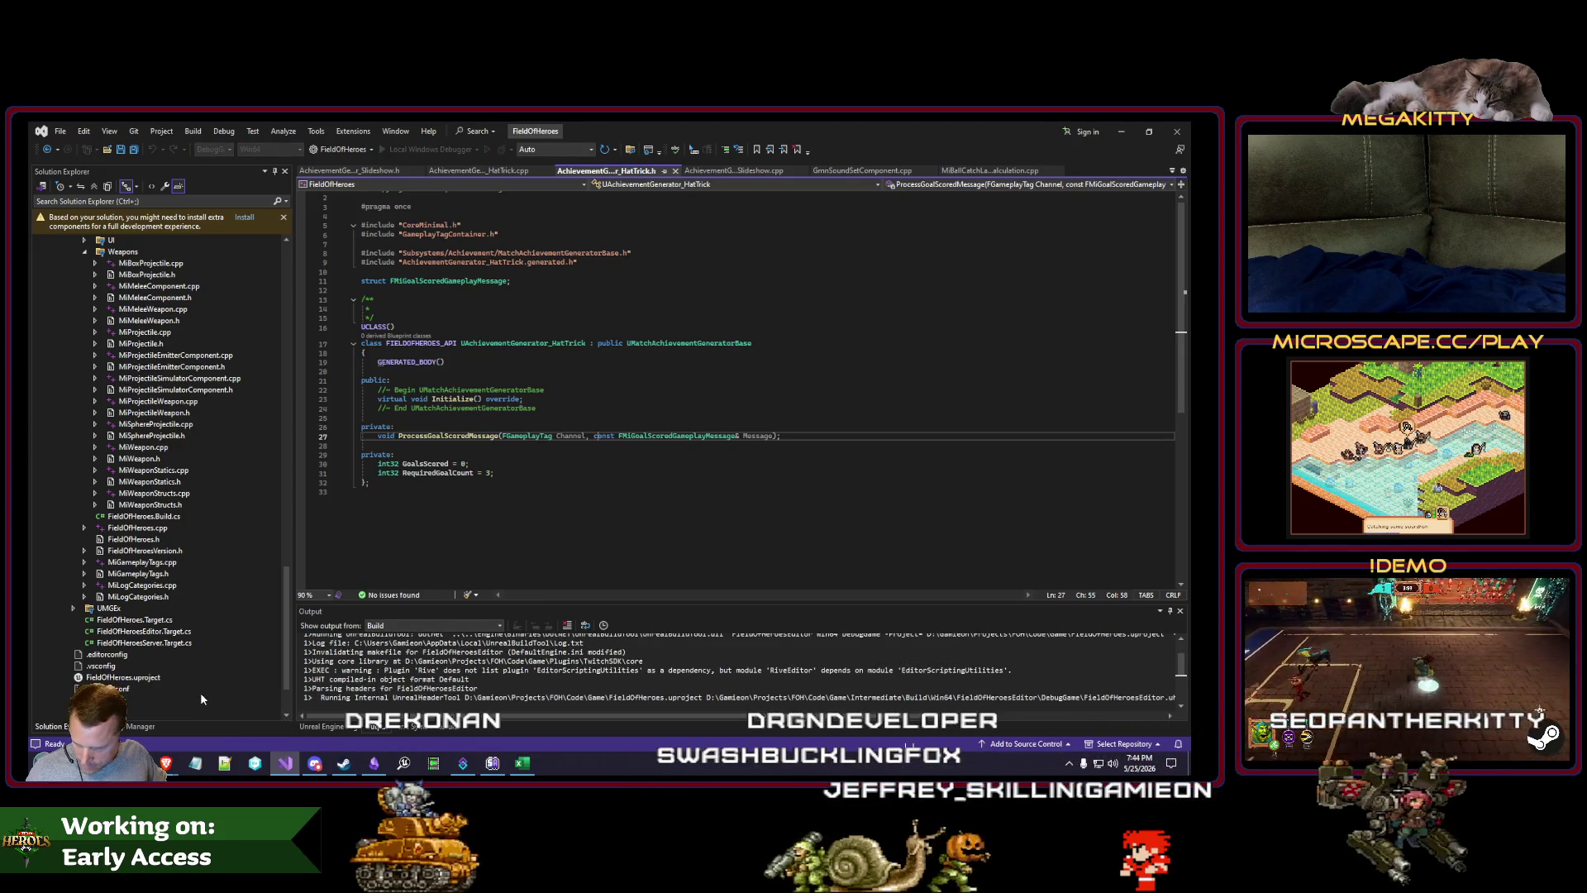
pyautogui.moveTo(176, 764)
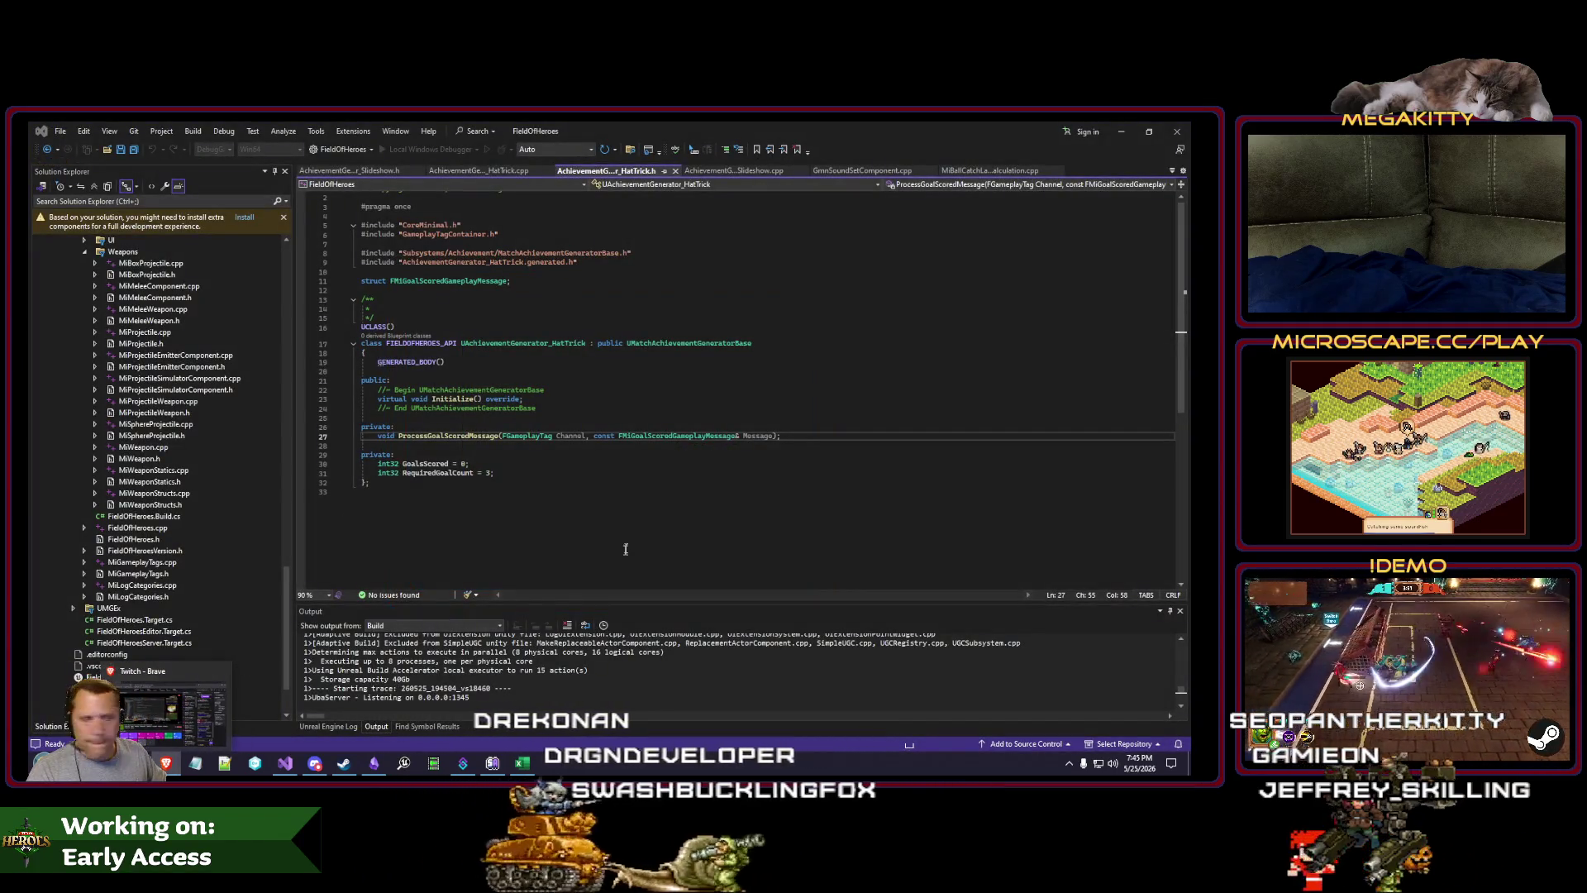
pyautogui.click(630, 514)
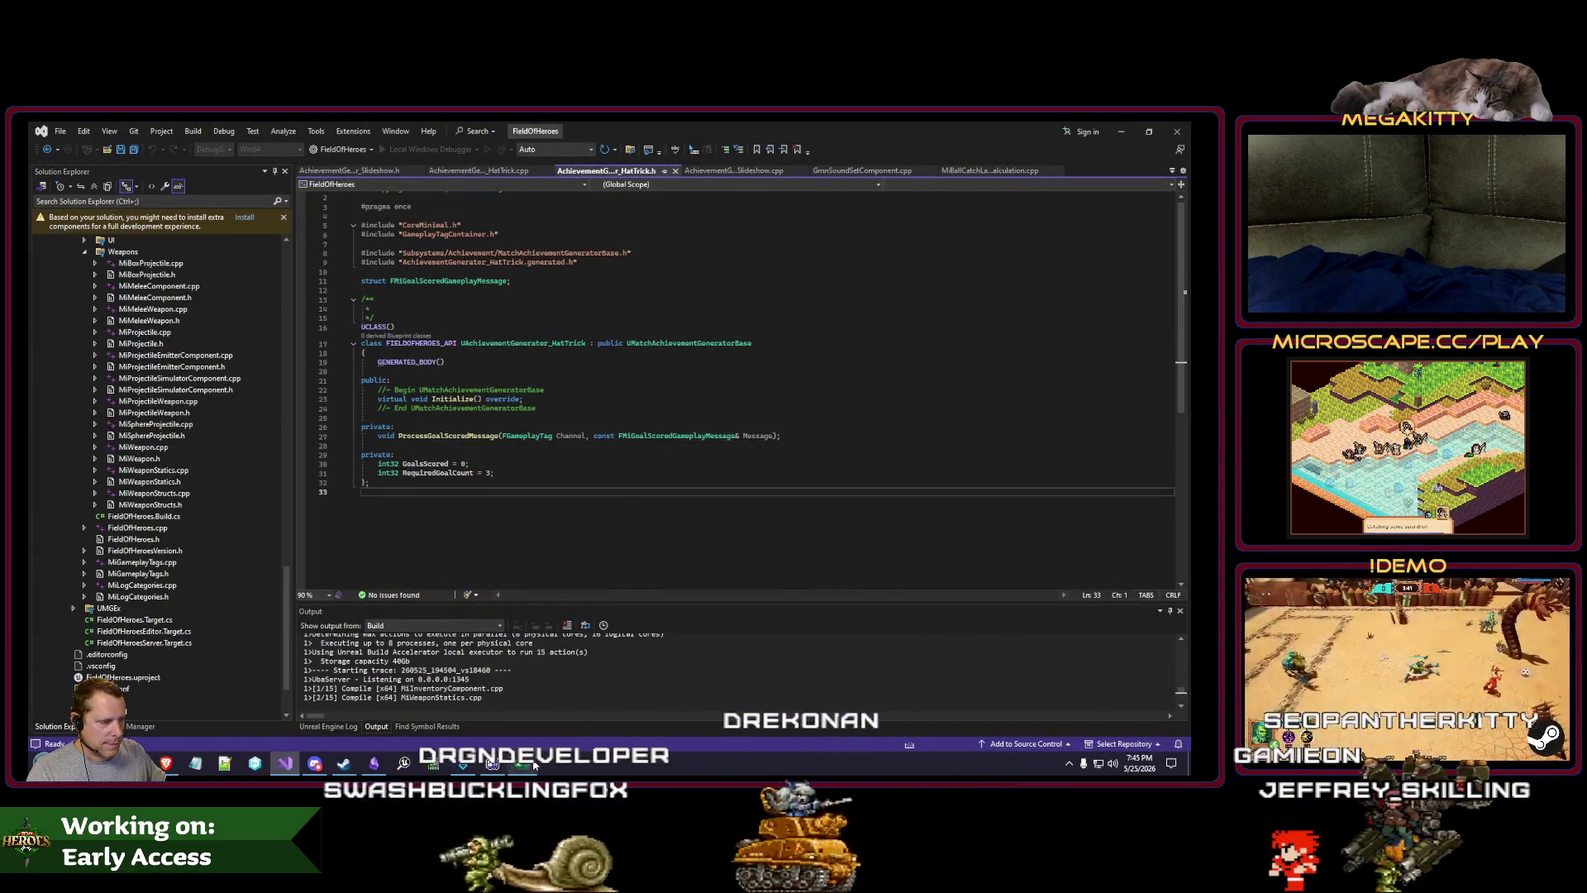
pyautogui.click(522, 762)
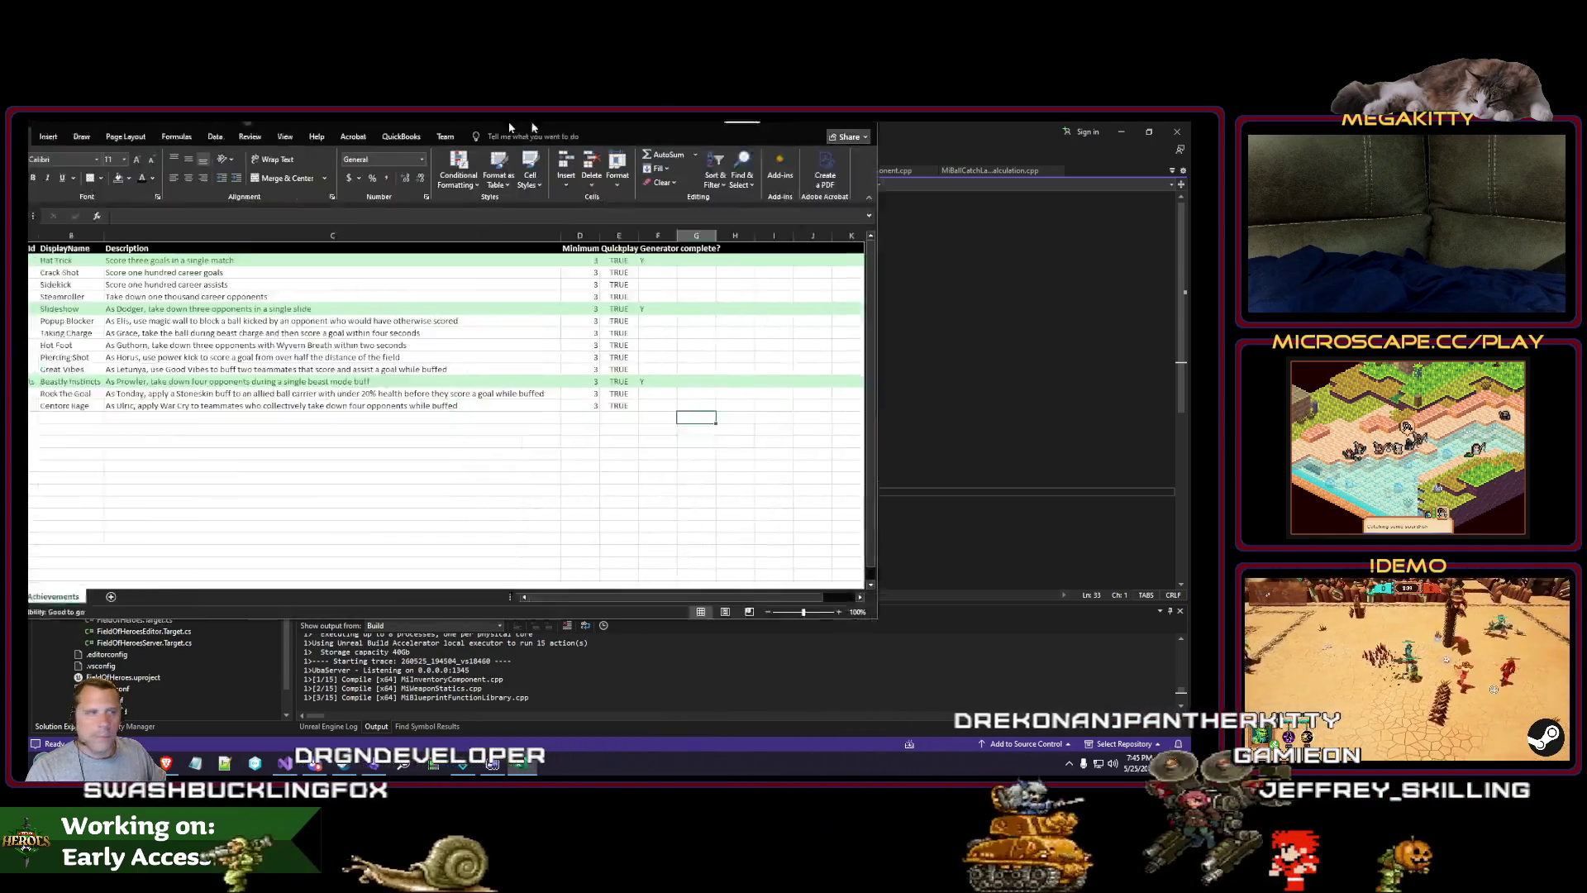
# Step: Look over the achievement cells E14:G18 and C17 in Excel, then return to Unreal Editor
pyautogui.moveTo(840, 483)
pyautogui.mouseDown()
pyautogui.moveTo(165, 347)
pyautogui.moveTo(773, 533)
pyautogui.mouseUp()
pyautogui.click(650, 539)
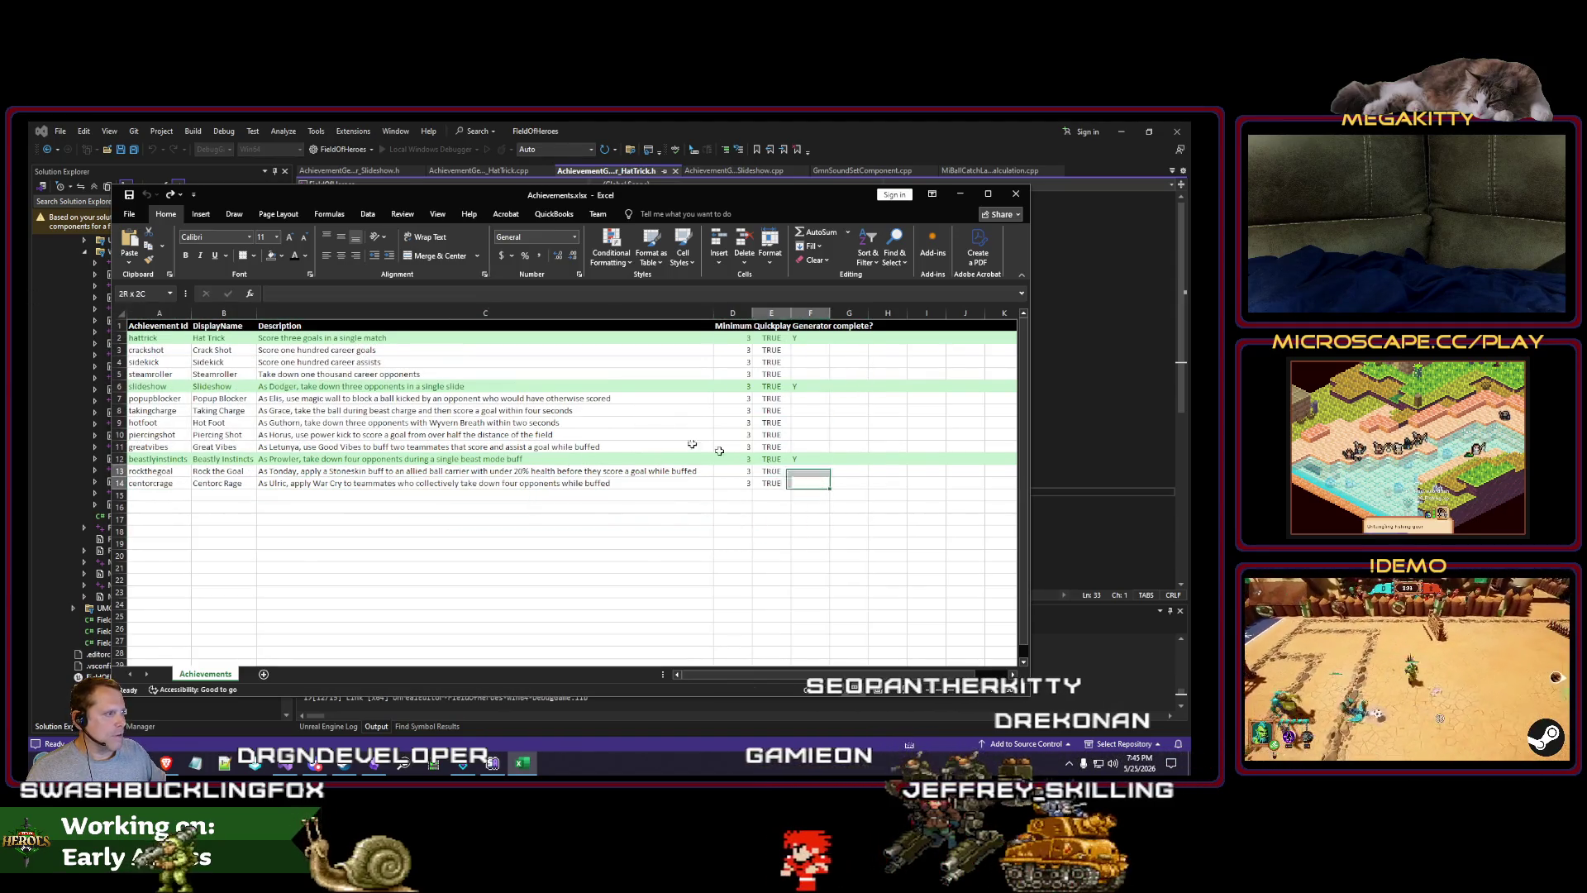
pyautogui.click(306, 516)
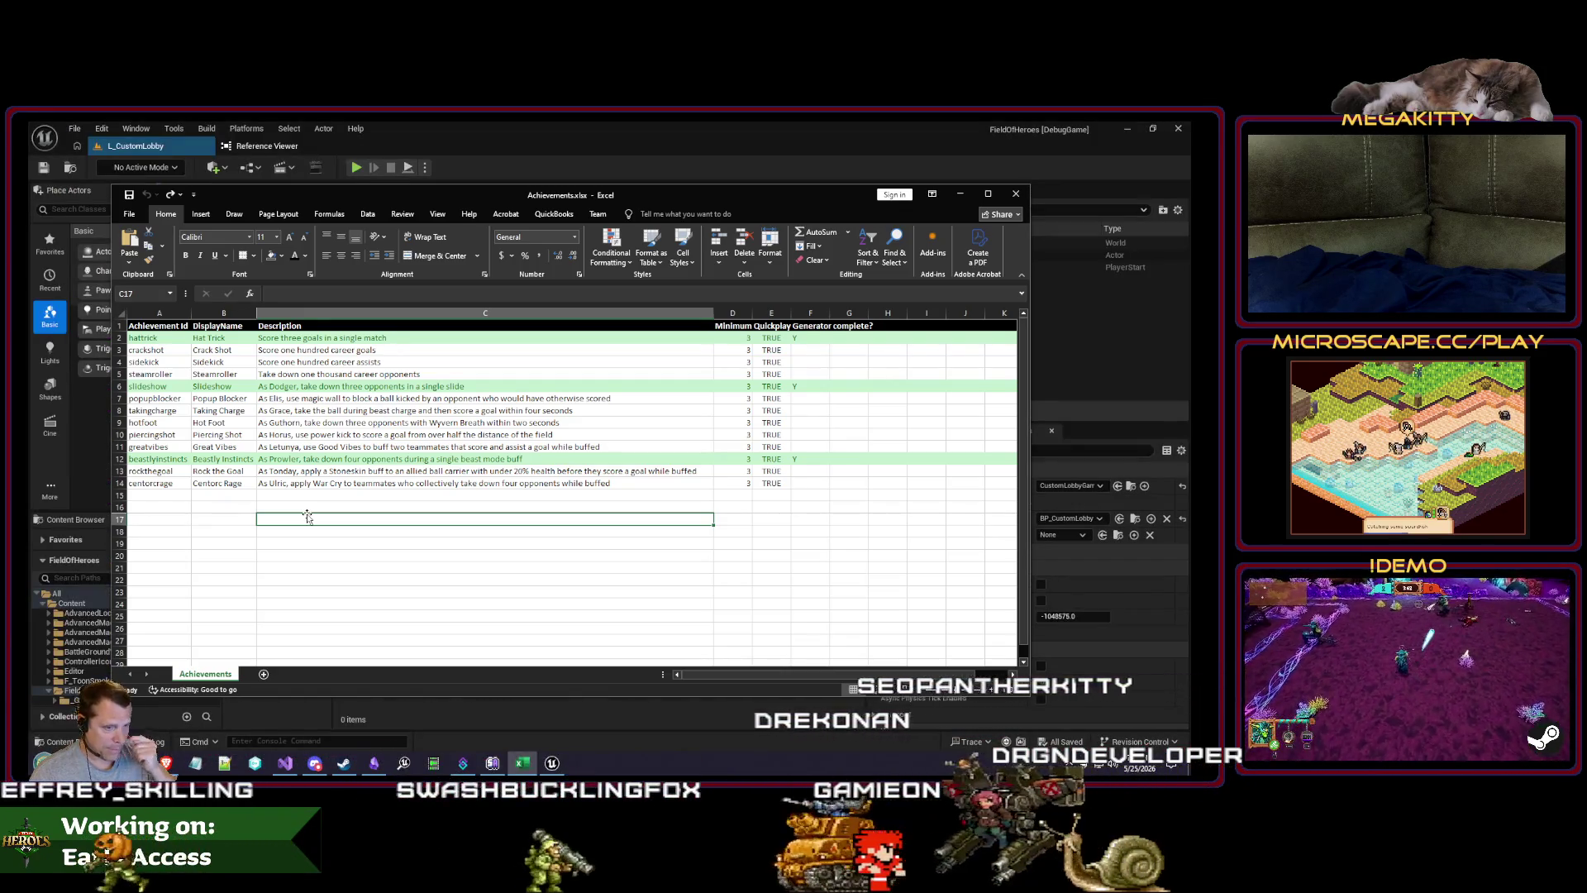
pyautogui.moveTo(500, 198); pyautogui.dragTo(491, 213)
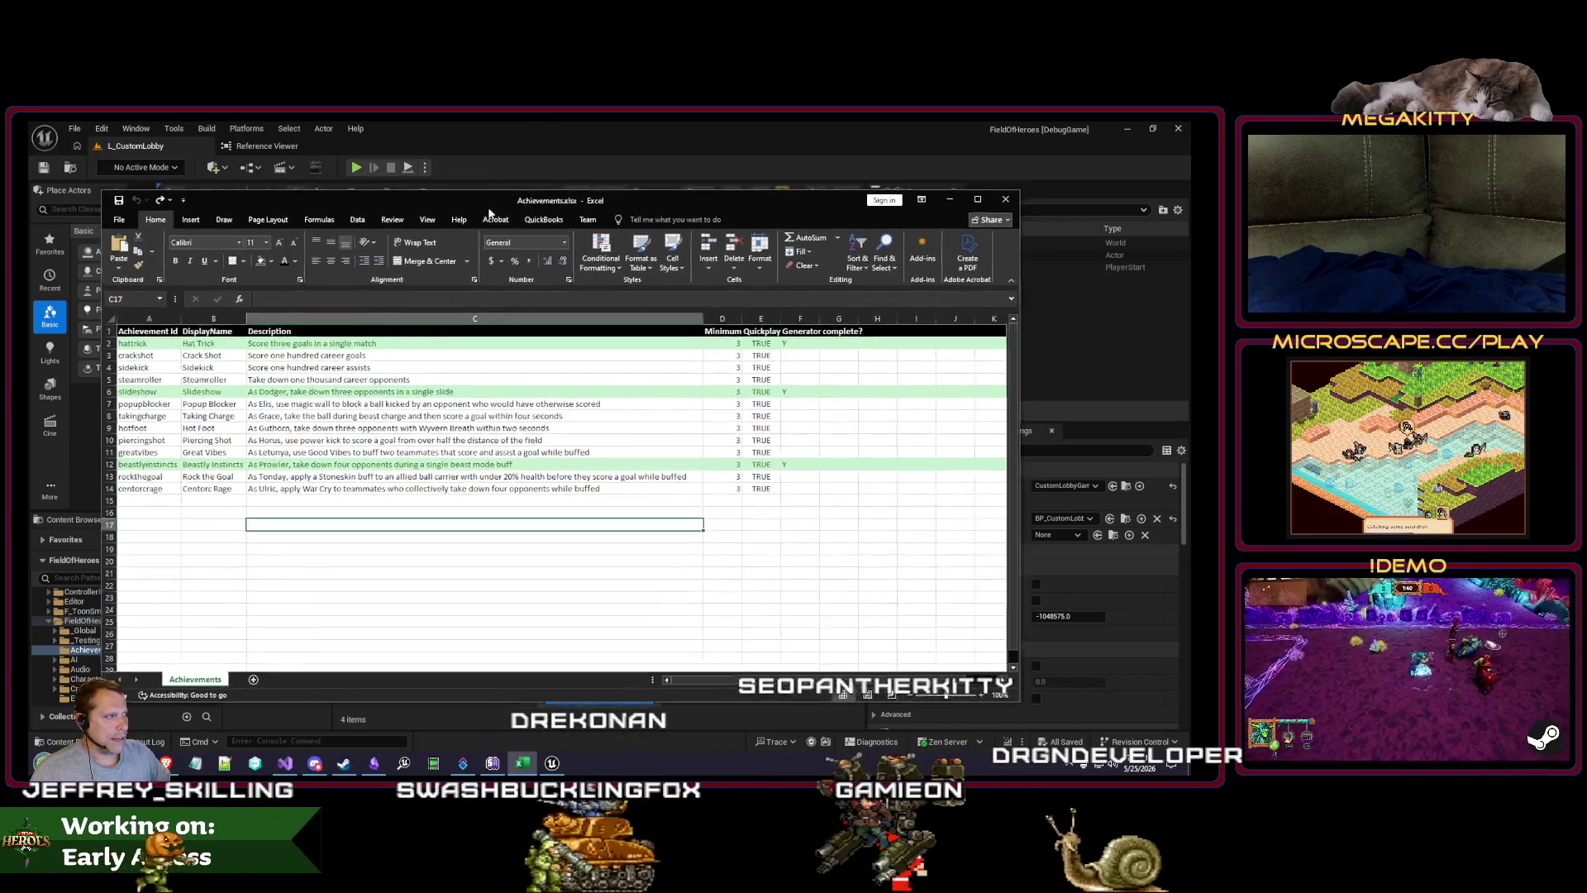
pyautogui.hotkey('alt', 'Tab')
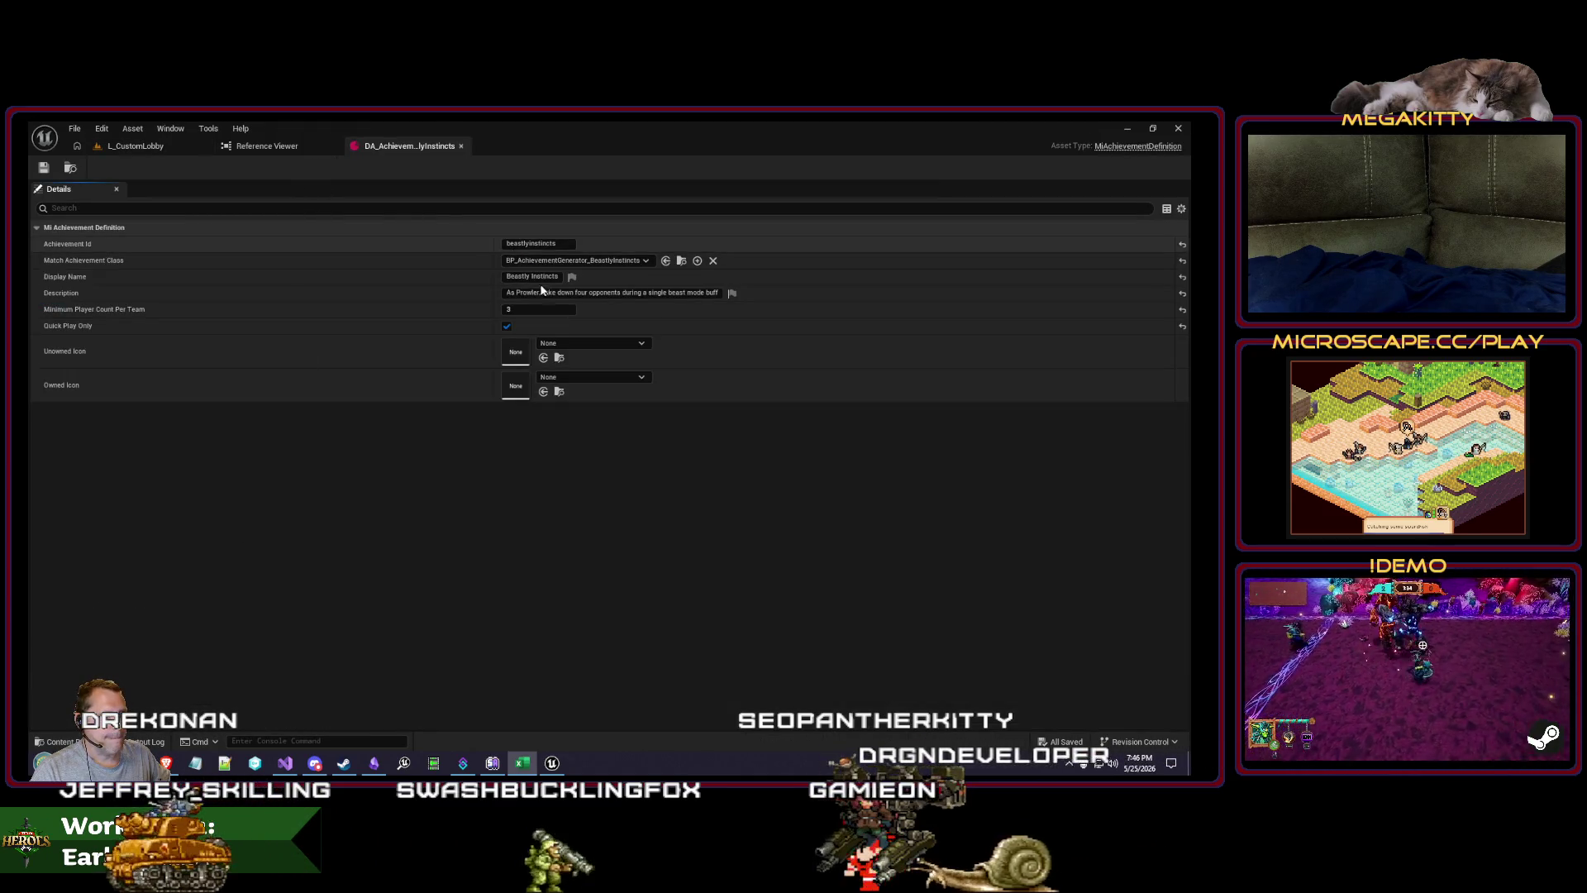
# Step: Close the extra asset tabs, then review and close the DA_Achievement_Crackshot and HatTrick definitions
pyautogui.click(154, 151)
pyautogui.rightClick(143, 152)
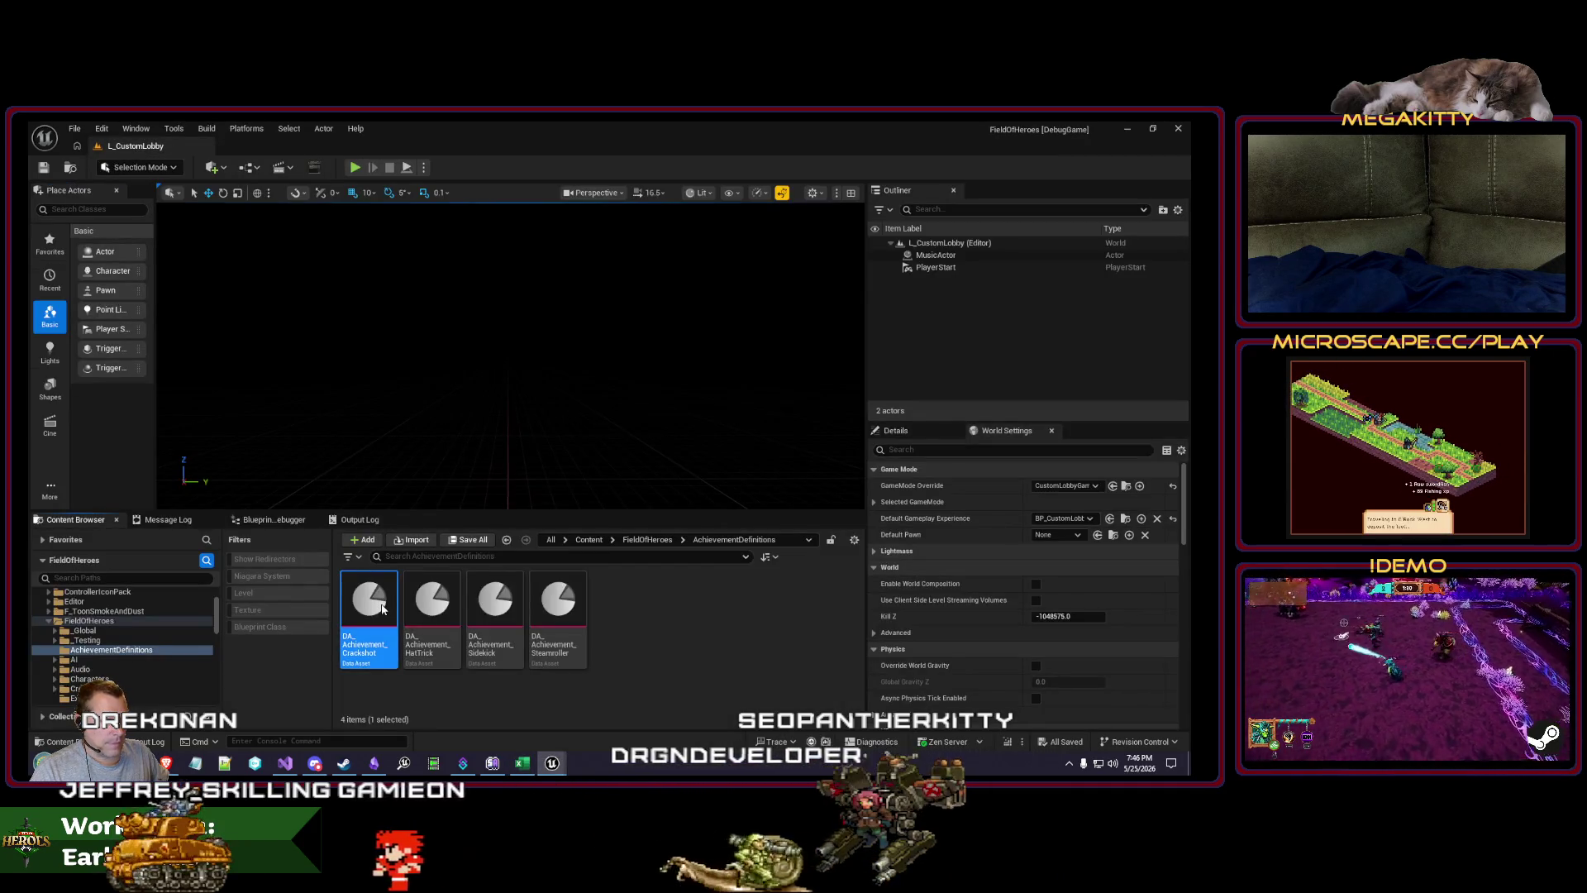
pyautogui.doubleClick(382, 609)
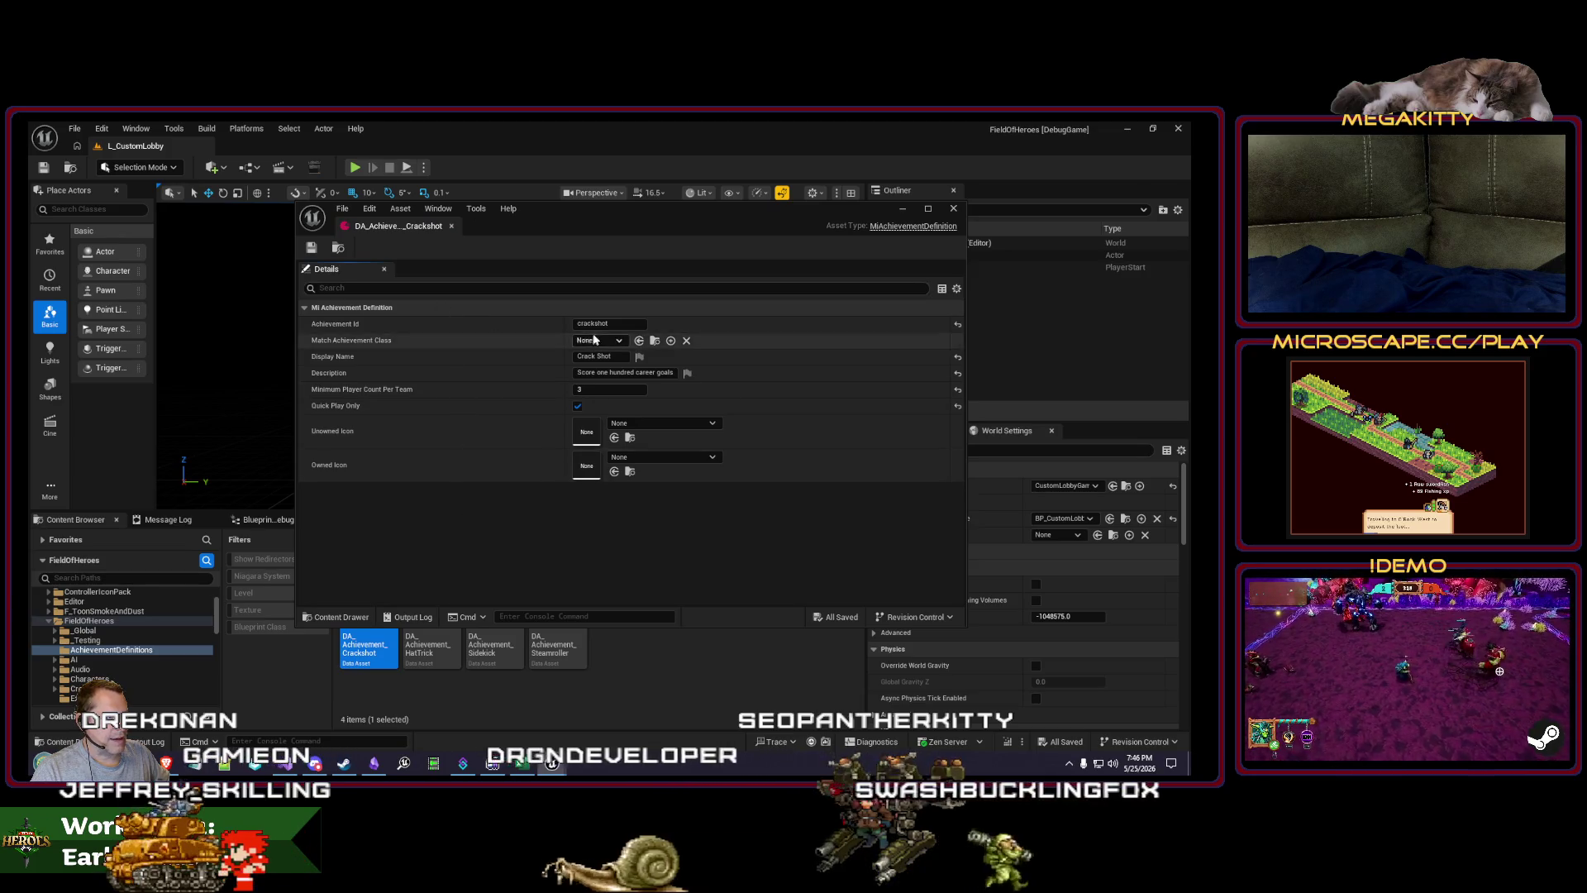
pyautogui.click(451, 225)
pyautogui.doubleClick(429, 609)
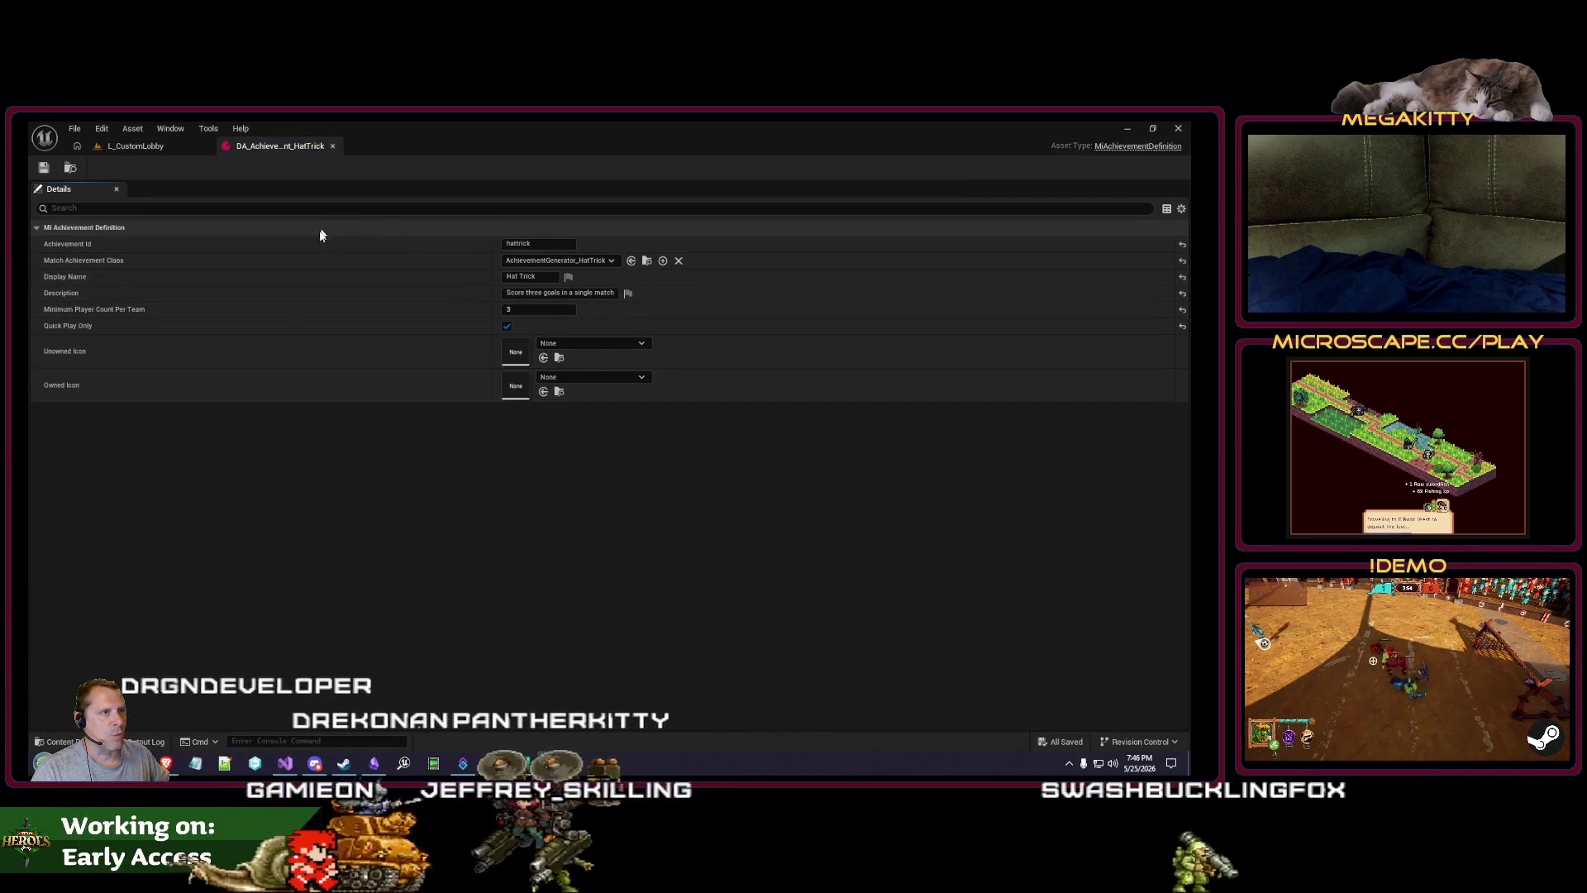
pyautogui.click(332, 147)
# Step: Browse Favorites to the CoreHeroes Content Achievements folder
pyautogui.moveTo(215, 647); pyautogui.dragTo(216, 691)
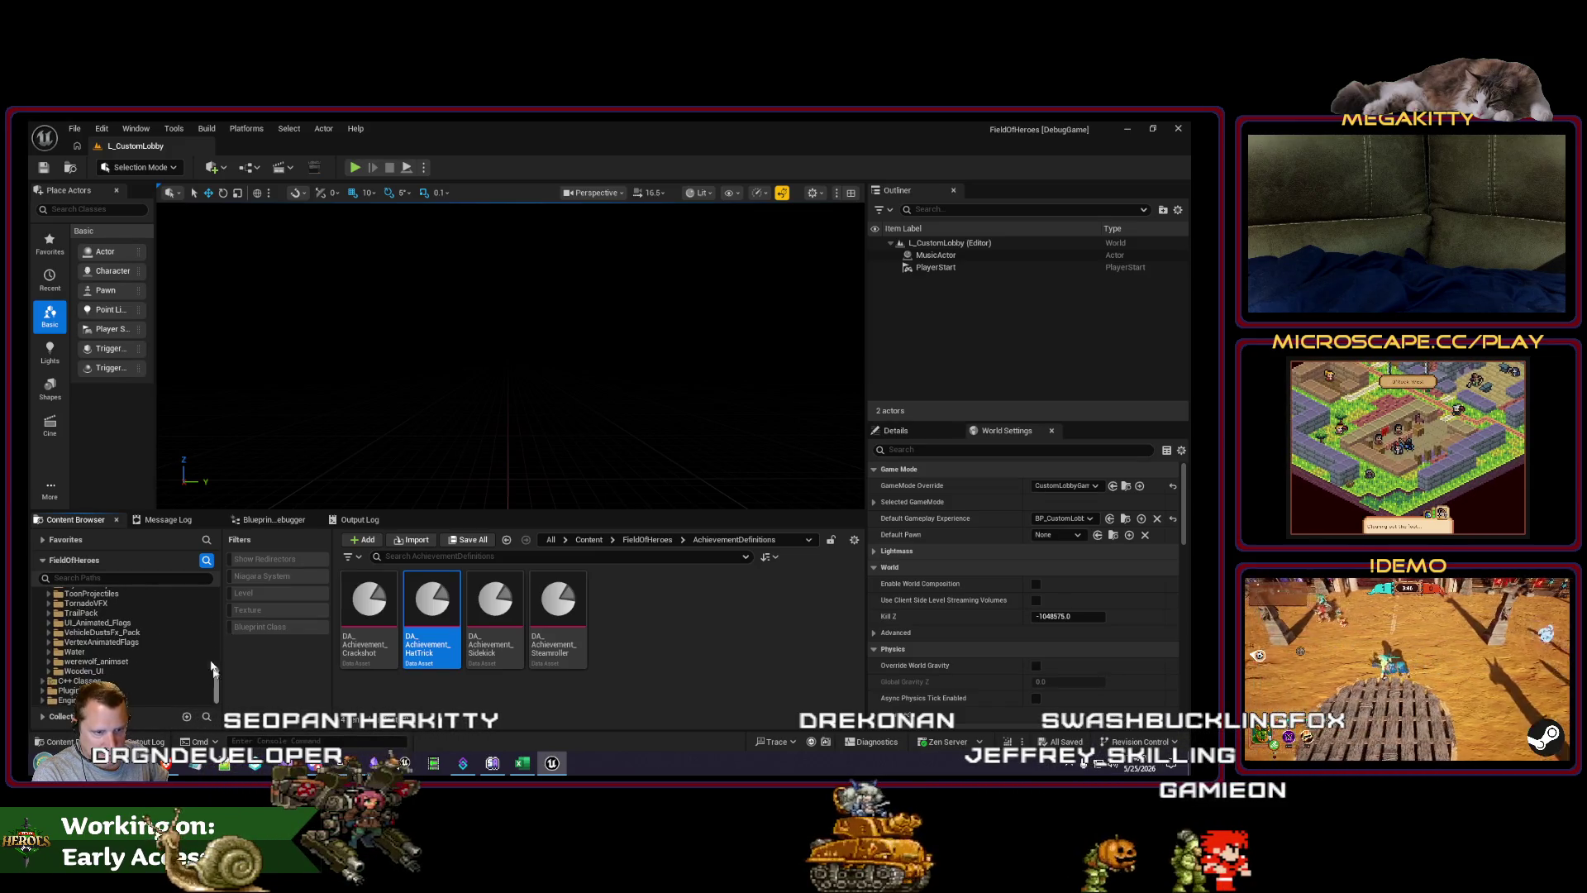
pyautogui.click(42, 539)
pyautogui.click(87, 568)
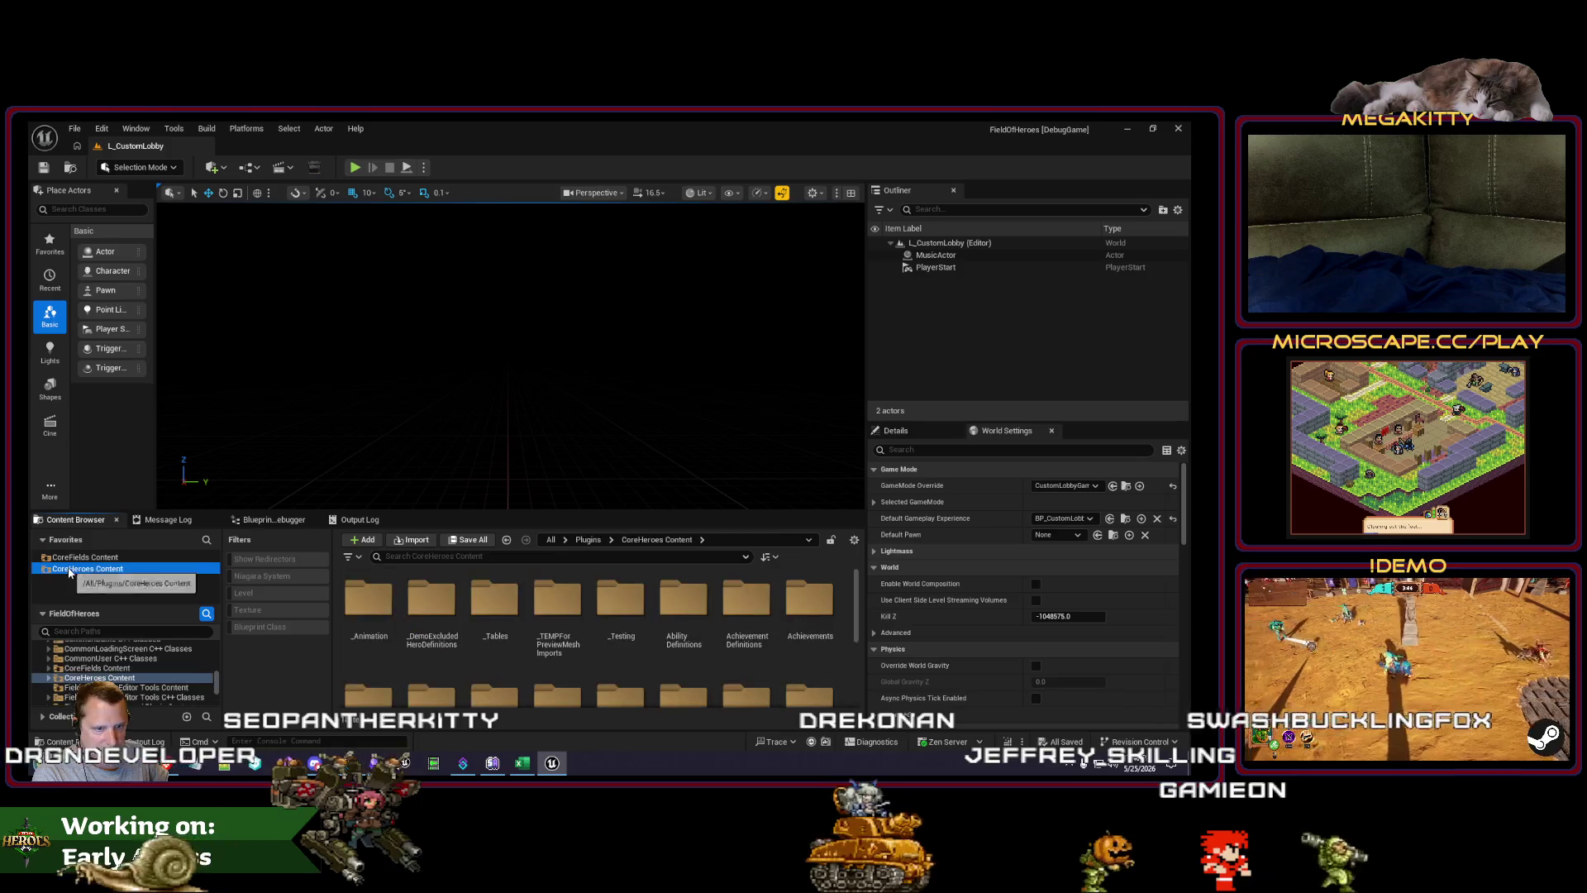
pyautogui.doubleClick(791, 602)
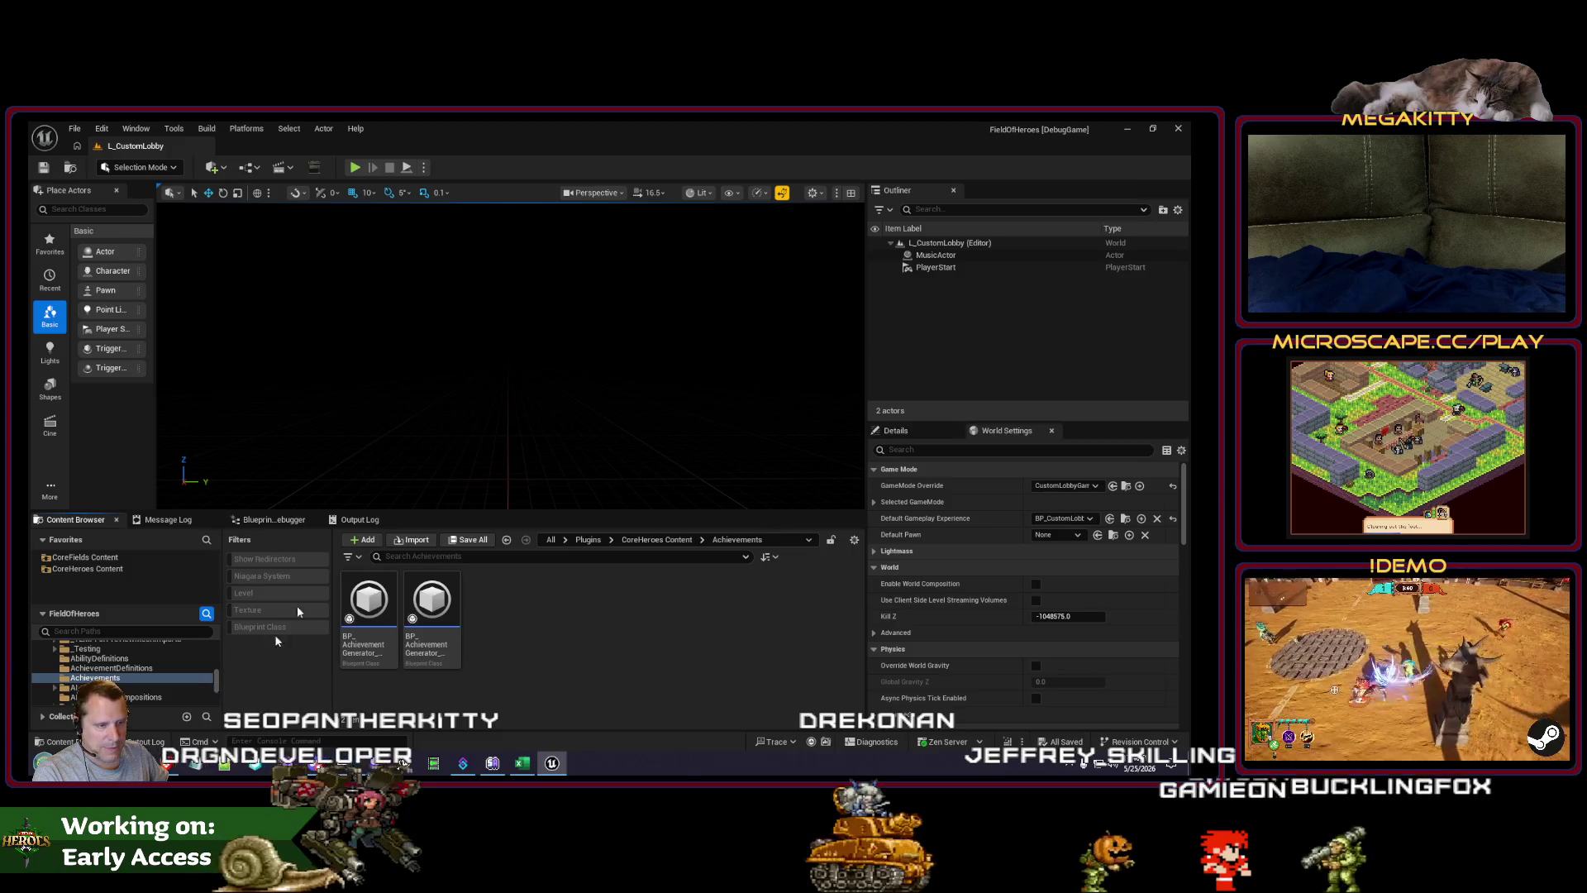
# Step: Create a new folder named Achievements inside the FieldOfHeroes content folder
pyautogui.moveTo(220, 661); pyautogui.dragTo(217, 656)
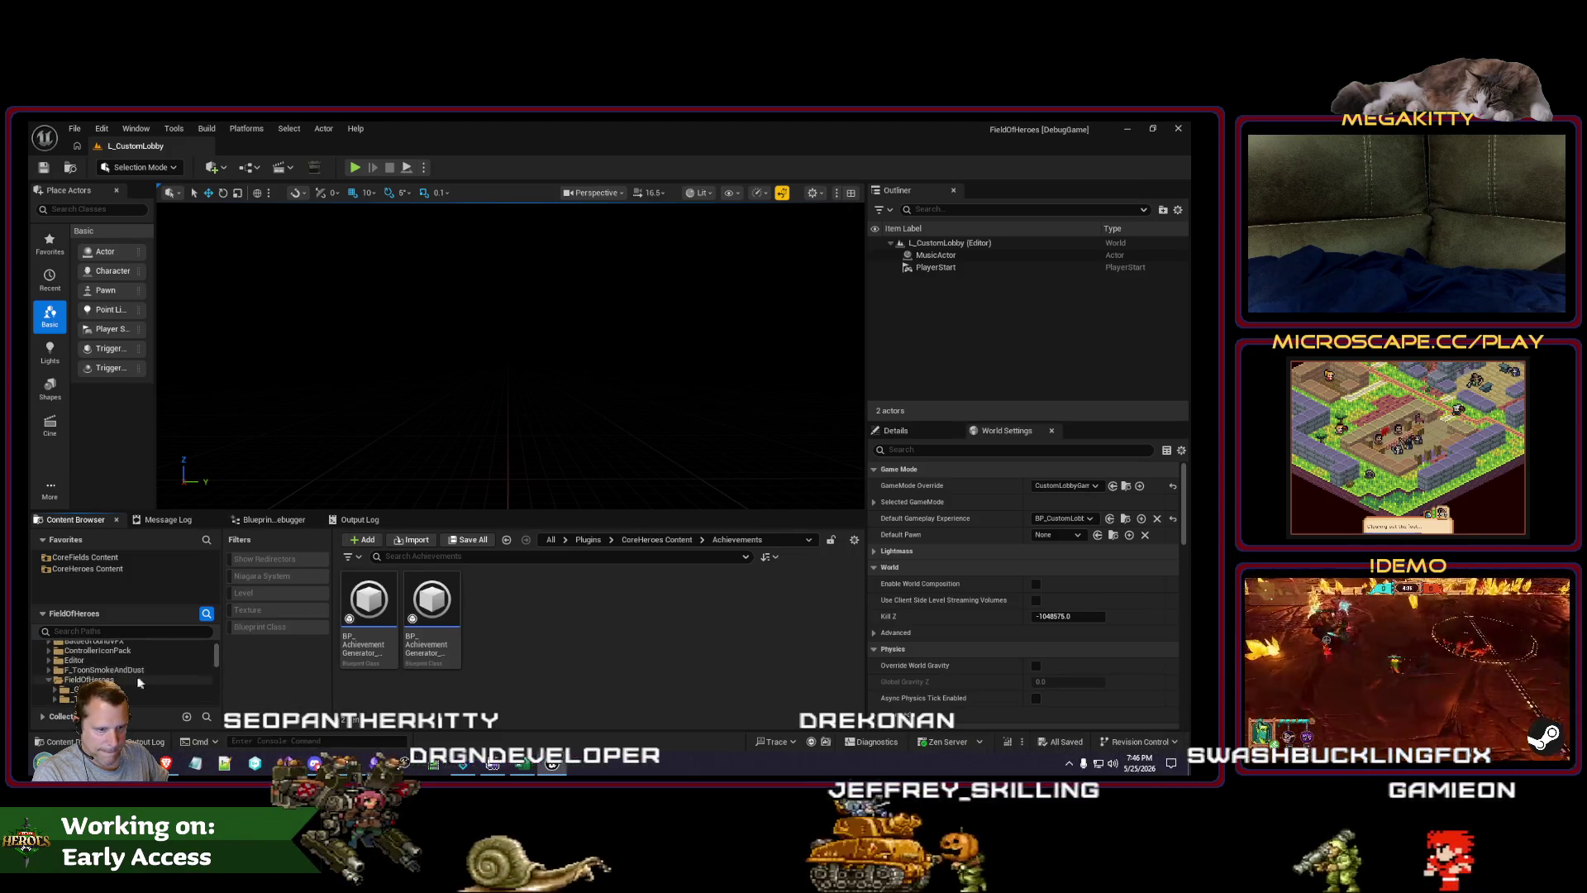
pyautogui.click(124, 679)
pyautogui.rightClick(151, 658)
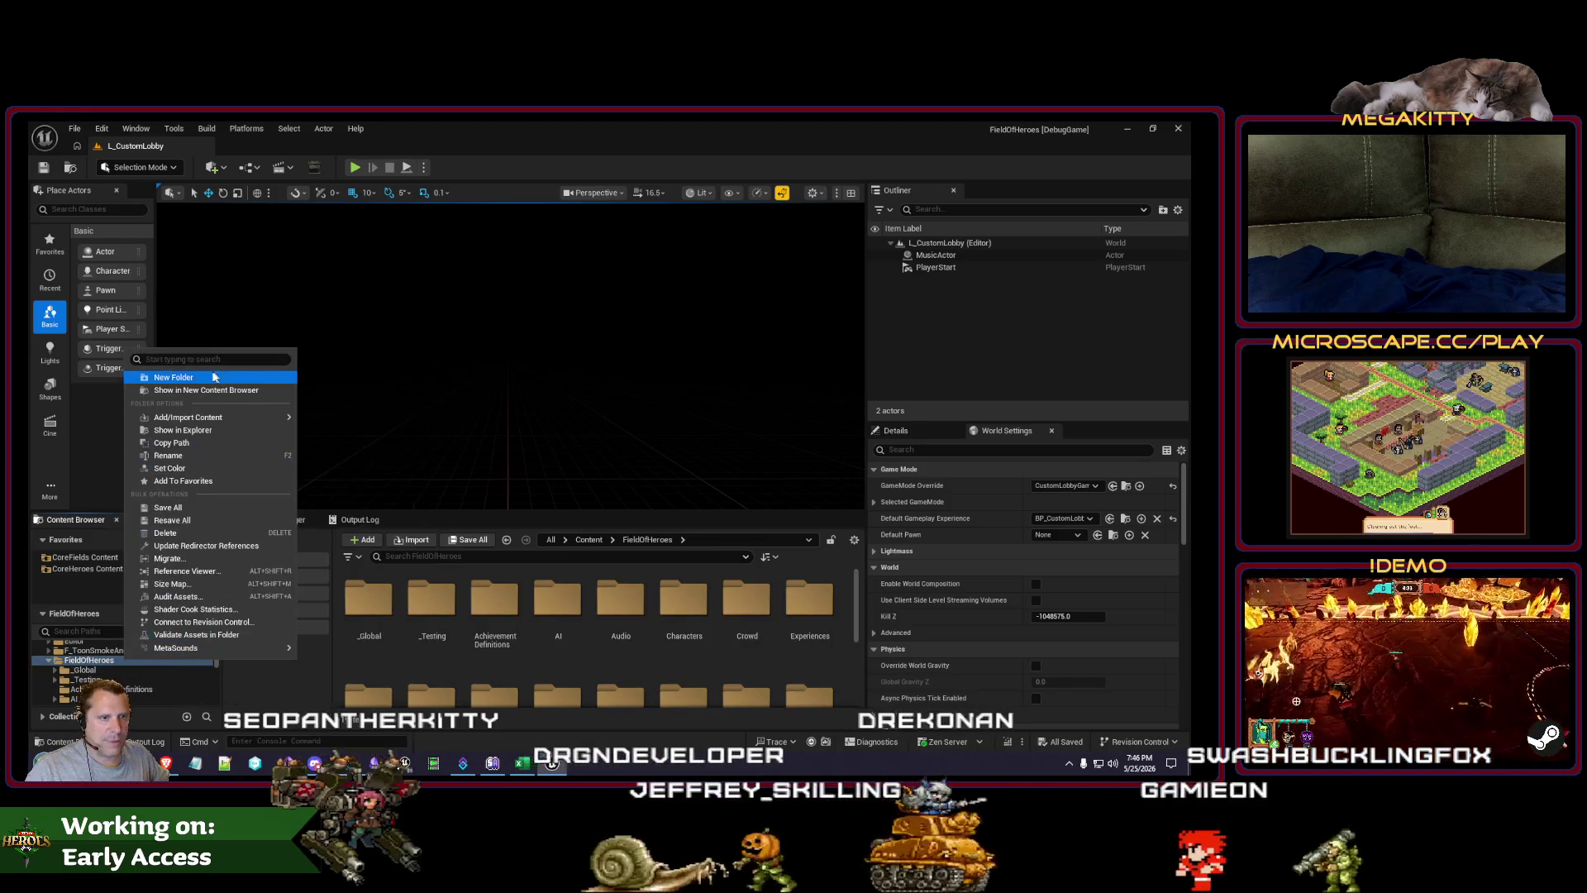
pyautogui.click(174, 378)
pyautogui.write('Achi')
pyautogui.write('vements')
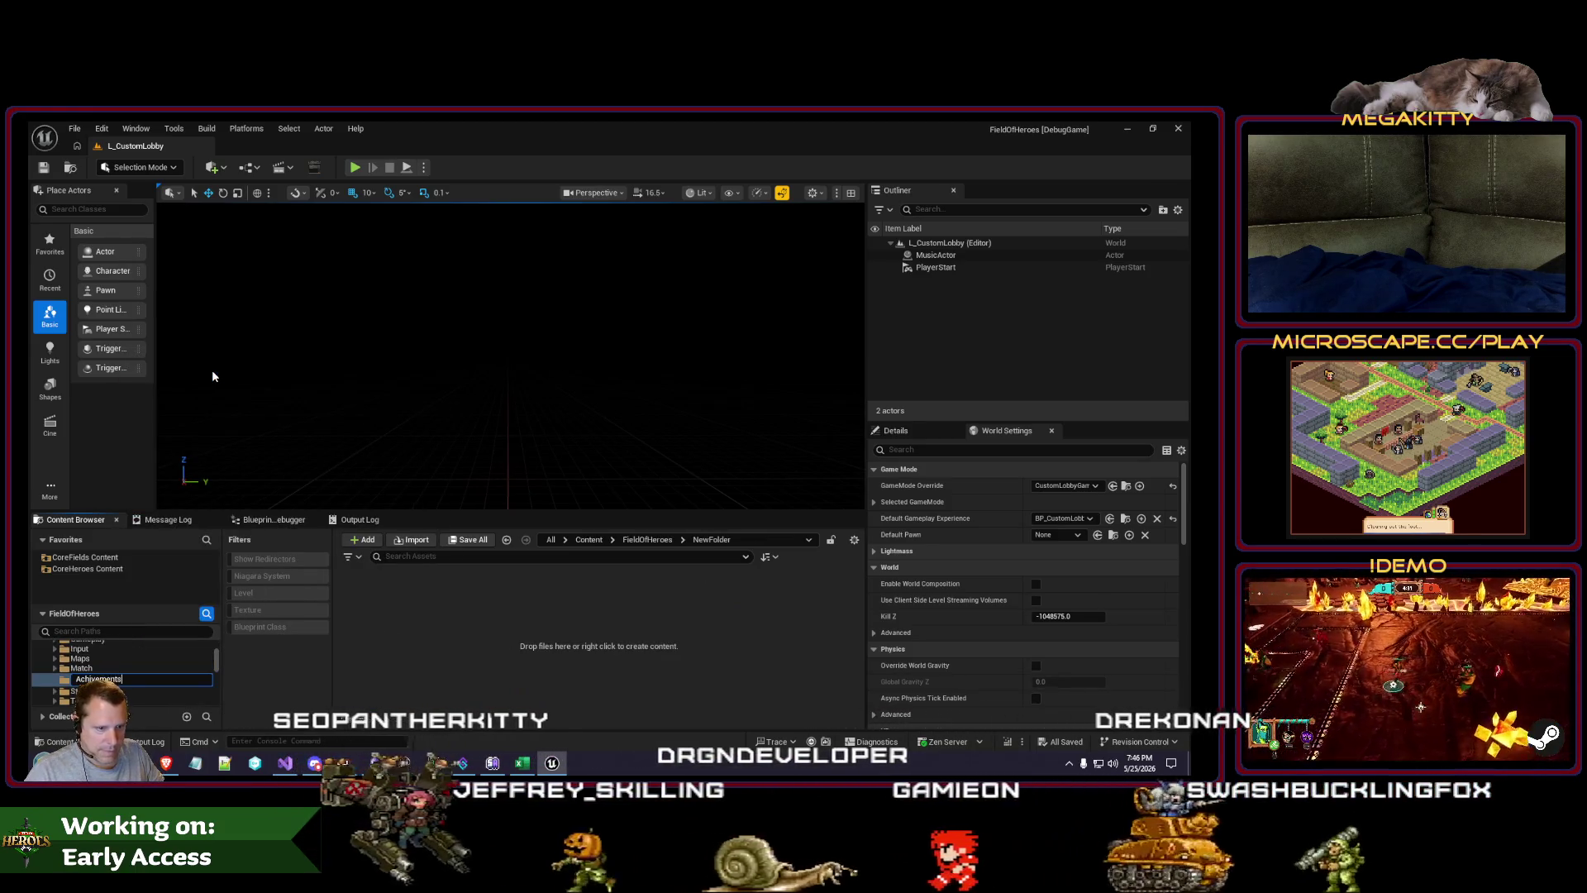
pyautogui.press('Return')
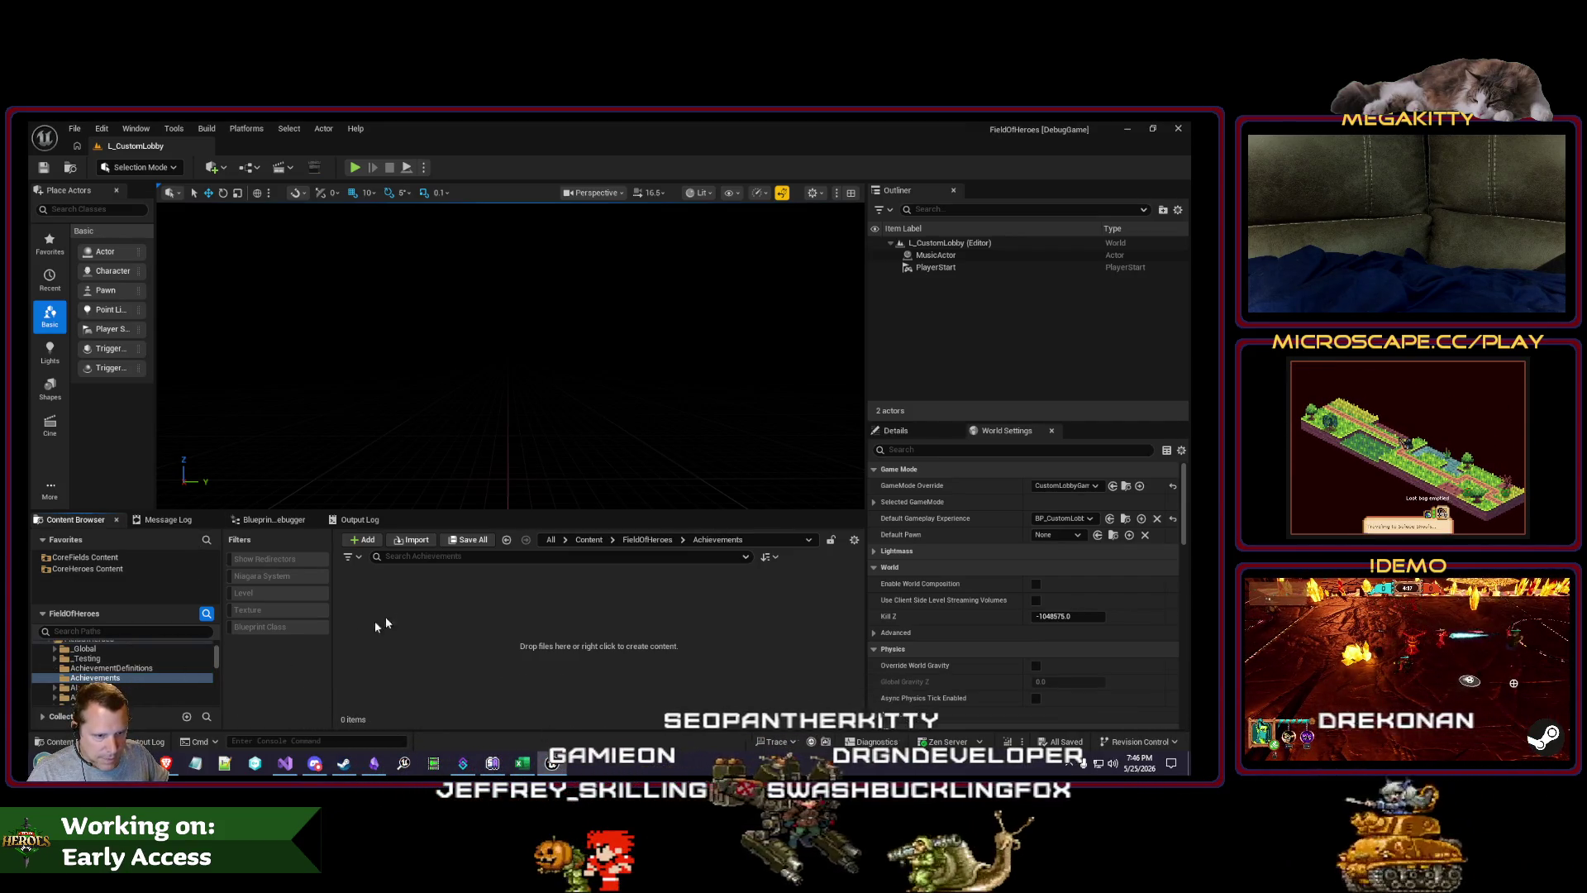
# Step: Create BP_AchievementGeneraotr_HatTrick from MatchAbilityAchievementGenerator and open it
pyautogui.rightClick(425, 609)
pyautogui.moveTo(488, 537)
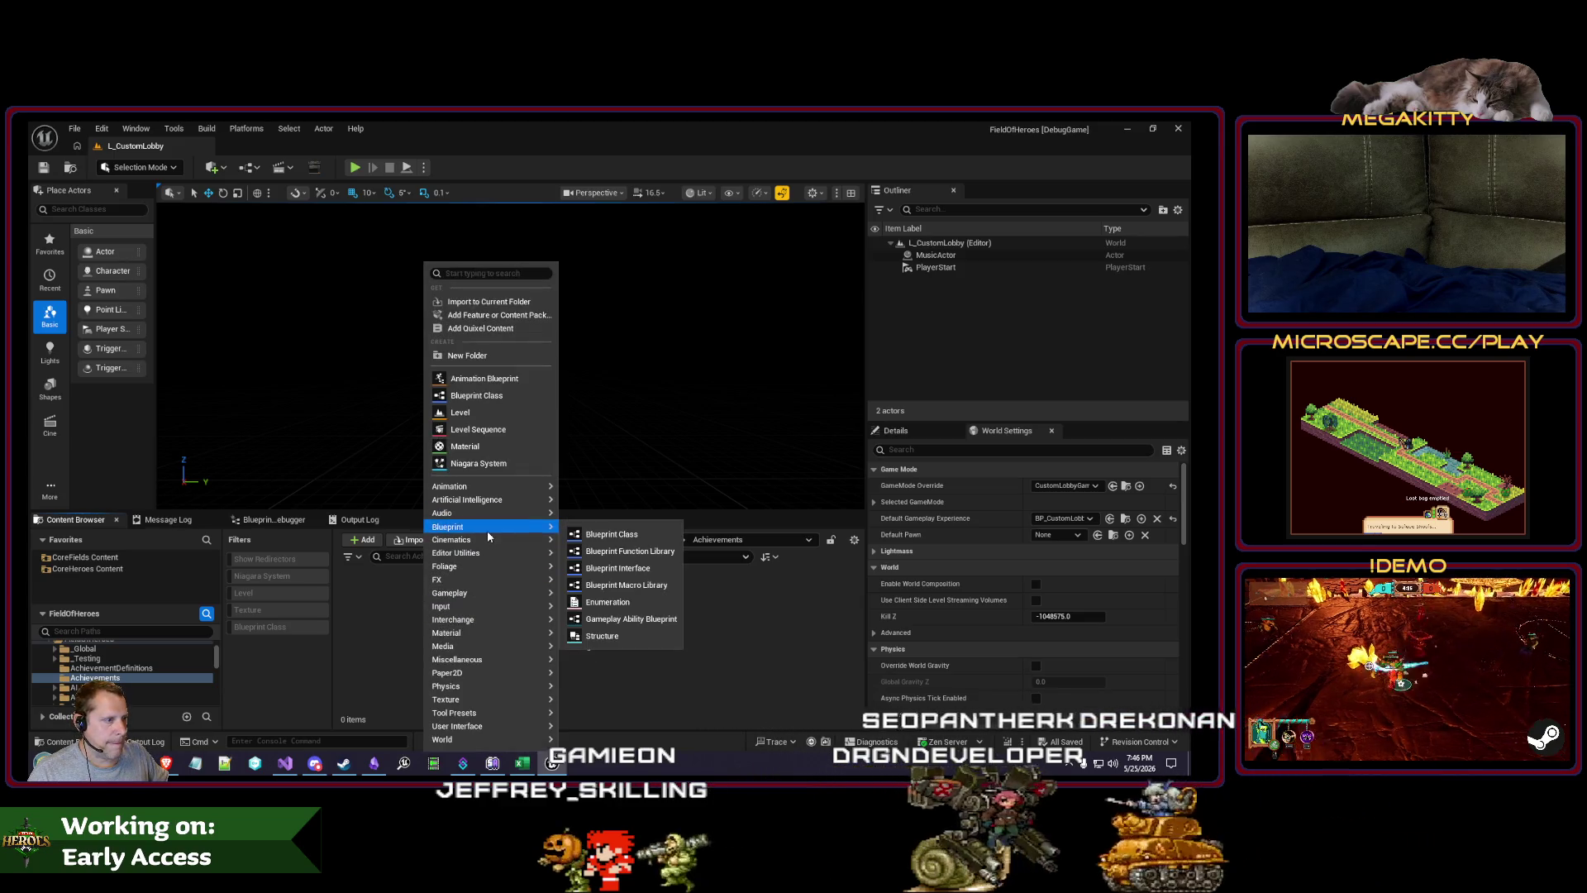
pyautogui.click(589, 534)
pyautogui.write('achievemtn')
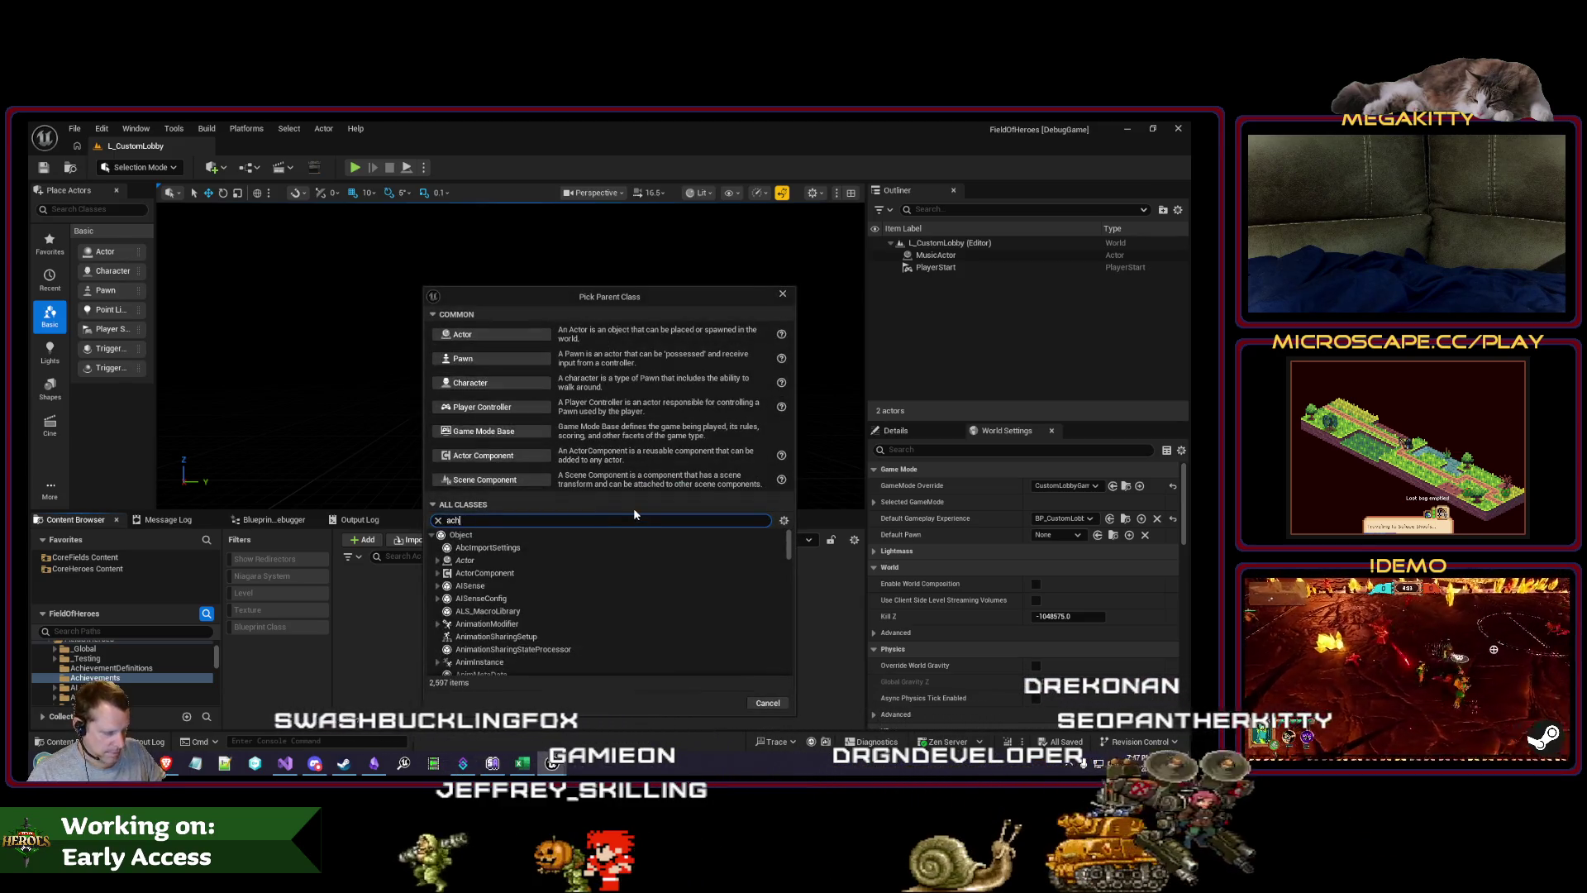
pyautogui.press('BackSpace')
pyautogui.press('BackSpace')
pyautogui.write('entg')
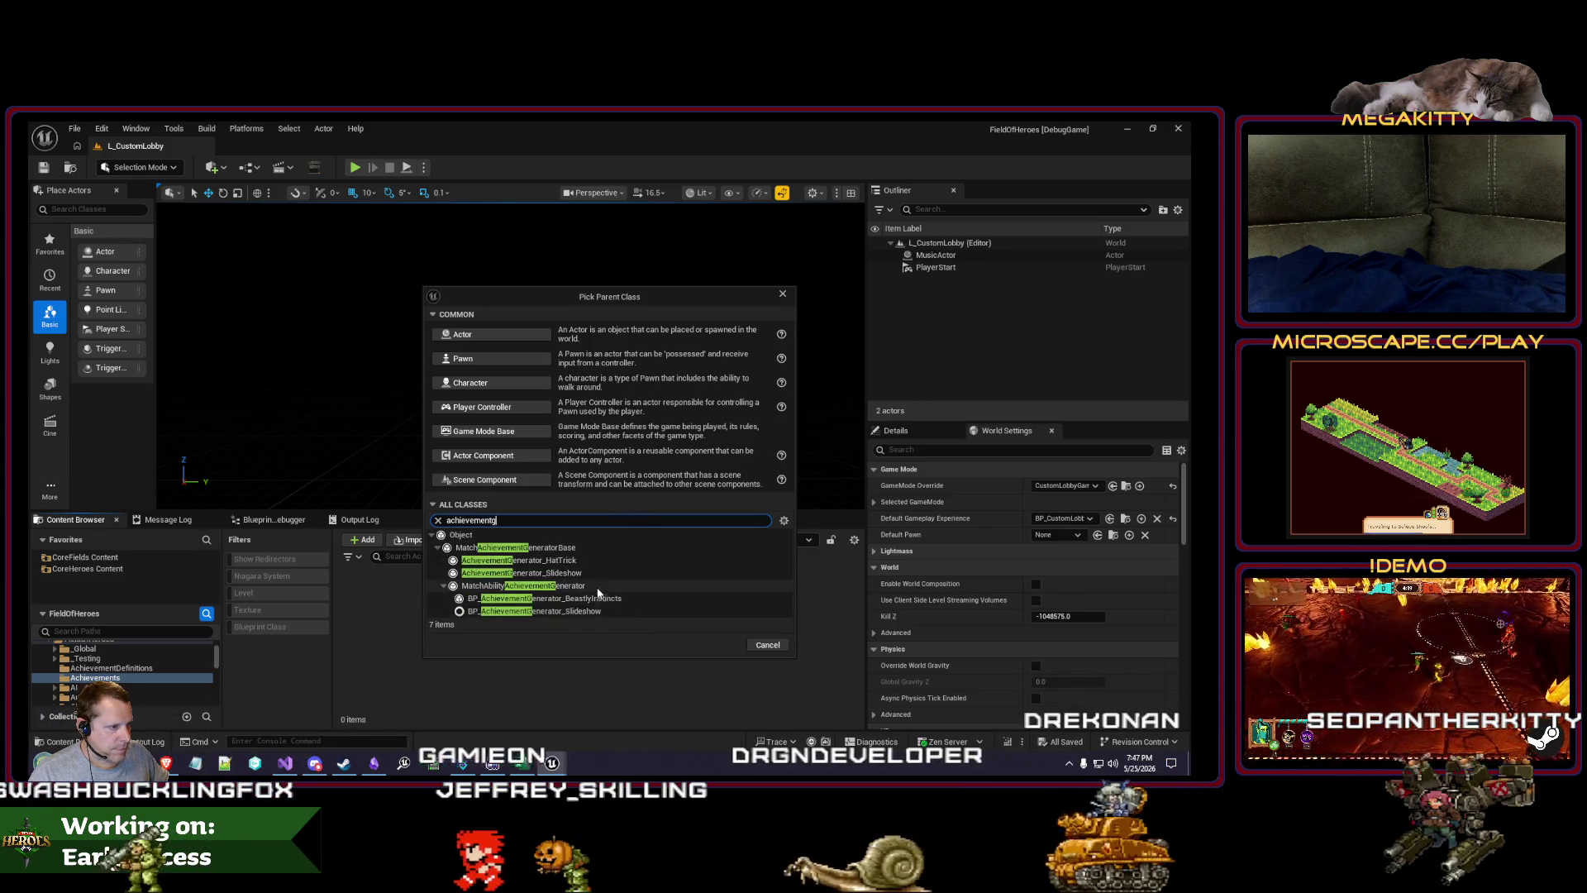
pyautogui.click(595, 585)
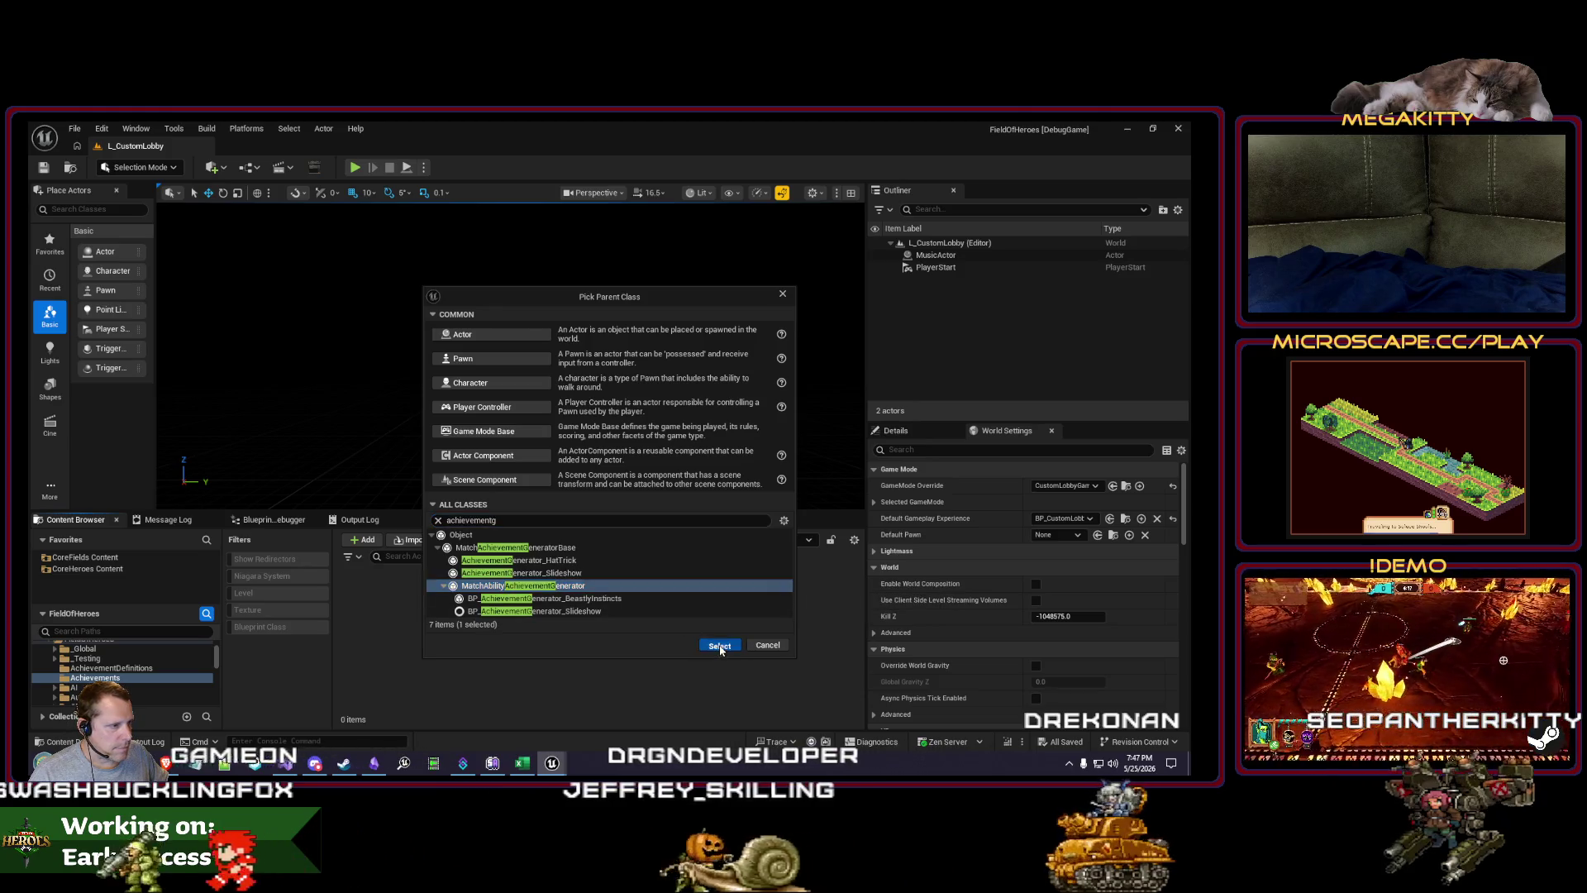
pyautogui.click(719, 645)
pyautogui.write('BP_Achievemen')
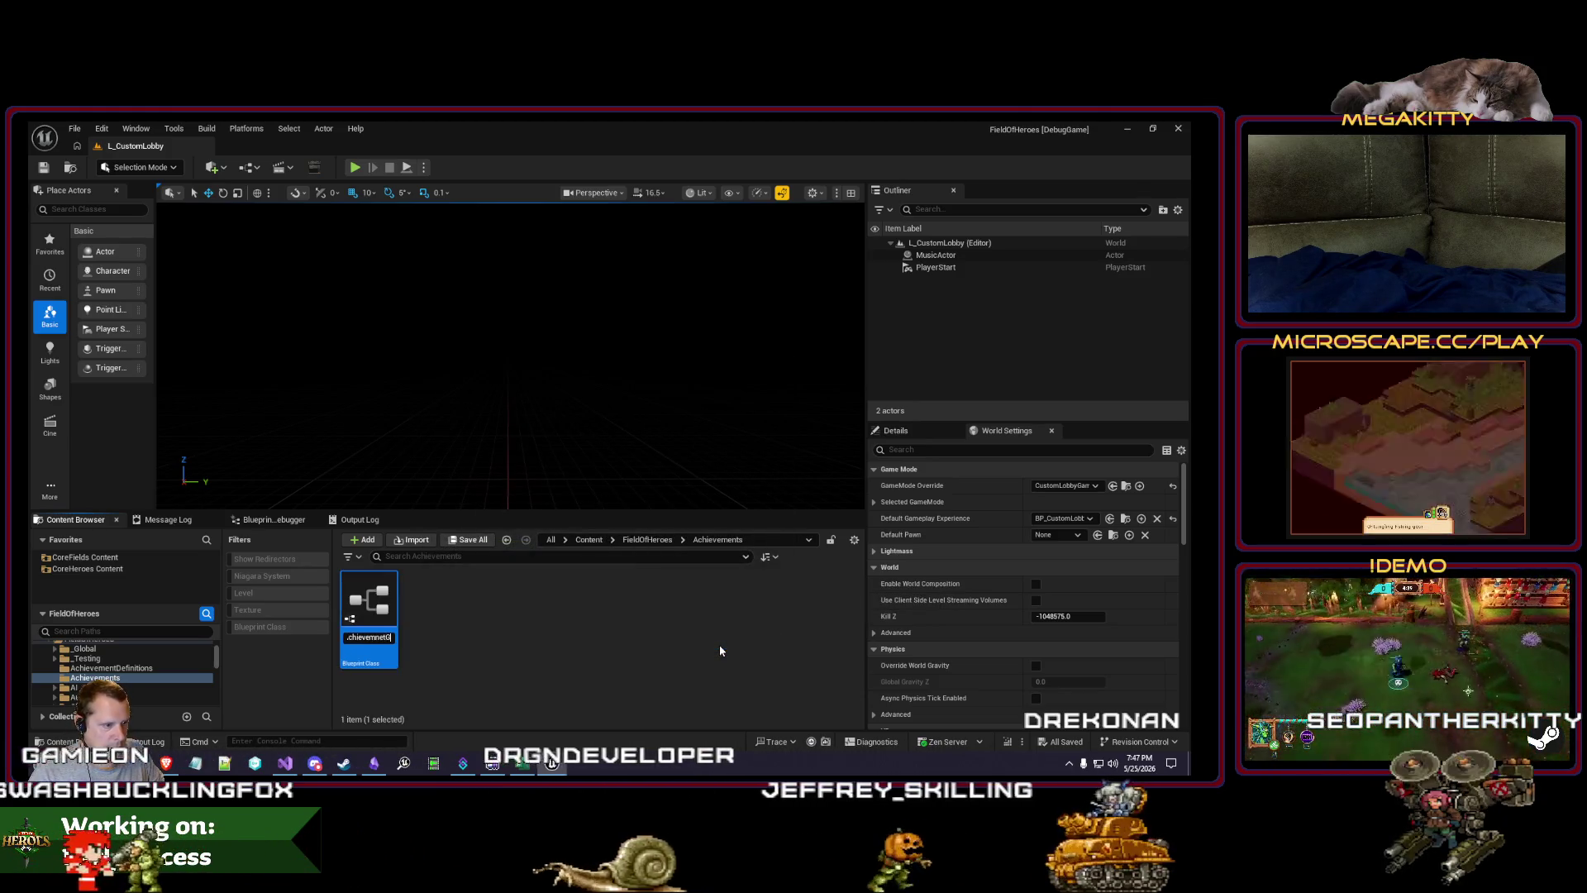
pyautogui.write('tGeneraotr')
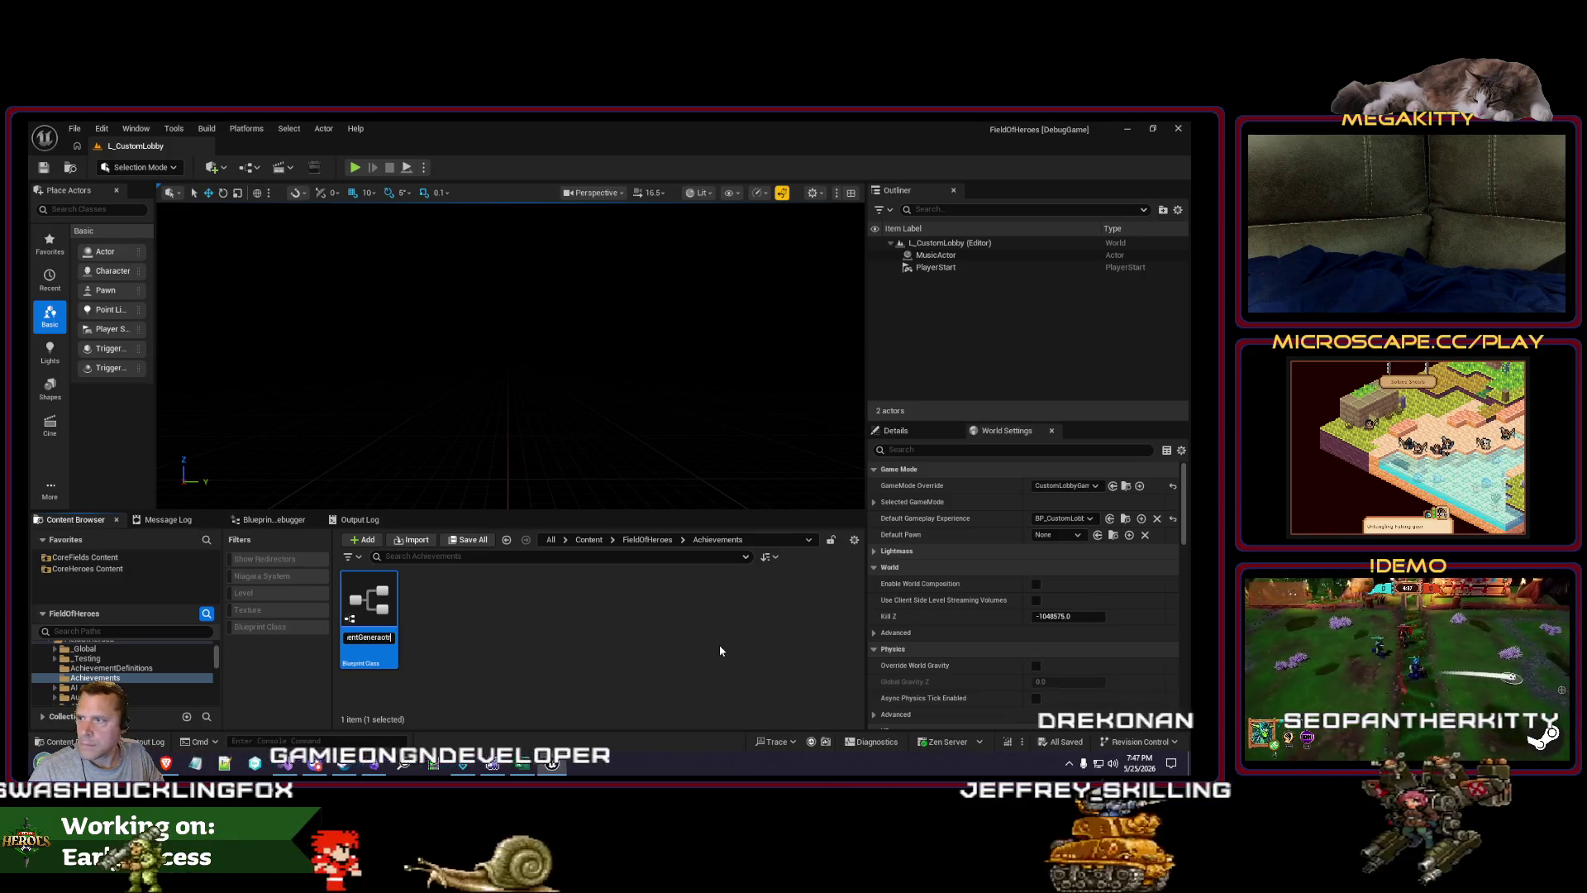
pyautogui.write('_Hat')
pyautogui.press('Return')
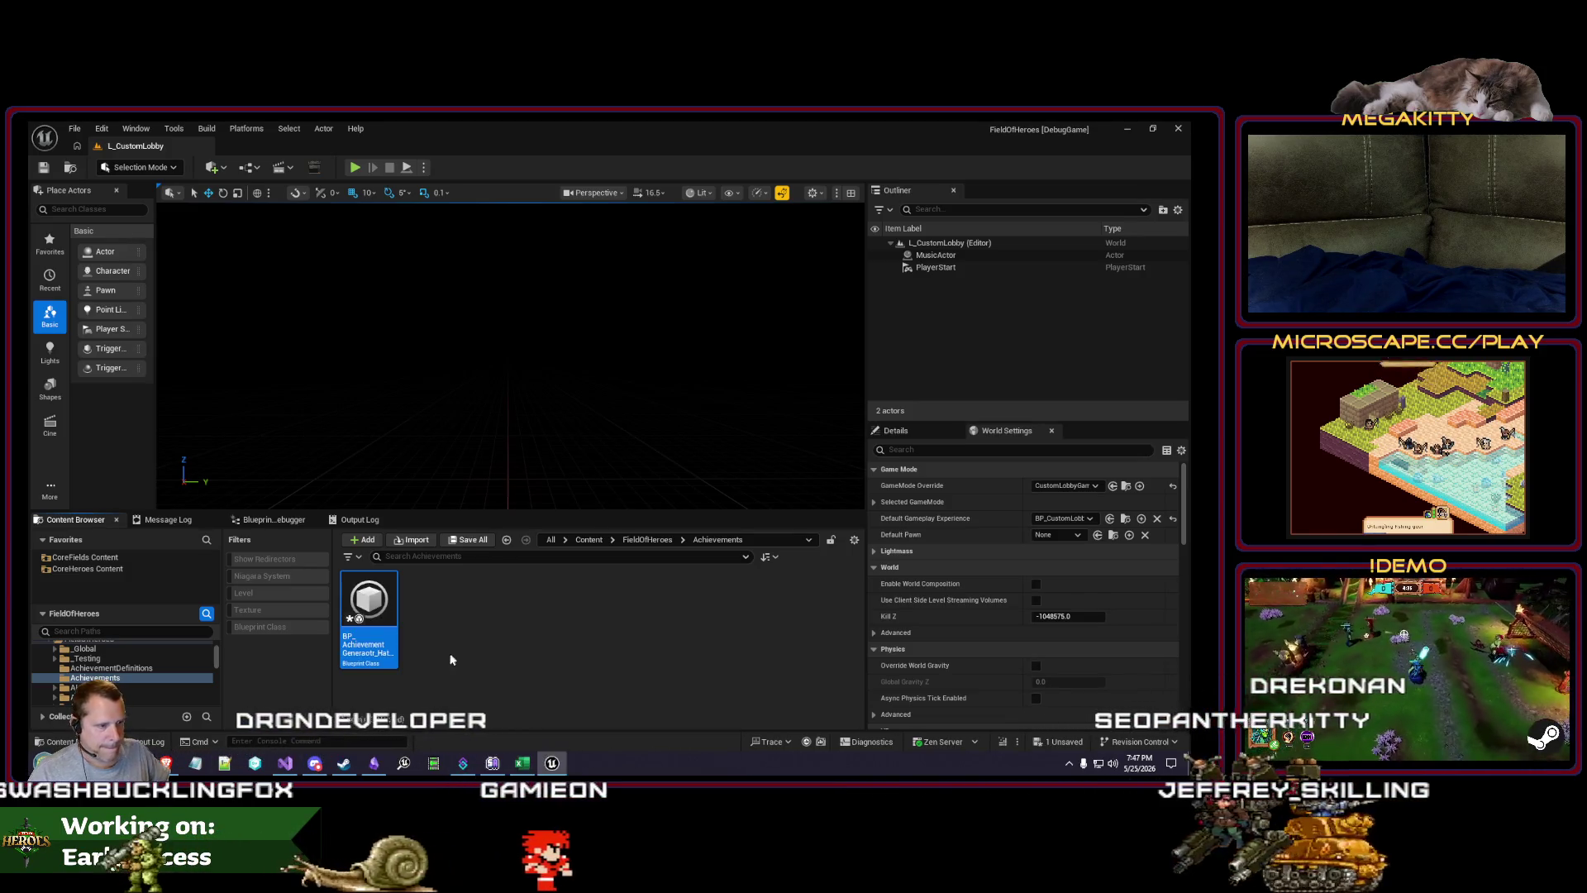
pyautogui.doubleClick(368, 602)
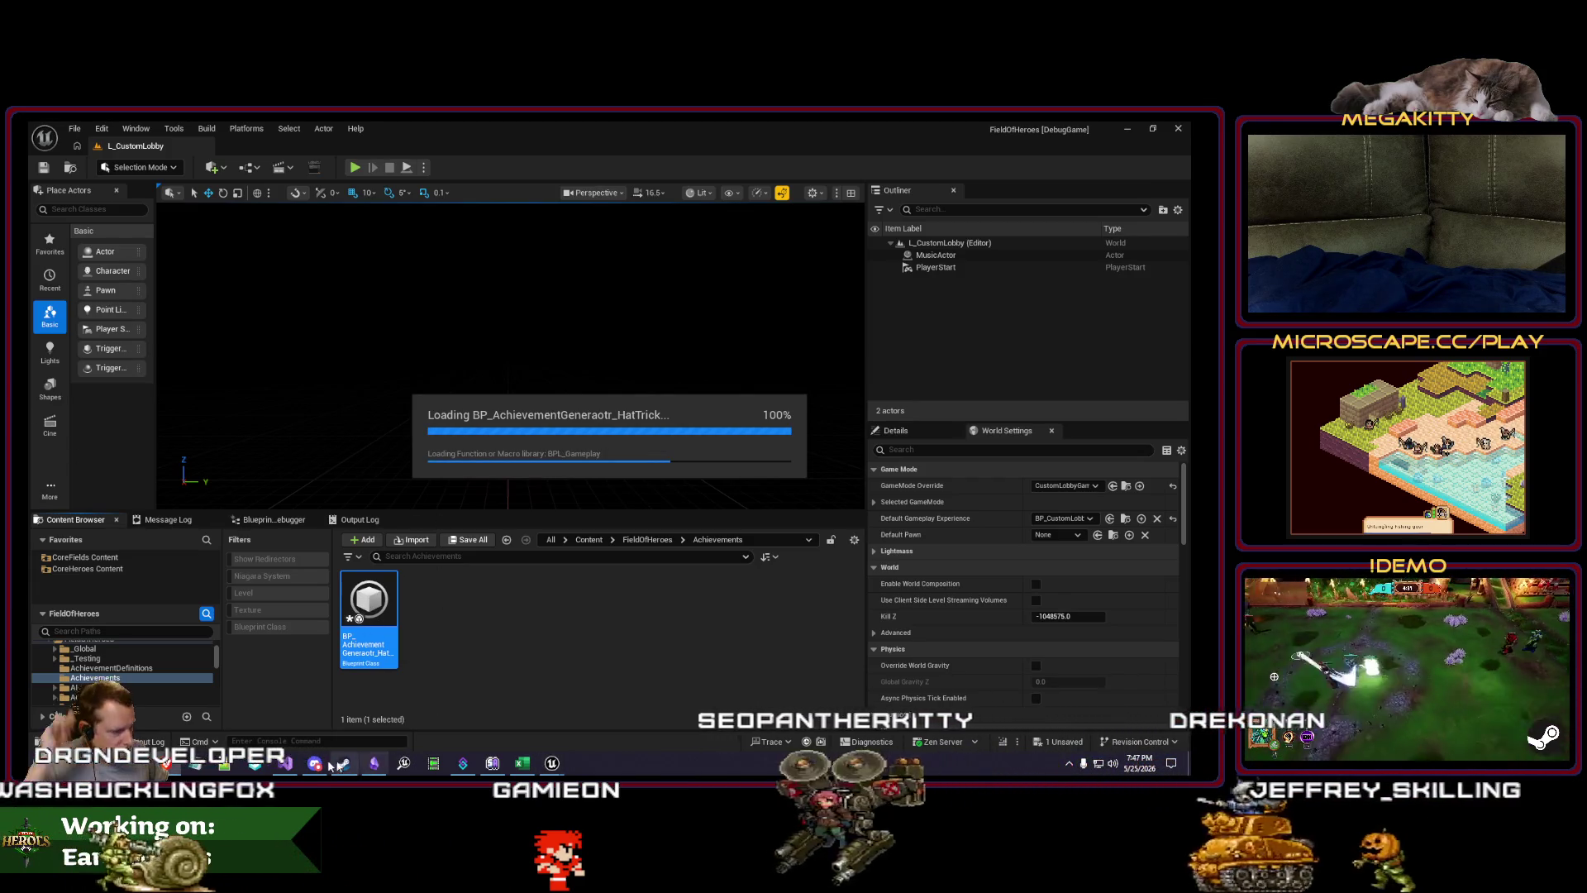
# Step: Dock the HatTrick Blueprint window as a tab beside the level editor
pyautogui.click(285, 765)
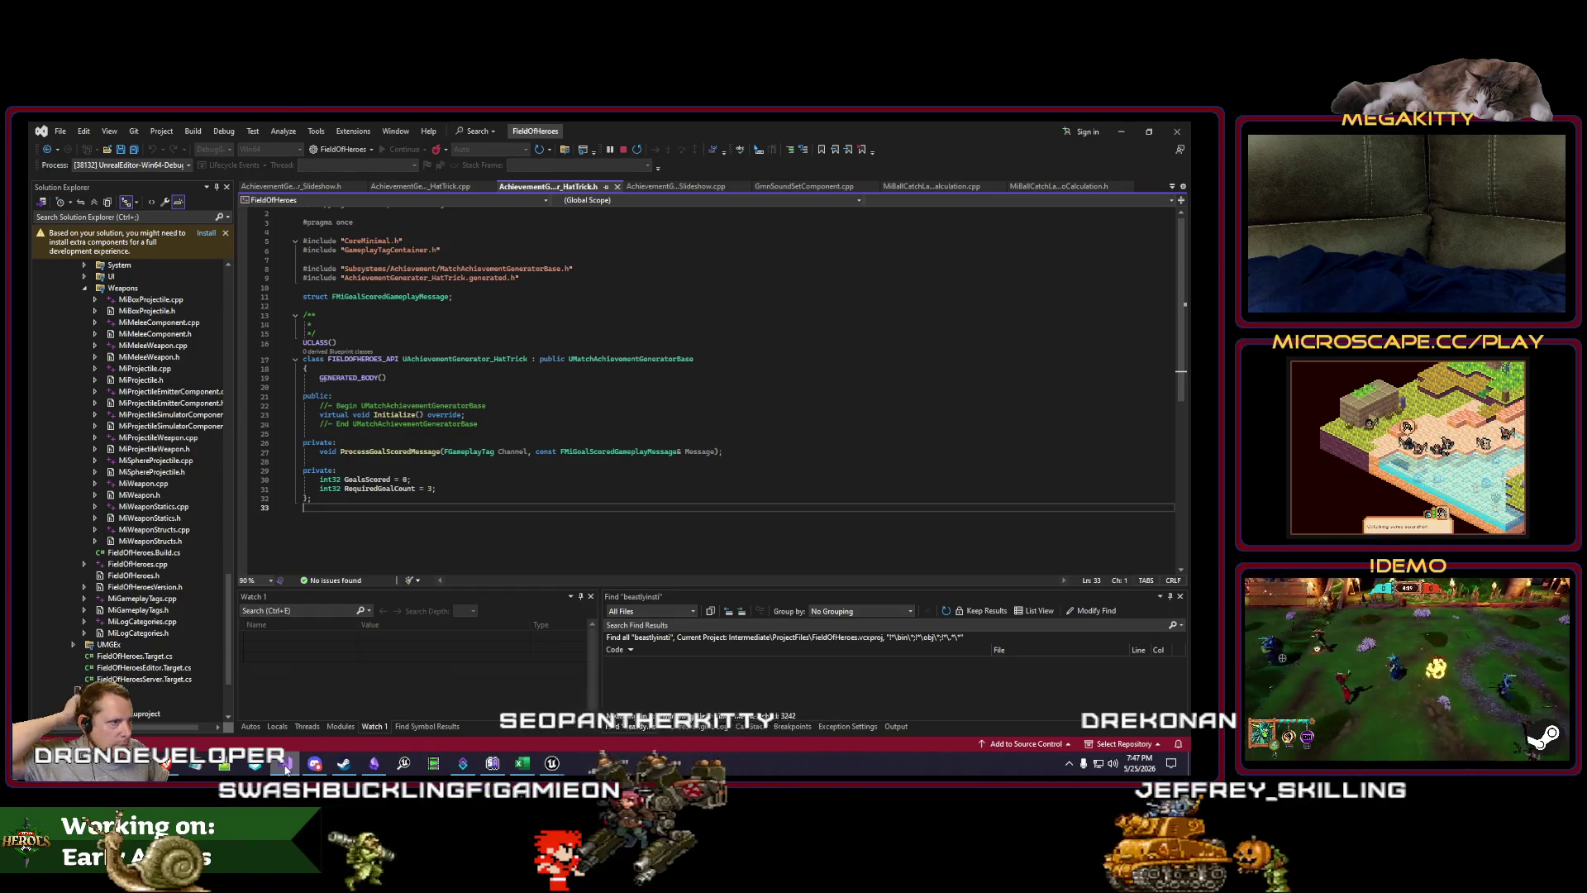
pyautogui.click(506, 499)
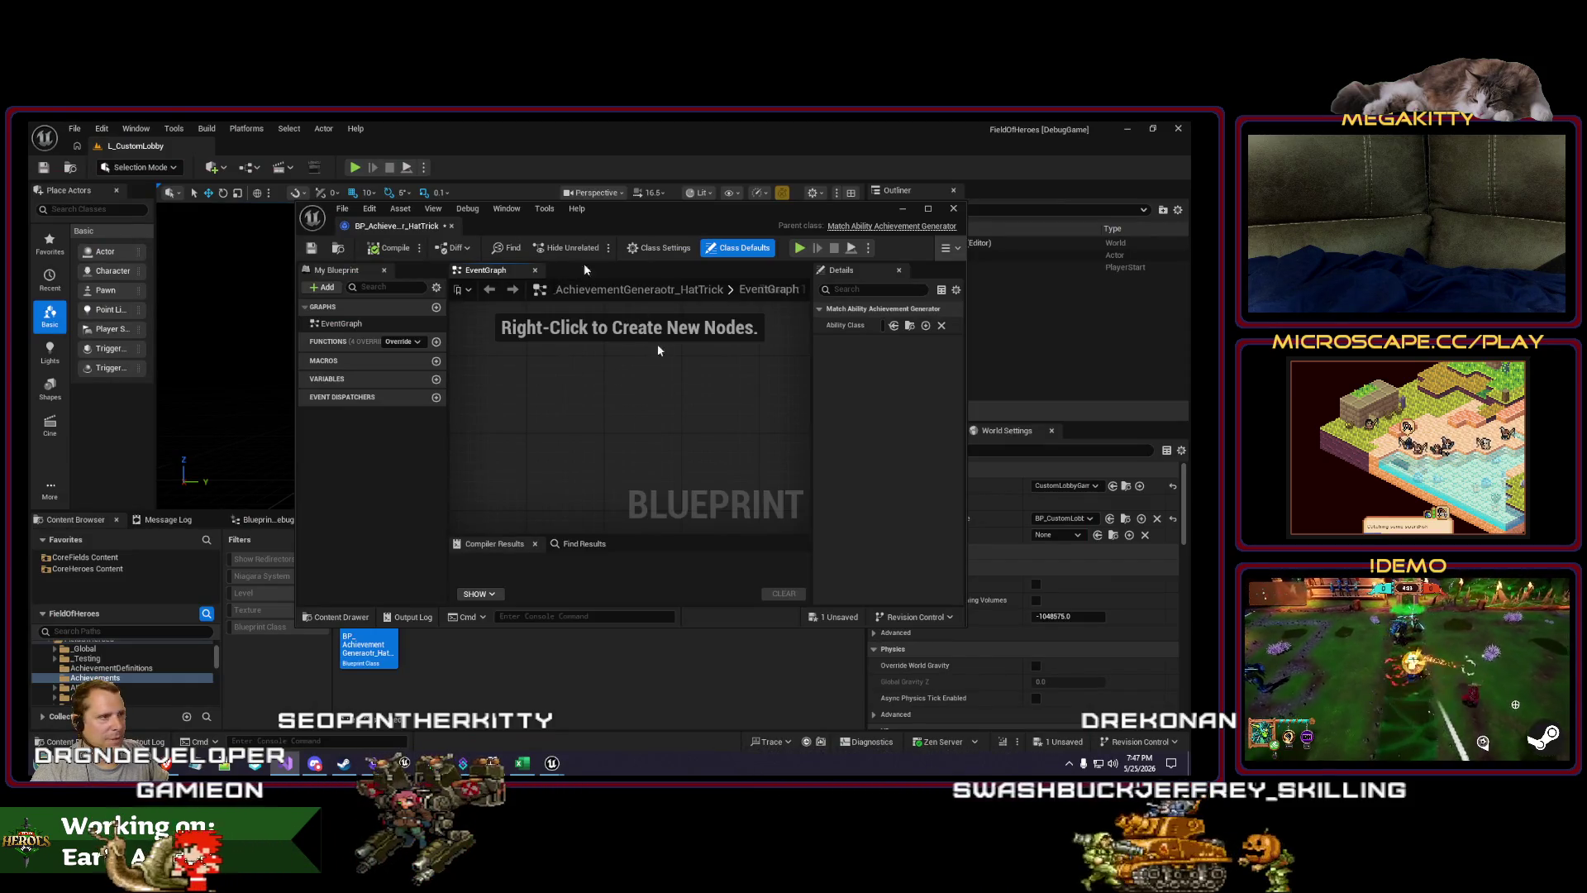
pyautogui.moveTo(395, 229); pyautogui.dragTo(281, 155)
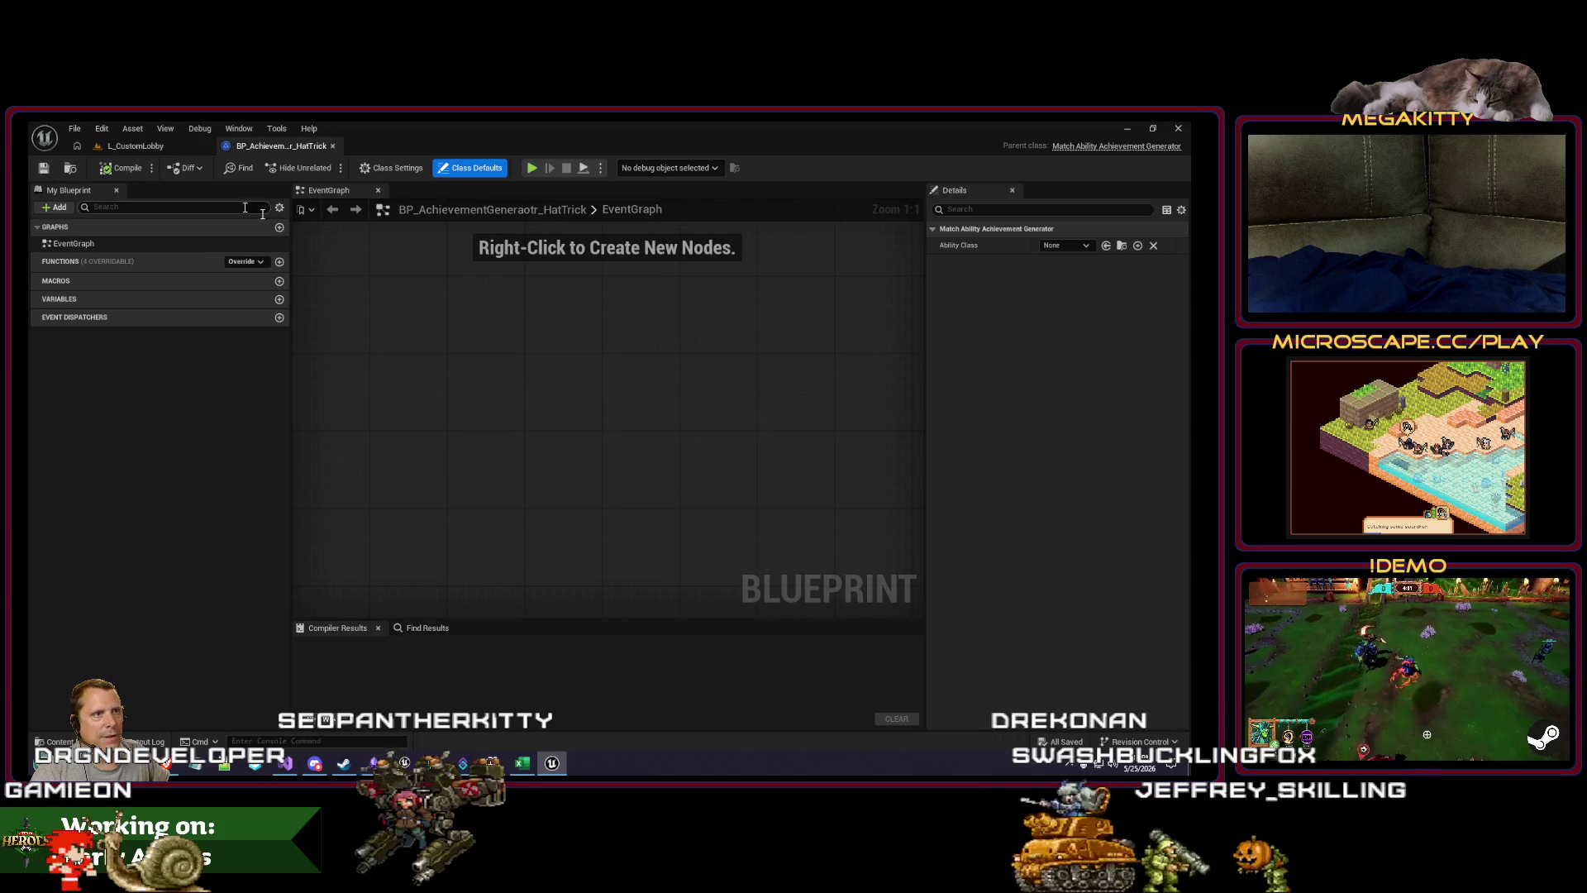
# Step: Browse to the CoreHeroes Content Achievements folder and select an existing generator Blueprint
pyautogui.click(135, 145)
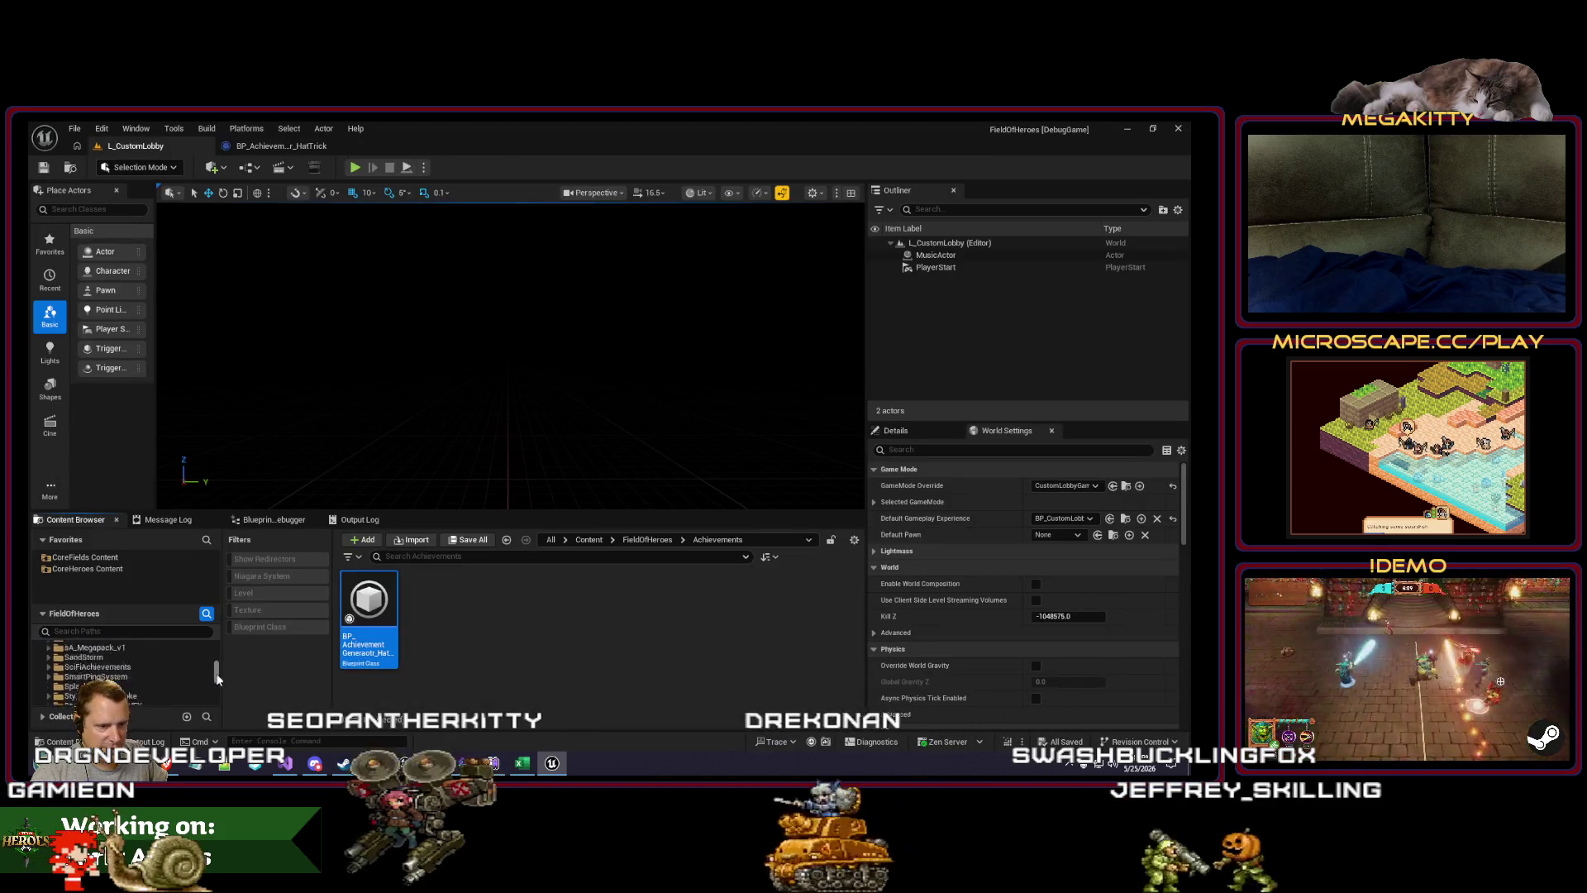
pyautogui.scroll(-3, 218, 676)
pyautogui.click(95, 658)
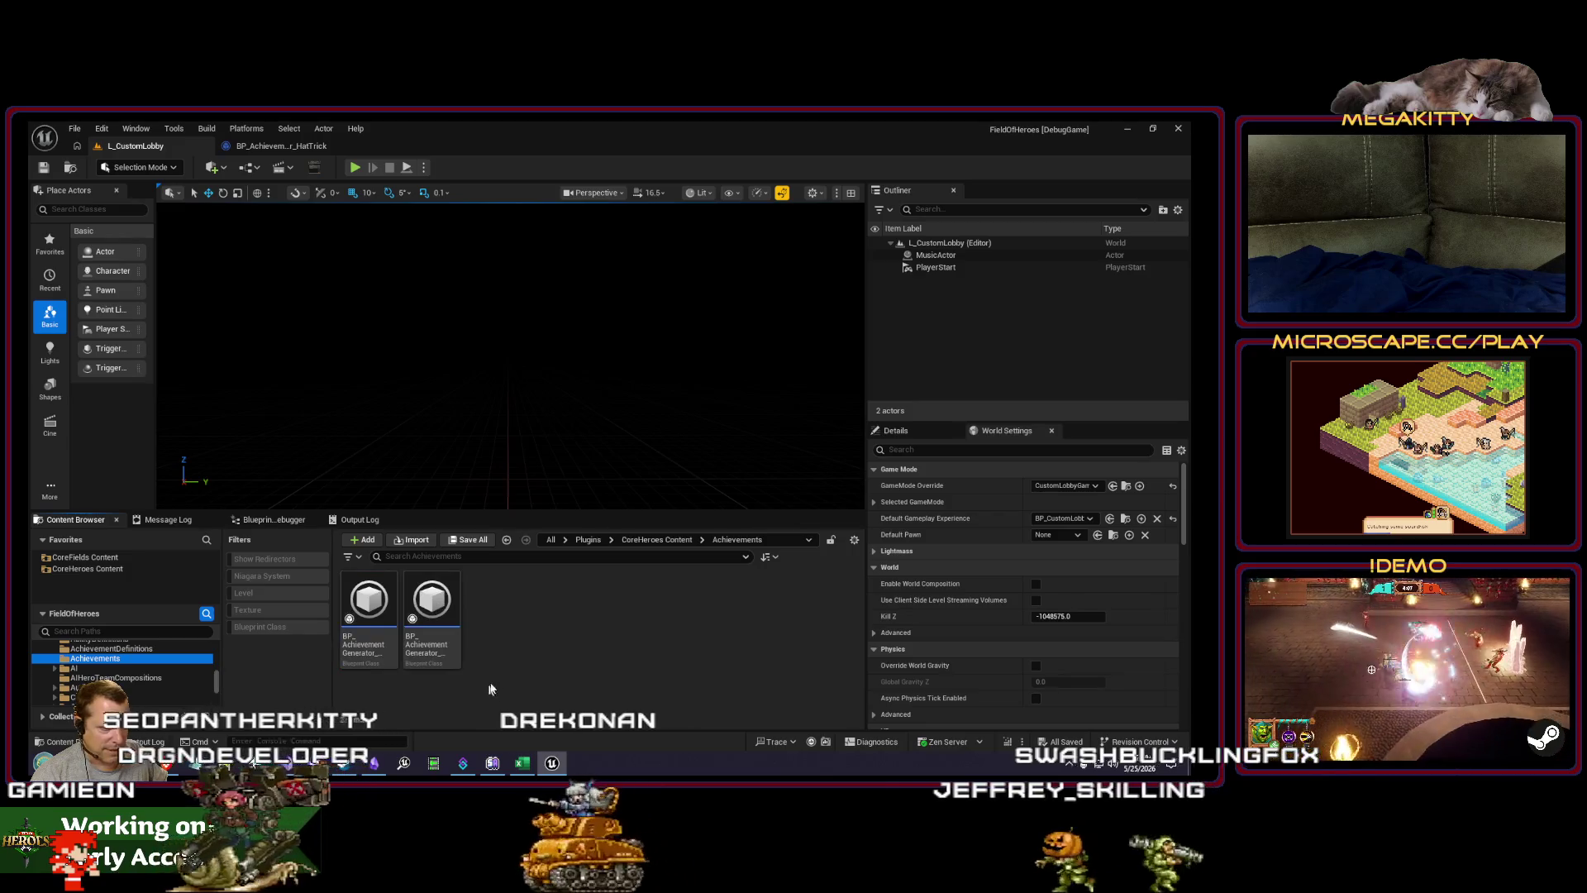
pyautogui.click(377, 605)
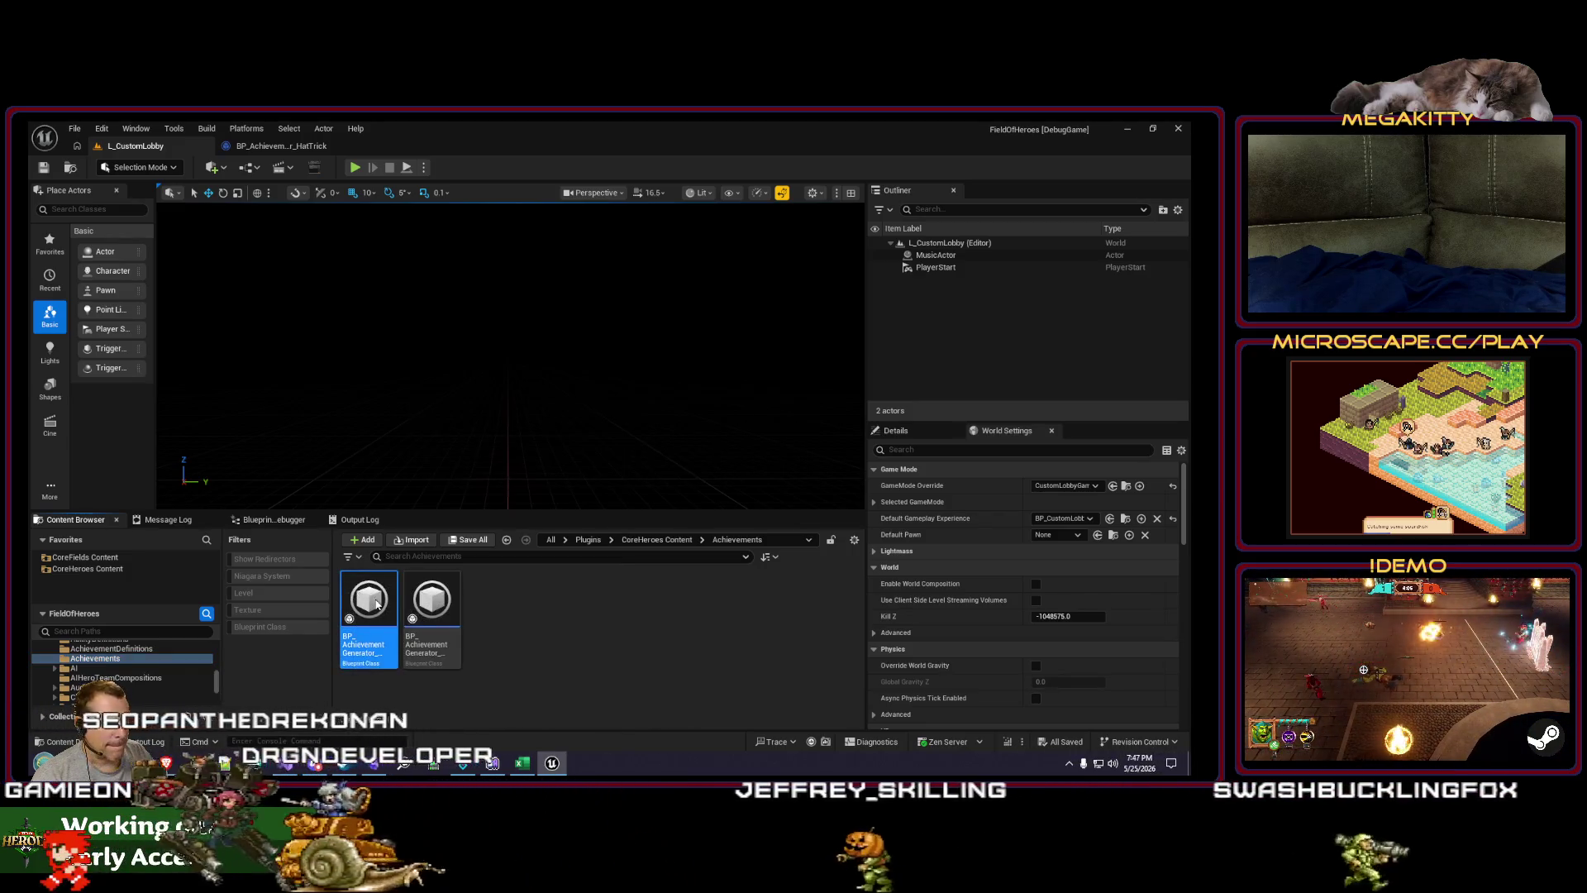
# Step: Copy BeastlyInstincts' KnockdownMessageListener into HatTrick, renamed GoalScoredMessageListener
pyautogui.doubleClick(377, 605)
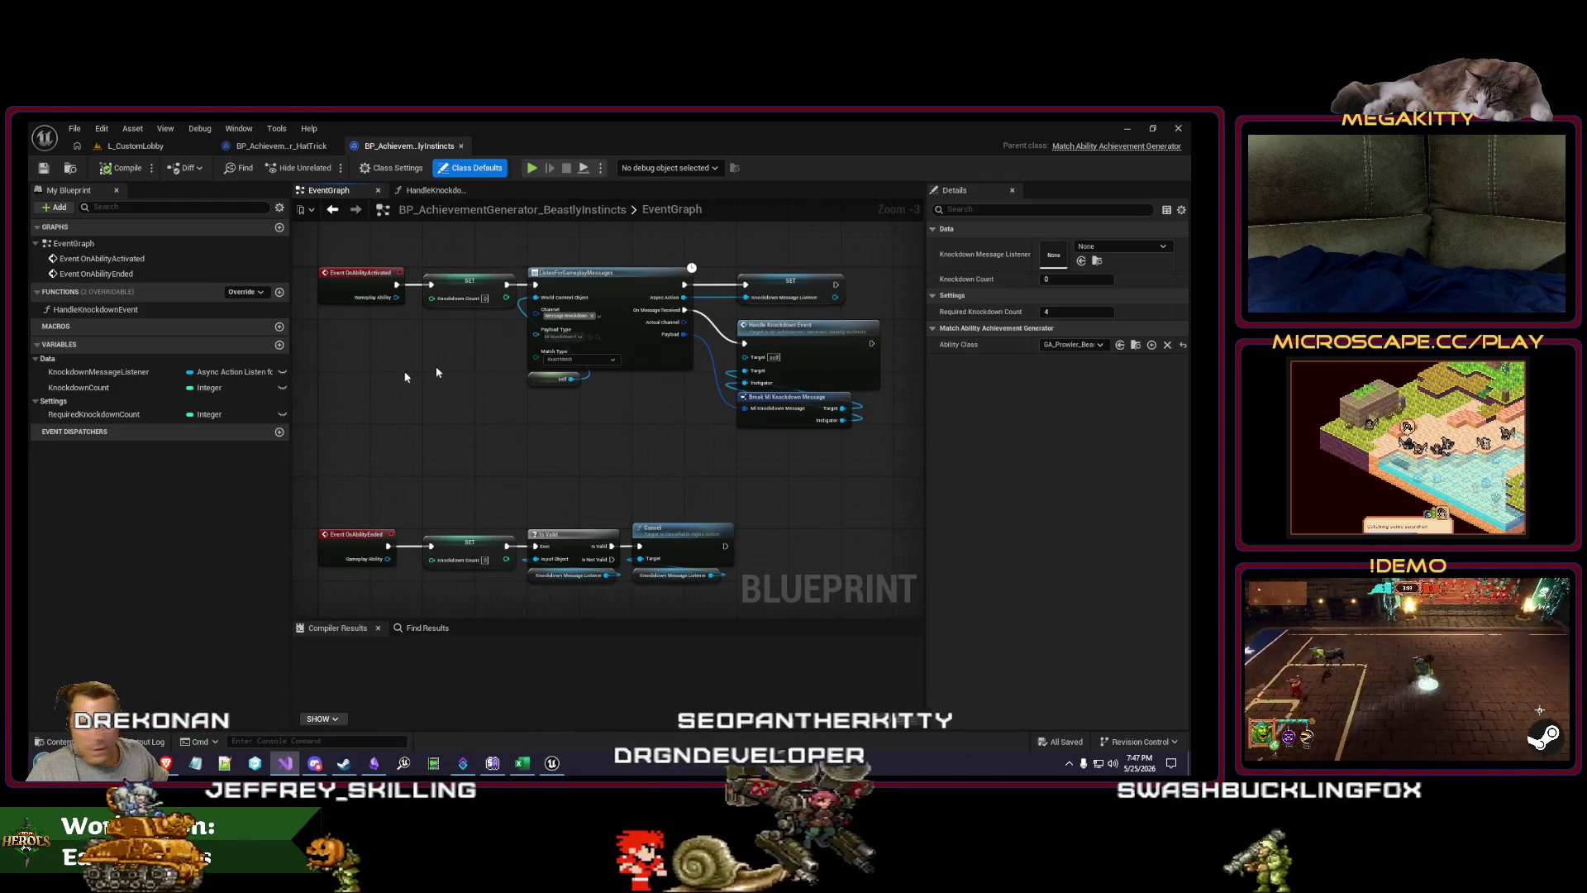
pyautogui.moveTo(348, 385); pyautogui.dragTo(369, 392)
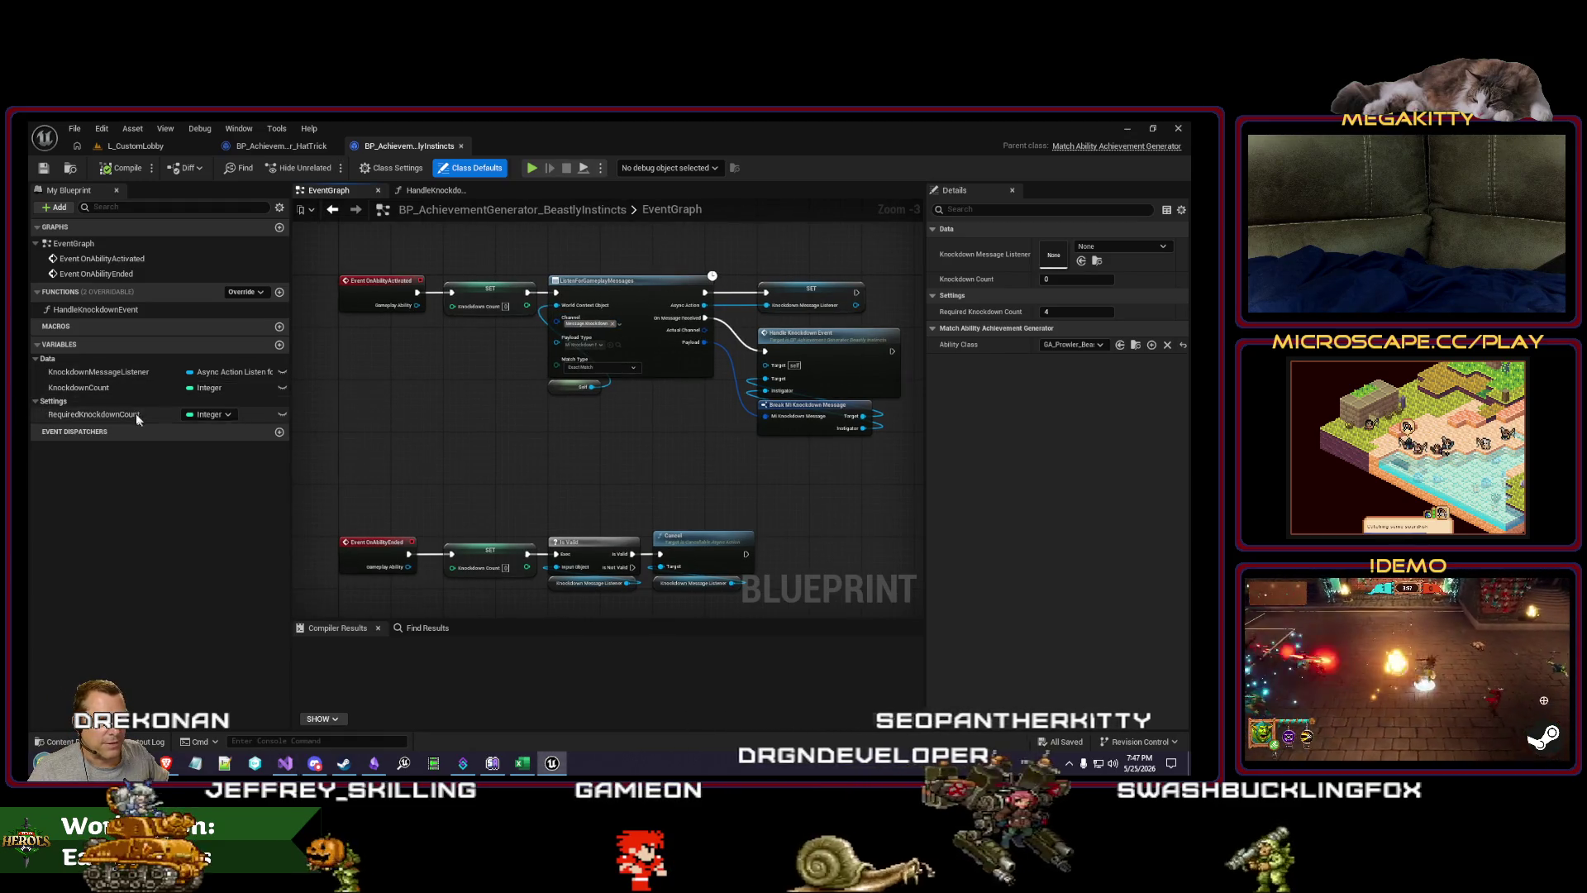
pyautogui.rightClick(132, 373)
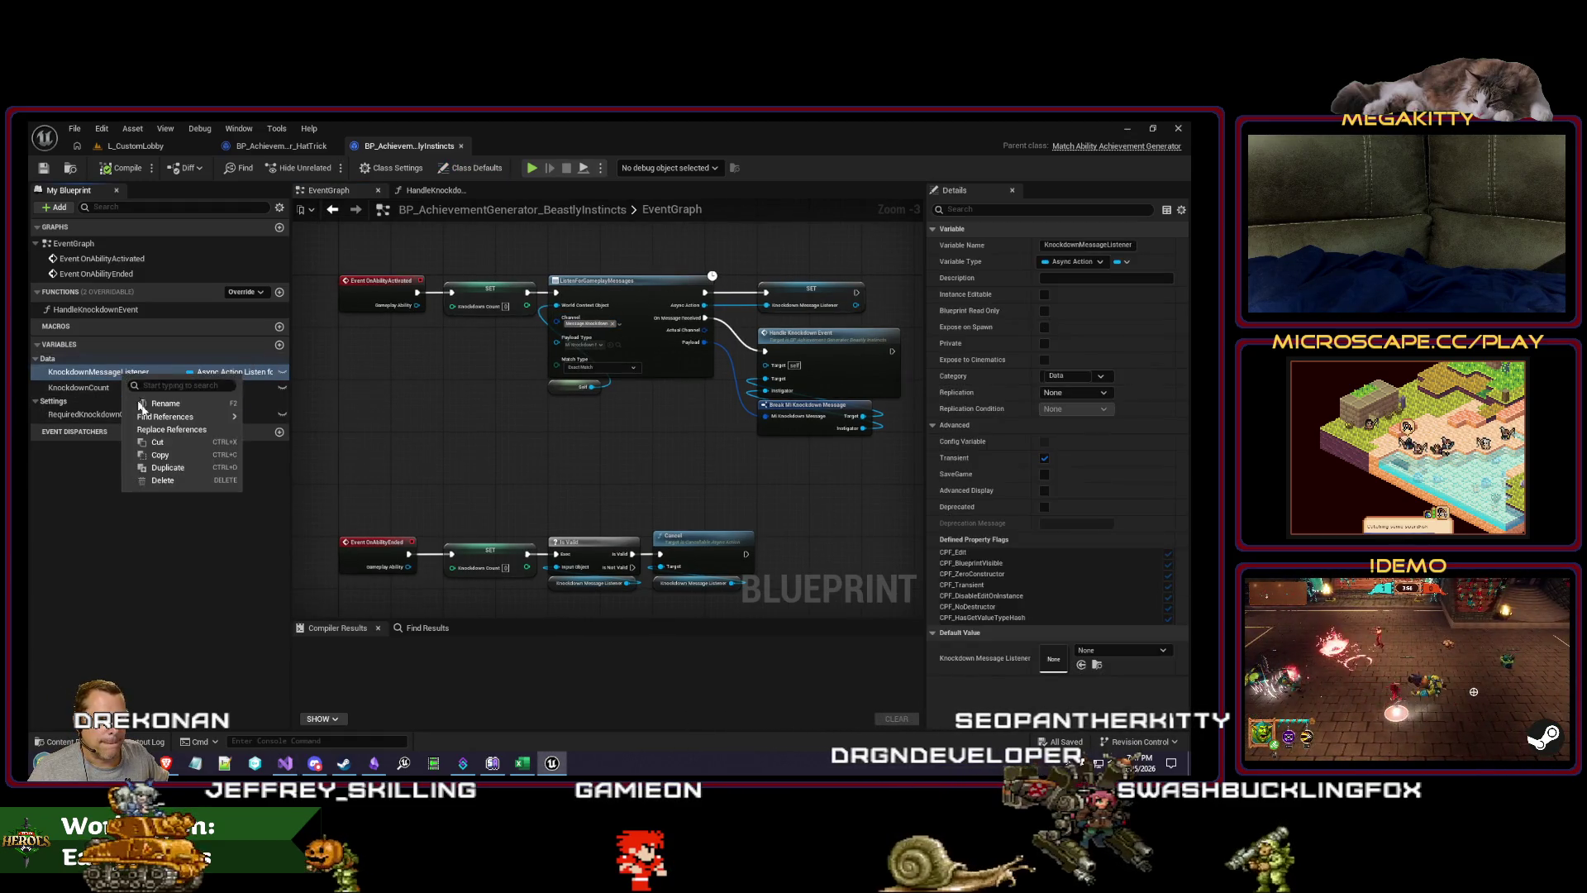
pyautogui.click(172, 458)
pyautogui.click(279, 149)
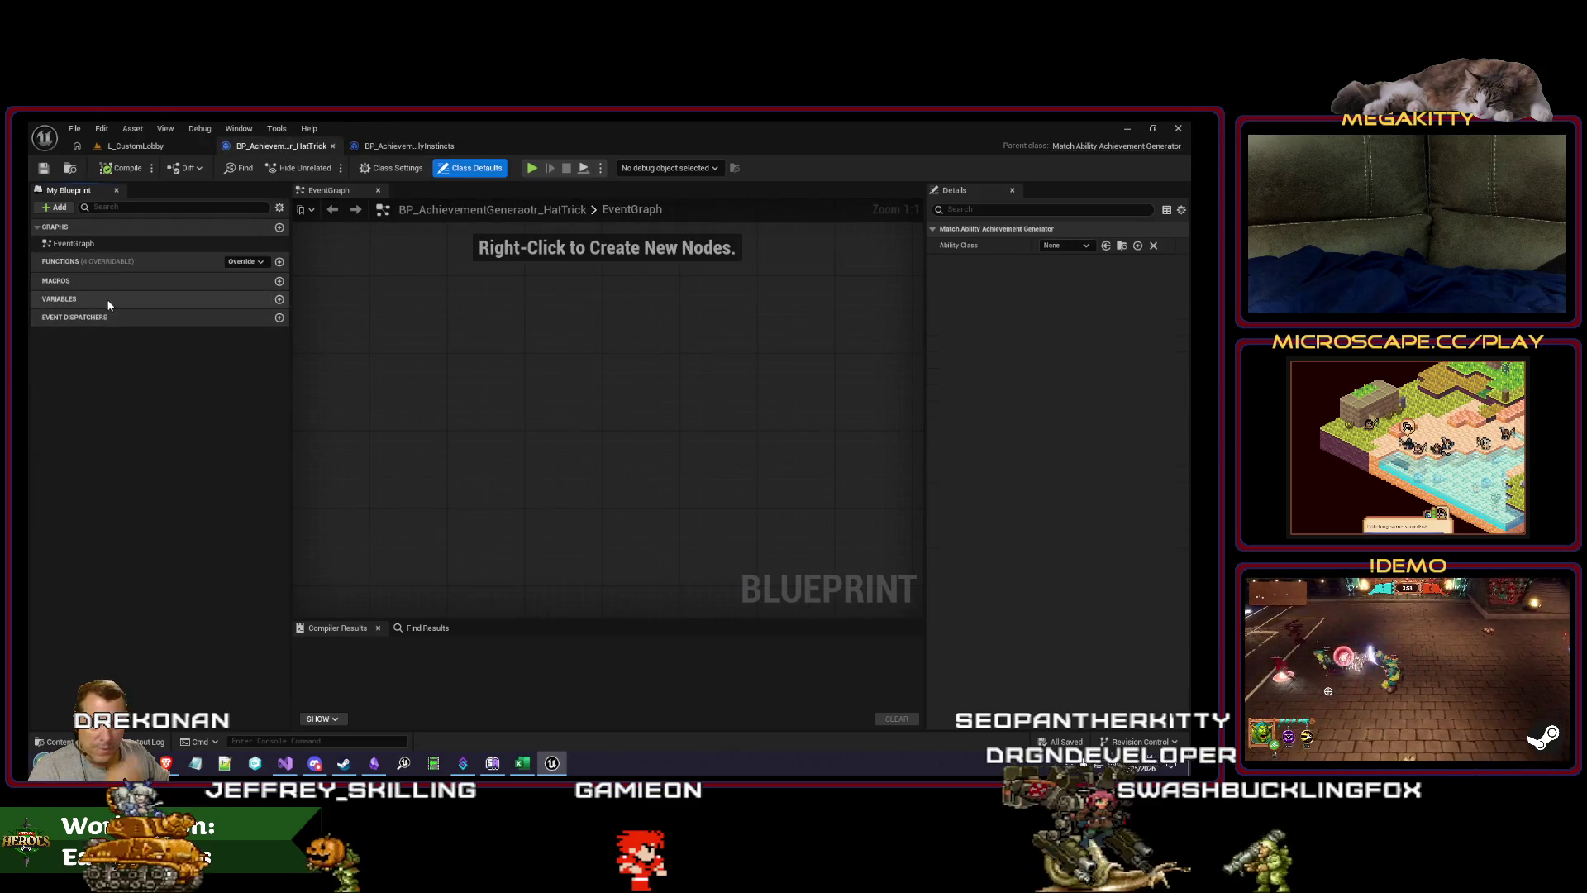
pyautogui.rightClick(109, 305)
pyautogui.click(157, 354)
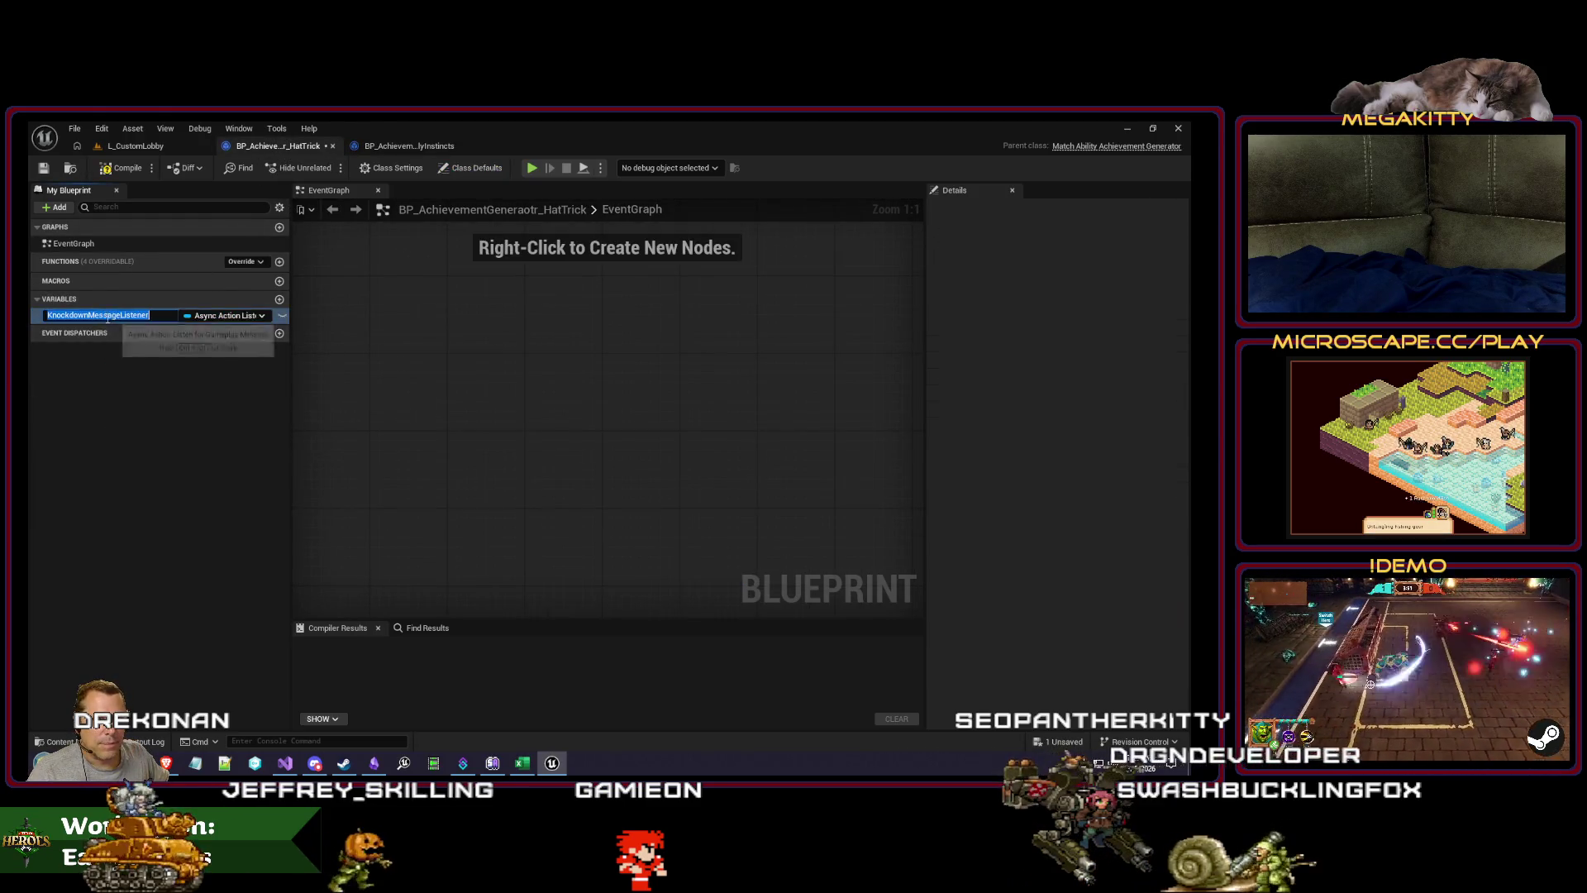
pyautogui.doubleClick(71, 315)
pyautogui.write('Goa')
pyautogui.write('lScored')
pyautogui.press('Return')
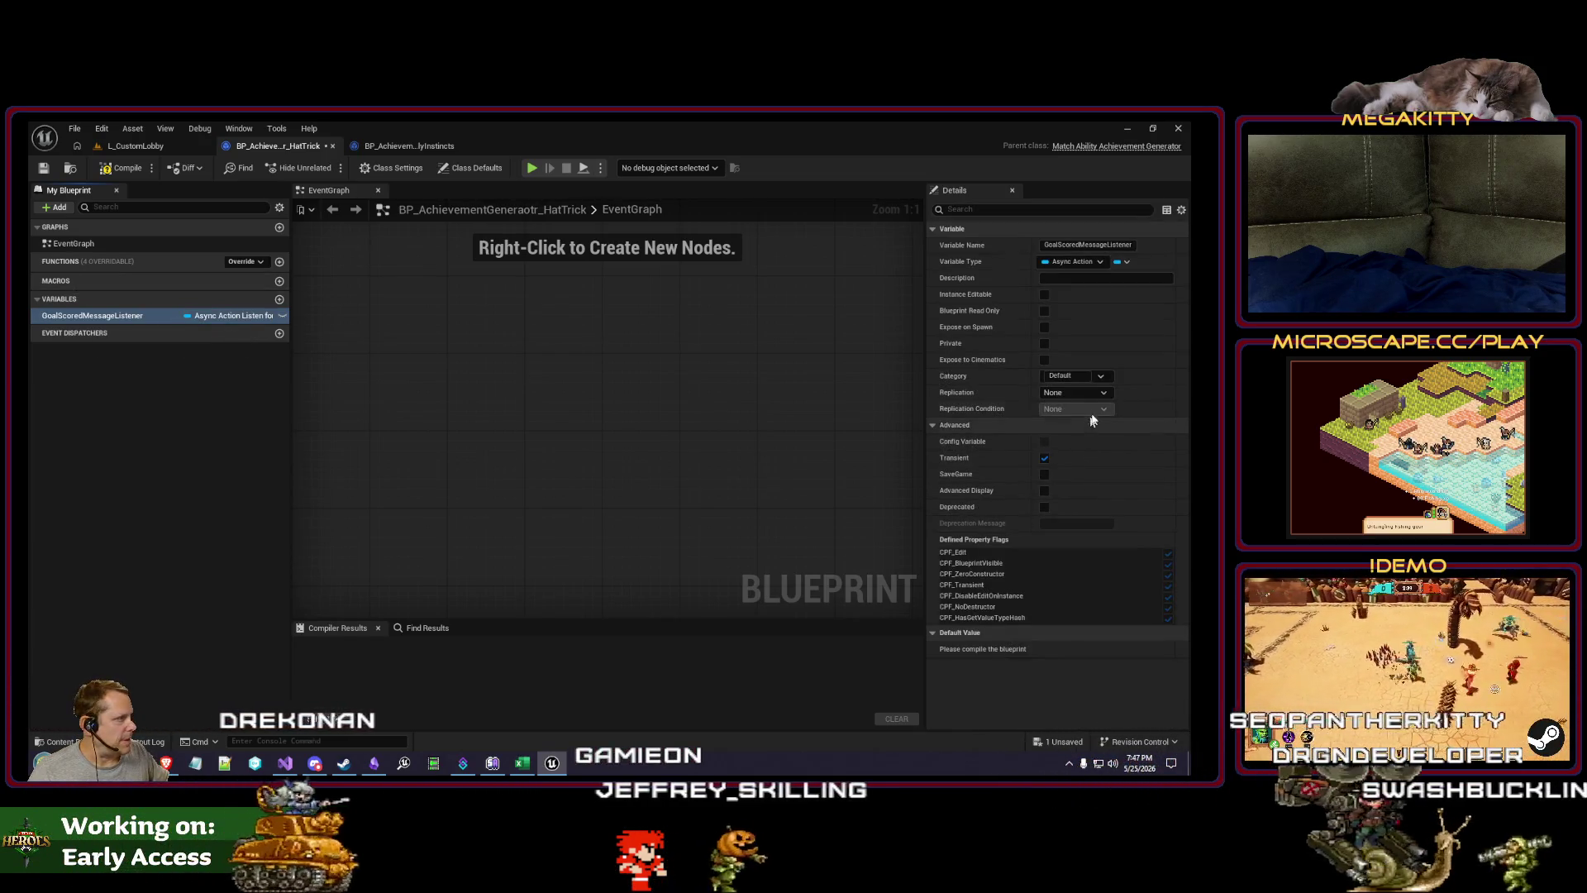
# Step: Put the message listener variables under an Events category in both Blueprints
pyautogui.click(1076, 382)
pyautogui.write('Events')
pyautogui.press('Return')
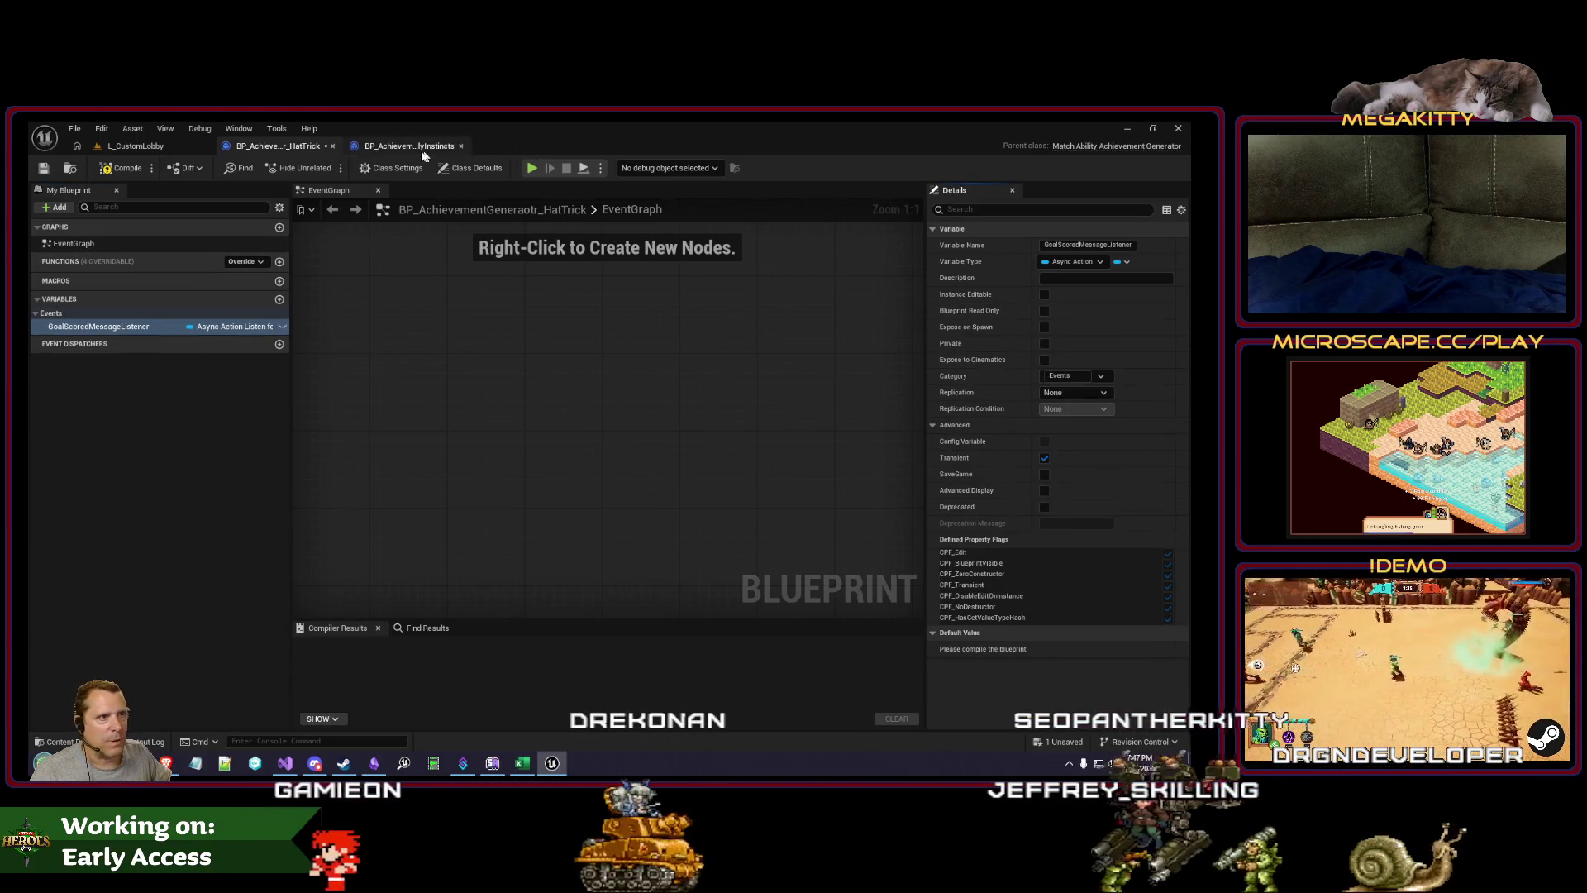
pyautogui.click(430, 151)
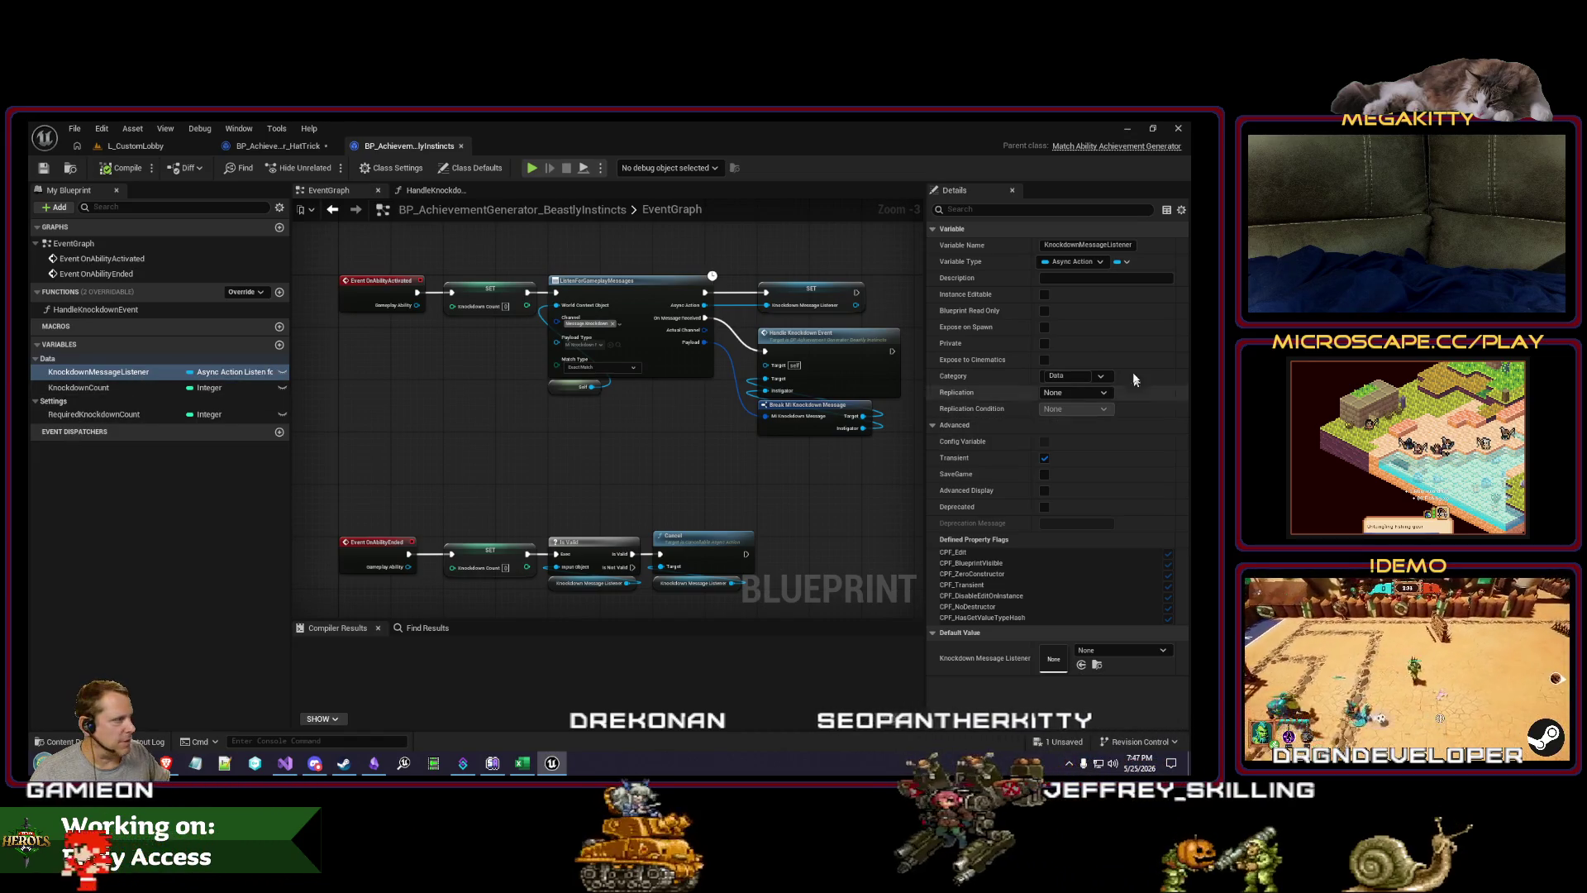
pyautogui.write('nts')
pyautogui.press('Return')
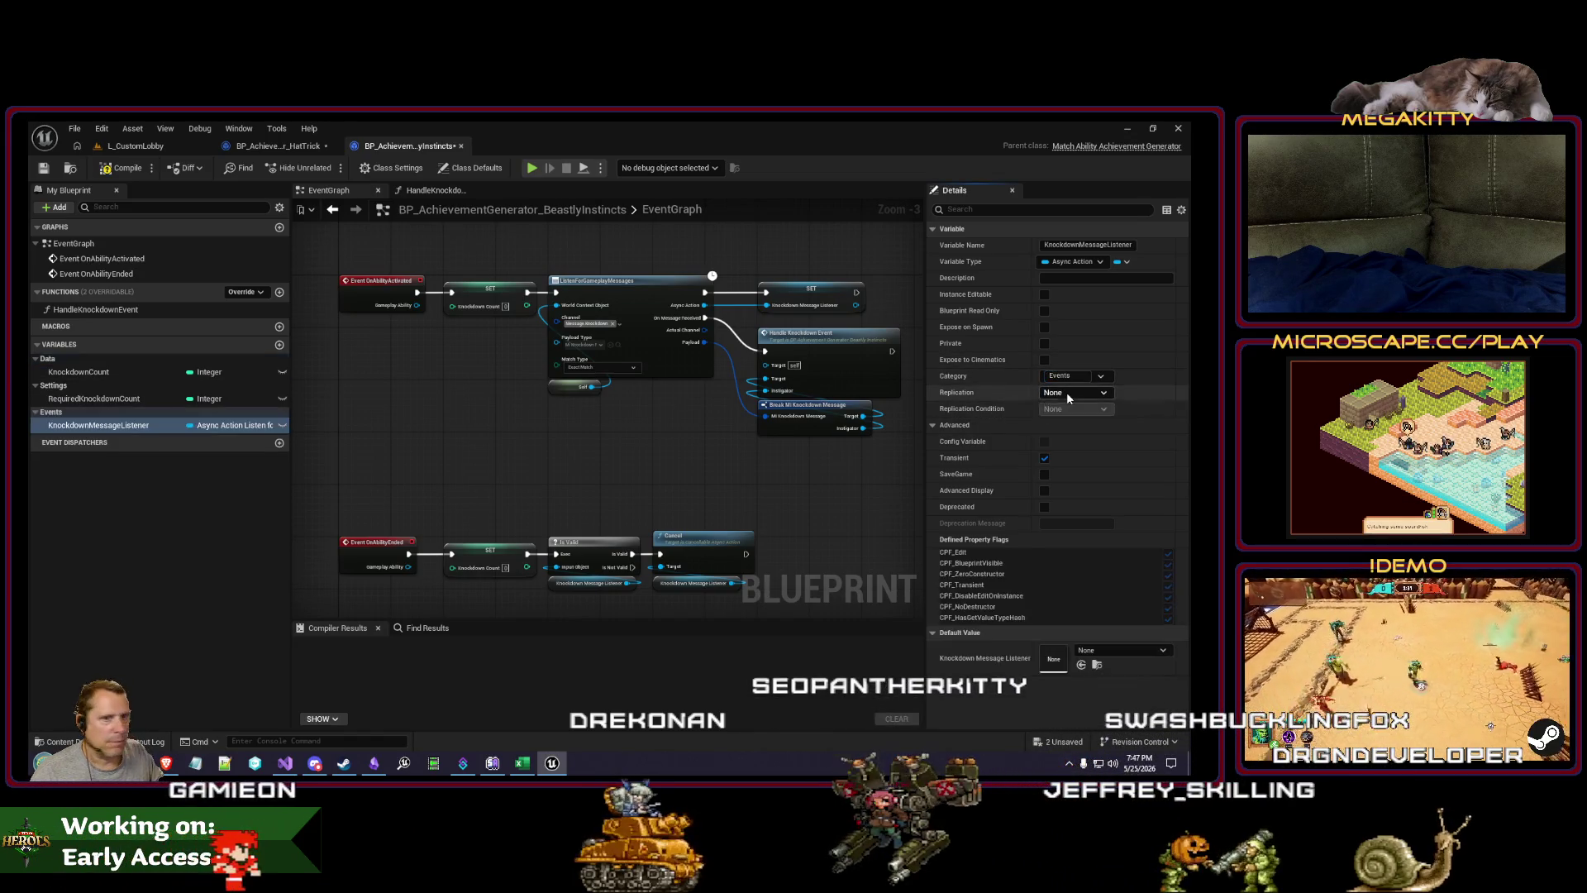
# Step: Compare the HatTrick and BeastlyInstincts variable lists, including KnockdownCount's settings
pyautogui.click(257, 148)
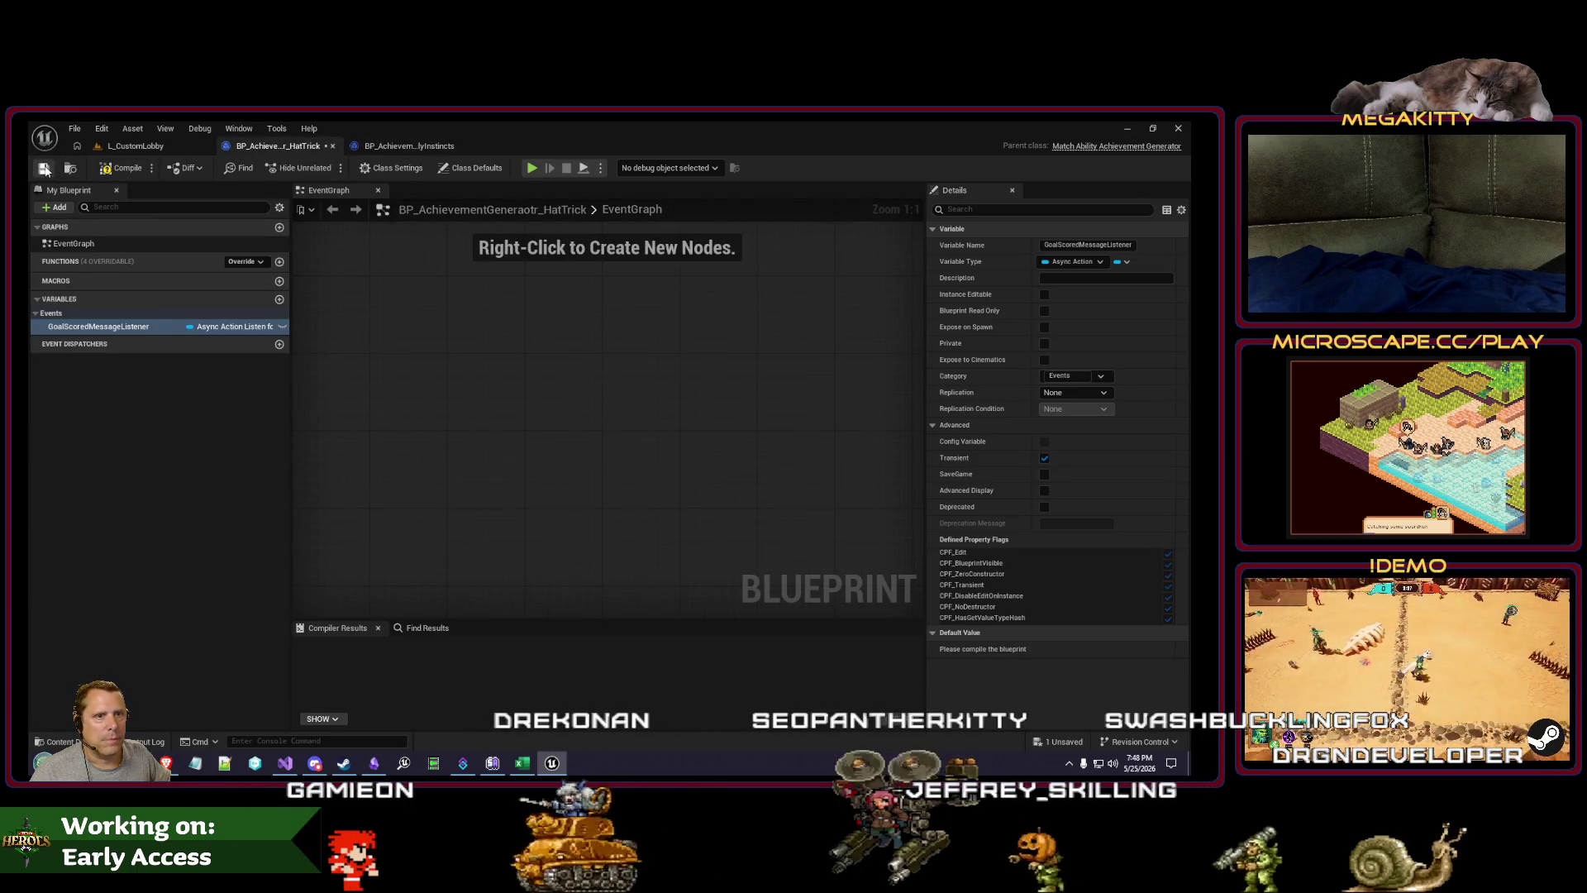
pyautogui.click(438, 147)
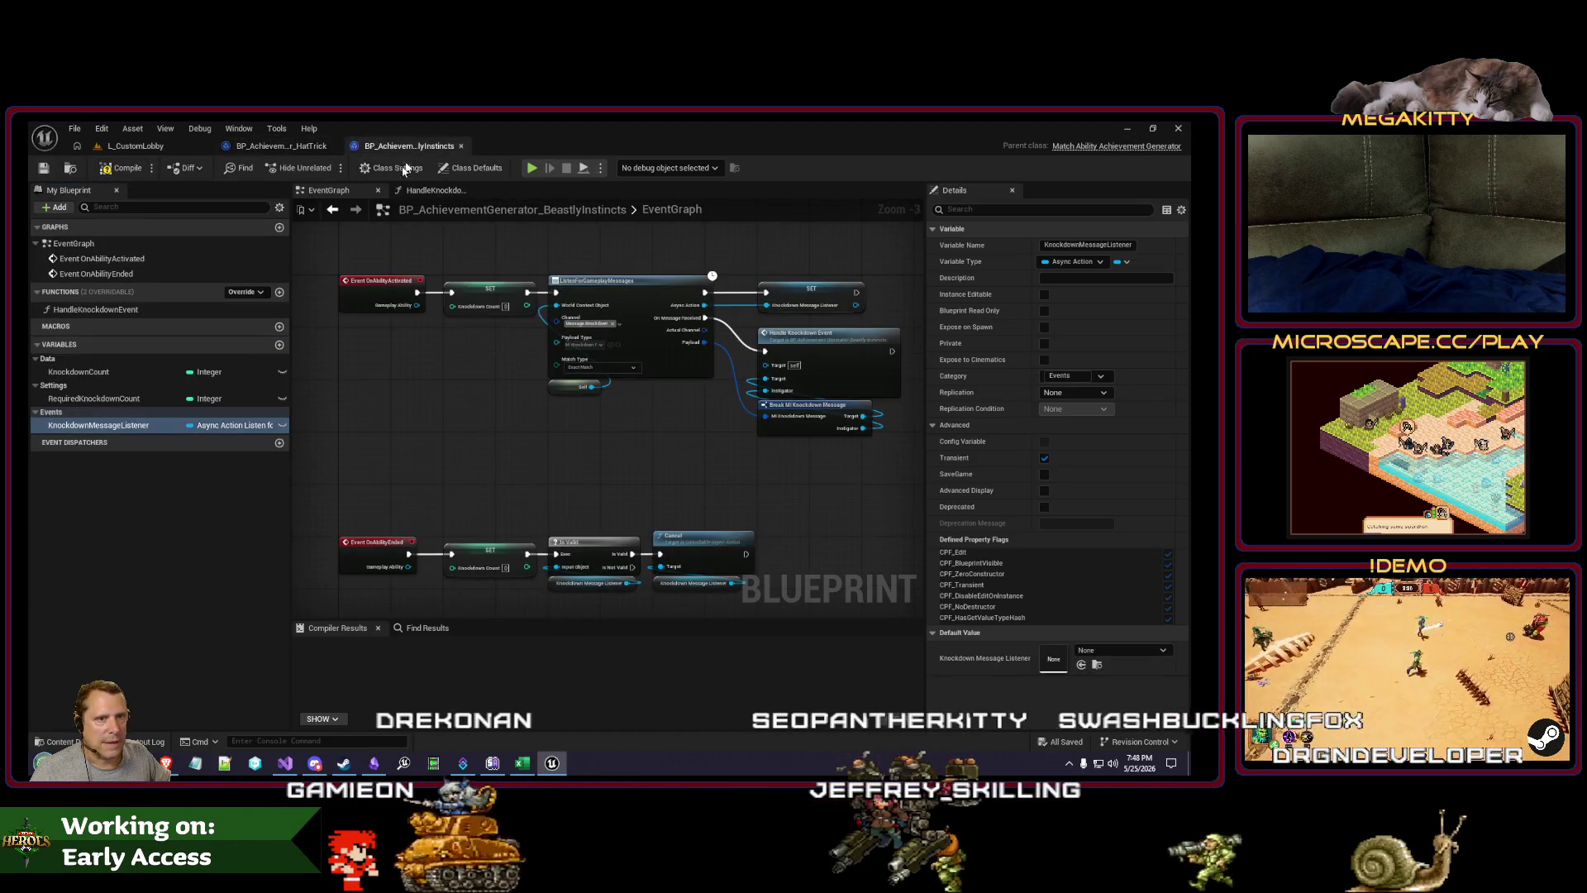
pyautogui.click(87, 374)
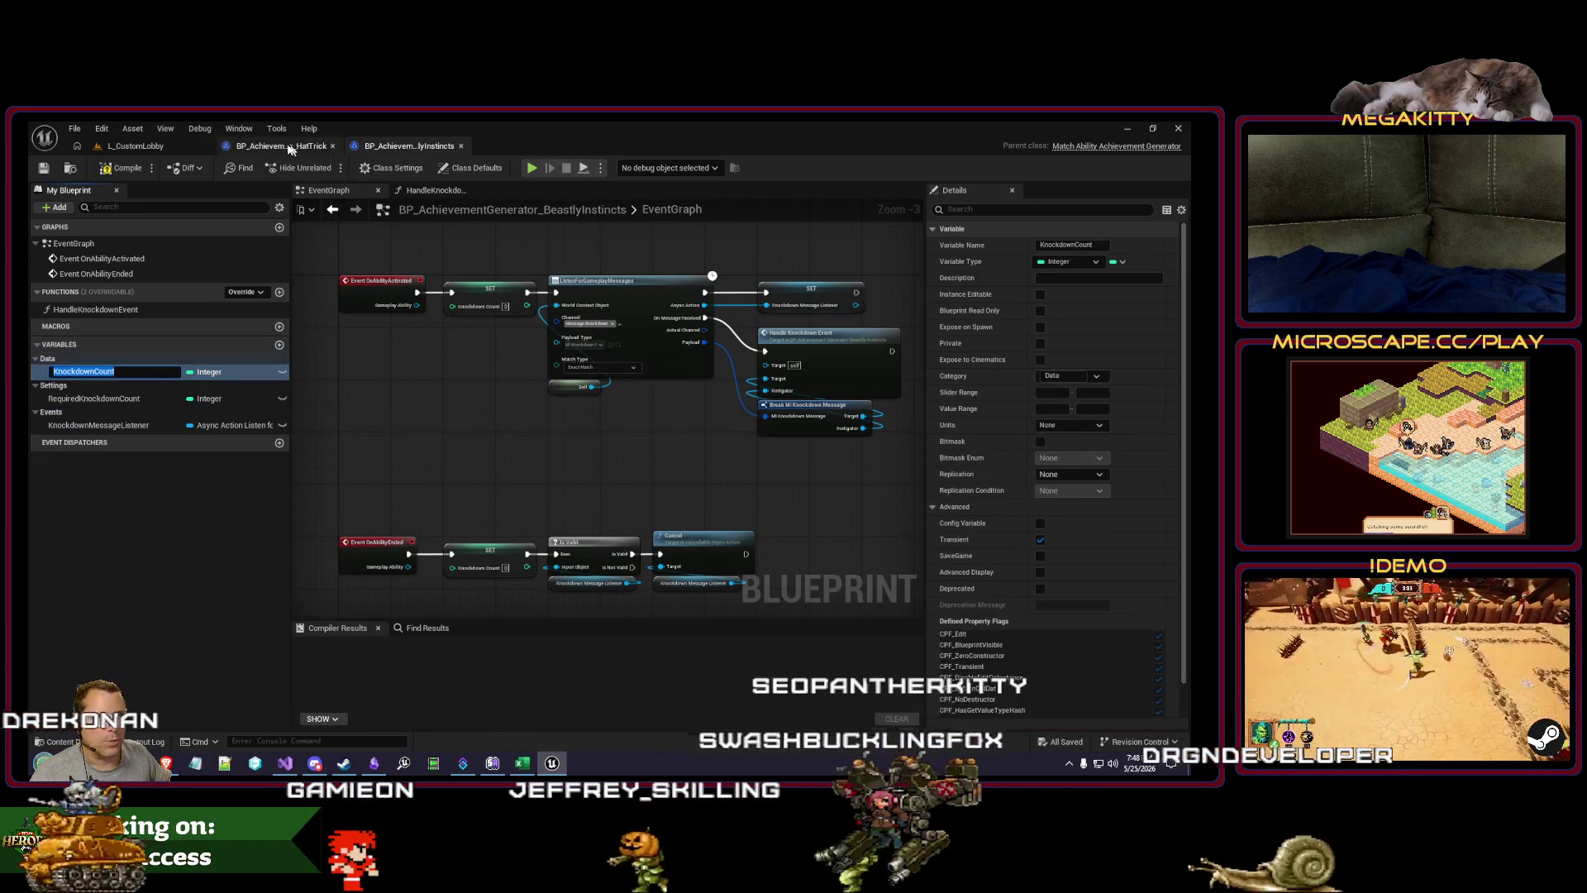
pyautogui.click(300, 148)
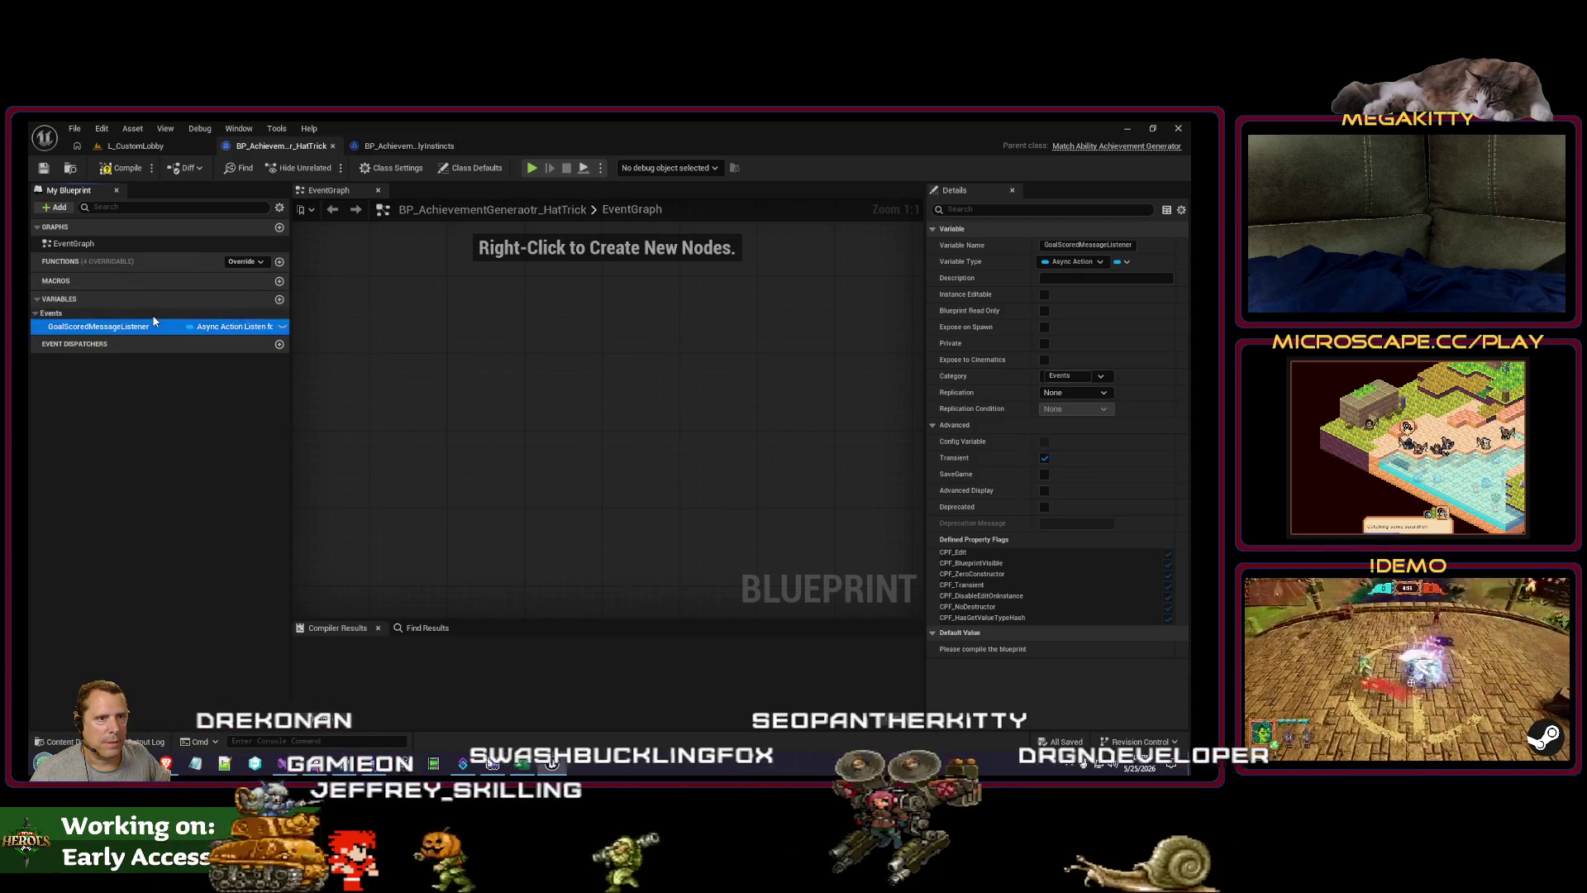
pyautogui.rightClick(155, 319)
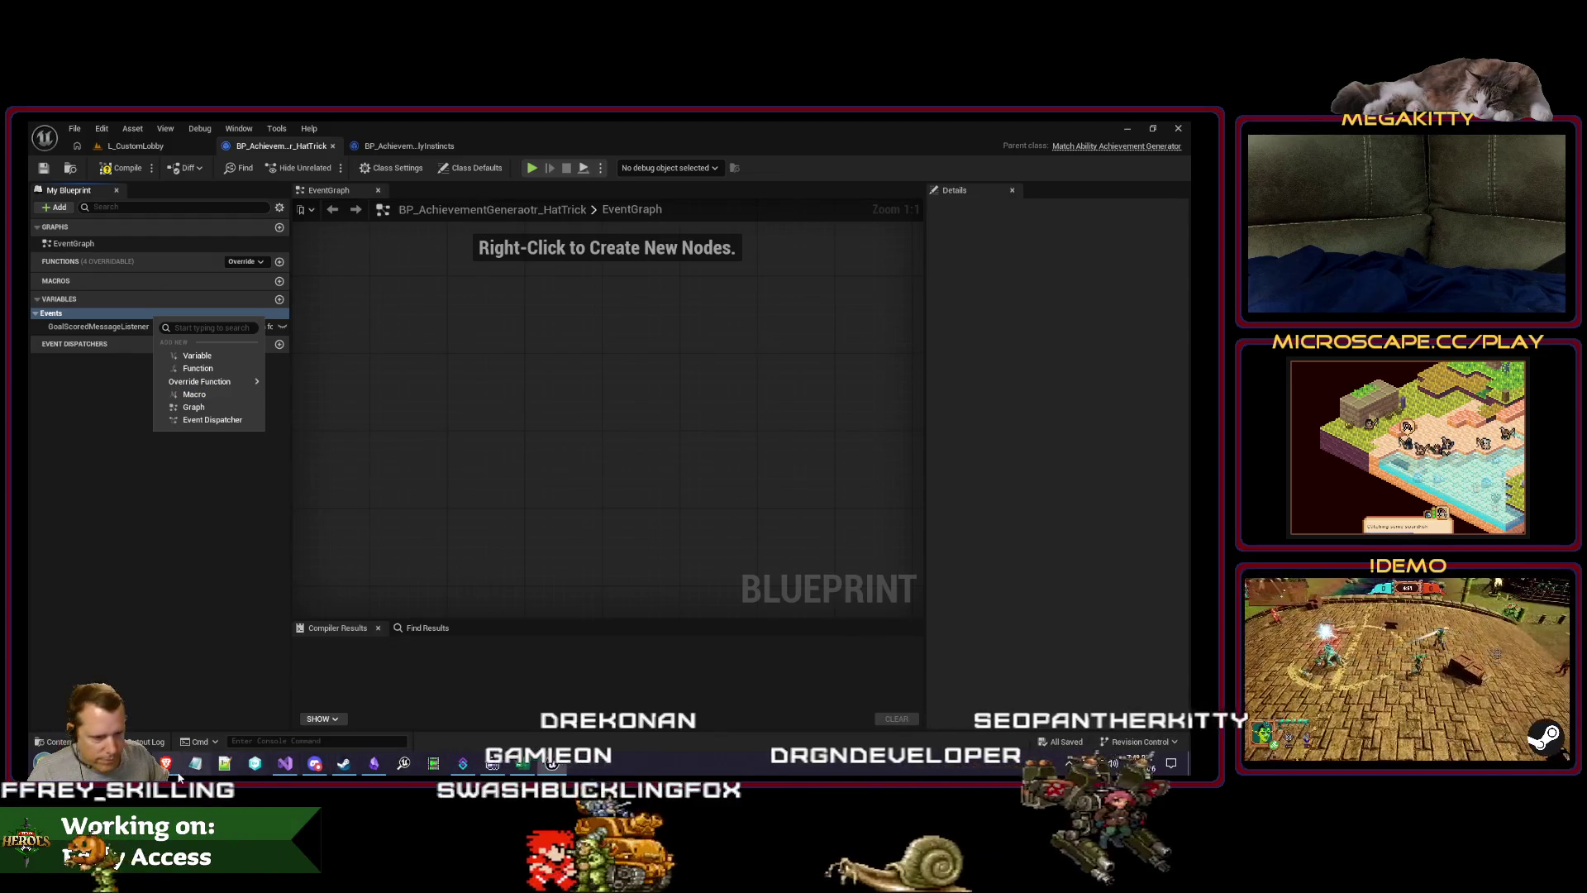
pyautogui.press('Escape')
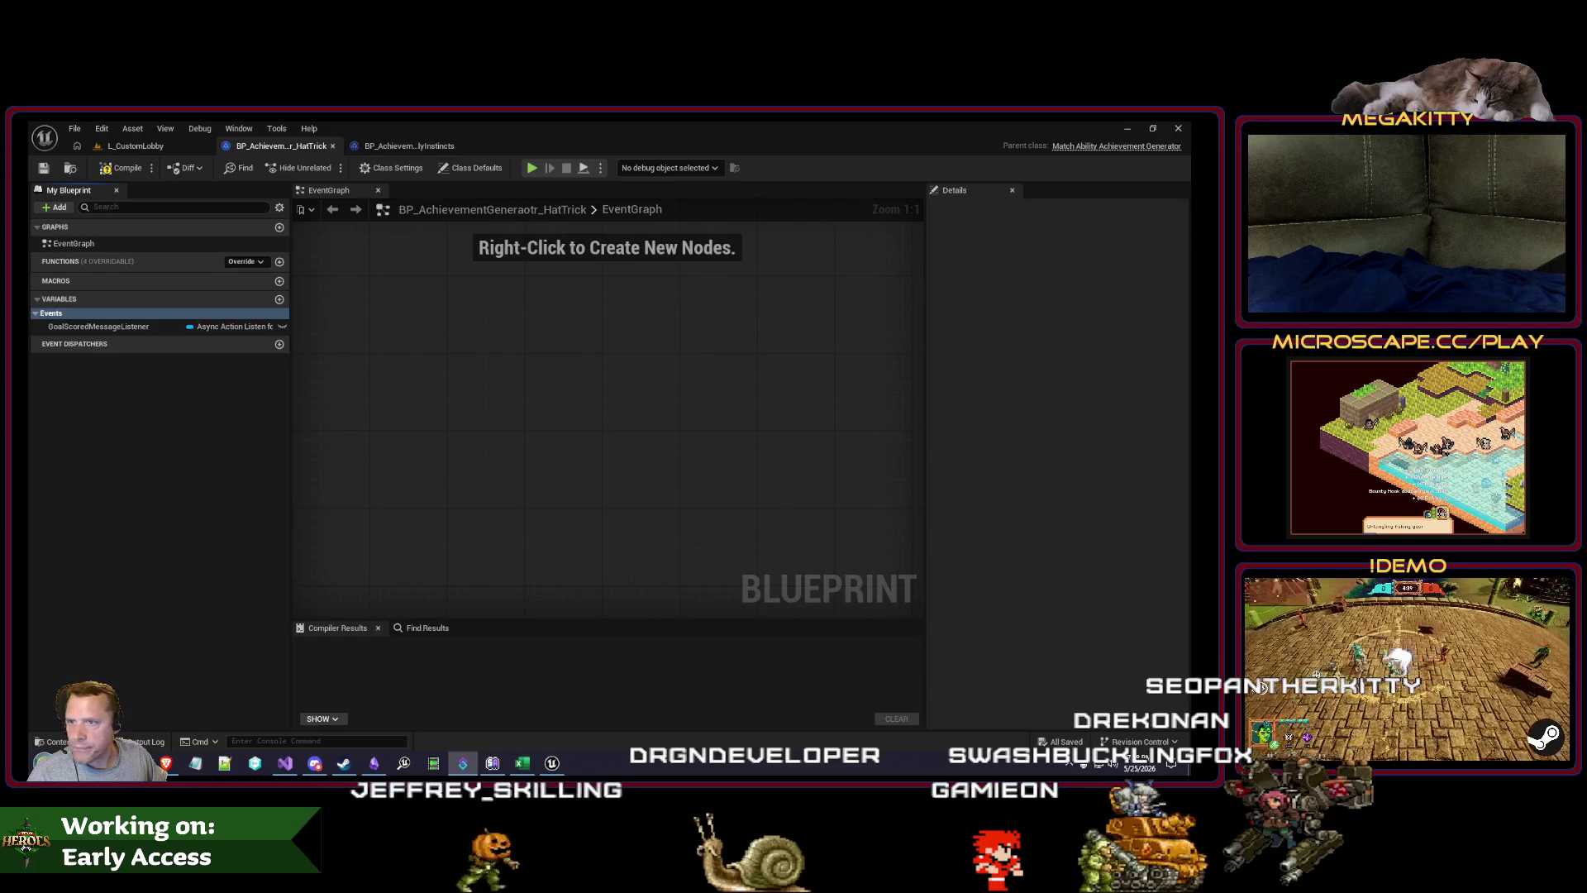
# Step: Add an integer variable GoalsScored under the Data category
pyautogui.rightClick(103, 307)
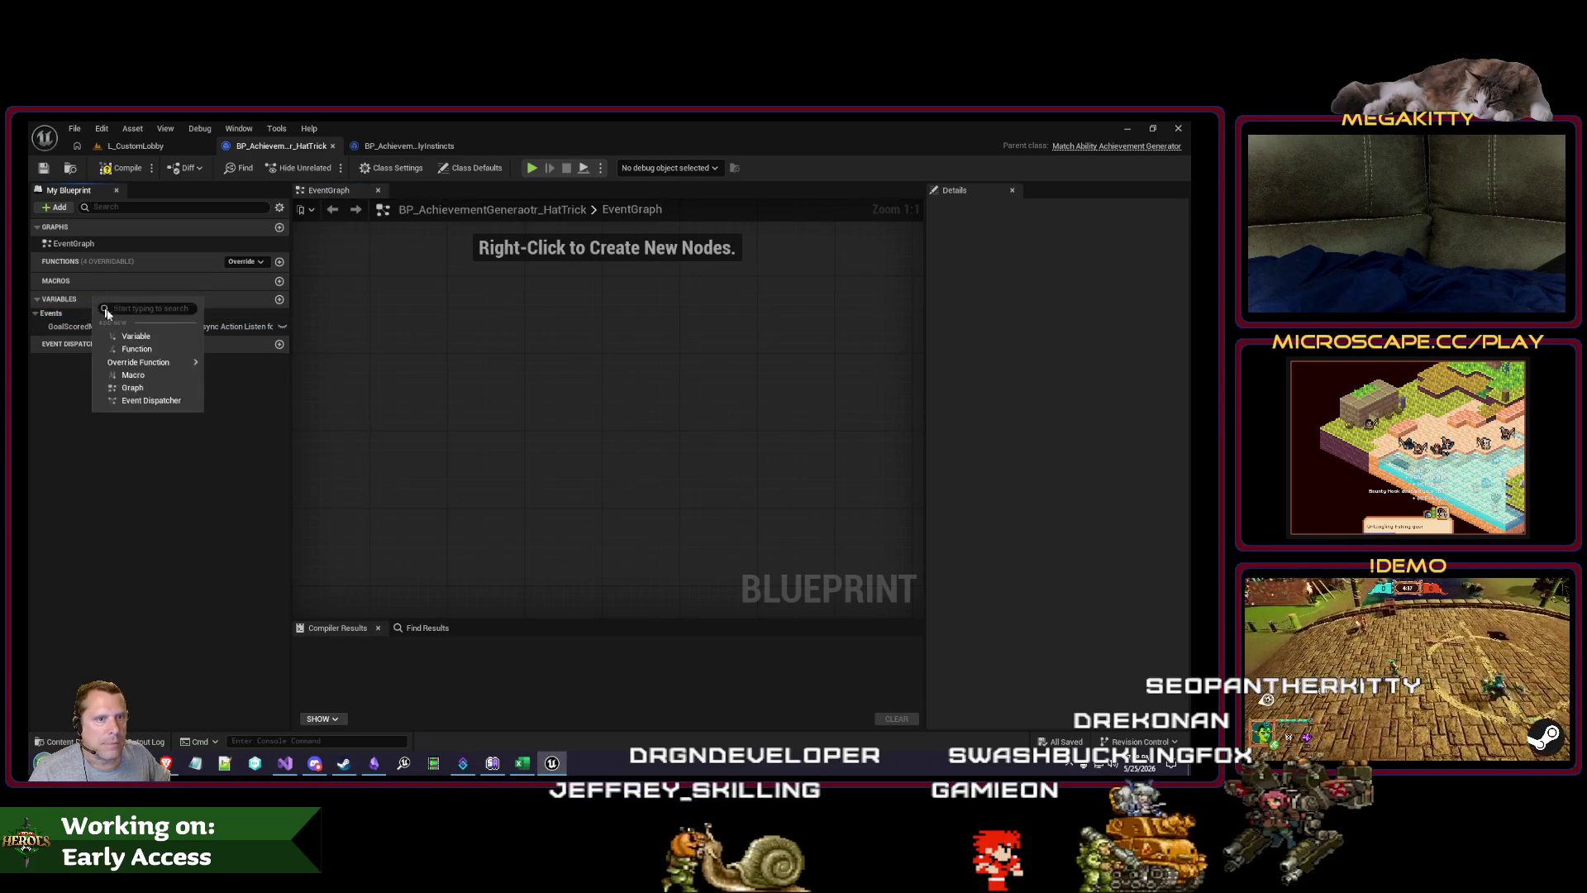
pyautogui.click(155, 281)
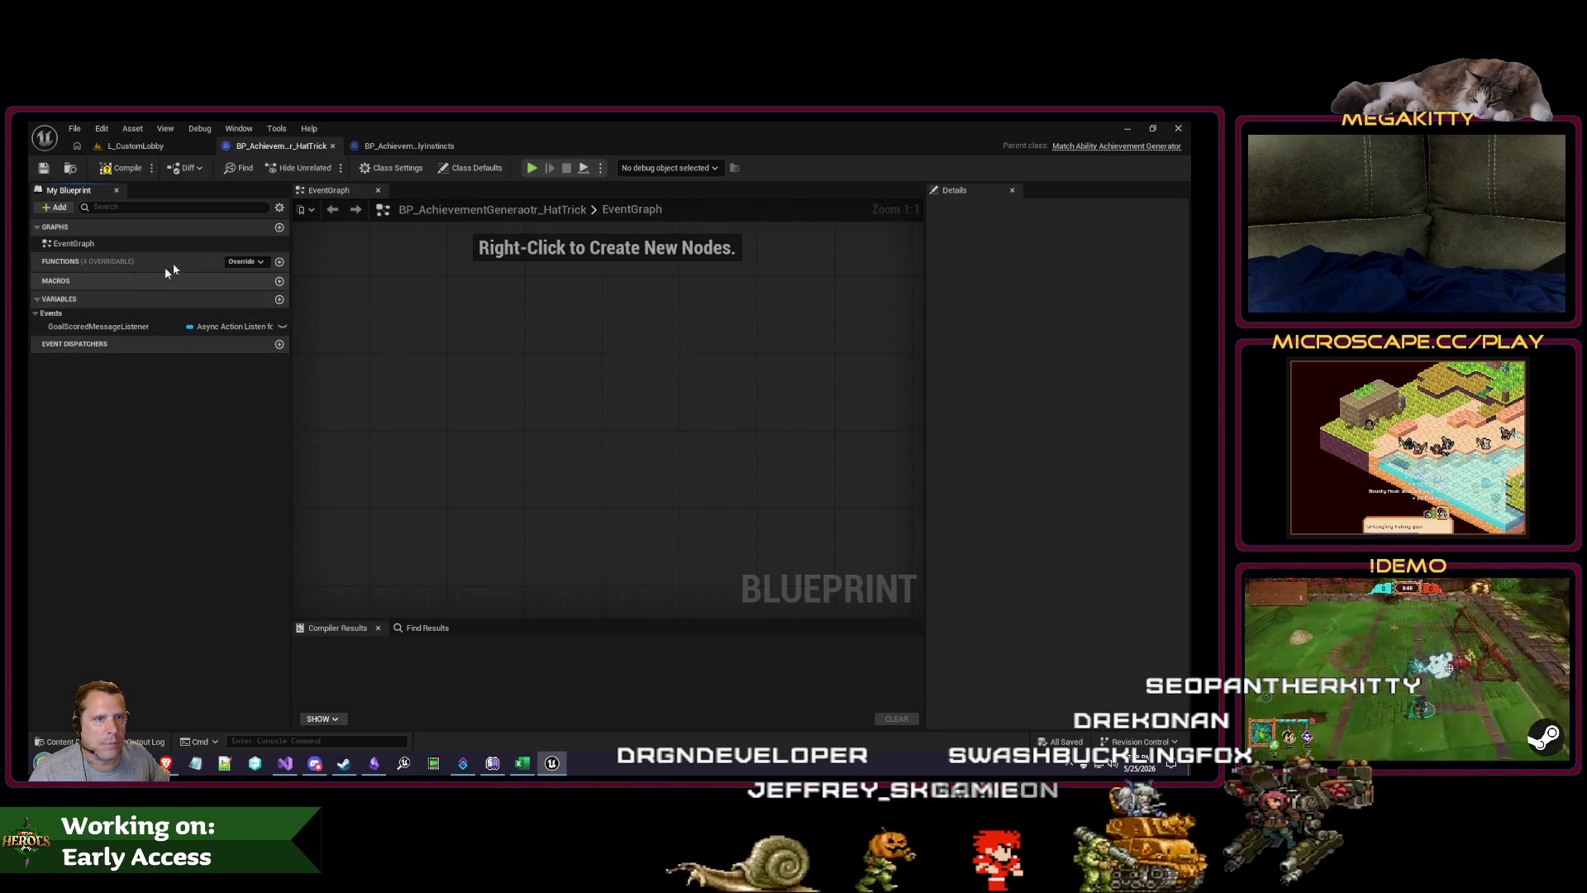
pyautogui.click(405, 146)
pyautogui.rightClick(76, 372)
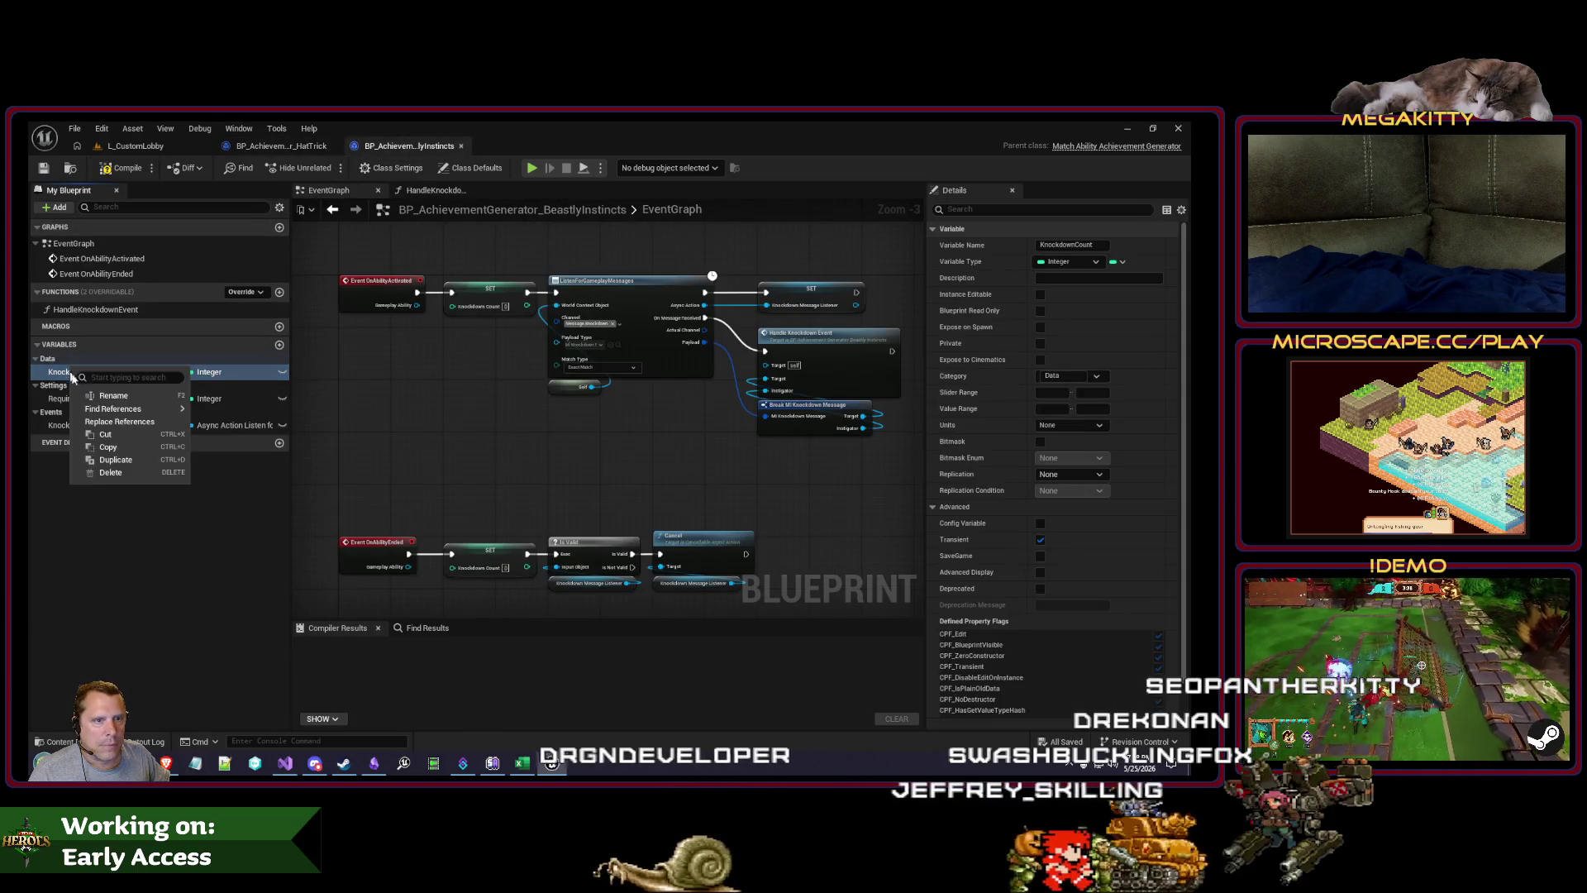
pyautogui.click(118, 447)
pyautogui.click(285, 147)
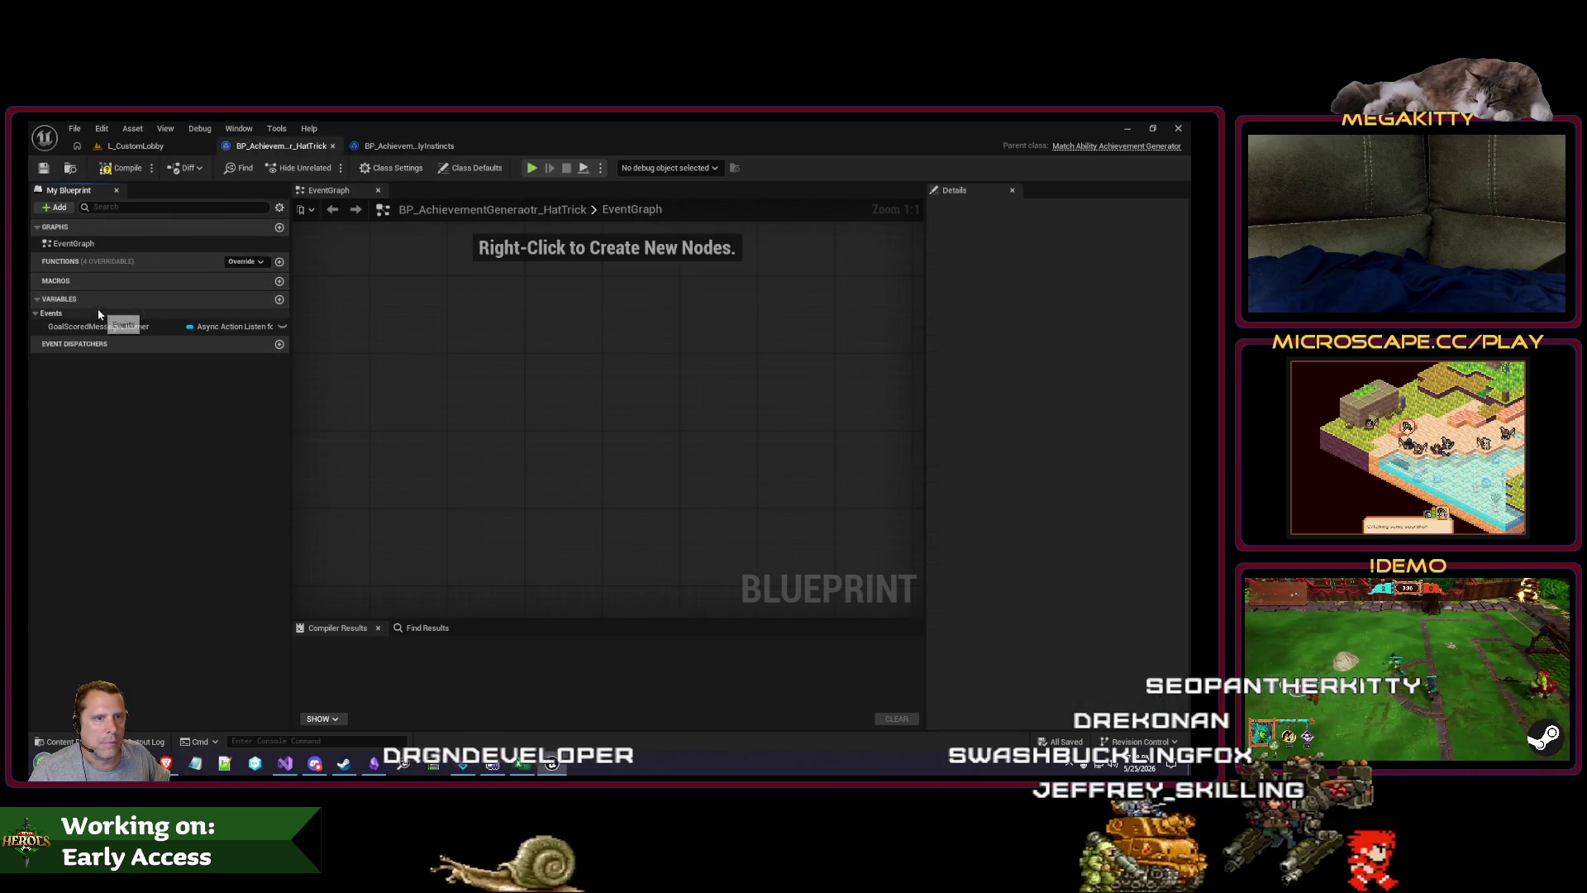
pyautogui.rightClick(81, 305)
pyautogui.click(116, 354)
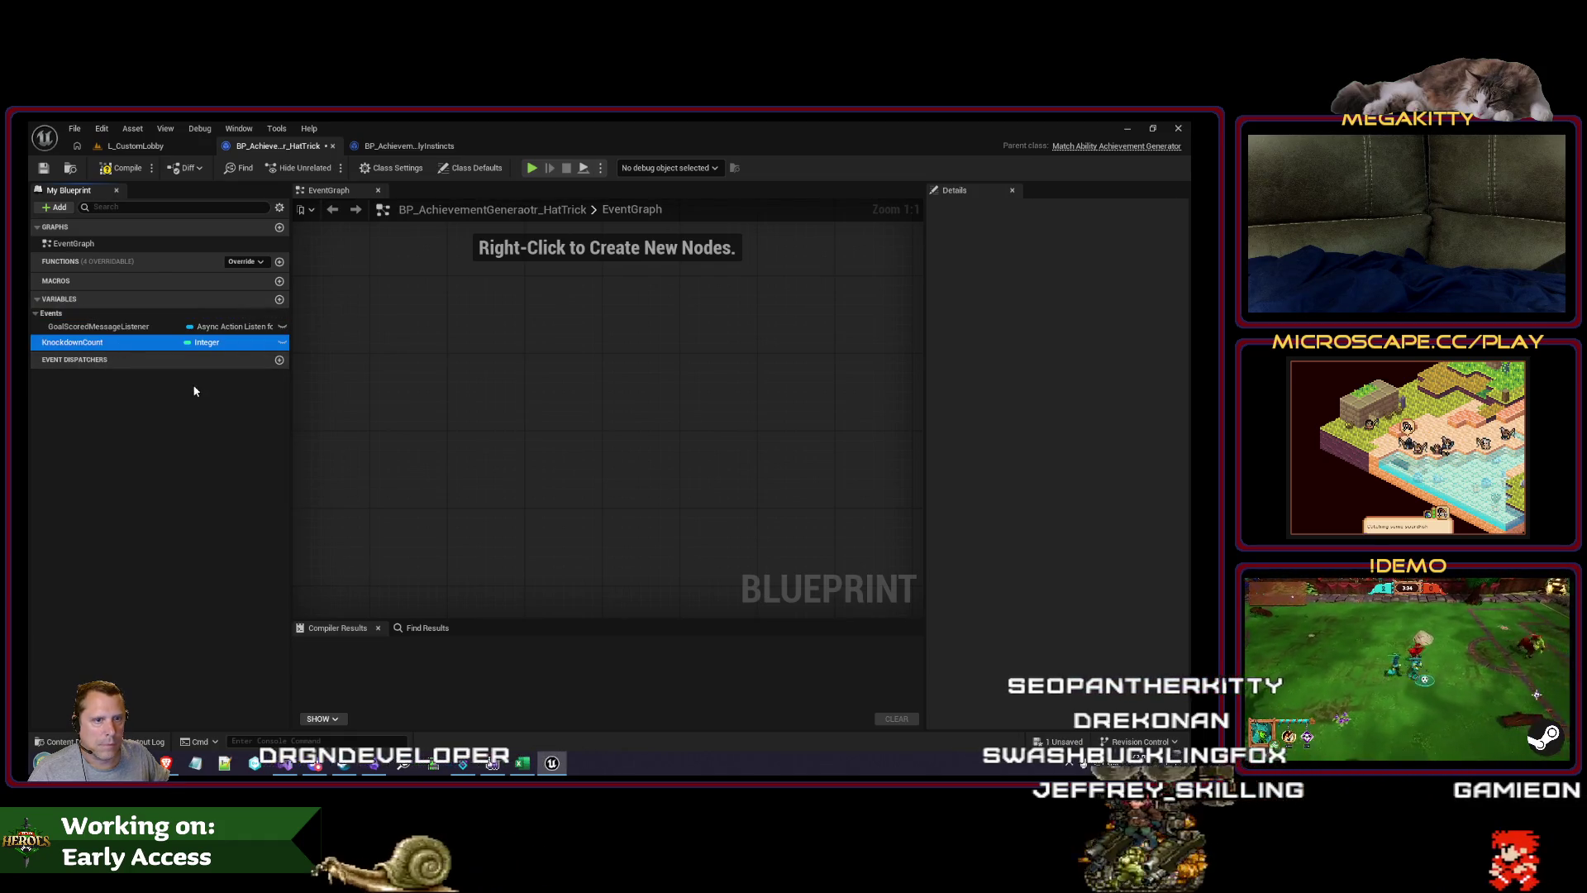
pyautogui.write('GoalsScored')
pyautogui.press('Return')
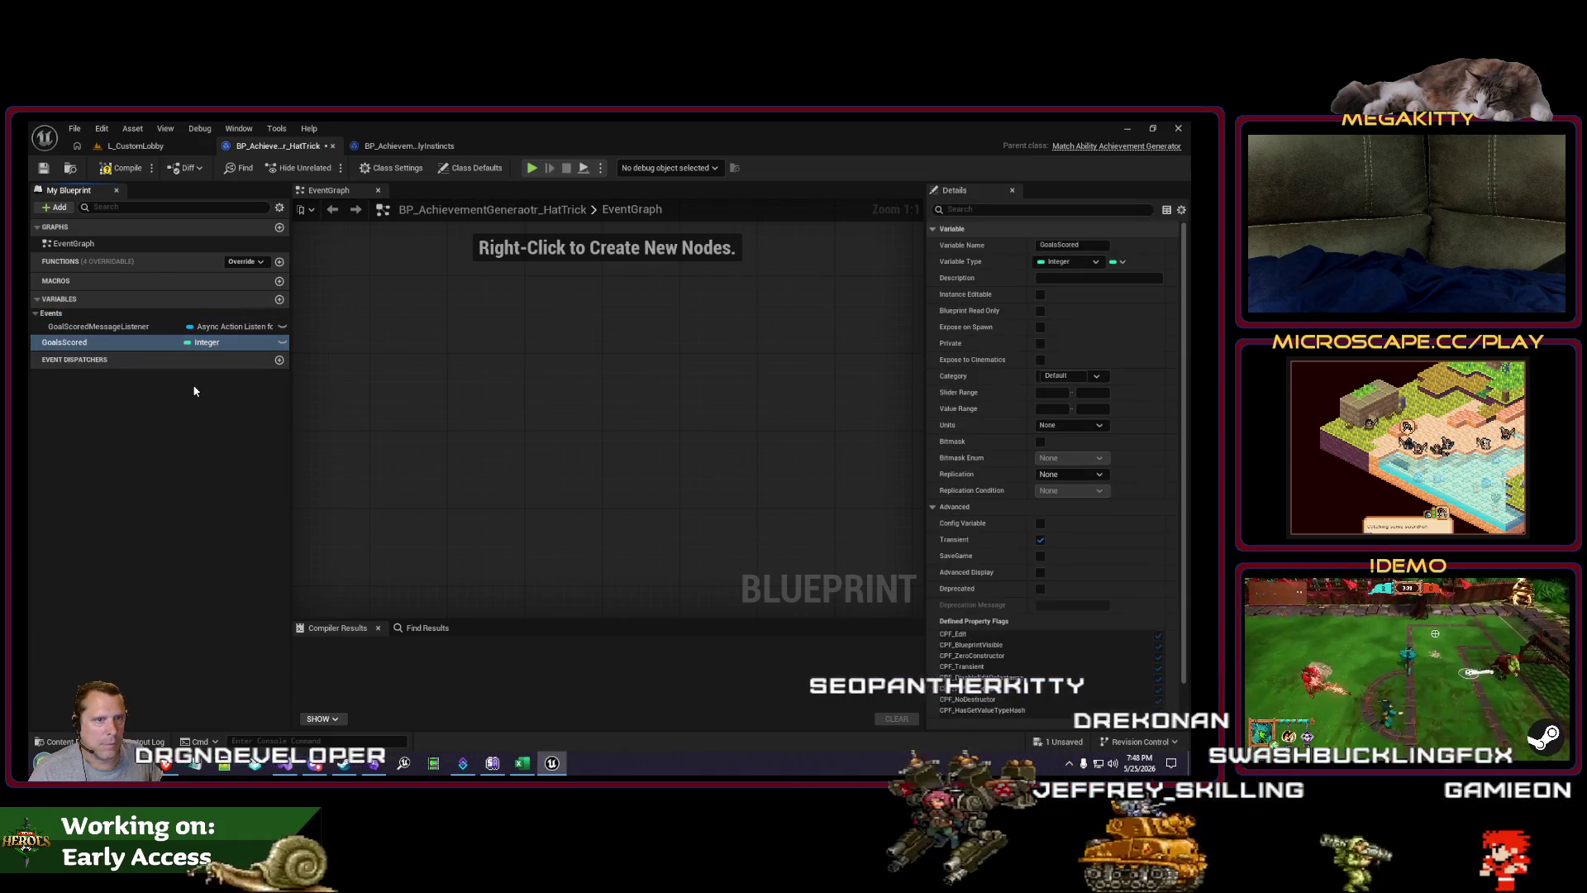
pyautogui.click(1052, 376)
pyautogui.write('Data')
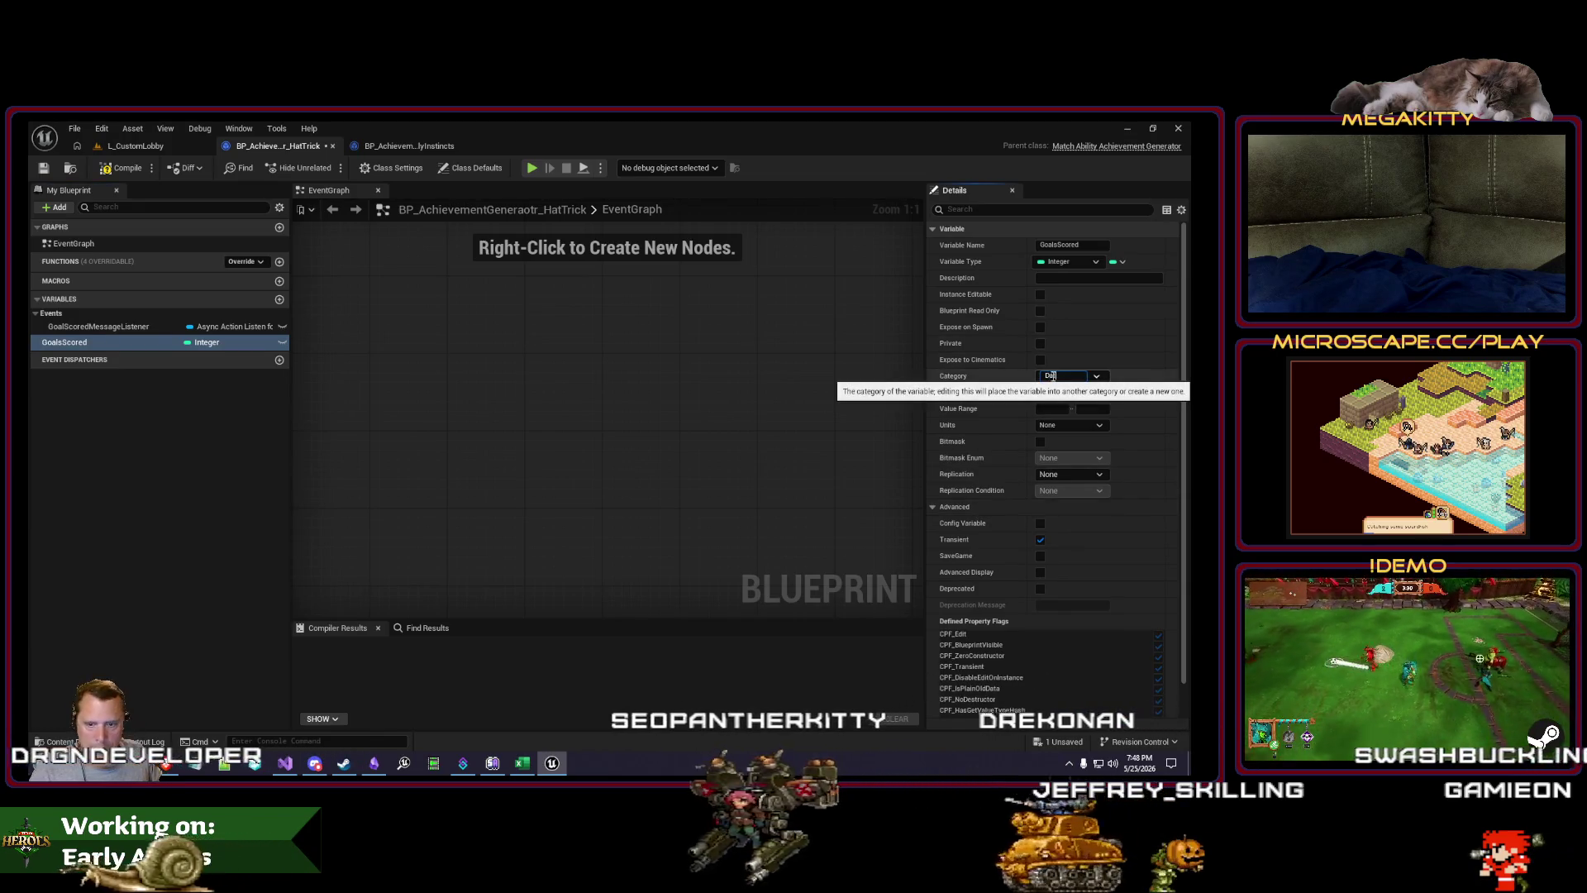
pyautogui.press('Return')
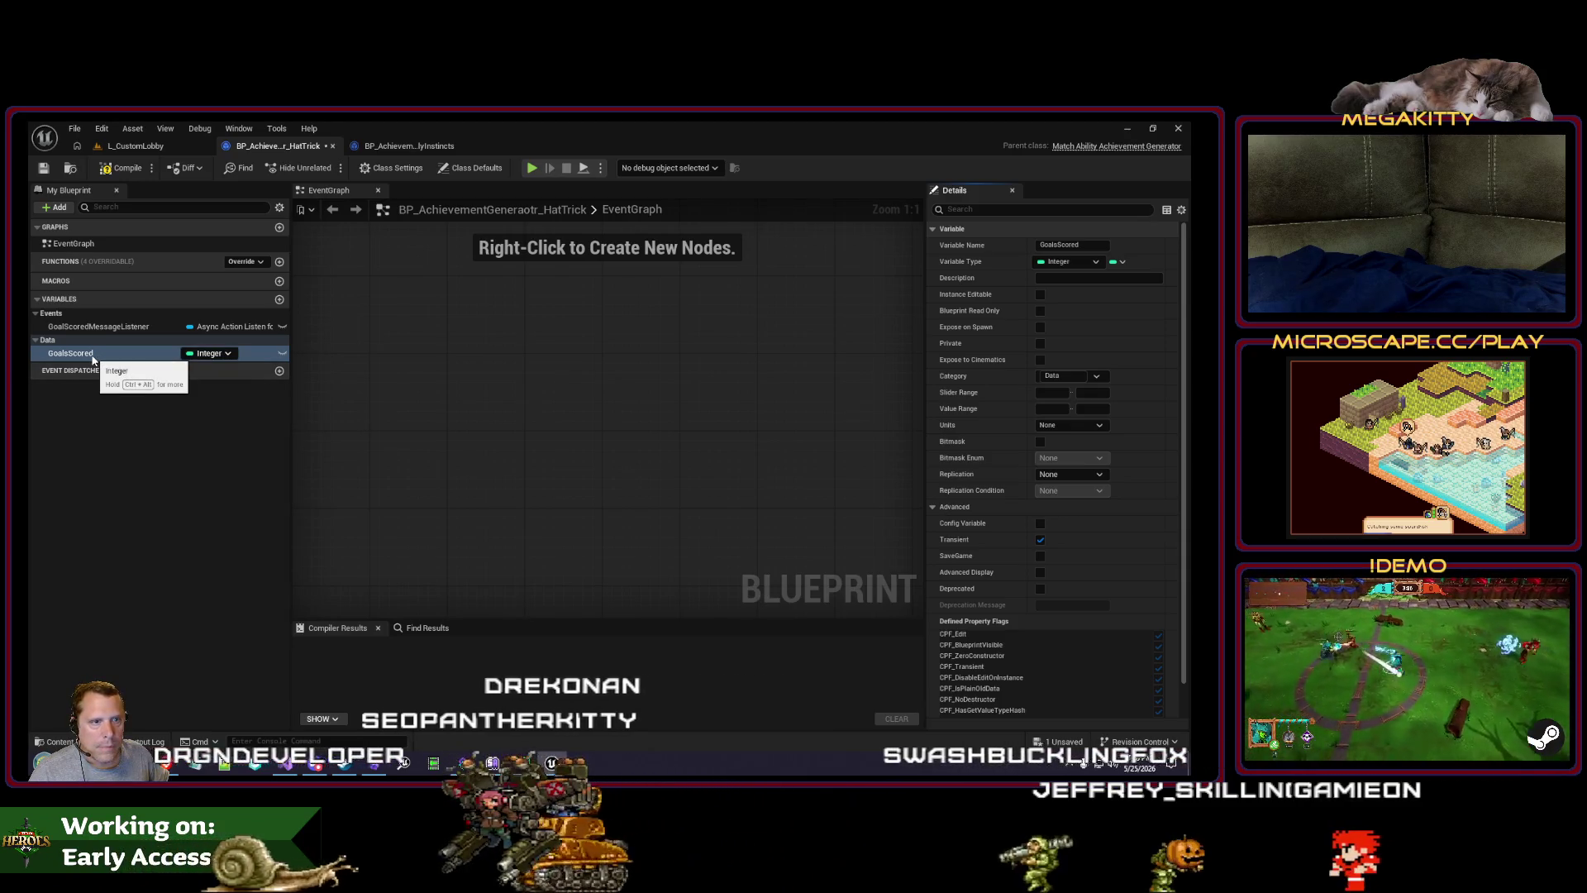
# Step: Copy RequiredKnockdownCount into HatTrick as RequiredGoalsScored under the Settings category
pyautogui.click(399, 147)
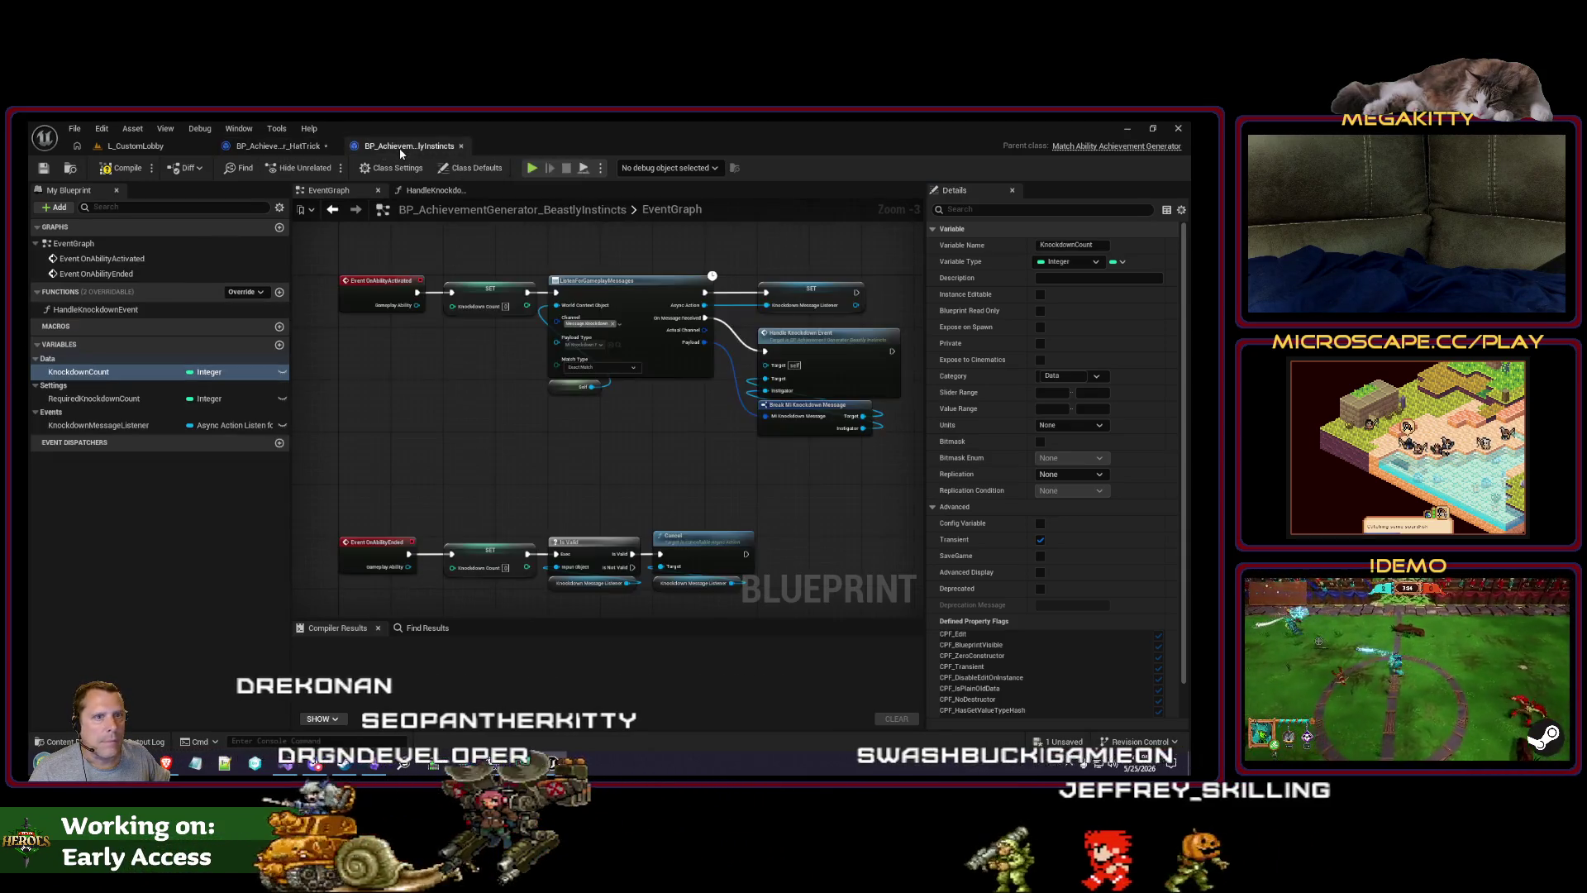
pyautogui.rightClick(115, 401)
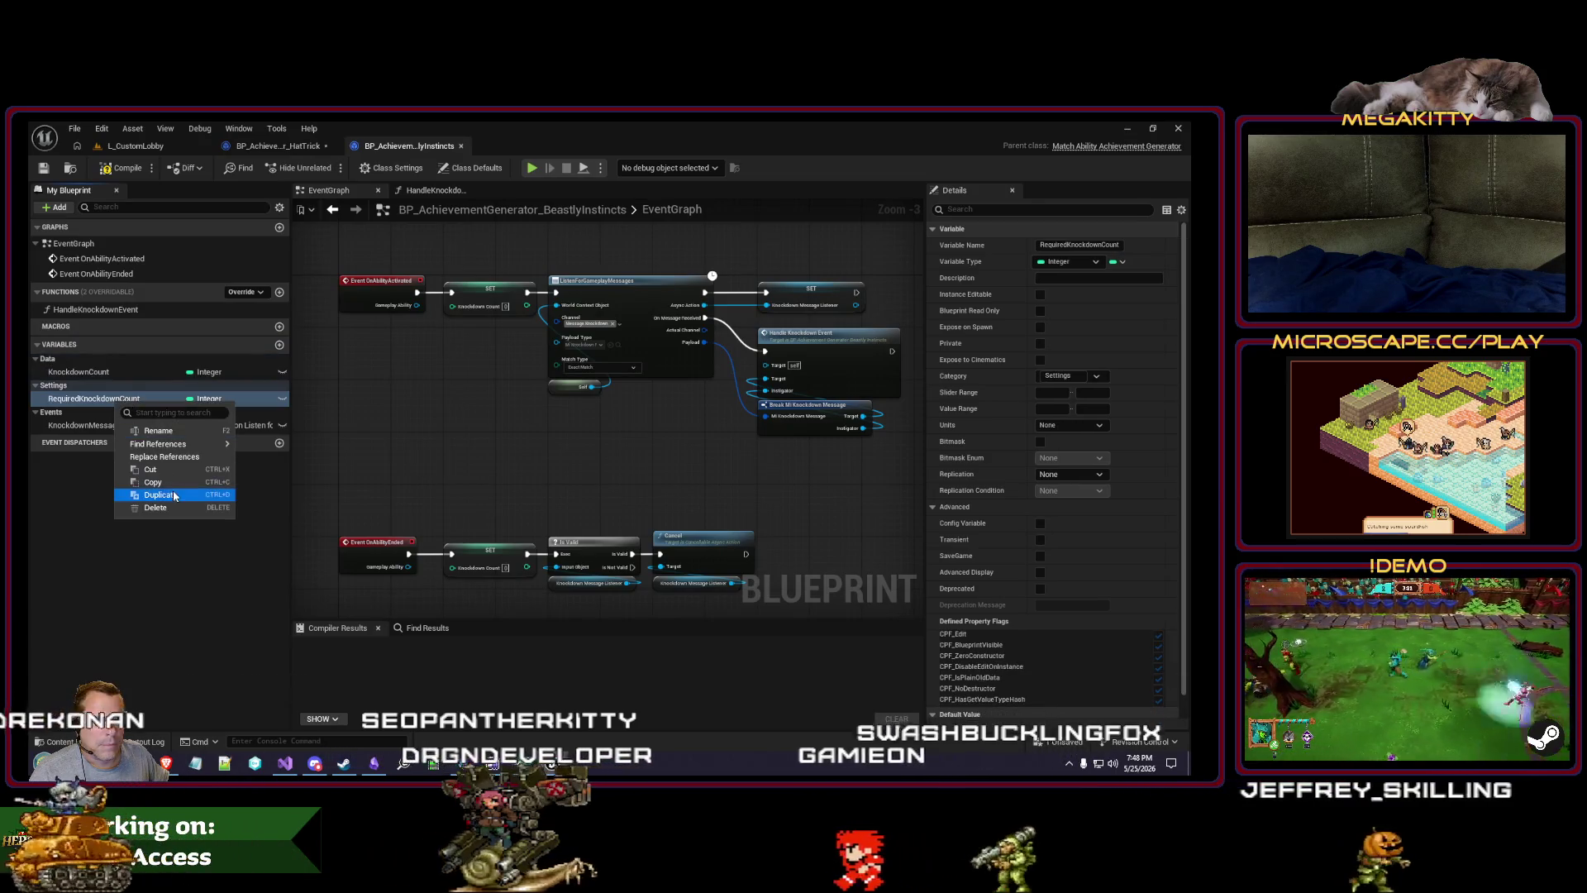
pyautogui.click(272, 146)
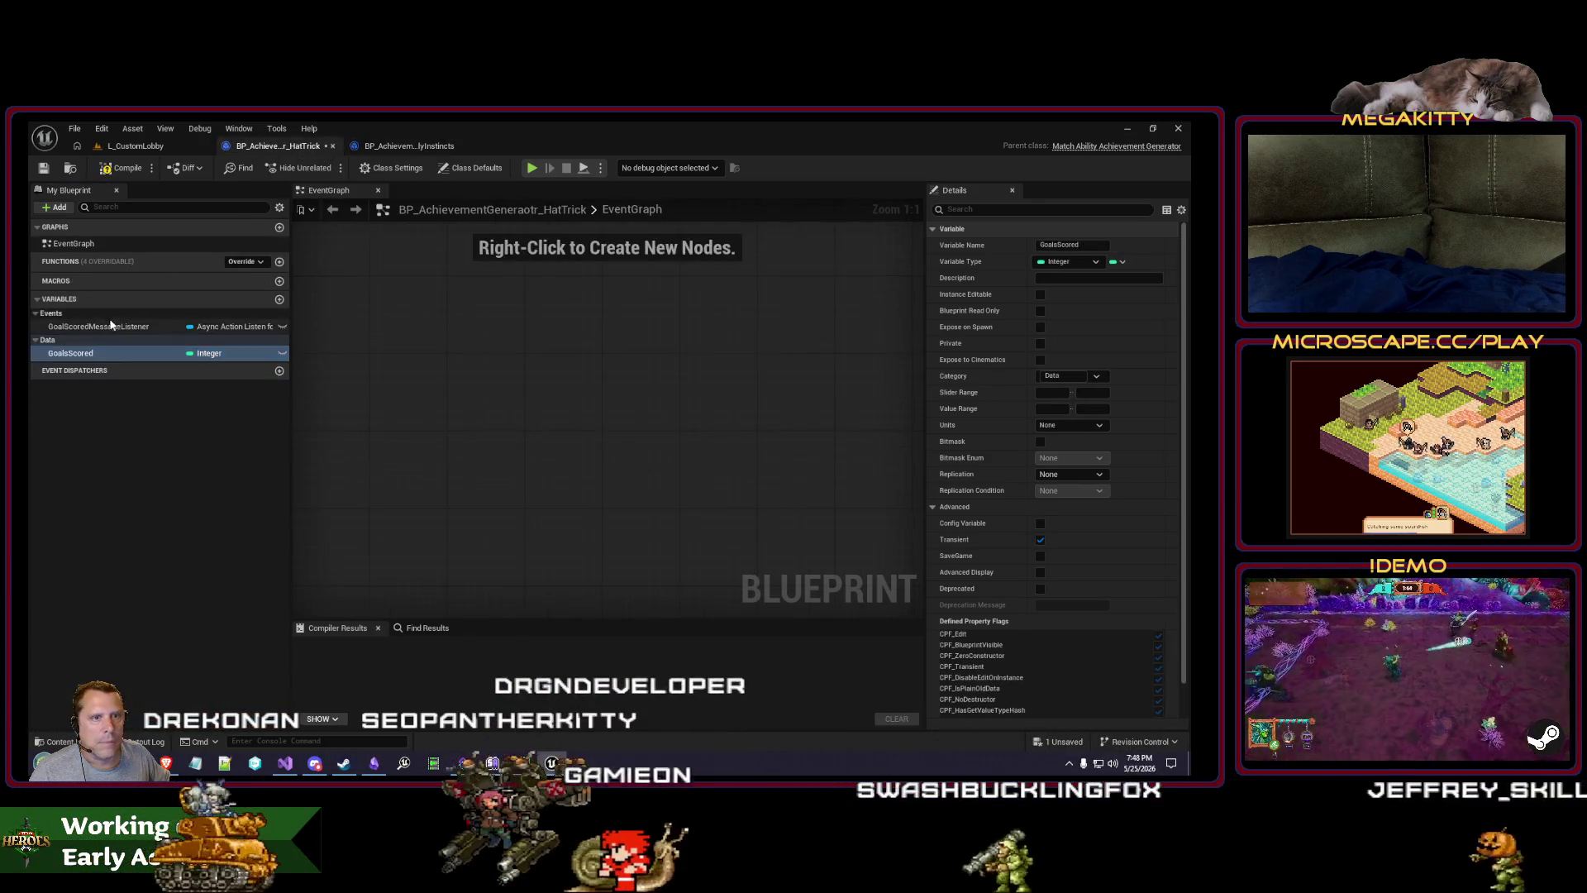
pyautogui.rightClick(104, 314)
pyautogui.click(116, 357)
pyautogui.moveTo(84, 341); pyautogui.dragTo(438, 374)
pyautogui.write('RequiredGoalsScore')
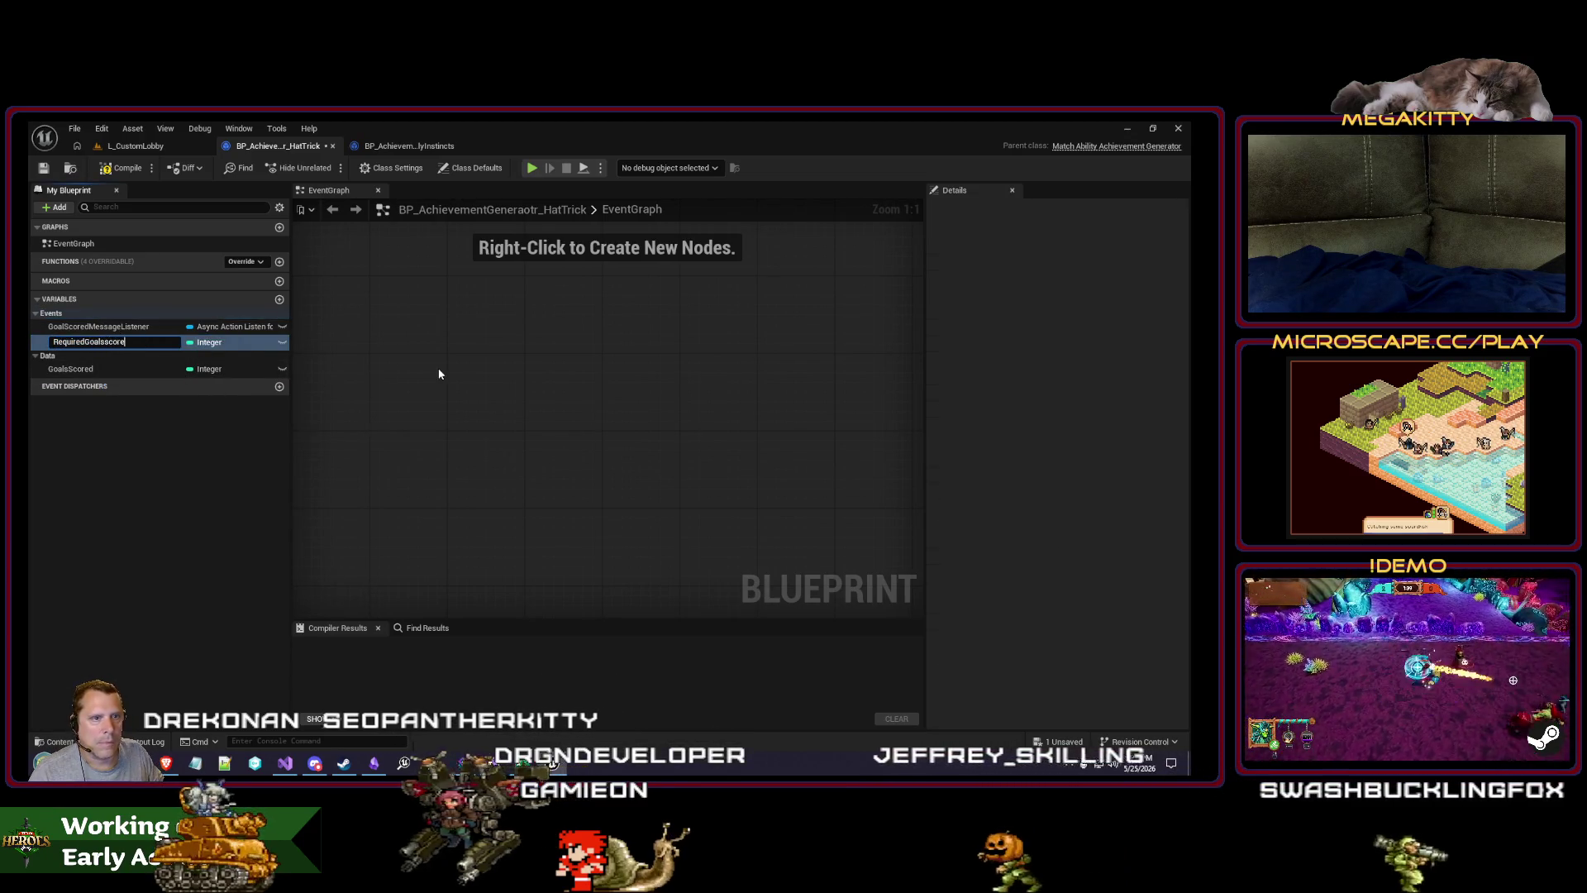
pyautogui.write('d')
pyautogui.press('Return')
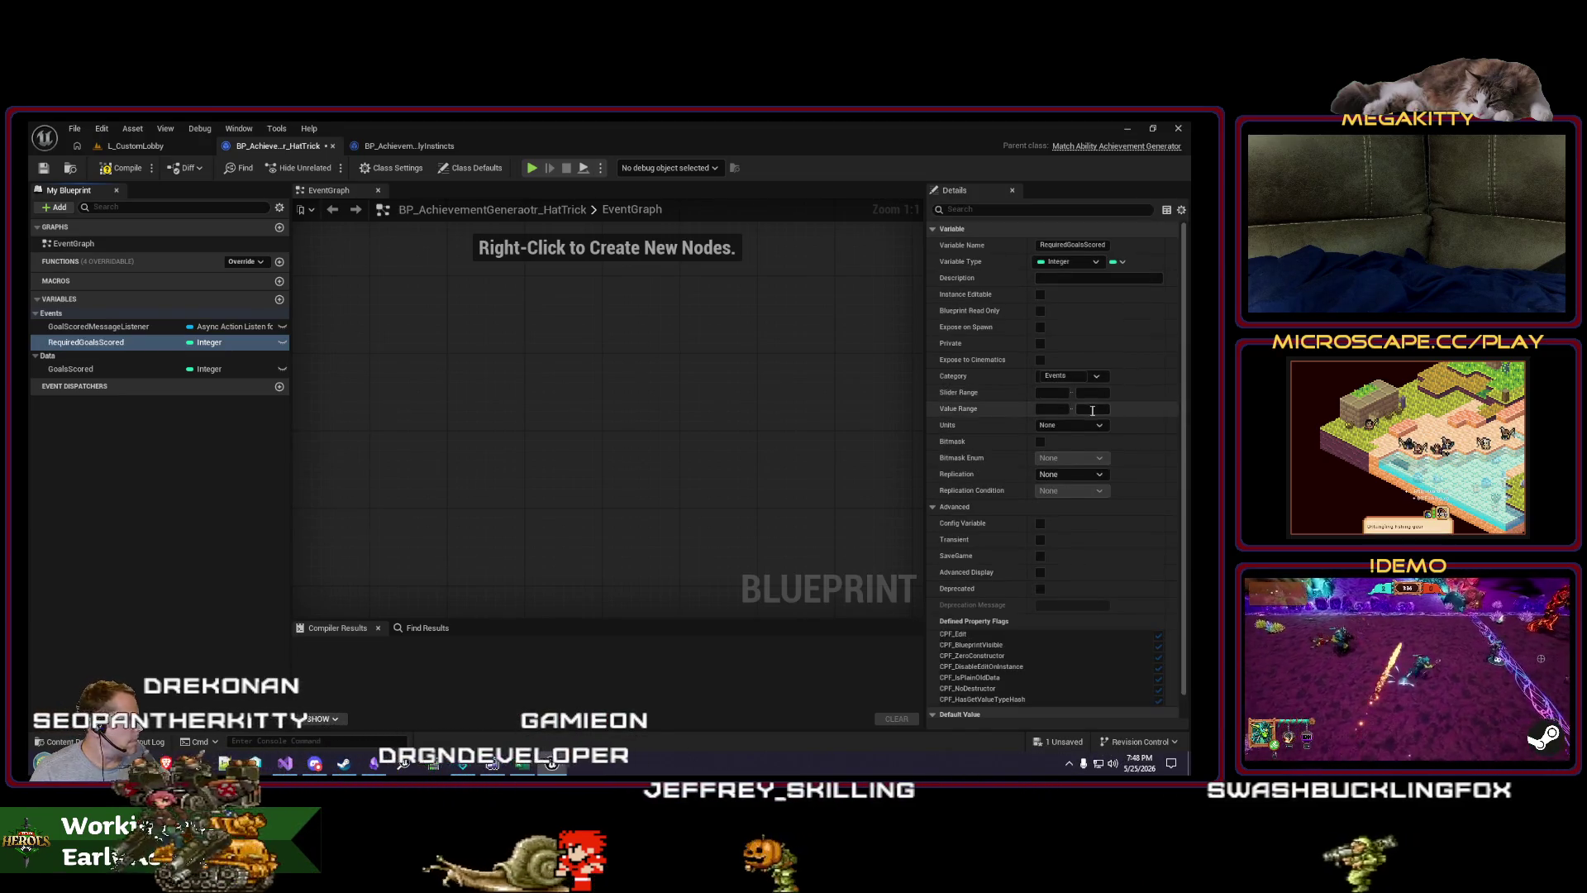
pyautogui.click(1099, 377)
pyautogui.write('Settings')
pyautogui.press('Return')
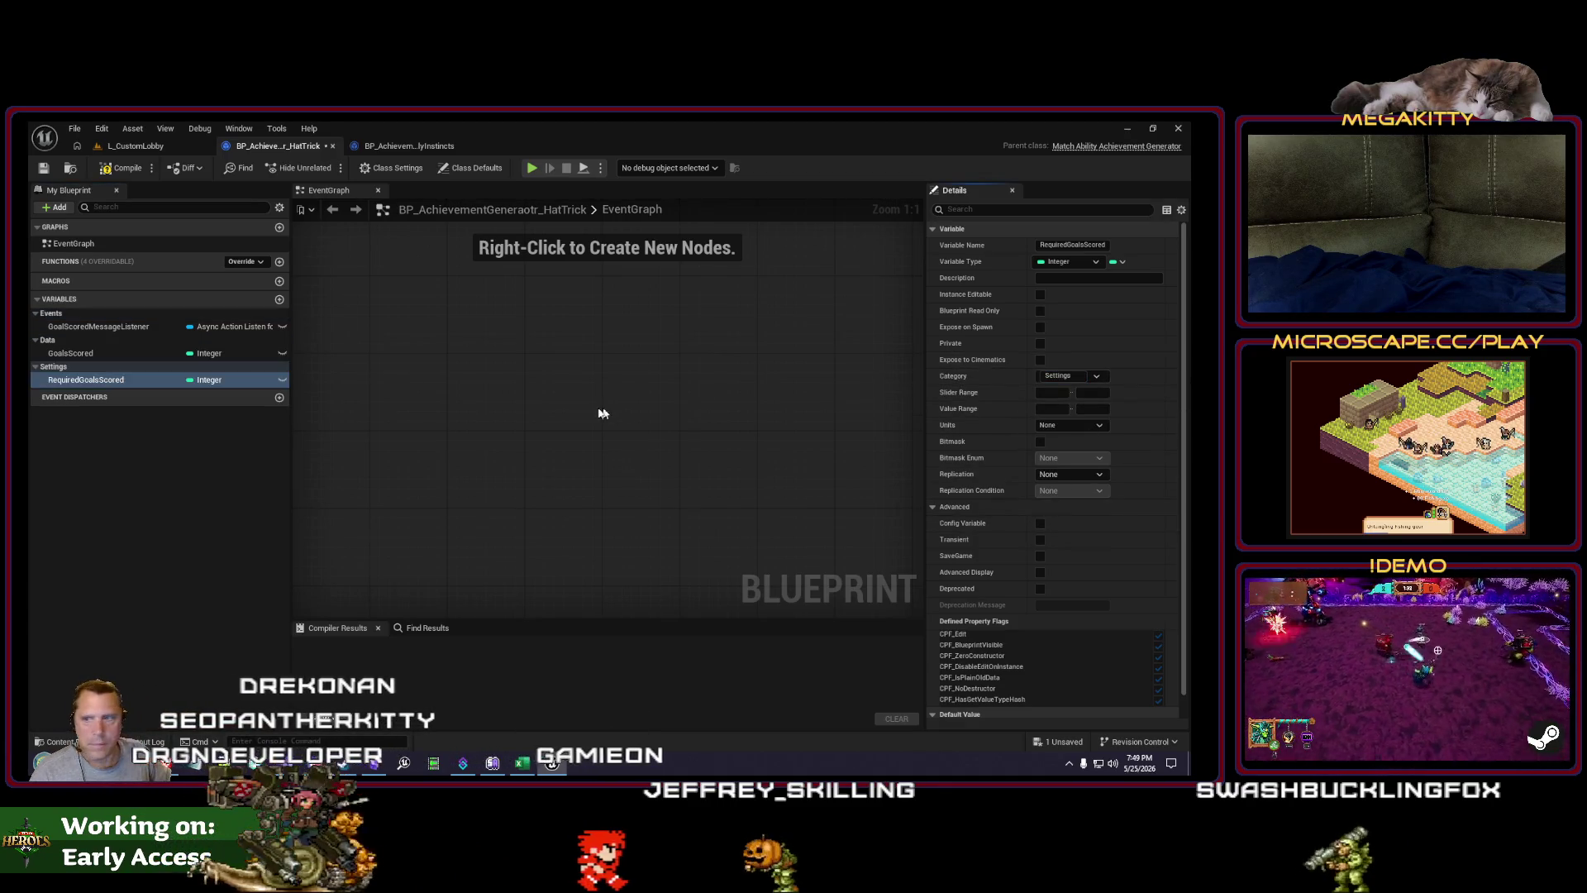
# Step: Compile the HatTrick blueprint, confirm RequiredGoalsScored defaults to 3, and recompile
pyautogui.click(108, 169)
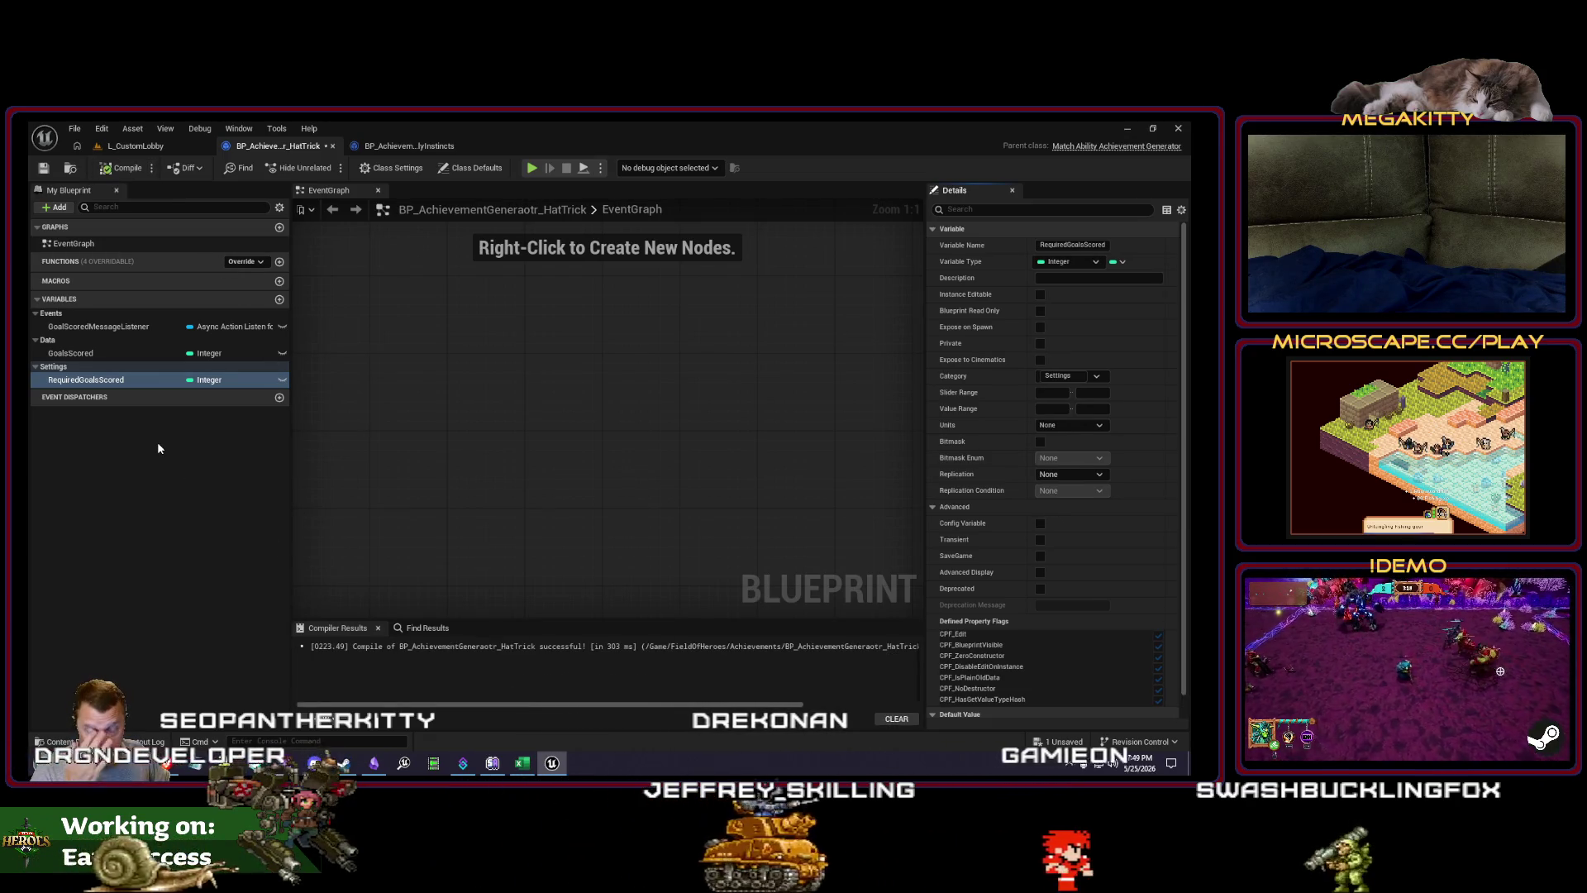
pyautogui.click(132, 356)
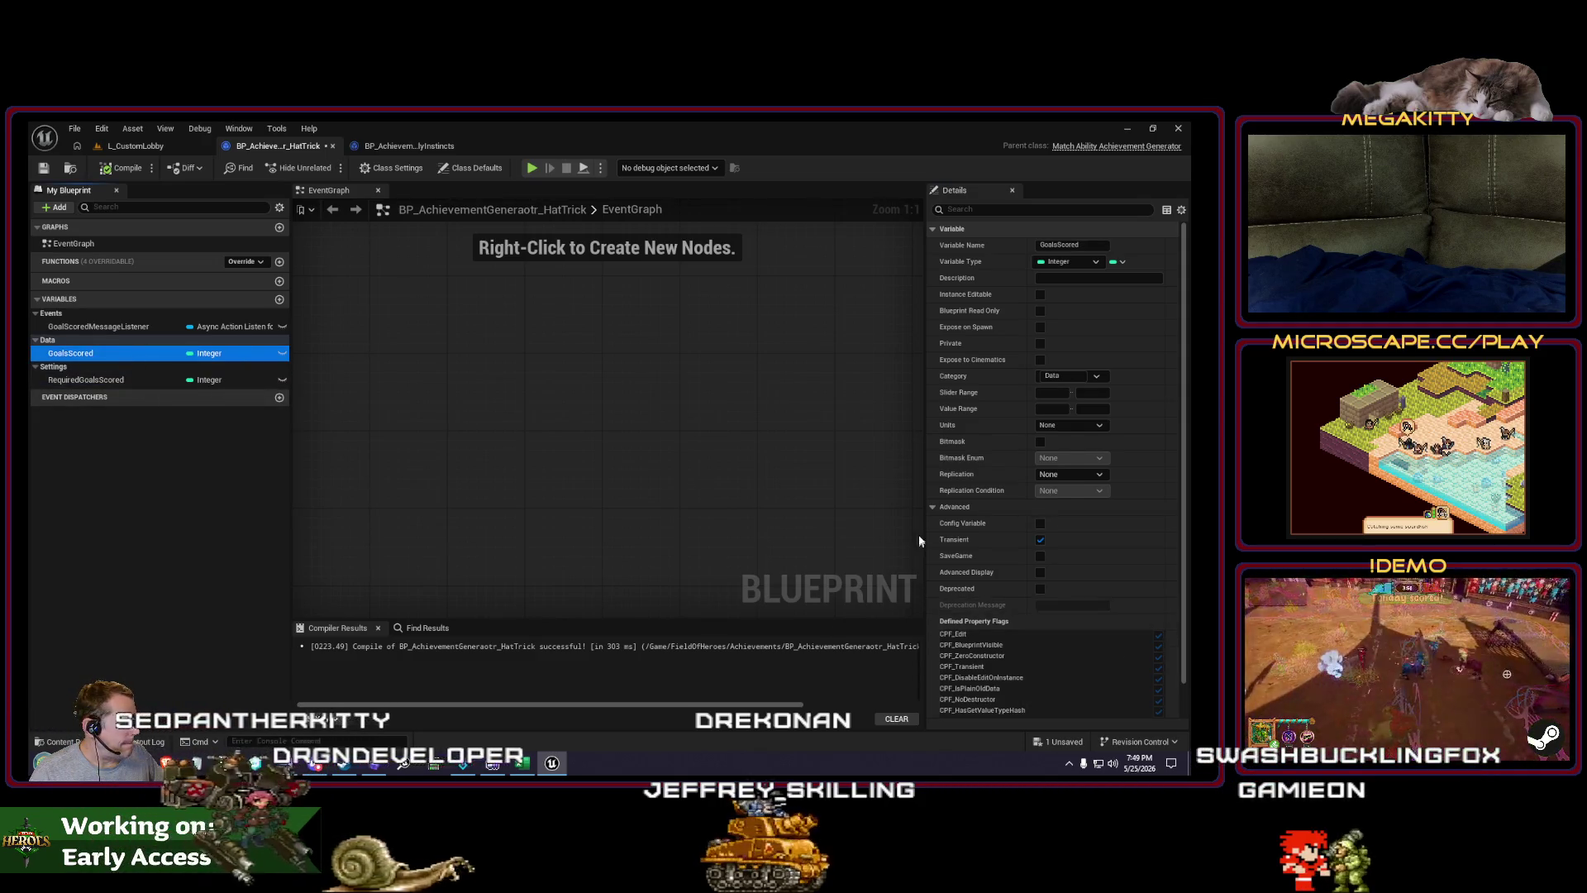
pyautogui.click(932, 508)
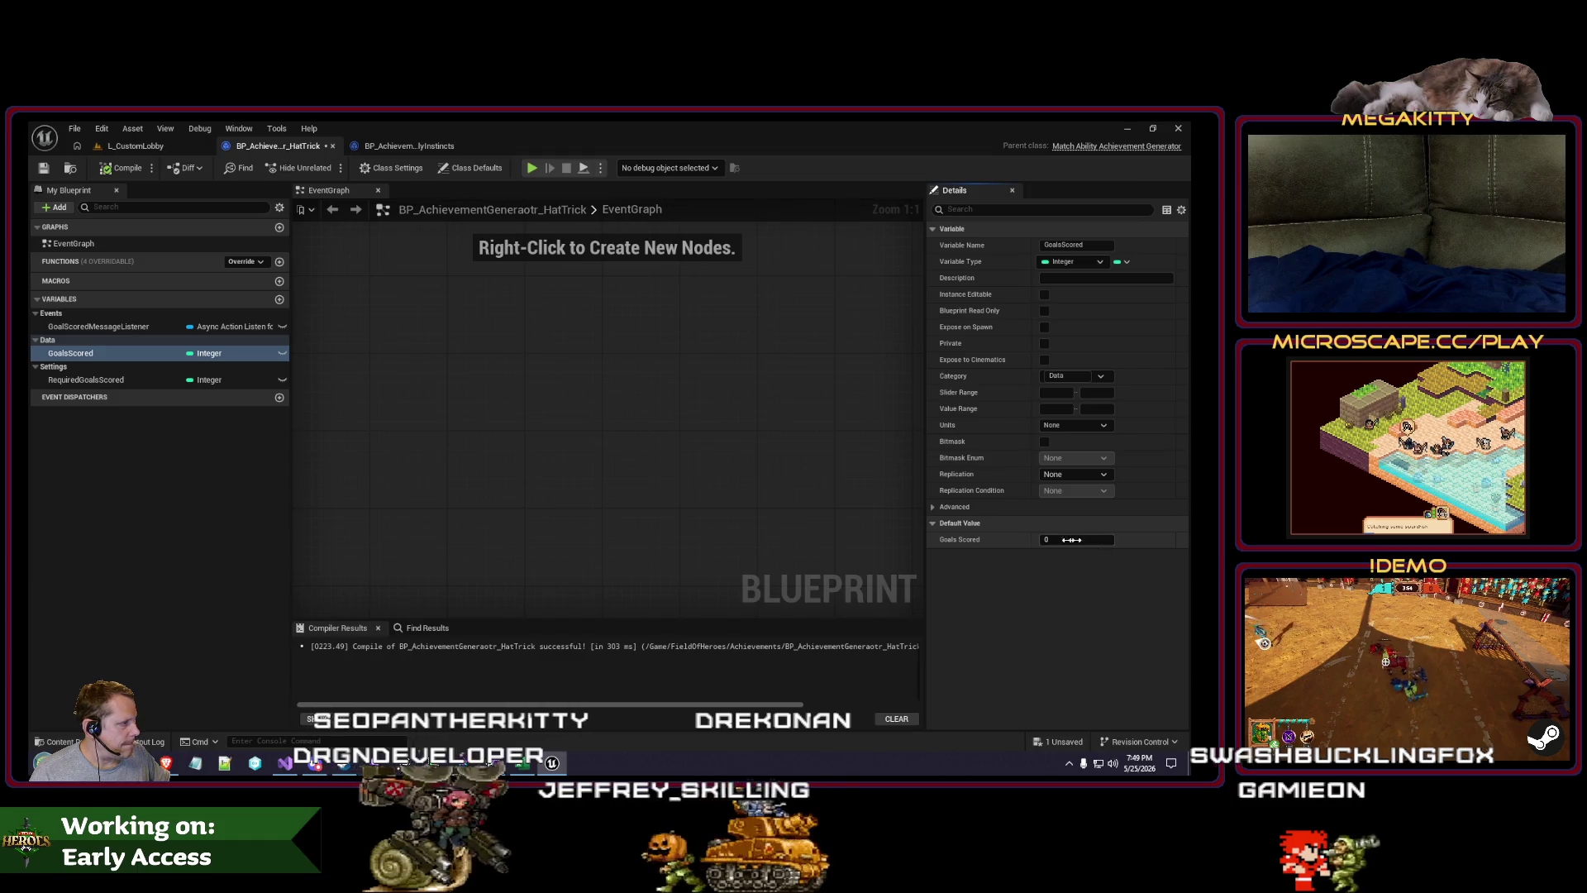
pyautogui.click(132, 380)
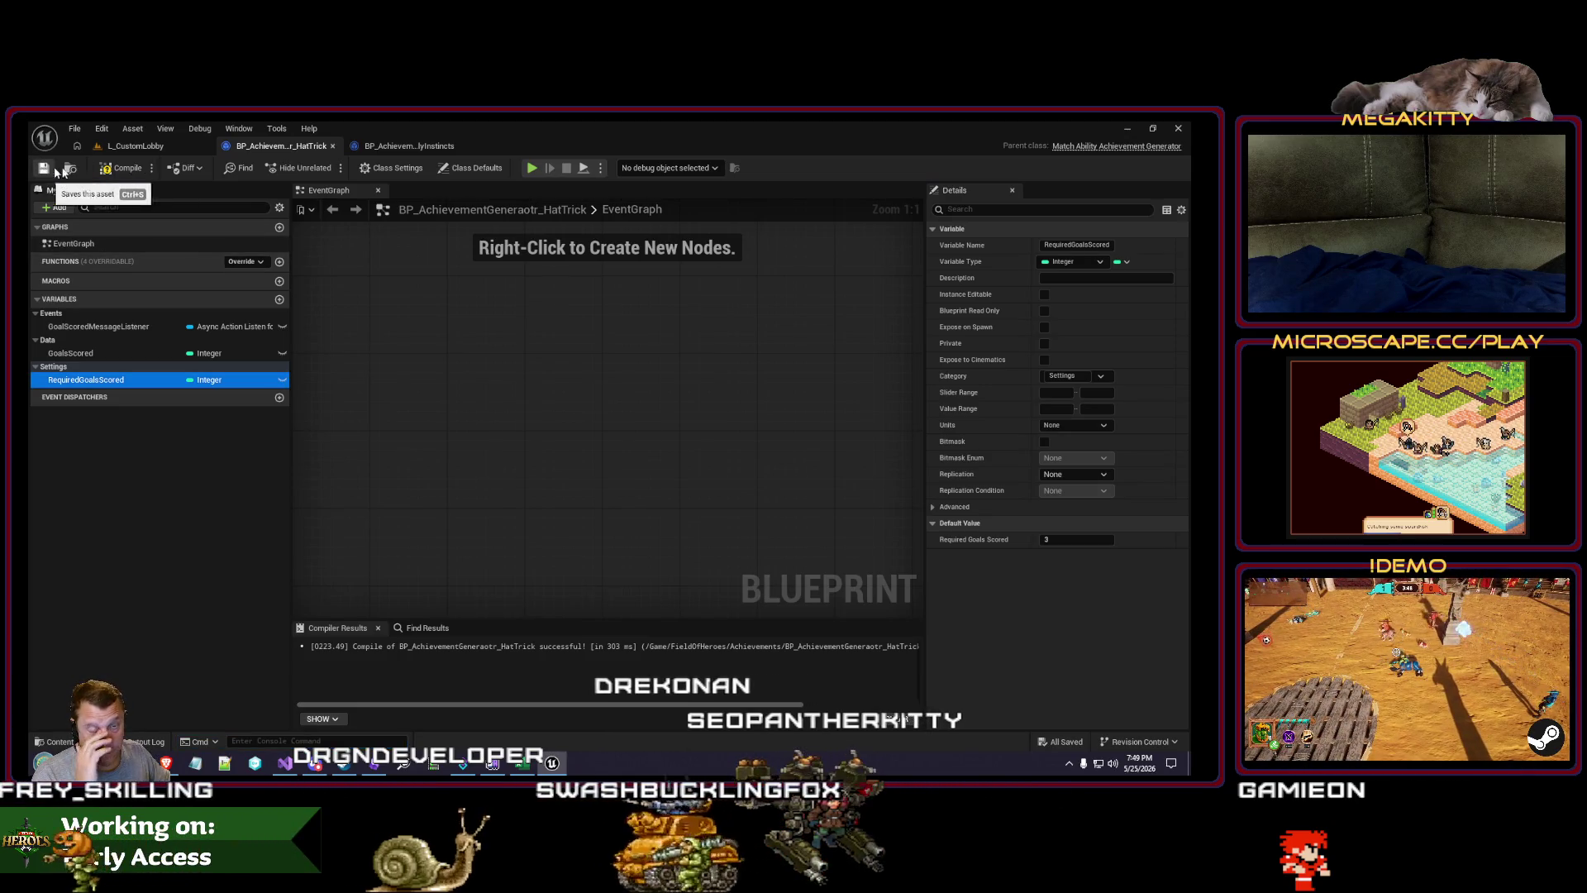
pyautogui.click(116, 167)
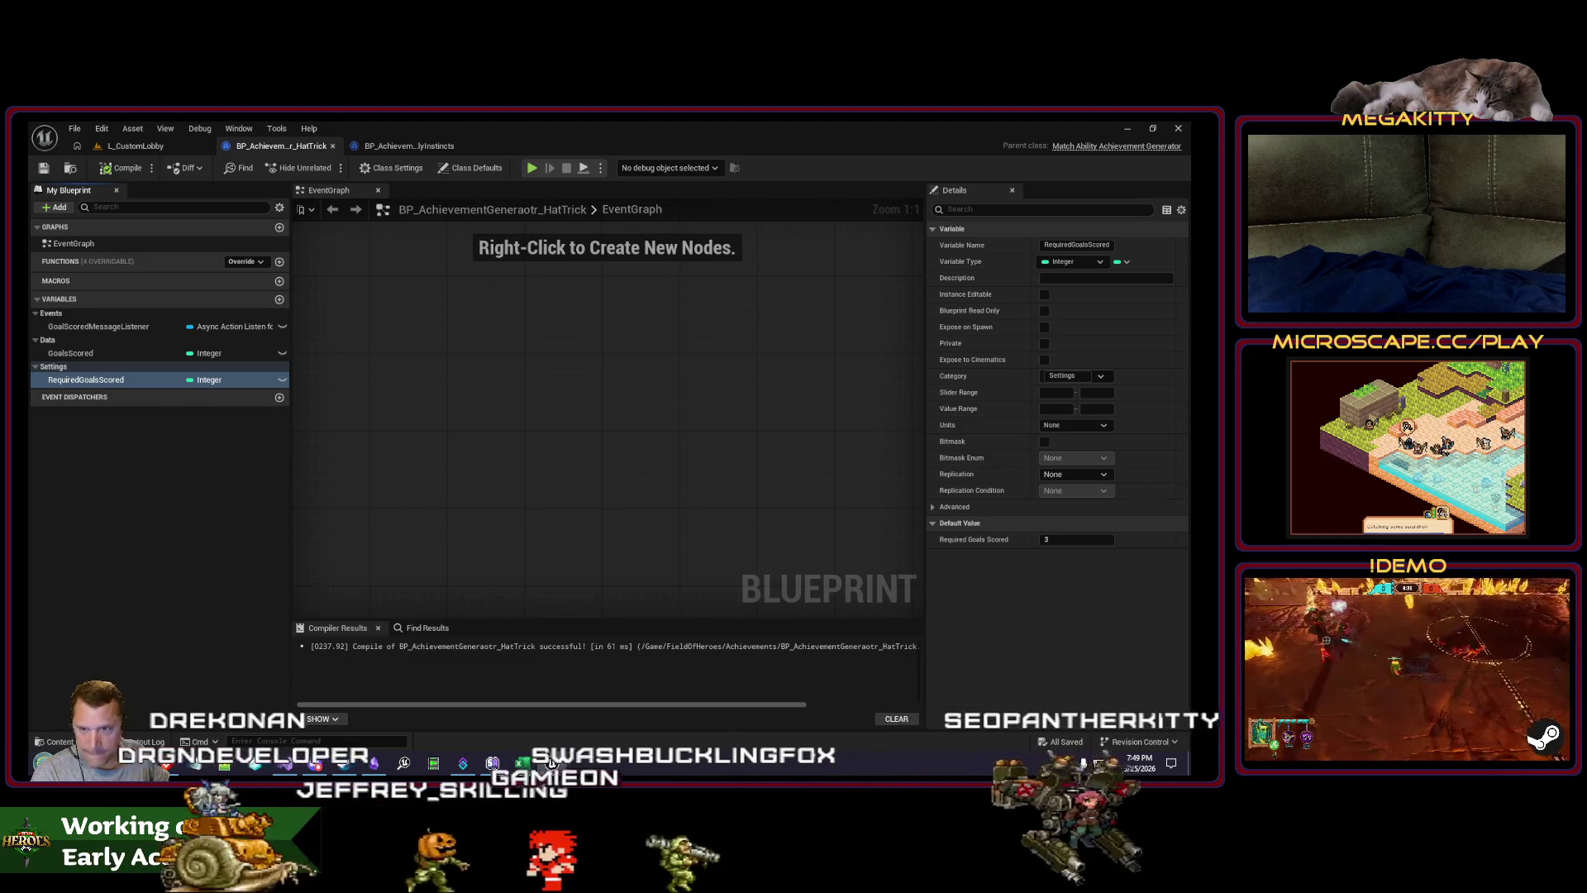
pyautogui.click(196, 762)
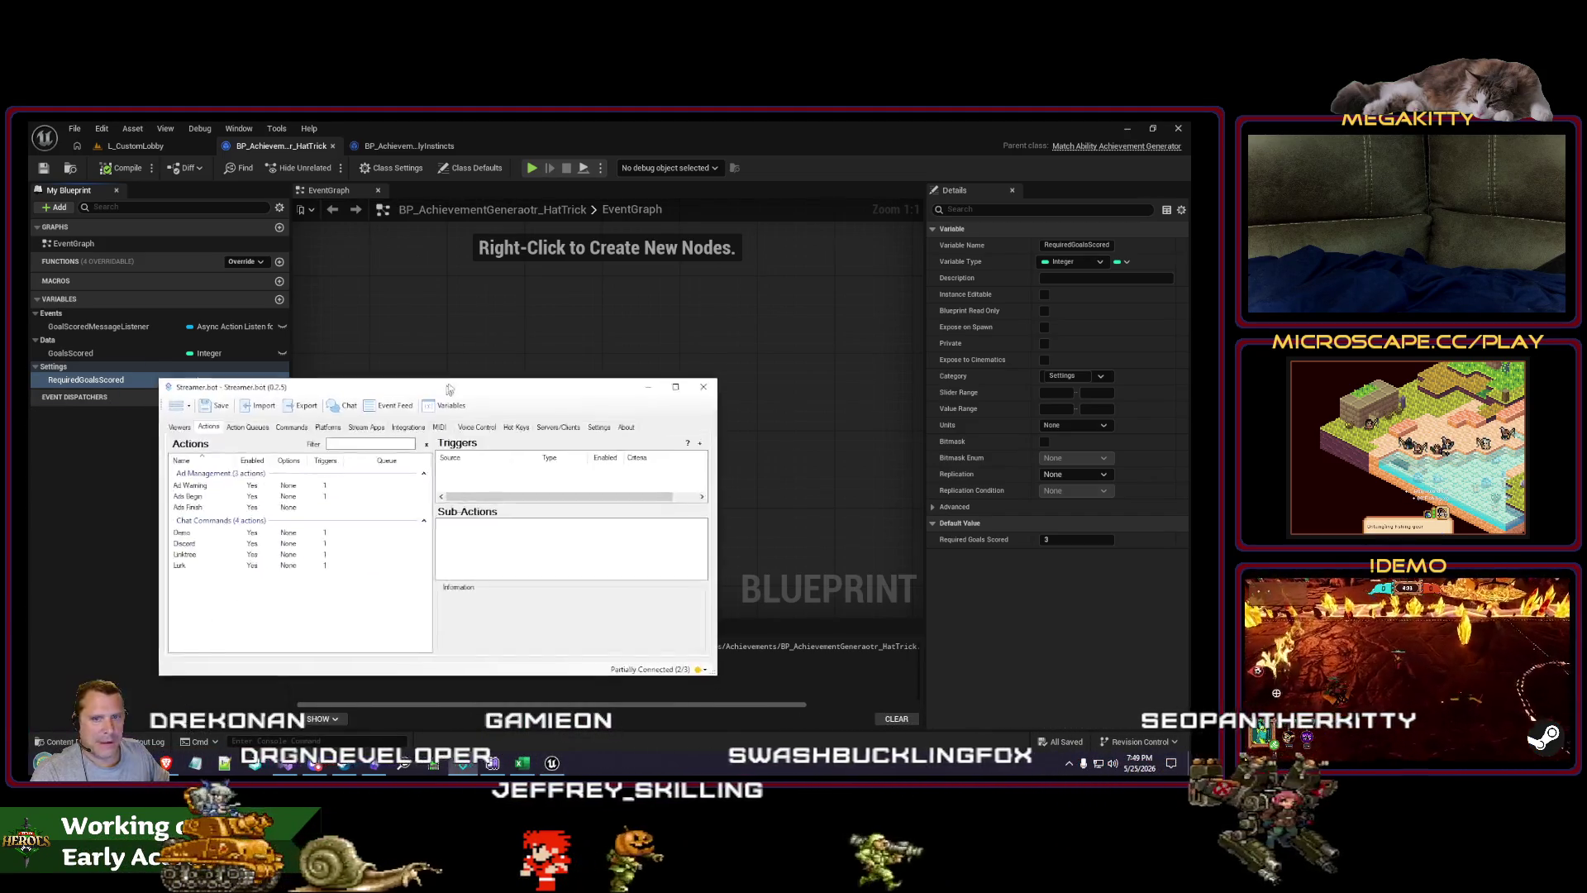
# Step: Review the Ads Begin action's triggers and sub-actions in Streamer.bot
pyautogui.click(299, 380)
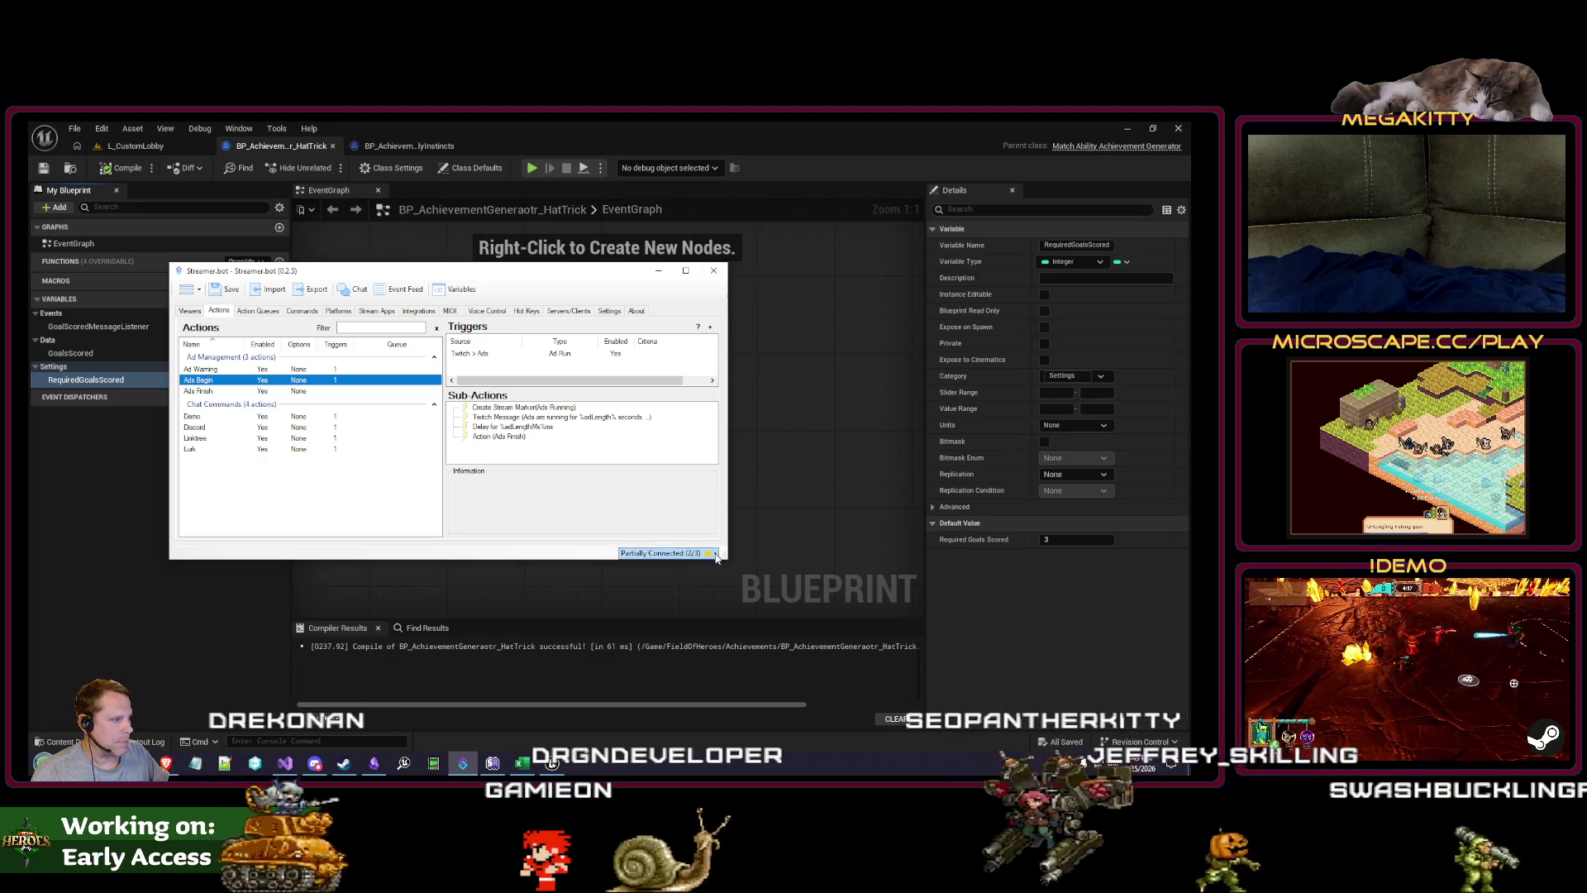
pyautogui.moveTo(716, 555)
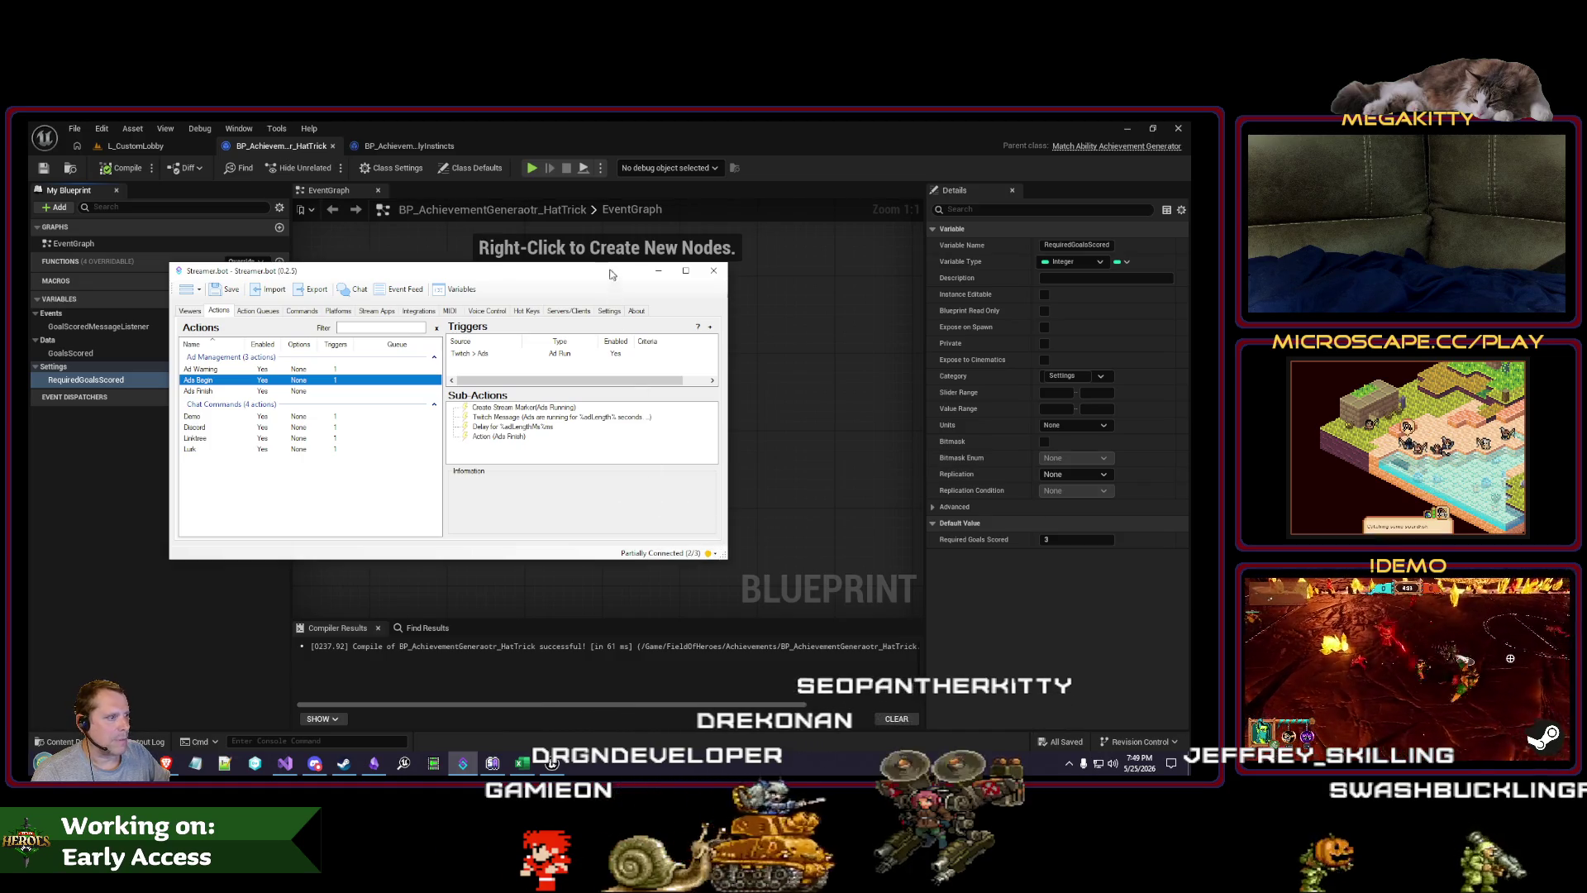
pyautogui.hotkey('alt', 'Tab')
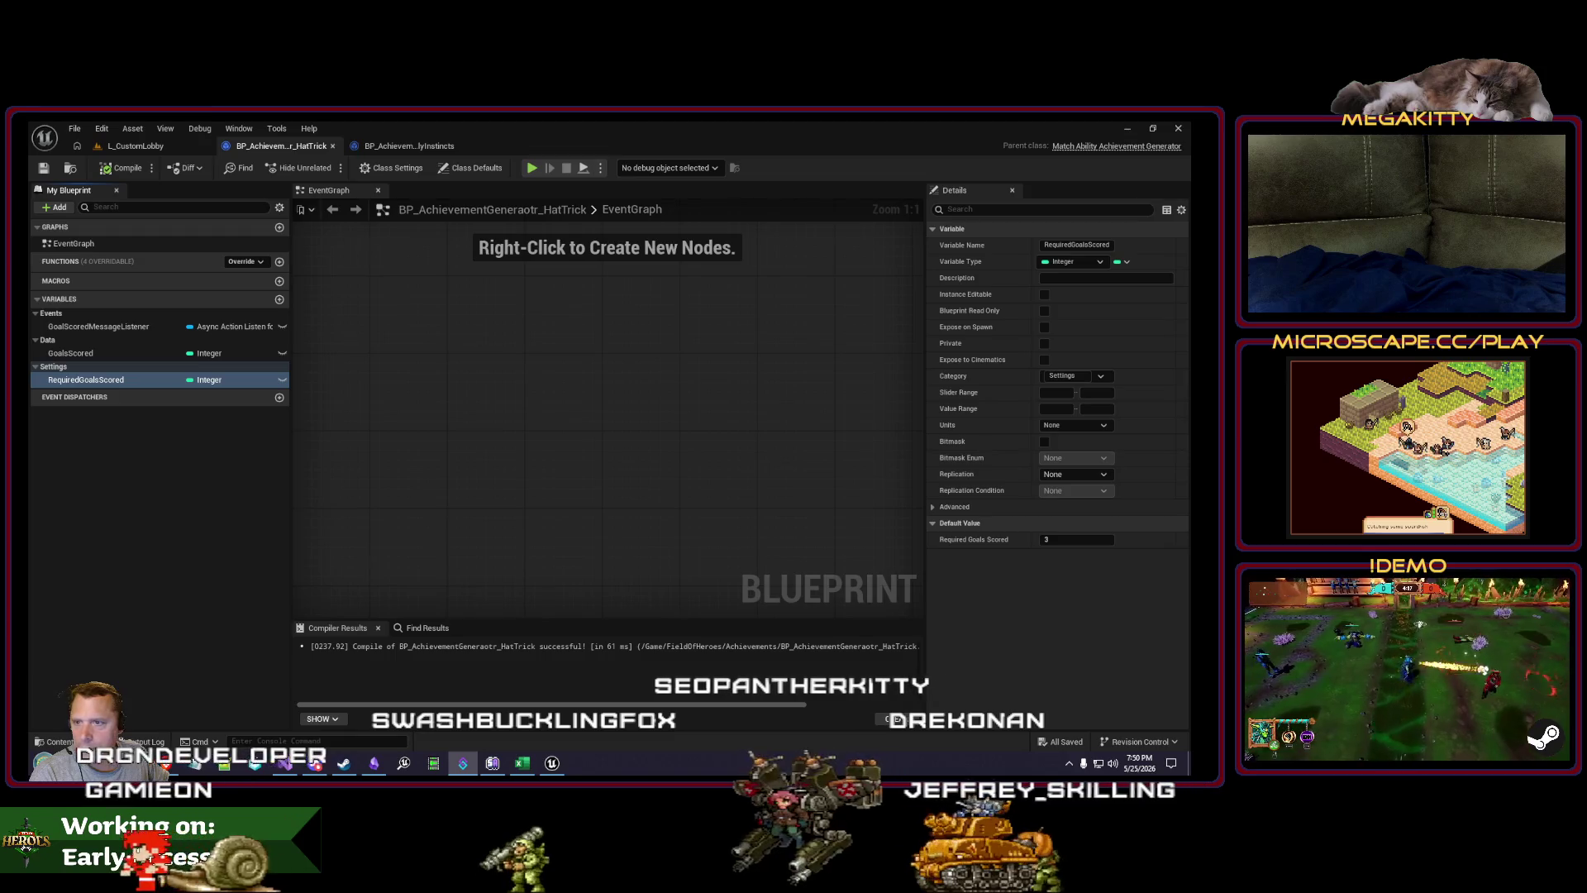
# Step: Check the service connection status and view the Ads Finish action's chat-message sub-action
pyautogui.click(195, 763)
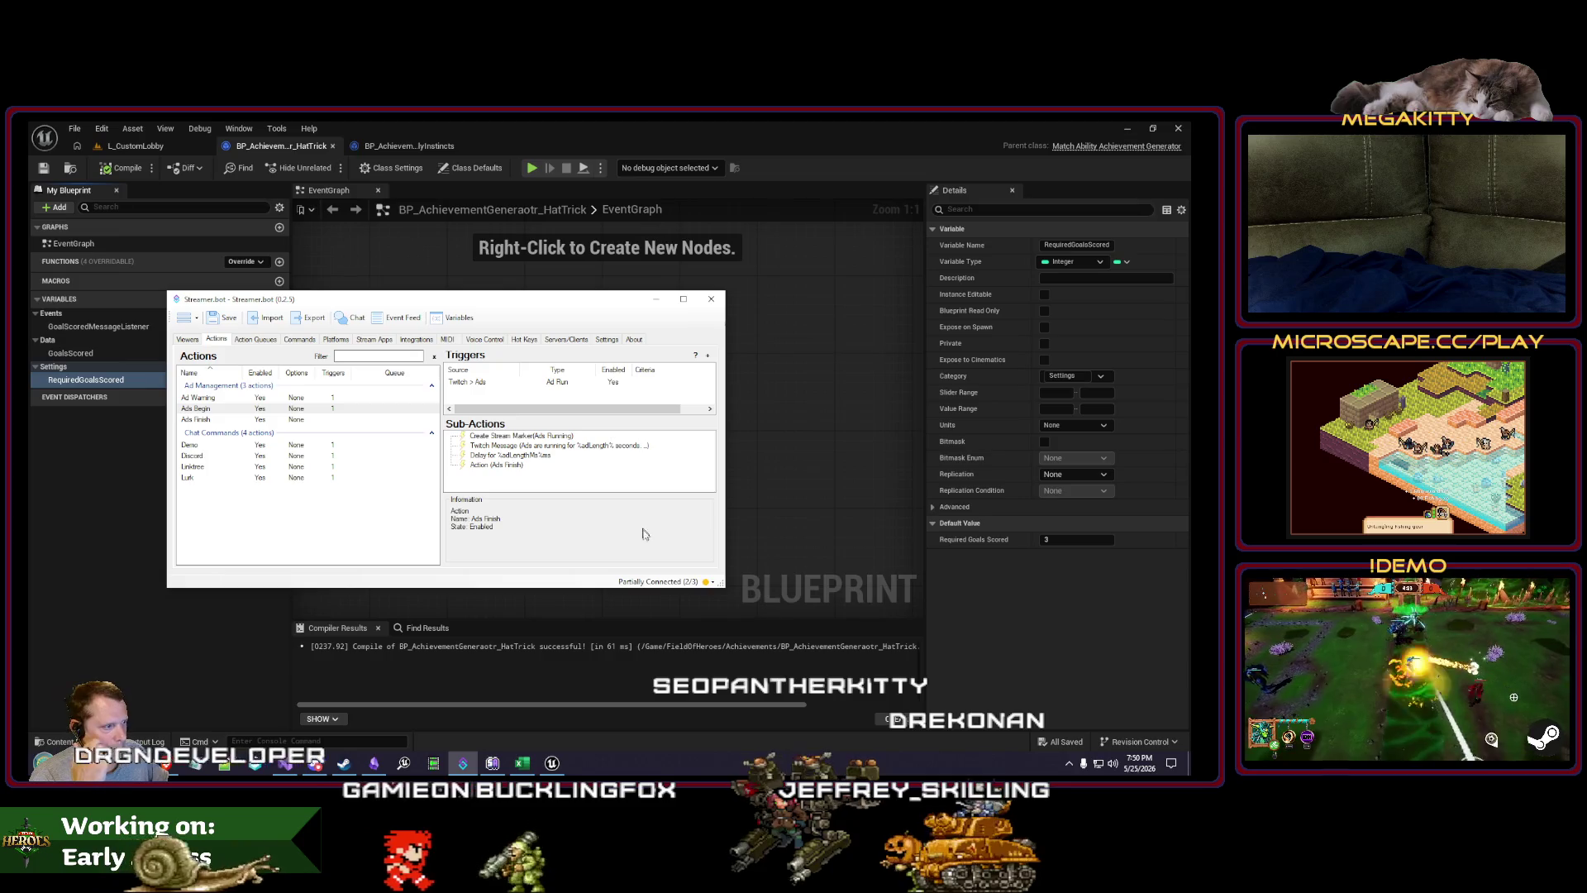
pyautogui.click(708, 582)
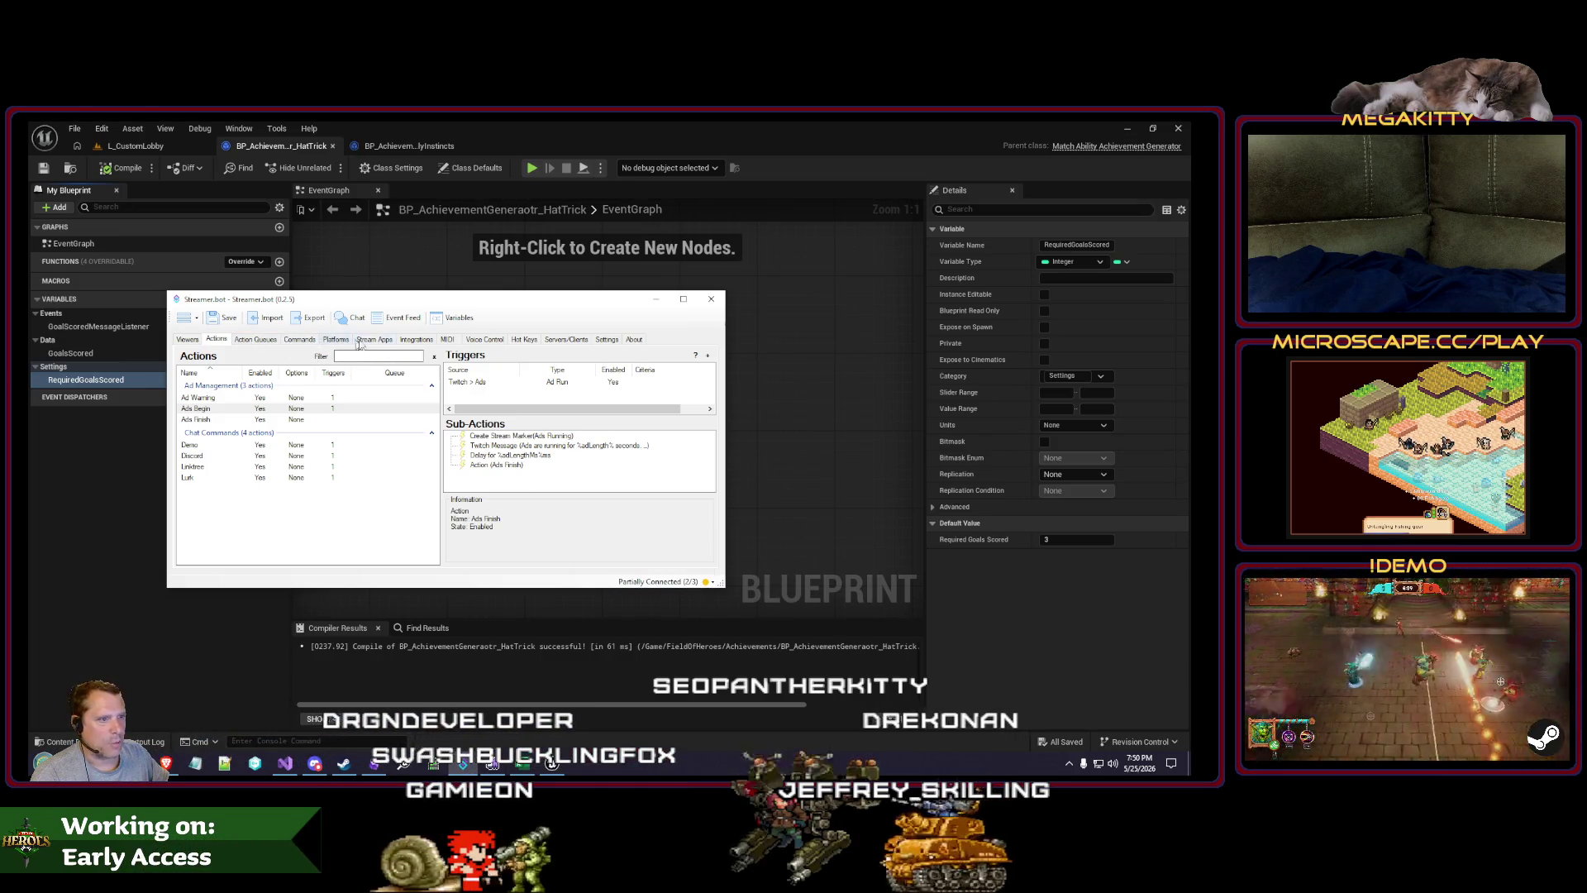
pyautogui.click(695, 584)
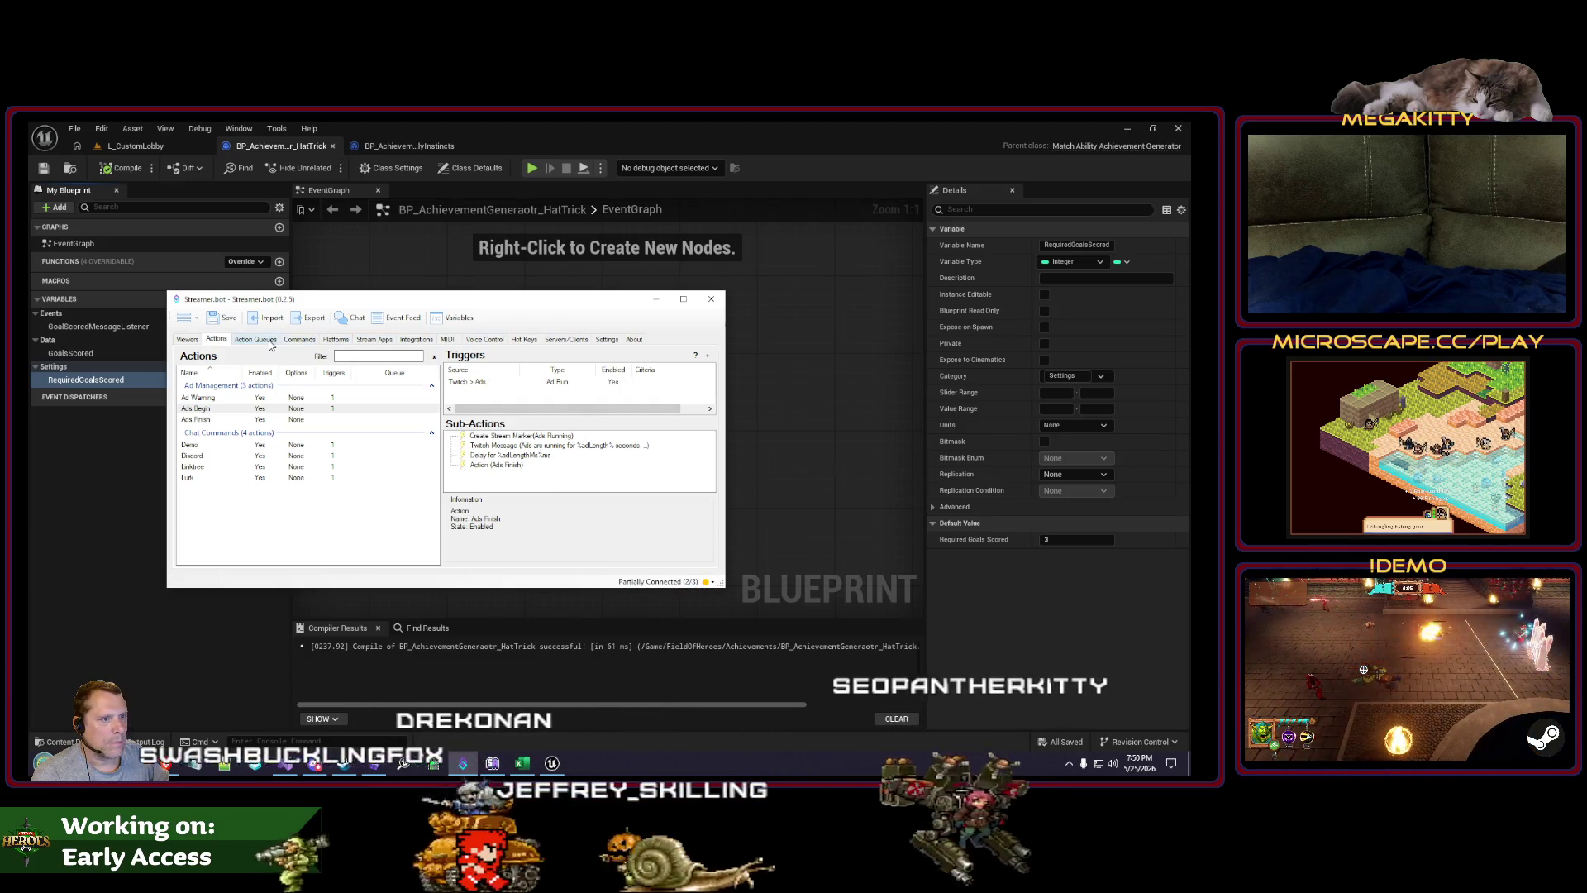
pyautogui.click(513, 446)
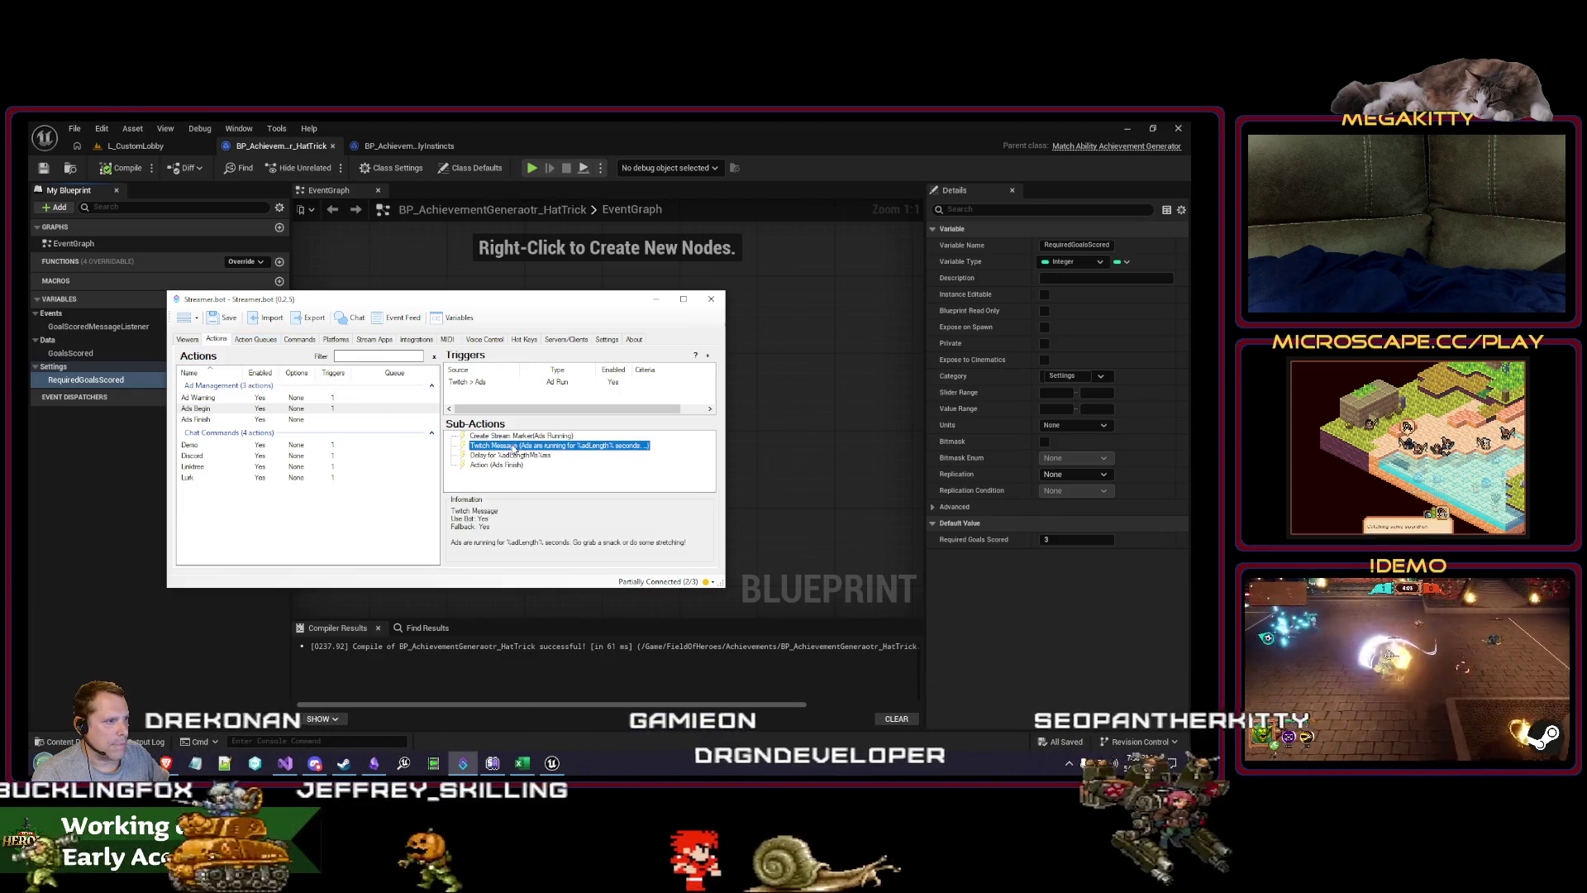
pyautogui.click(461, 383)
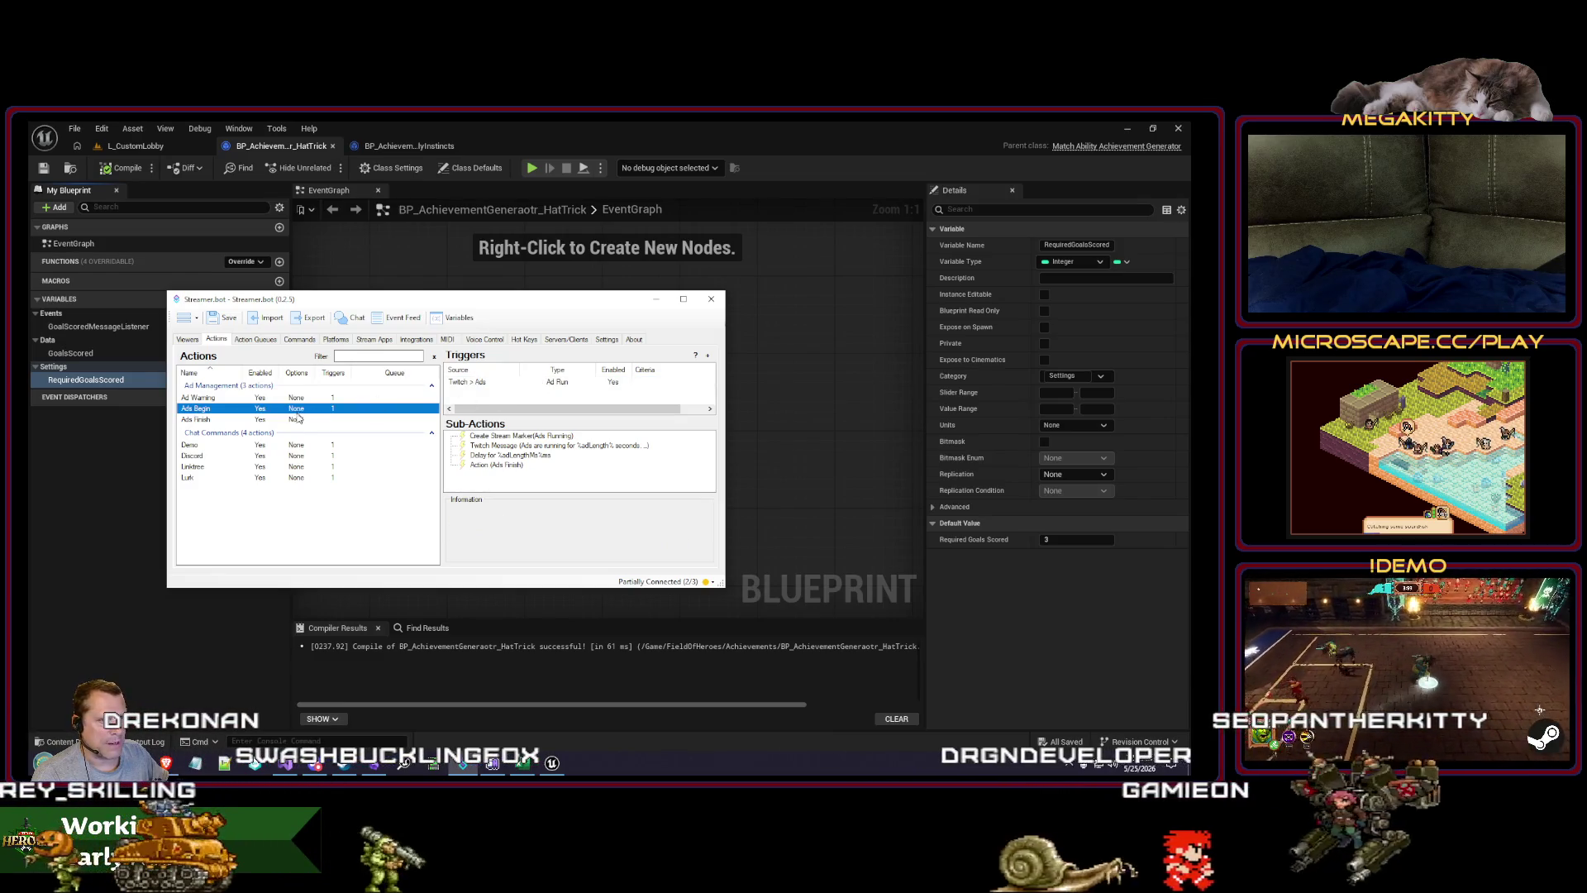
pyautogui.click(298, 420)
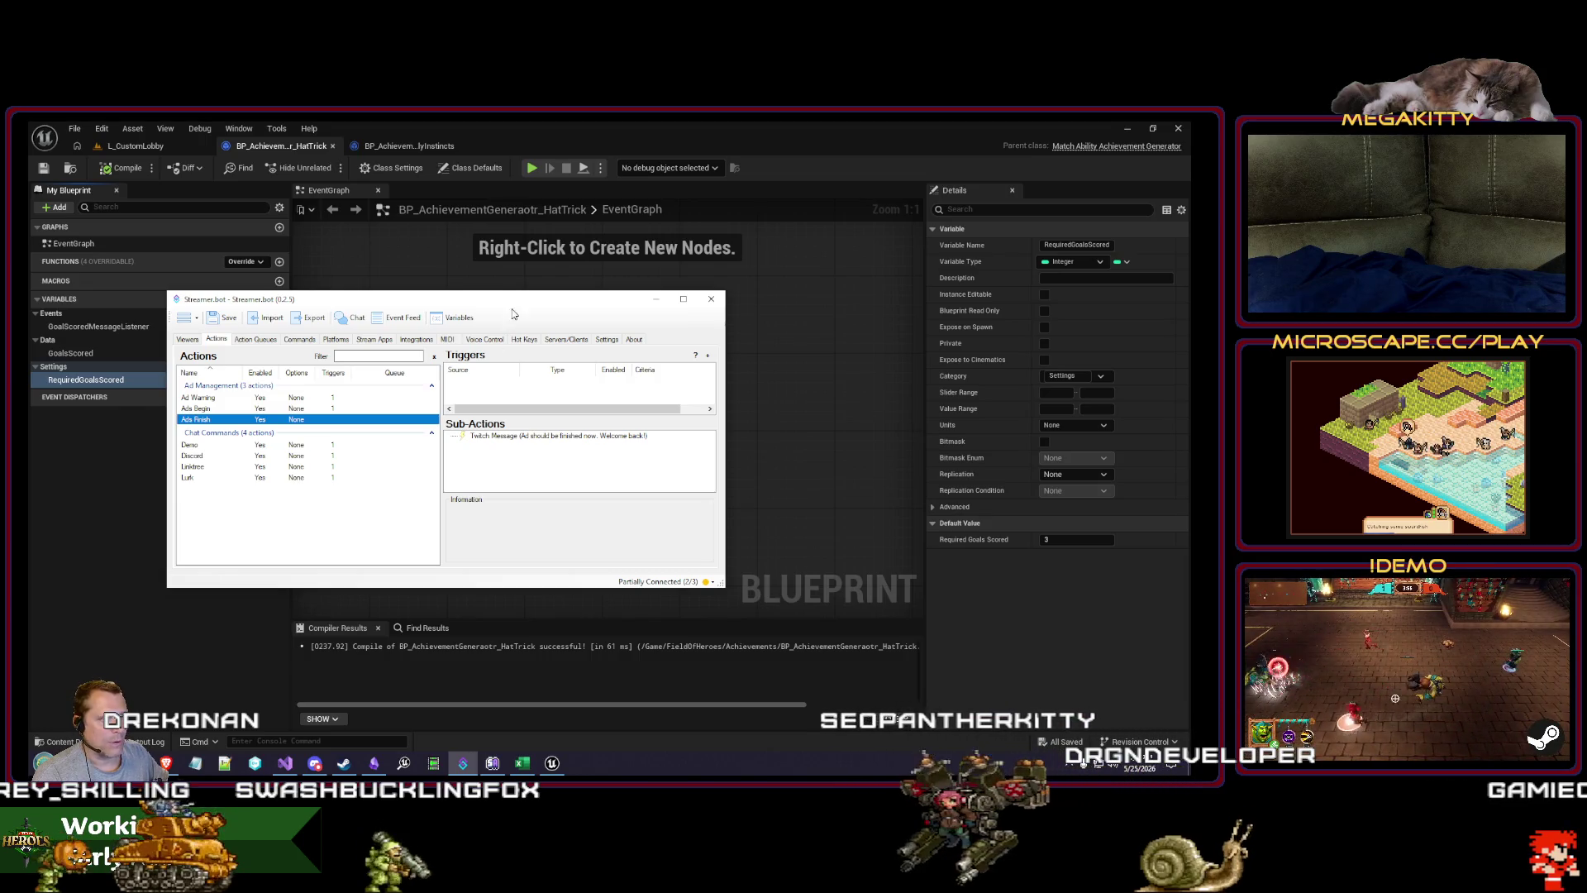
pyautogui.click(655, 298)
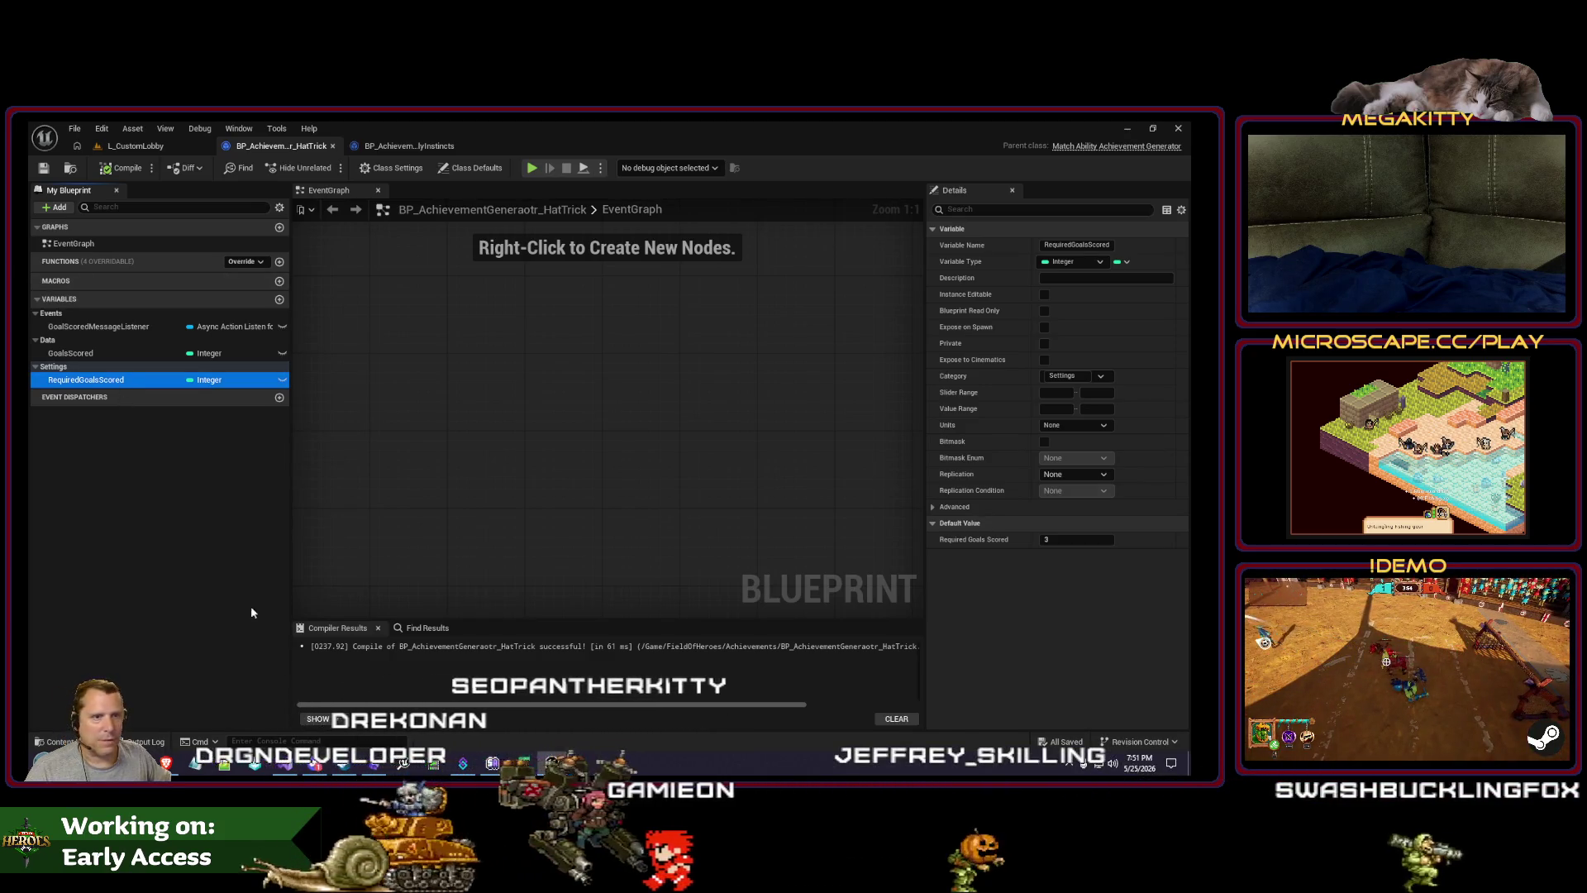
pyautogui.click(545, 760)
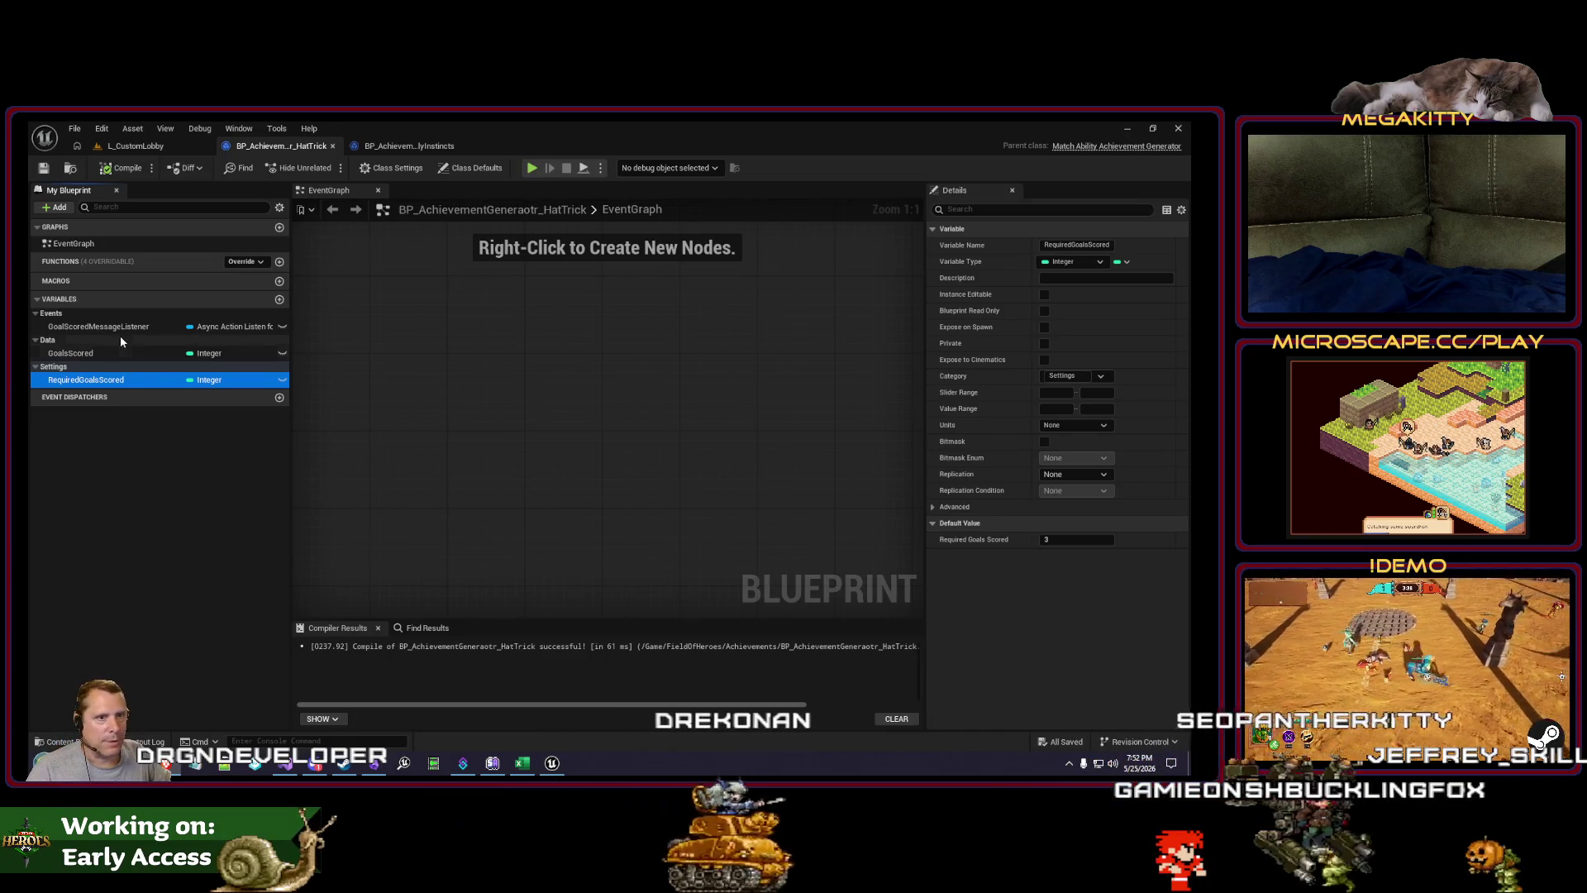
# Step: Review the BeastlyInstincts event graph nodes for reference
pyautogui.click(409, 145)
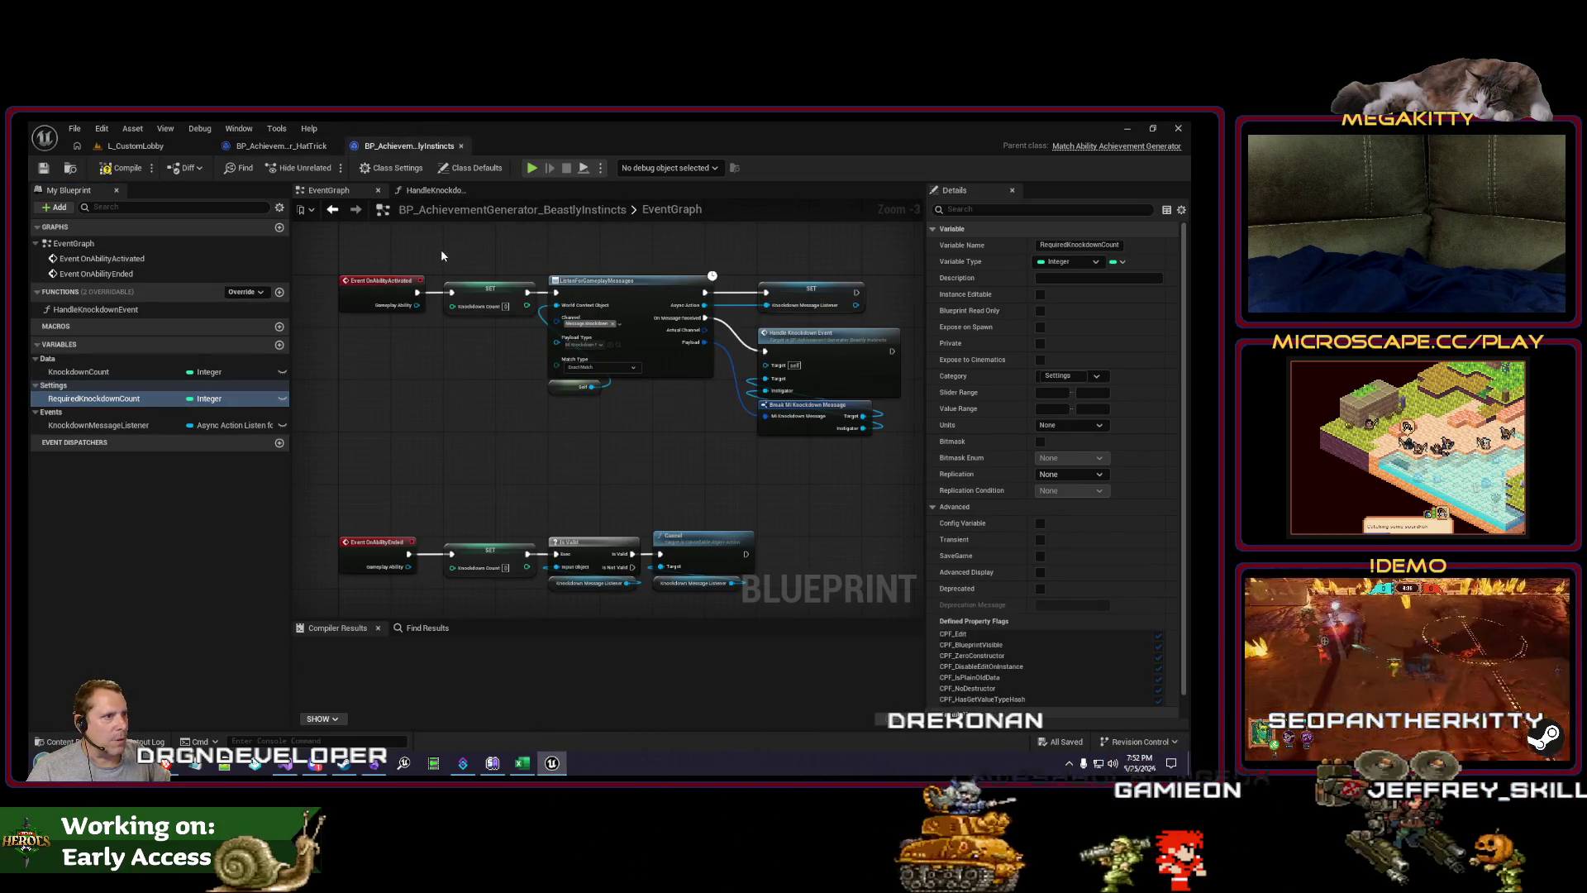
pyautogui.moveTo(447, 254); pyautogui.dragTo(463, 288)
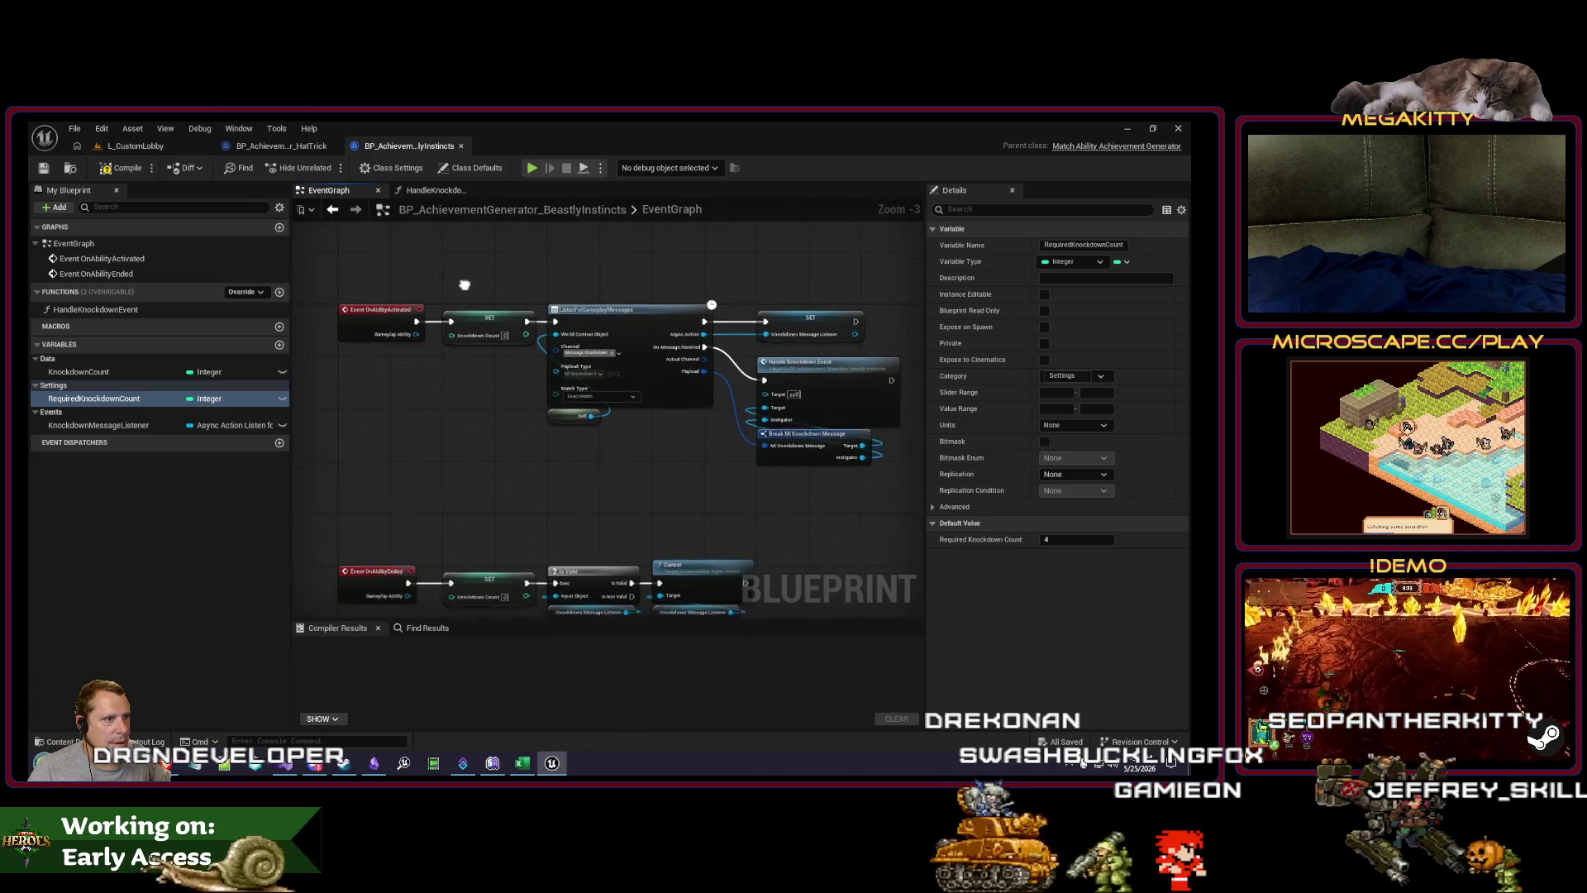
pyautogui.scroll(-2, 463, 288)
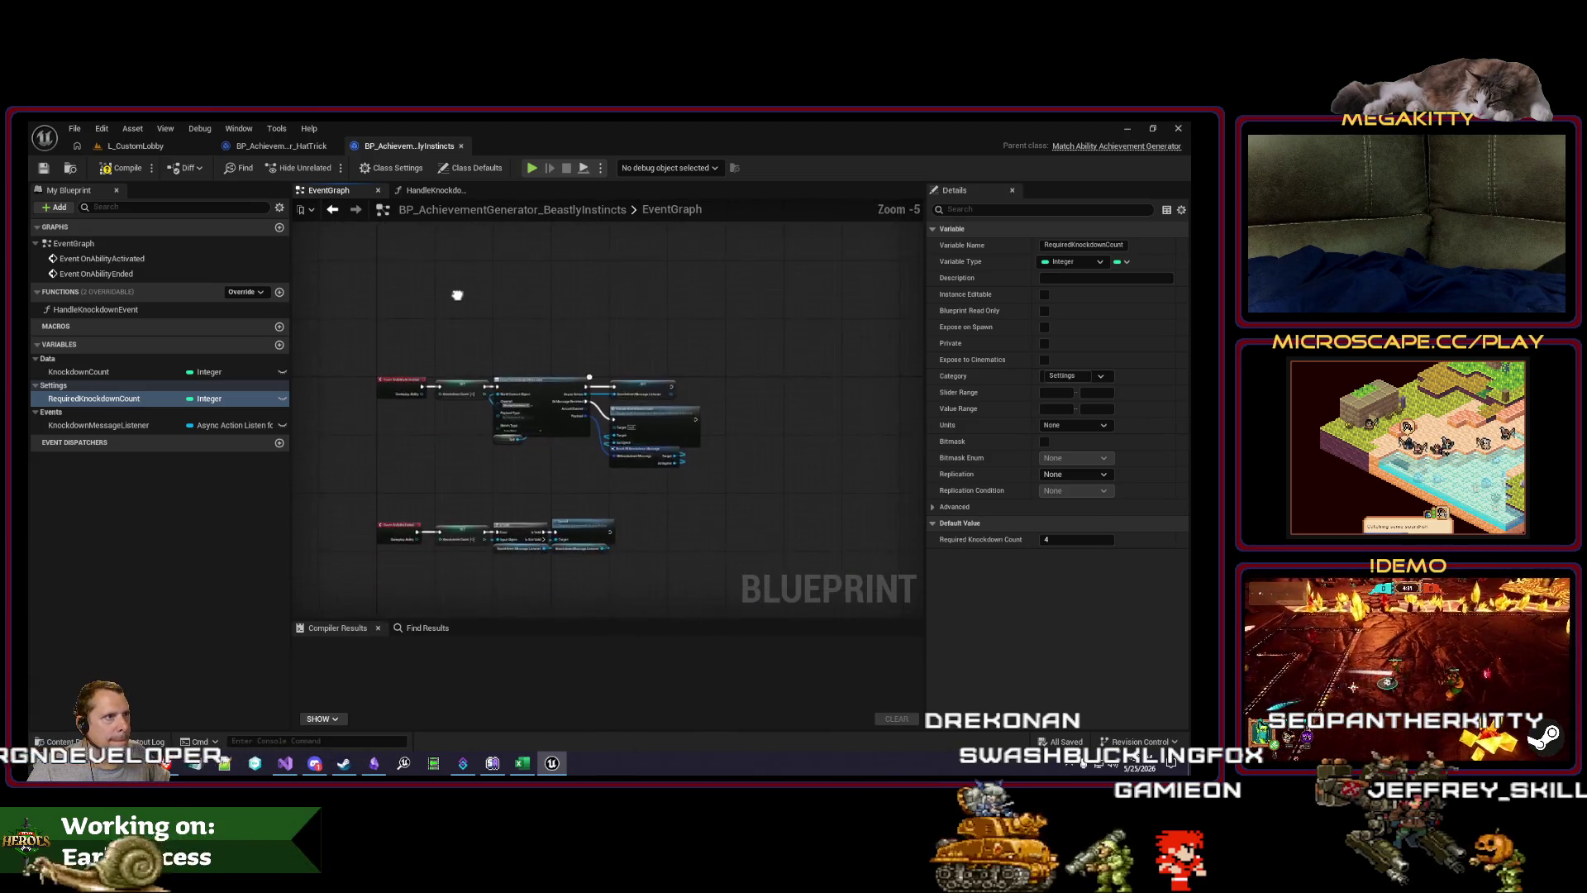
pyautogui.scroll(2, 396, 299)
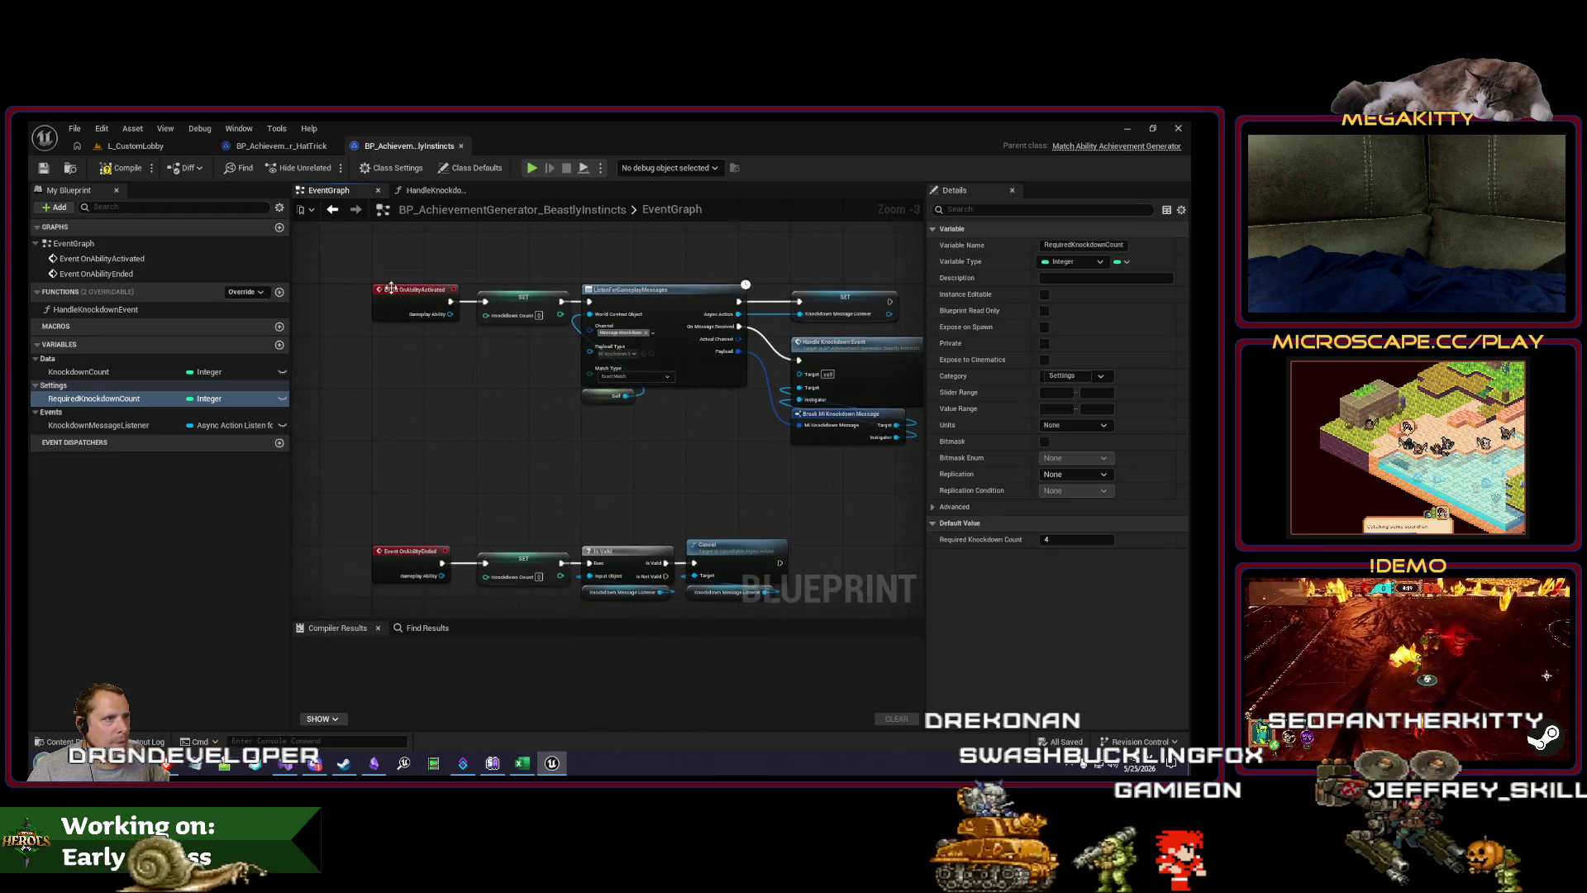
pyautogui.scroll(-6, 474, 418)
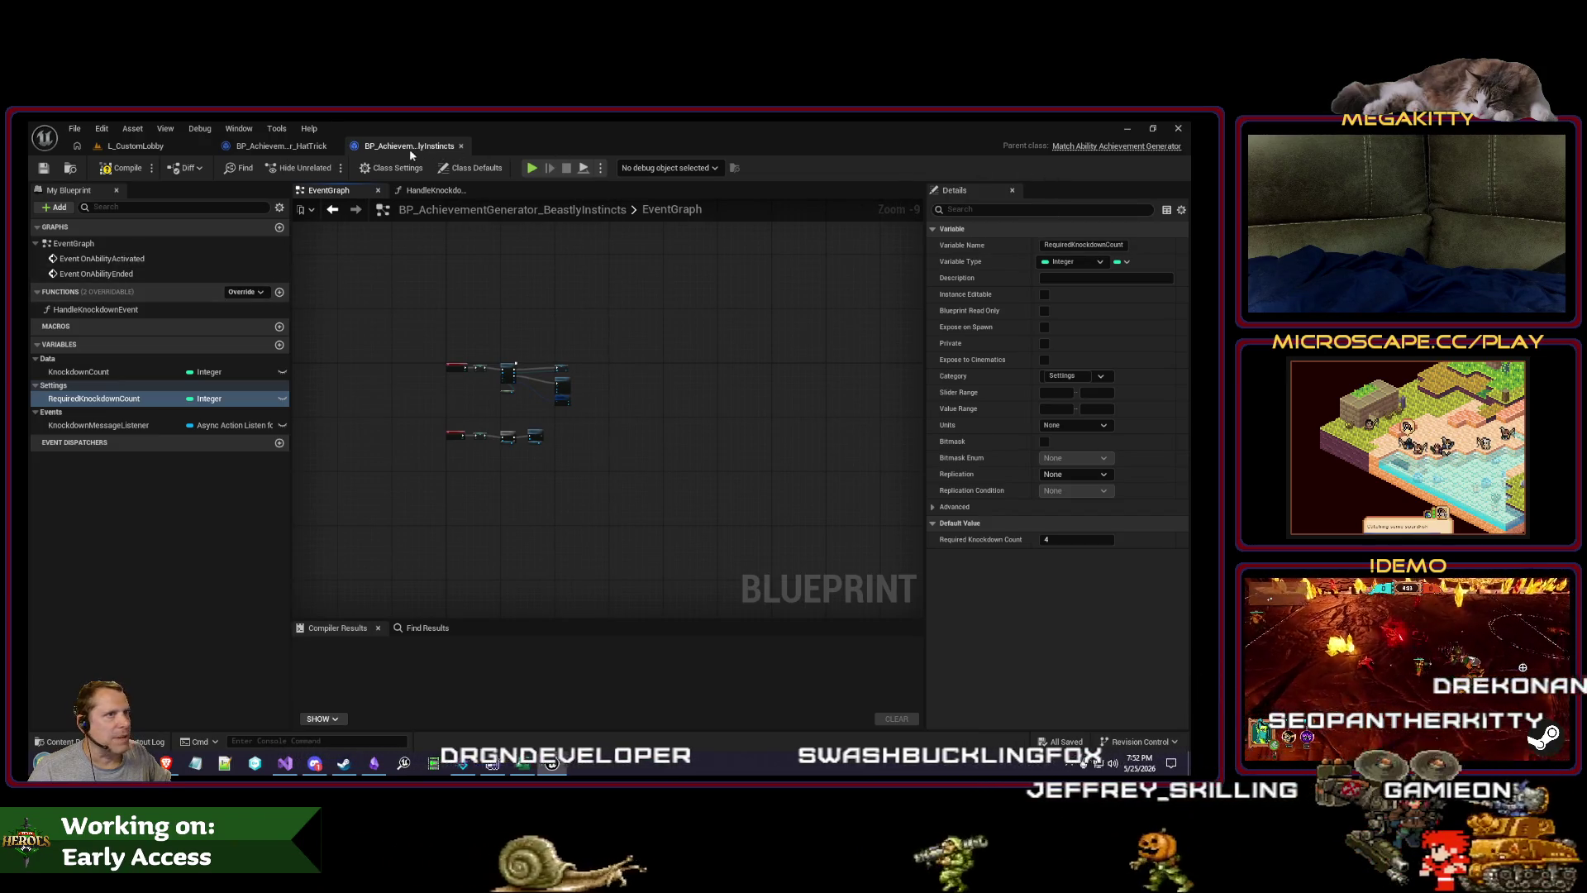
pyautogui.click(281, 147)
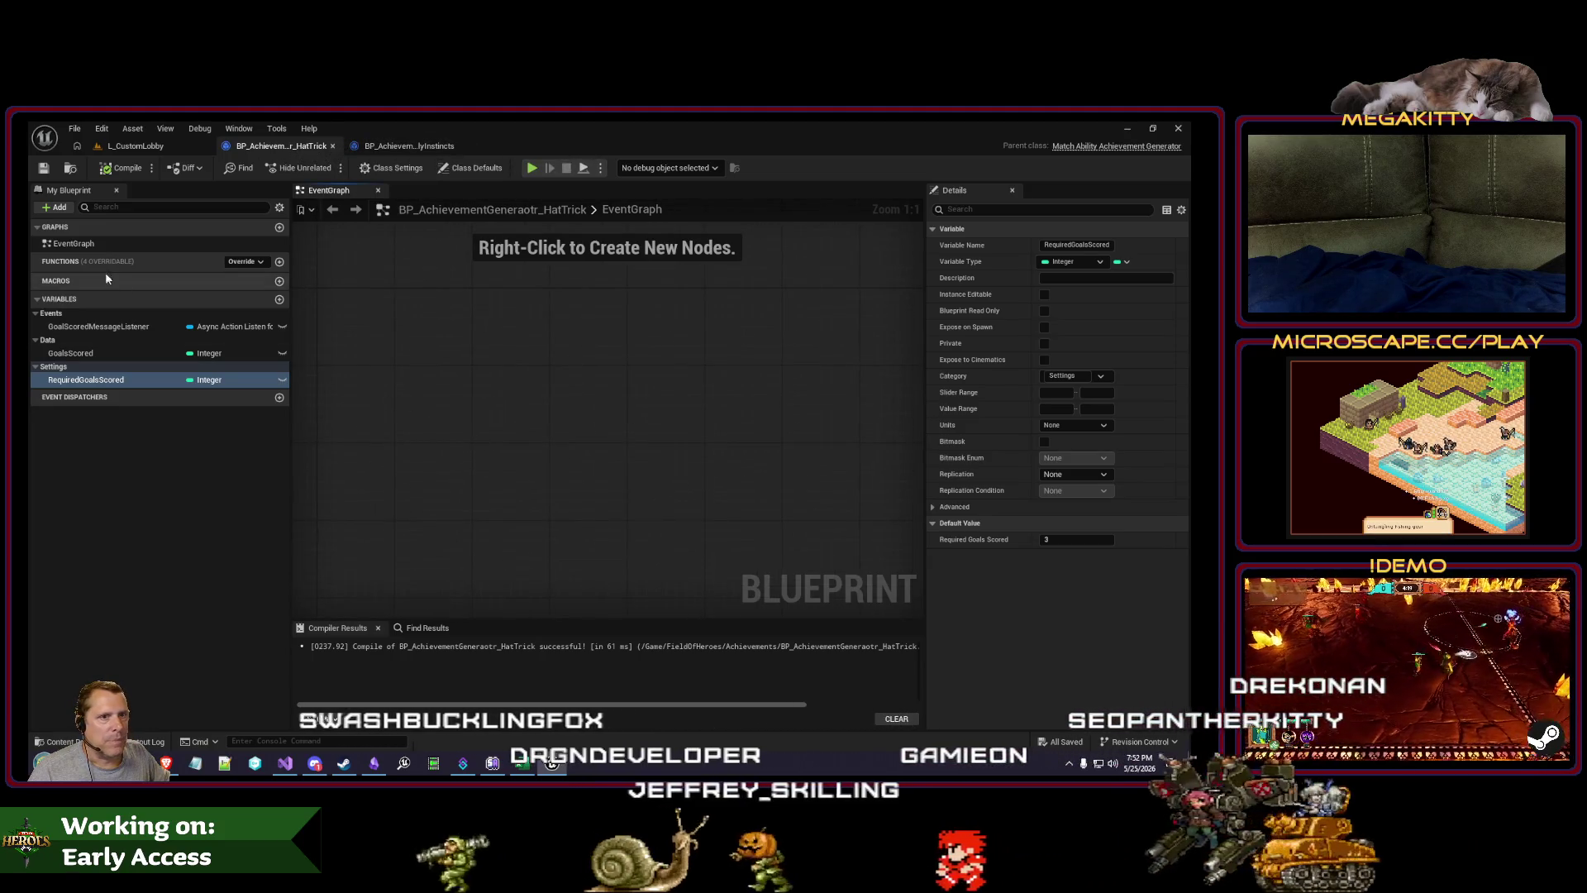
# Step: Add Initialize and Deinitialize event overrides to the HatTrick event graph
pyautogui.click(239, 264)
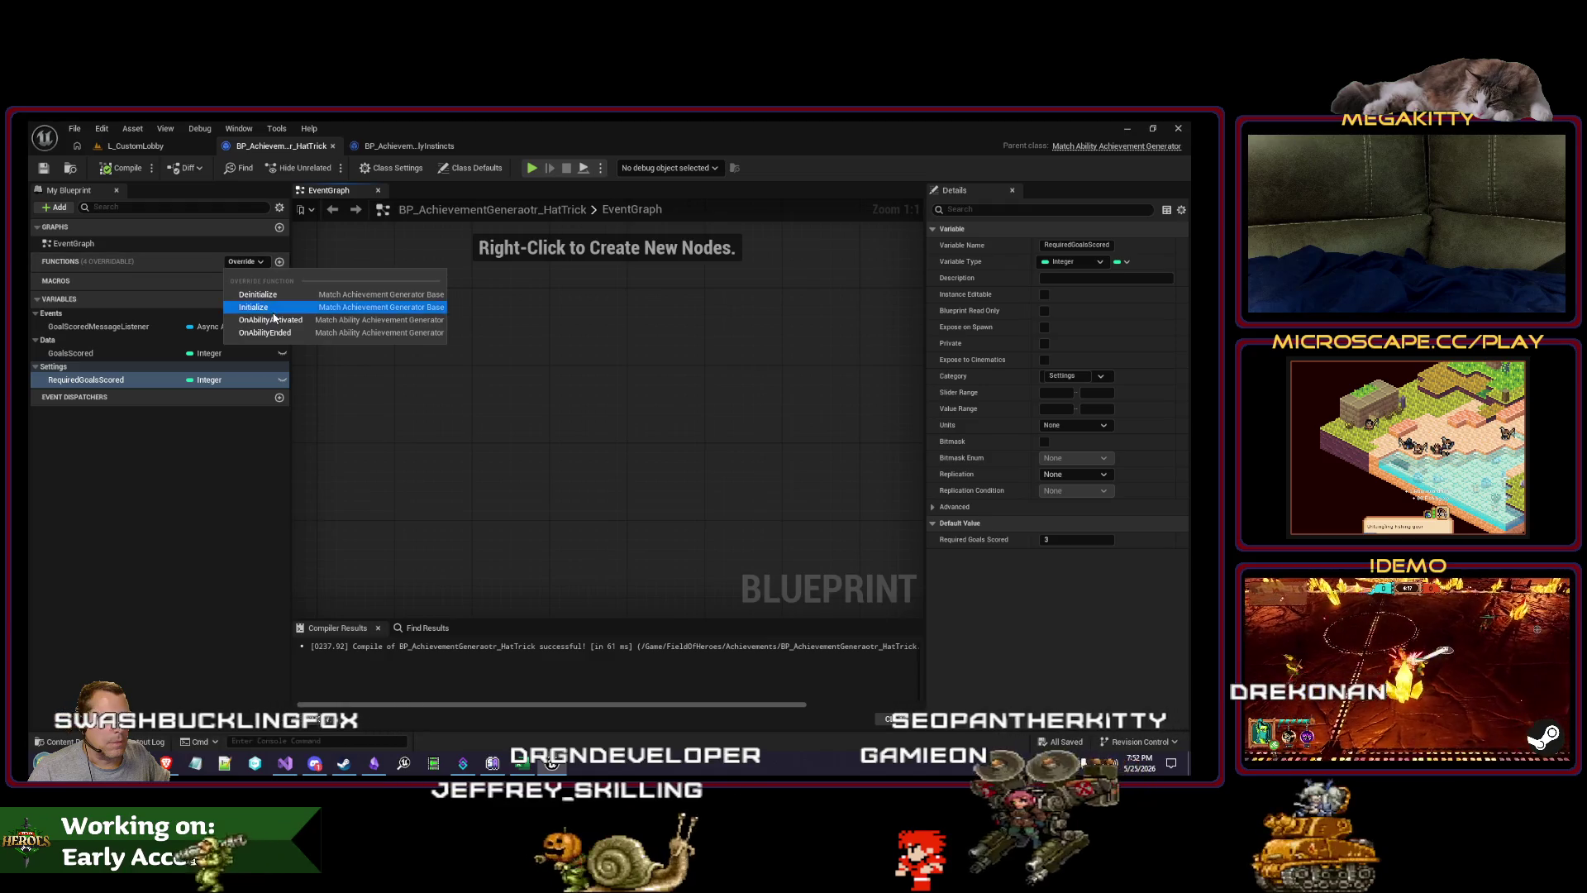
pyautogui.click(276, 316)
pyautogui.scroll(-3, 496, 364)
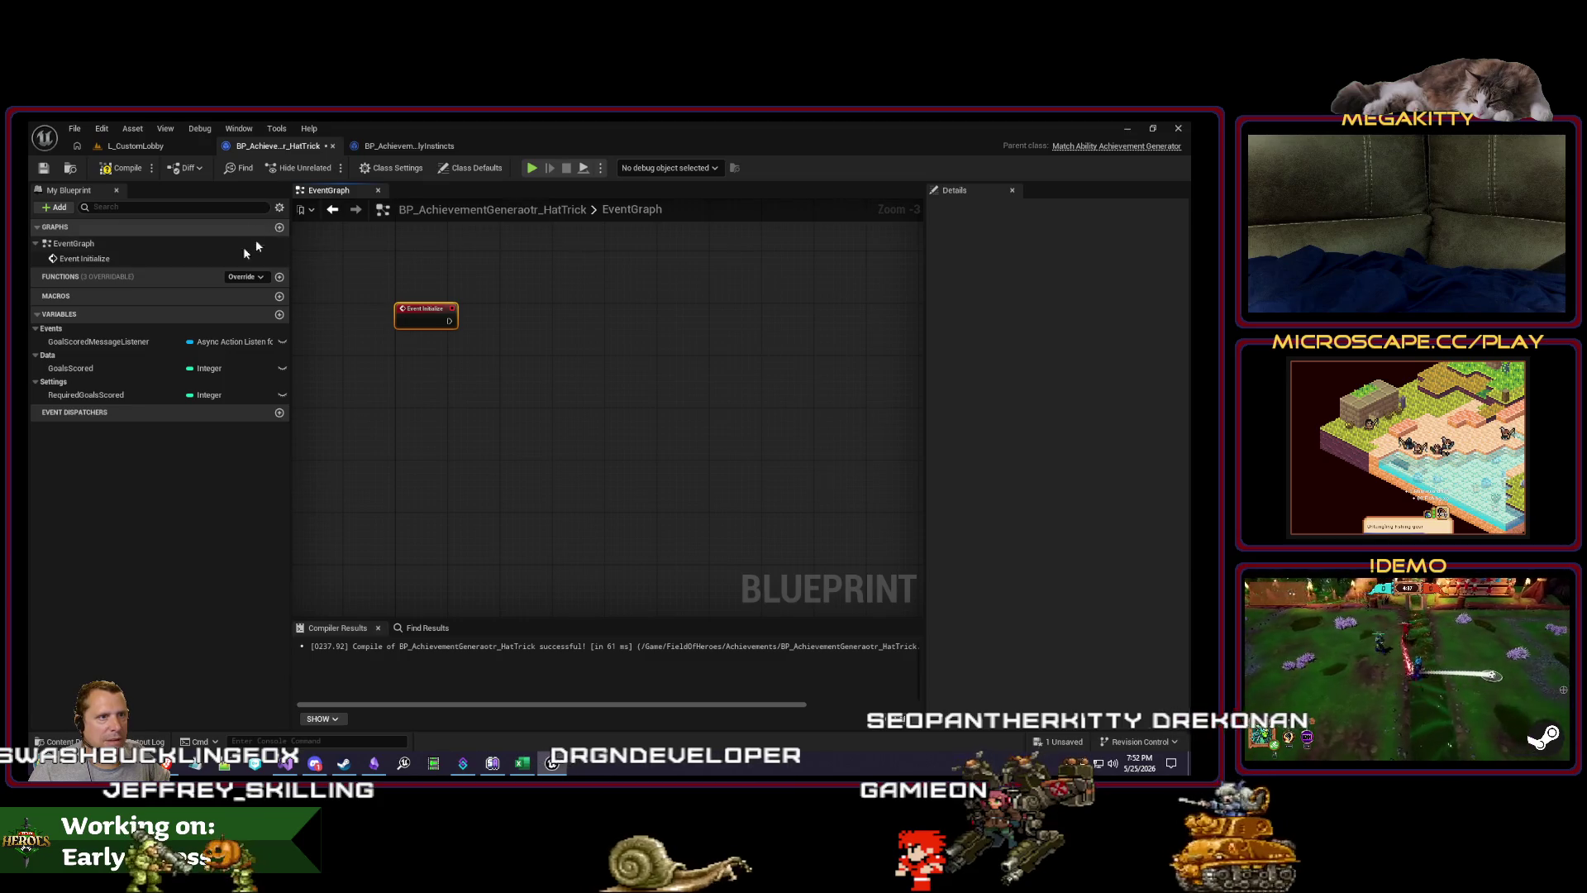
pyautogui.click(247, 278)
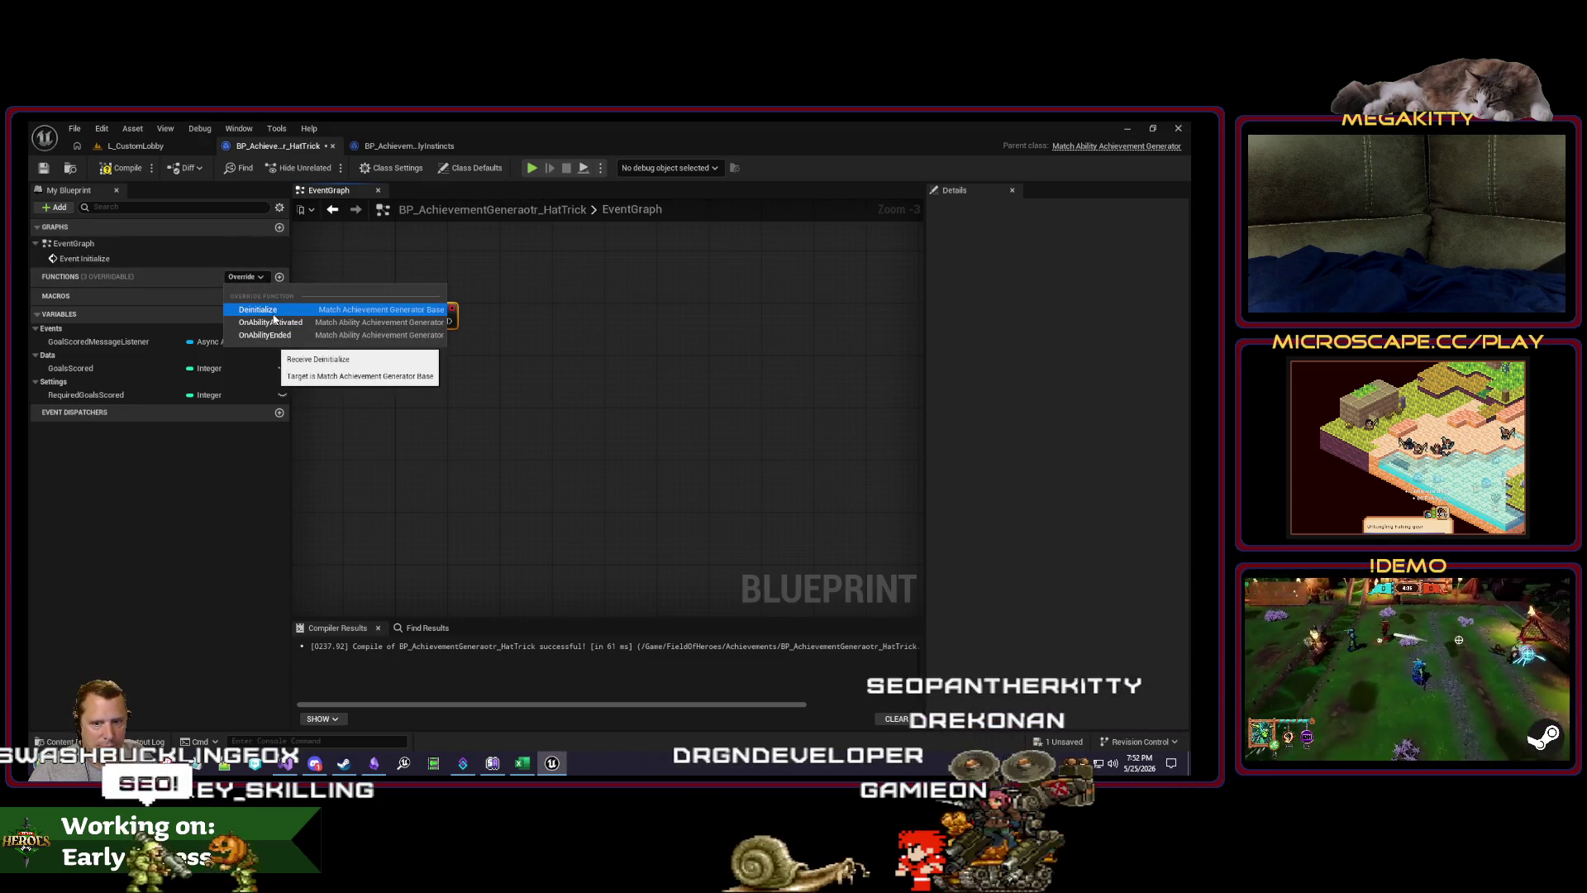
pyautogui.click(264, 310)
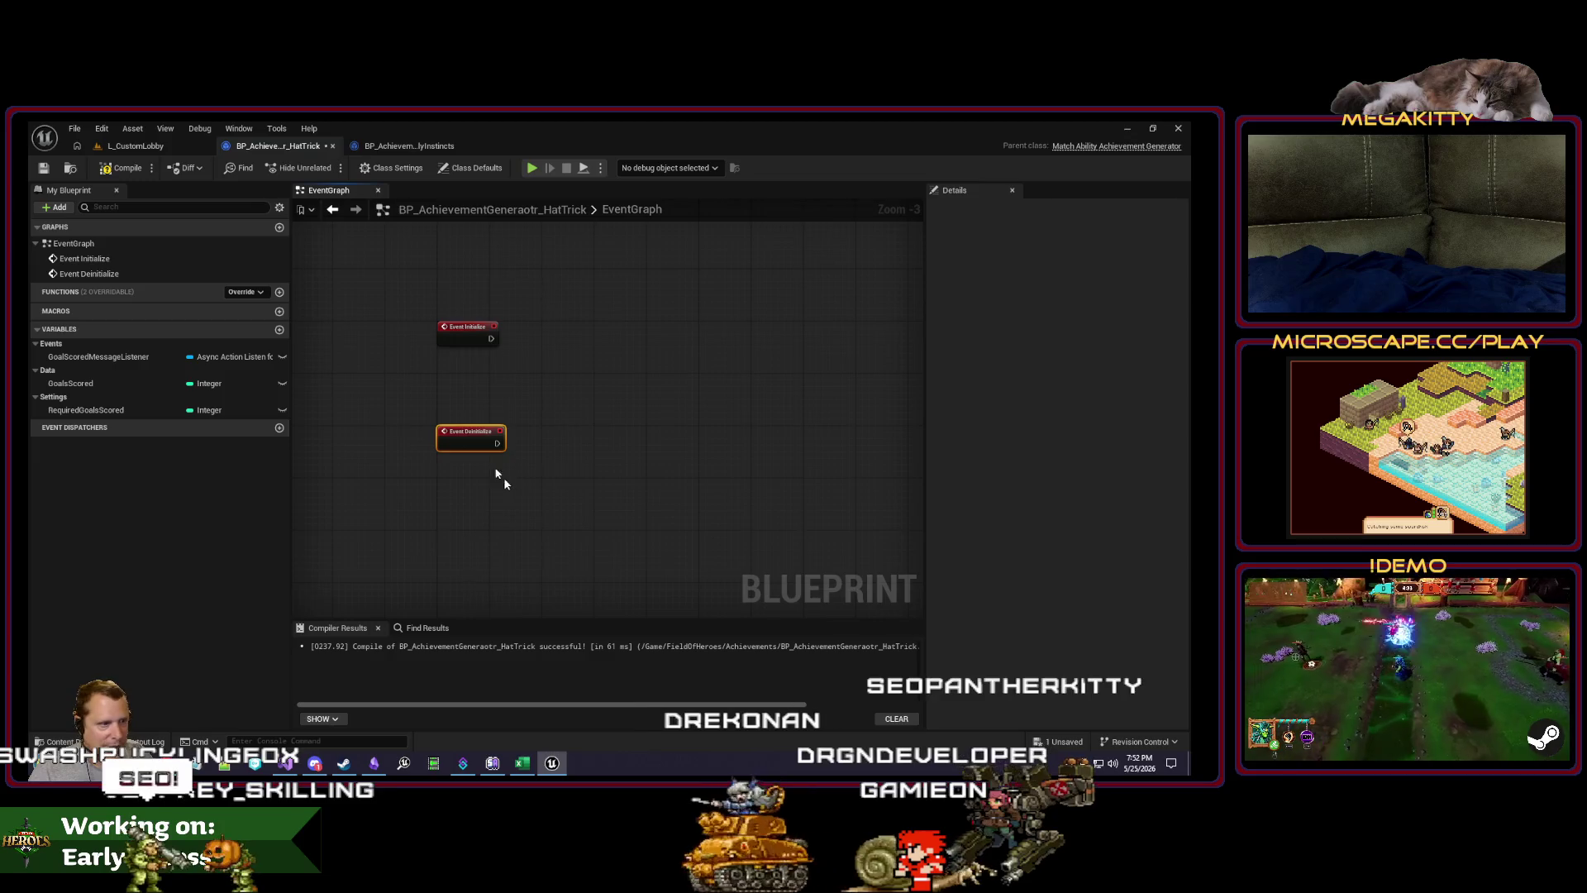
pyautogui.rightClick(476, 409)
pyautogui.click(476, 386)
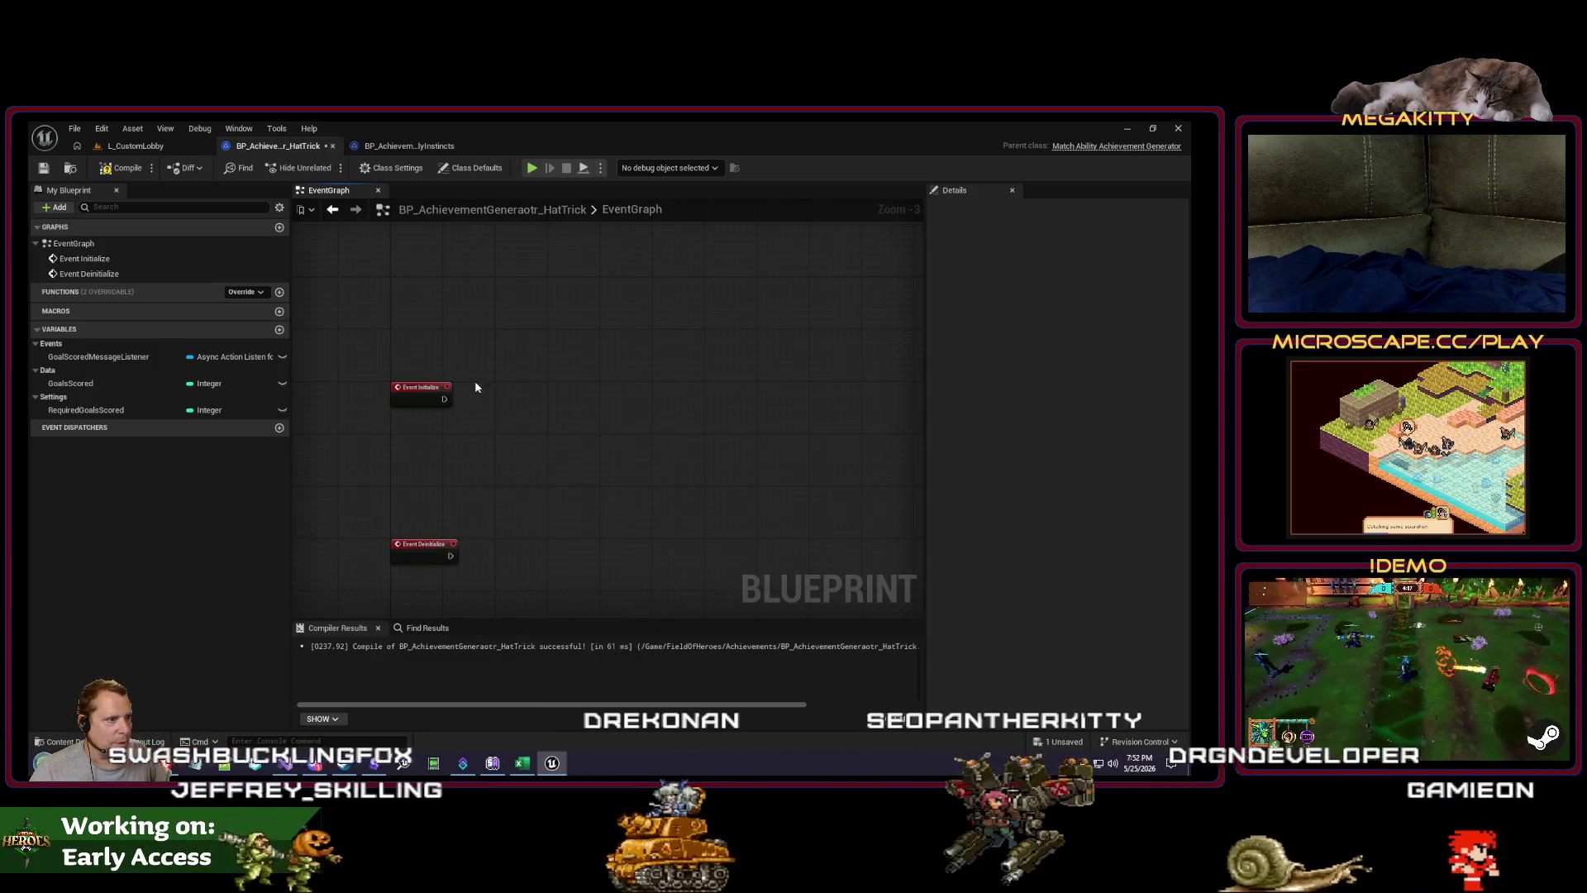
# Step: Open the Slideshow achievement blueprint and select its ListenForGameplayMessages and Self nodes
pyautogui.click(394, 149)
pyautogui.click(135, 145)
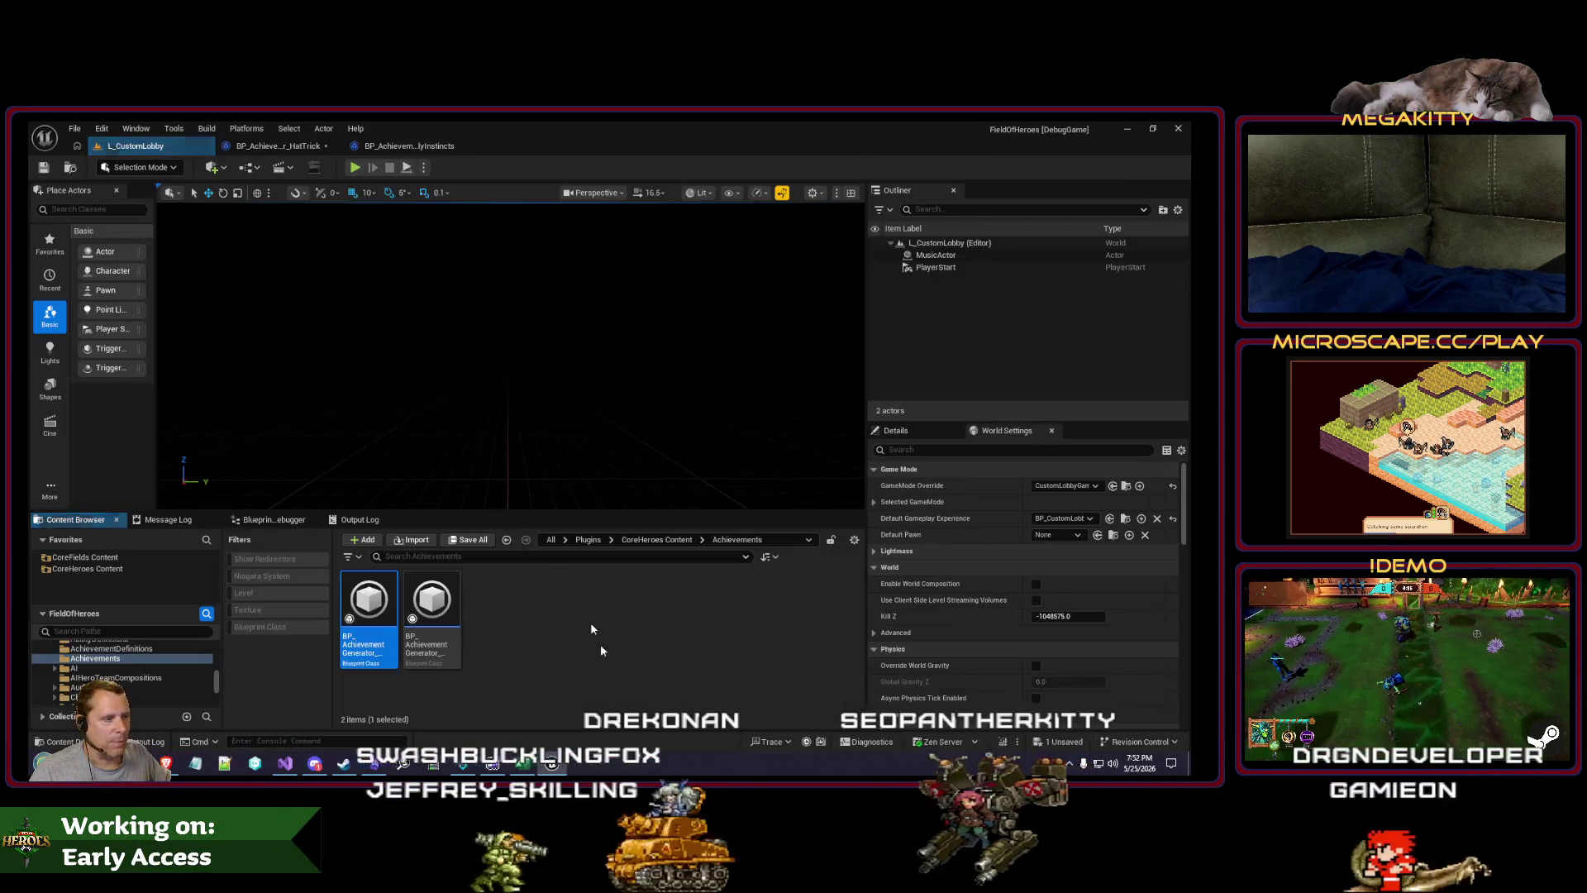
pyautogui.doubleClick(369, 604)
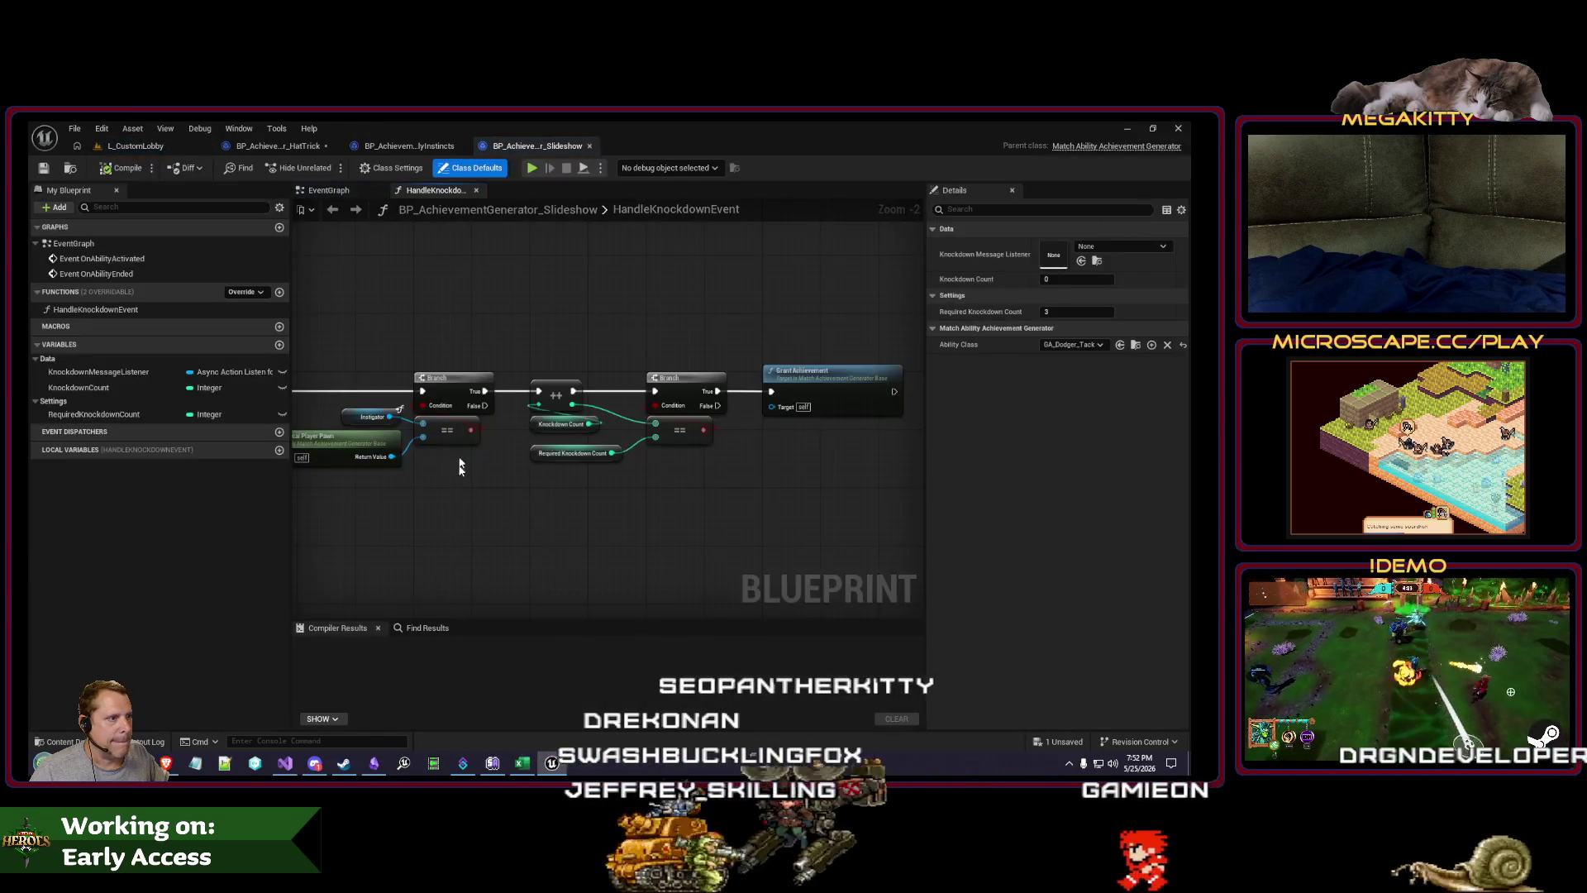
pyautogui.click(328, 190)
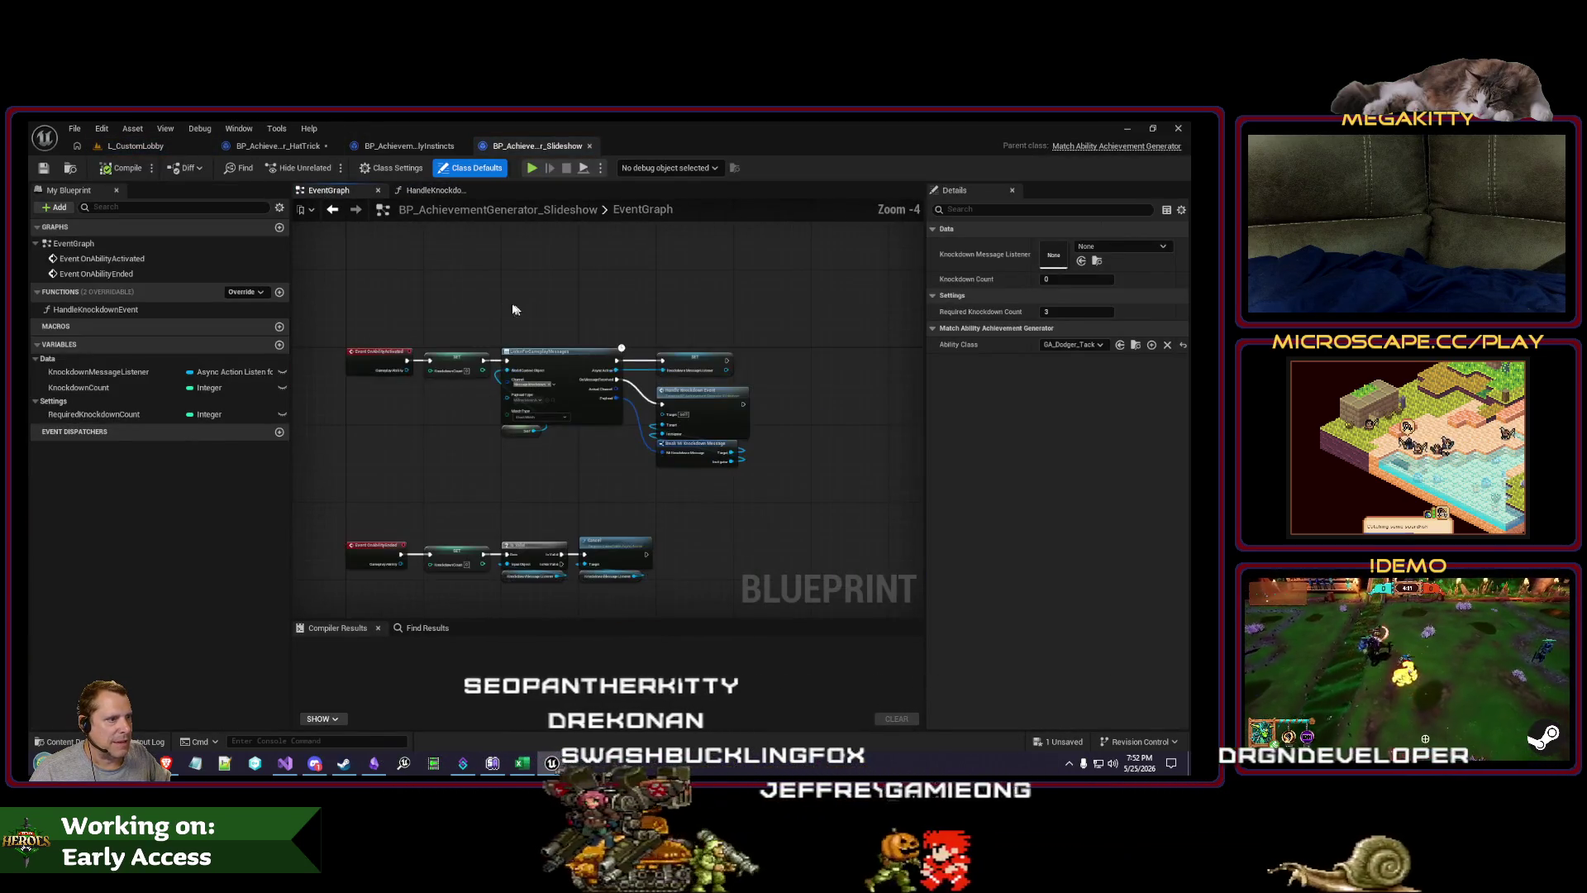
pyautogui.scroll(1, 474, 304)
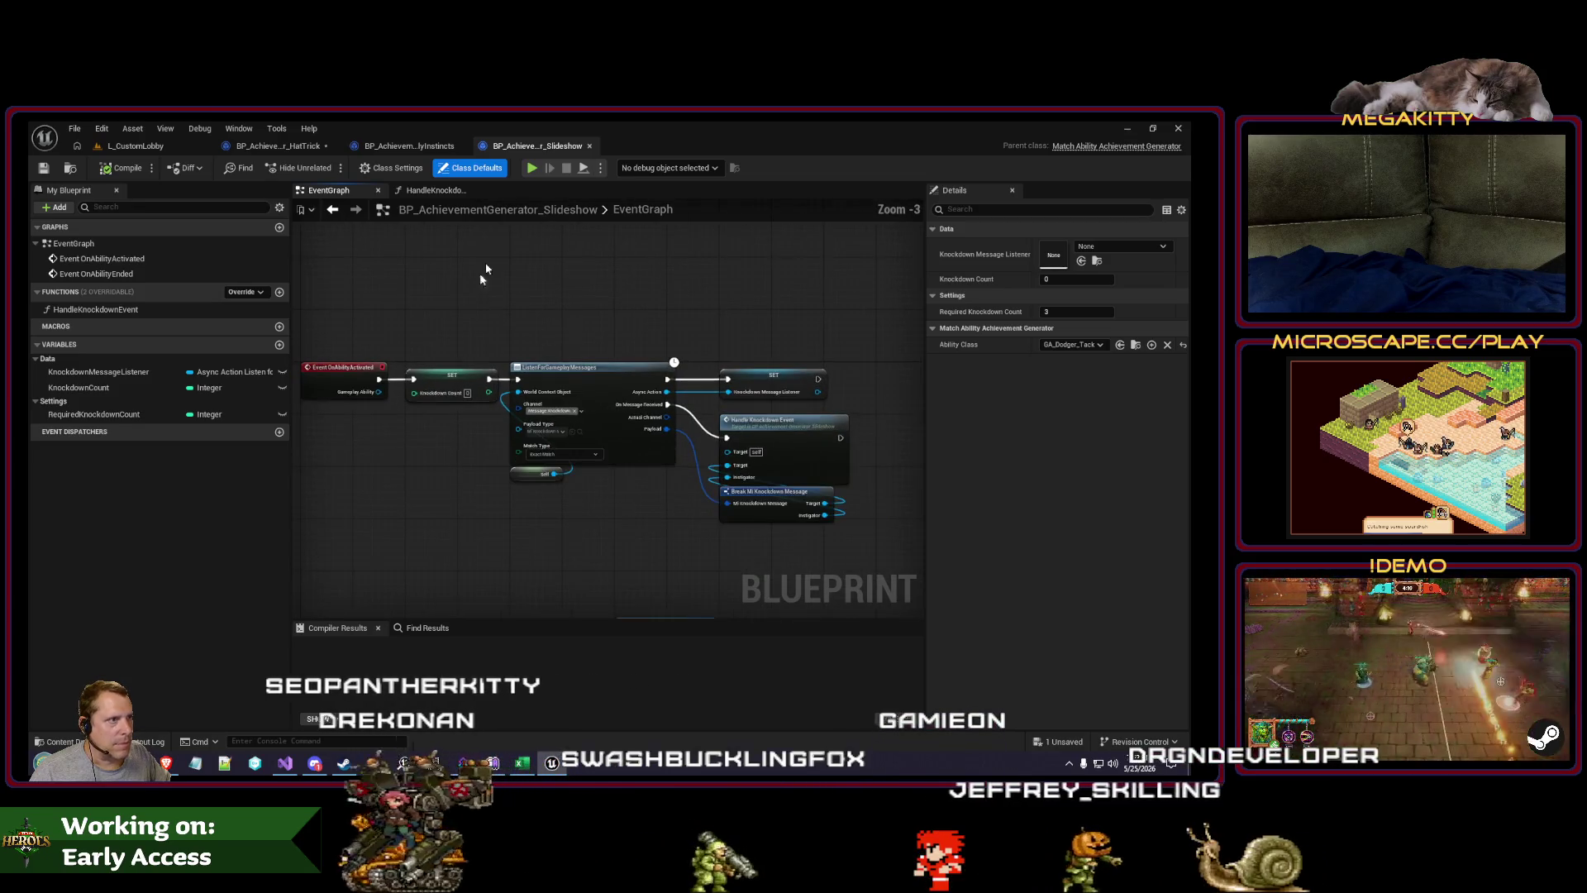
pyautogui.moveTo(546, 334); pyautogui.dragTo(519, 294)
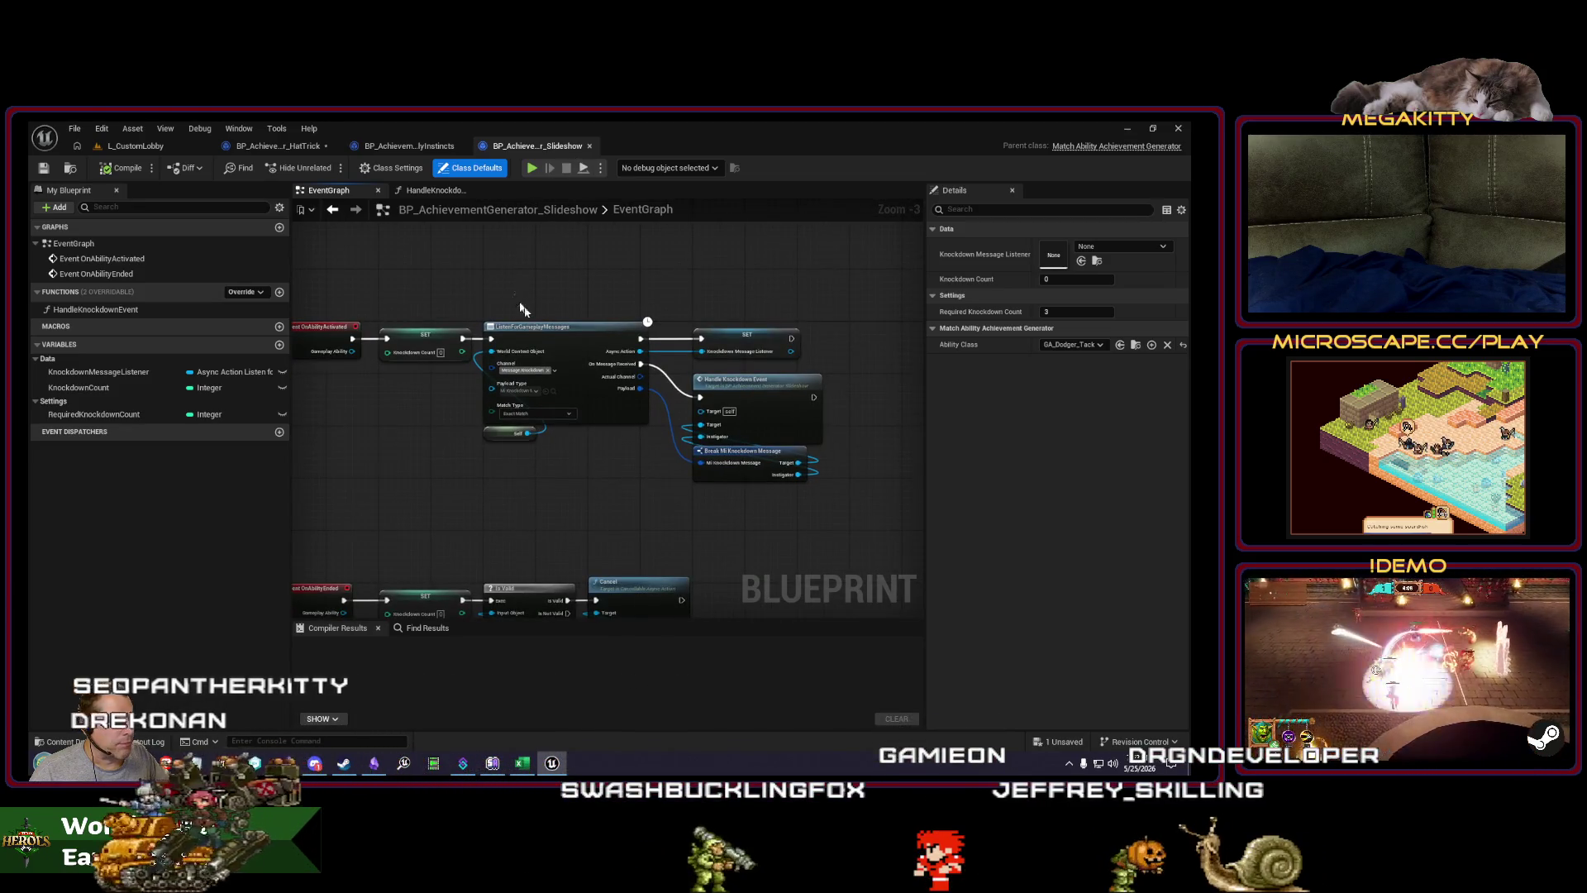
pyautogui.moveTo(607, 462); pyautogui.dragTo(608, 454)
pyautogui.click(321, 147)
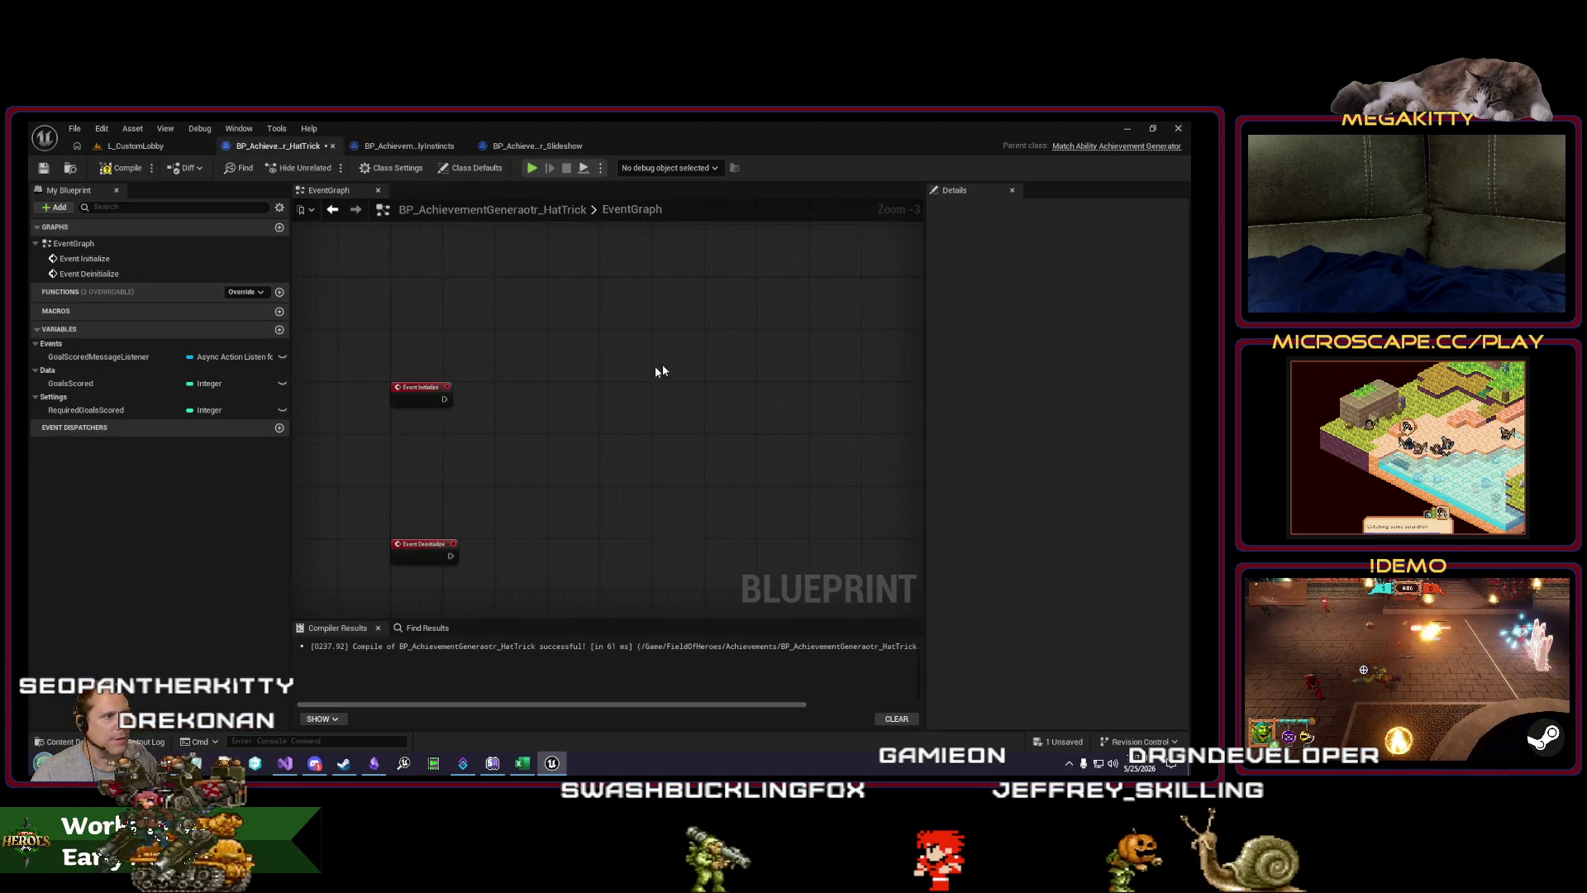
# Step: Paste the listener nodes into HatTrick and wire Event Initialize to ListenForGameplayMessages
pyautogui.hotkey('ctrl', 'v')
pyautogui.moveTo(632, 382); pyautogui.dragTo(573, 391)
pyautogui.scroll(1, 573, 392)
pyautogui.moveTo(442, 398); pyautogui.dragTo(510, 400)
pyautogui.scroll(2, 584, 546)
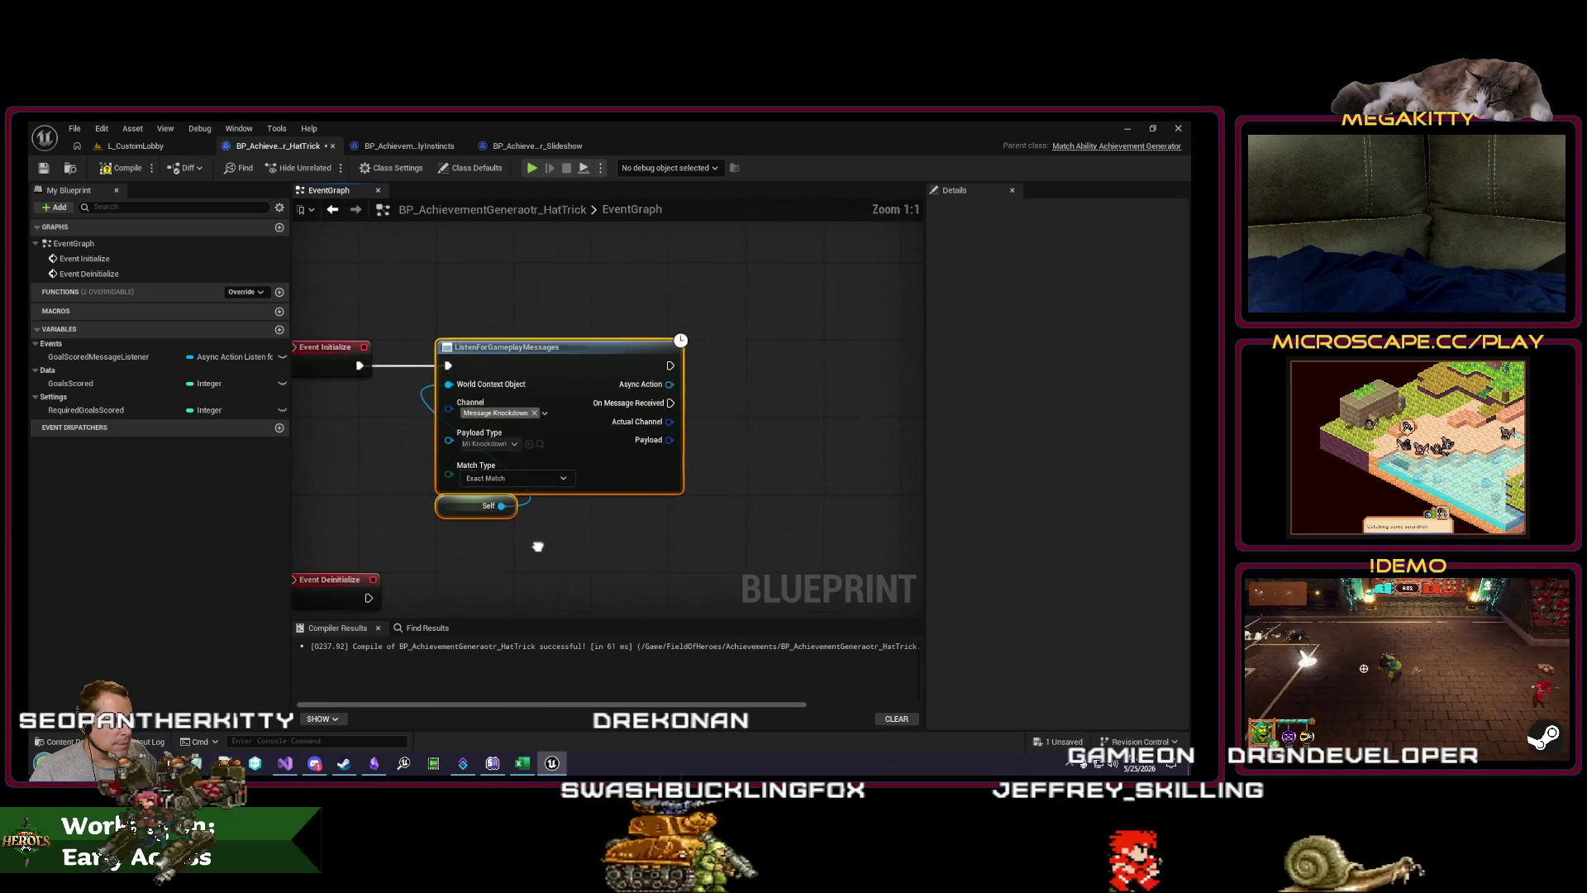
# Step: Set the listener's Channel to Message.GoalScored and Payload Type to Mi Goal Scored
pyautogui.click(504, 415)
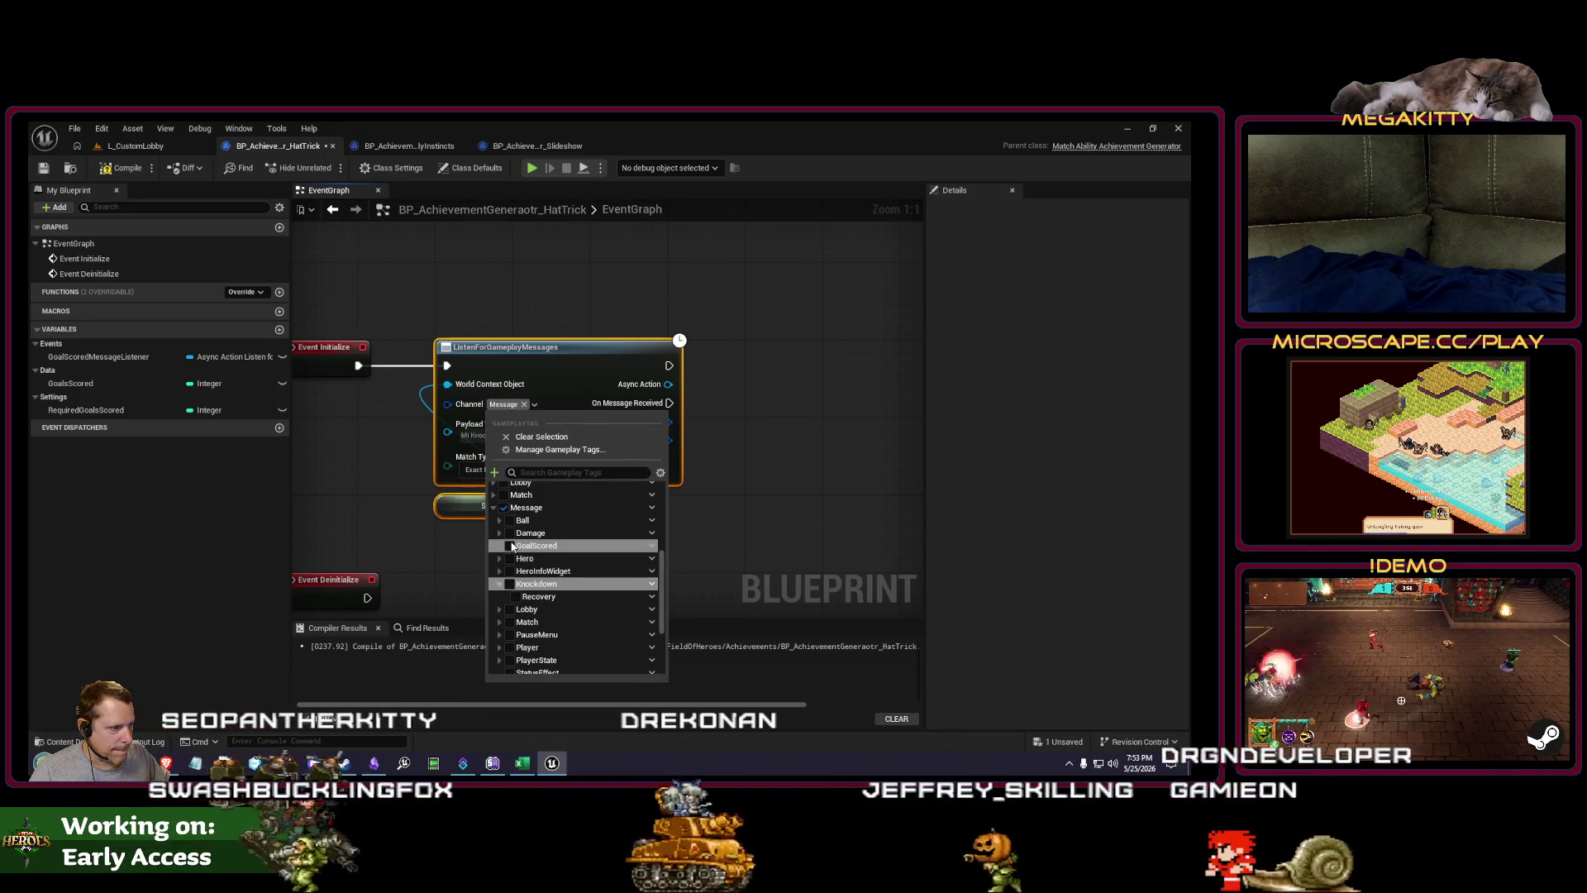
pyautogui.click(482, 553)
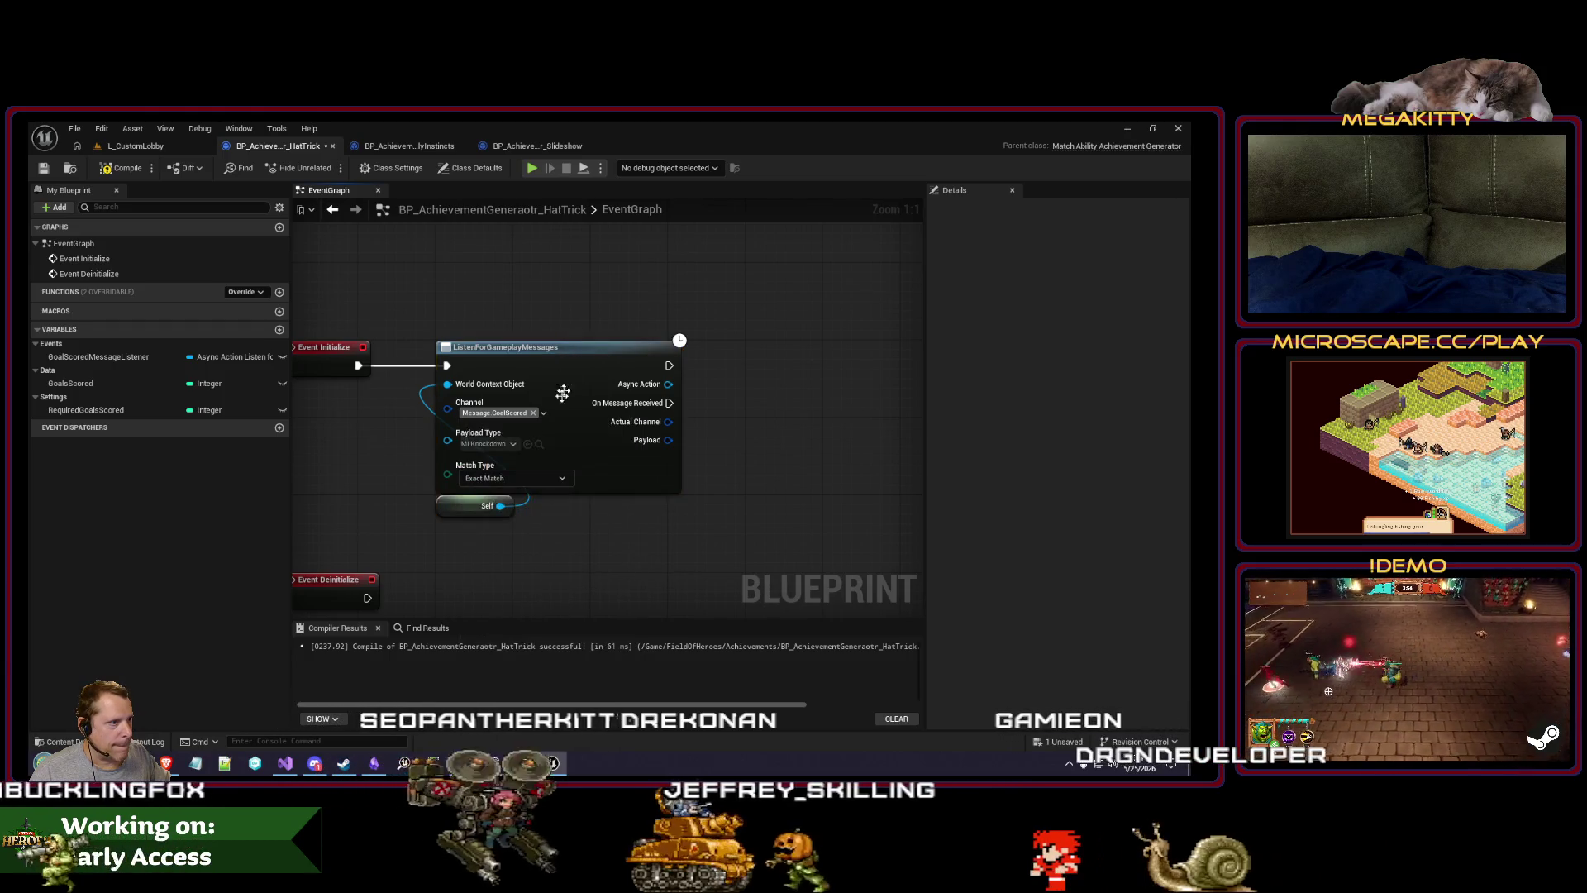
pyautogui.click(507, 447)
pyautogui.write('migoal')
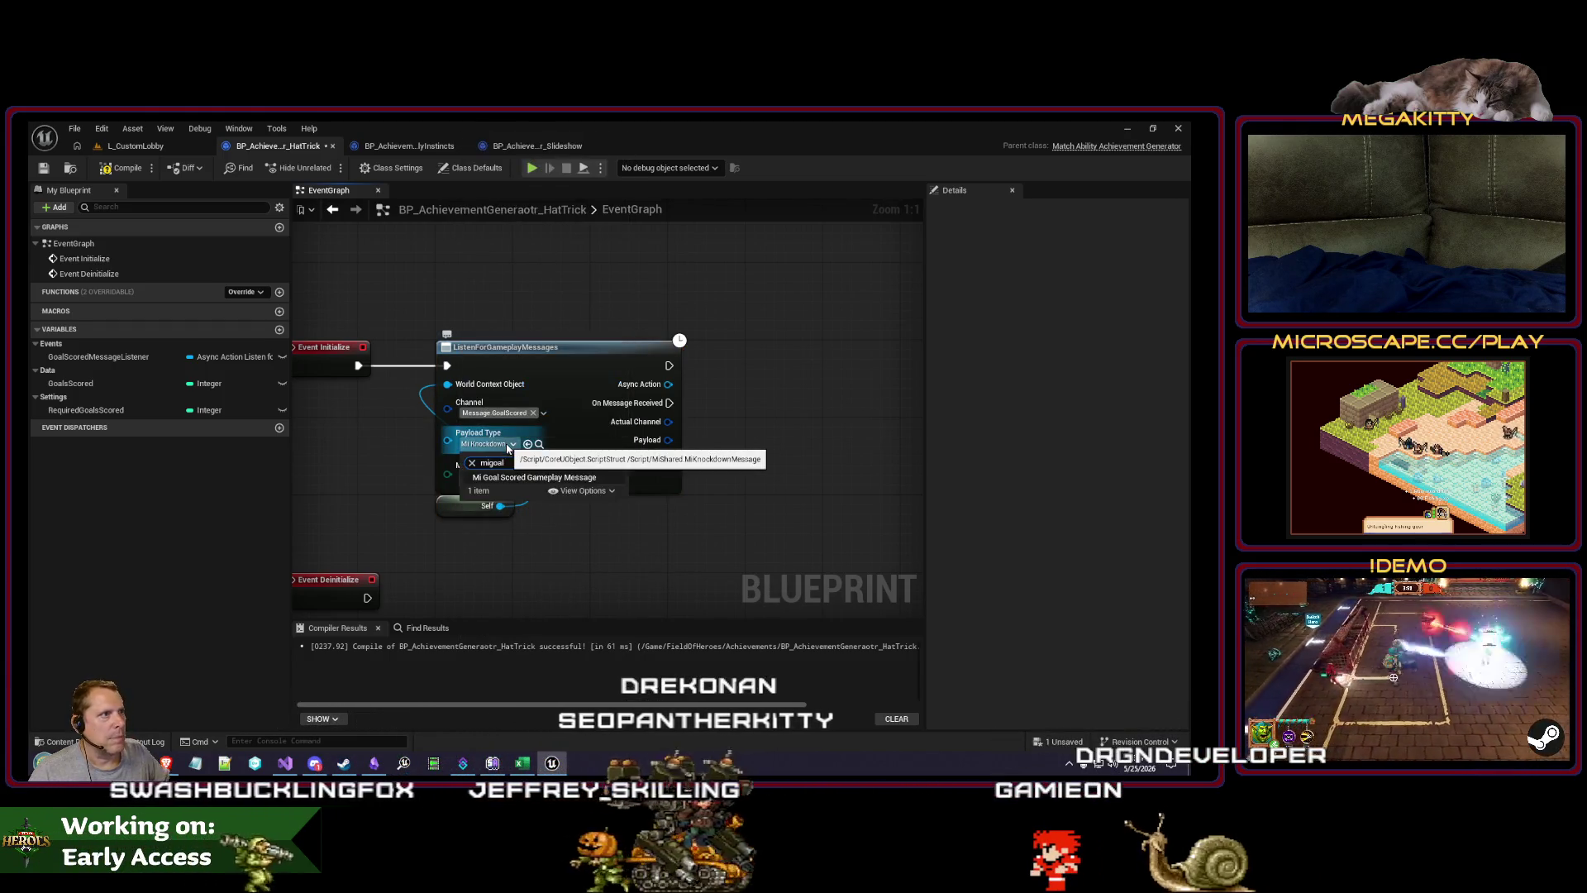
pyautogui.click(517, 478)
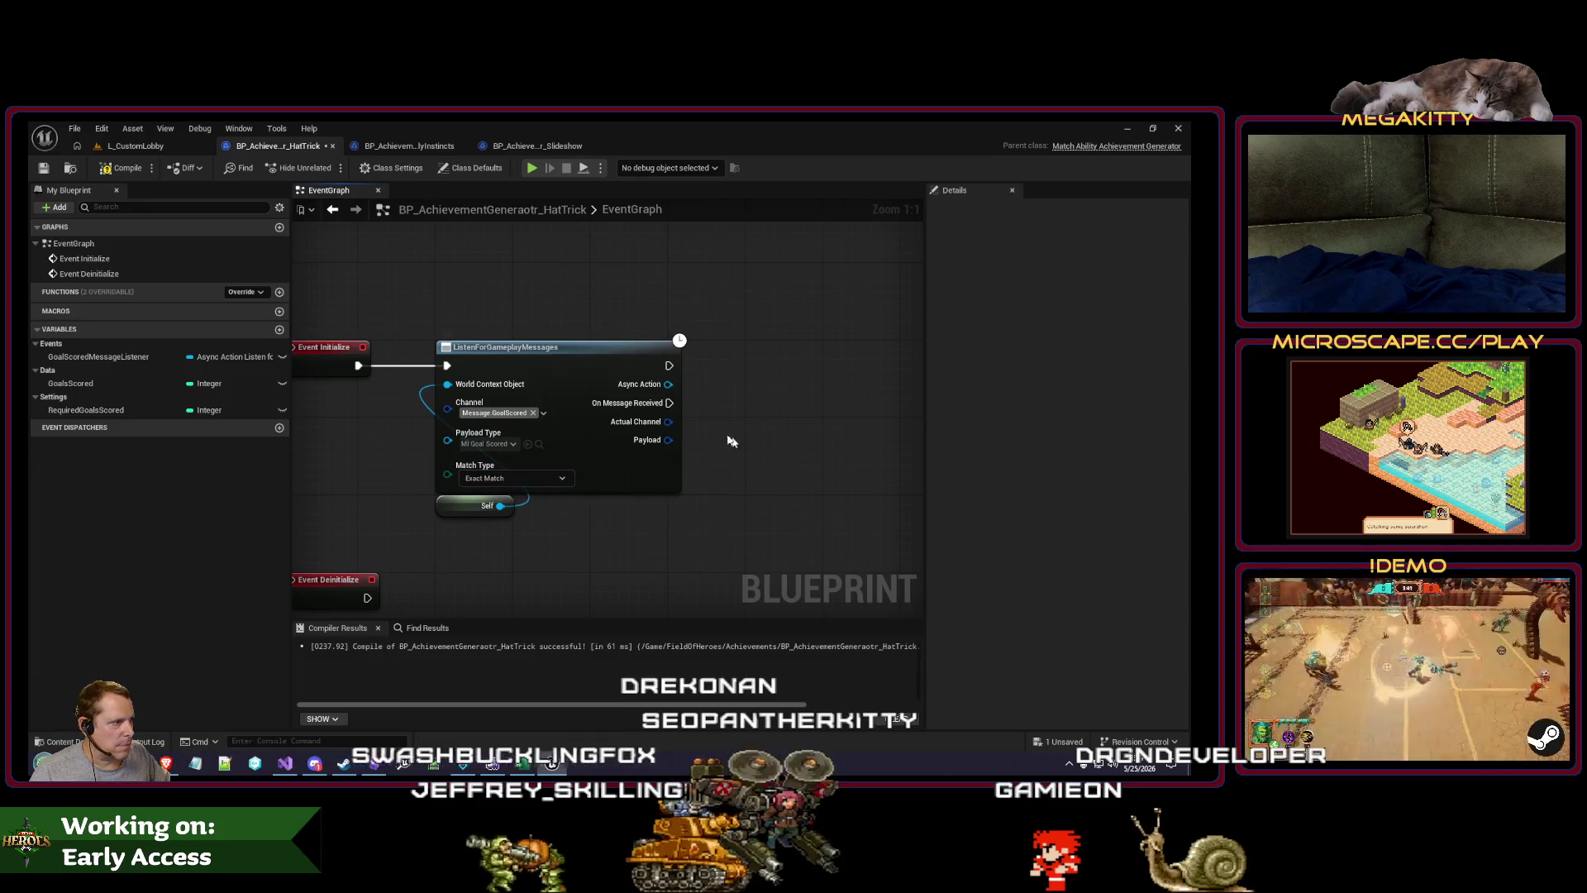
pyautogui.moveTo(697, 456); pyautogui.dragTo(736, 482)
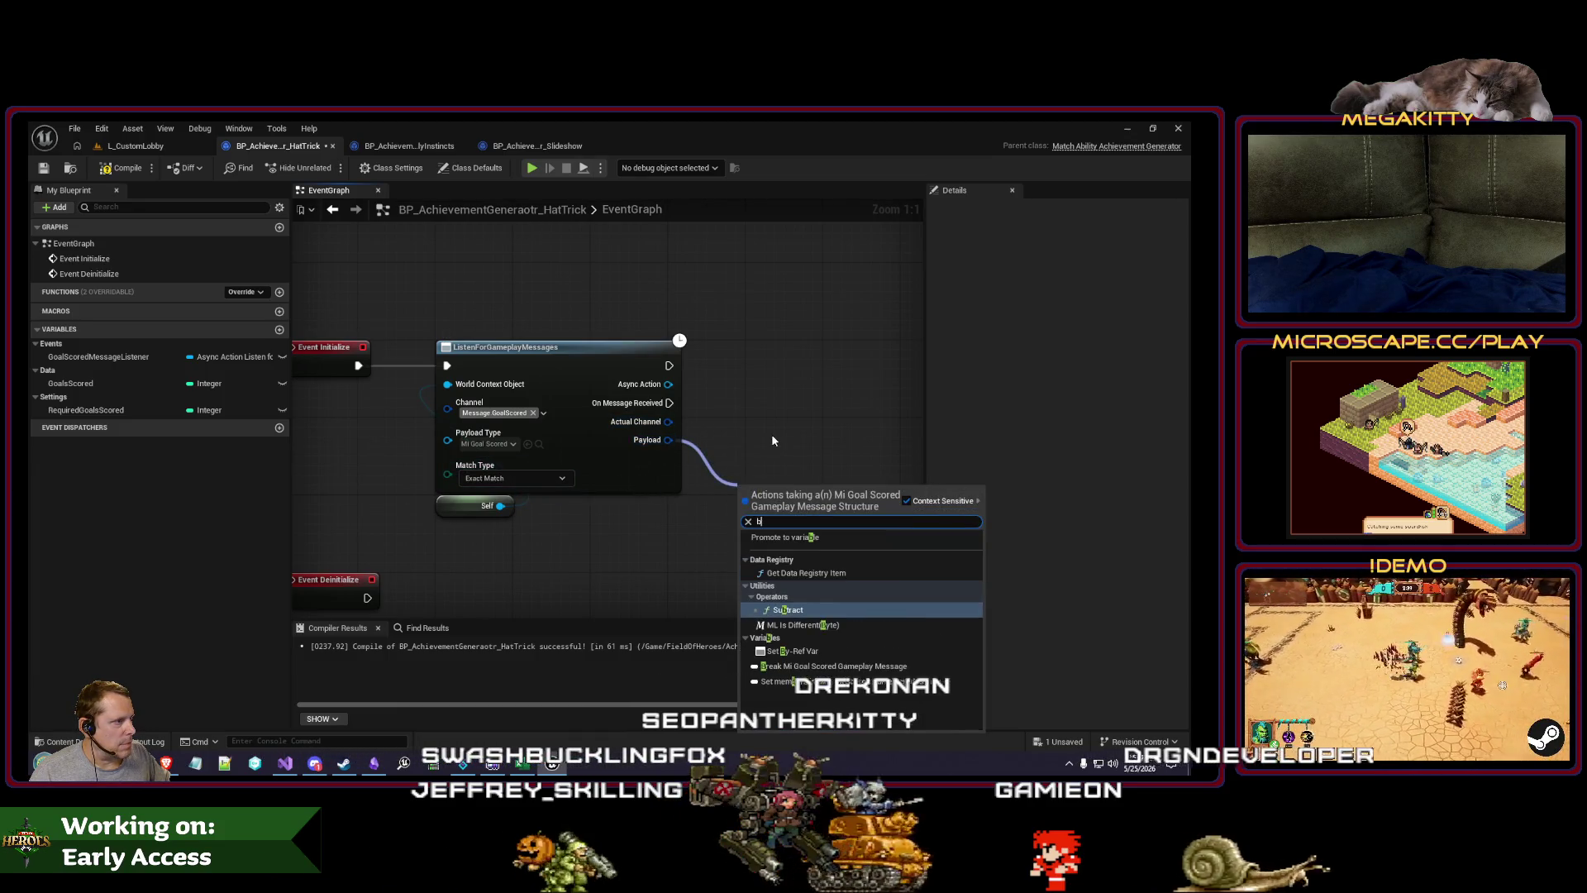
pyautogui.click(771, 433)
# Step: Compare the result against the Slideshow and BeastlyInstincts blueprints
pyautogui.click(537, 146)
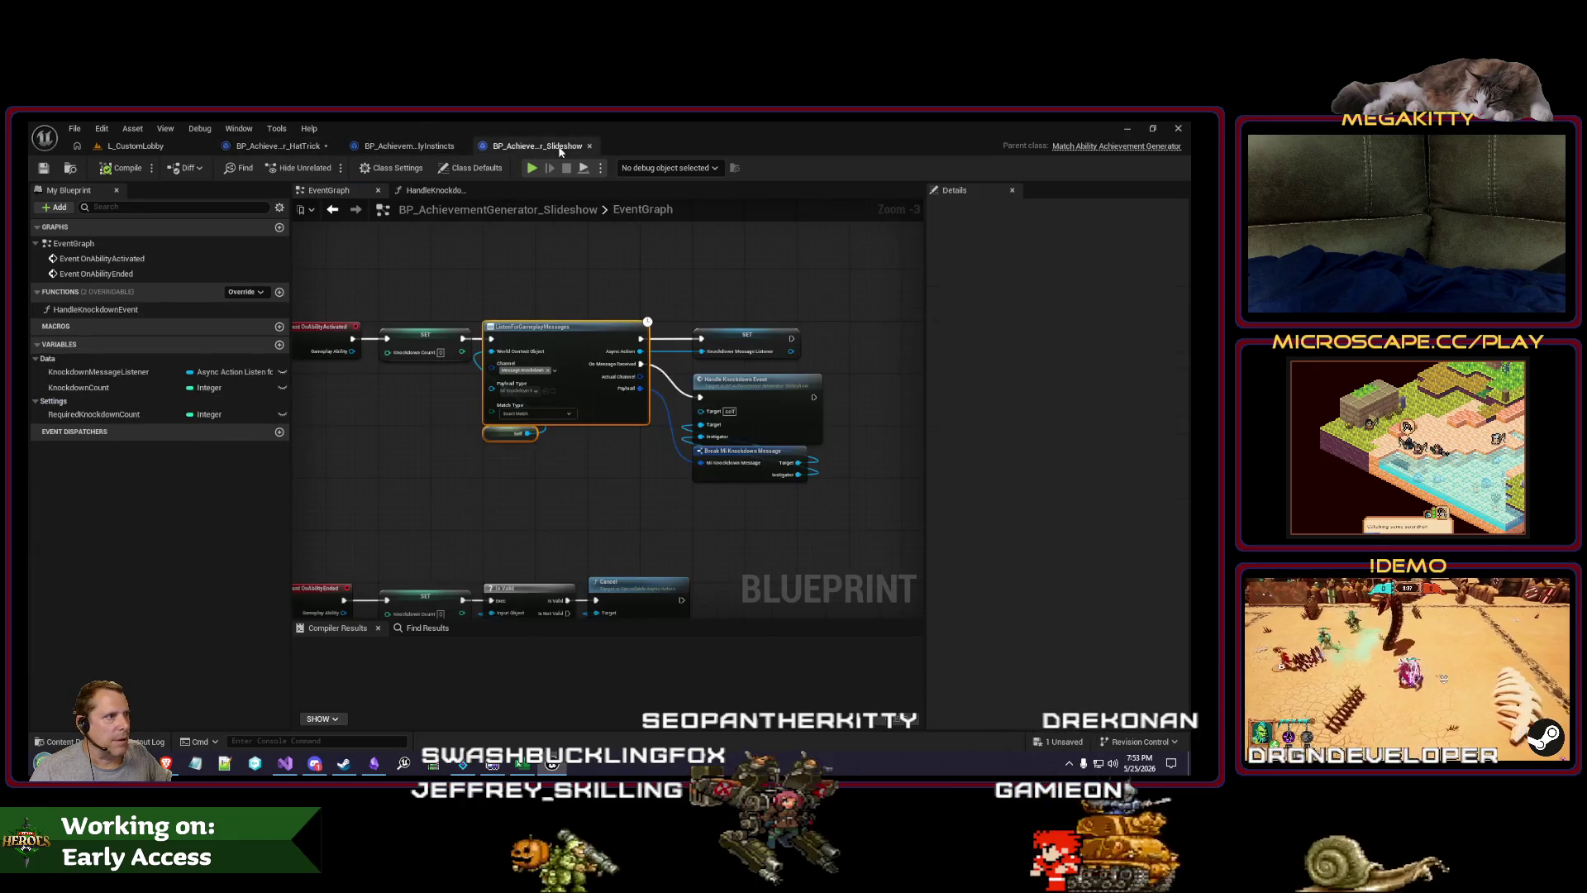
pyautogui.click(408, 147)
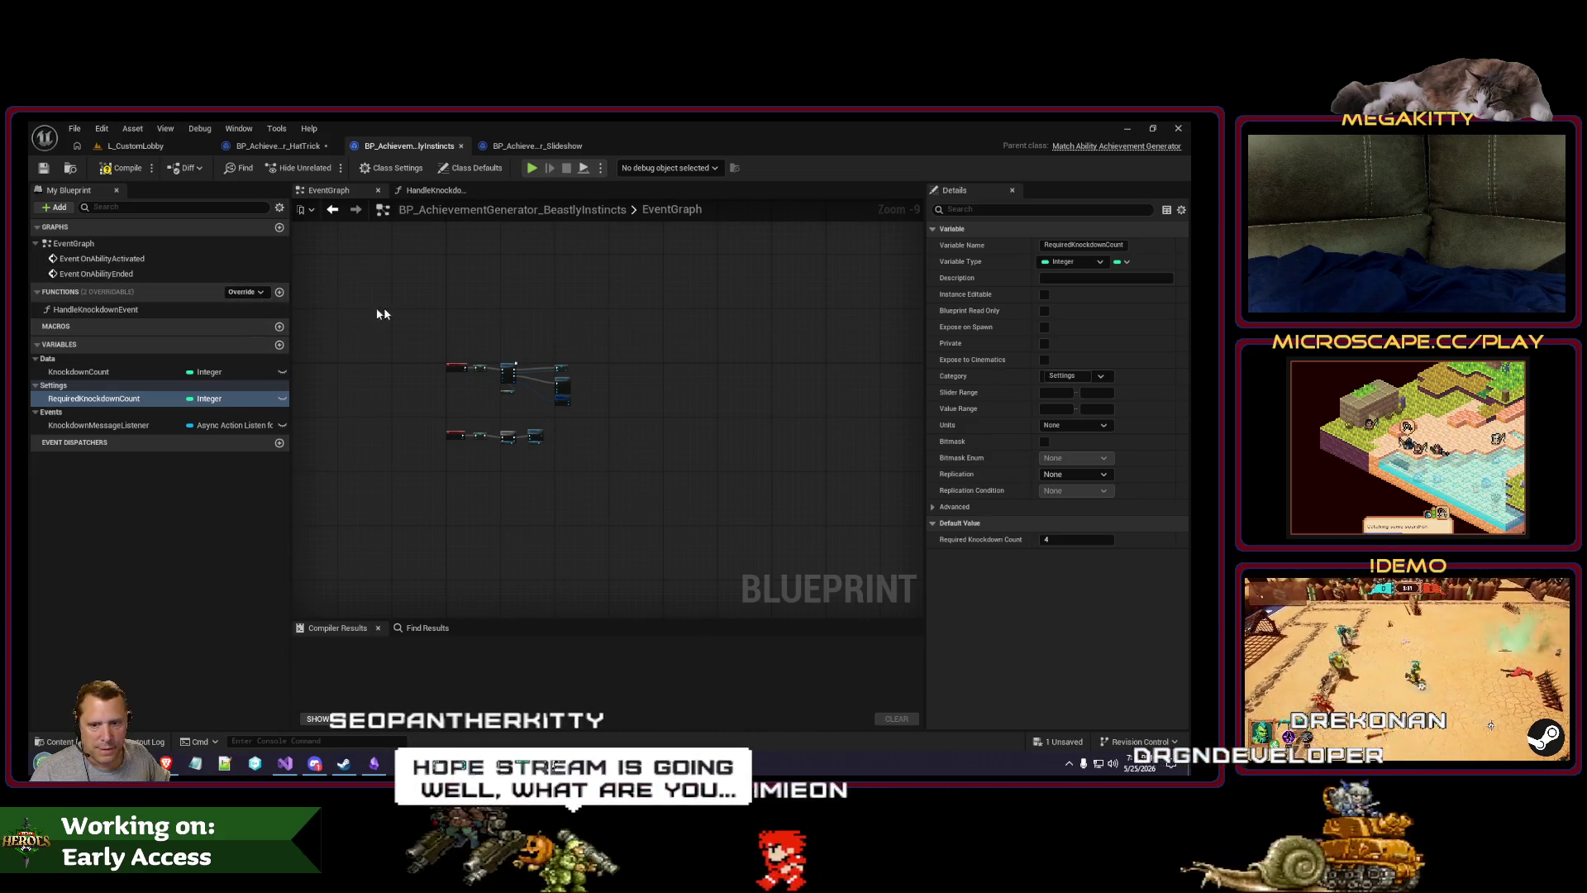
pyautogui.click(537, 146)
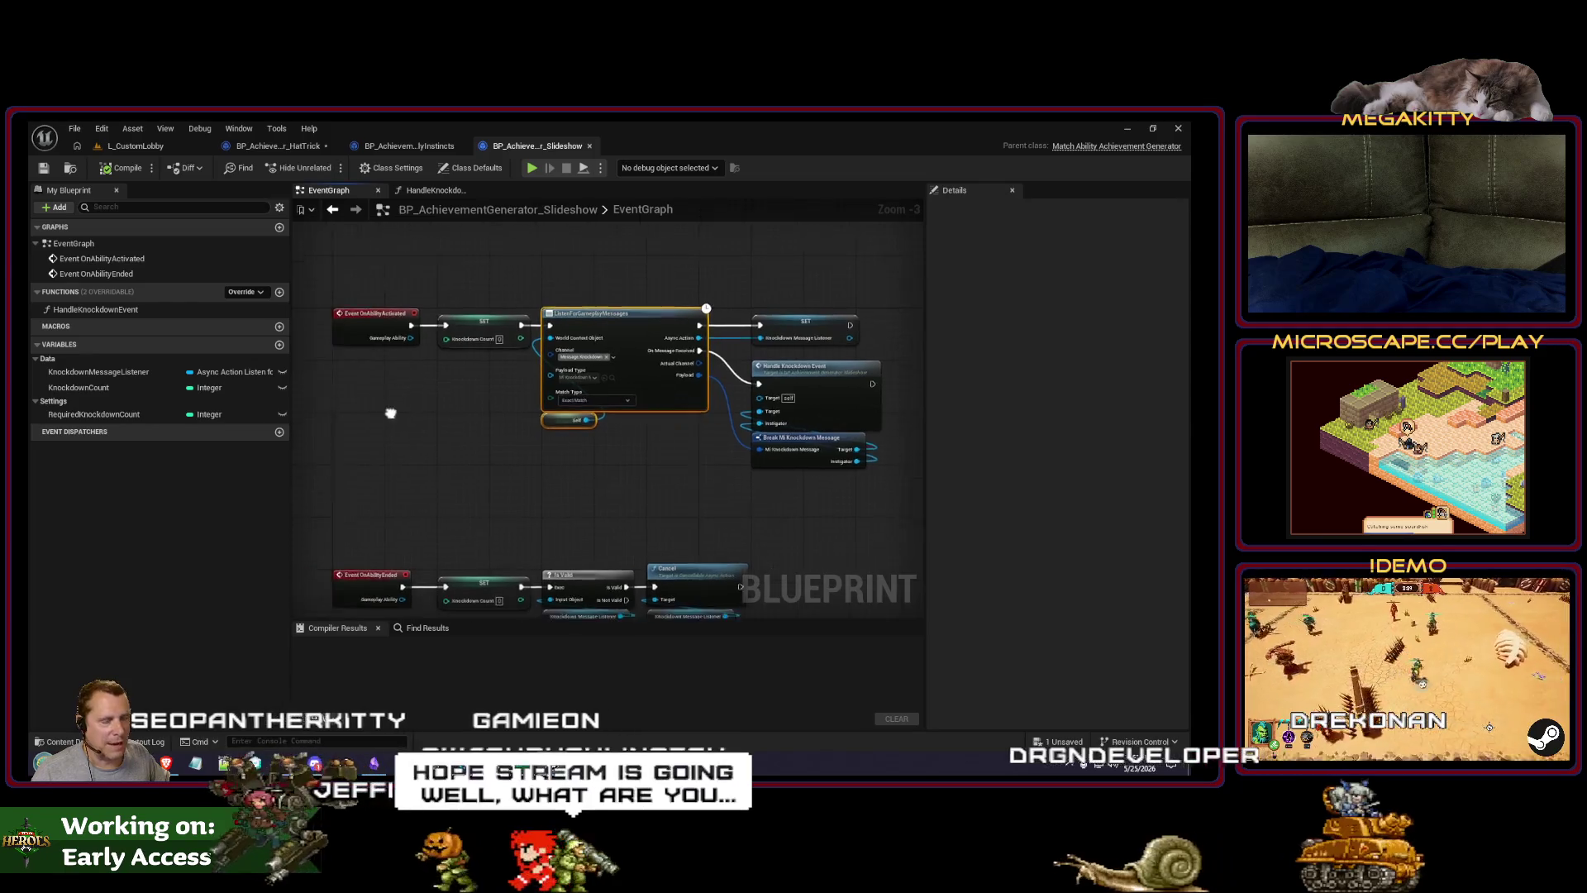
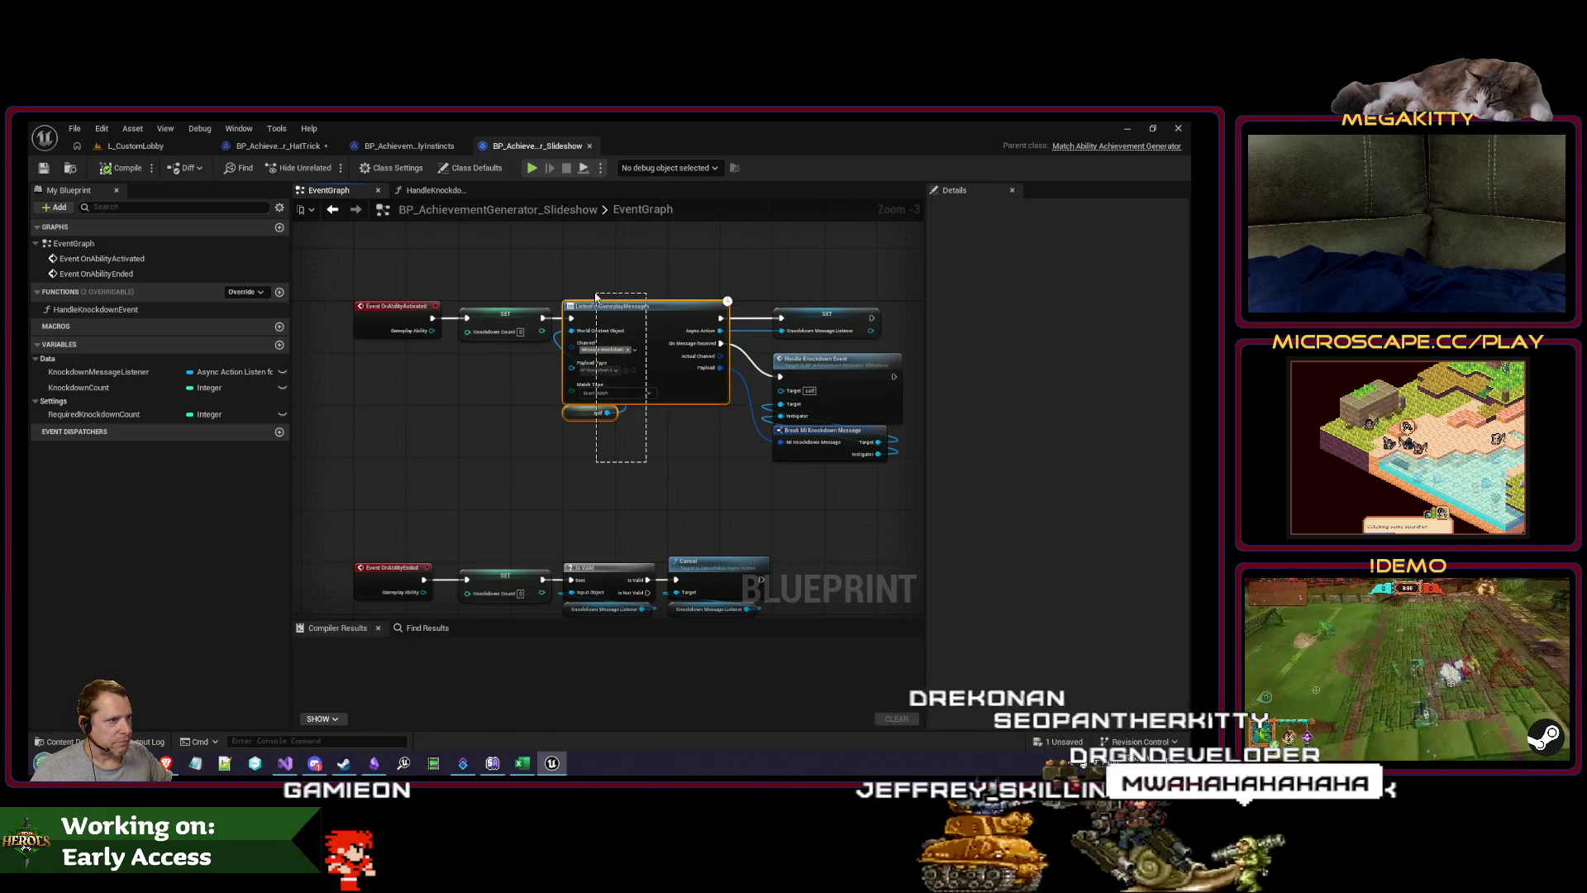
# Step: Check BeastlyInstincts' HandleKnockdownEvent inputs for reference, then return to the HatTrick blueprint
pyautogui.click(284, 146)
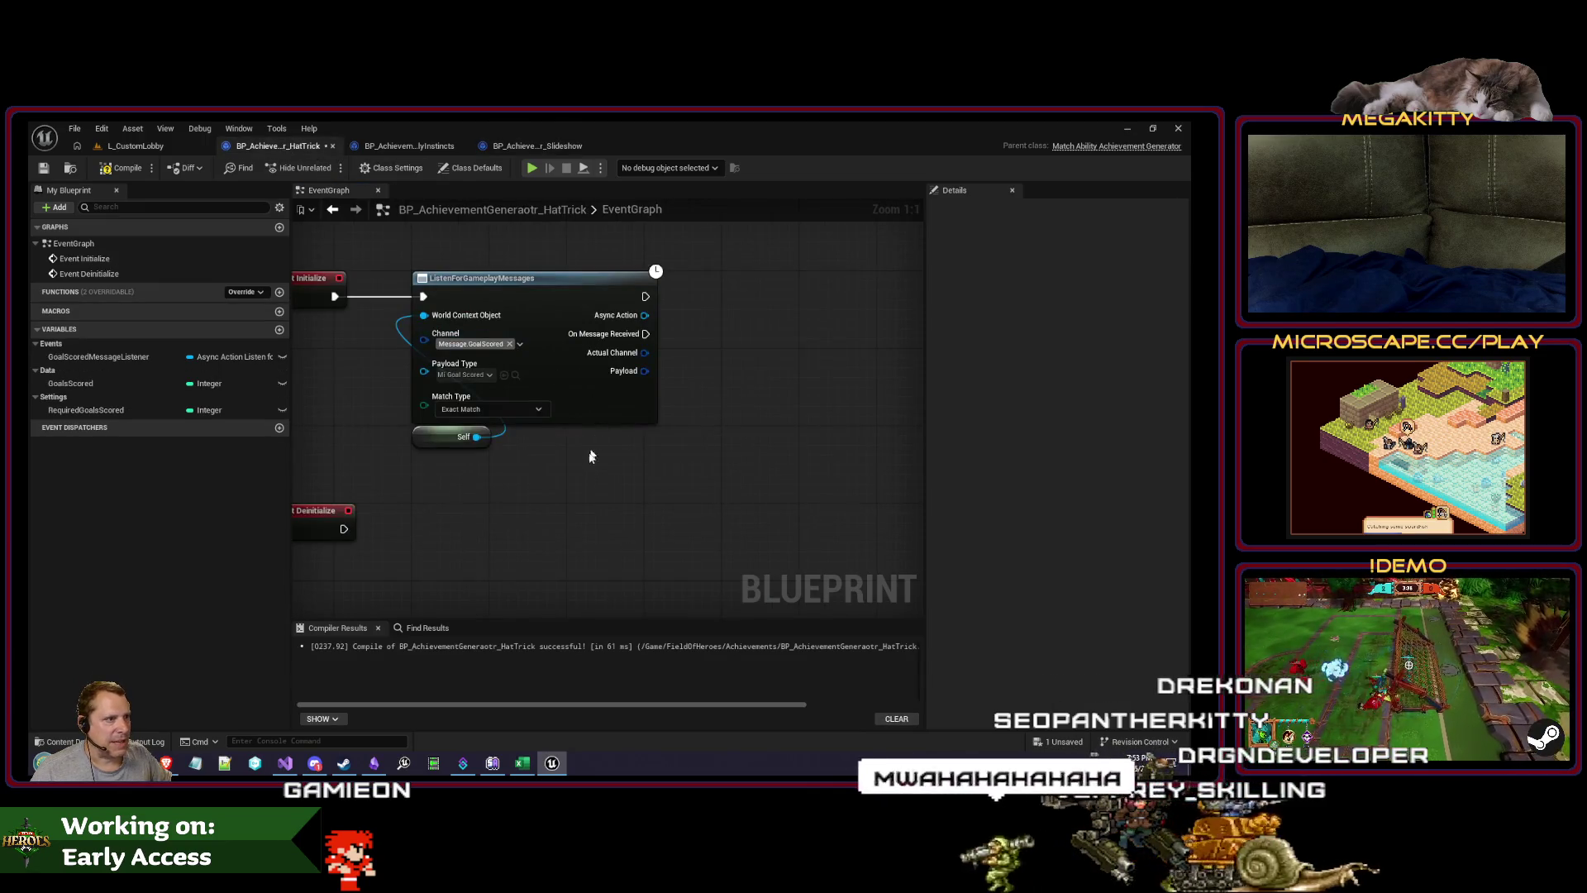
pyautogui.moveTo(682, 442)
pyautogui.mouseDown()
pyautogui.moveTo(712, 454)
pyautogui.moveTo(685, 416)
pyautogui.moveTo(662, 419)
pyautogui.moveTo(582, 489)
pyautogui.mouseUp()
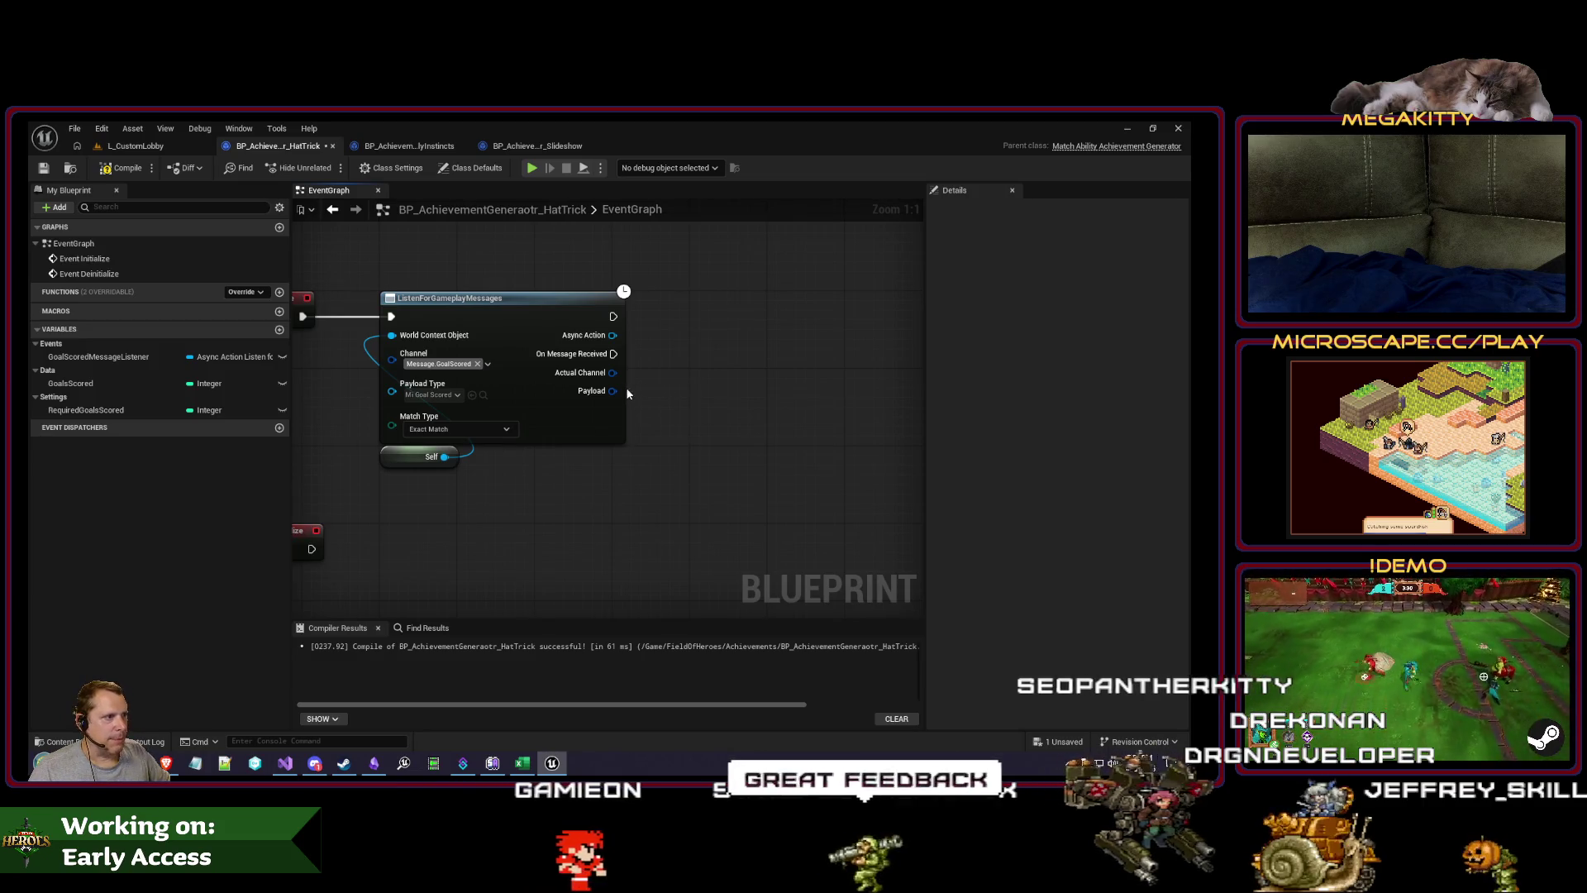
pyautogui.click(409, 146)
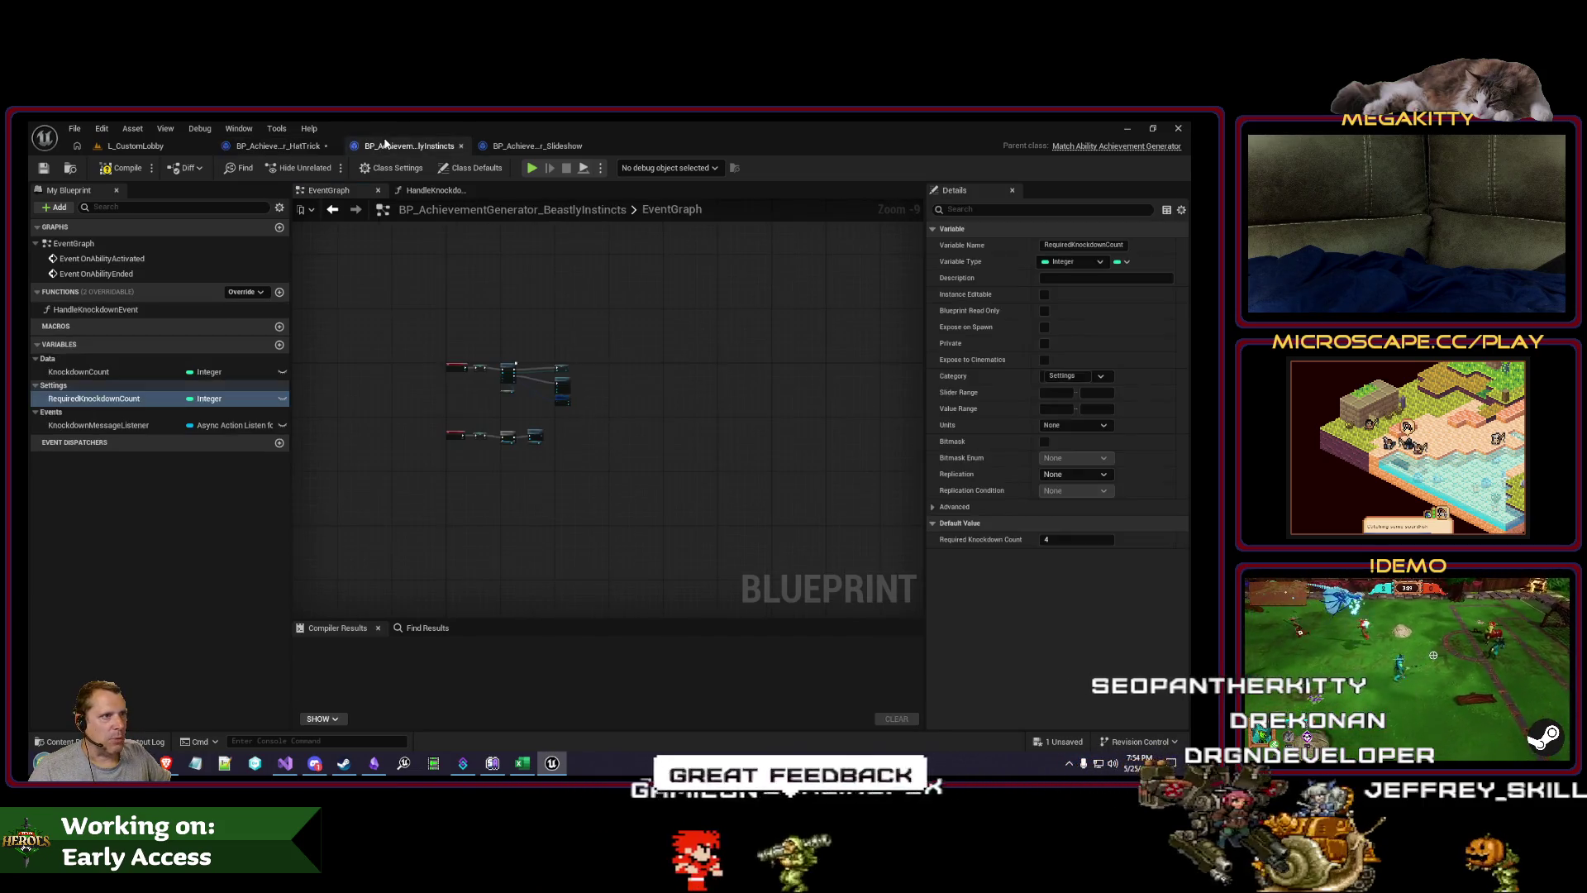
pyautogui.click(108, 311)
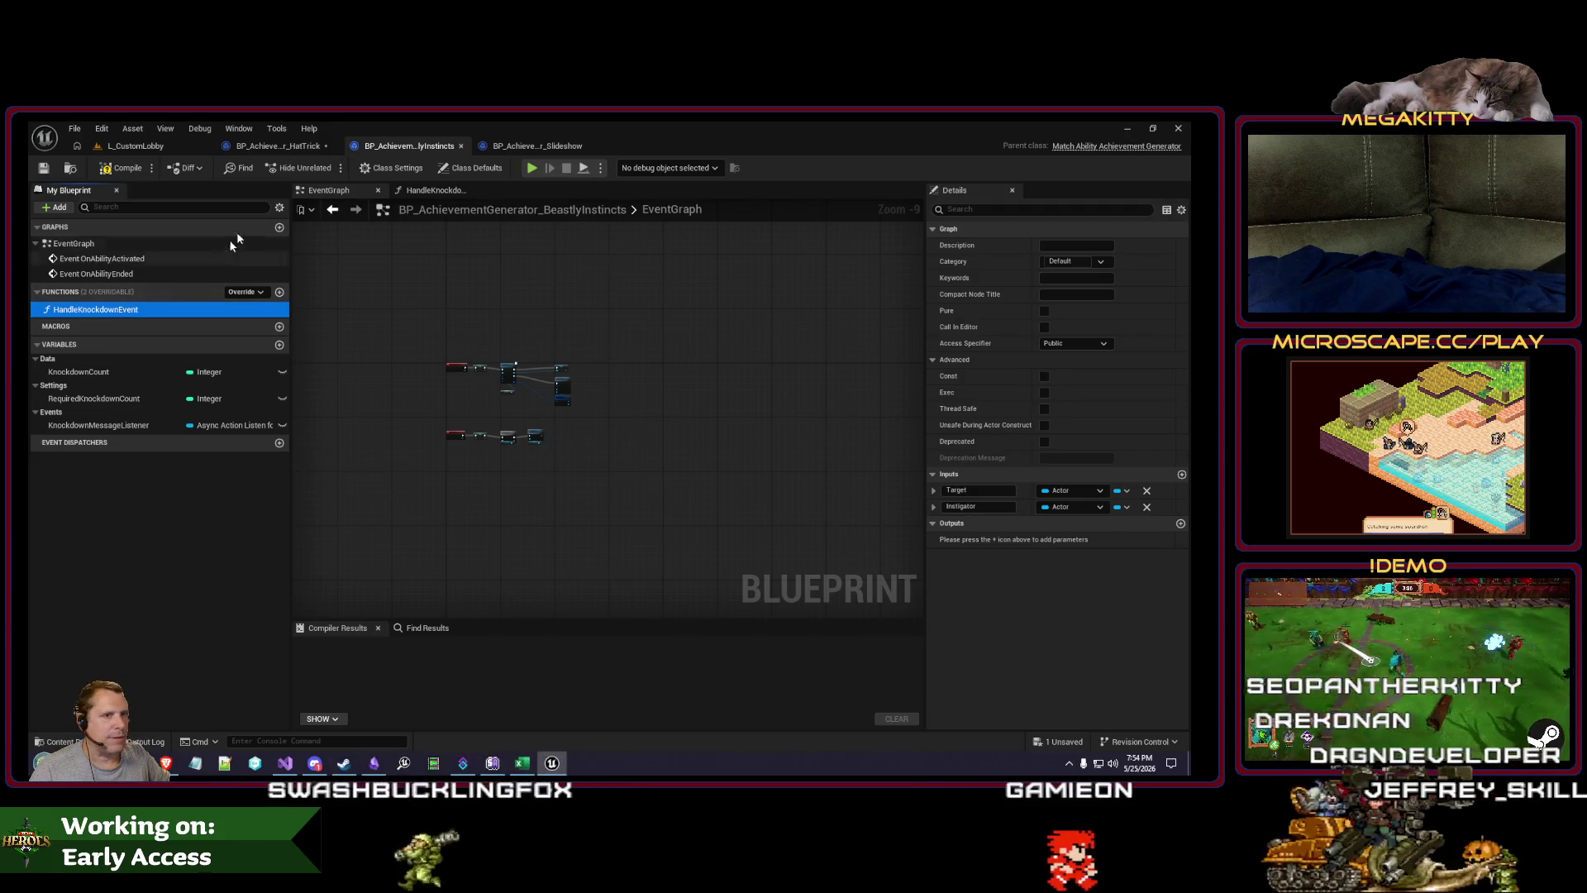
pyautogui.click(278, 147)
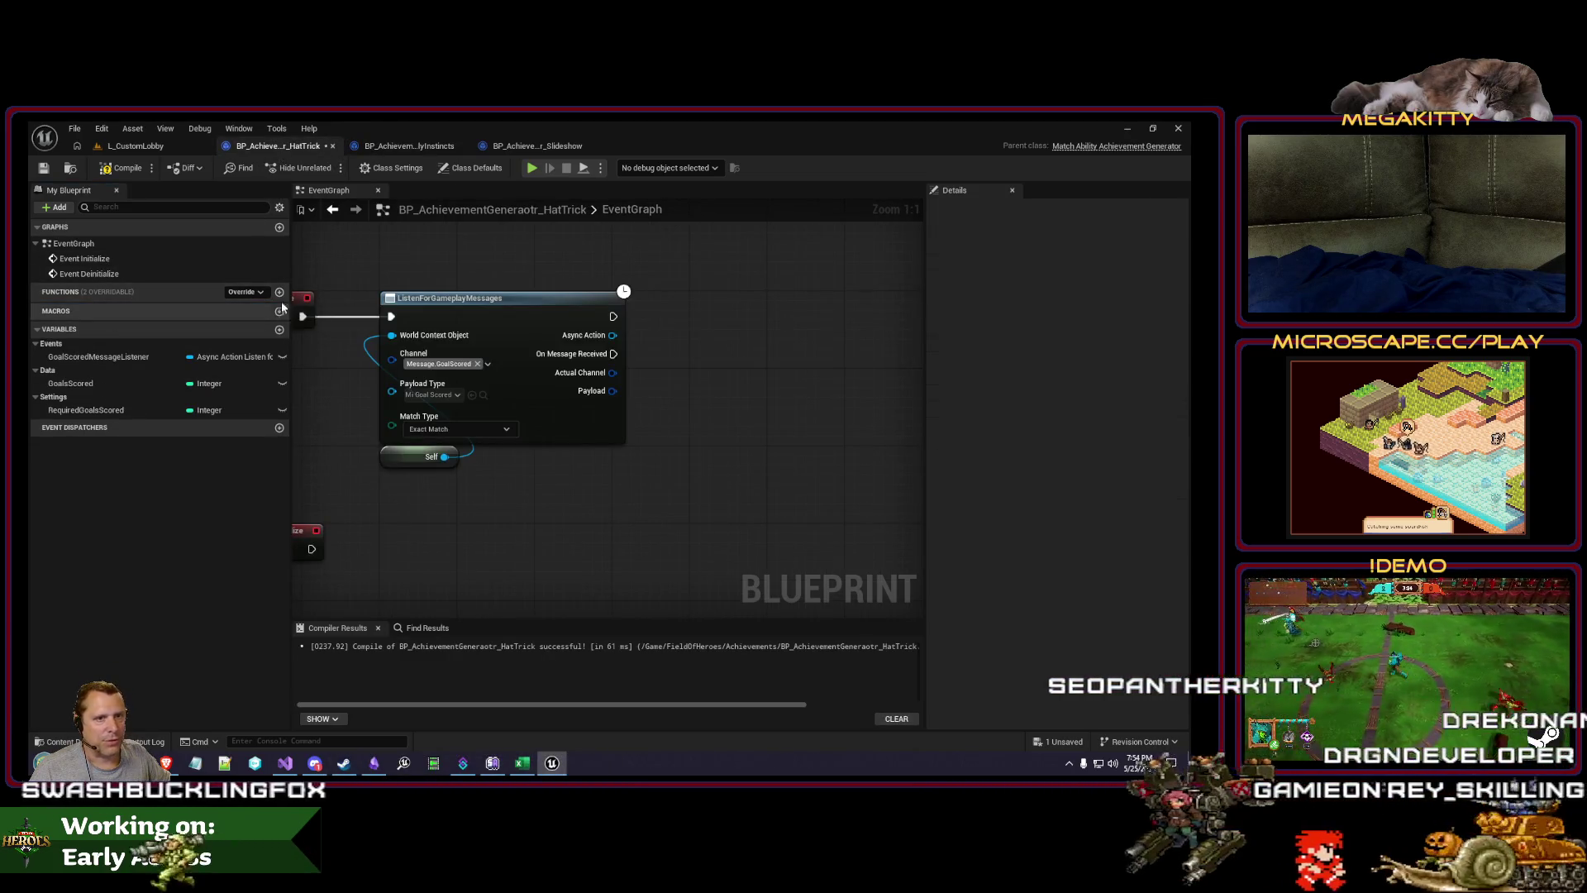
# Step: Create a new HatTrick function named HandleGoalScored
pyautogui.click(279, 292)
pyautogui.write('HandleGoal')
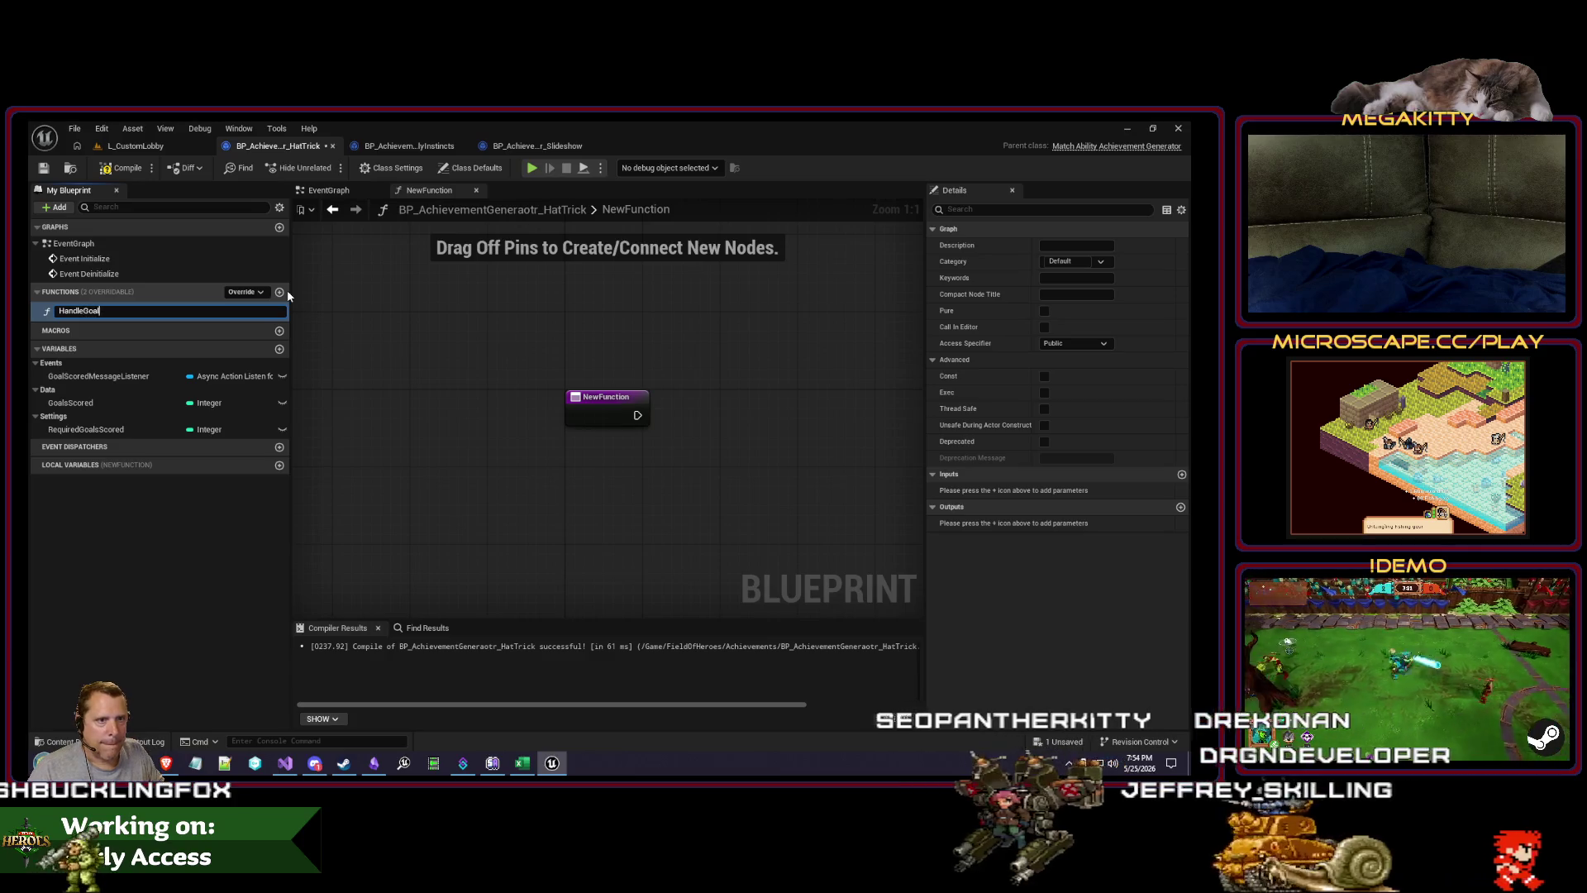
pyautogui.write('d')
pyautogui.press('Return')
pyautogui.click(329, 191)
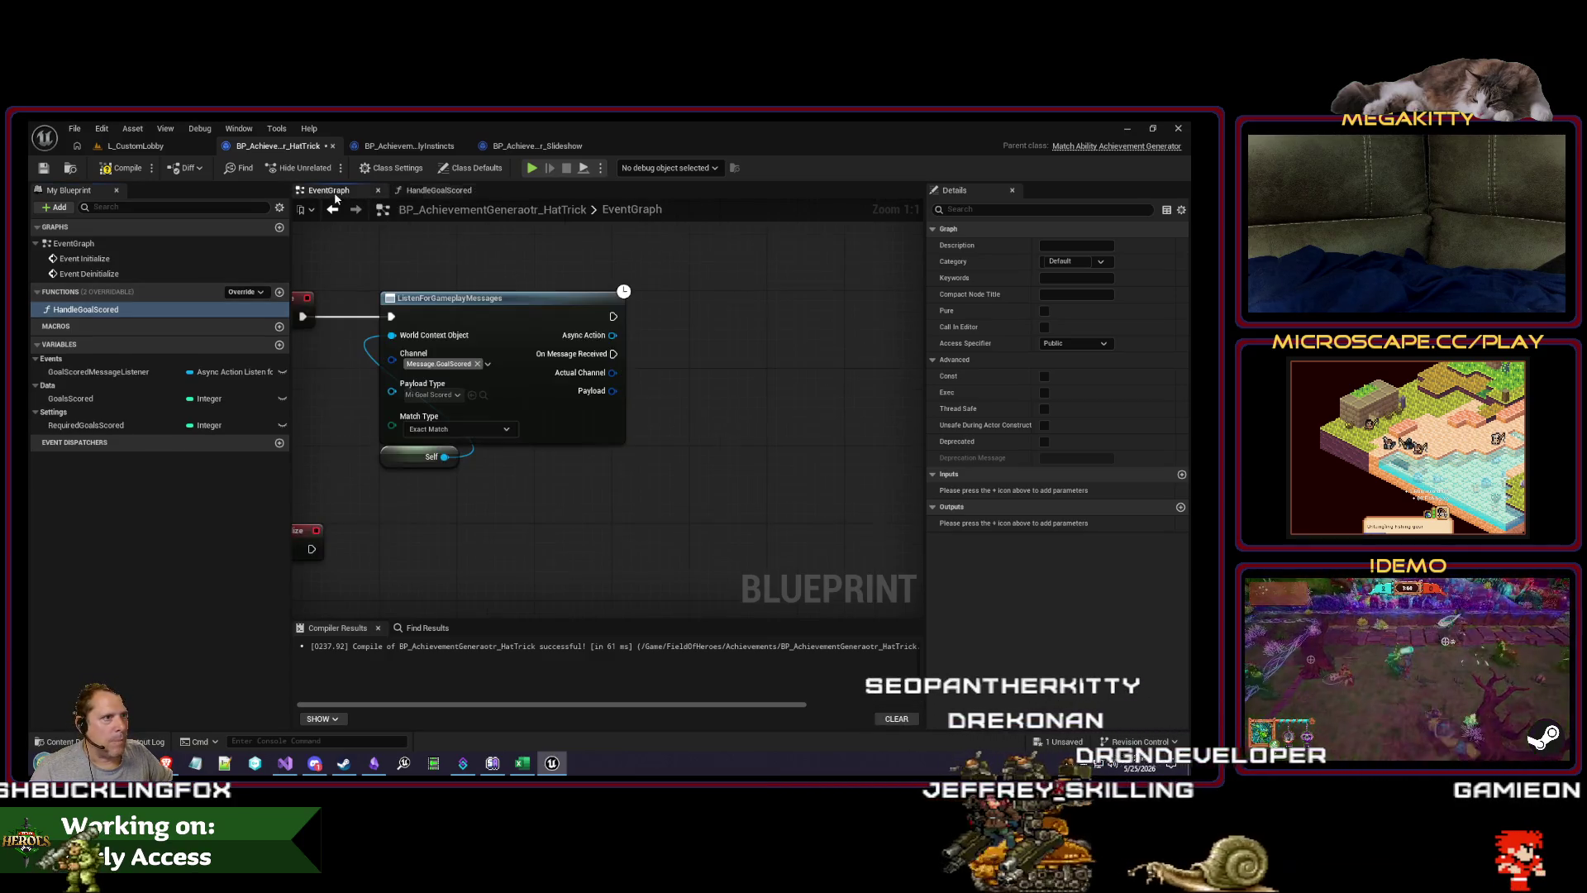
# Step: Break the message payload and call Handle Goal Scored from On Message Received
pyautogui.moveTo(676, 470); pyautogui.dragTo(678, 472)
pyautogui.click(719, 524)
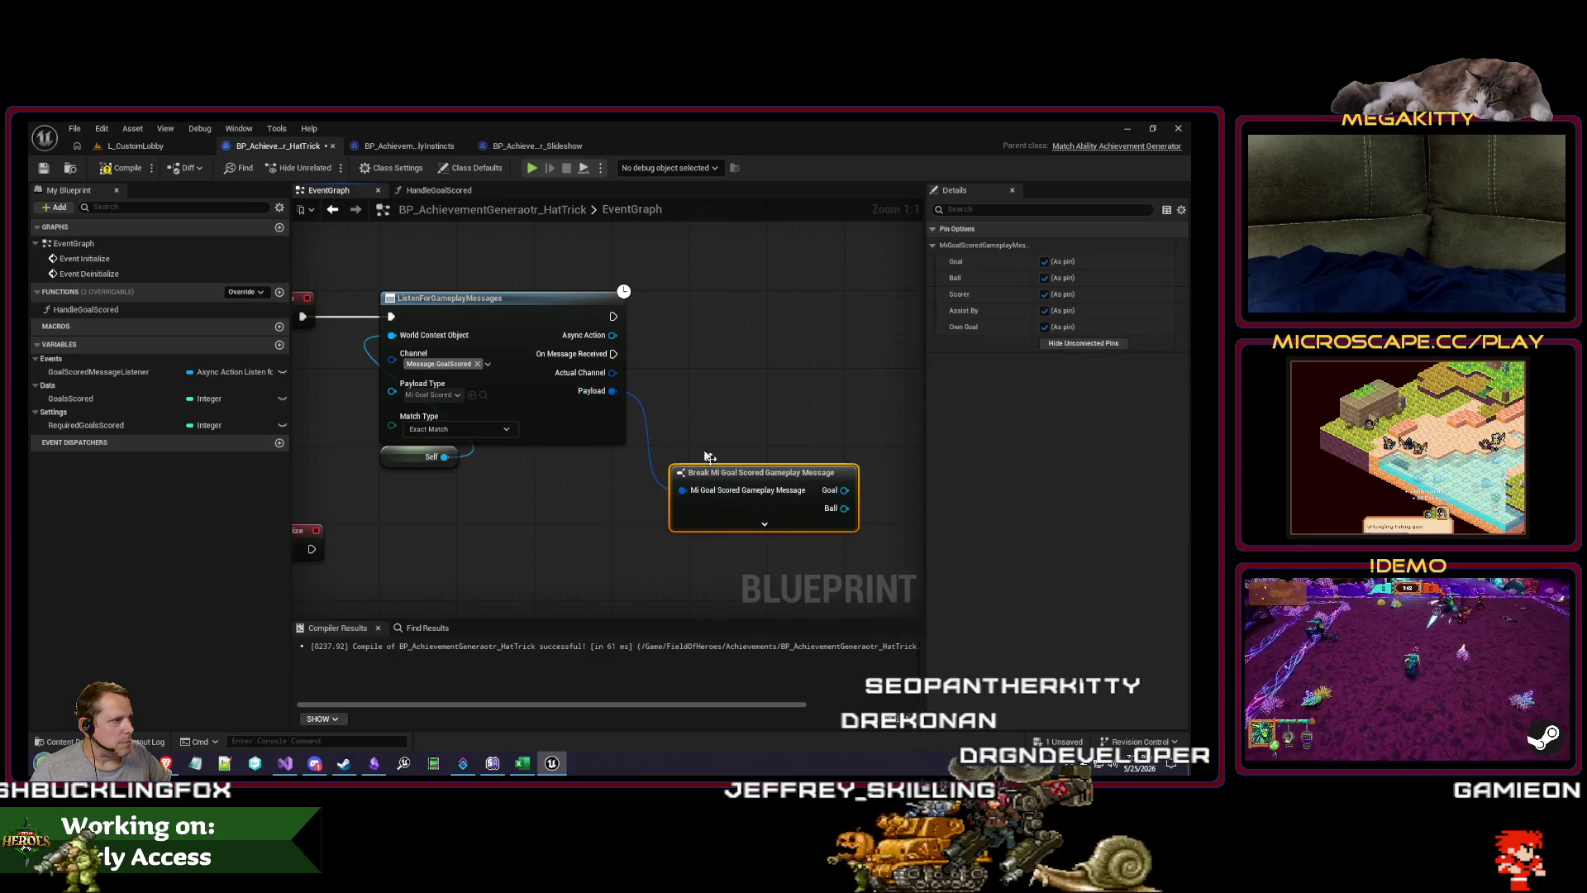
pyautogui.moveTo(613, 354)
pyautogui.mouseDown()
pyautogui.moveTo(723, 390)
pyautogui.moveTo(719, 378)
pyautogui.mouseUp()
pyautogui.write('handlegoal')
pyautogui.press('Return')
pyautogui.moveTo(736, 483); pyautogui.dragTo(751, 457)
pyautogui.click(644, 471)
pyautogui.scroll(-2, 644, 470)
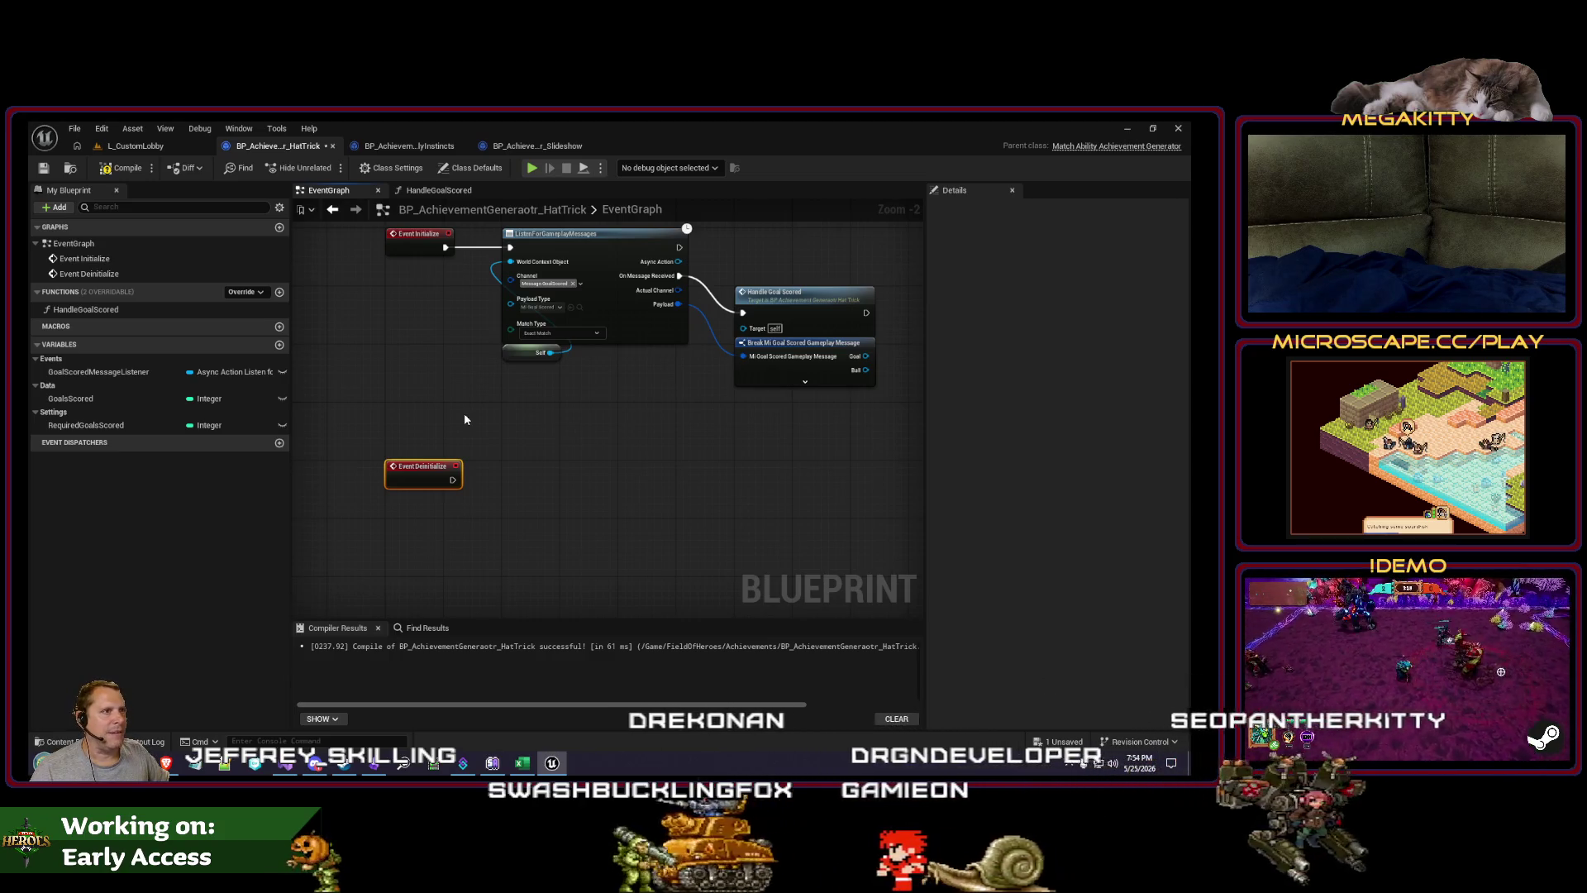
pyautogui.moveTo(463, 419); pyautogui.dragTo(410, 468)
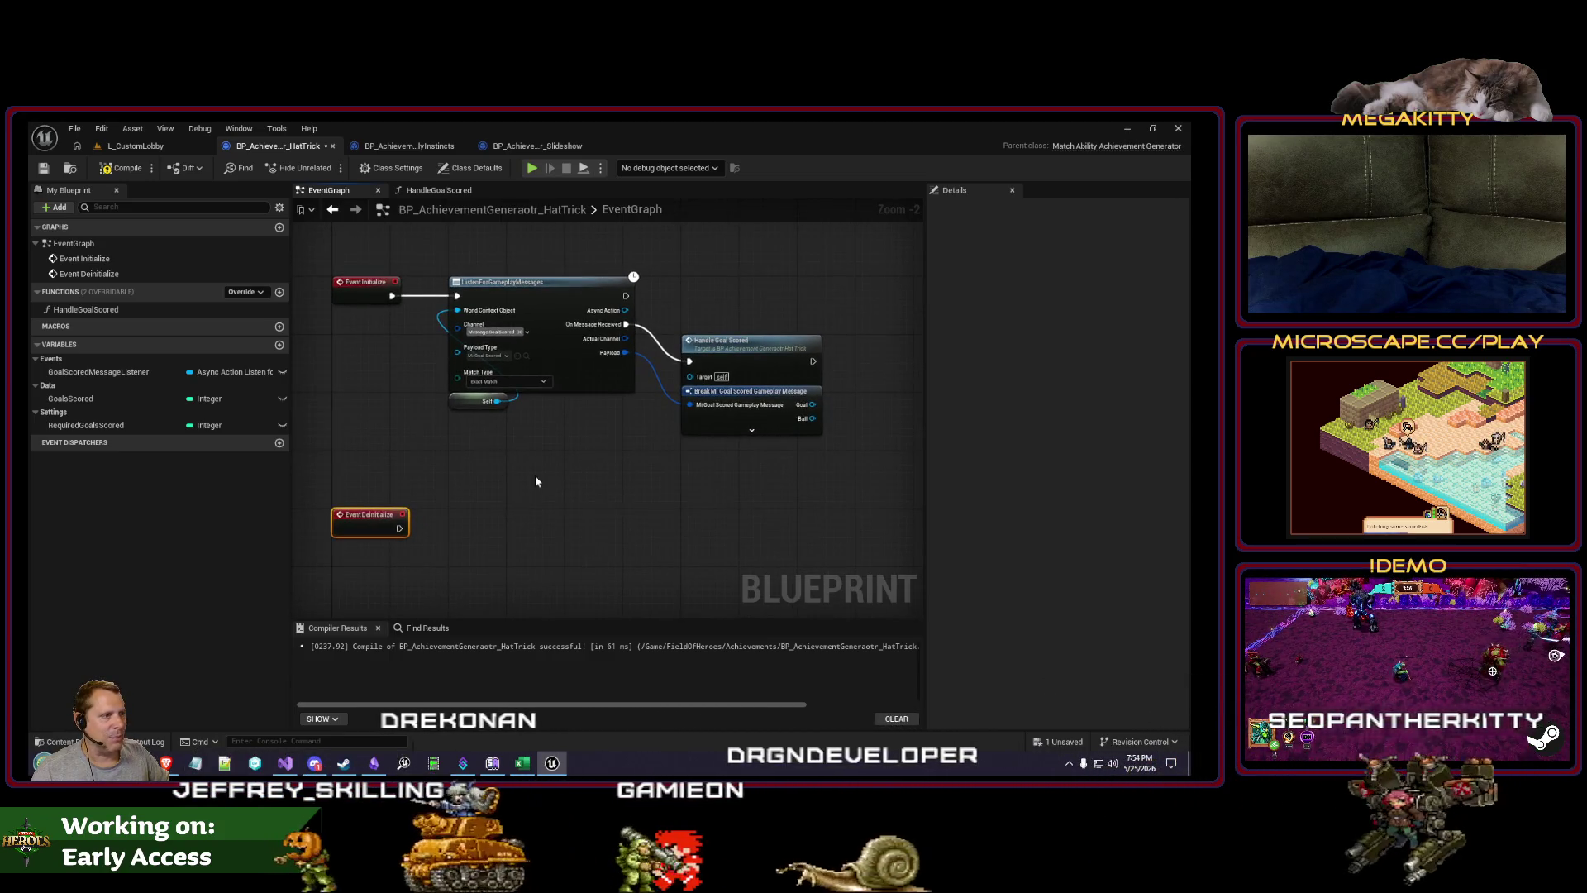
# Step: Drop GoalScoredMessageListener into the graph beside Event Deinitialize as a getter
pyautogui.moveTo(535, 481); pyautogui.dragTo(549, 523)
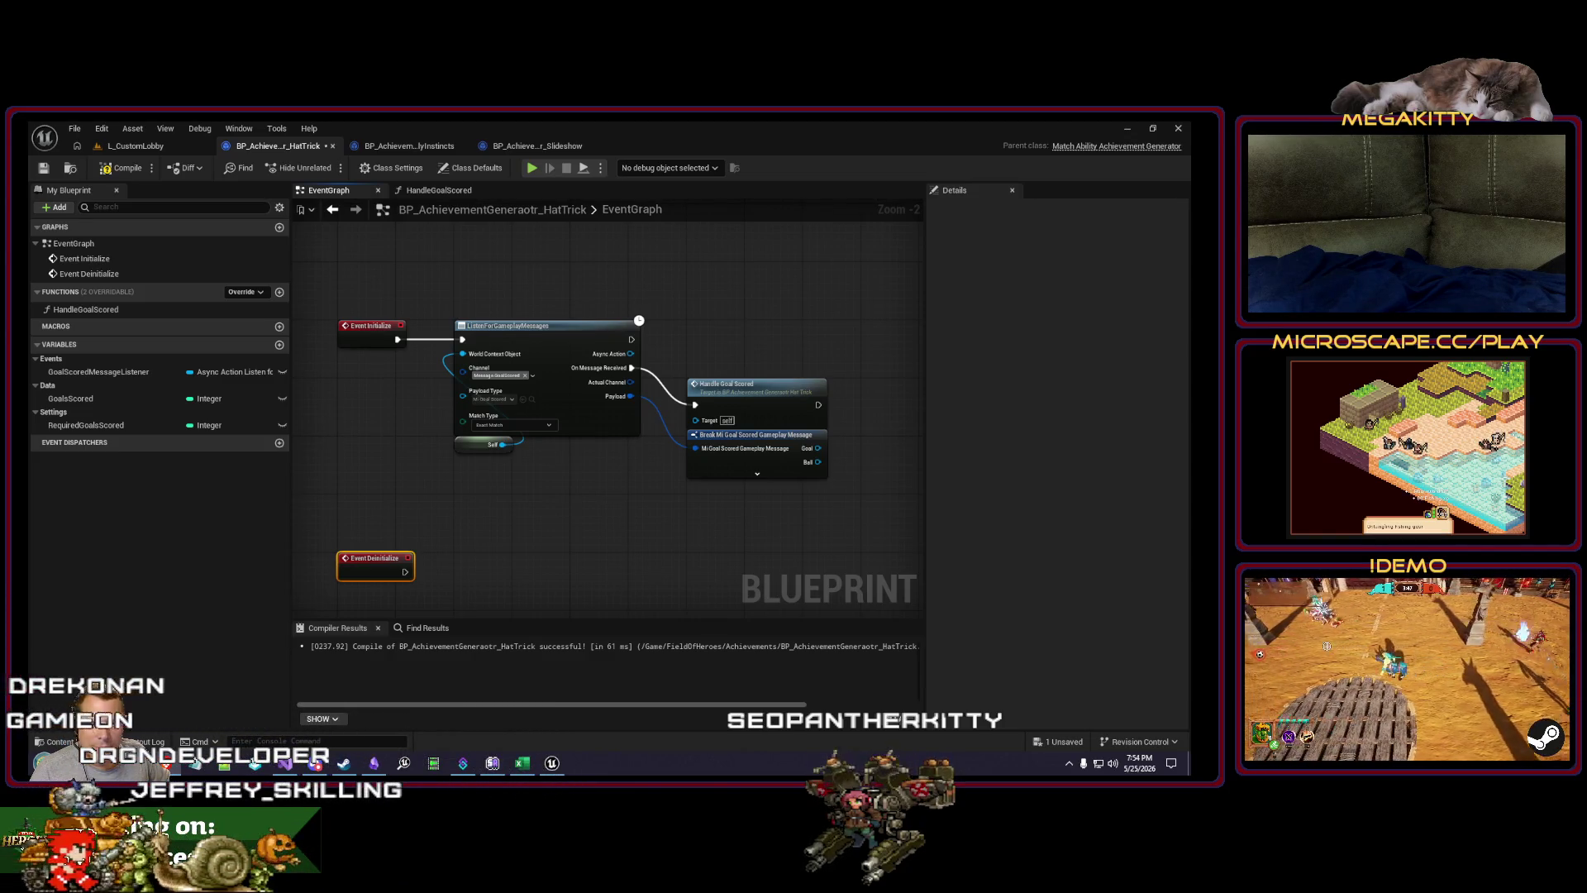
pyautogui.moveTo(480, 557)
pyautogui.mouseDown()
pyautogui.moveTo(466, 488)
pyautogui.moveTo(378, 529)
pyautogui.mouseUp()
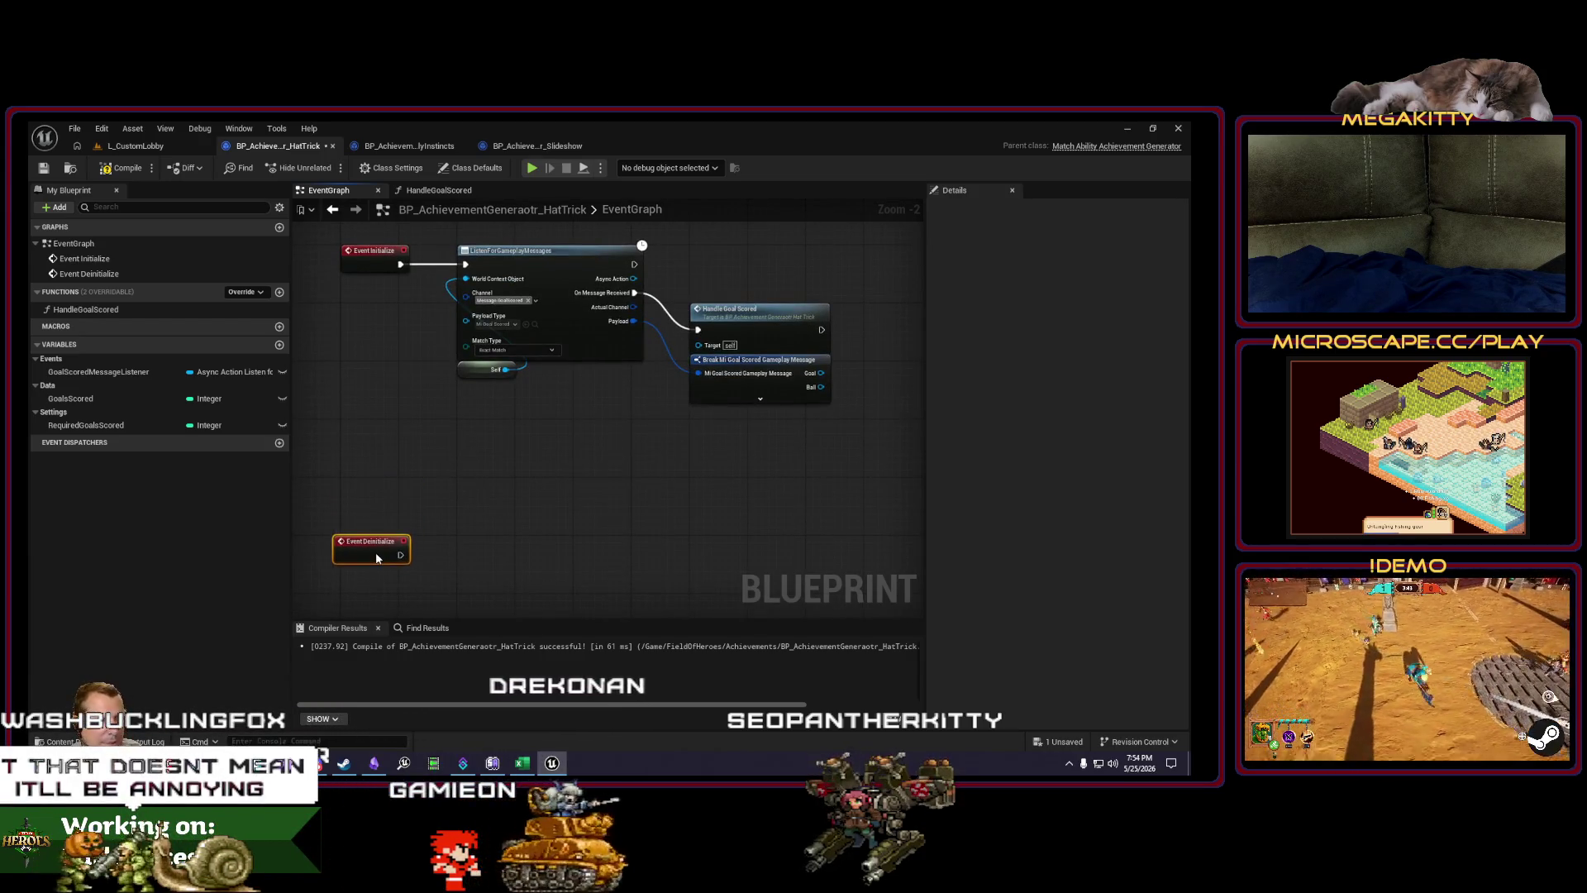
pyautogui.moveTo(469, 478); pyautogui.dragTo(478, 500)
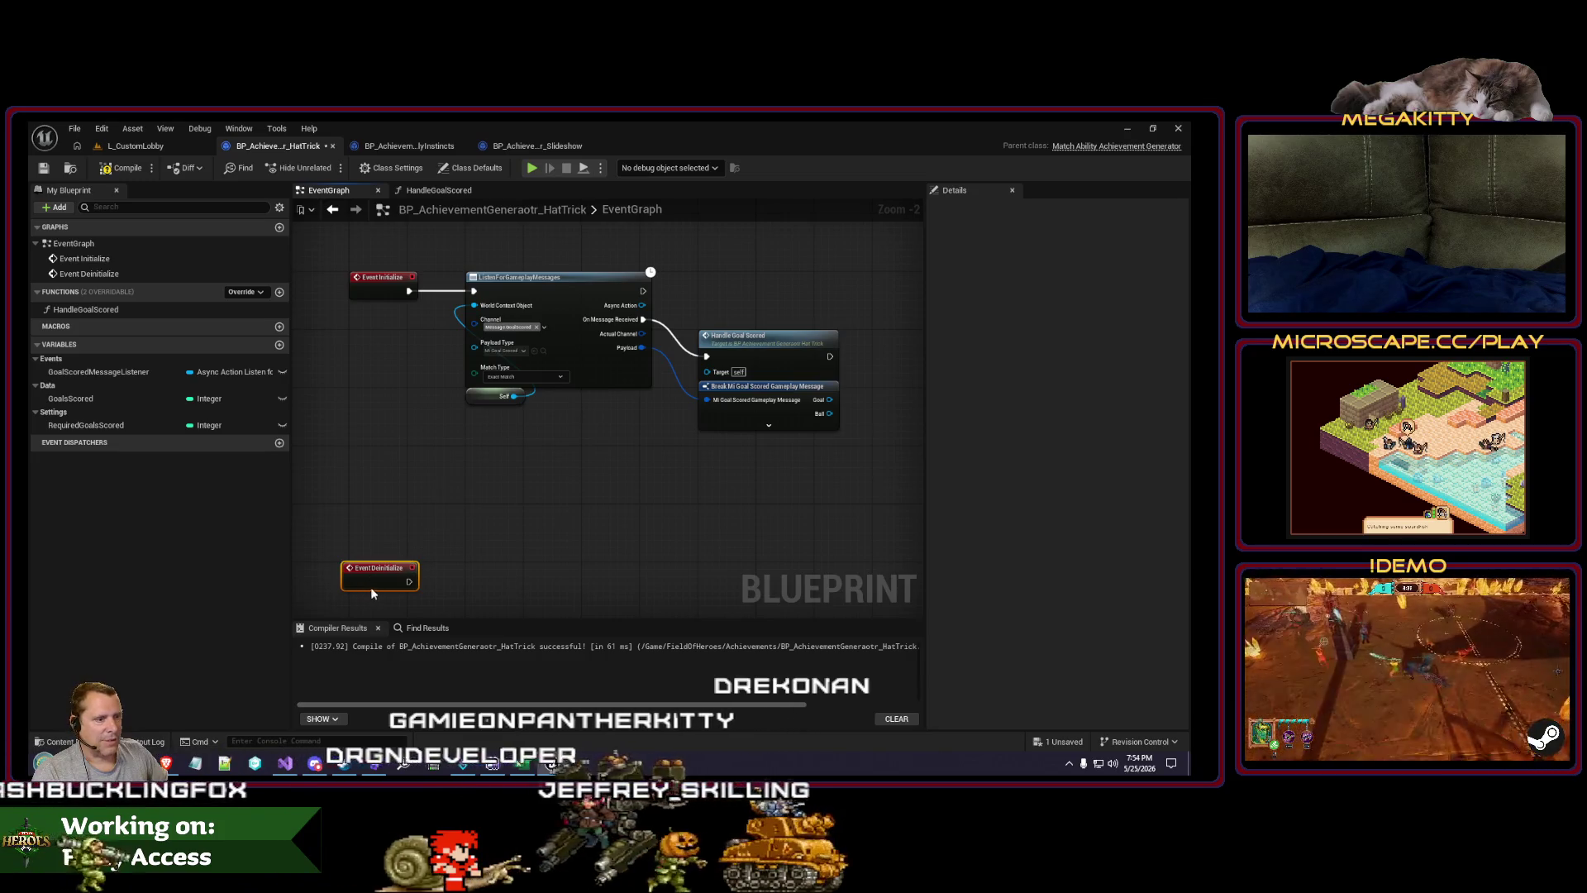
pyautogui.moveTo(435, 505); pyautogui.dragTo(420, 494)
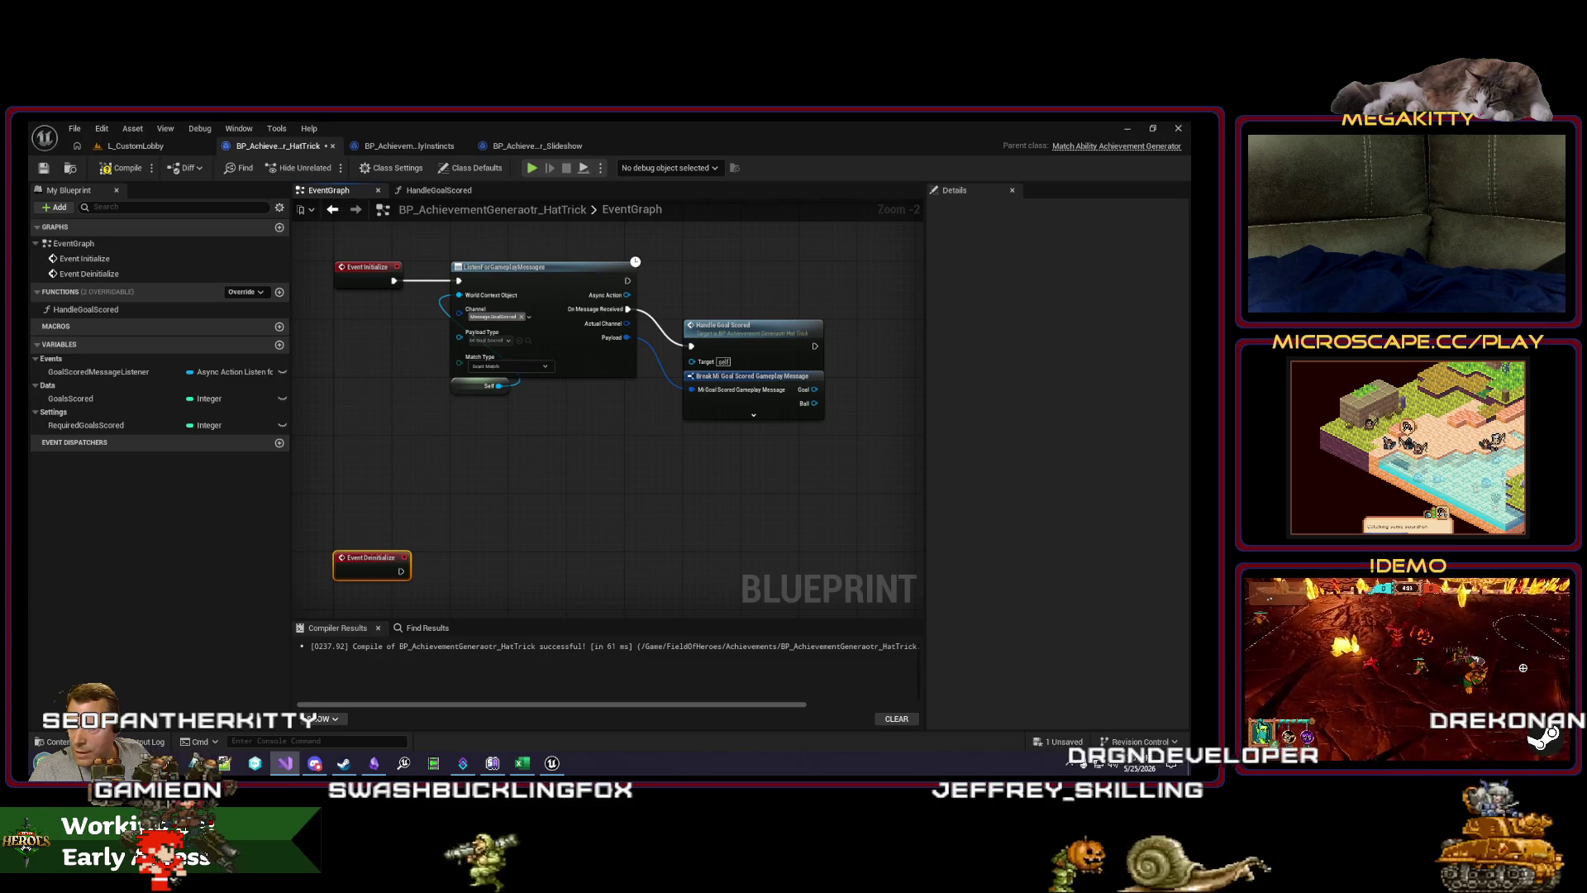
pyautogui.moveTo(583, 466)
pyautogui.mouseDown()
pyautogui.moveTo(472, 514)
pyautogui.moveTo(489, 523)
pyautogui.mouseUp()
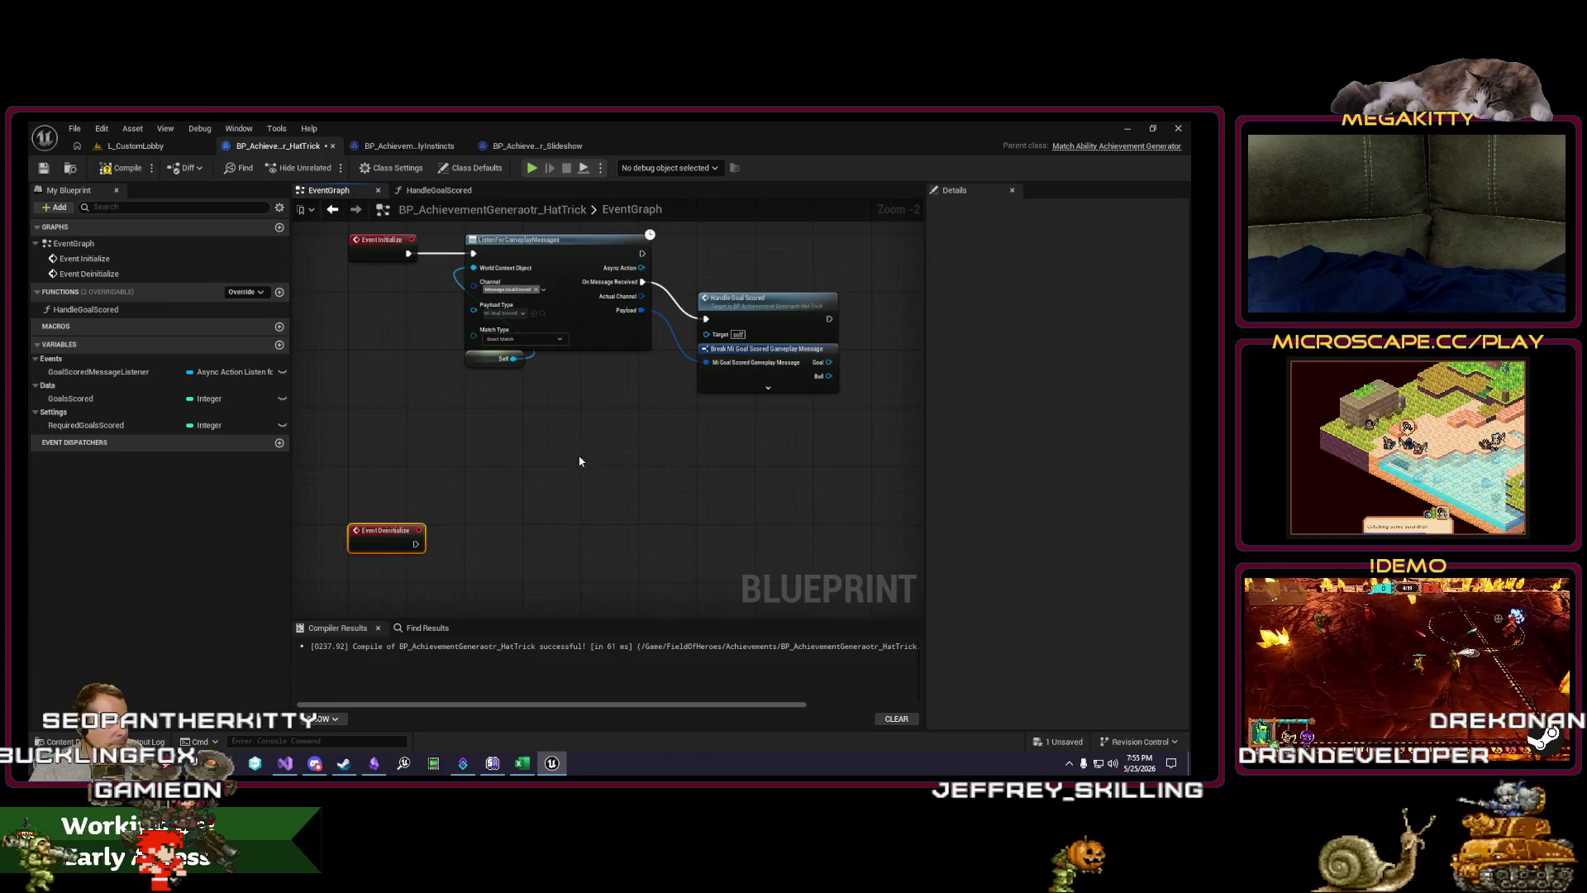
pyautogui.moveTo(579, 461); pyautogui.dragTo(586, 425)
pyautogui.moveTo(114, 378)
pyautogui.mouseDown()
pyautogui.moveTo(471, 573)
pyautogui.moveTo(517, 469)
pyautogui.moveTo(511, 495)
pyautogui.moveTo(422, 507)
pyautogui.mouseUp()
pyautogui.click(517, 583)
# Step: Run an Is Valid check on the listener getter from Event Deinitialize
pyautogui.write('is valid')
pyautogui.press('Return')
pyautogui.click(475, 548)
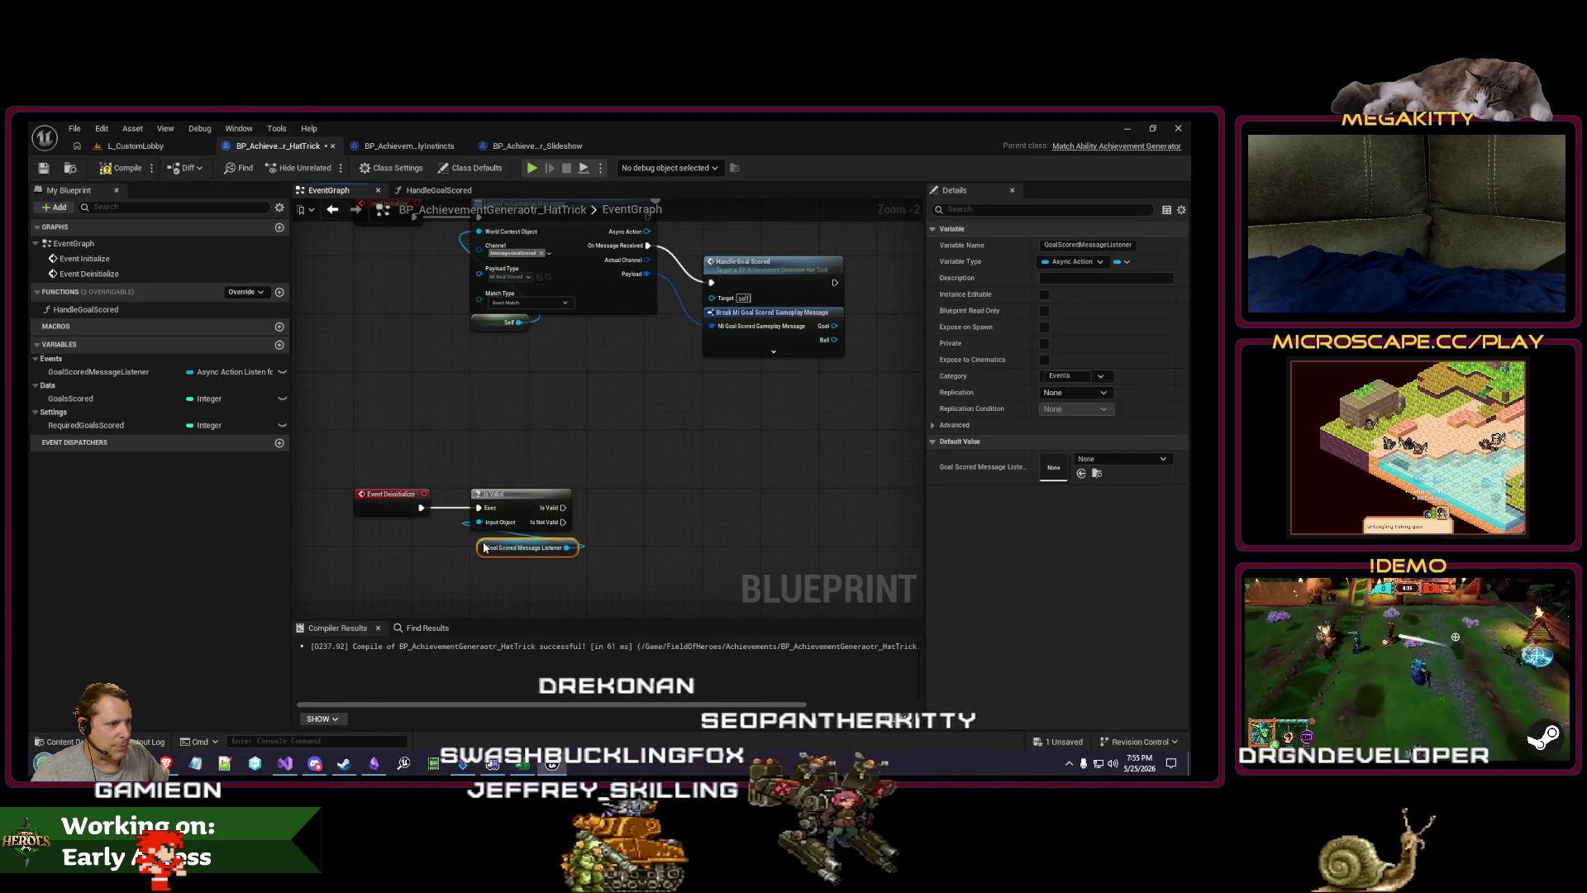
pyautogui.moveTo(664, 486); pyautogui.dragTo(601, 492)
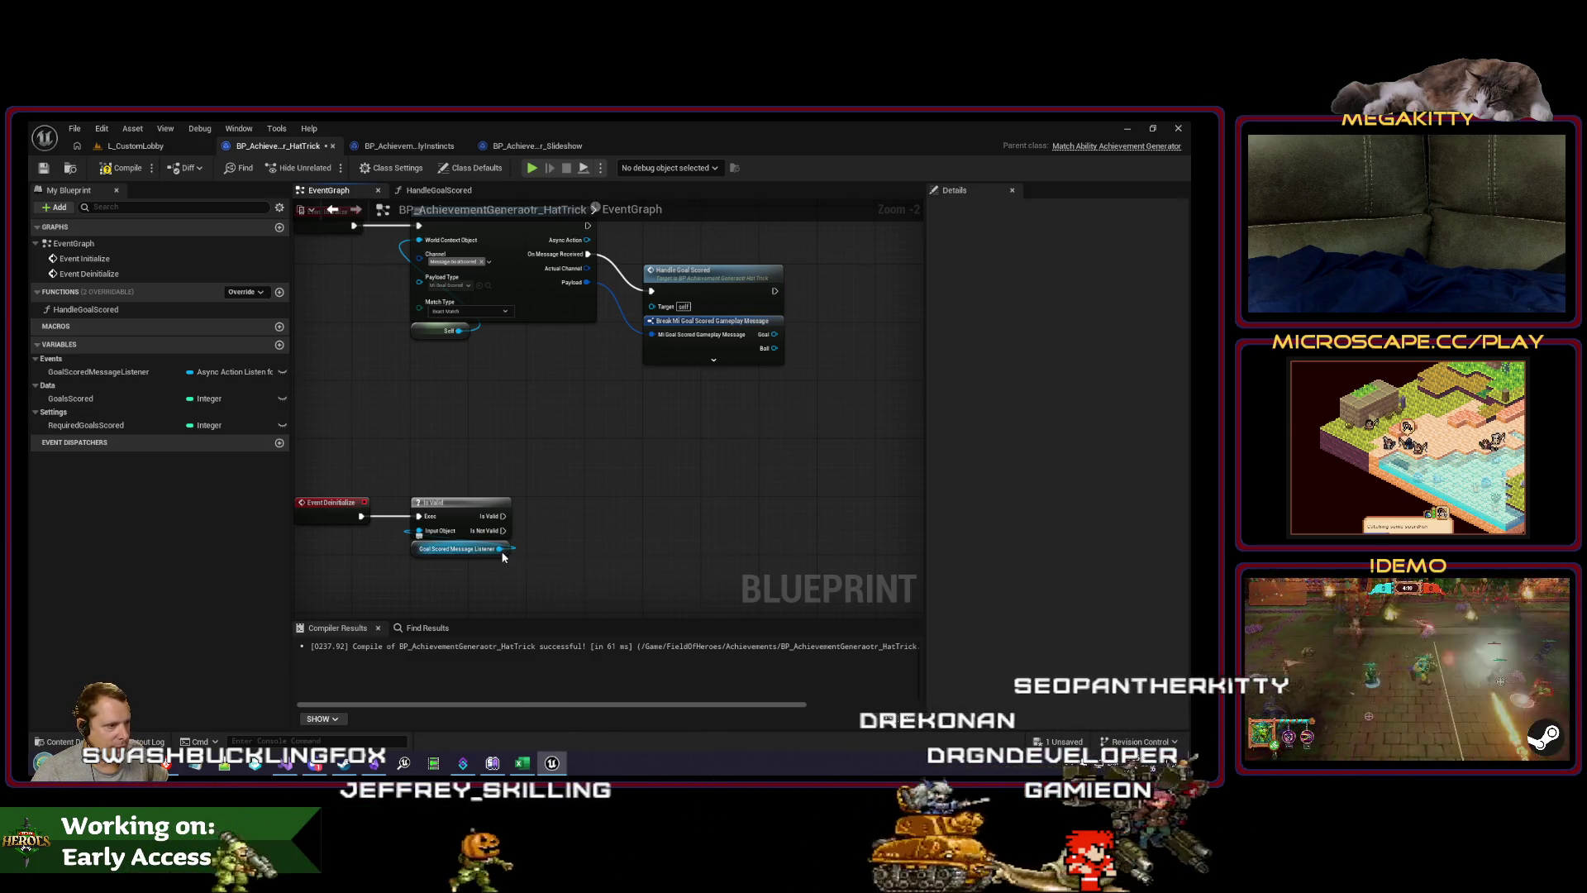
pyautogui.moveTo(500, 548); pyautogui.dragTo(567, 531)
pyautogui.write('cancel')
pyautogui.click(523, 533)
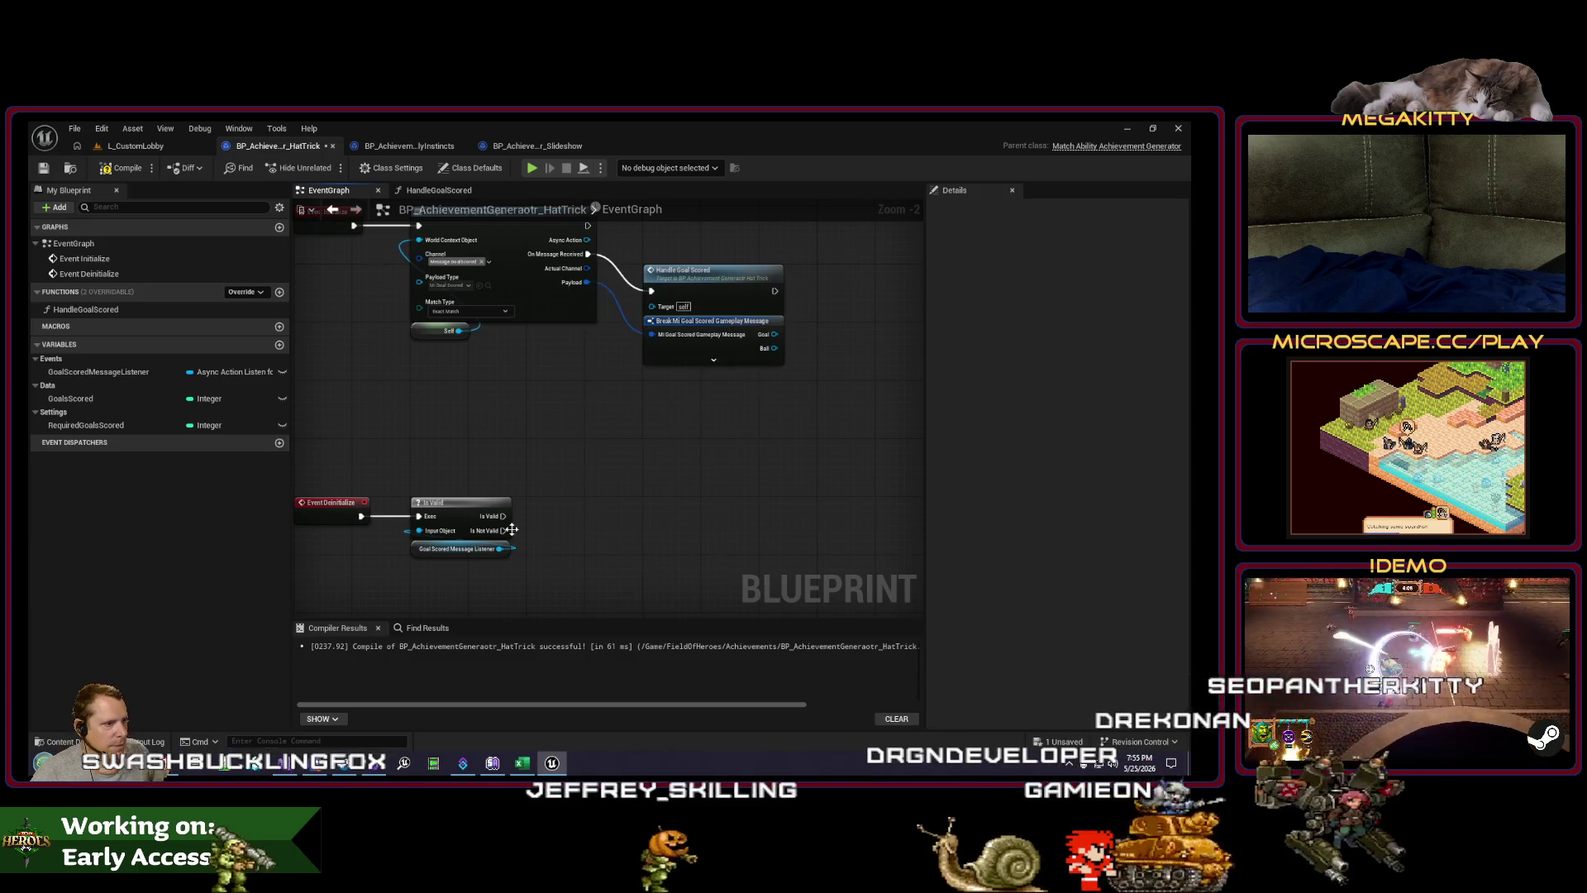
# Step: Duplicate the listener getter and wire its Cancel node after Is Valid
pyautogui.click(461, 549)
pyautogui.hotkey('ctrl', 'c')
pyautogui.hotkey('ctrl', 'v')
pyautogui.moveTo(601, 530); pyautogui.dragTo(573, 477)
pyautogui.write('cancel')
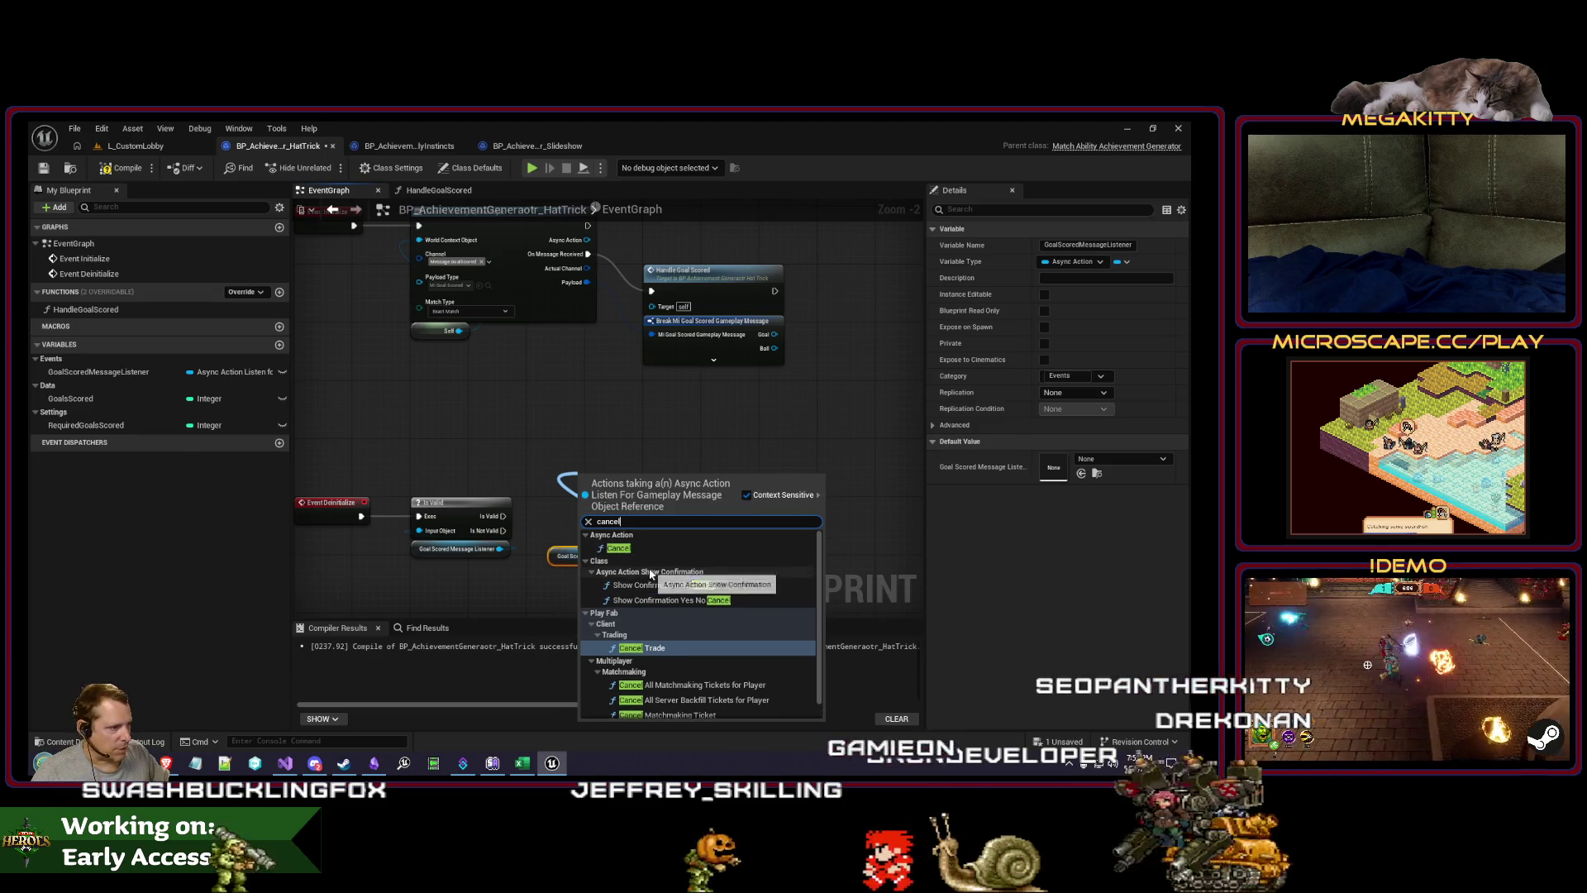
pyautogui.click(639, 548)
pyautogui.moveTo(618, 502)
pyautogui.mouseDown()
pyautogui.moveTo(537, 519)
pyautogui.moveTo(548, 553)
pyautogui.mouseUp()
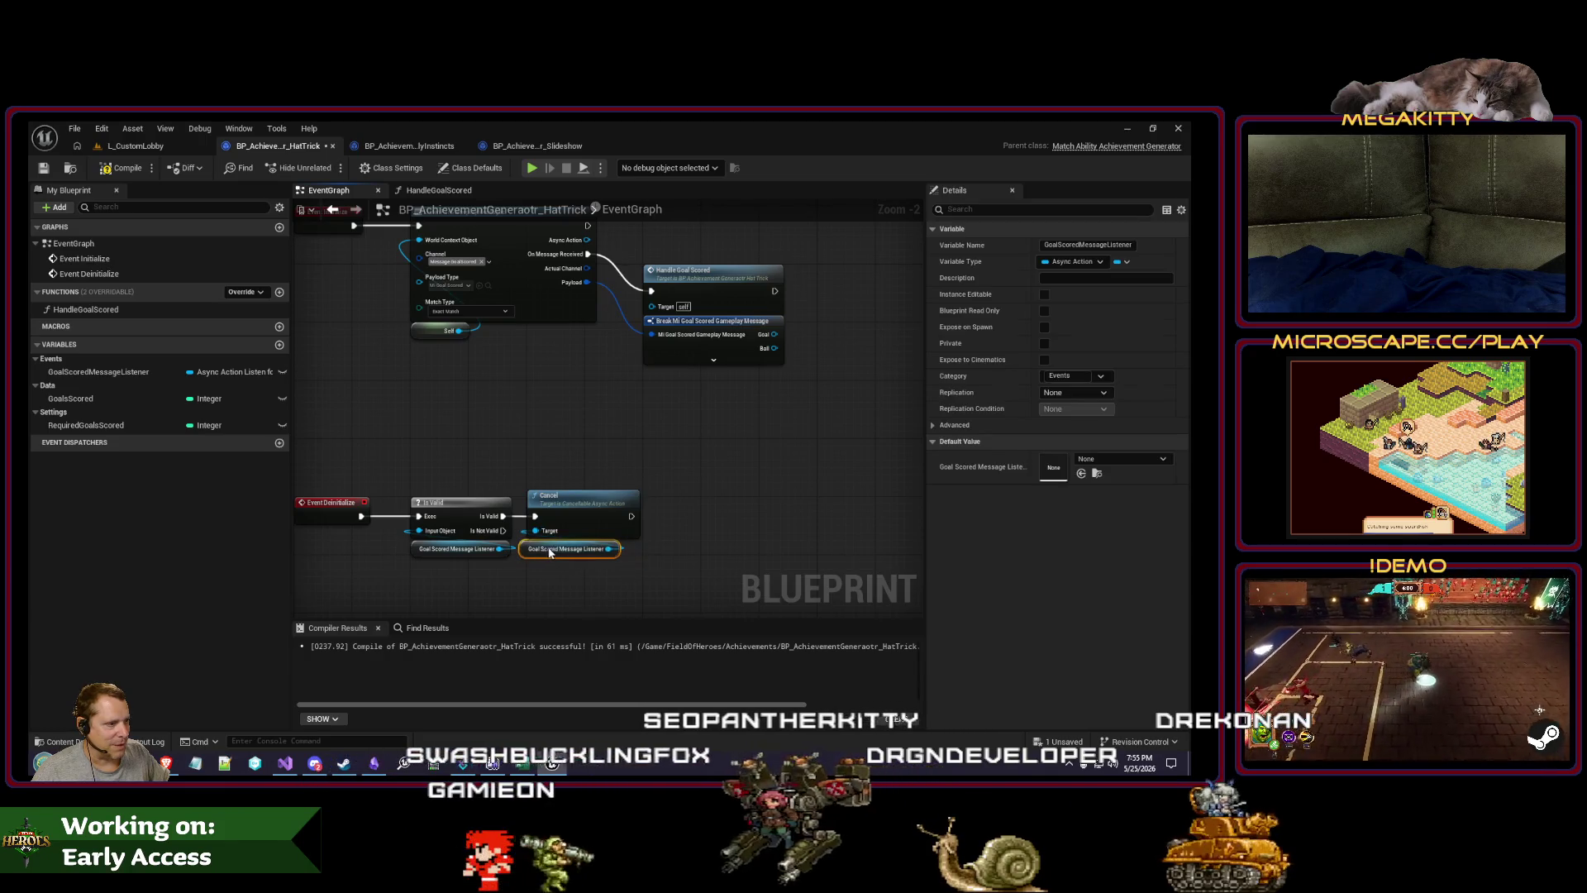
pyautogui.moveTo(548, 413); pyautogui.dragTo(537, 507)
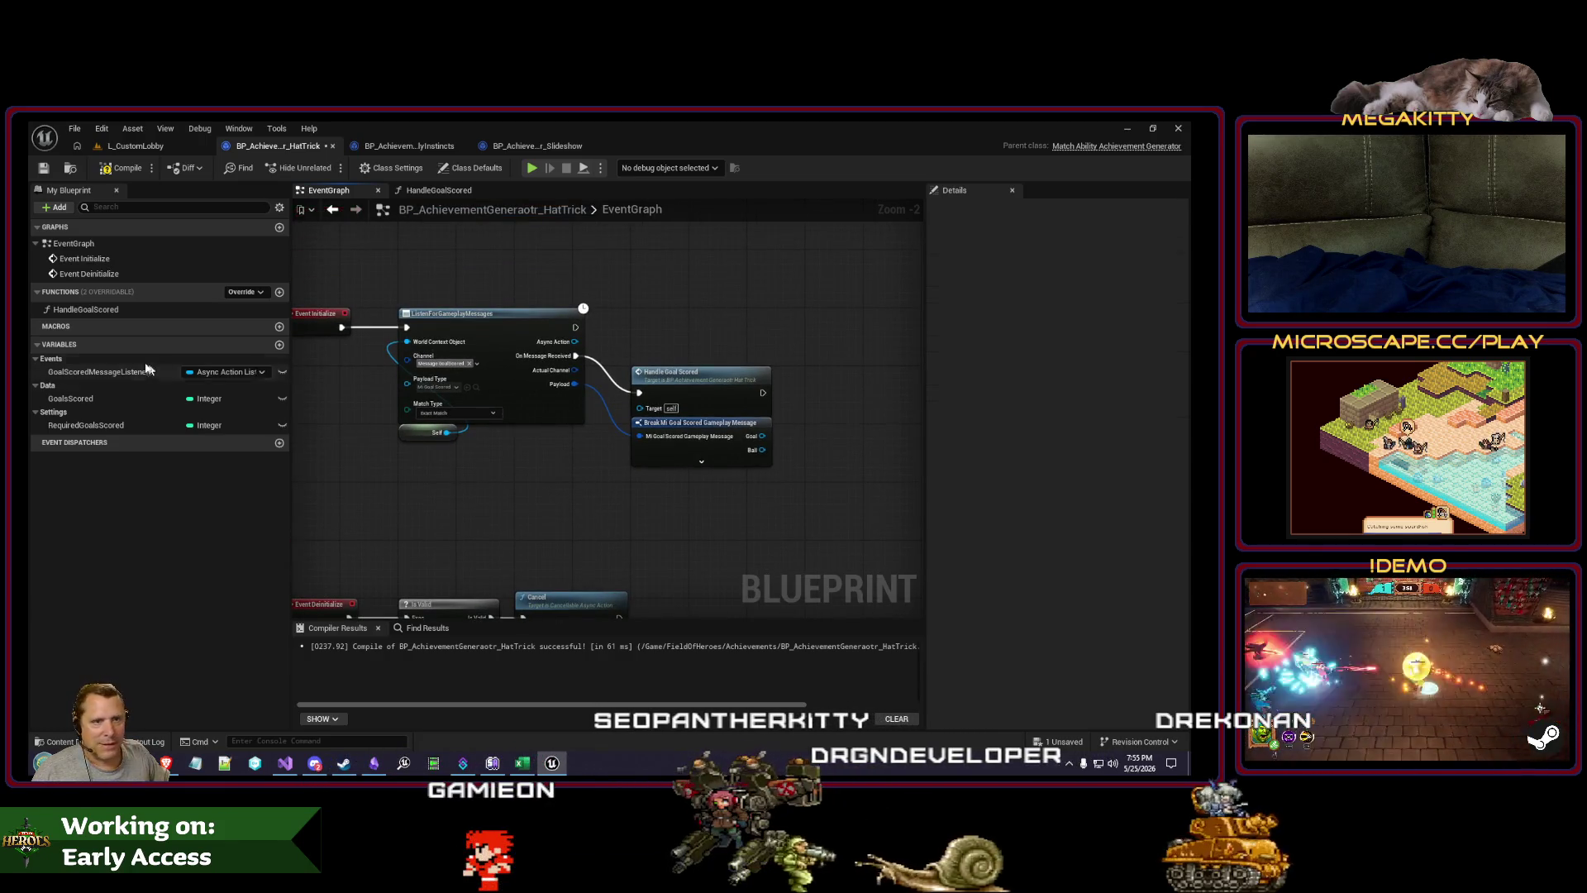
pyautogui.doubleClick(120, 312)
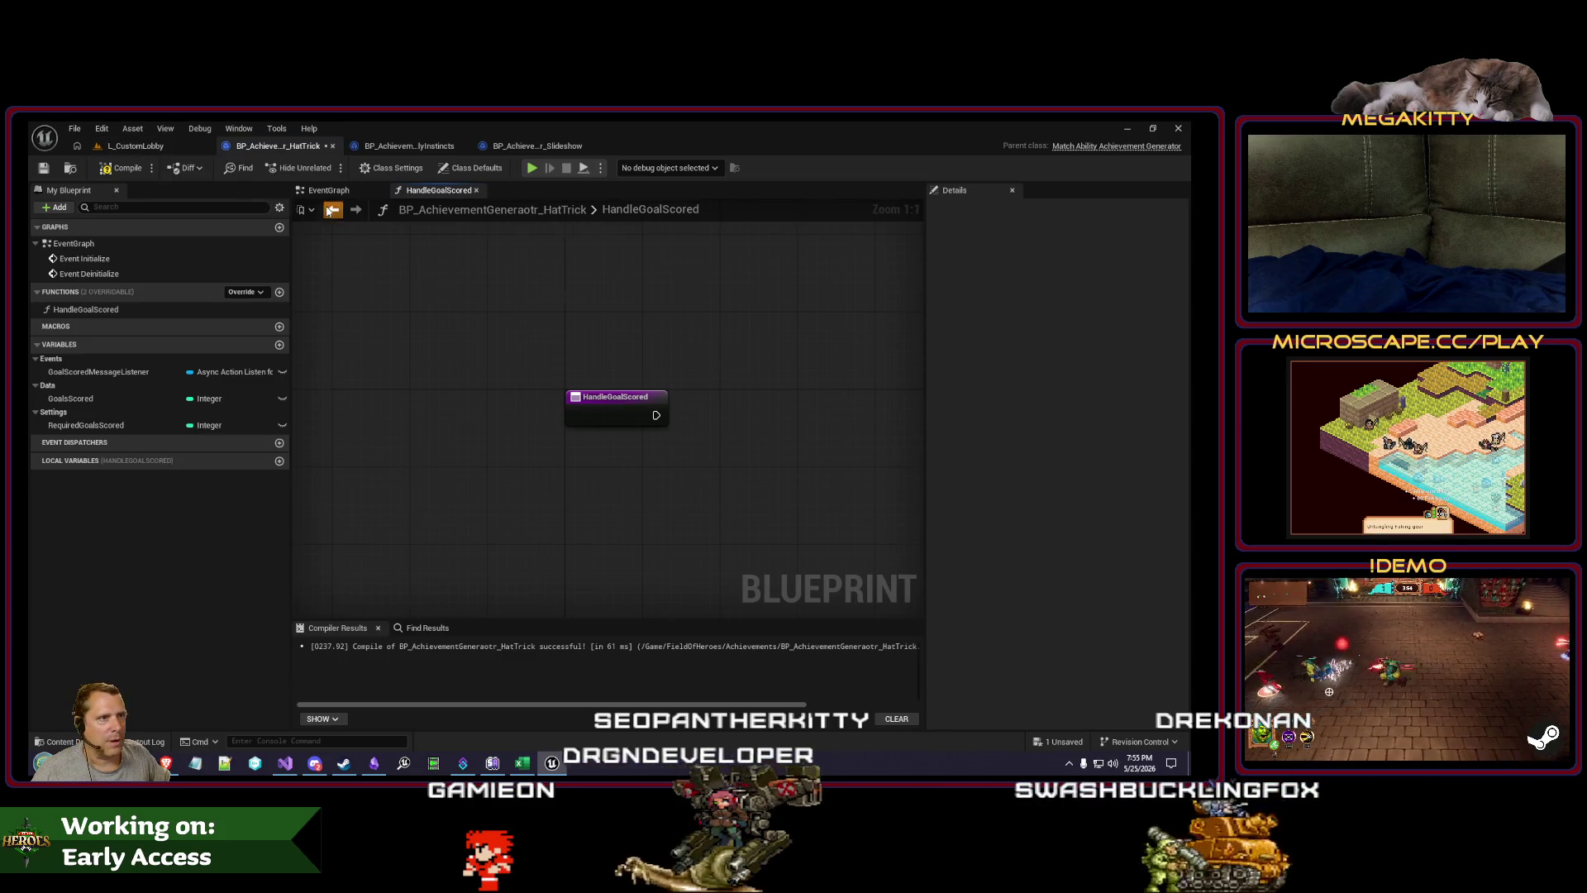
# Step: Expose all fields on the goal-scored Break node and reopen HandleGoalScored
pyautogui.click(329, 211)
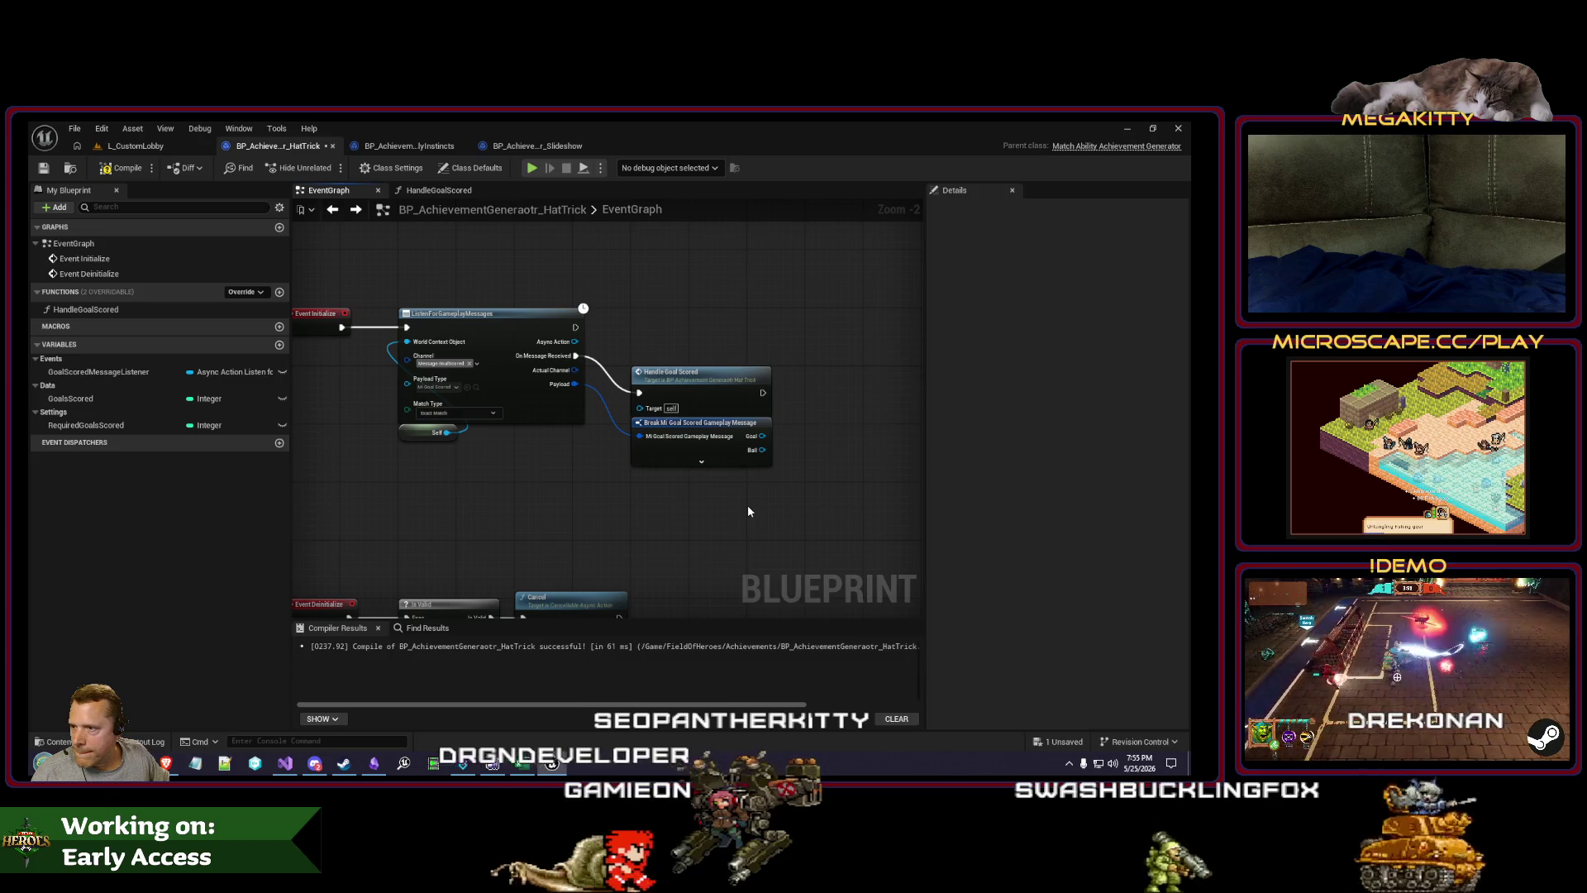
pyautogui.moveTo(748, 506); pyautogui.dragTo(752, 519)
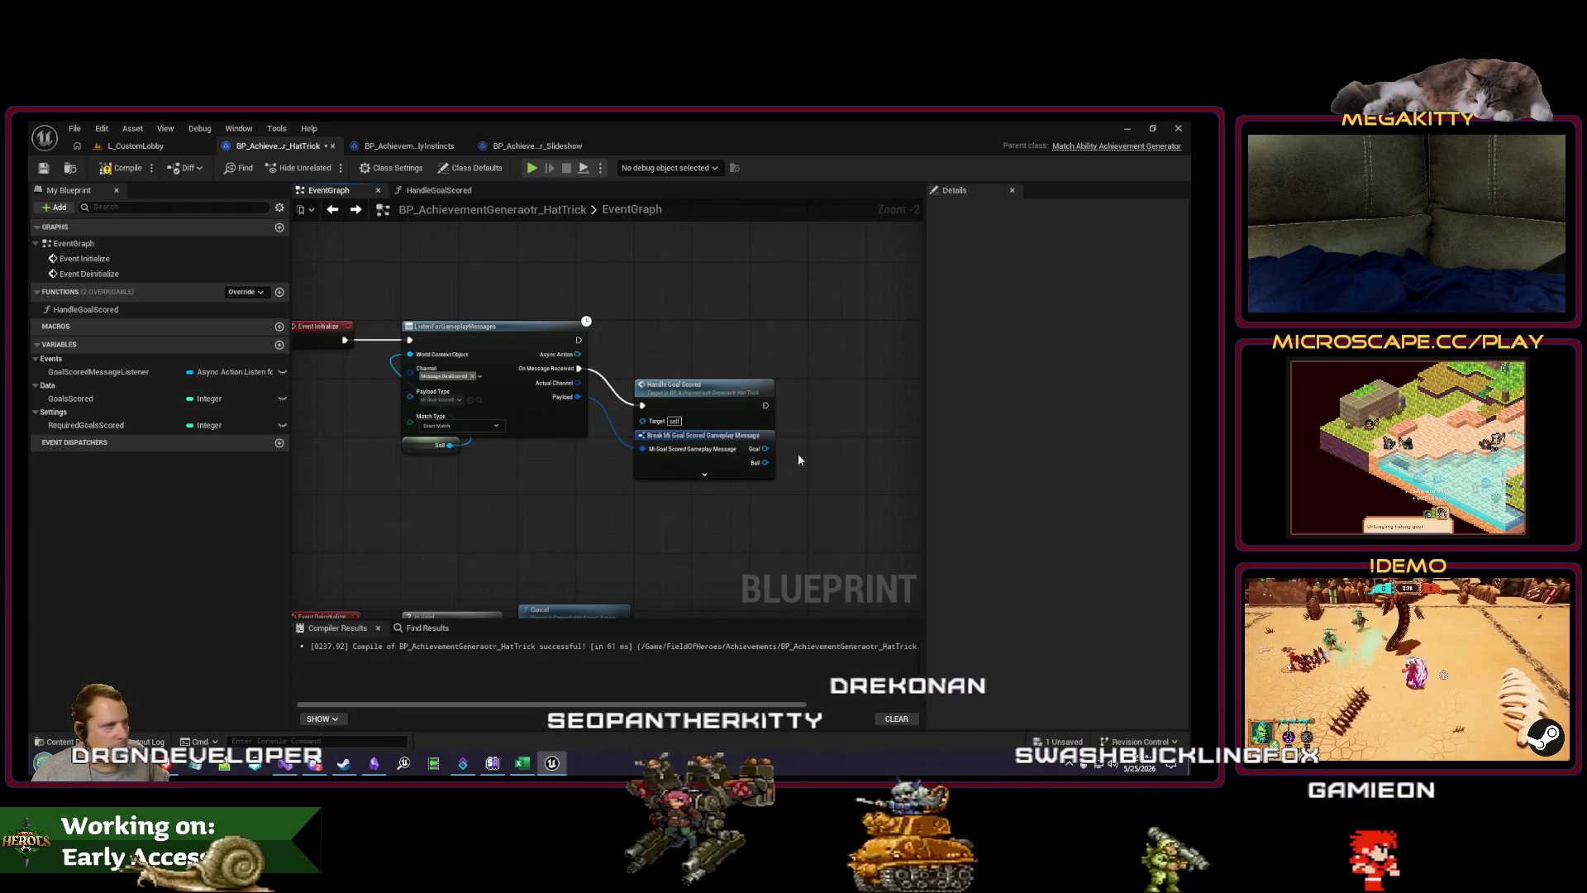
pyautogui.moveTo(796, 453); pyautogui.dragTo(746, 457)
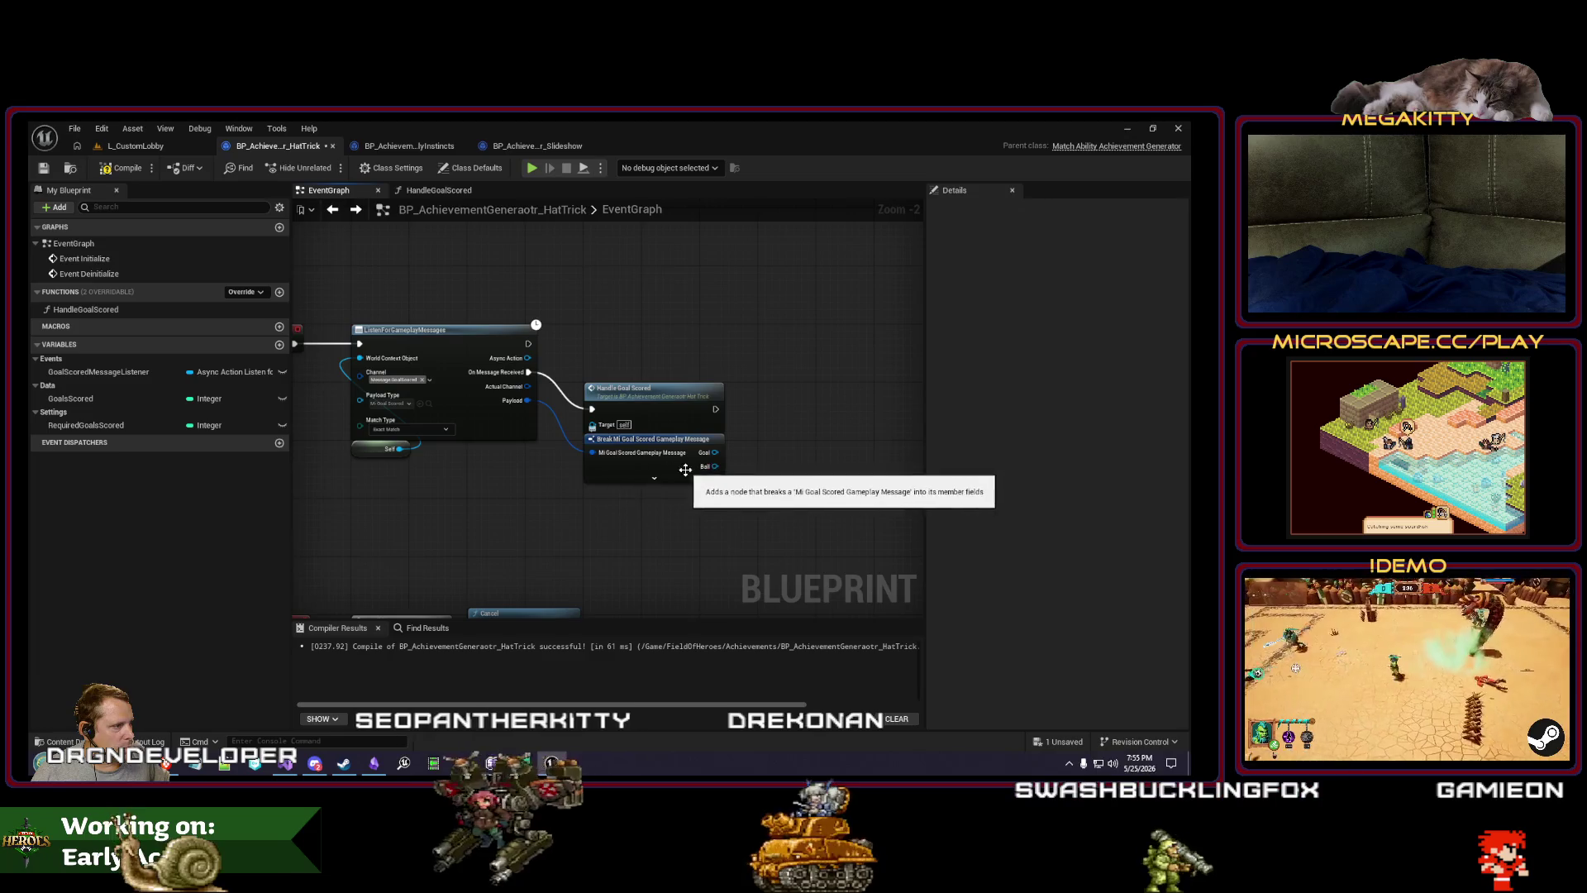
pyautogui.click(654, 478)
pyautogui.doubleClick(149, 310)
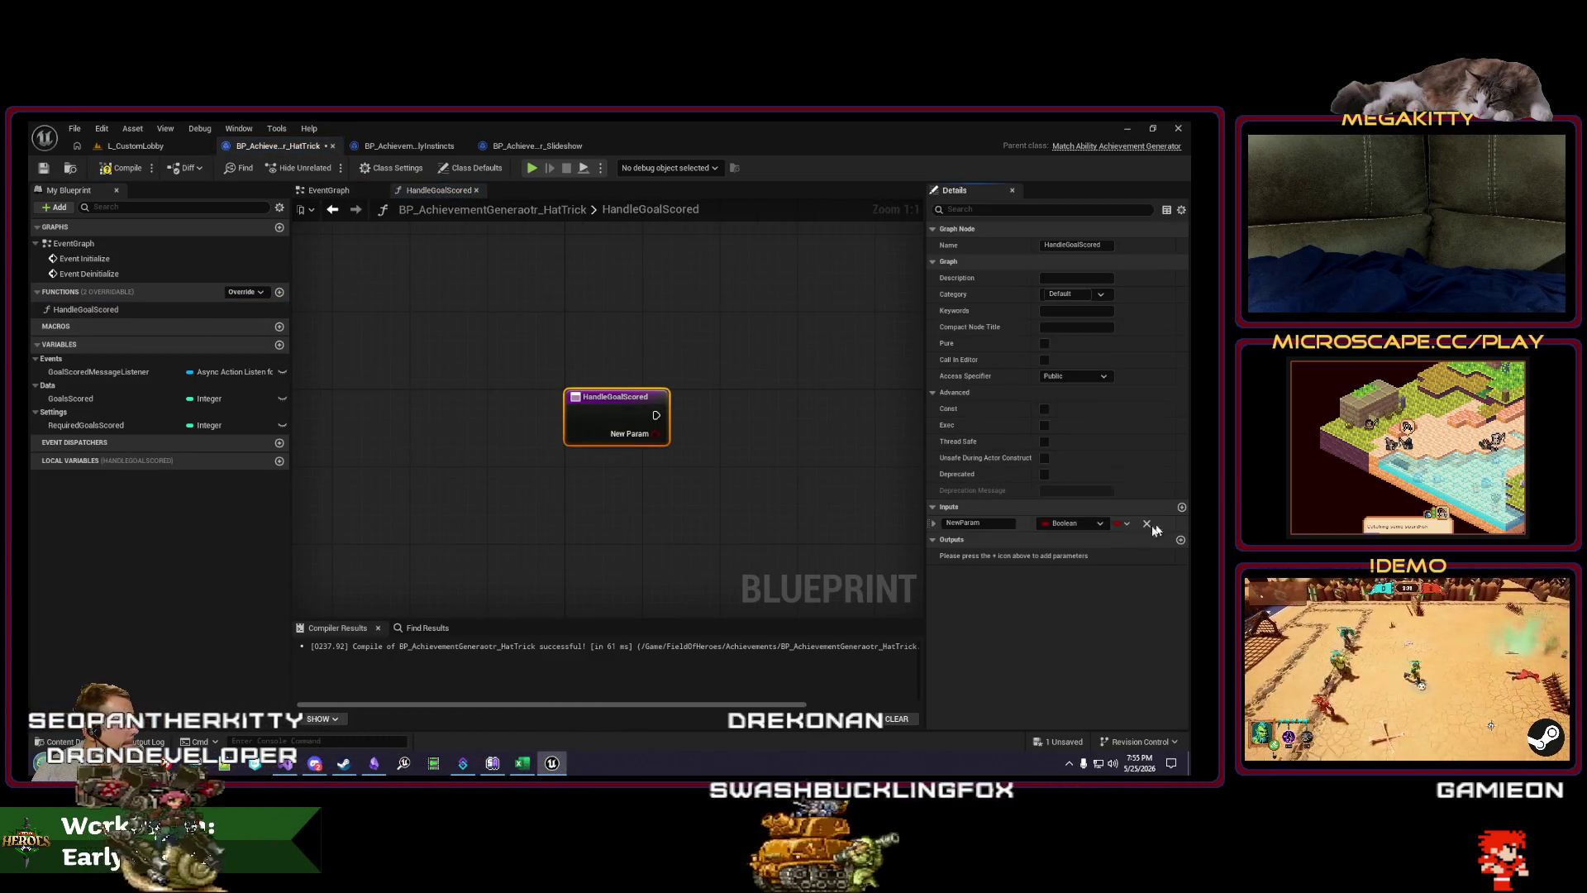
pyautogui.click(1067, 524)
pyautogui.click(809, 483)
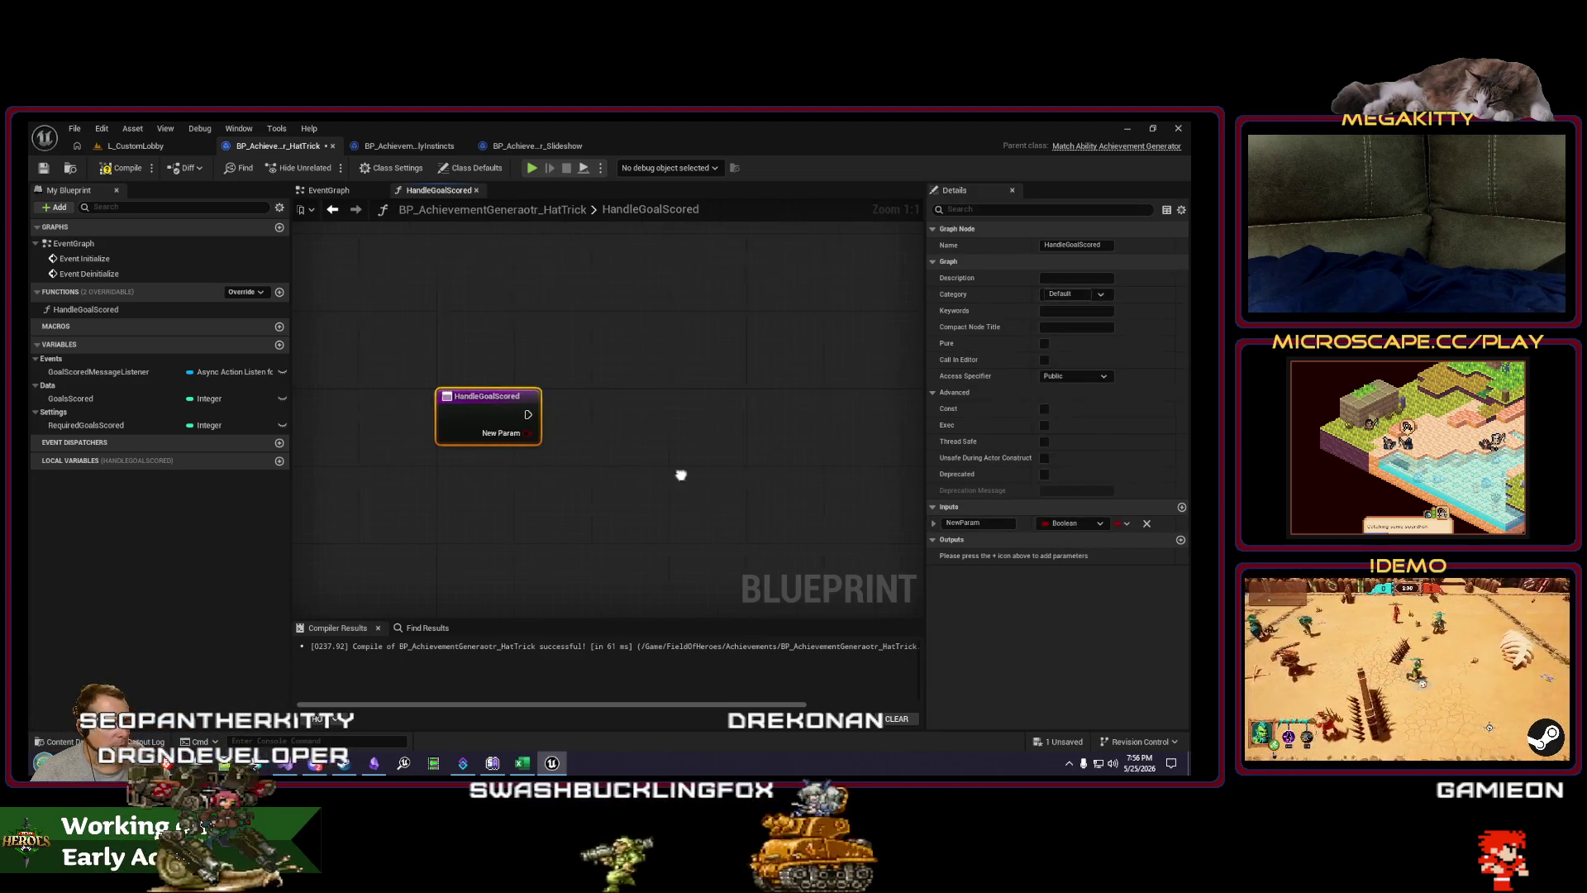
pyautogui.hotkey('alt', 'Left')
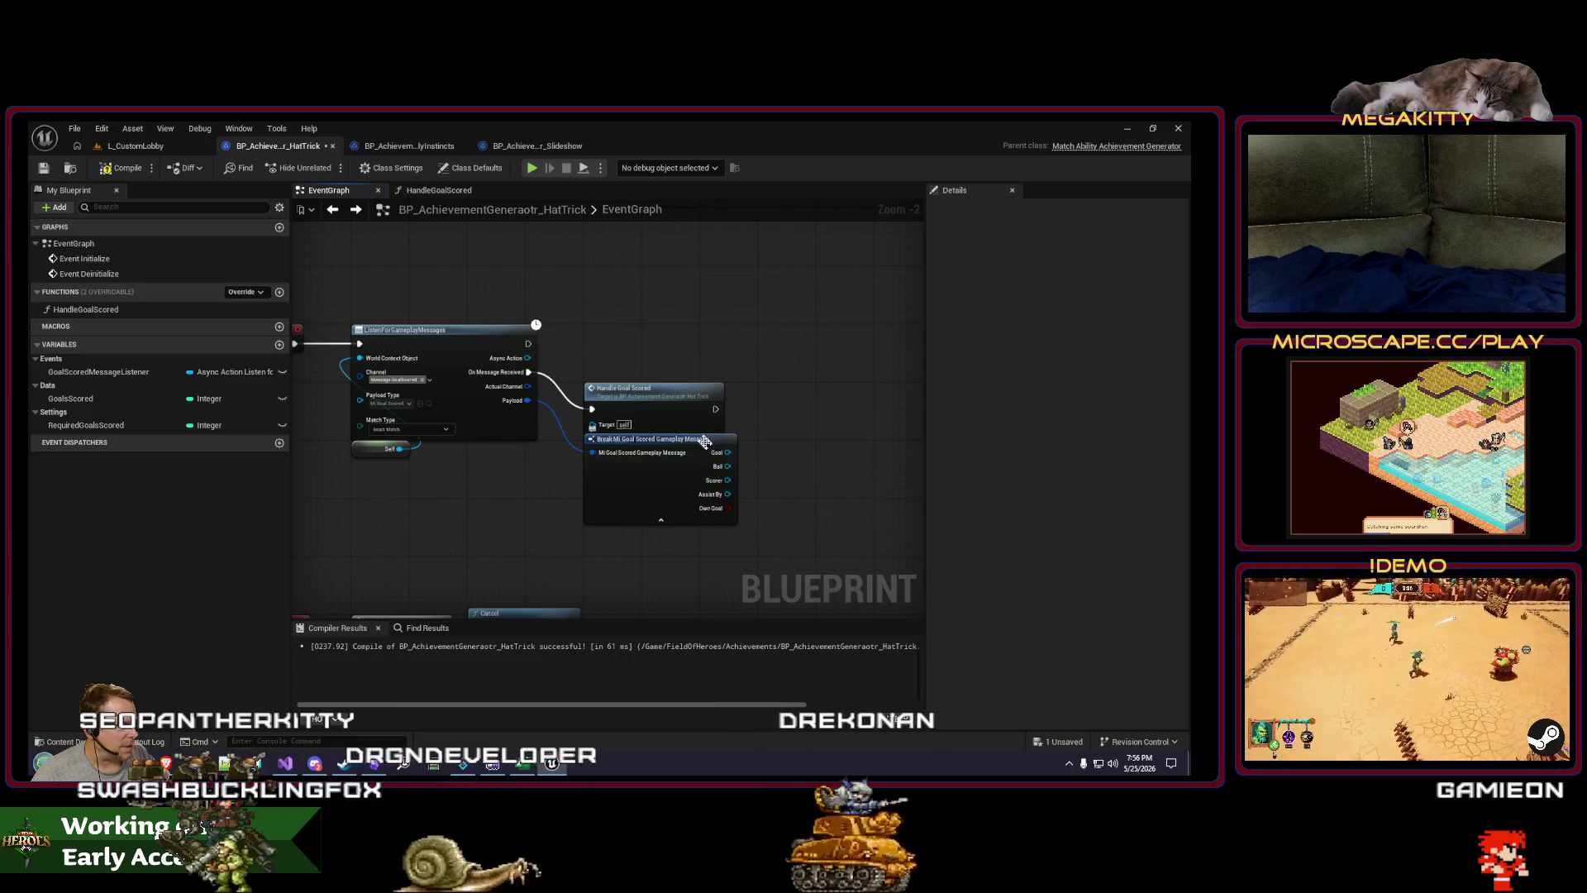
pyautogui.doubleClick(653, 391)
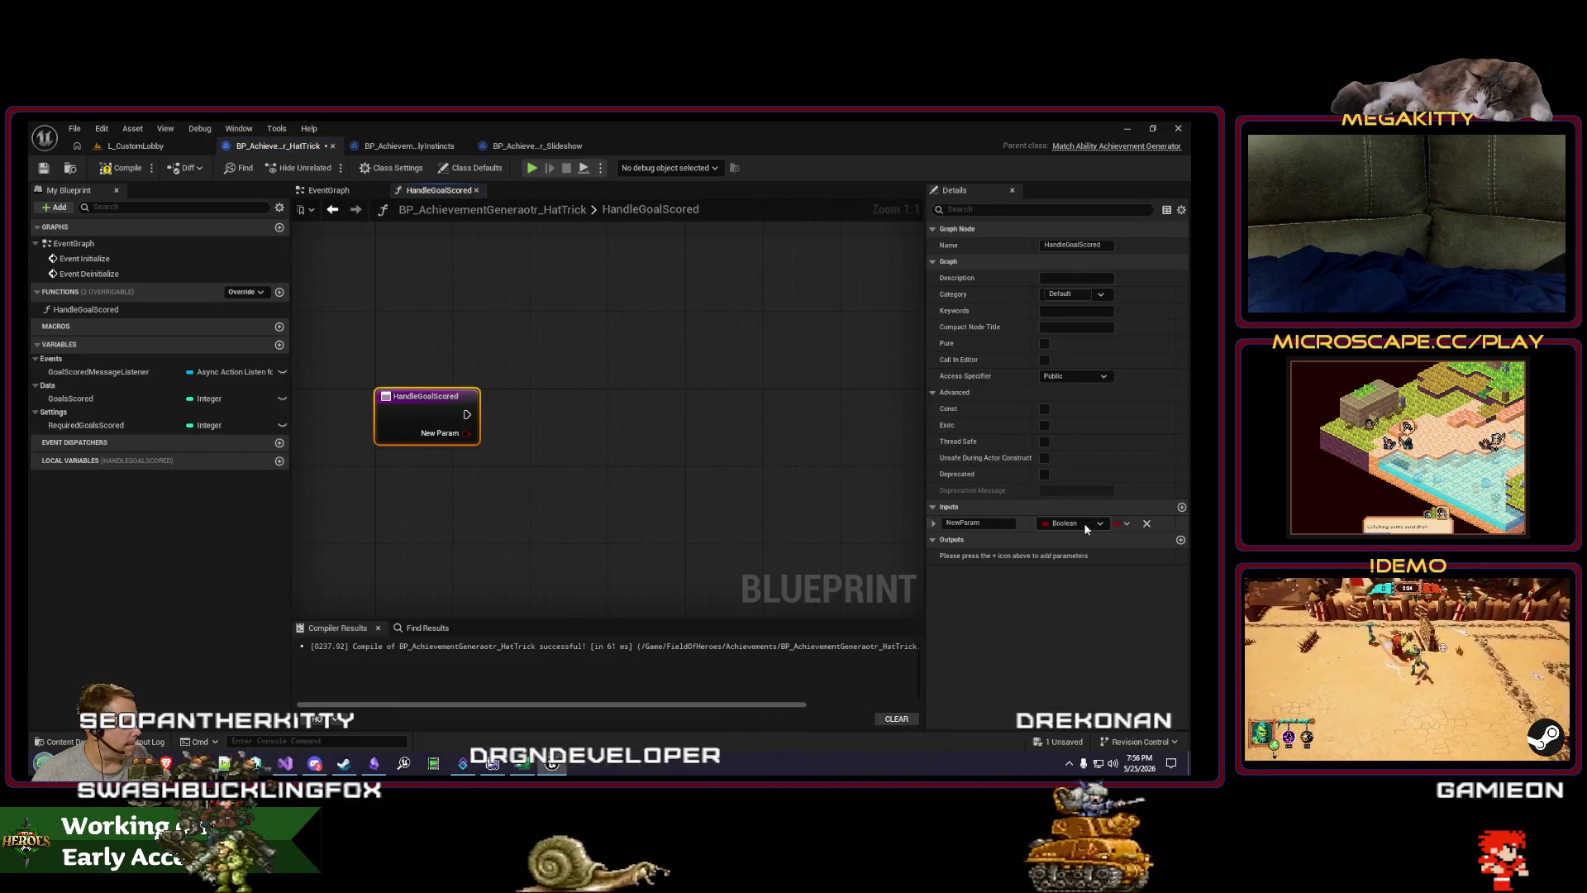
# Step: Make the function's first input a Mi Goal named Goal
pyautogui.click(1079, 523)
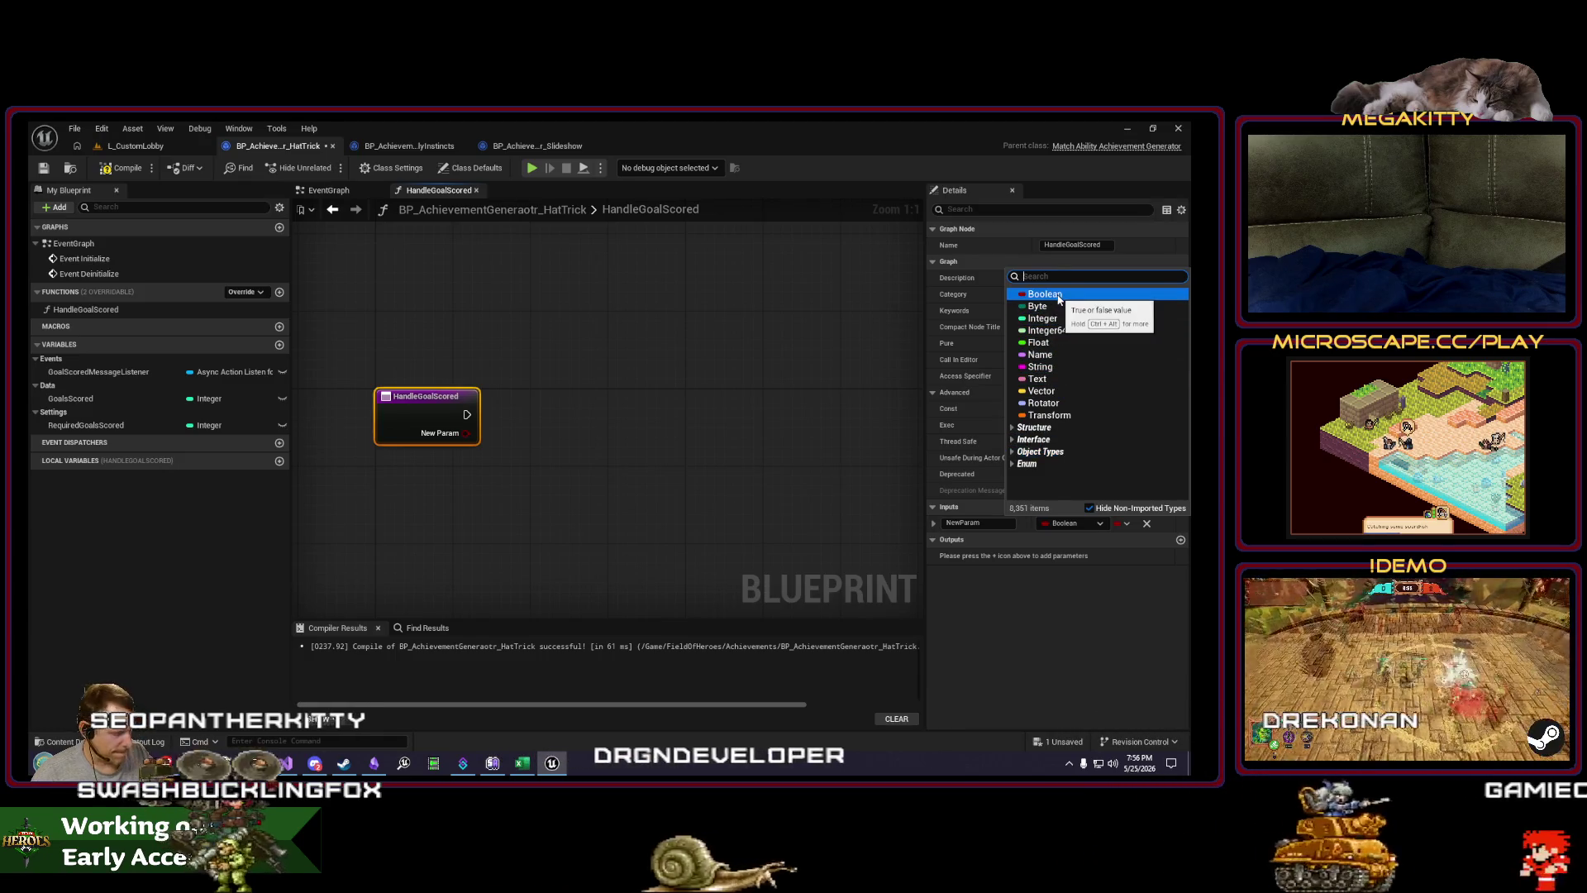
pyautogui.write('migoa')
pyautogui.click(1053, 330)
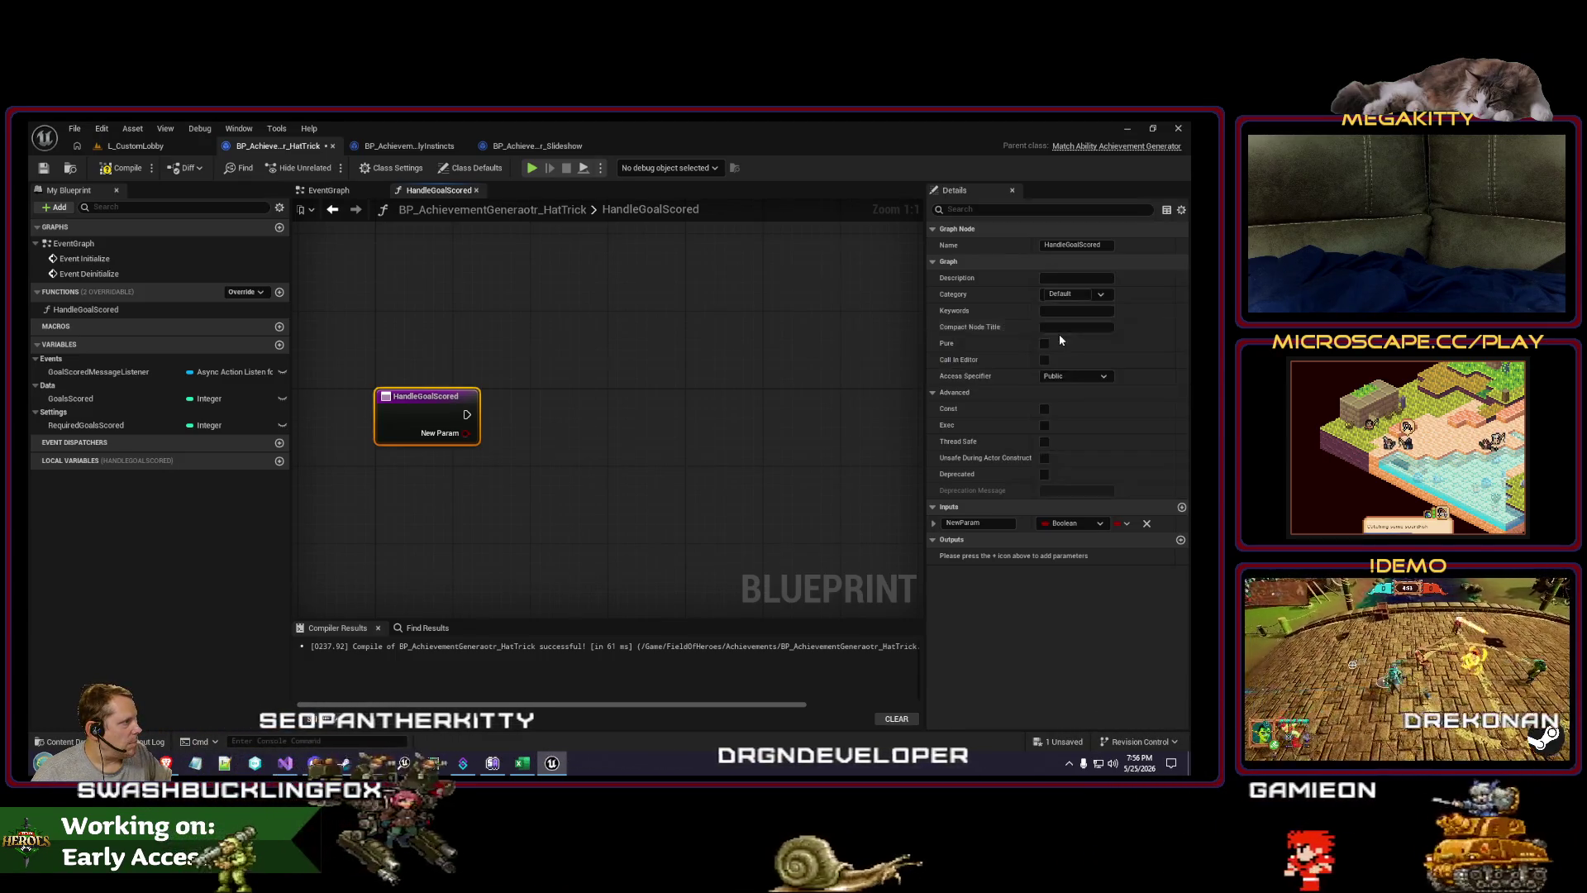
pyautogui.click(976, 523)
pyautogui.write('Goal')
pyautogui.press('Return')
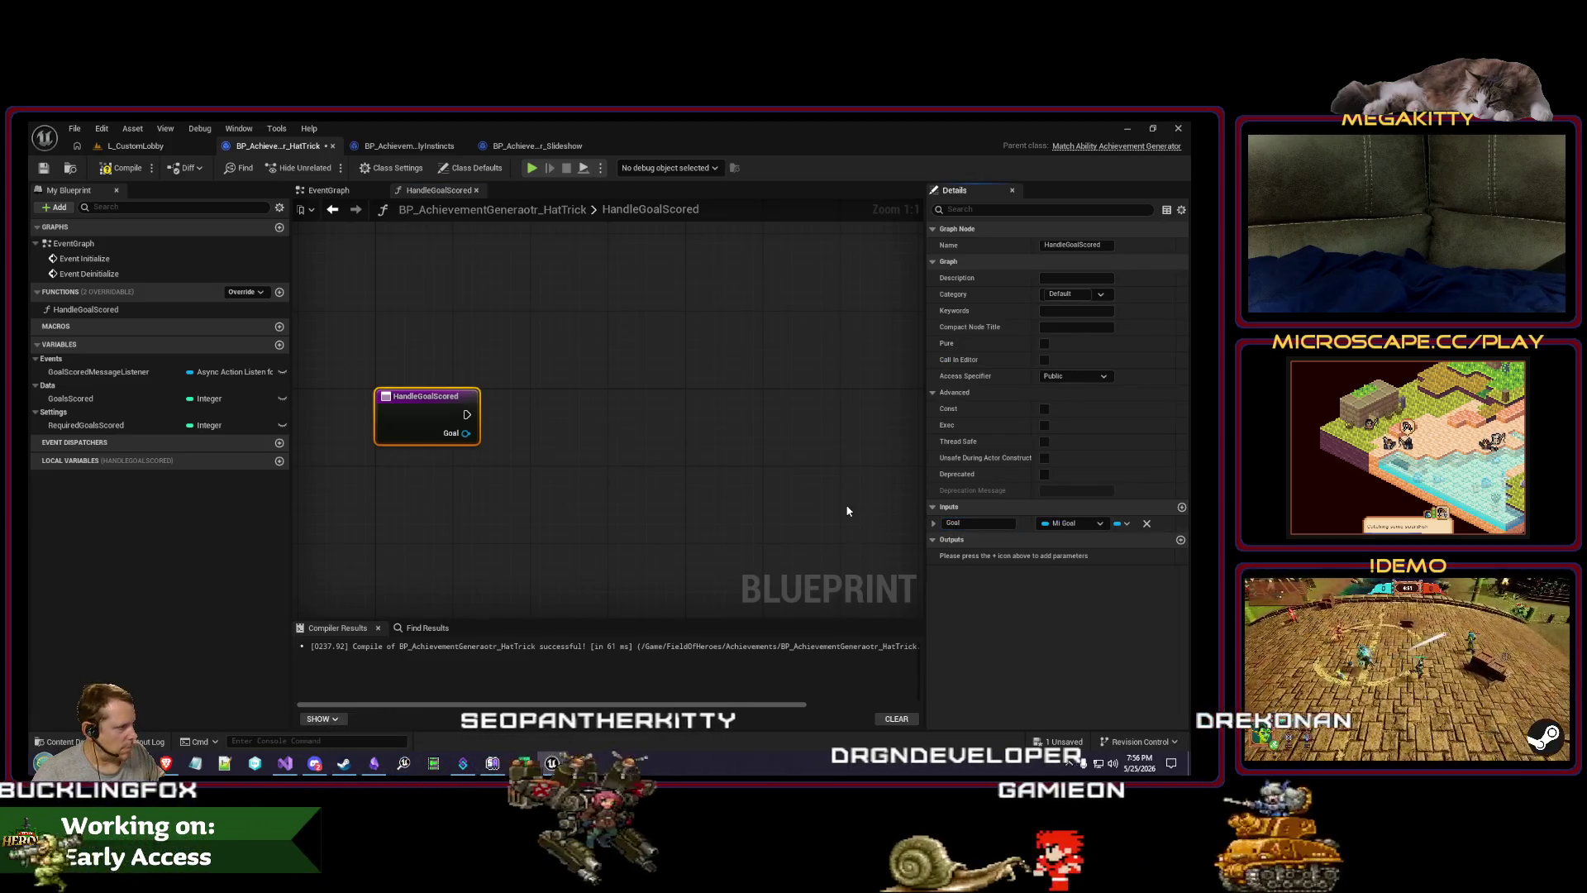
# Step: Add a second input named Scorer as an Actor object reference
pyautogui.click(1182, 507)
pyautogui.click(984, 539)
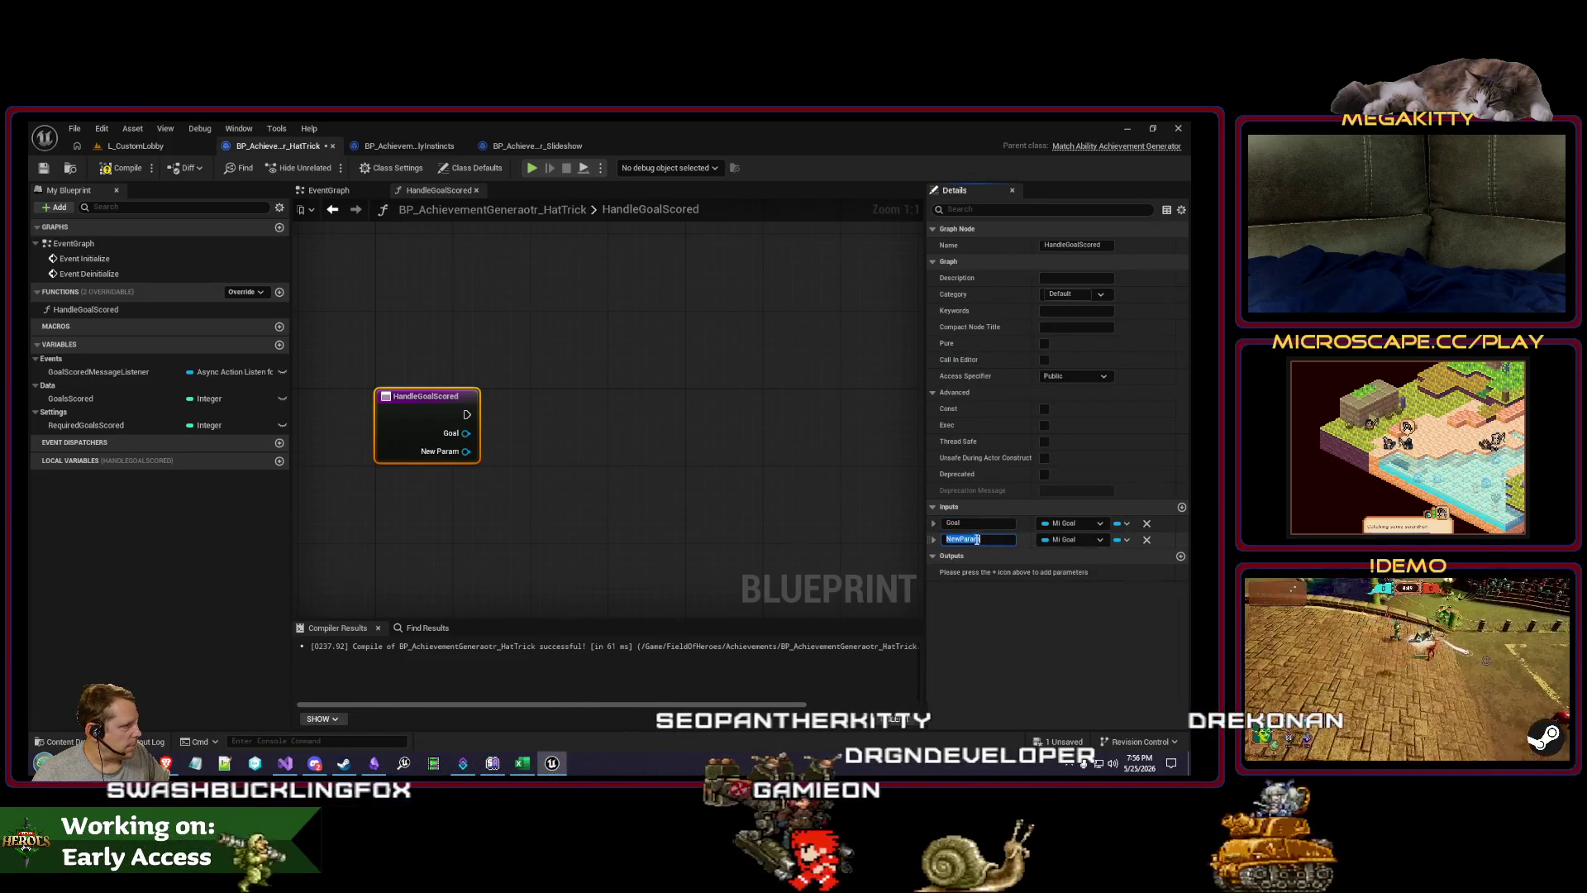
pyautogui.write('Scorer')
pyautogui.press('Return')
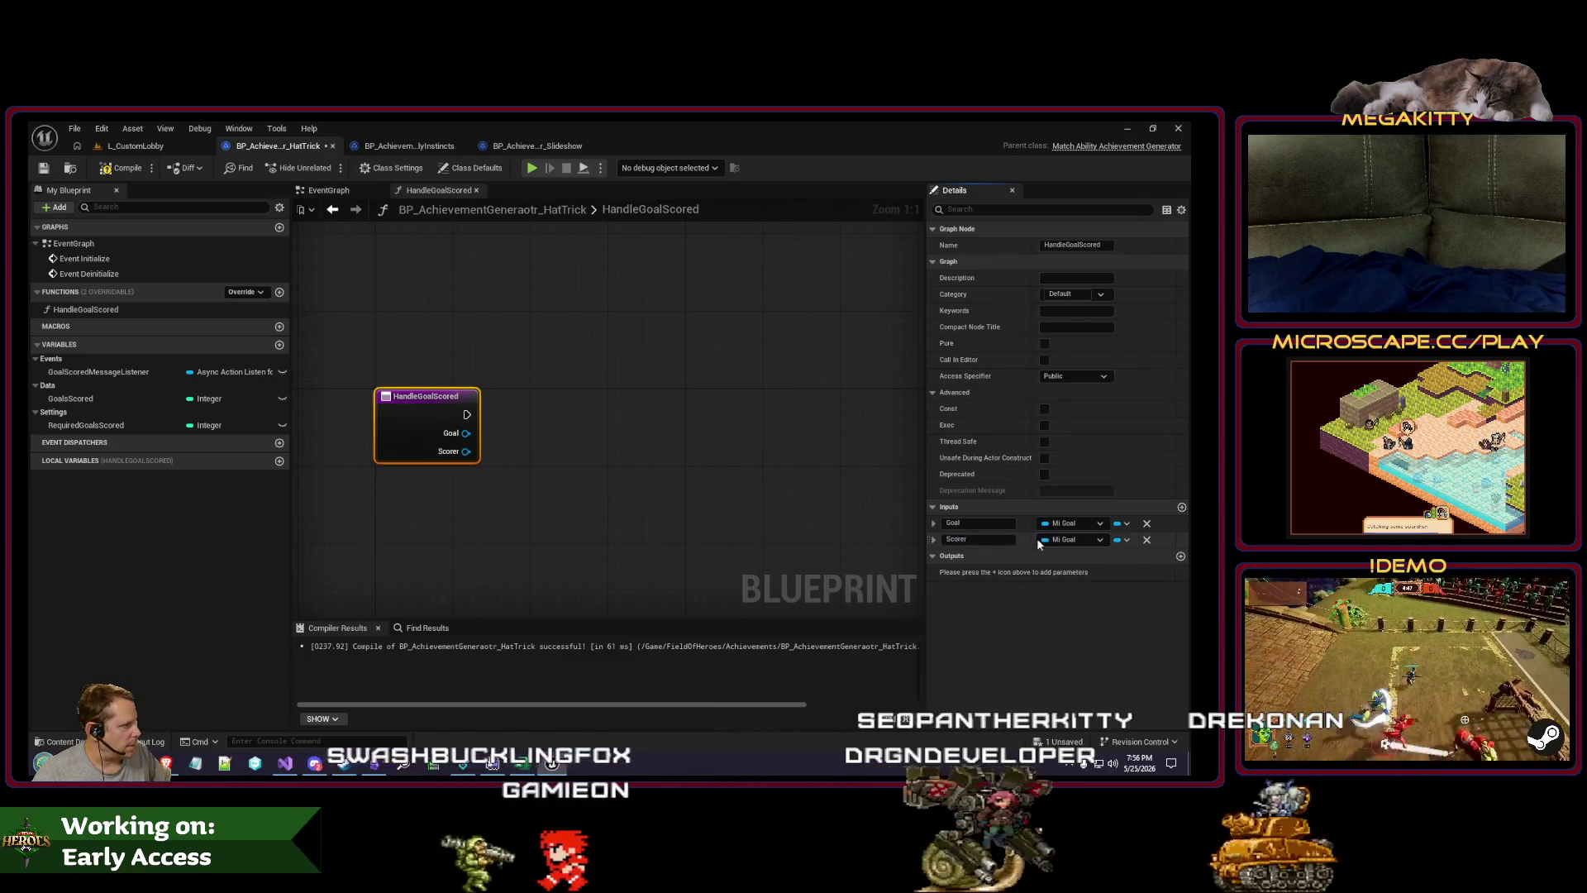
pyautogui.click(1066, 539)
pyautogui.write('actor')
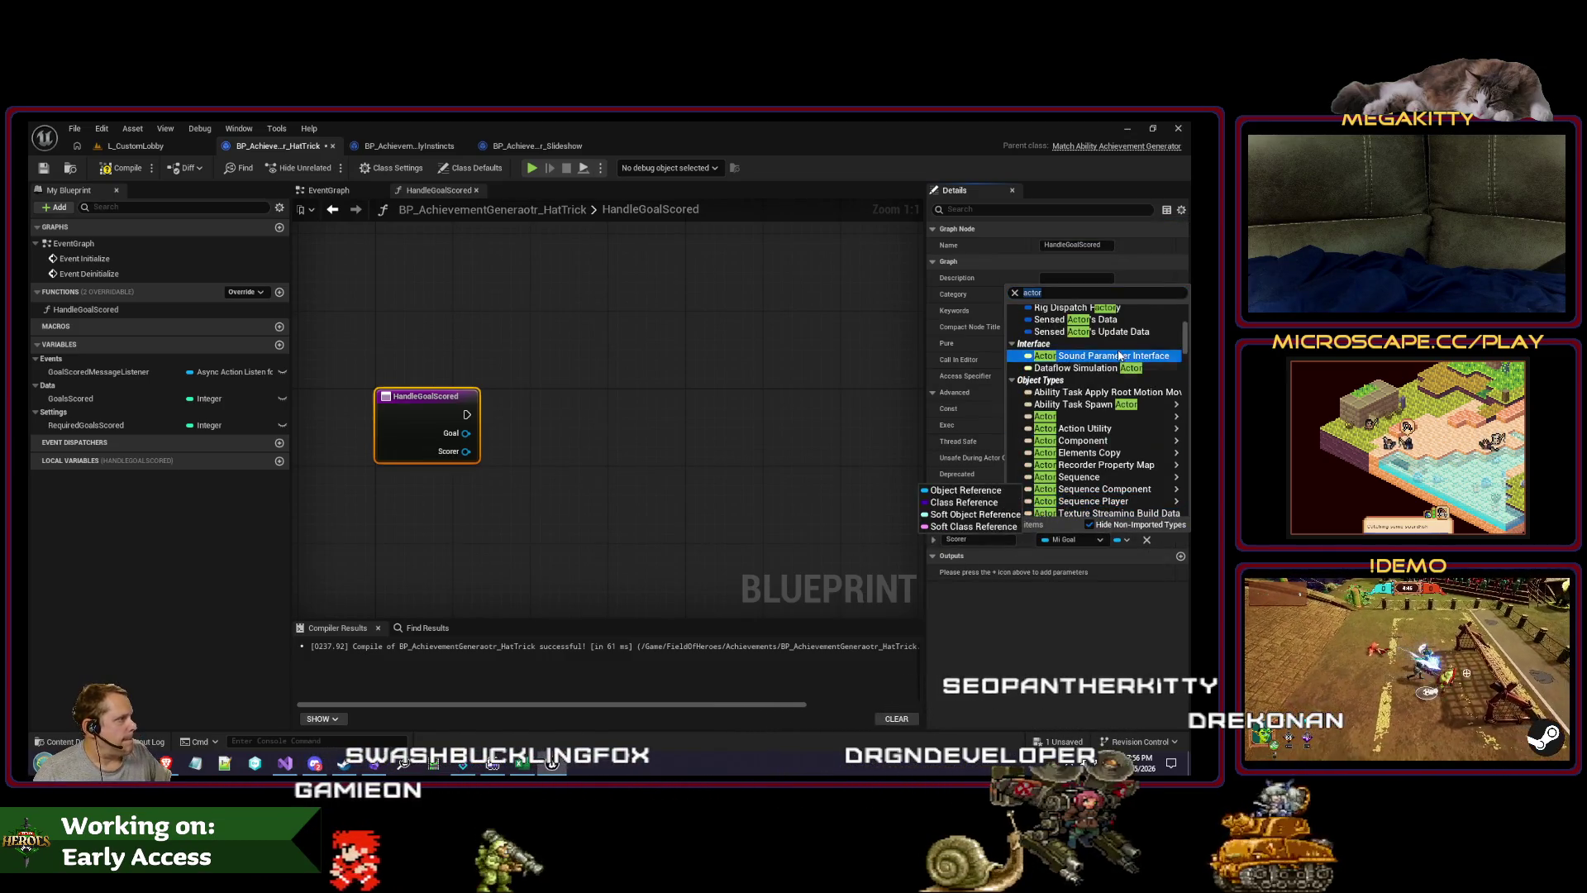
pyautogui.scroll(10, 1075, 480)
pyautogui.scroll(-5, 1097, 461)
pyautogui.moveTo(1088, 447)
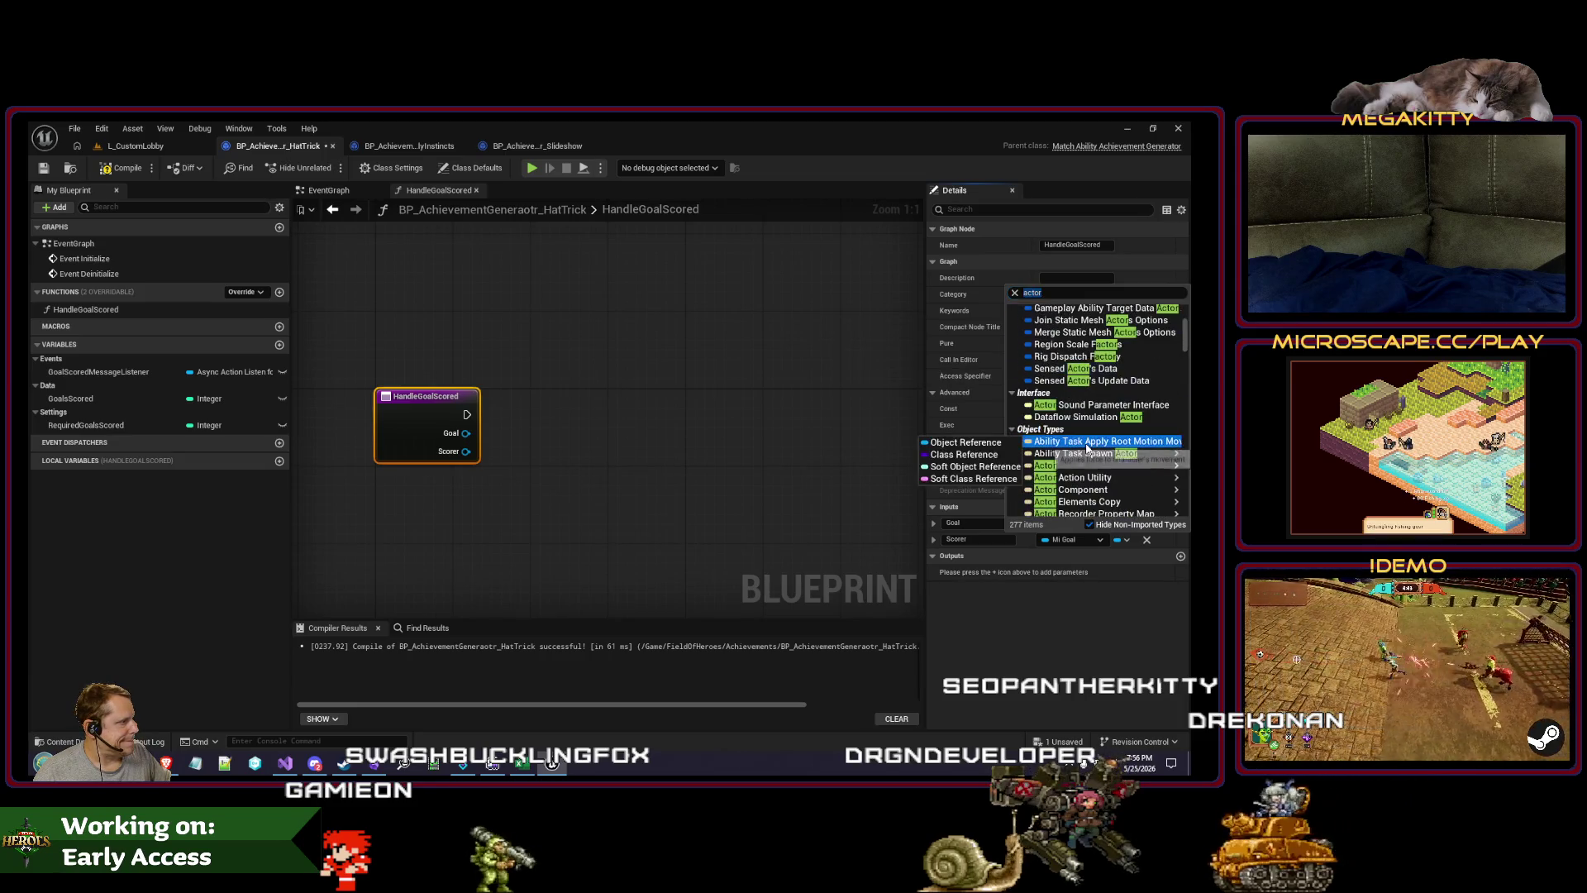
pyautogui.click(1000, 468)
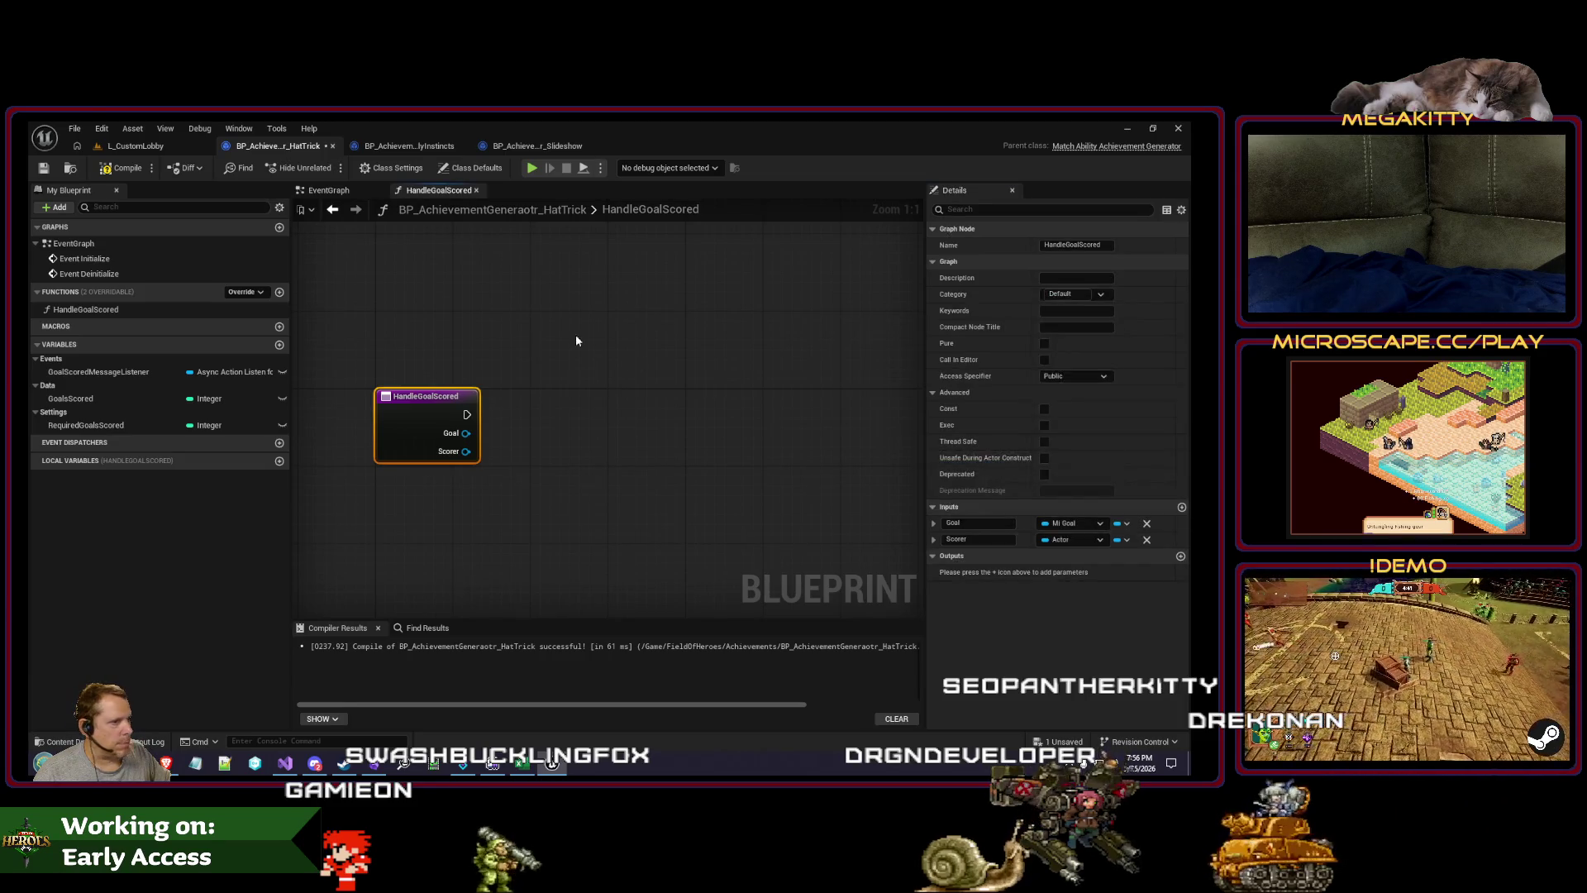
# Step: Call Handle Goal Scored with the Break node's Goal and Scorer, hiding unused pins
pyautogui.click(333, 210)
pyautogui.moveTo(714, 408); pyautogui.dragTo(808, 393)
pyautogui.write('handle goal')
pyautogui.press('Return')
pyautogui.scroll(2, 752, 403)
pyautogui.moveTo(785, 460); pyautogui.dragTo(777, 451)
pyautogui.moveTo(717, 504); pyautogui.dragTo(772, 468)
pyautogui.click(628, 451)
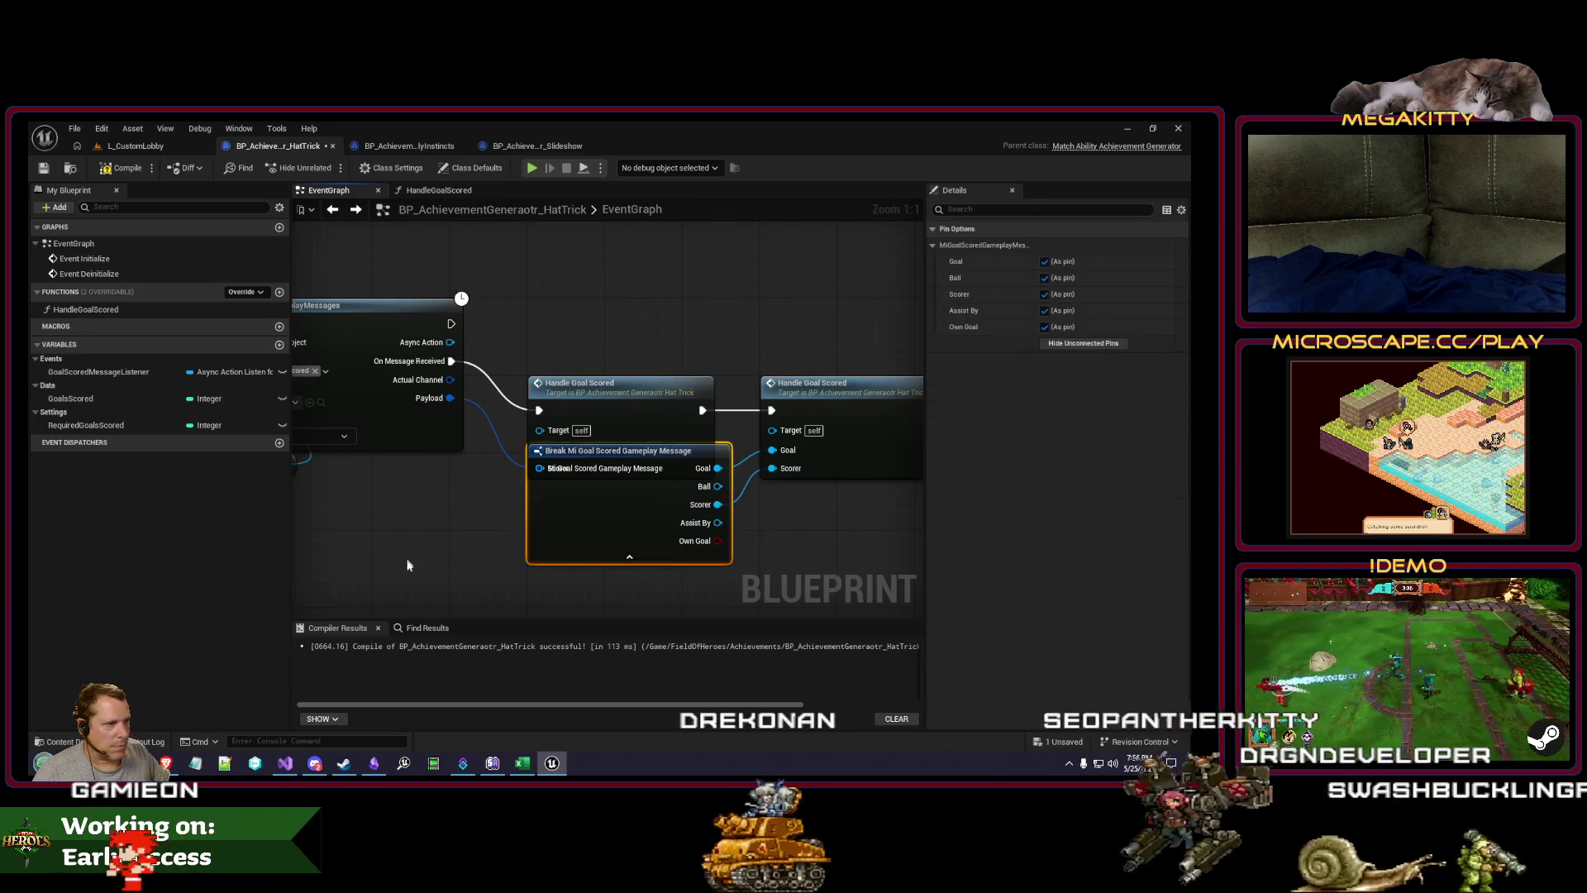
pyautogui.click(1083, 343)
pyautogui.moveTo(633, 493)
pyautogui.mouseDown()
pyautogui.moveTo(633, 551)
pyautogui.moveTo(637, 527)
pyautogui.mouseUp()
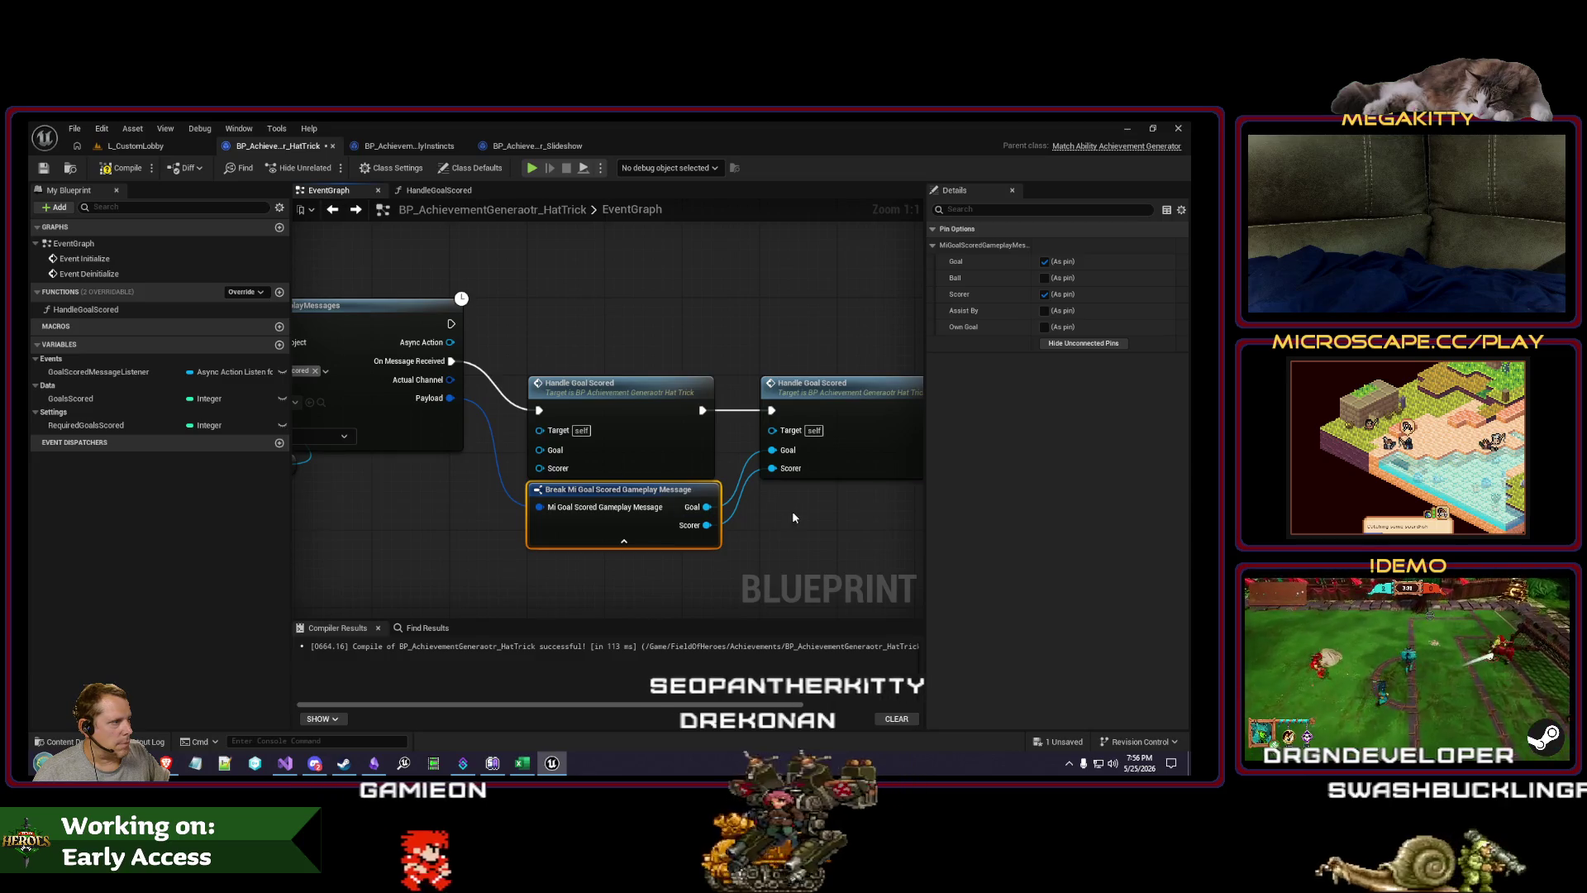
# Step: Delete the duplicate Handle Goal Scored node, tidy the graph, and compile
pyautogui.click(611, 390)
pyautogui.press('Delete')
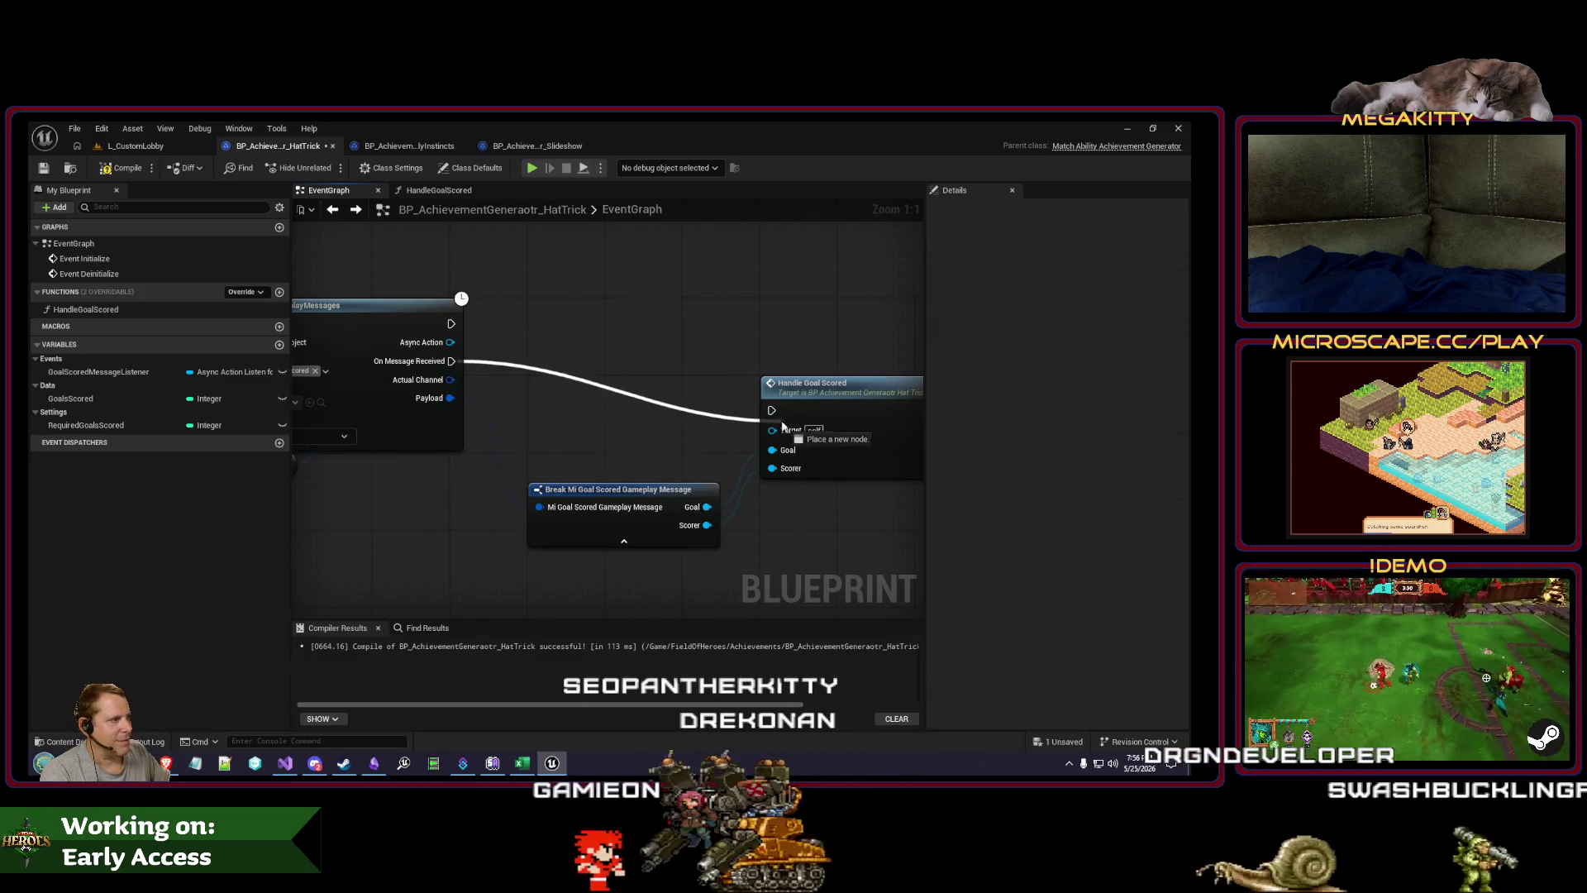
pyautogui.moveTo(859, 387); pyautogui.dragTo(612, 392)
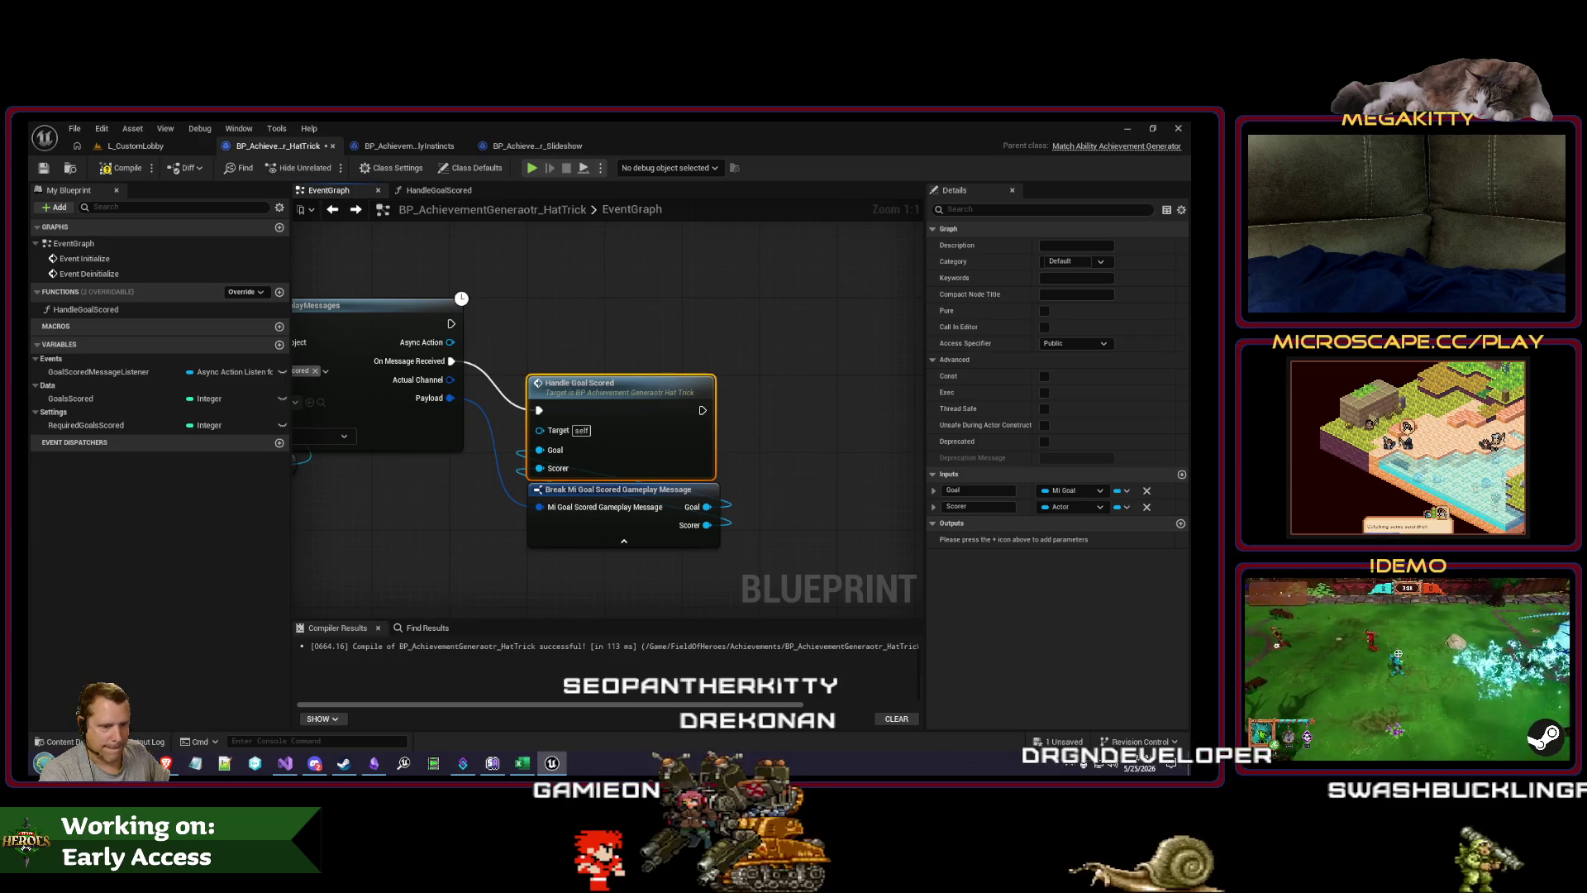
pyautogui.click(715, 350)
pyautogui.scroll(-1, 496, 463)
pyautogui.moveTo(364, 463); pyautogui.dragTo(589, 518)
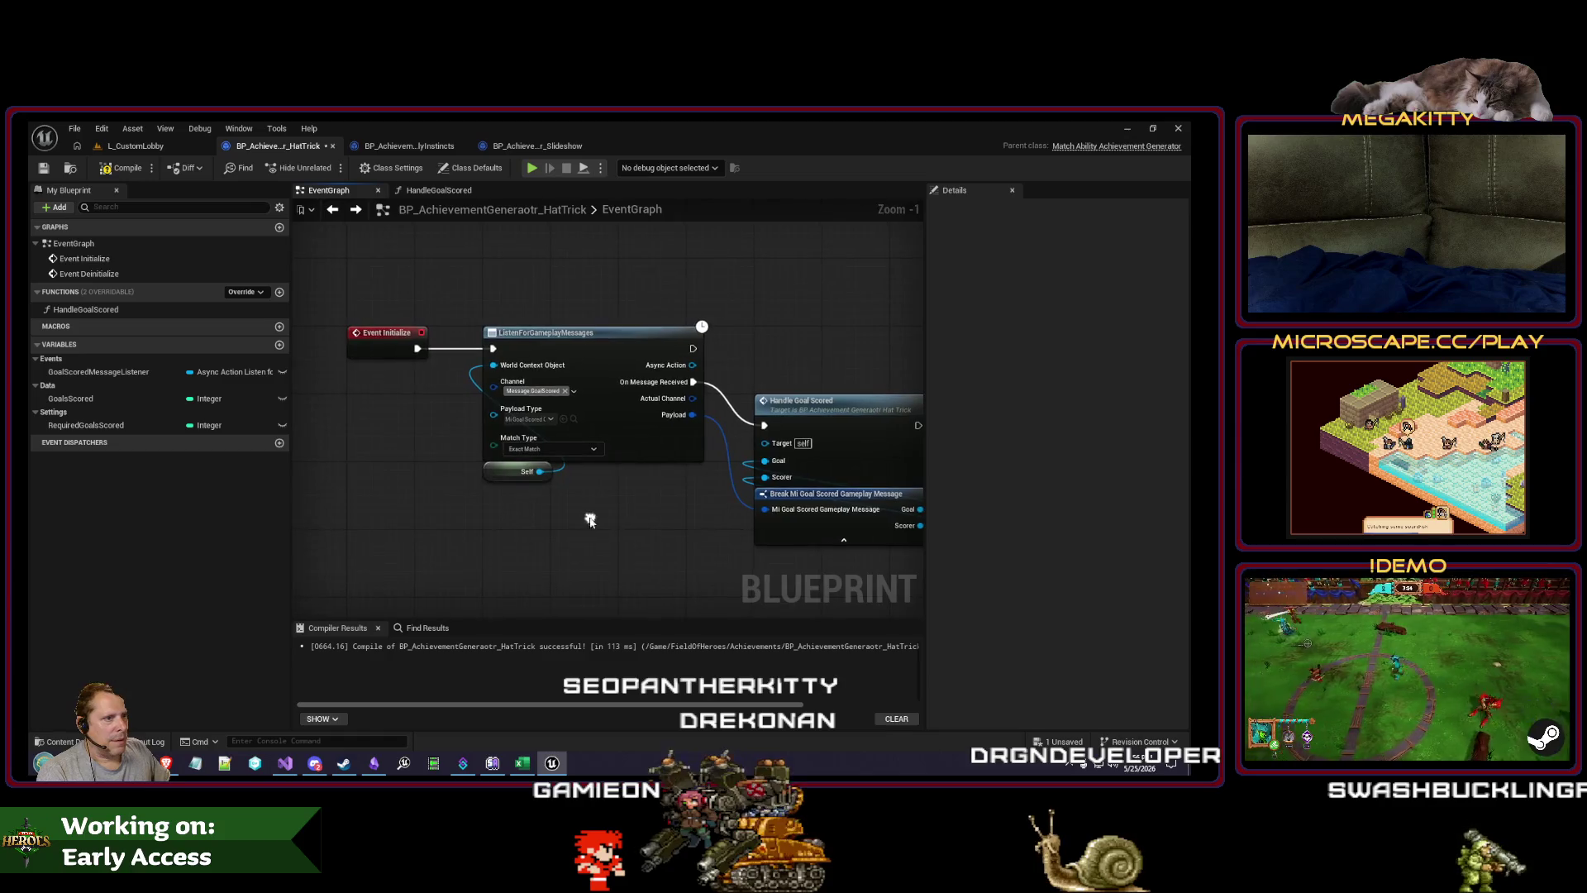
pyautogui.scroll(-2, 590, 517)
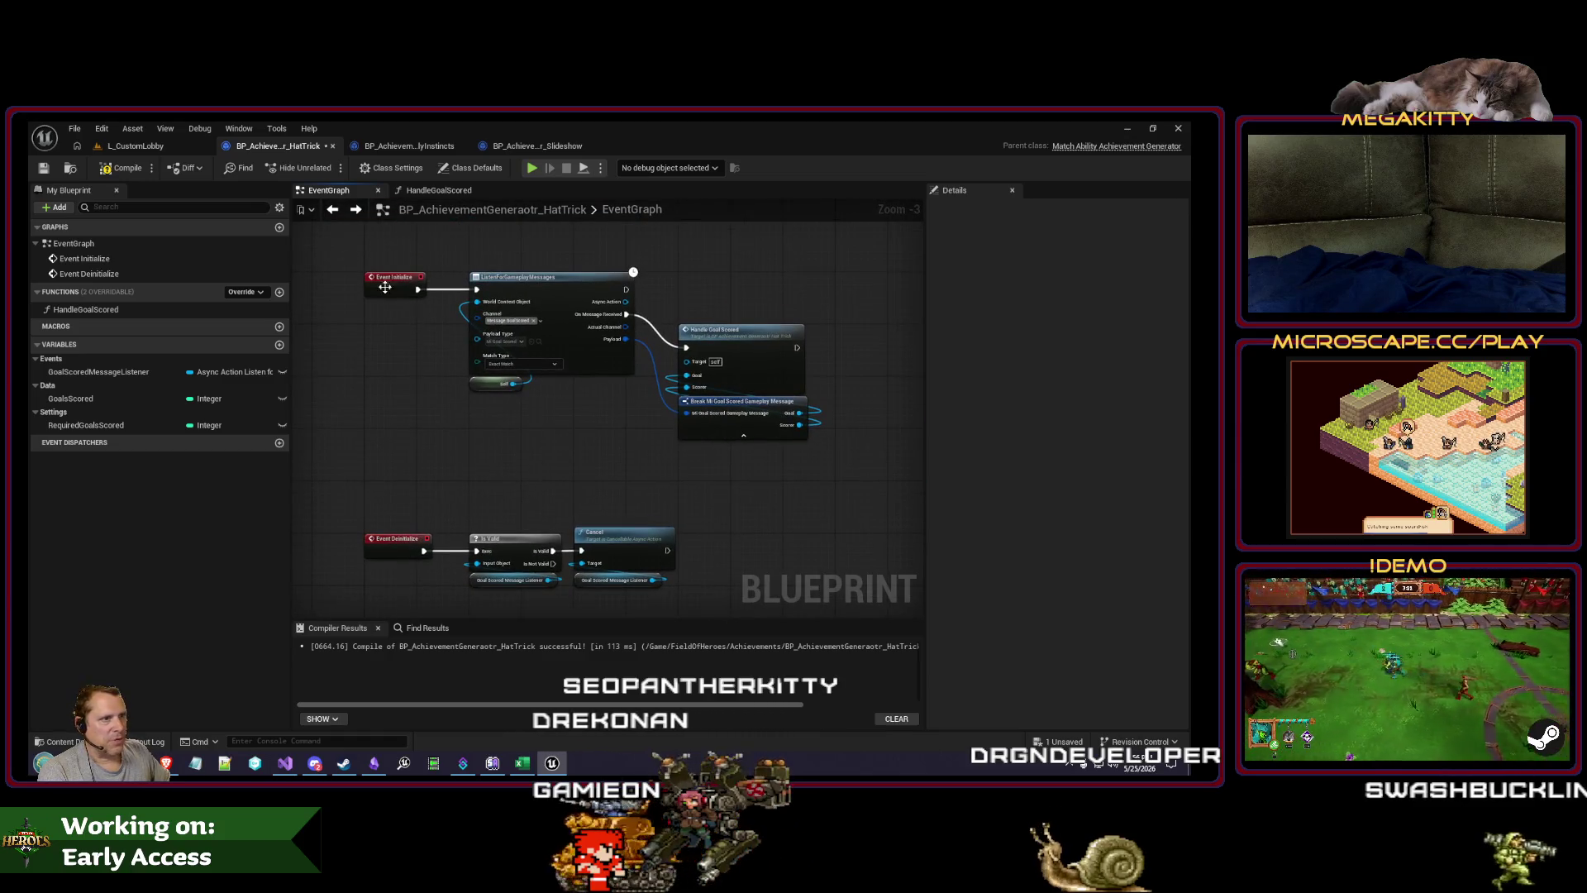
pyautogui.press('F7')
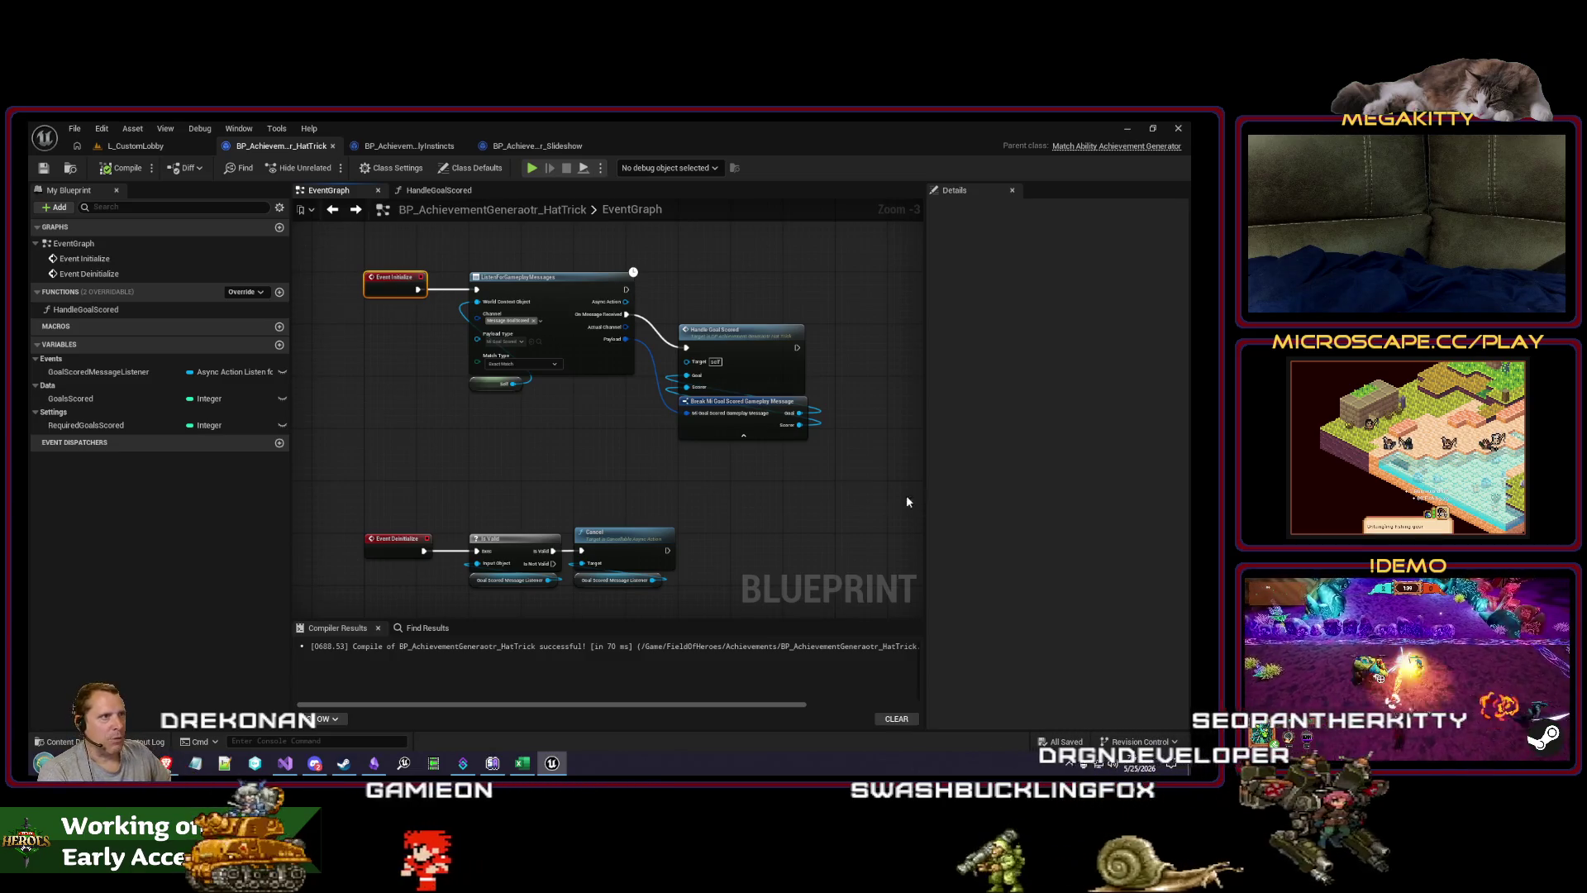
pyautogui.click(148, 149)
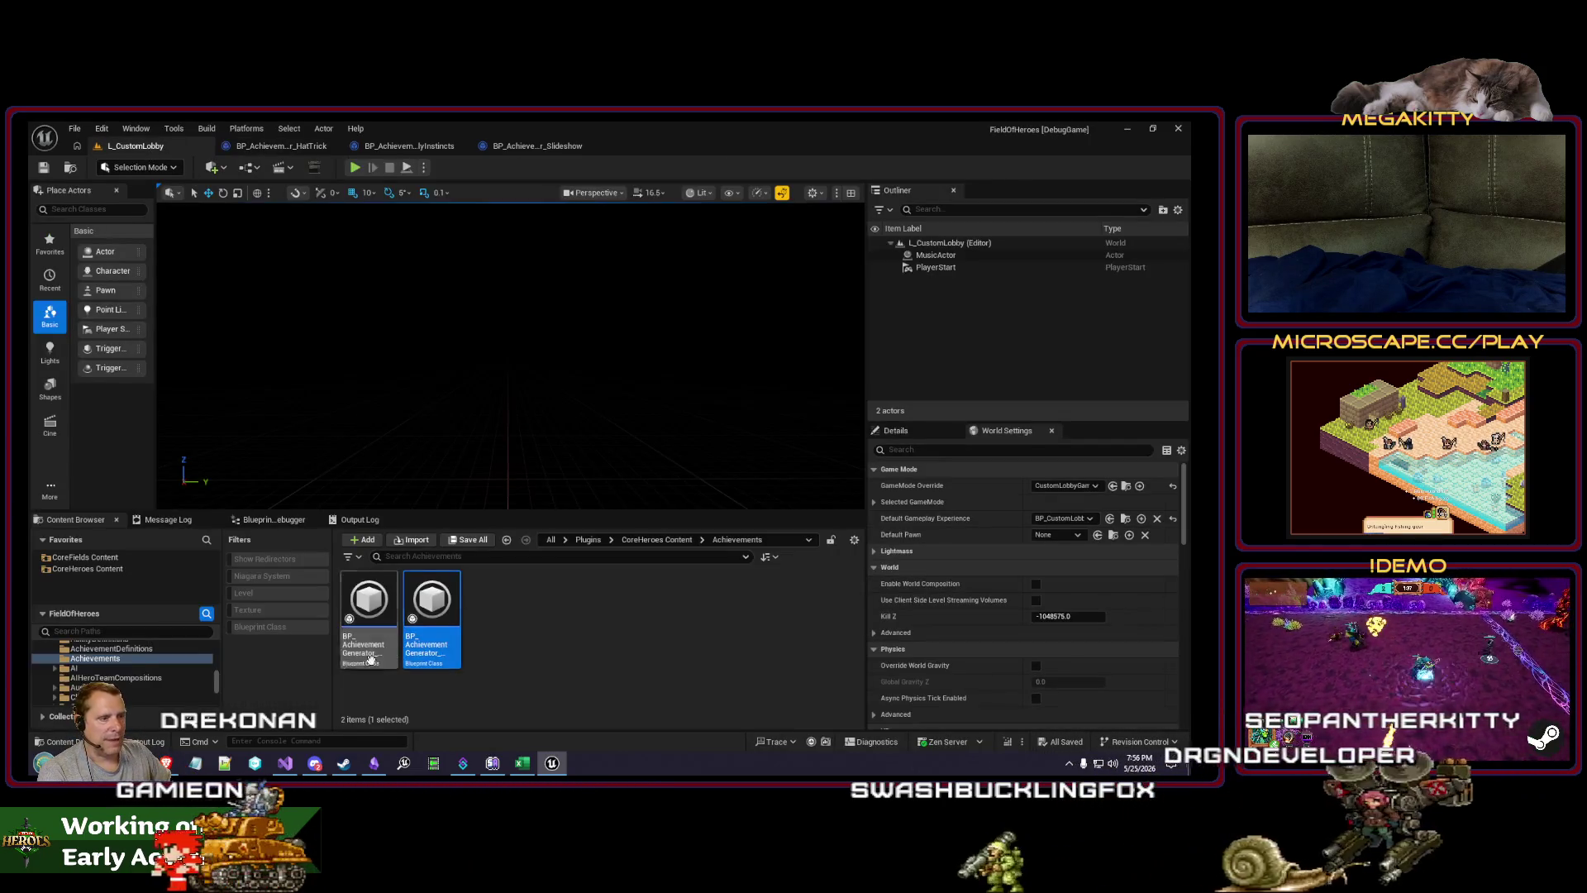
# Step: Browse the AchievementDefinitions assets, then go back to BP_AchievementGenerator_HatTrick
pyautogui.click(124, 650)
pyautogui.scroll(-1, 576, 672)
pyautogui.scroll(1, 787, 661)
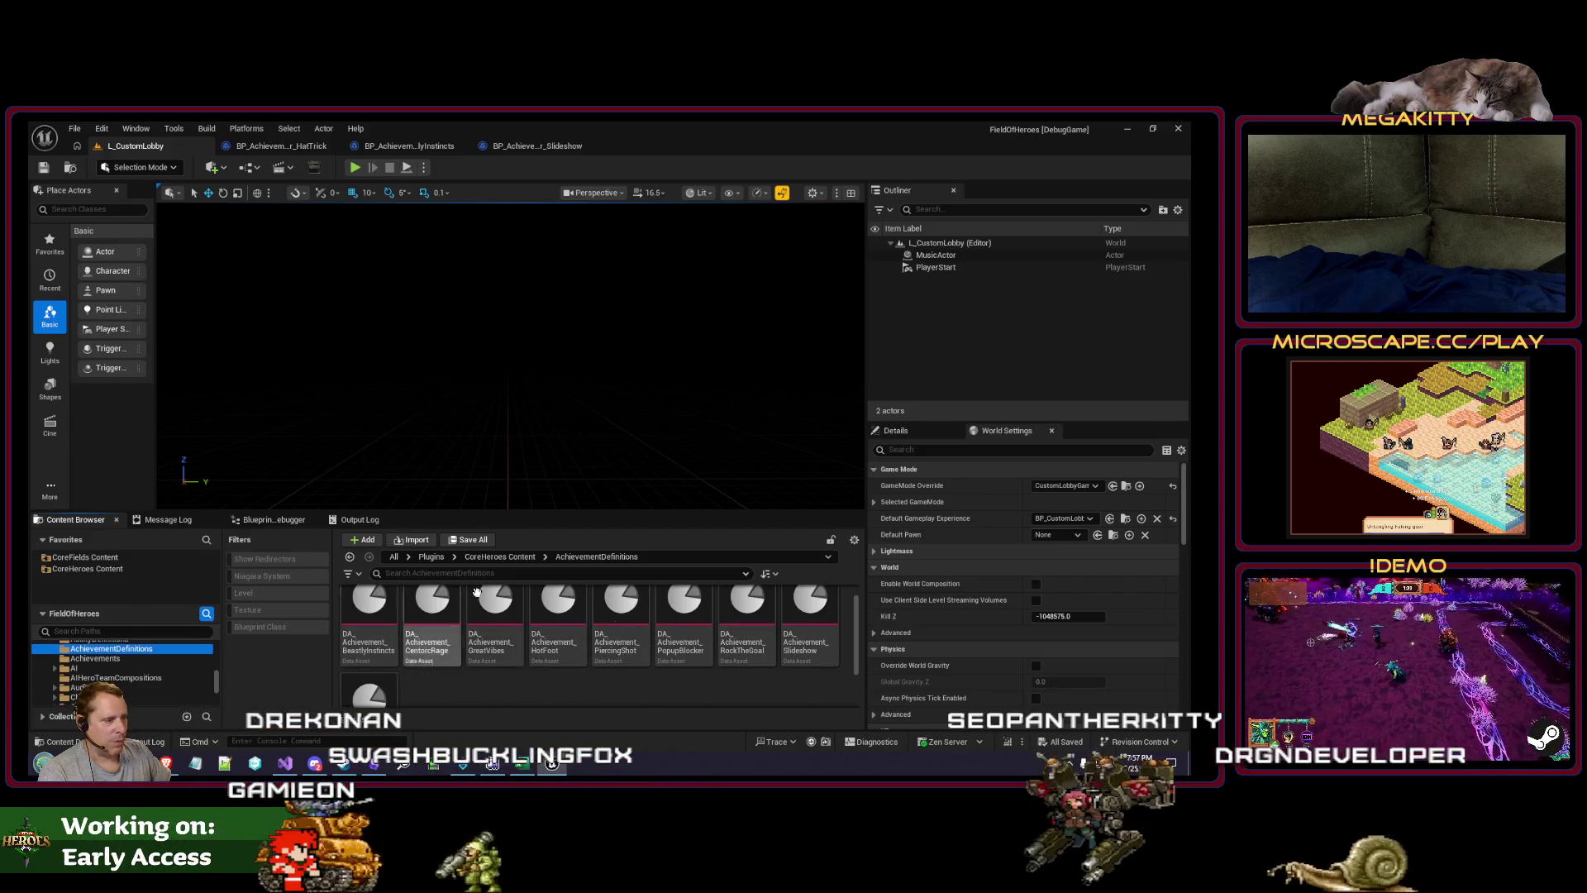
pyautogui.click(256, 149)
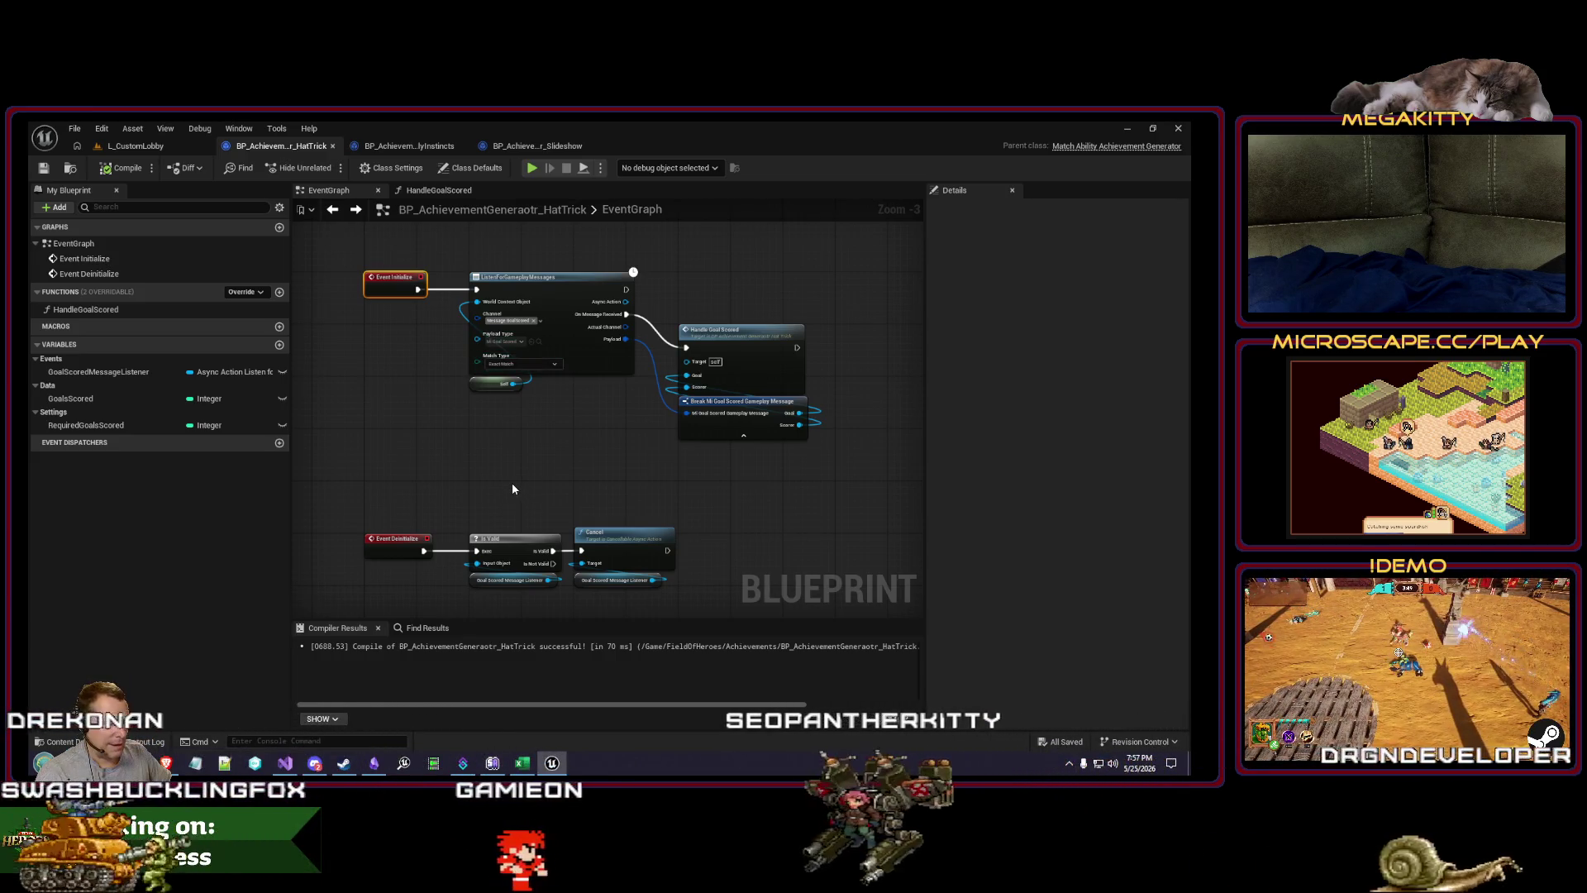
# Step: Check the GoalsScored variable, then bring up the HandleGoalScored graph with its Goal and Scorer entry
pyautogui.click(118, 397)
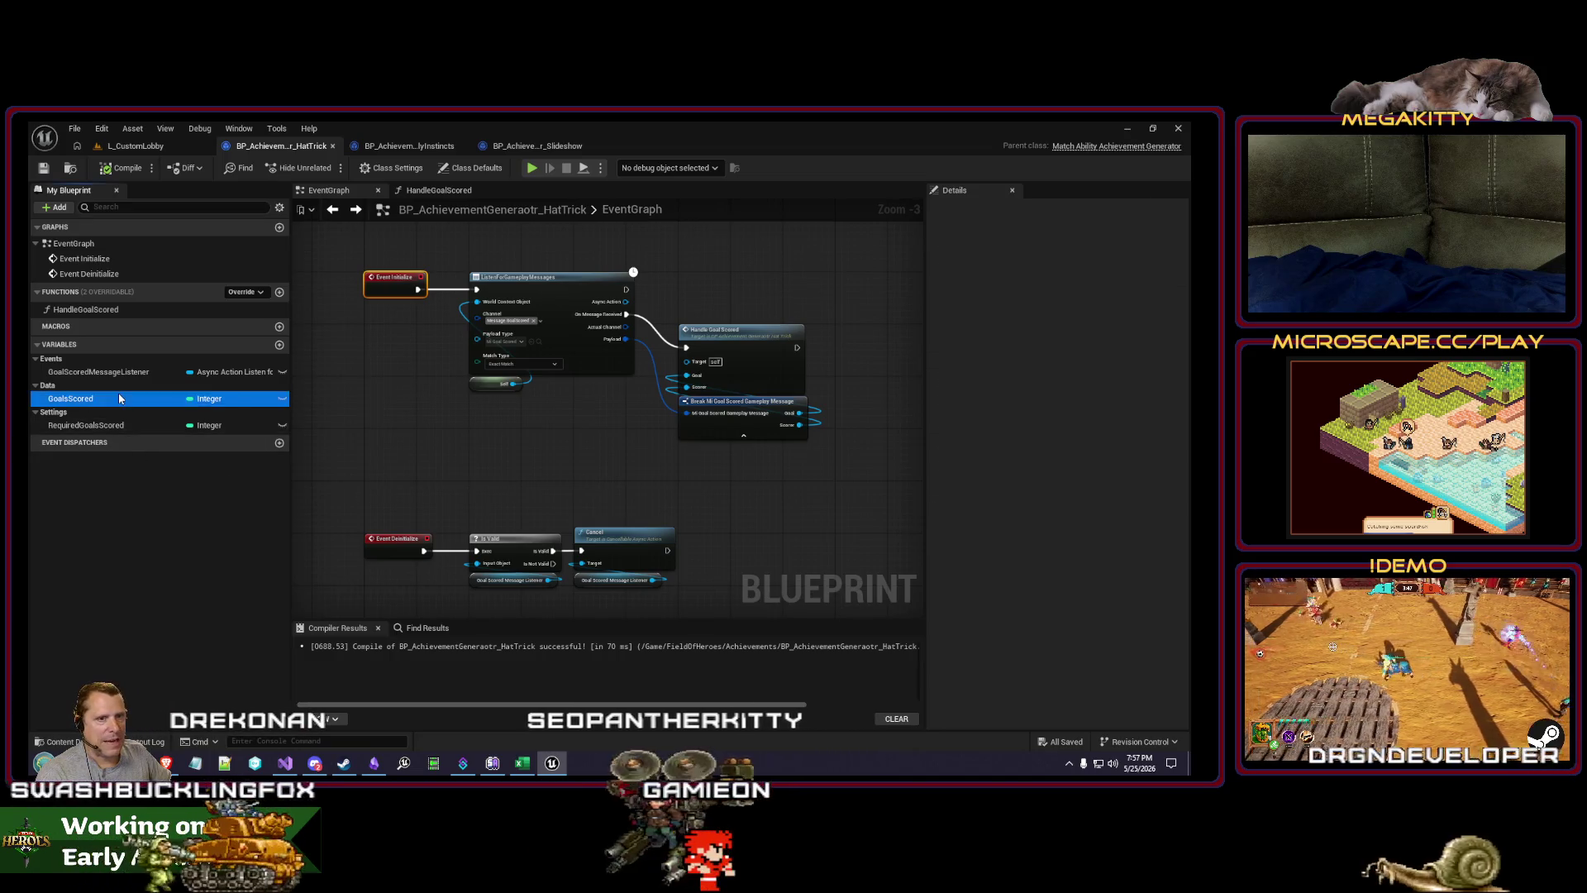
pyautogui.click(626, 452)
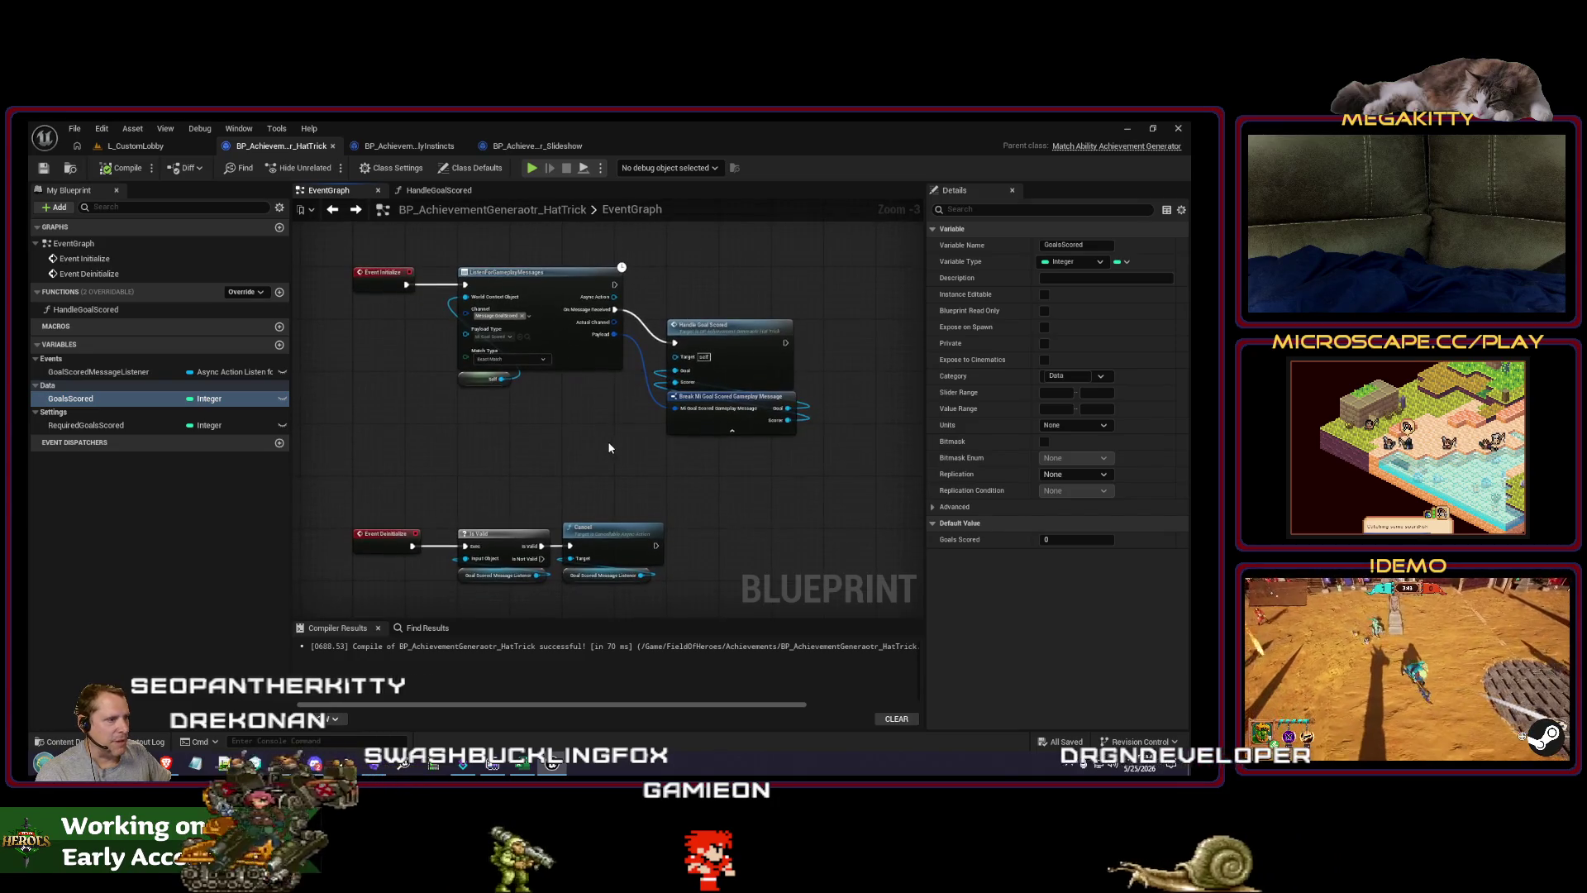
pyautogui.doubleClick(748, 329)
pyautogui.moveTo(637, 399); pyautogui.dragTo(631, 342)
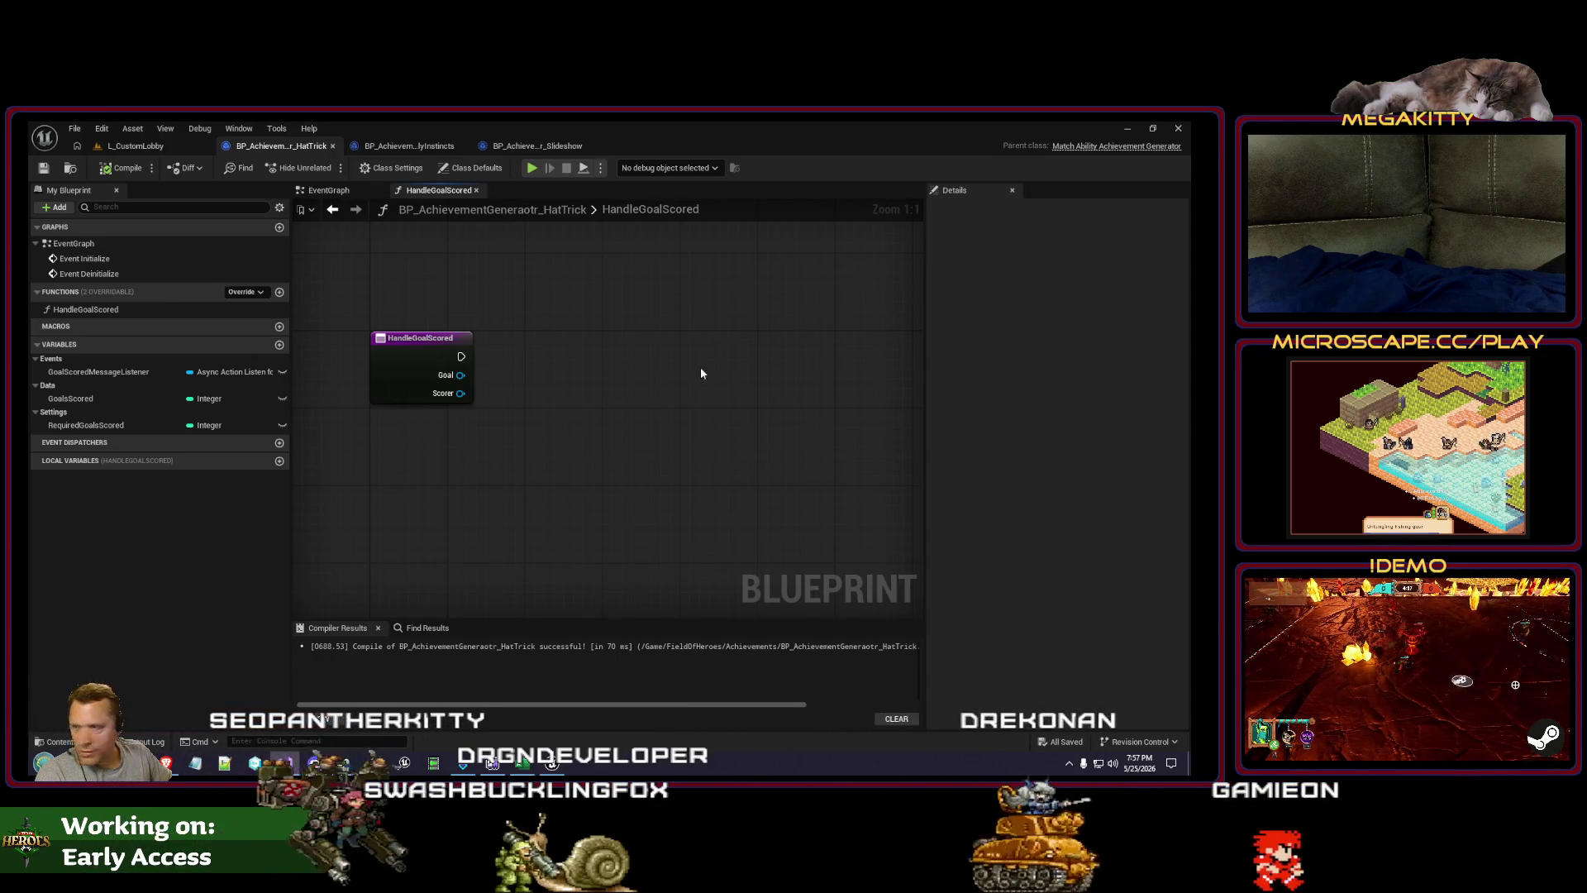
# Step: Cast Scorer to Pawn, feeding a Scorer getter into the cast's Object
pyautogui.moveTo(460, 393)
pyautogui.mouseDown()
pyautogui.moveTo(578, 418)
pyautogui.moveTo(550, 406)
pyautogui.mouseUp()
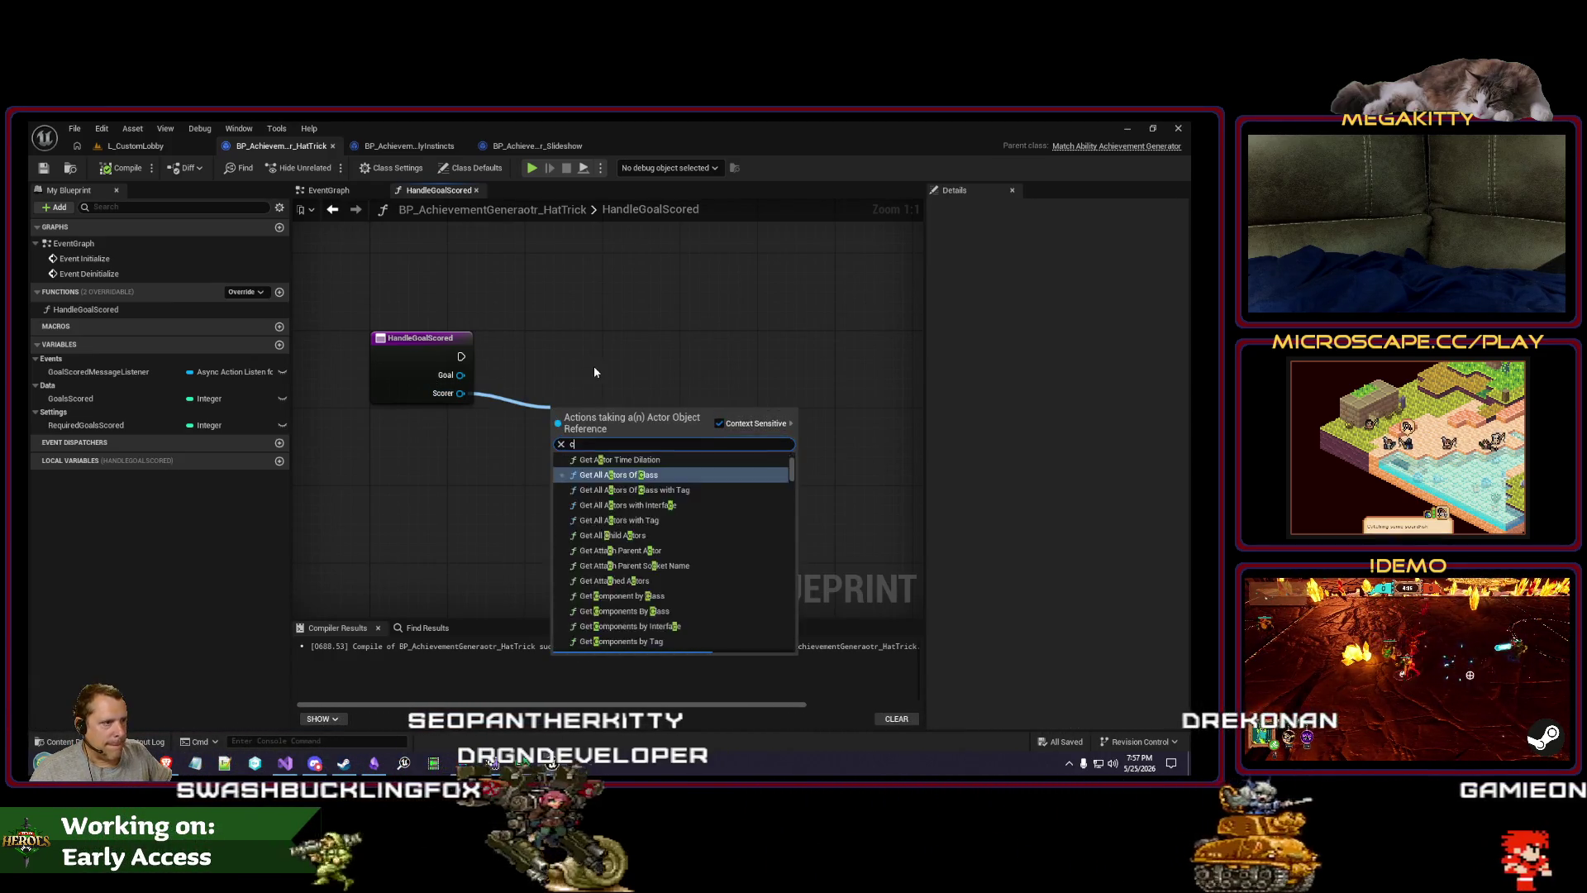
pyautogui.write('cast to pawn')
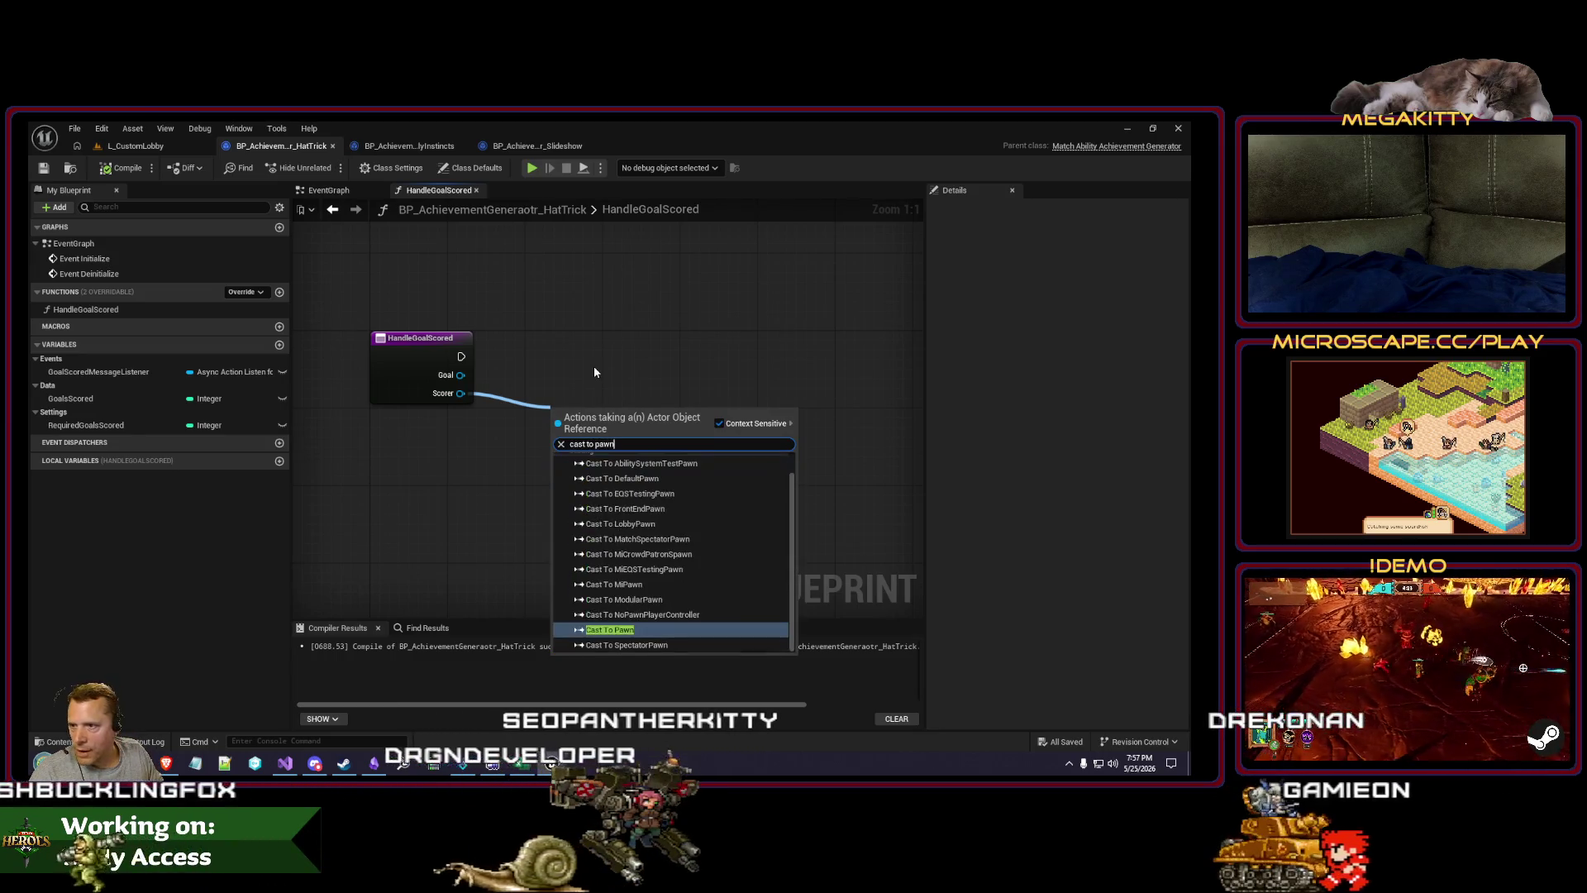
pyautogui.click(662, 634)
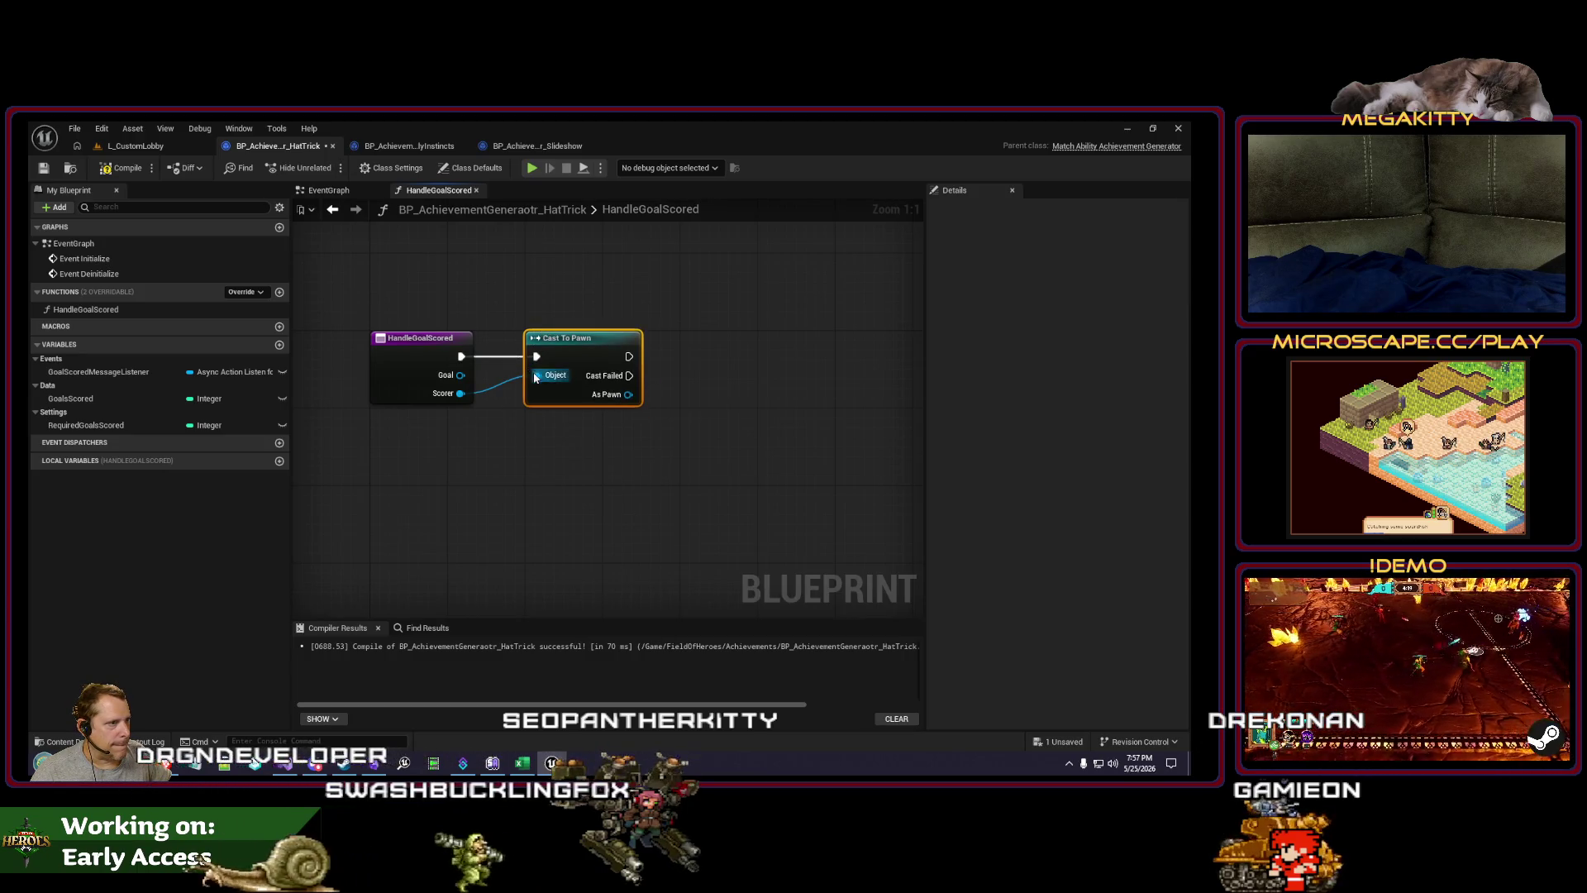
pyautogui.moveTo(520, 448); pyautogui.dragTo(572, 407)
pyautogui.write('scorer')
pyautogui.press('Return')
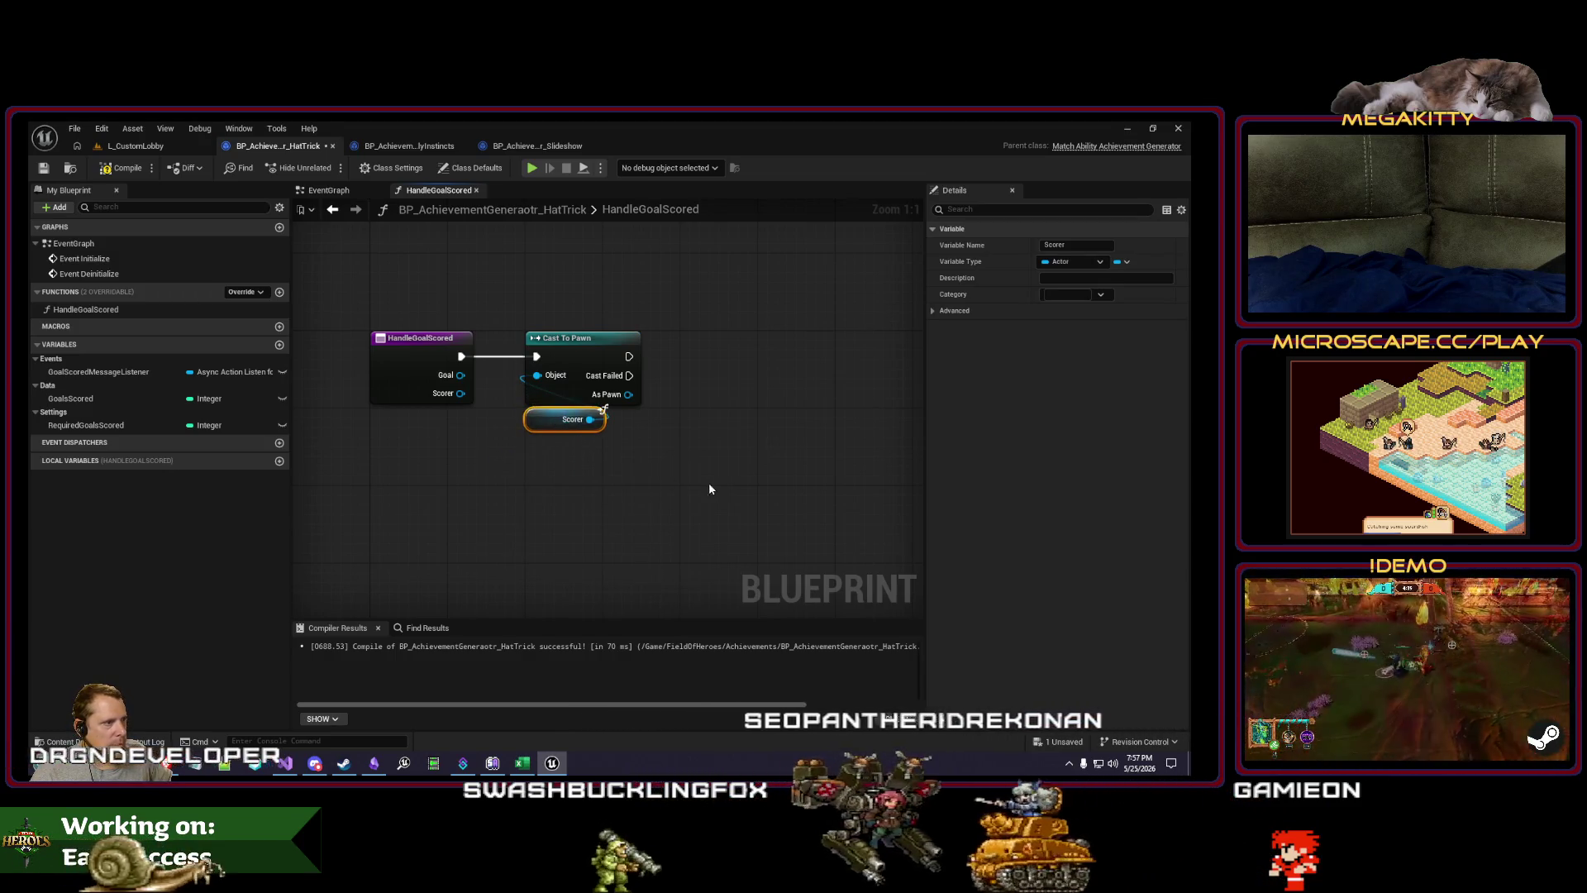
# Step: Add Is Locally Controlled and Is Player Controlled checks off As Pawn
pyautogui.moveTo(422, 432); pyautogui.dragTo(501, 489)
pyautogui.write('islocal')
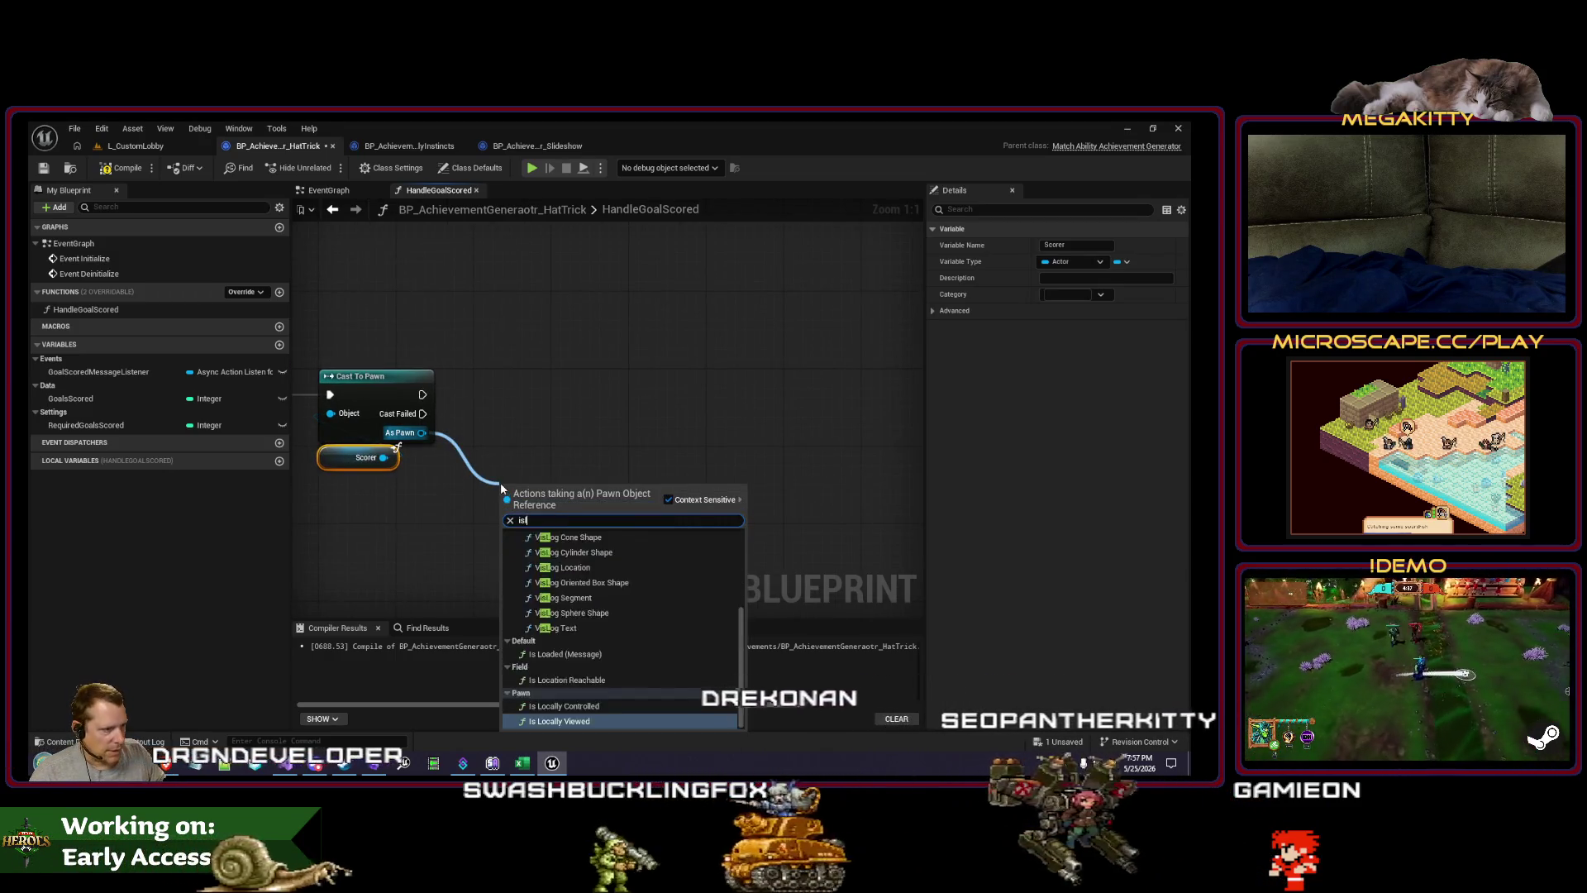
pyautogui.press('Up')
pyautogui.press('Return')
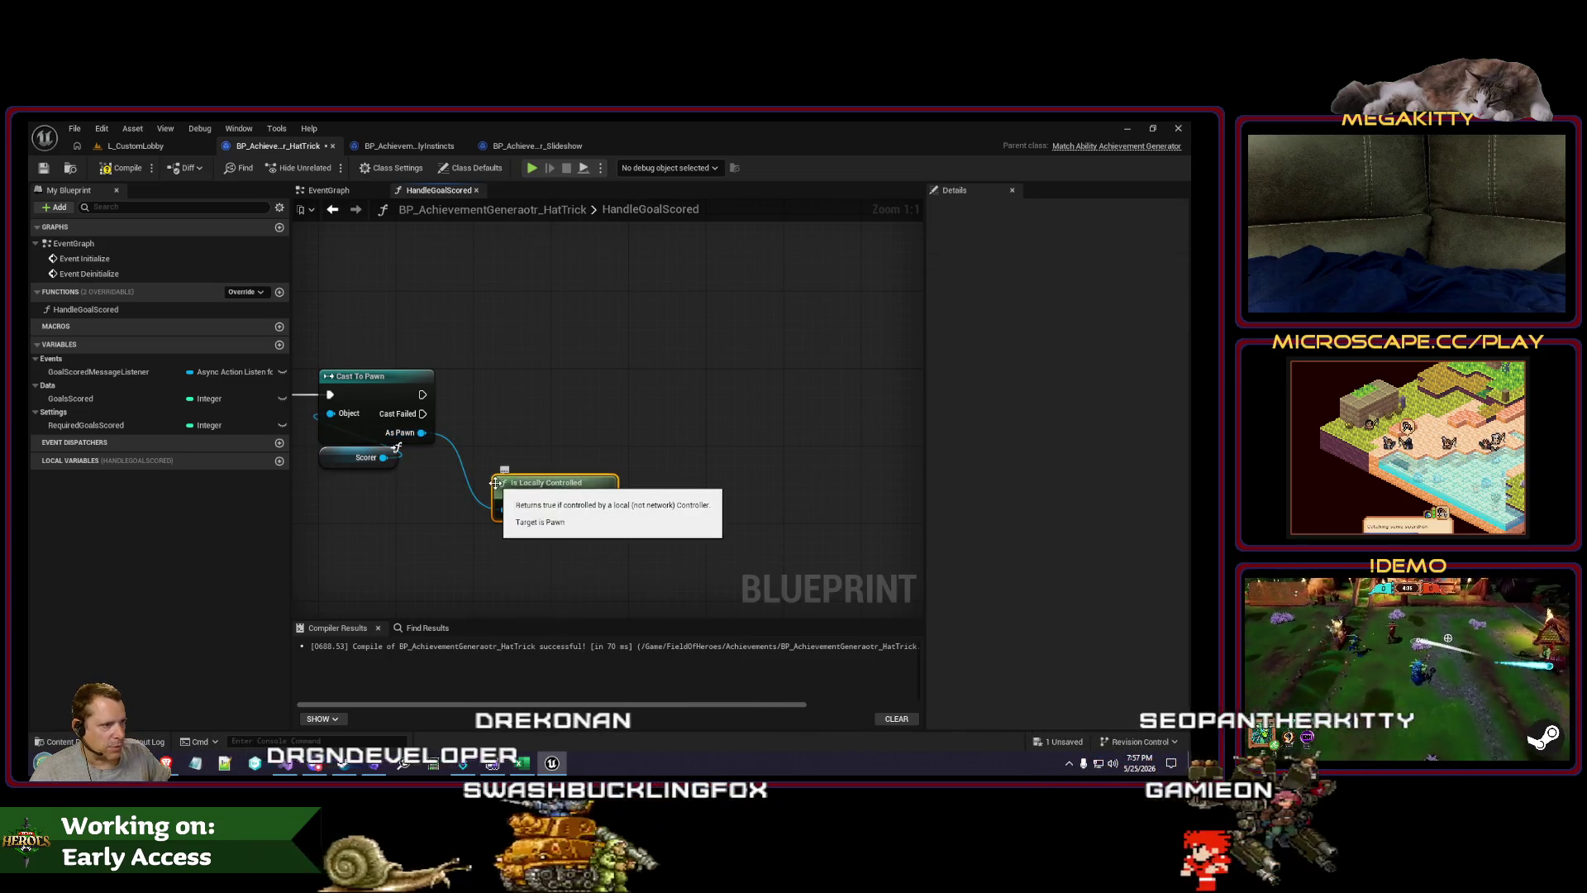
pyautogui.moveTo(422, 432)
pyautogui.mouseDown()
pyautogui.moveTo(464, 540)
pyautogui.moveTo(503, 530)
pyautogui.mouseUp()
pyautogui.write('isplayer')
pyautogui.press('Return')
# Step: Combine both controlled checks in an AND node
pyautogui.moveTo(697, 511); pyautogui.dragTo(751, 503)
pyautogui.write('and')
pyautogui.press('Return')
pyautogui.moveTo(606, 557); pyautogui.dragTo(802, 526)
pyautogui.click(674, 548)
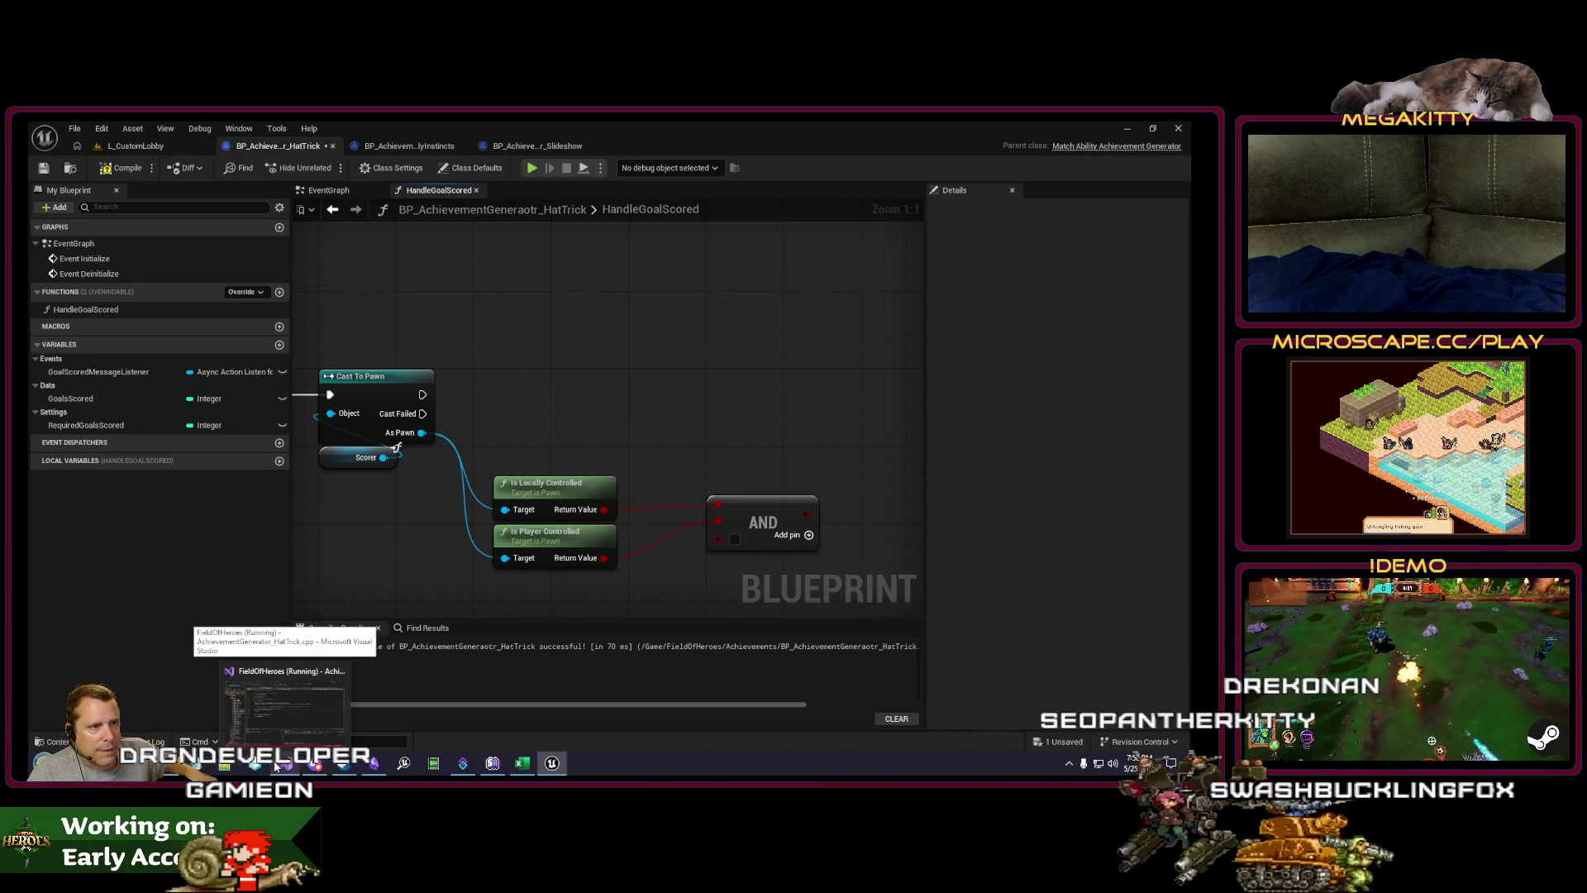
pyautogui.click(256, 763)
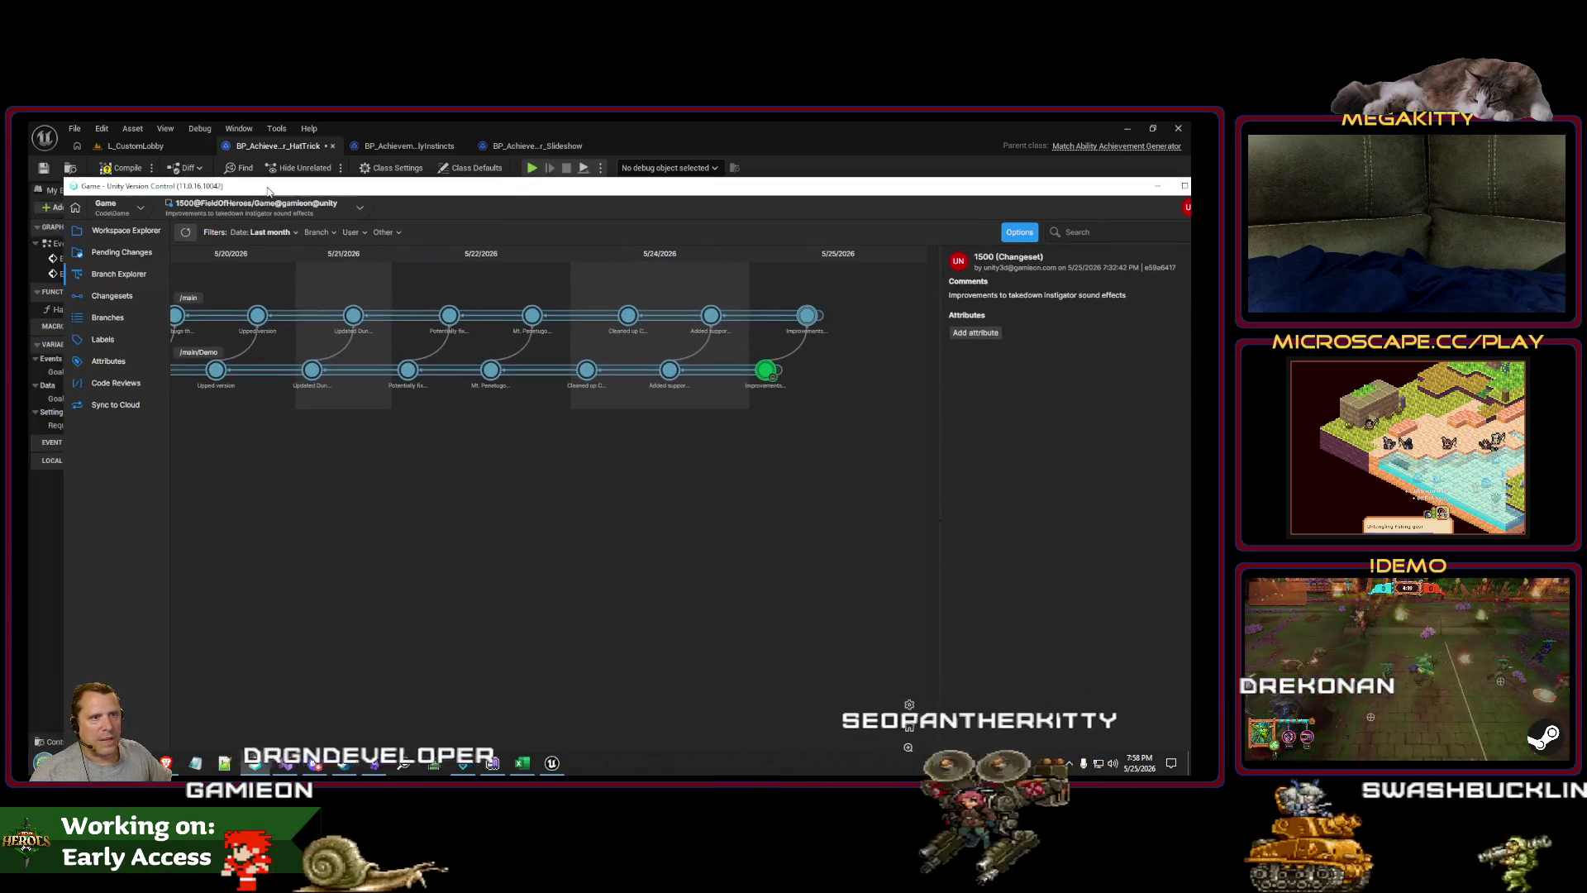
# Step: Look over pending changes and scroll the changeset history, then return to Unreal
pyautogui.click(121, 253)
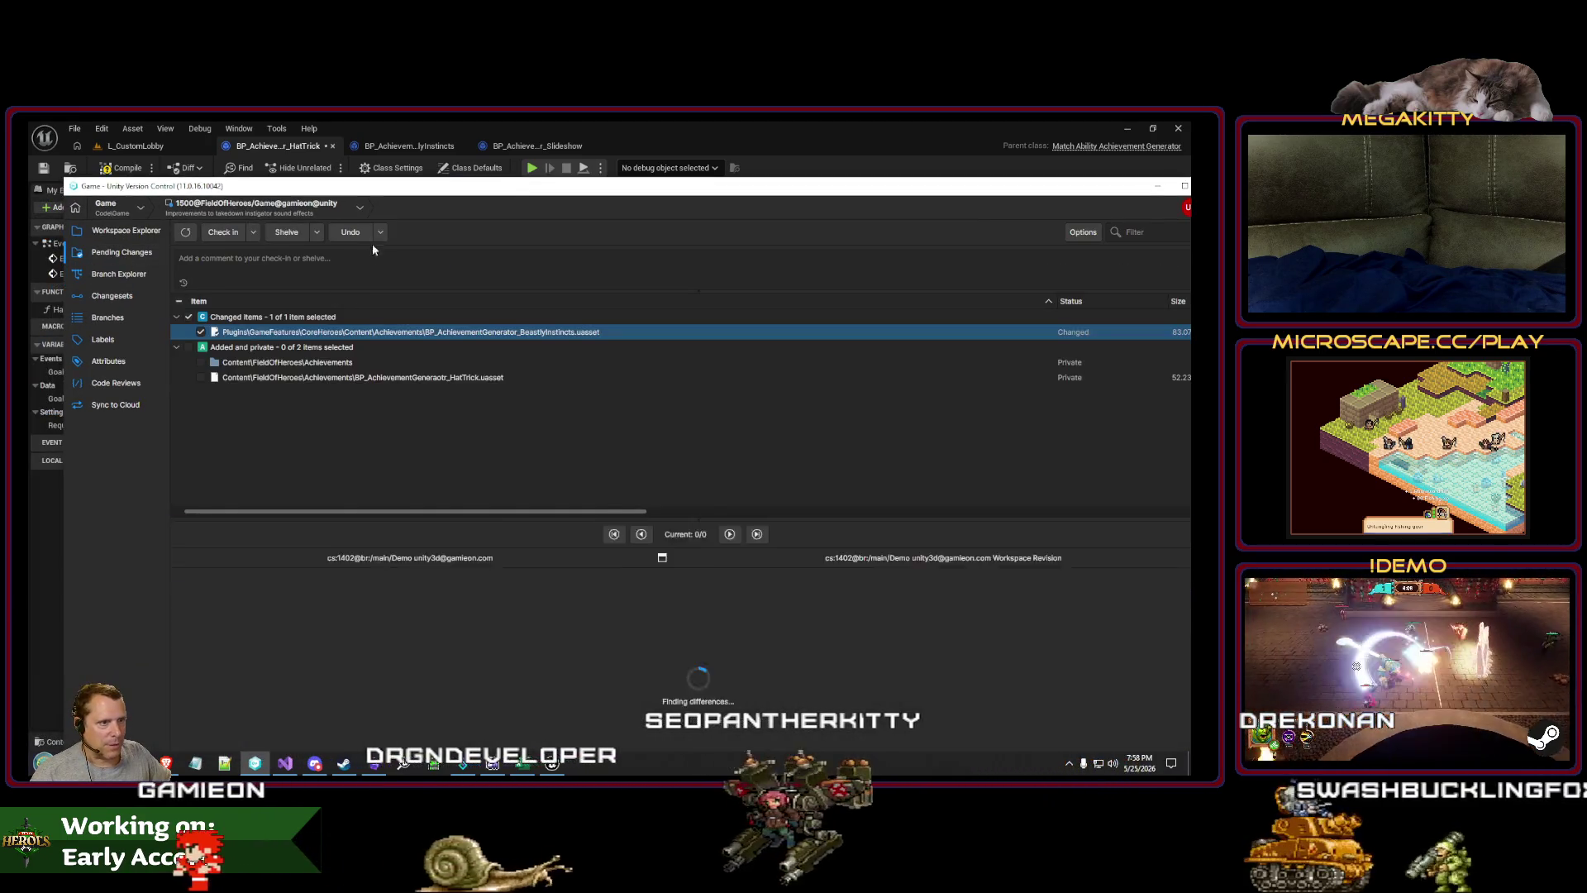
pyautogui.click(111, 295)
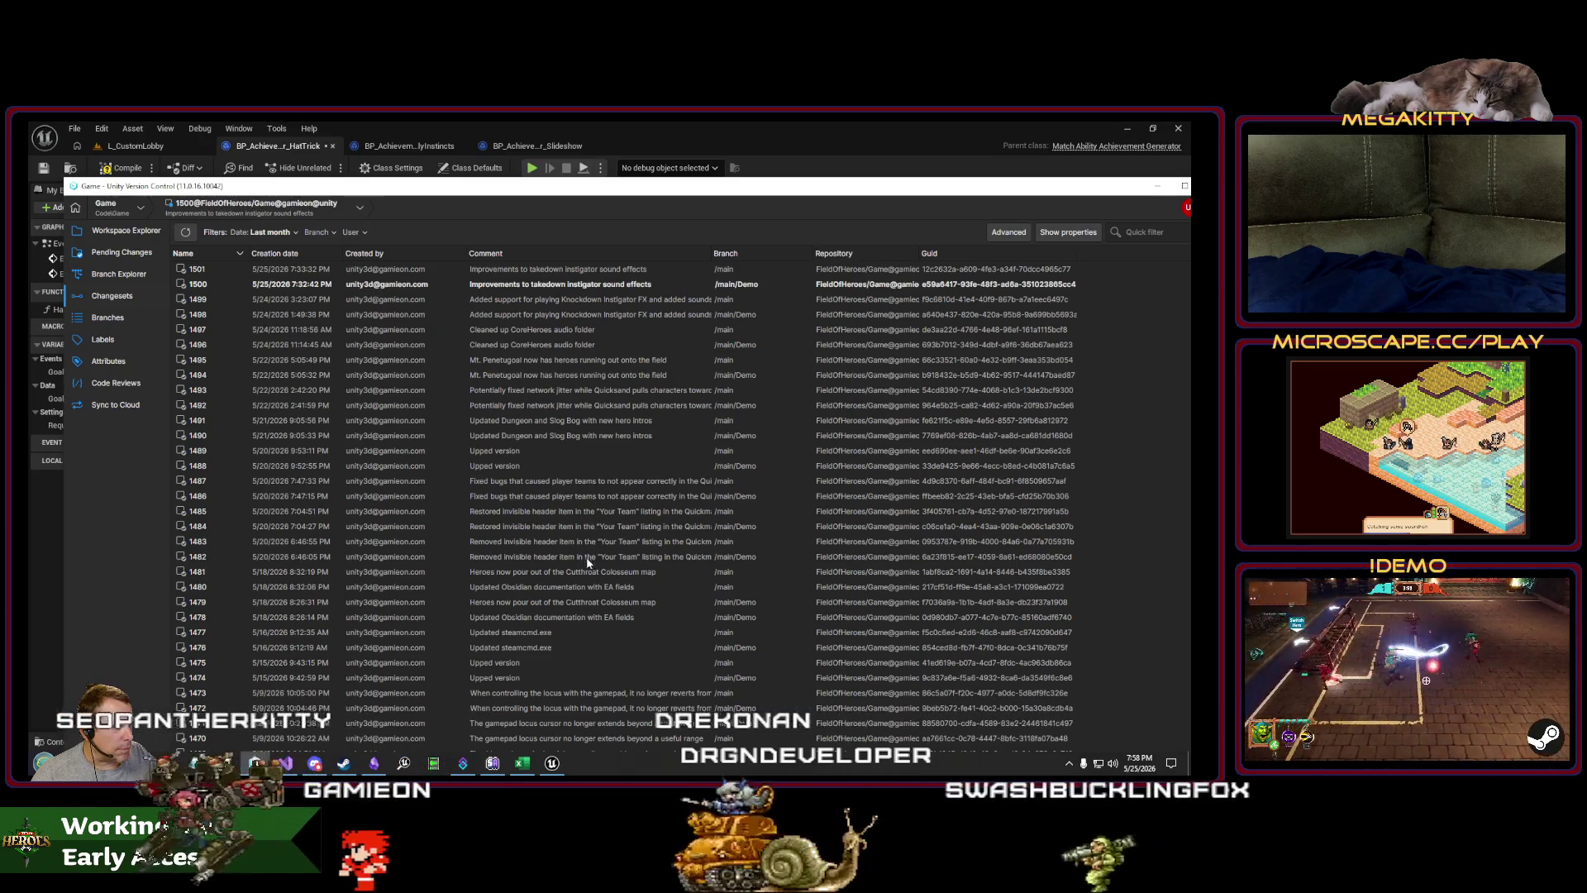
pyautogui.scroll(-2, 596, 577)
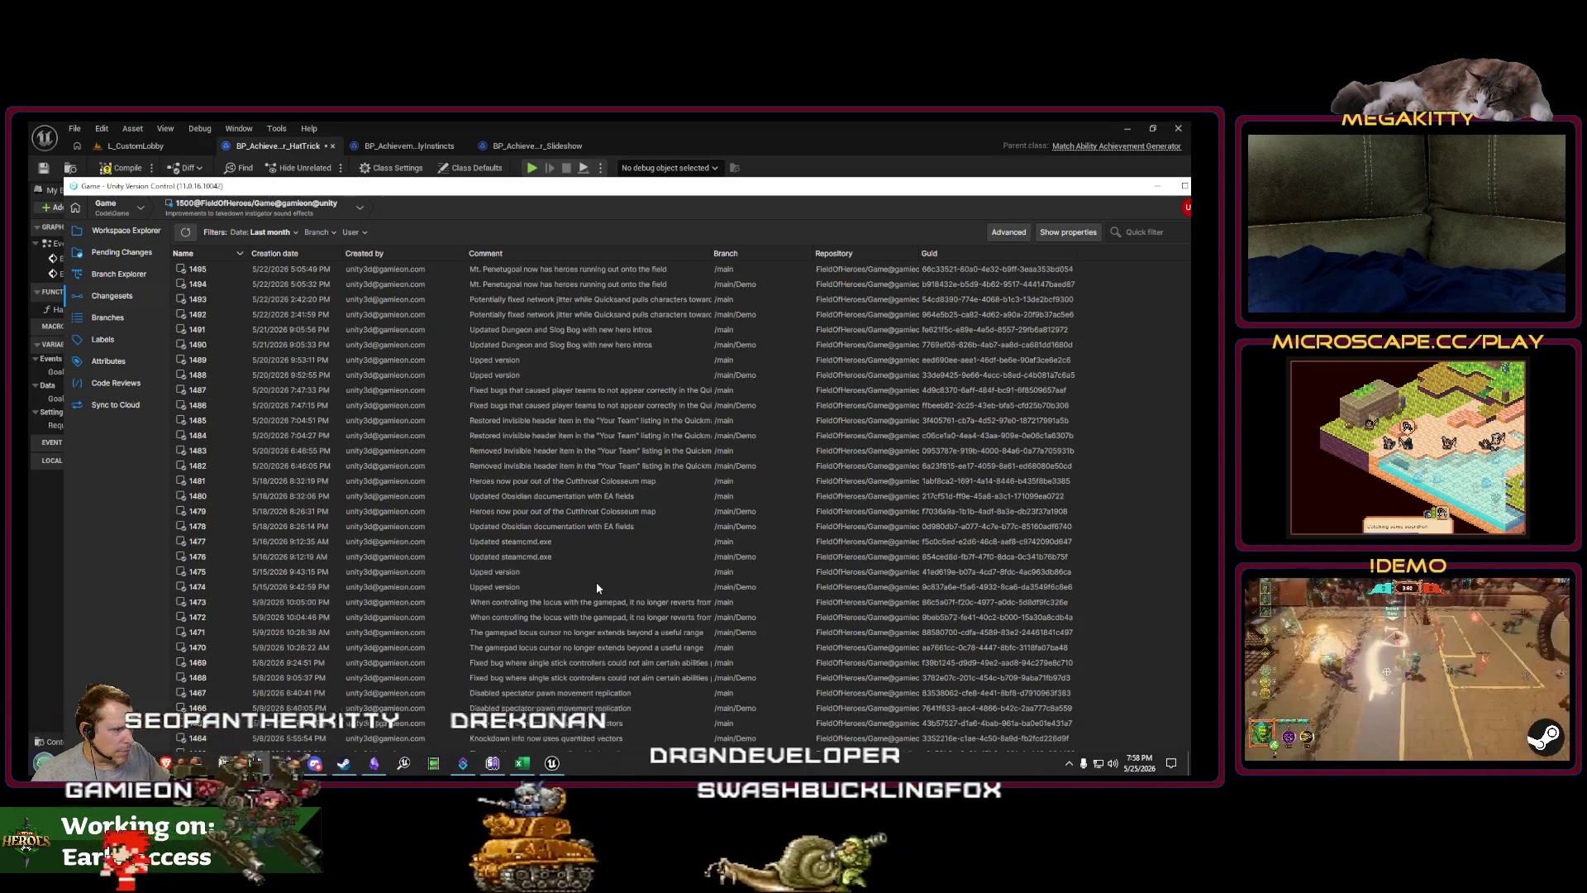
pyautogui.scroll(-1, 597, 587)
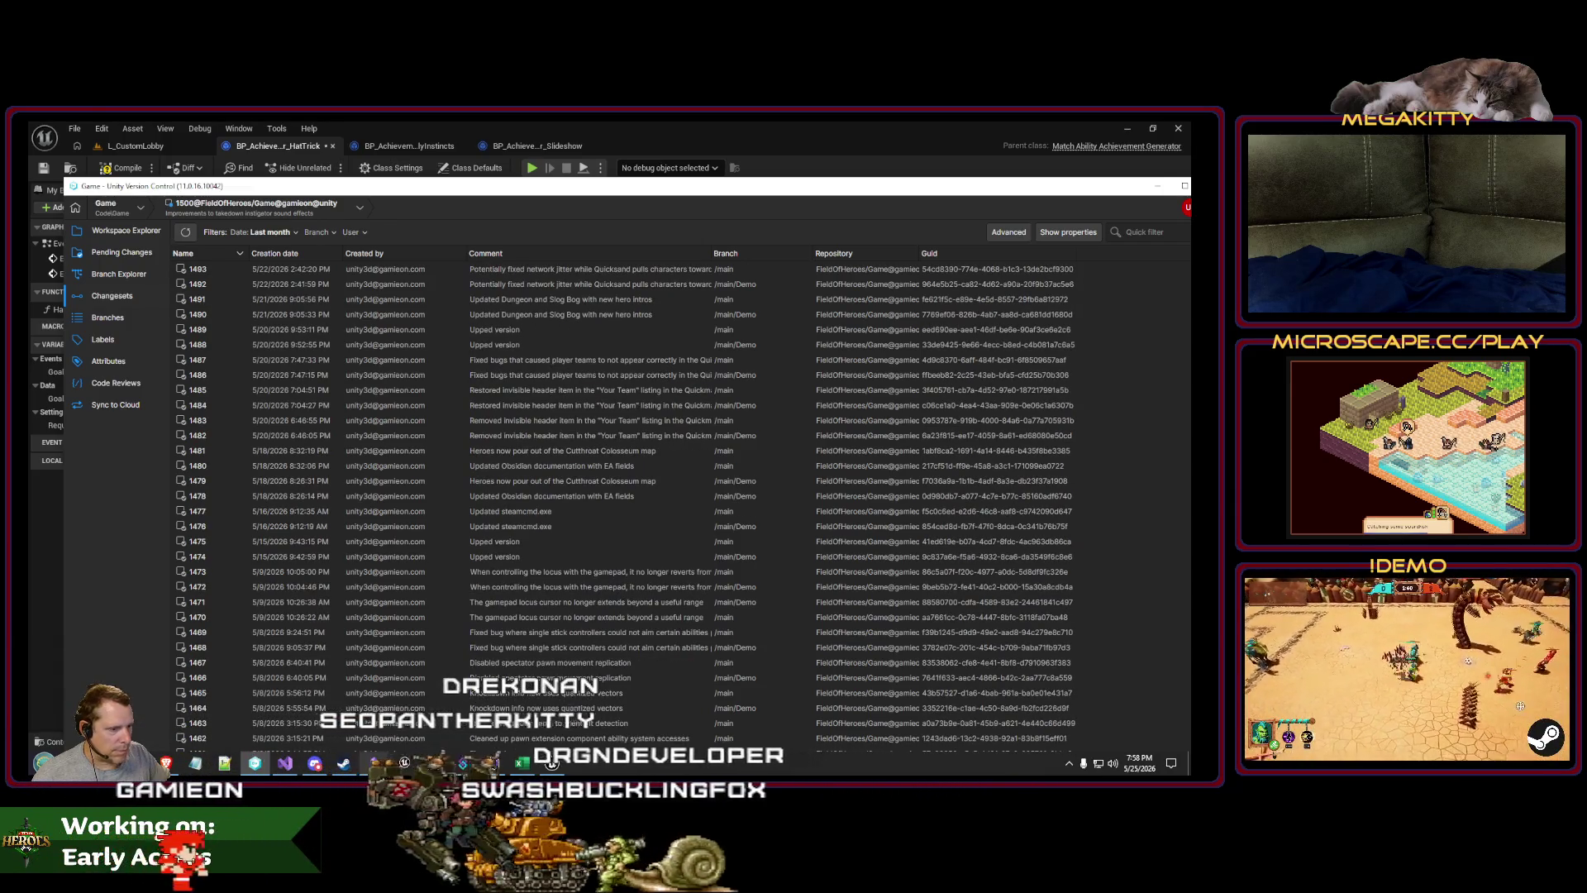
pyautogui.scroll(-2, 647, 618)
pyautogui.scroll(-3, 648, 617)
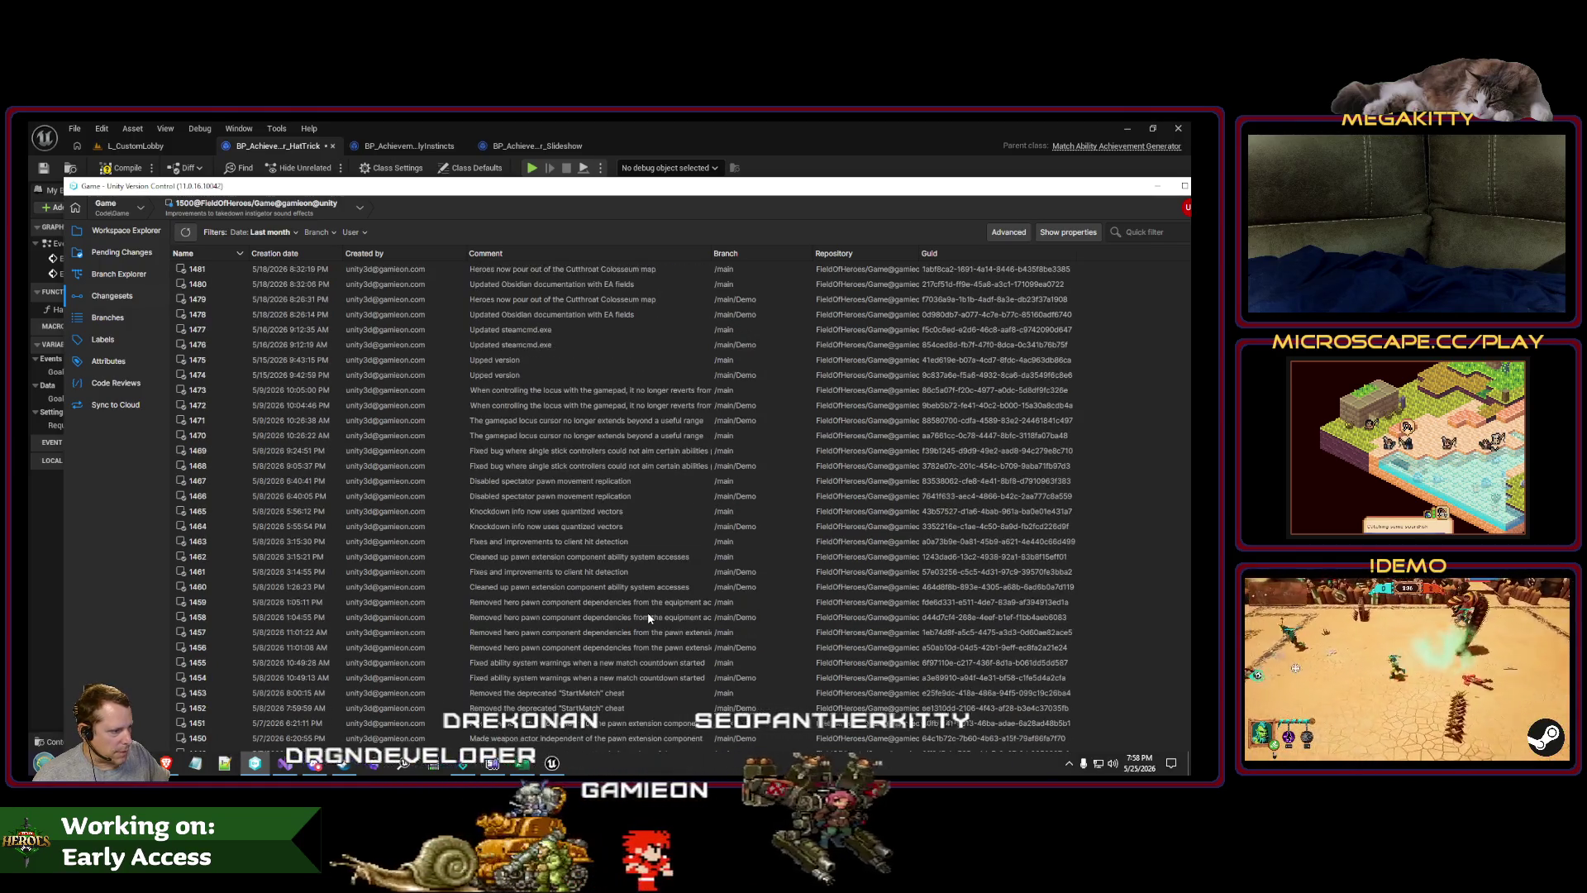
pyautogui.scroll(-1, 647, 616)
pyautogui.hotkey('alt', 'Tab')
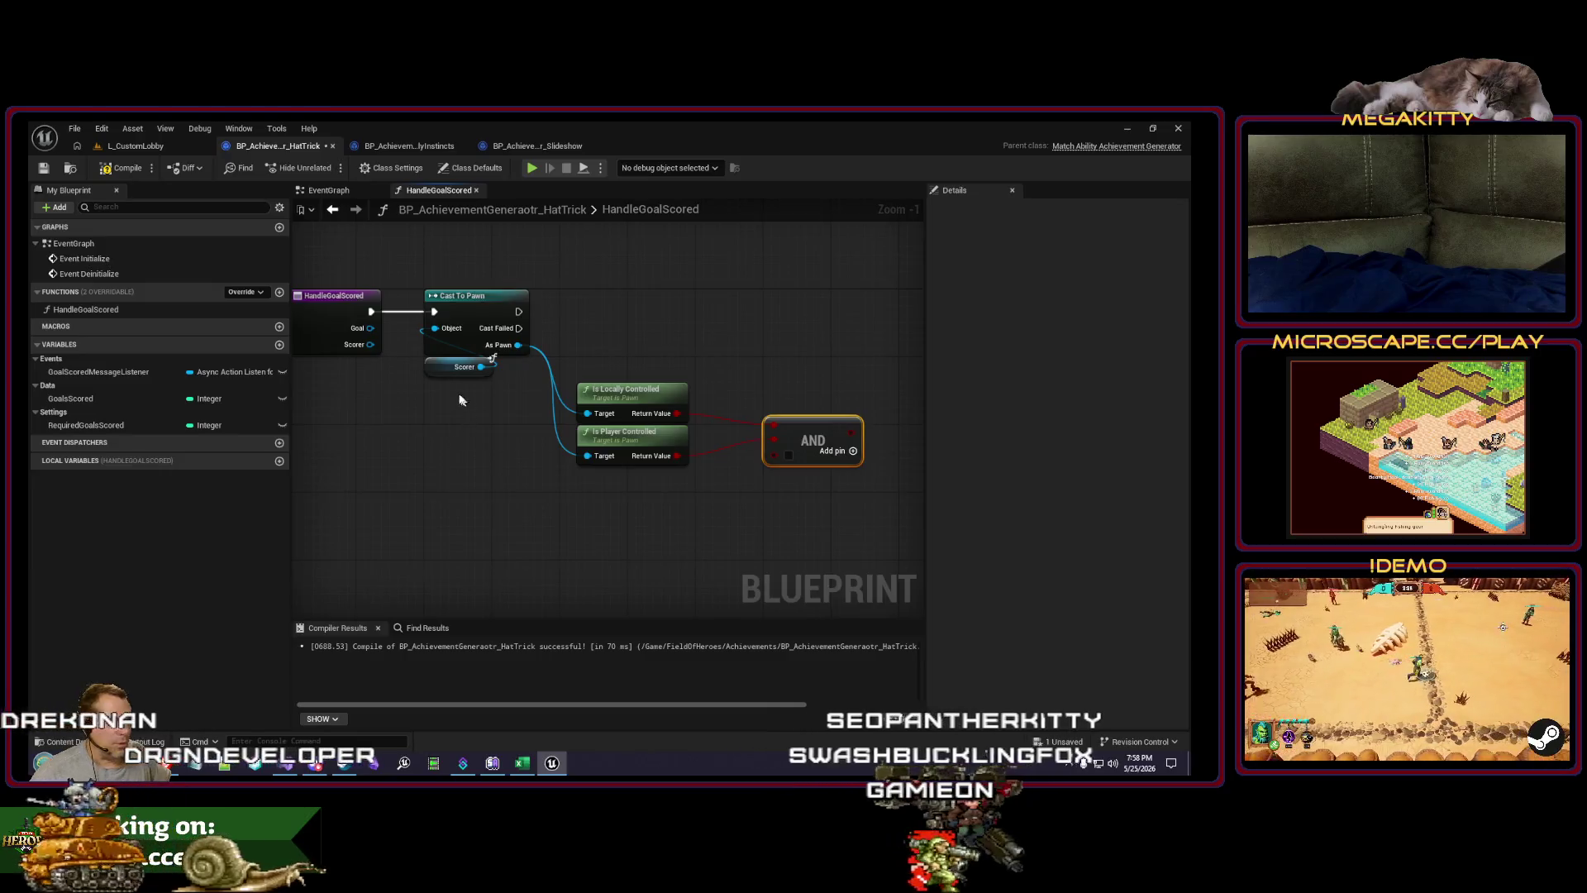
# Step: Add an Are Actors Hostile node checking Scorer against Goal, wired into the AND
pyautogui.rightClick(581, 524)
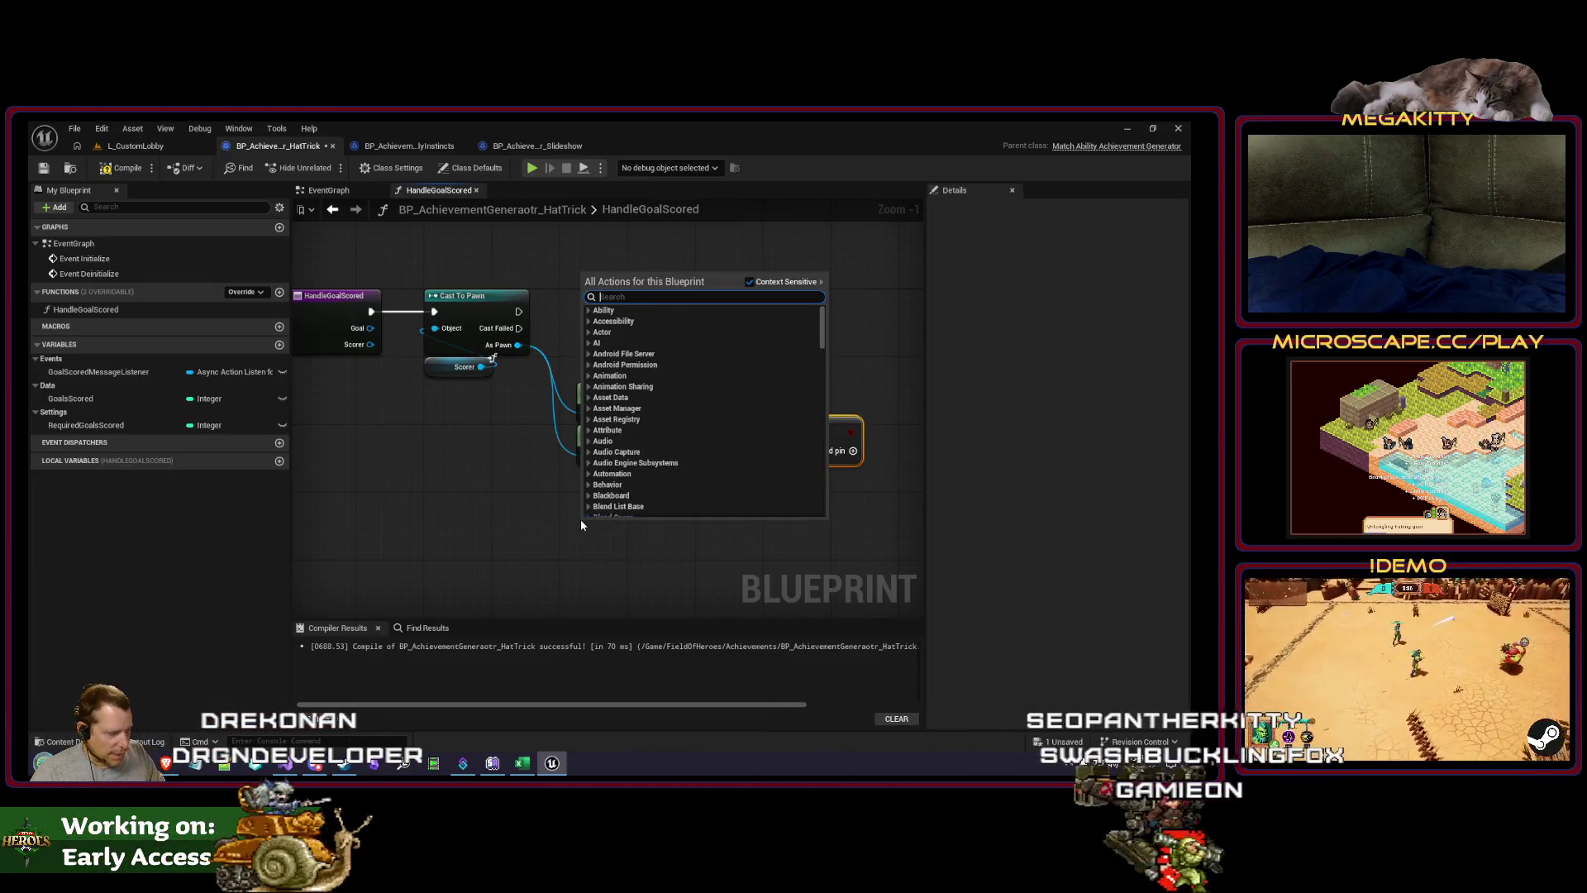
pyautogui.write('are actors host')
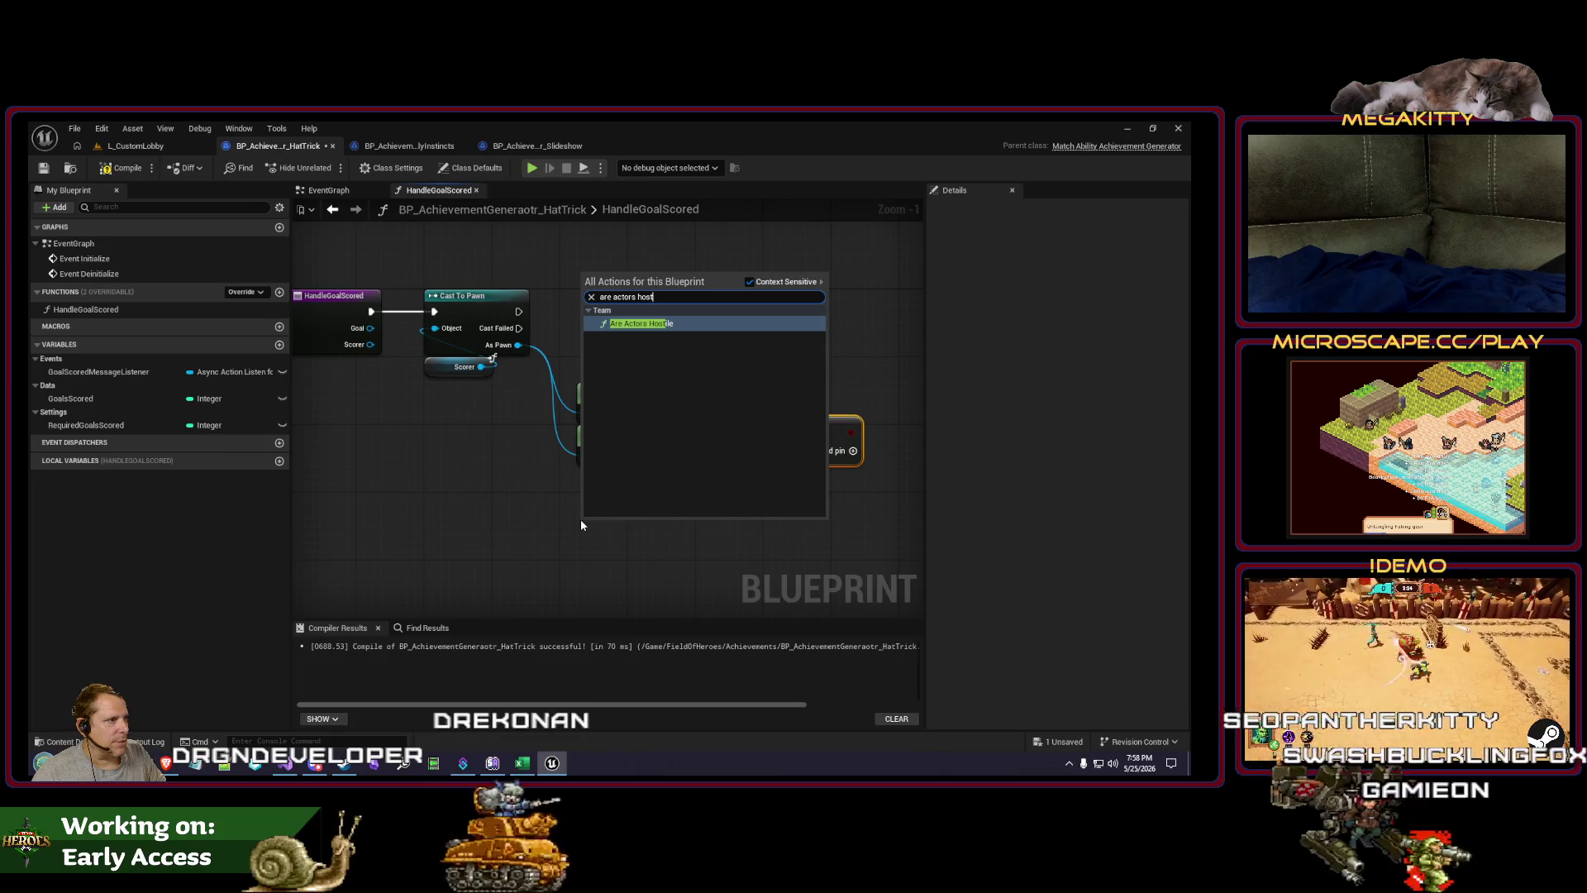
pyautogui.press('Return')
pyautogui.moveTo(619, 516); pyautogui.dragTo(634, 494)
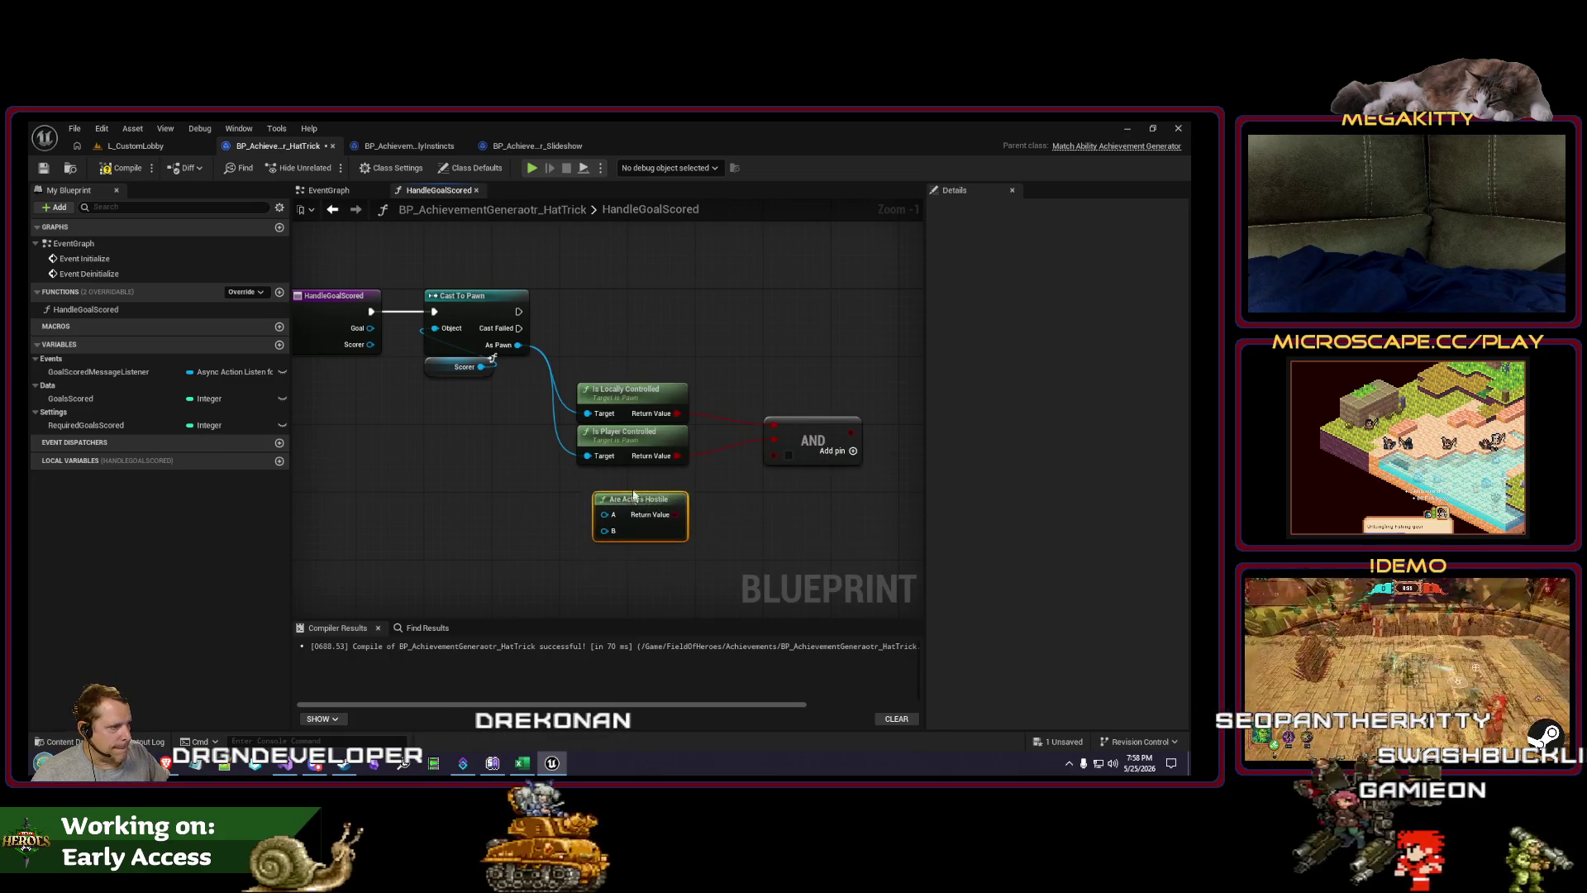
pyautogui.moveTo(774, 466); pyautogui.dragTo(782, 459)
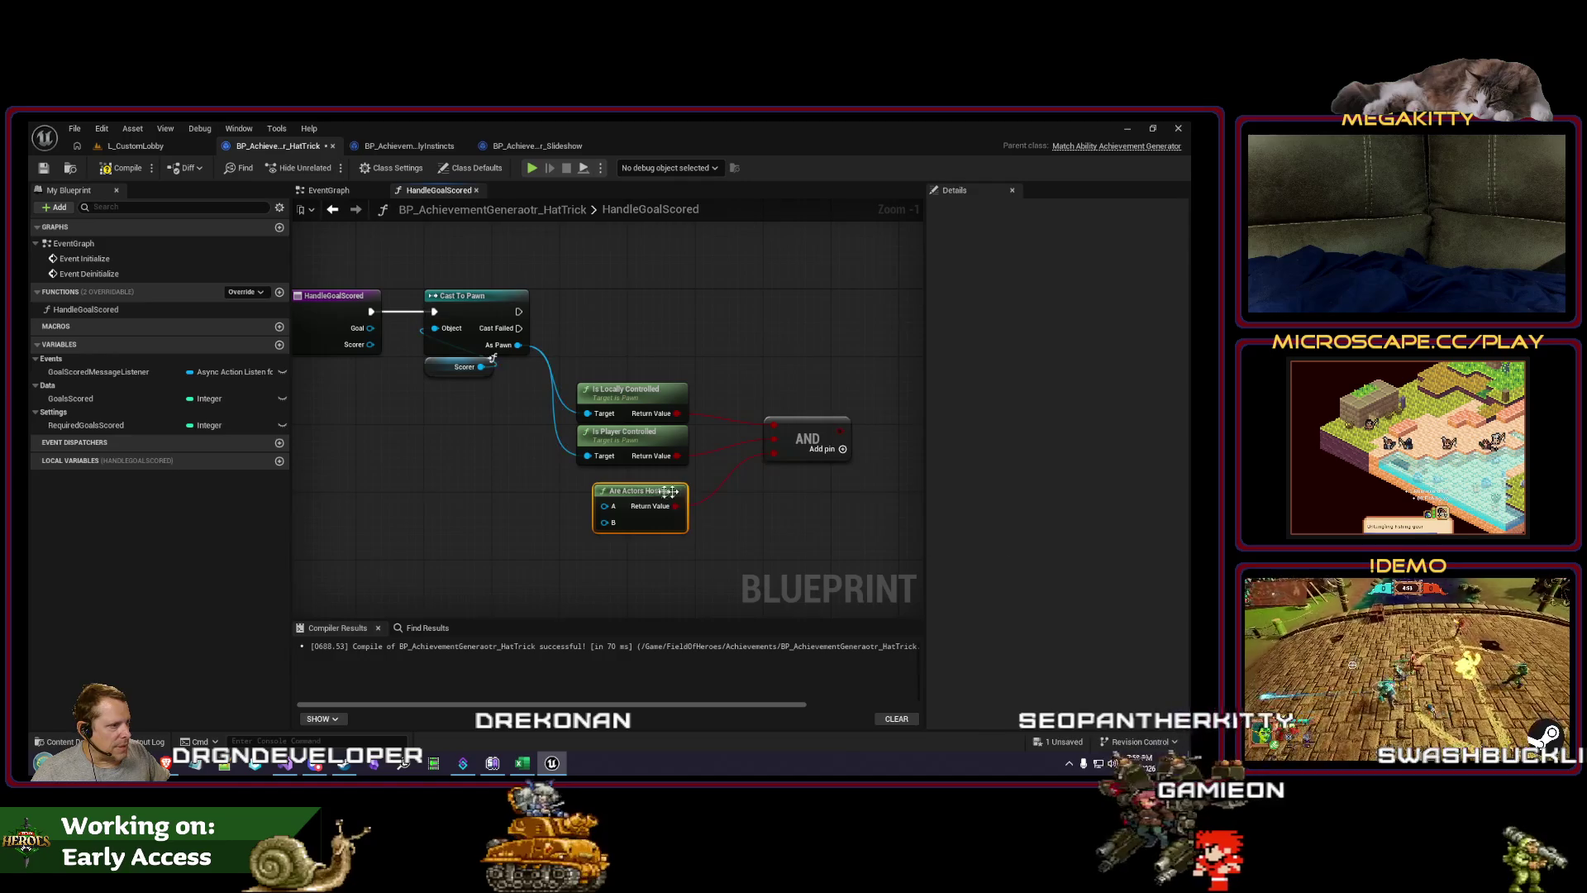
pyautogui.moveTo(654, 496); pyautogui.dragTo(638, 487)
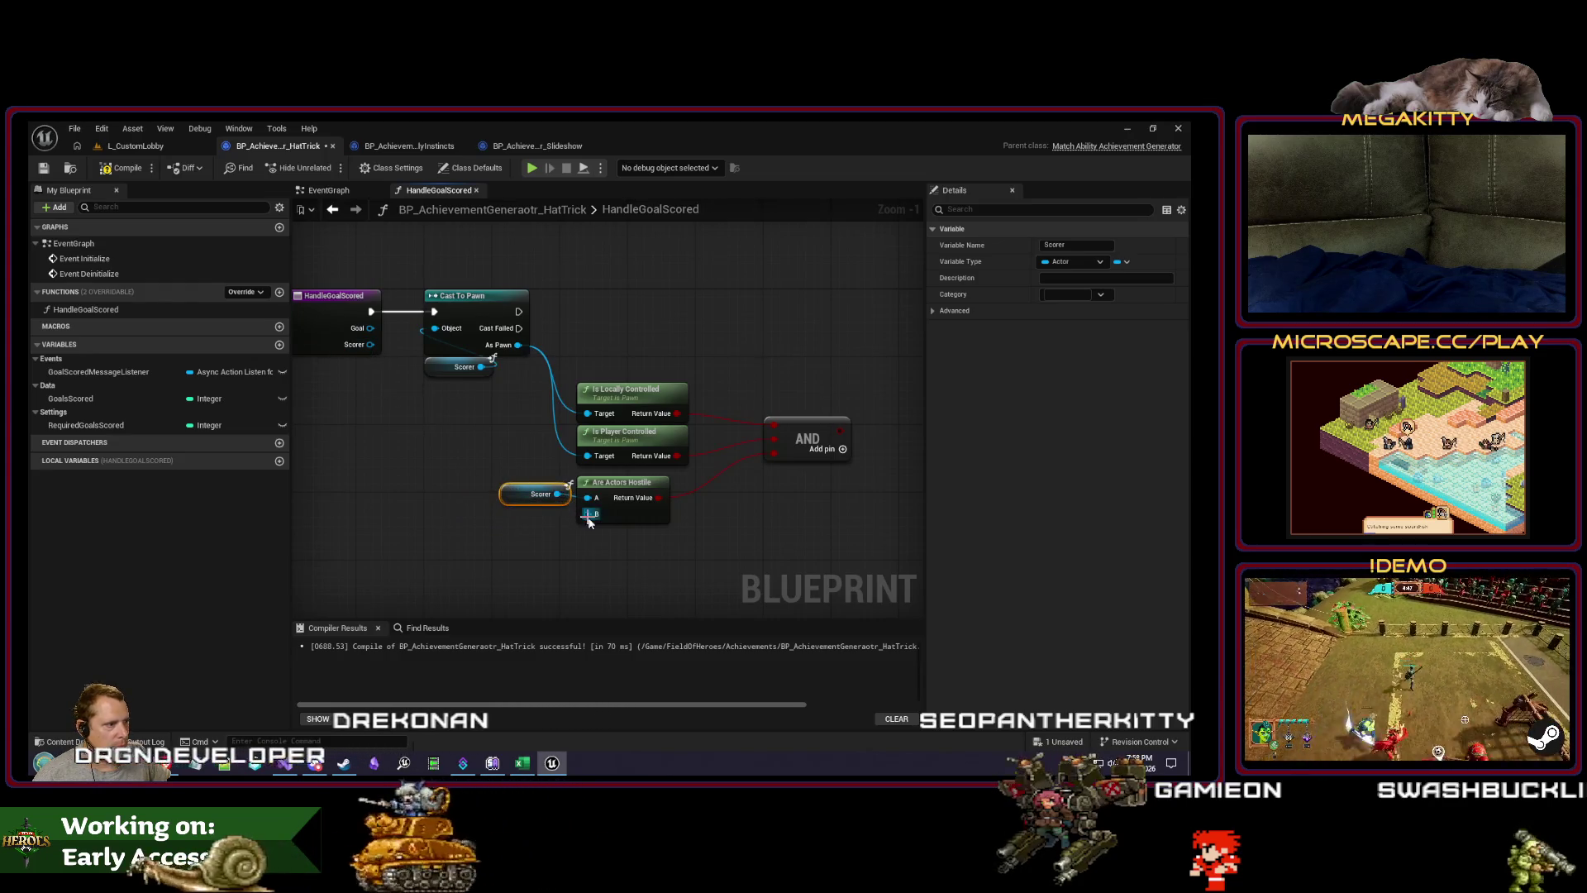
pyautogui.moveTo(558, 493); pyautogui.dragTo(480, 518)
pyautogui.write('get goal')
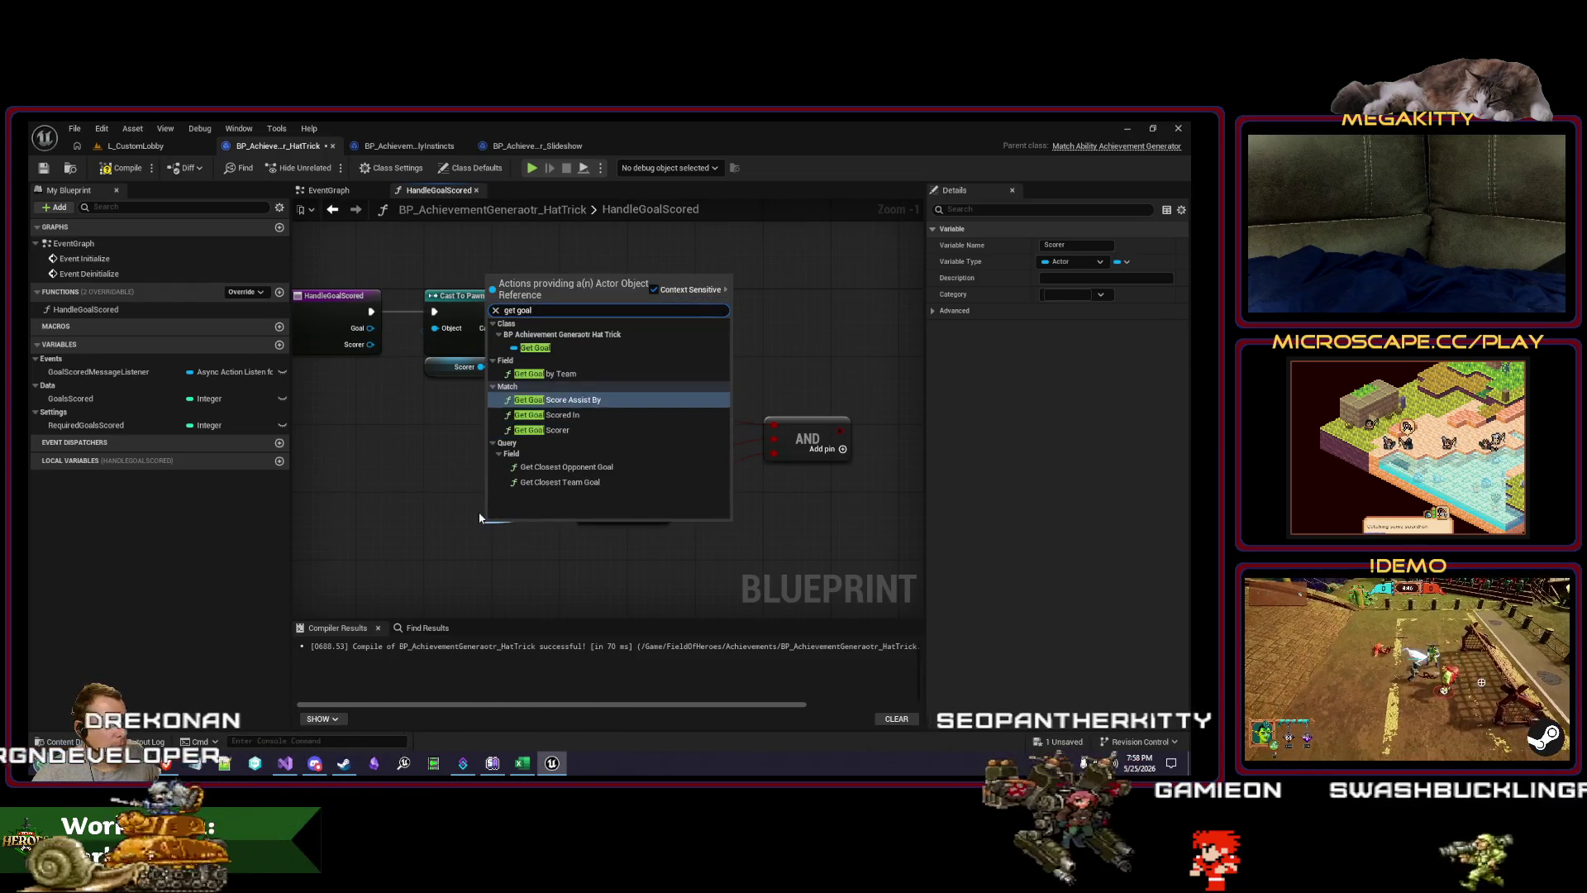
pyautogui.click(535, 347)
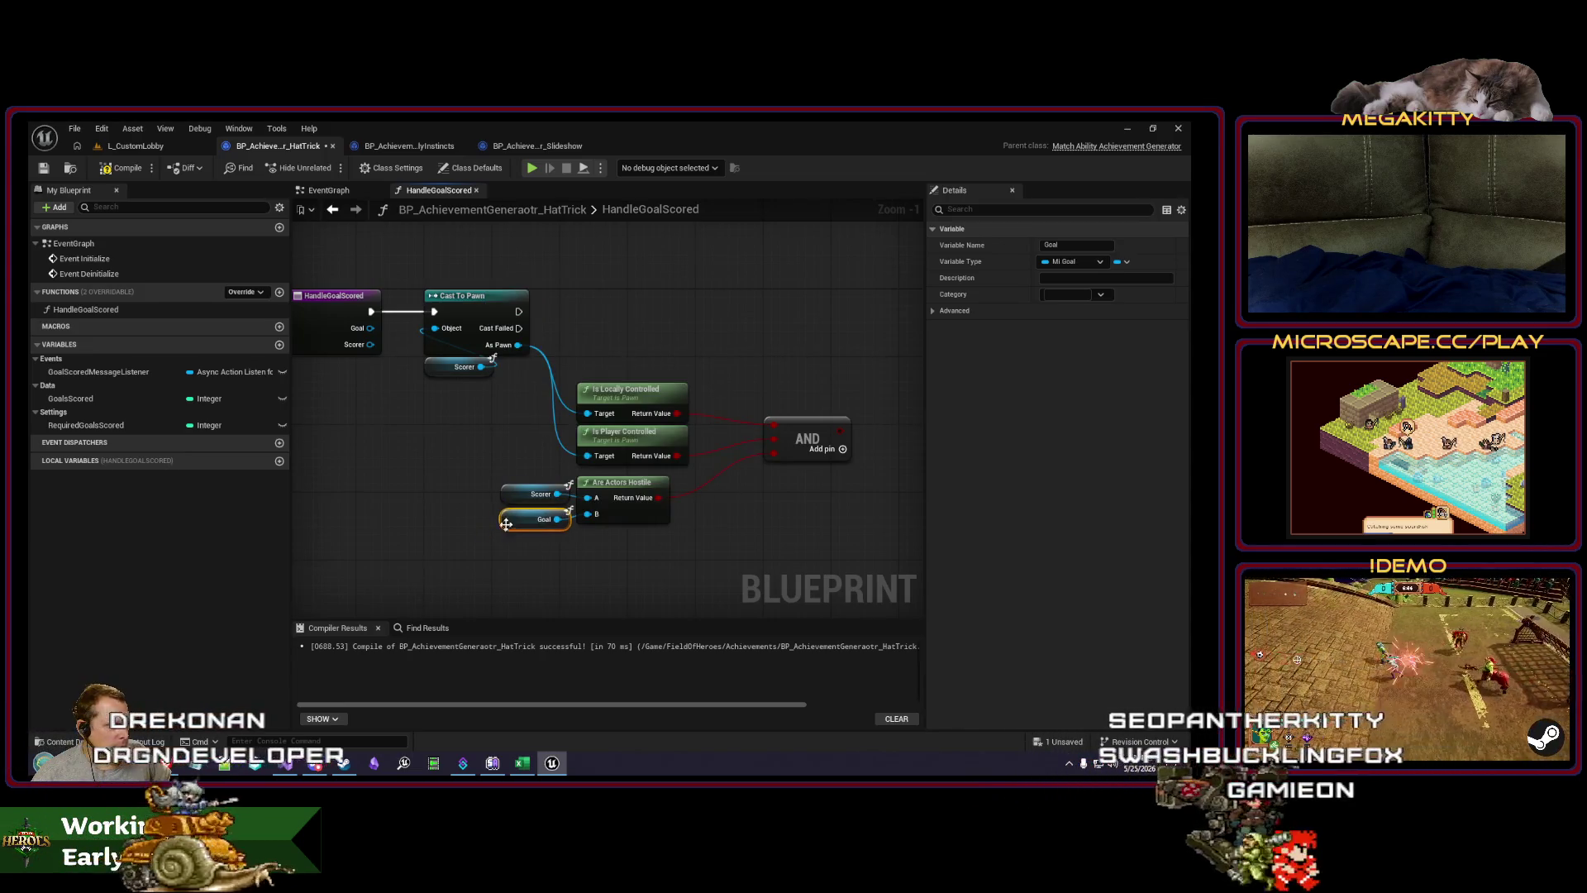
pyautogui.moveTo(598, 349)
pyautogui.mouseDown()
pyautogui.moveTo(567, 369)
pyautogui.moveTo(618, 366)
pyautogui.moveTo(592, 377)
pyautogui.mouseUp()
# Step: Branch on the AND result, with Cast To Pawn's execution leading into it
pyautogui.moveTo(758, 476); pyautogui.dragTo(730, 345)
pyautogui.write('branch')
pyautogui.press('Return')
pyautogui.moveTo(435, 353)
pyautogui.mouseDown()
pyautogui.moveTo(741, 362)
pyautogui.moveTo(715, 358)
pyautogui.mouseUp()
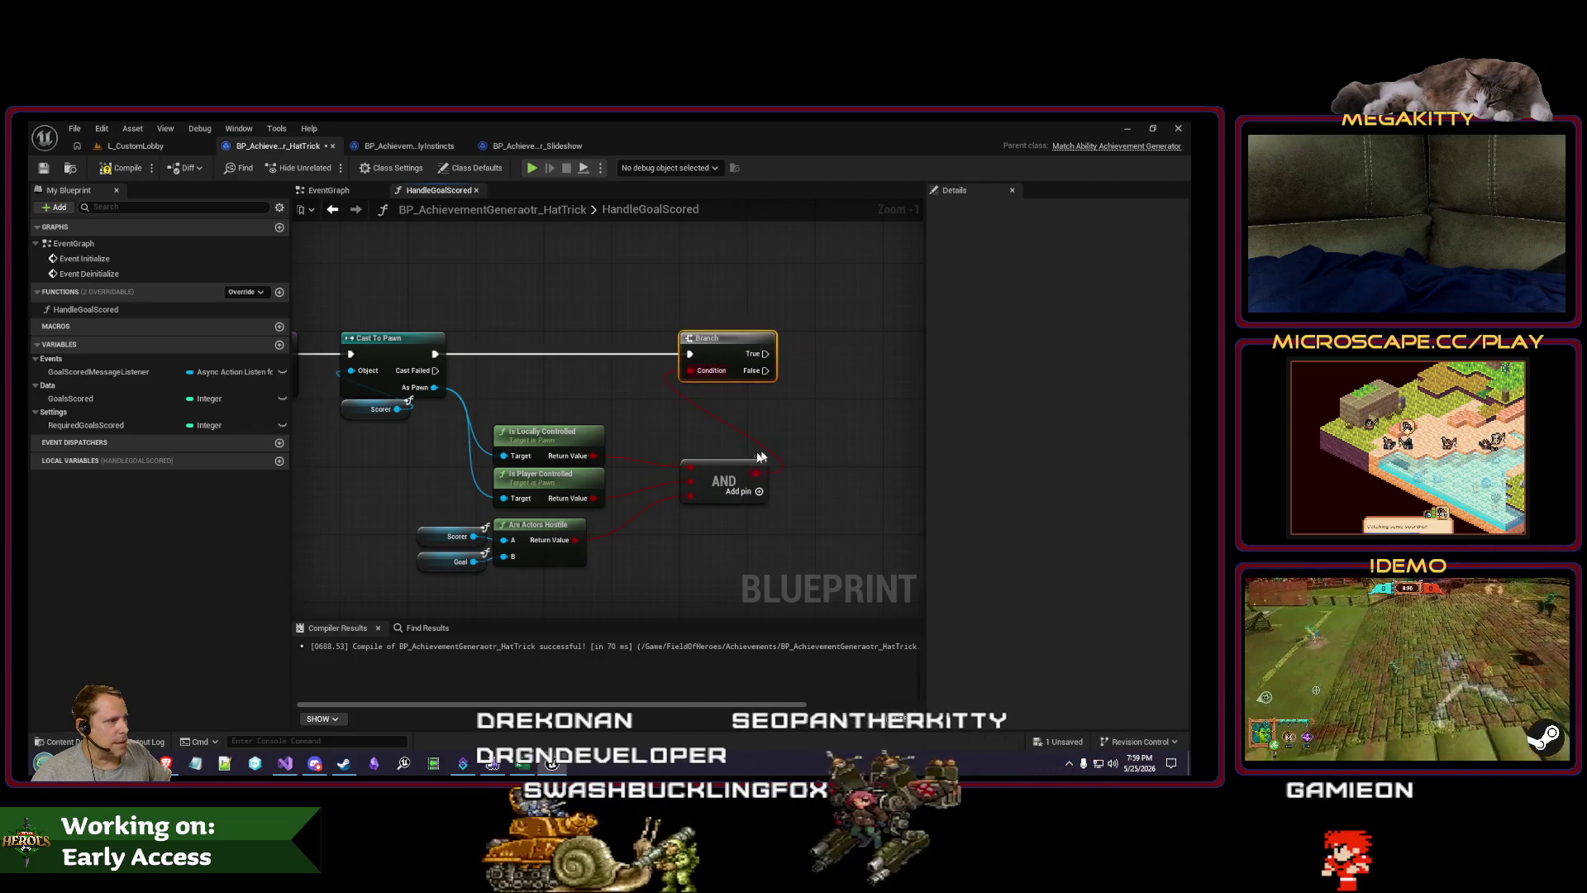
# Step: Add a GoalsScored getter feeding an Increment Int node after the Branch
pyautogui.click(724, 480)
pyautogui.moveTo(375, 389); pyautogui.dragTo(572, 438)
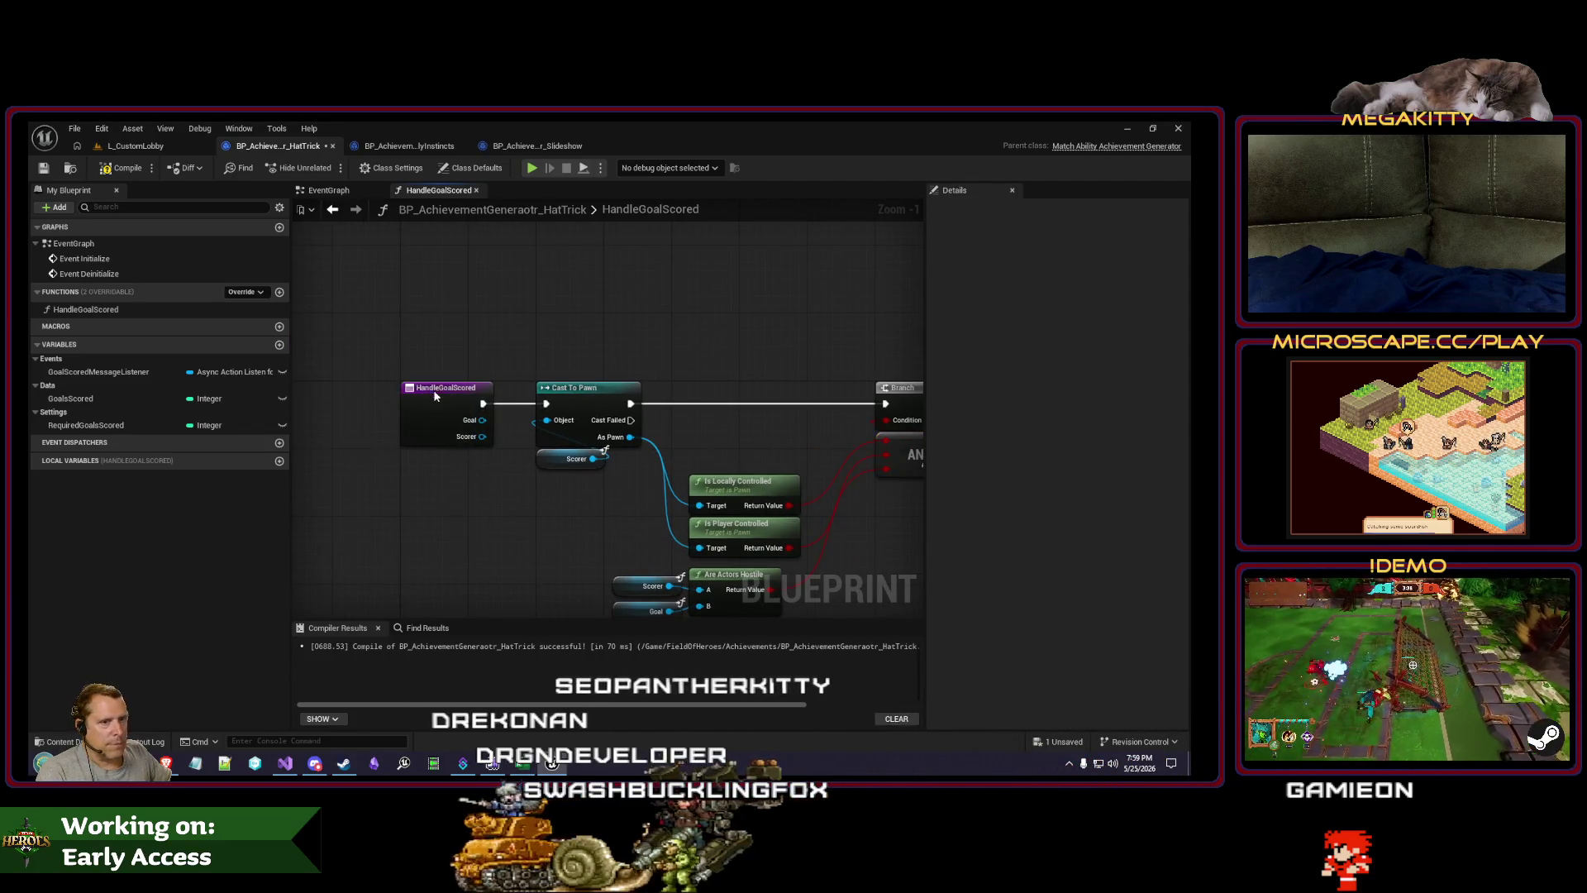
pyautogui.moveTo(641, 323); pyautogui.dragTo(360, 347)
pyautogui.moveTo(70, 399)
pyautogui.mouseDown()
pyautogui.moveTo(761, 494)
pyautogui.moveTo(768, 395)
pyautogui.mouseUp()
pyautogui.write('incre')
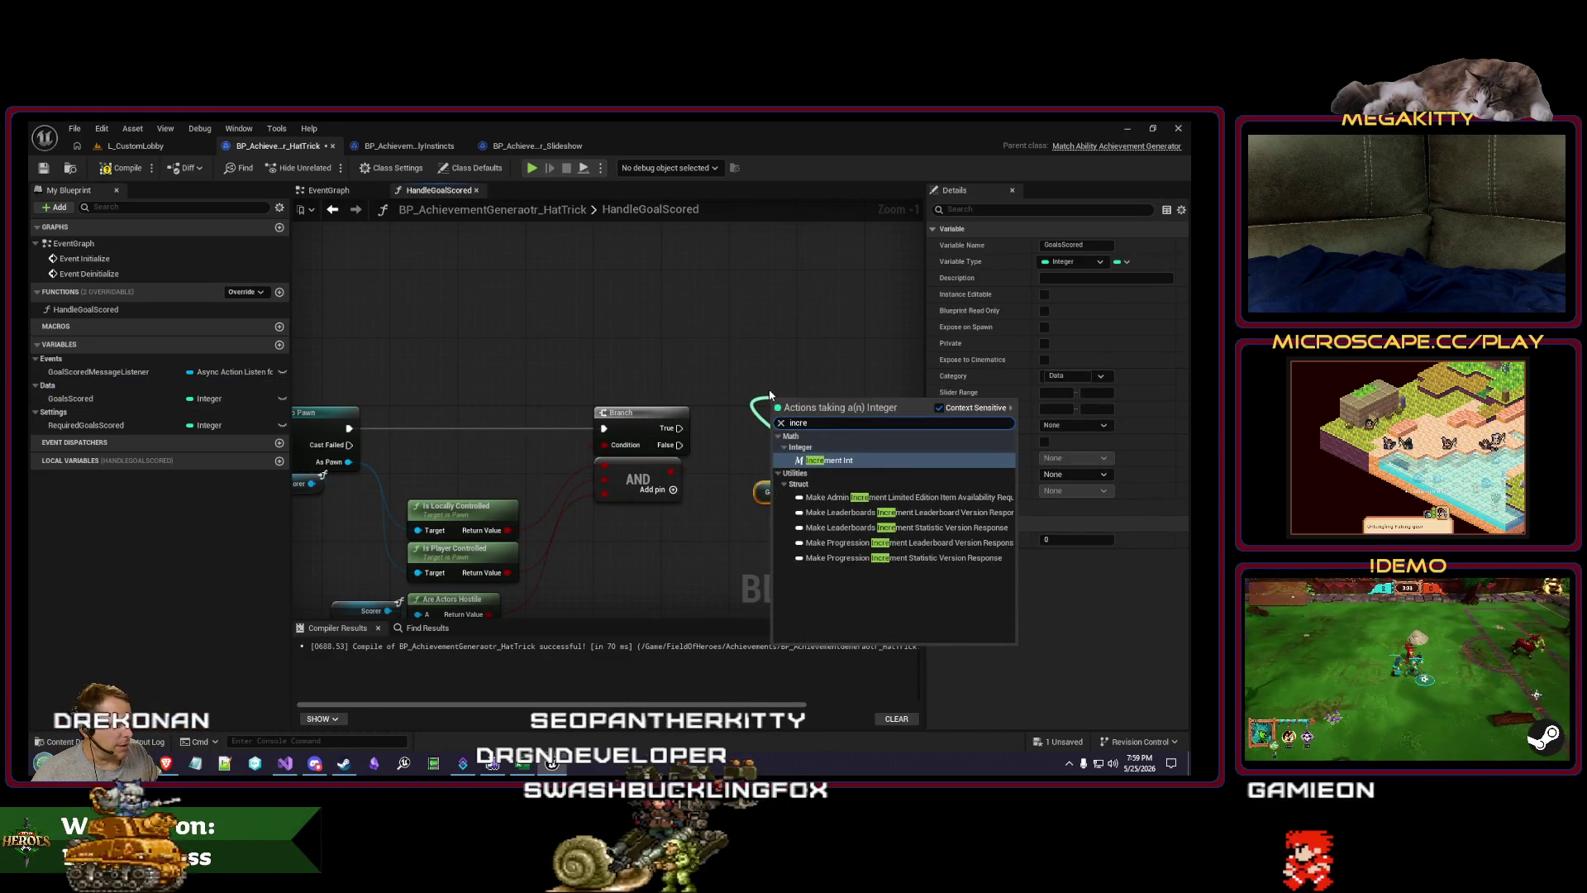
pyautogui.press('Return')
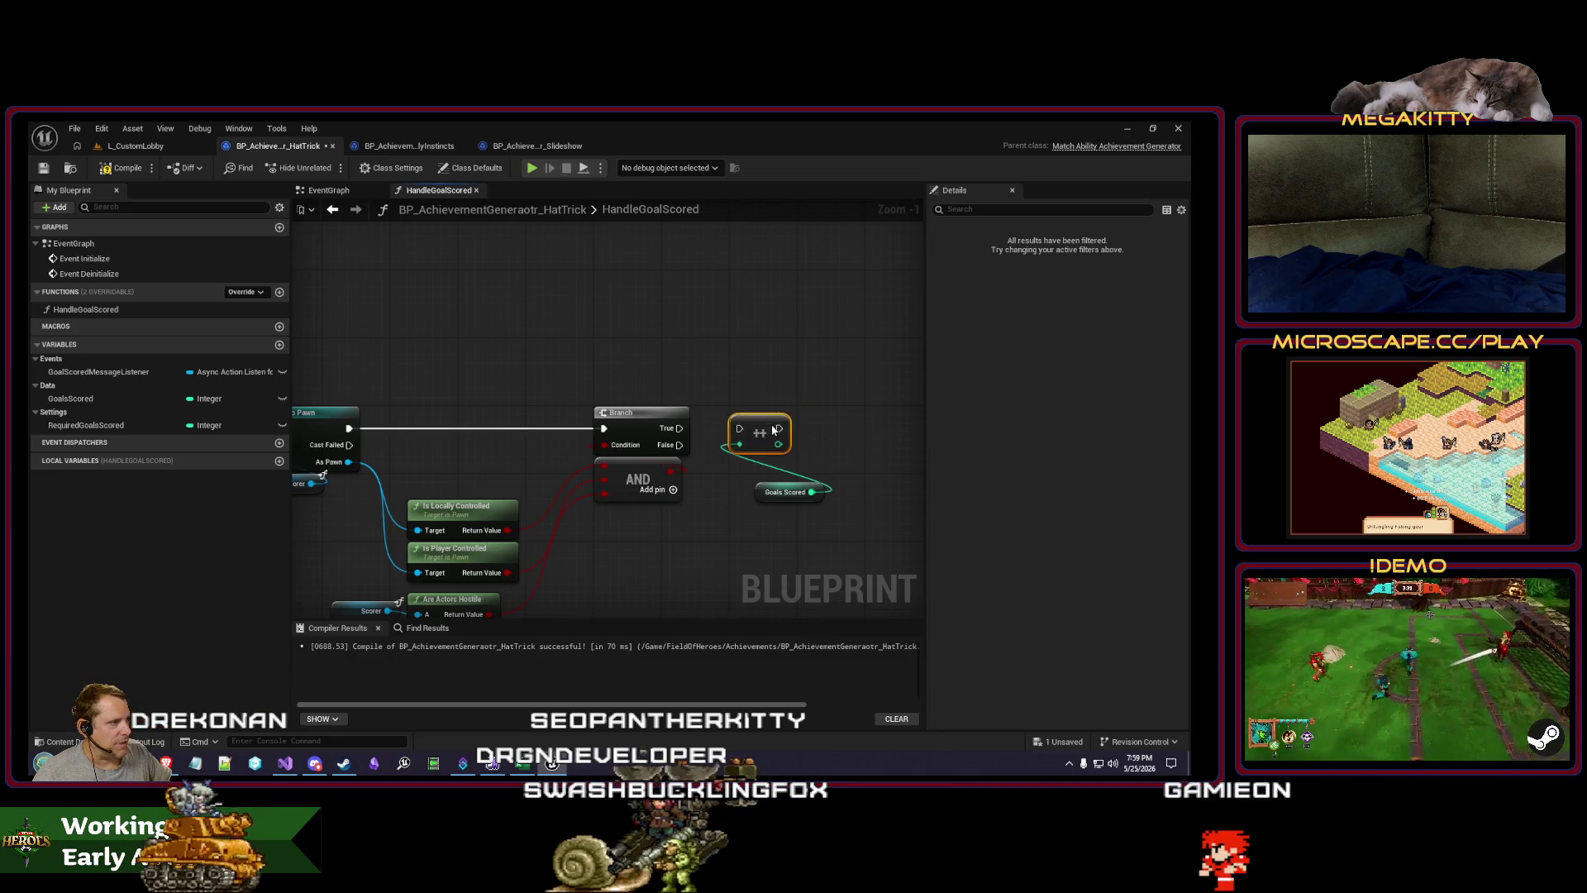
pyautogui.moveTo(781, 496)
pyautogui.mouseDown()
pyautogui.moveTo(741, 473)
pyautogui.moveTo(544, 454)
pyautogui.mouseUp()
# Step: Compare a second GoalsScored getter with == and place RequiredGoalsScored beside it
pyautogui.moveTo(71, 398)
pyautogui.mouseDown()
pyautogui.moveTo(641, 529)
pyautogui.moveTo(632, 513)
pyautogui.moveTo(696, 524)
pyautogui.mouseUp()
pyautogui.write('==')
pyautogui.press('Return')
pyautogui.moveTo(86, 429)
pyautogui.mouseDown()
pyautogui.moveTo(196, 440)
pyautogui.moveTo(637, 570)
pyautogui.mouseUp()
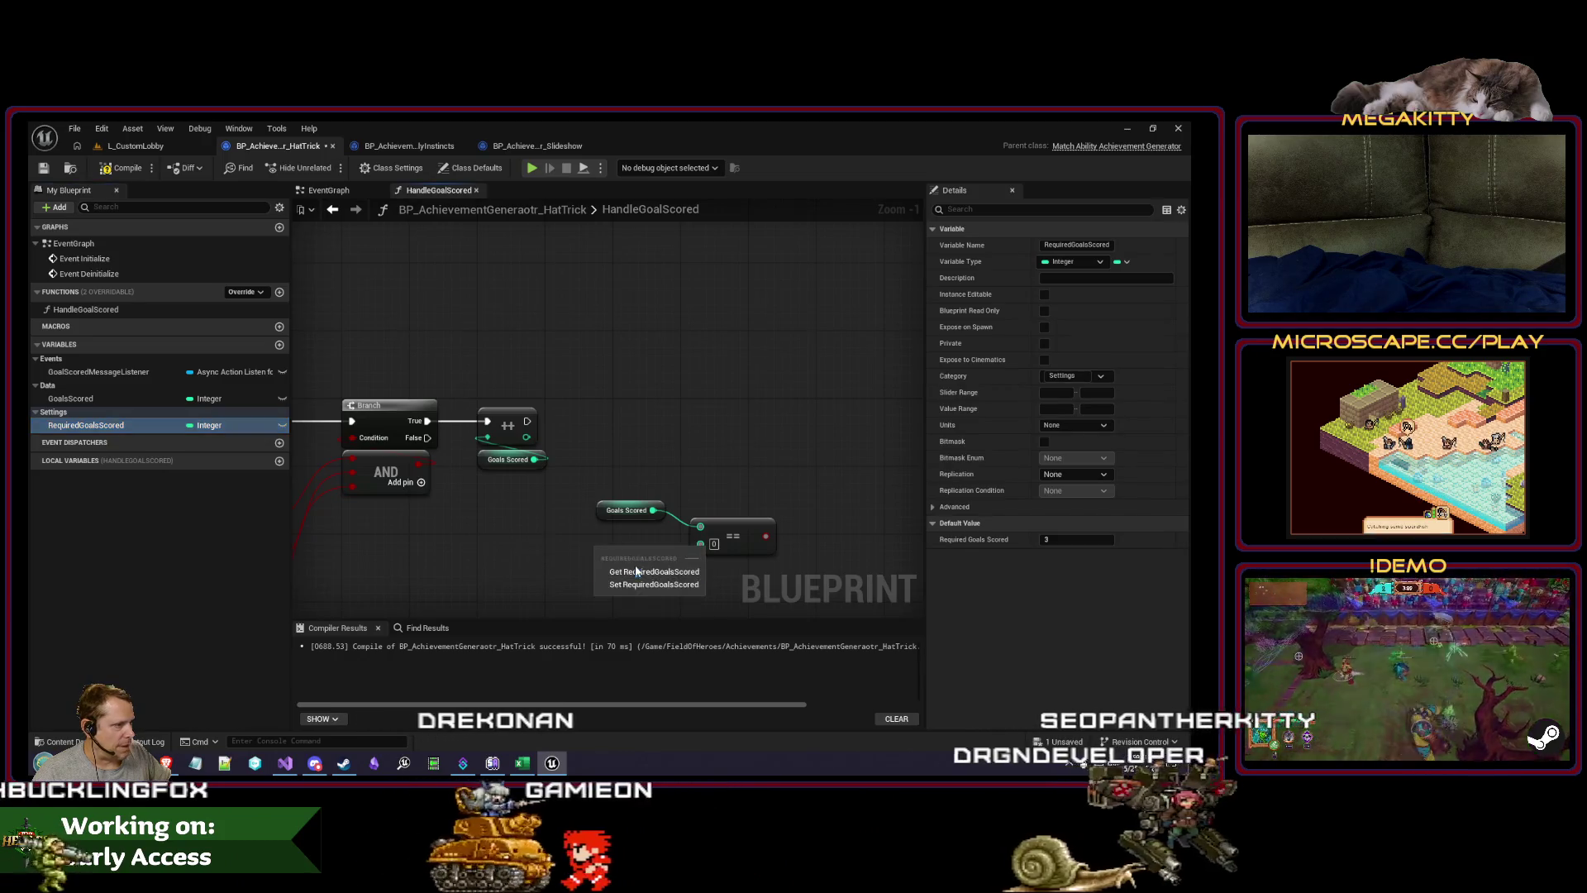
# Step: Feed RequiredGoalsScored into == and branch on the result after the increment
pyautogui.click(637, 571)
pyautogui.moveTo(765, 537); pyautogui.dragTo(750, 391)
pyautogui.write('br')
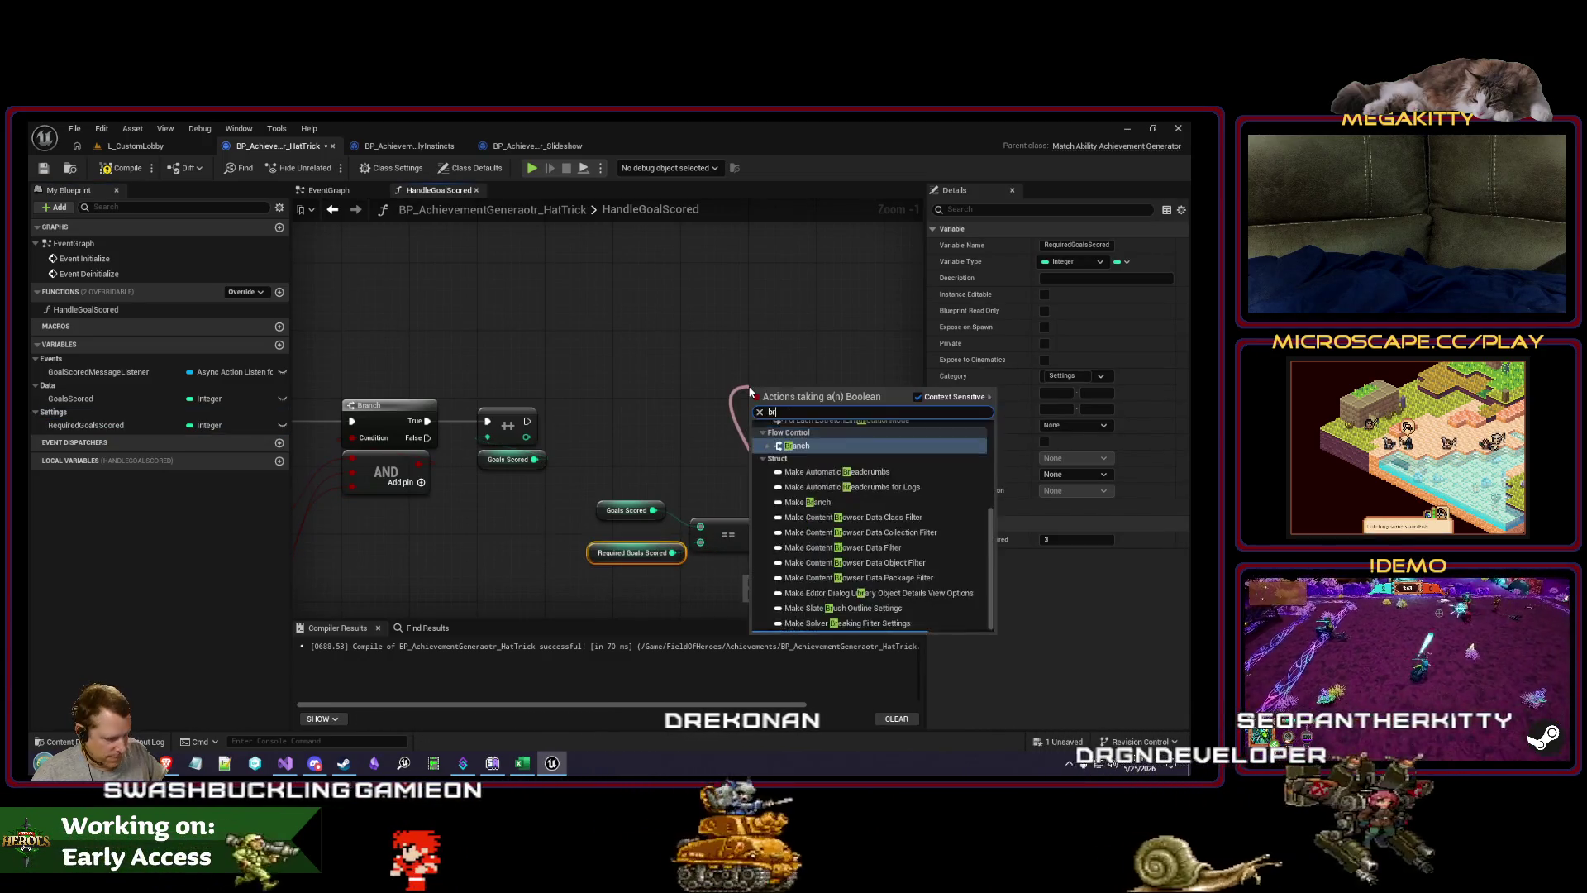
pyautogui.press('Return')
pyautogui.moveTo(526, 421)
pyautogui.mouseDown()
pyautogui.moveTo(794, 422)
pyautogui.moveTo(759, 404)
pyautogui.moveTo(723, 415)
pyautogui.mouseUp()
pyautogui.moveTo(732, 523); pyautogui.dragTo(715, 488)
pyautogui.moveTo(615, 512); pyautogui.dragTo(615, 462)
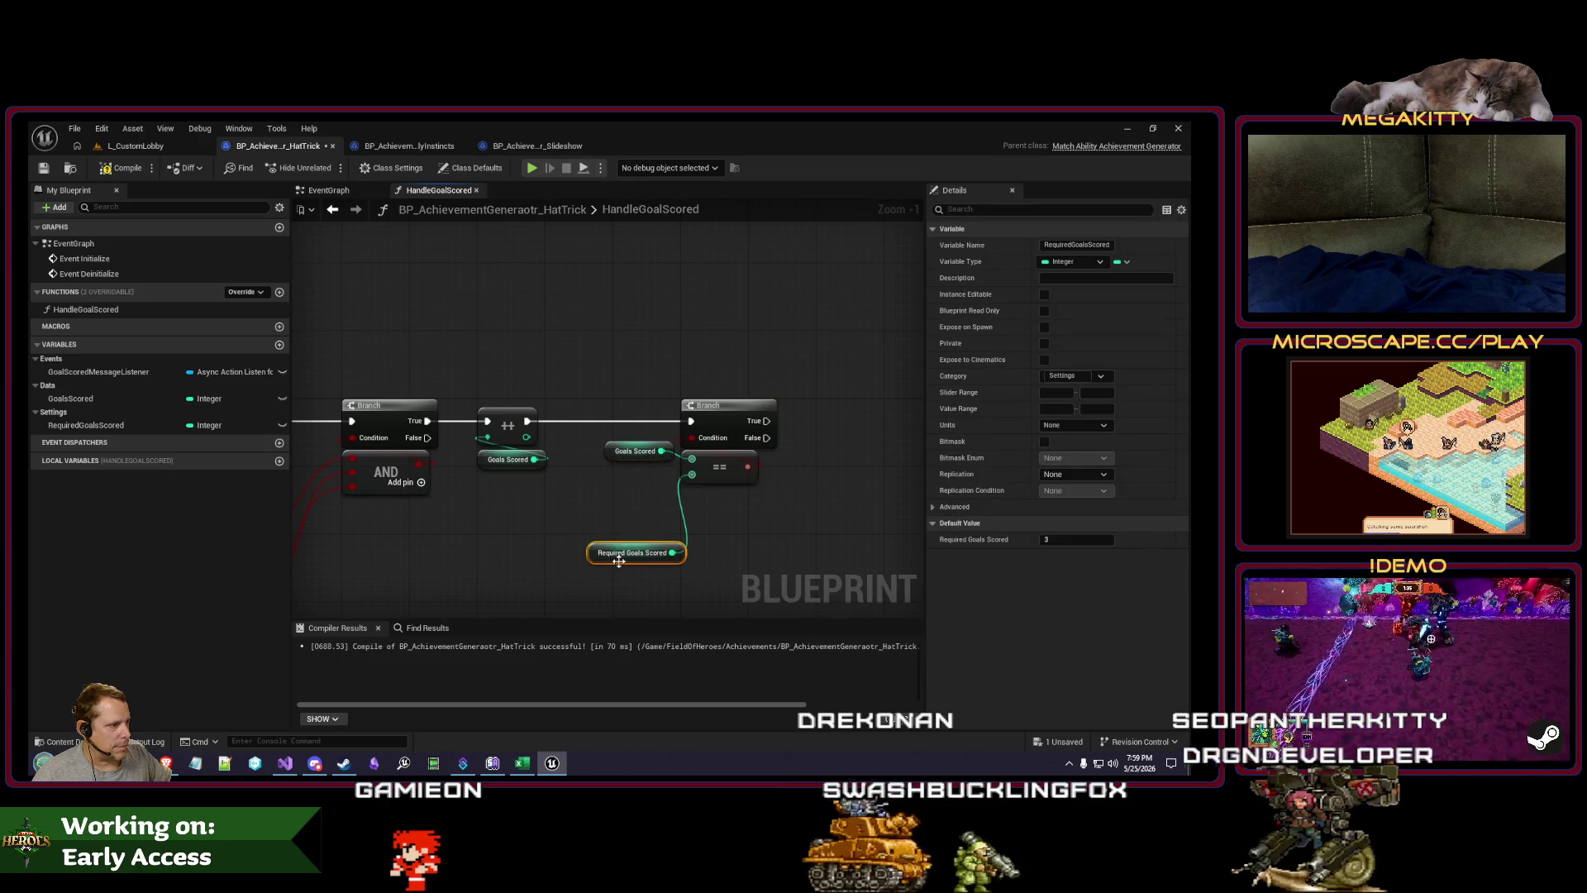
pyautogui.moveTo(707, 507)
pyautogui.mouseDown()
pyautogui.moveTo(579, 522)
pyautogui.moveTo(563, 482)
pyautogui.moveTo(583, 504)
pyautogui.mouseUp()
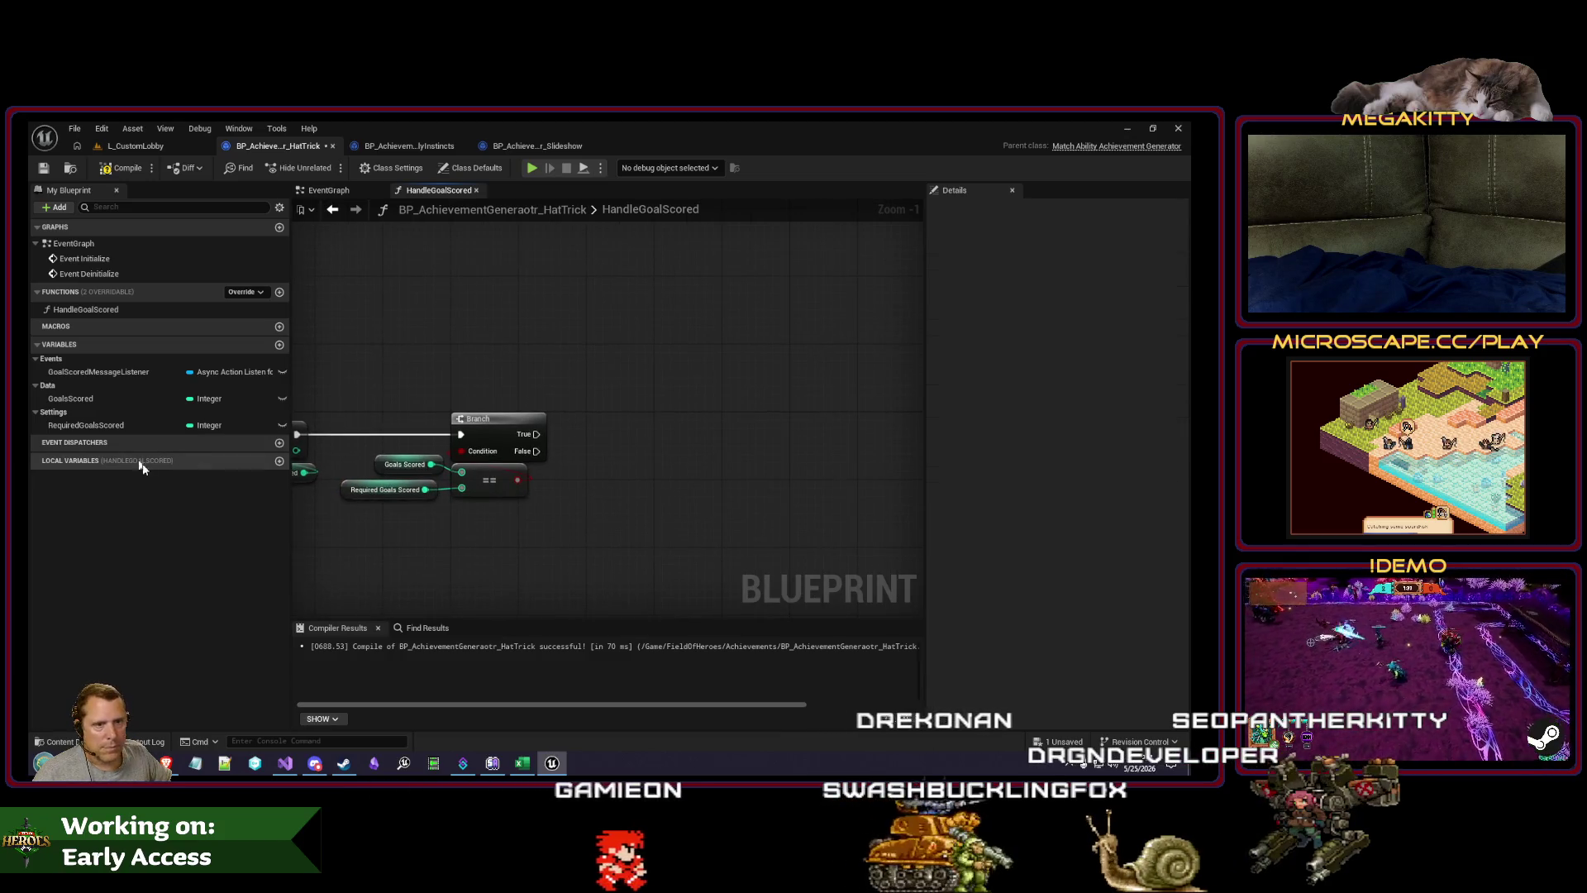
# Step: Call Grant Achievement on the True path, then return to the L_CustomLobby level
pyautogui.moveTo(557, 438); pyautogui.dragTo(630, 429)
pyautogui.write('grant')
pyautogui.press('Return')
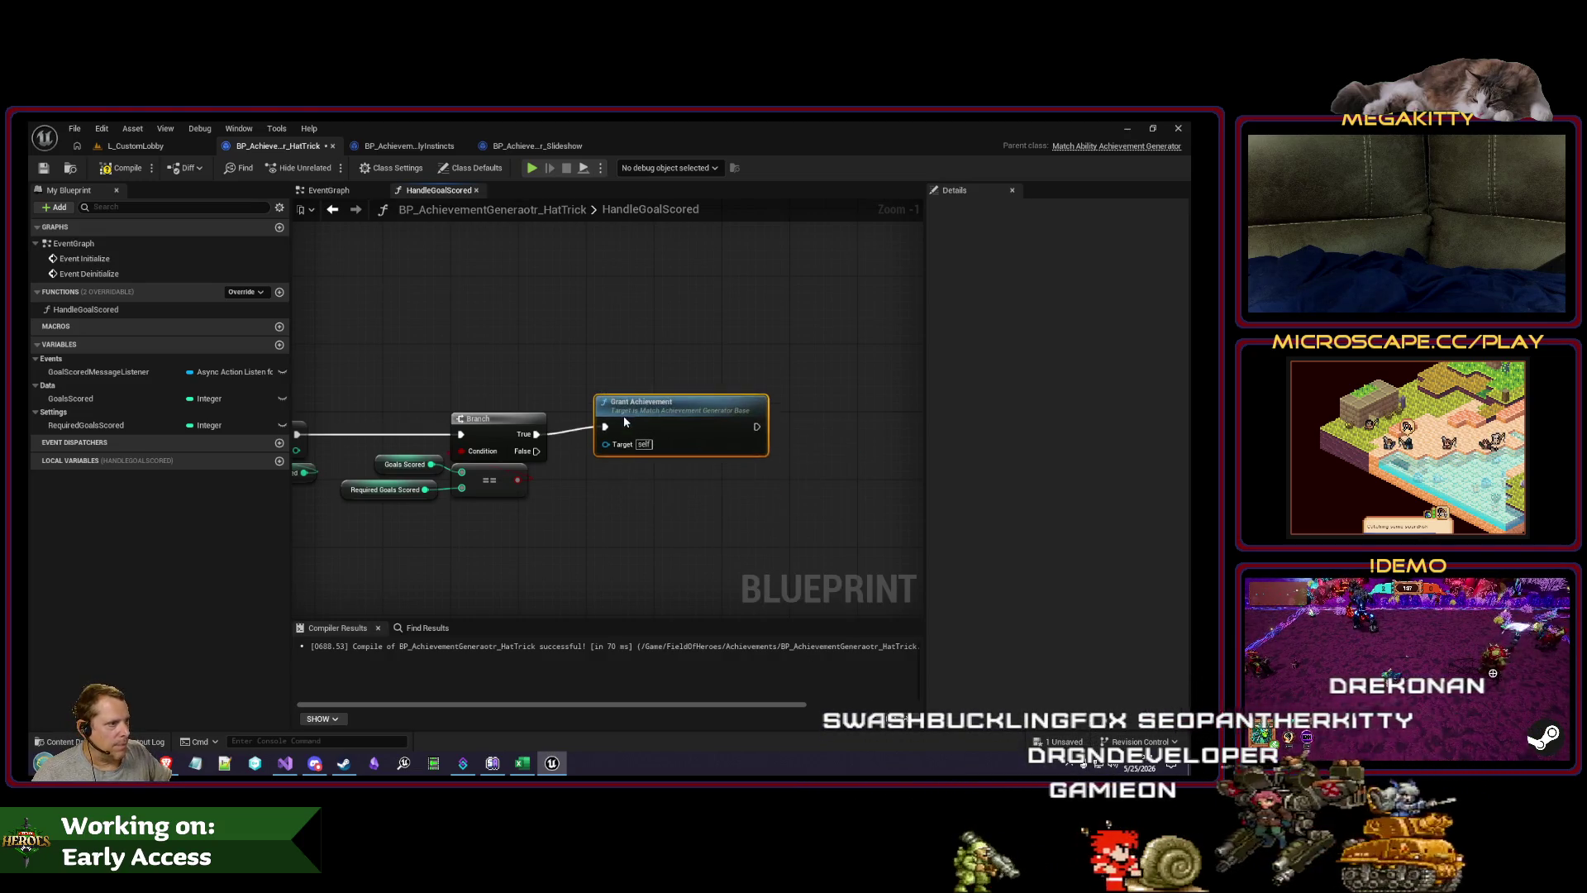
pyautogui.scroll(-3, 430, 308)
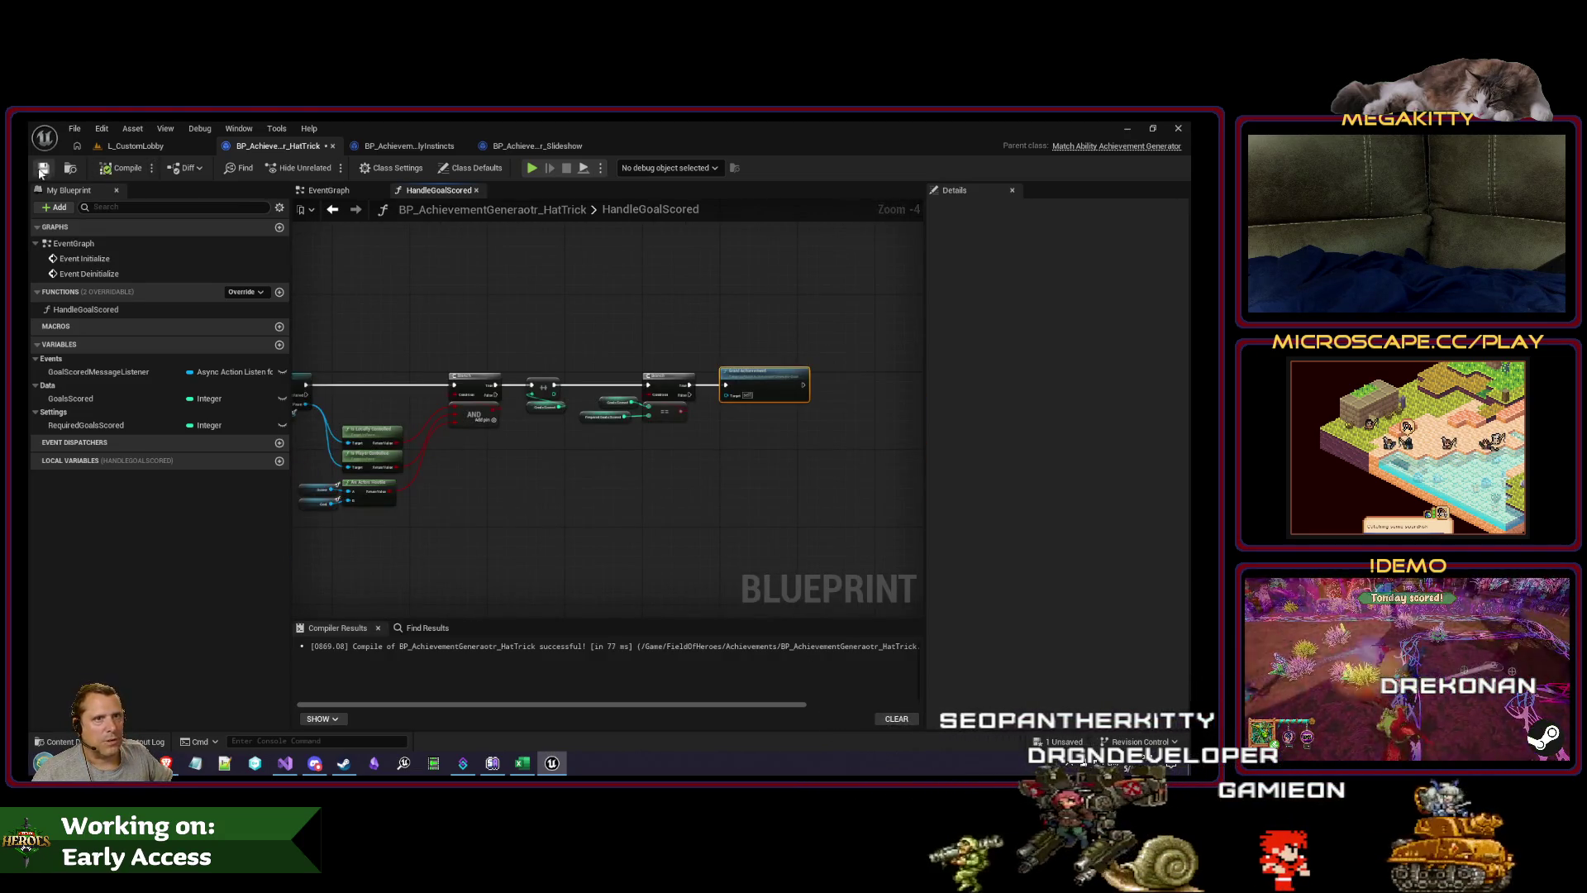
pyautogui.click(95, 144)
pyautogui.click(75, 129)
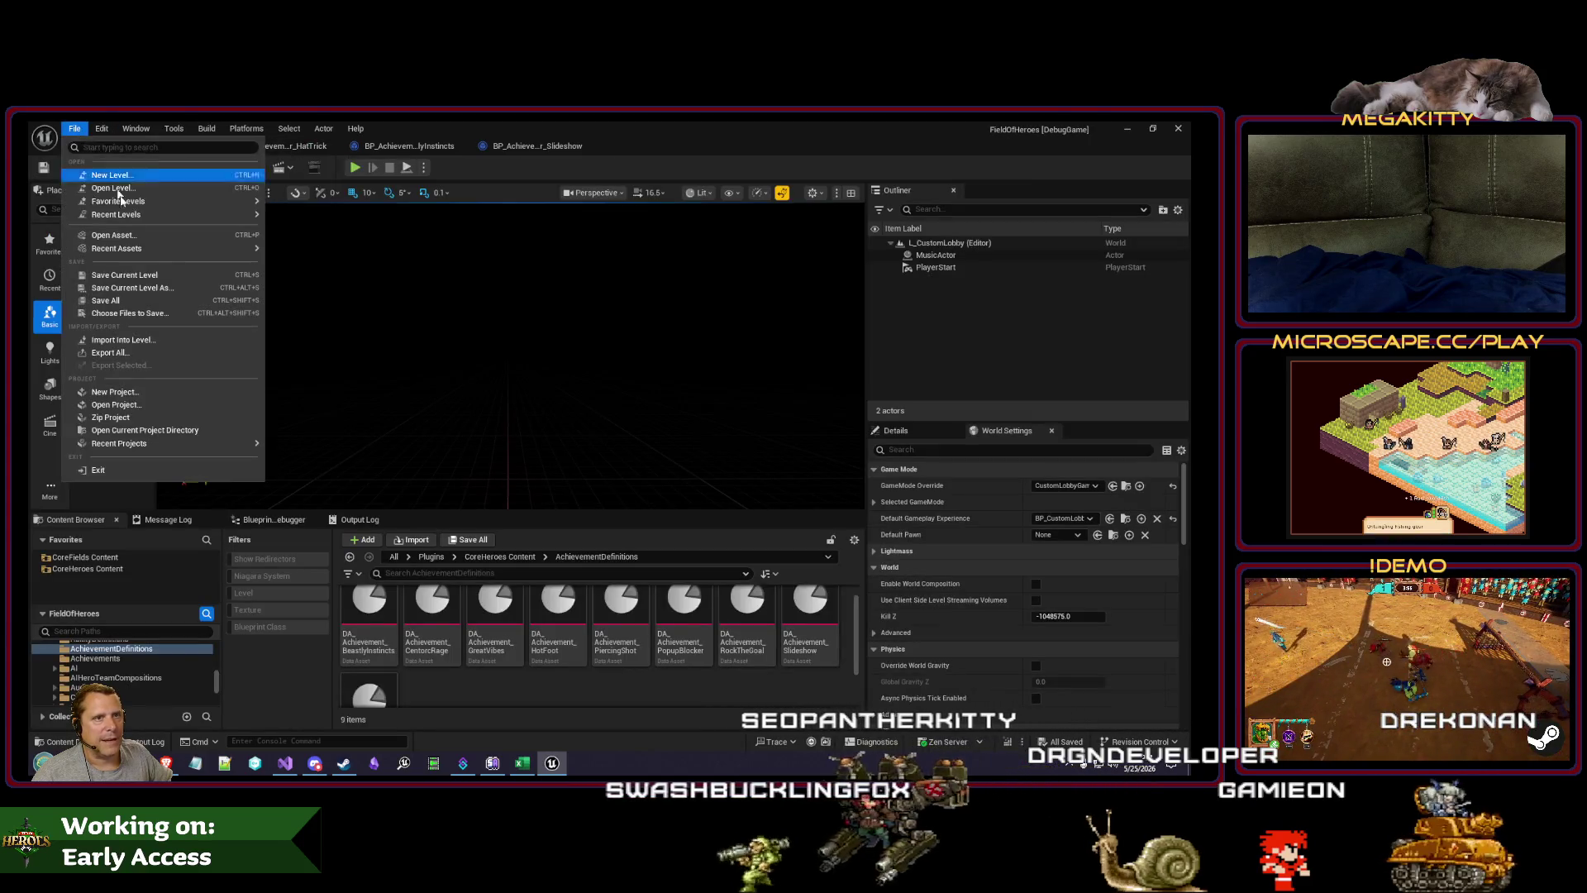
# Step: Load the L_UnknownRuins level and run a brief Play In Editor session
pyautogui.moveTo(165, 206)
pyautogui.click(364, 283)
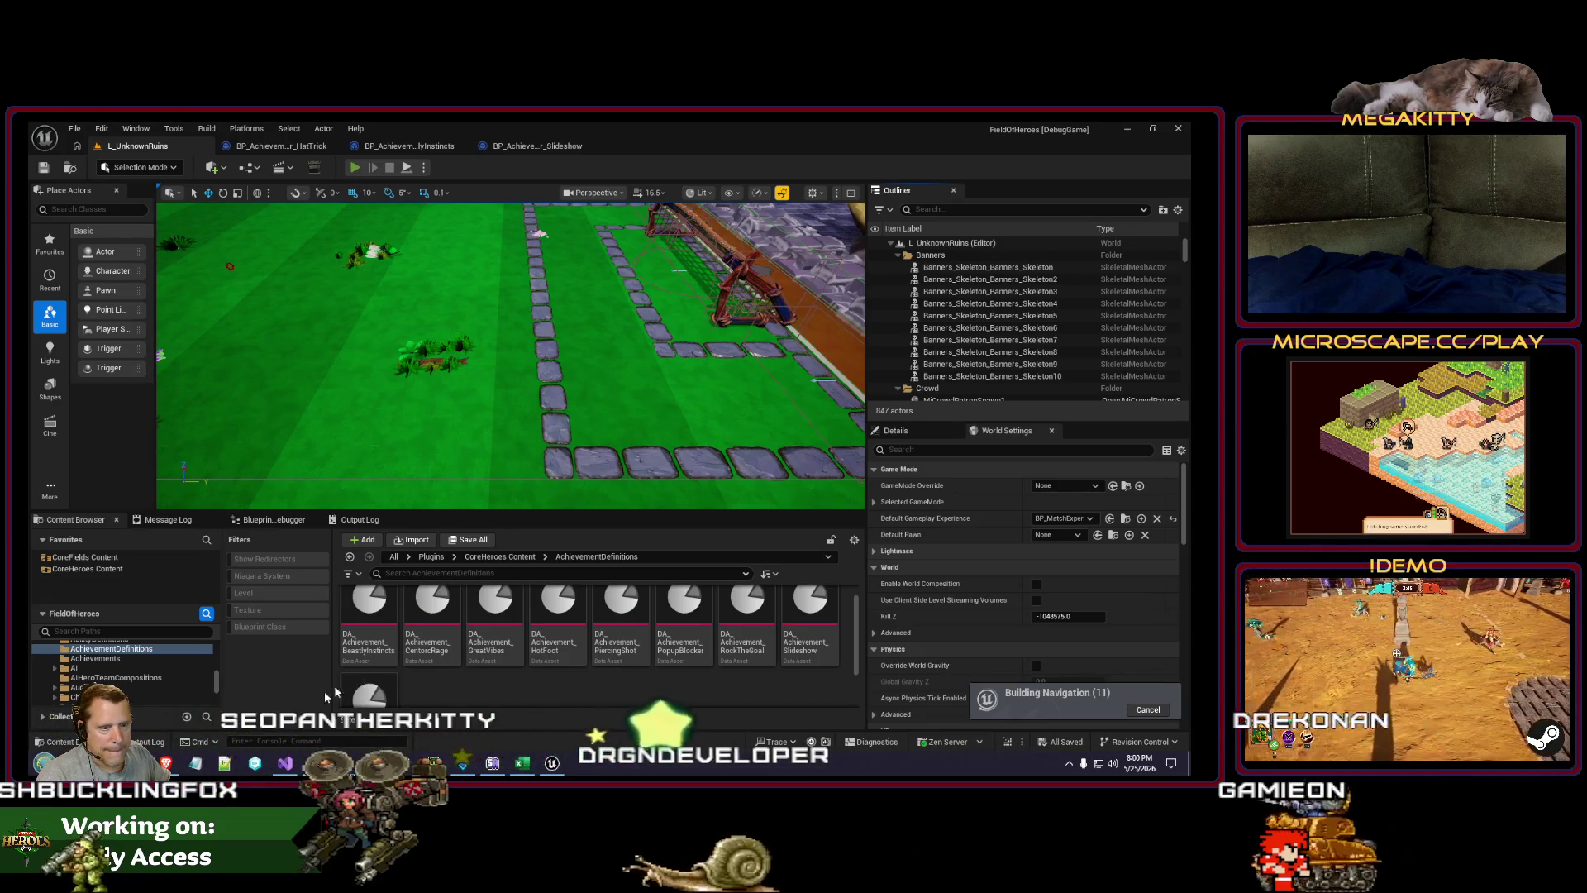
pyautogui.hotkey('alt', 'p')
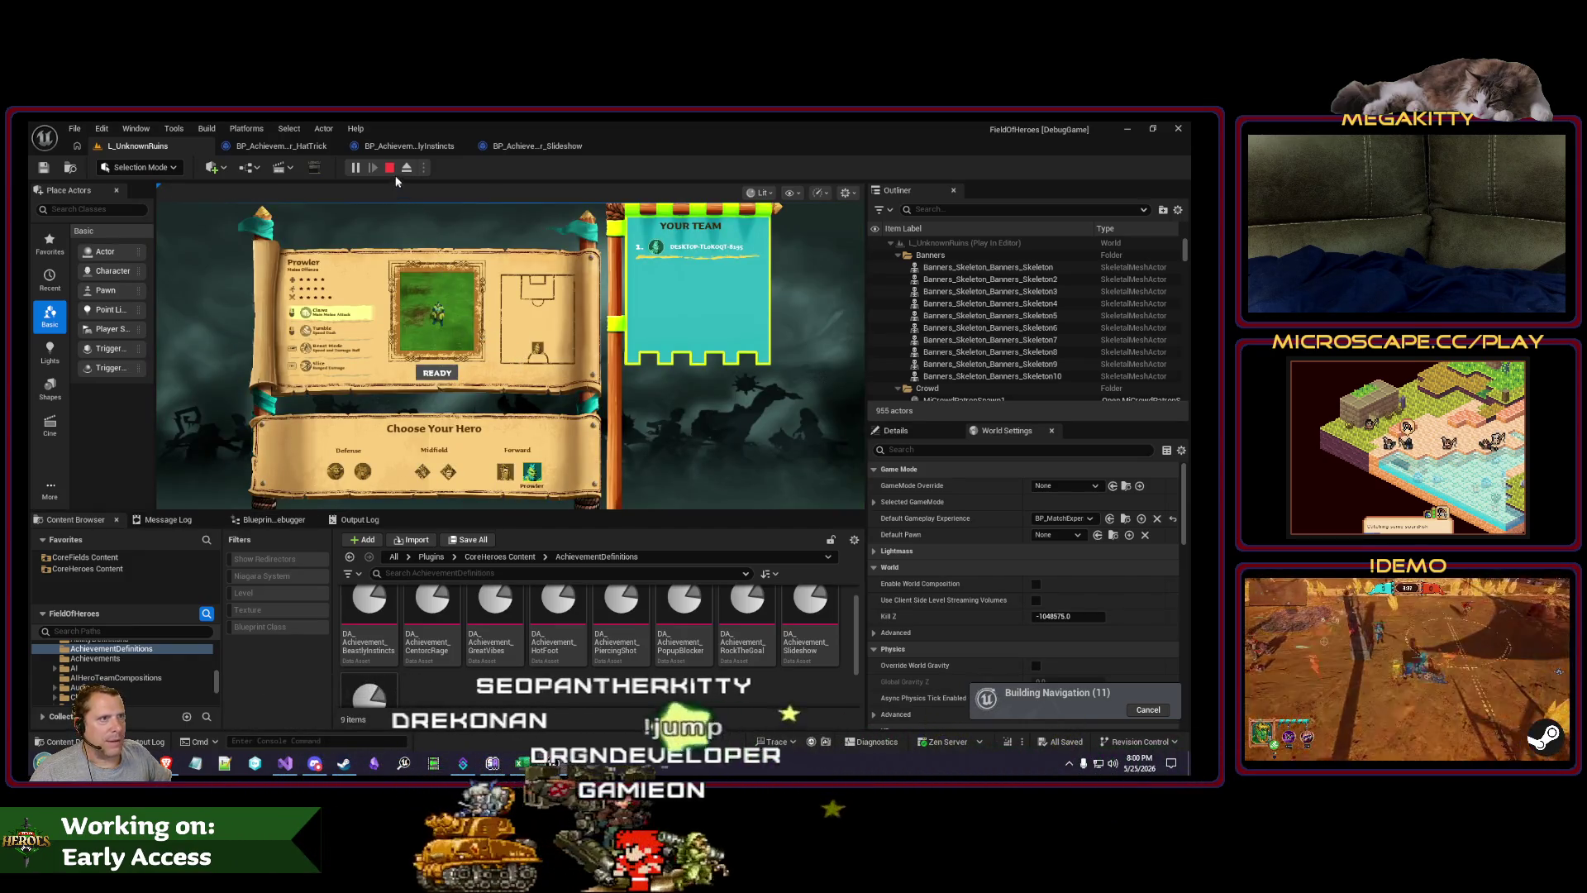
pyautogui.click(390, 167)
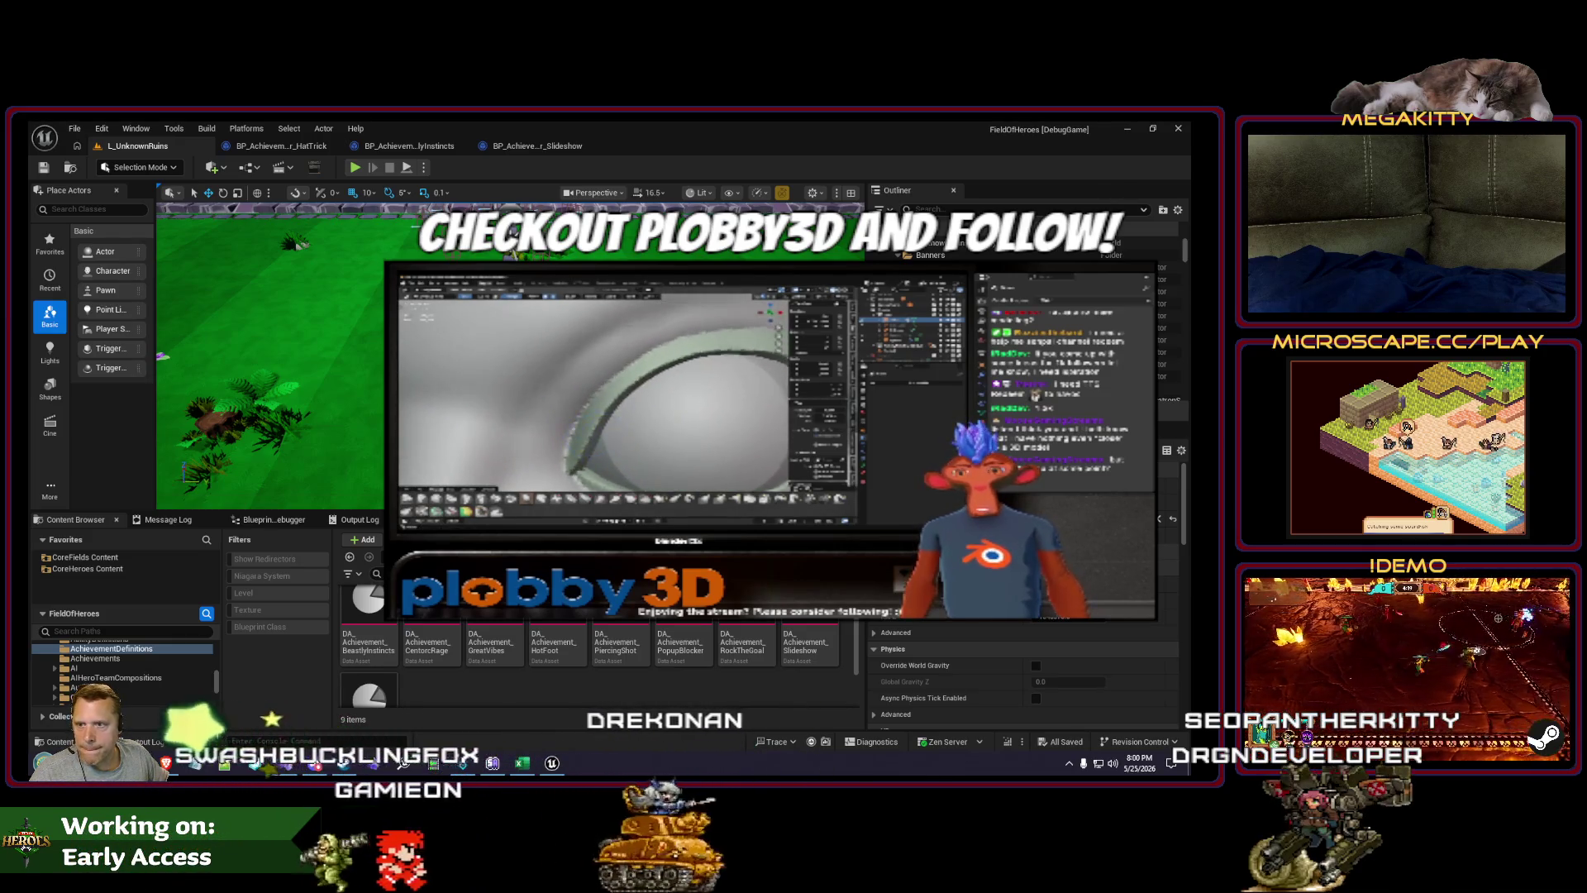
# Step: Play L_UnknownRuins again, ready up into the match arena, then stop the session
pyautogui.hotkey('alt', 'p')
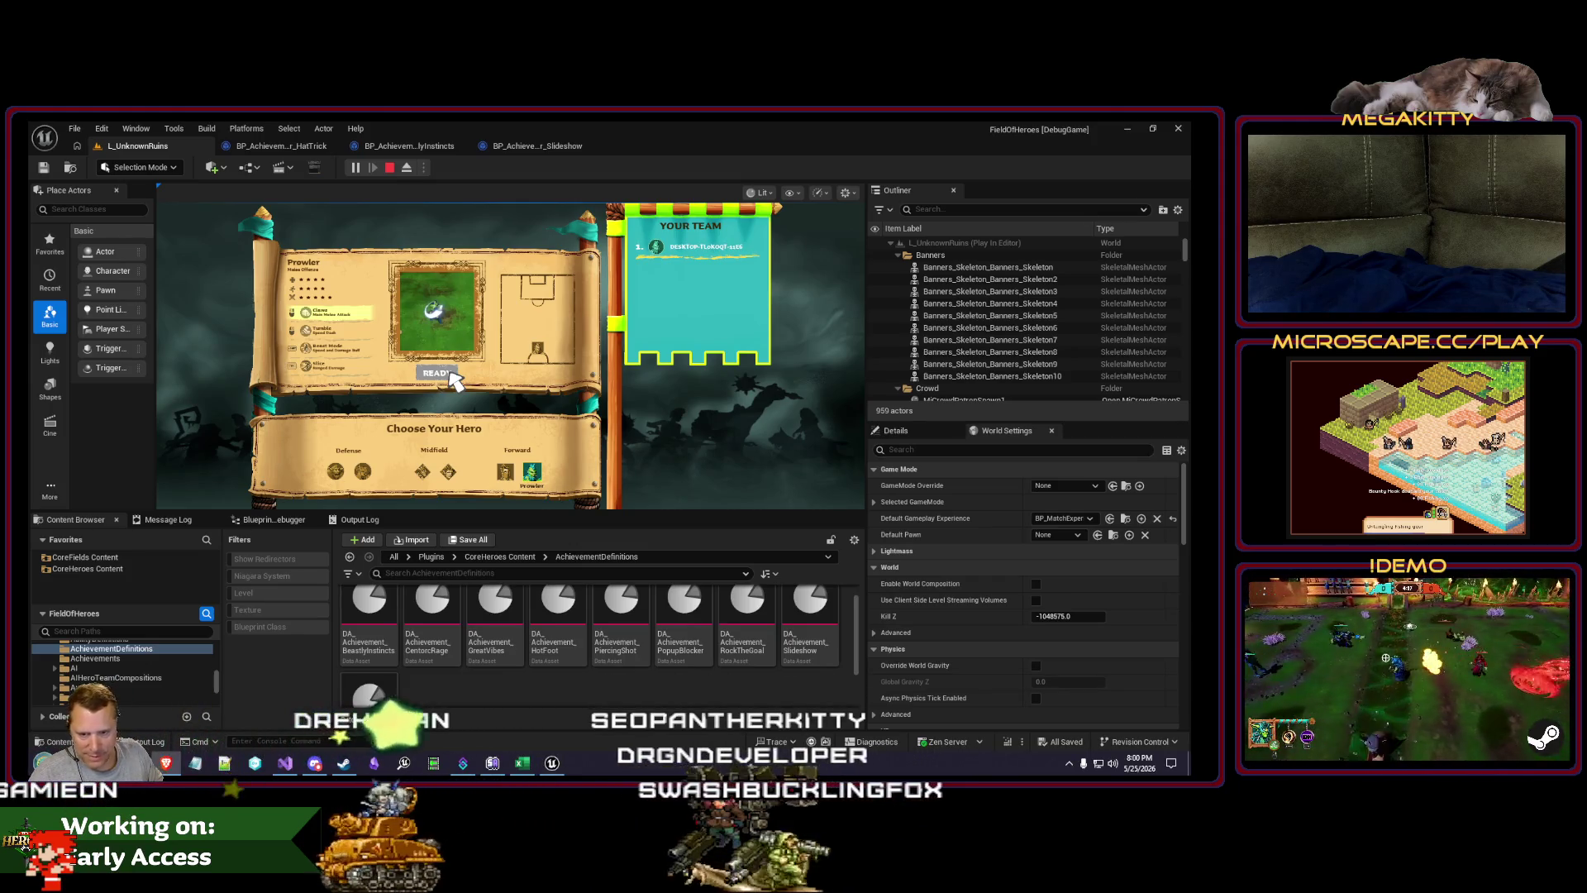
pyautogui.click(450, 373)
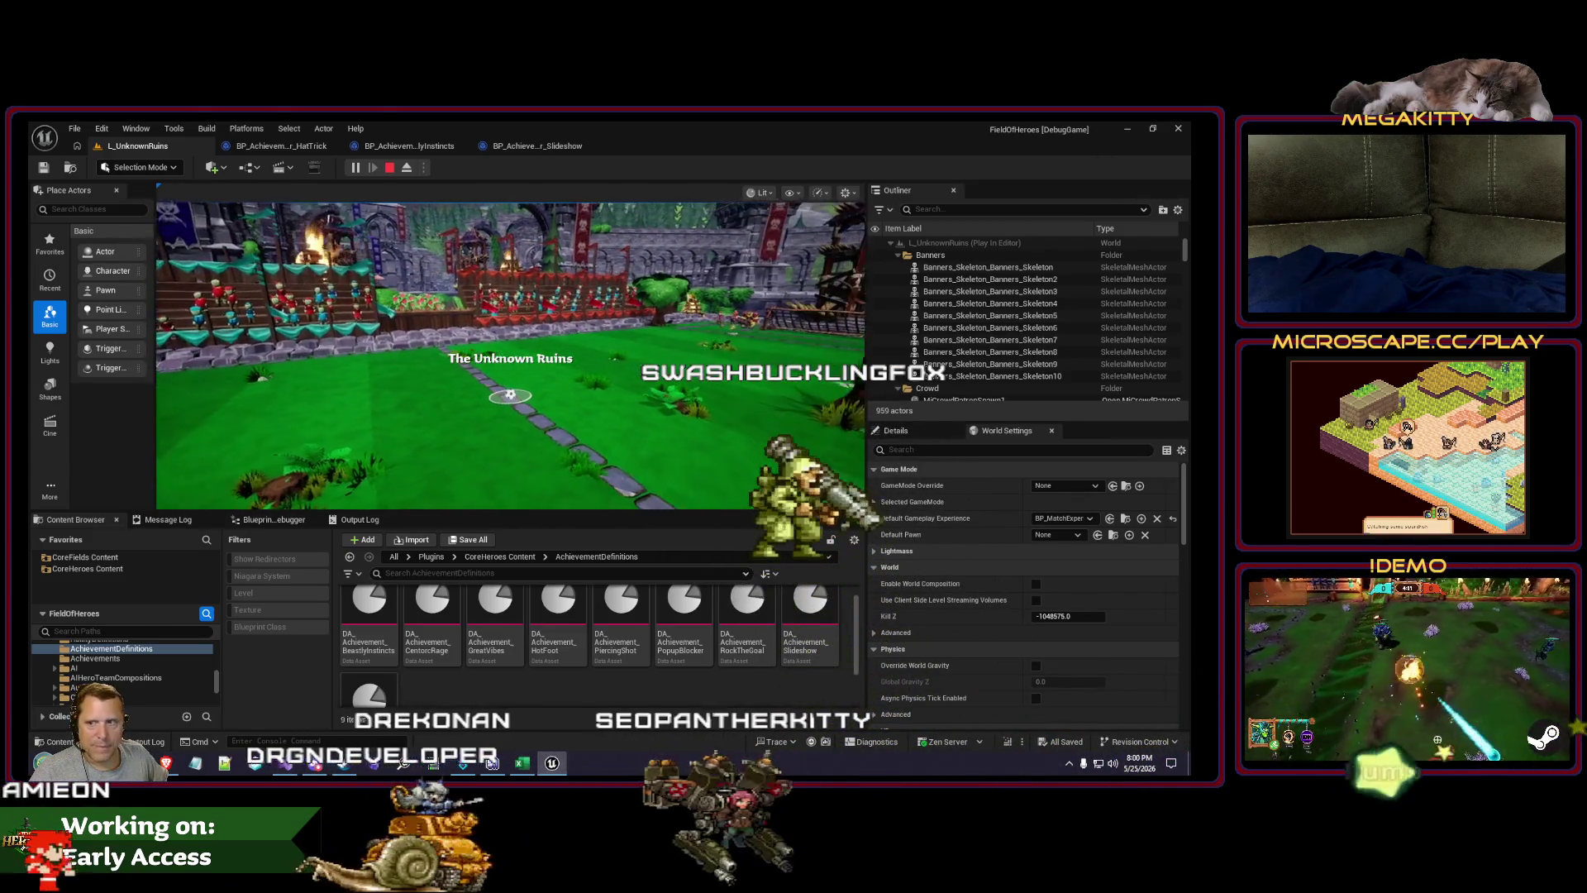
pyautogui.press('Escape')
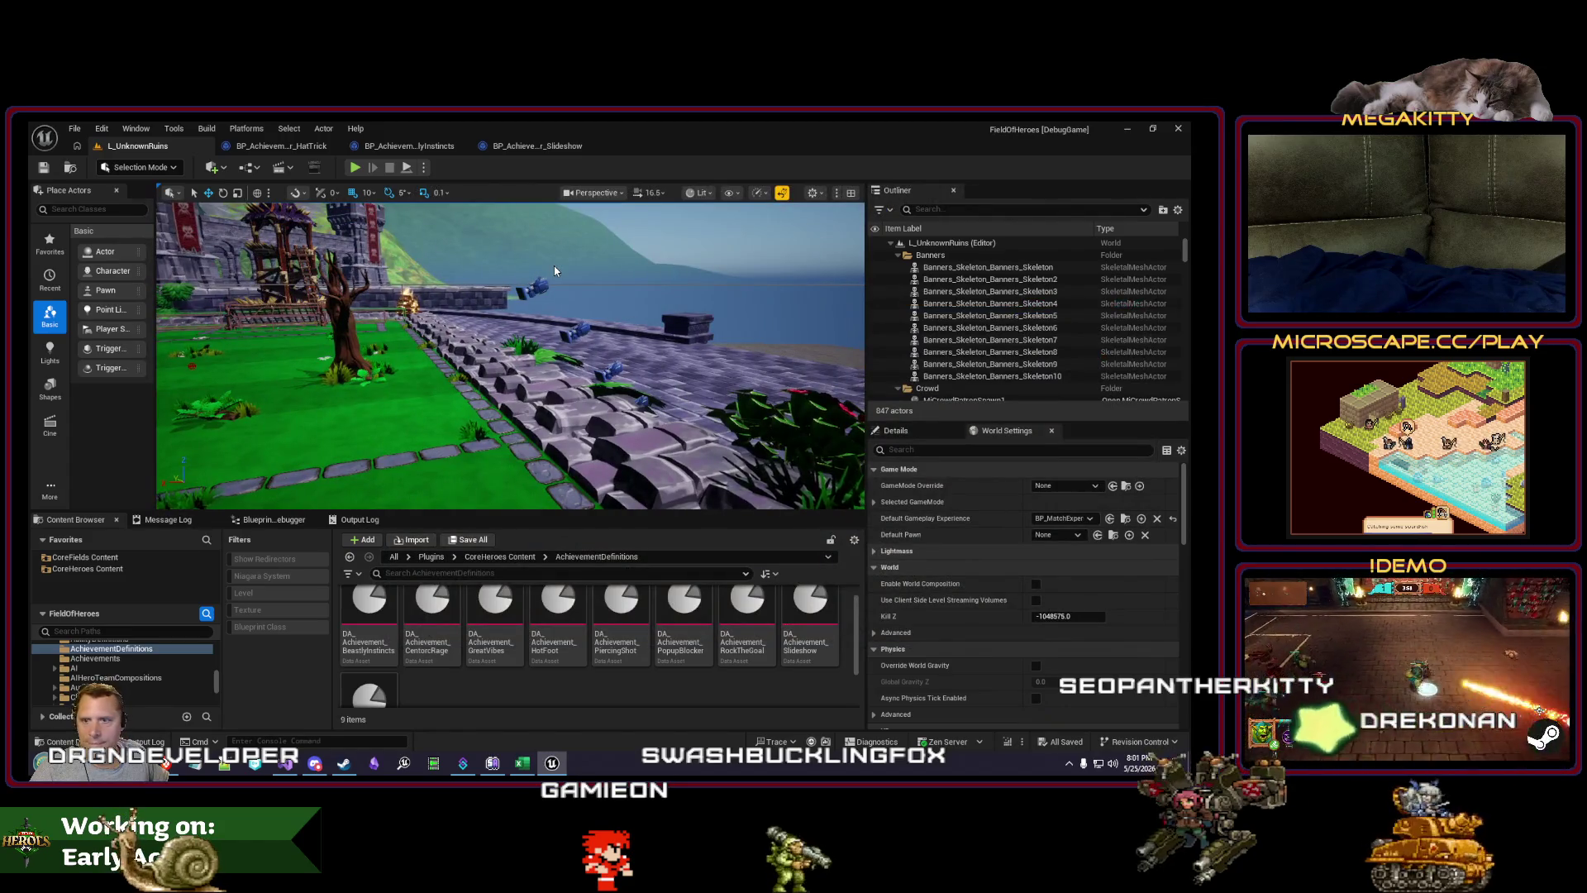
# Step: Face the grassy field and start a test match with the selected hero
pyautogui.moveTo(539, 301); pyautogui.dragTo(430, 306)
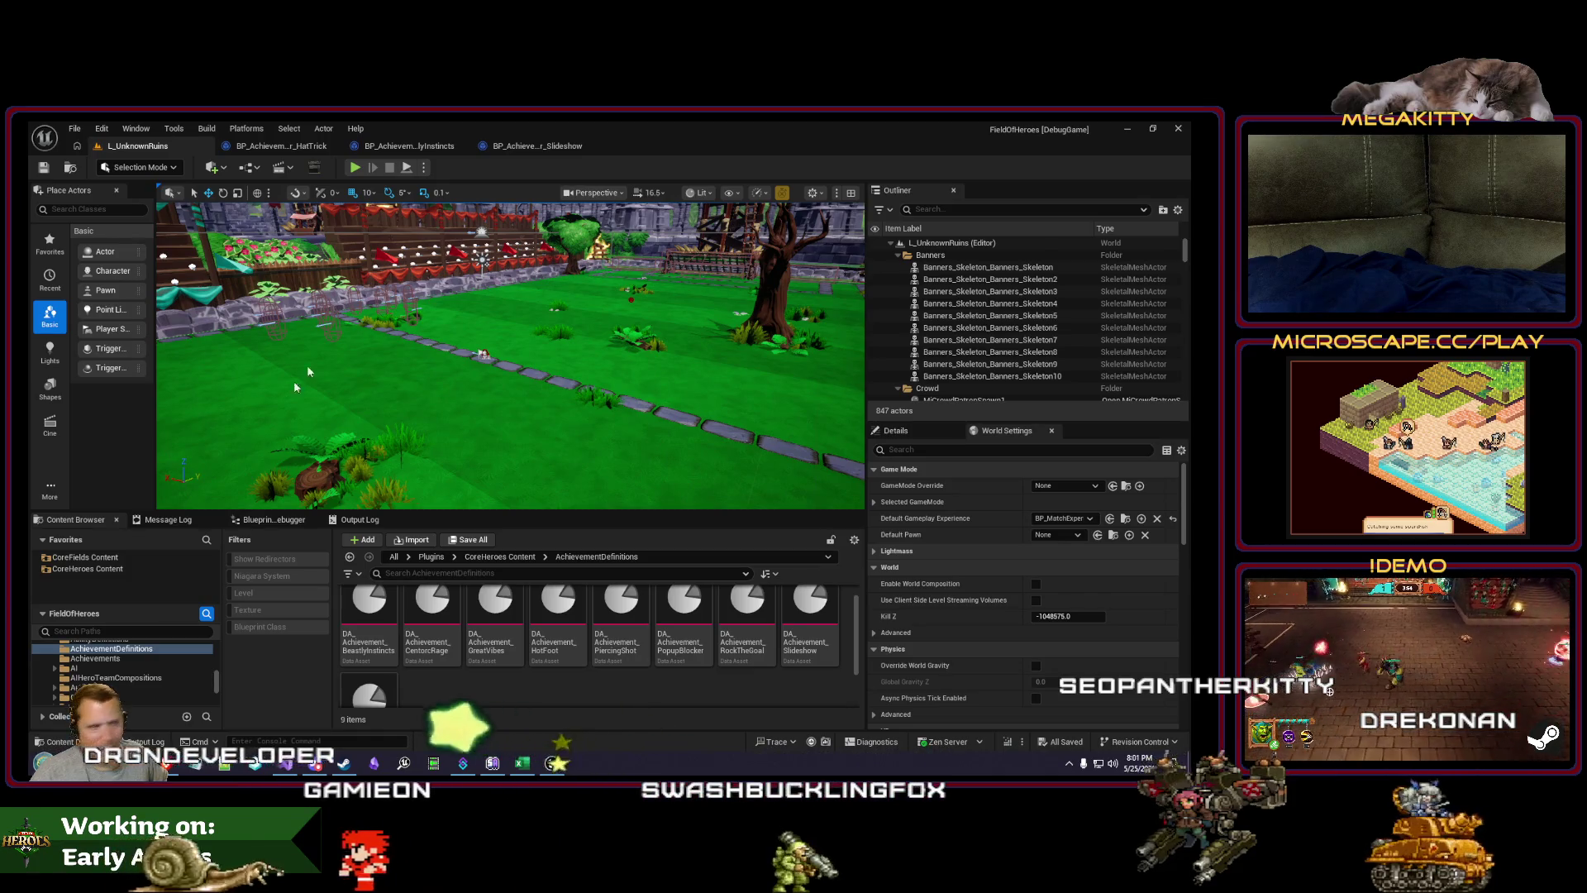
pyautogui.click(354, 168)
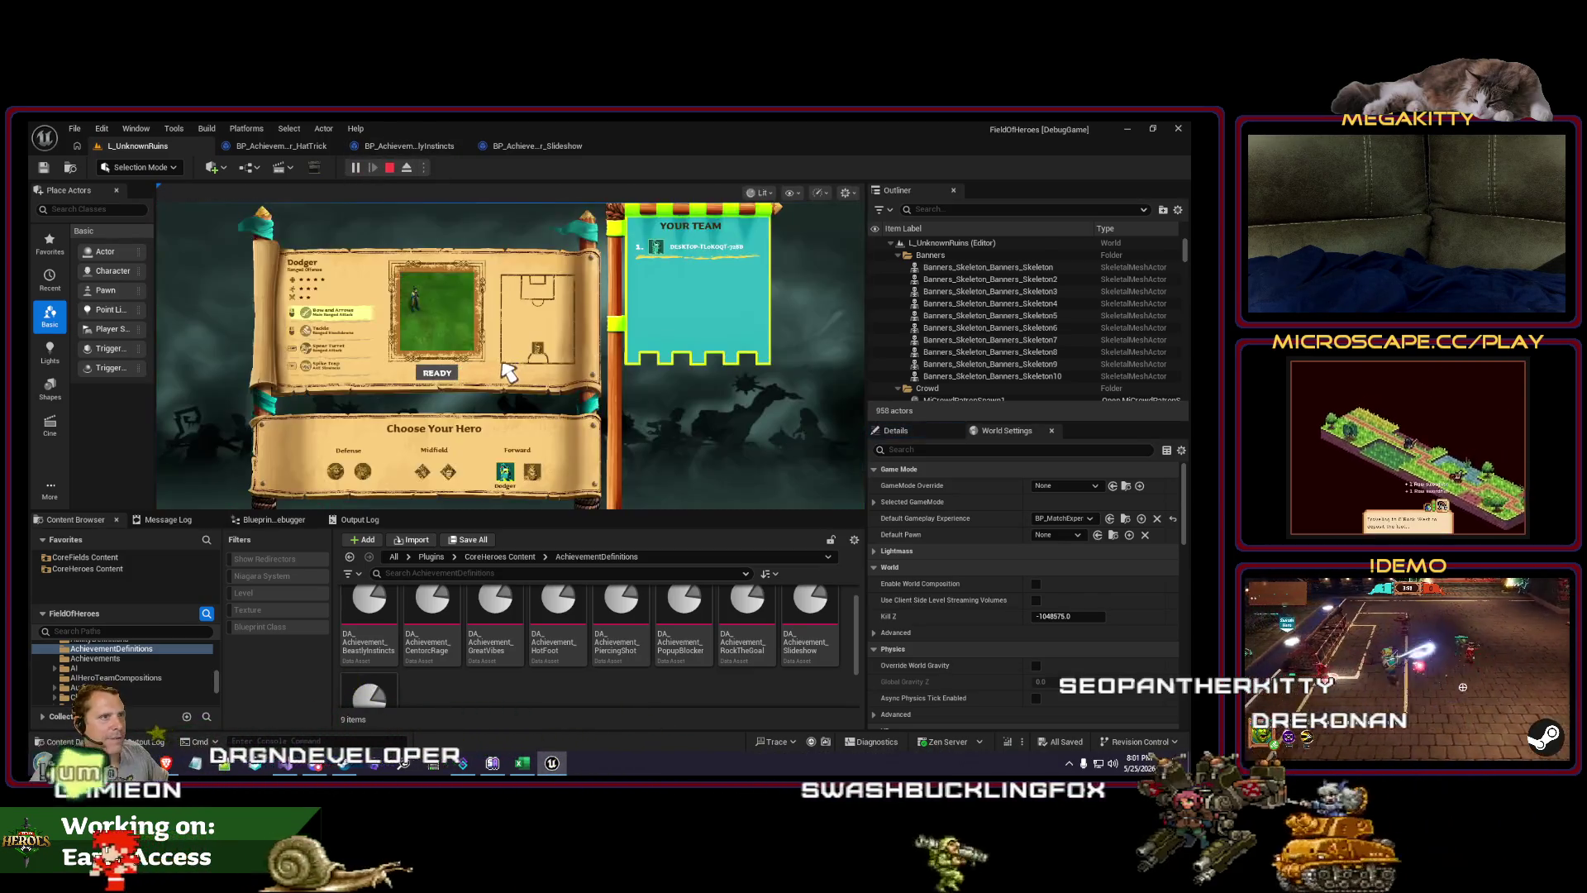
pyautogui.click(438, 373)
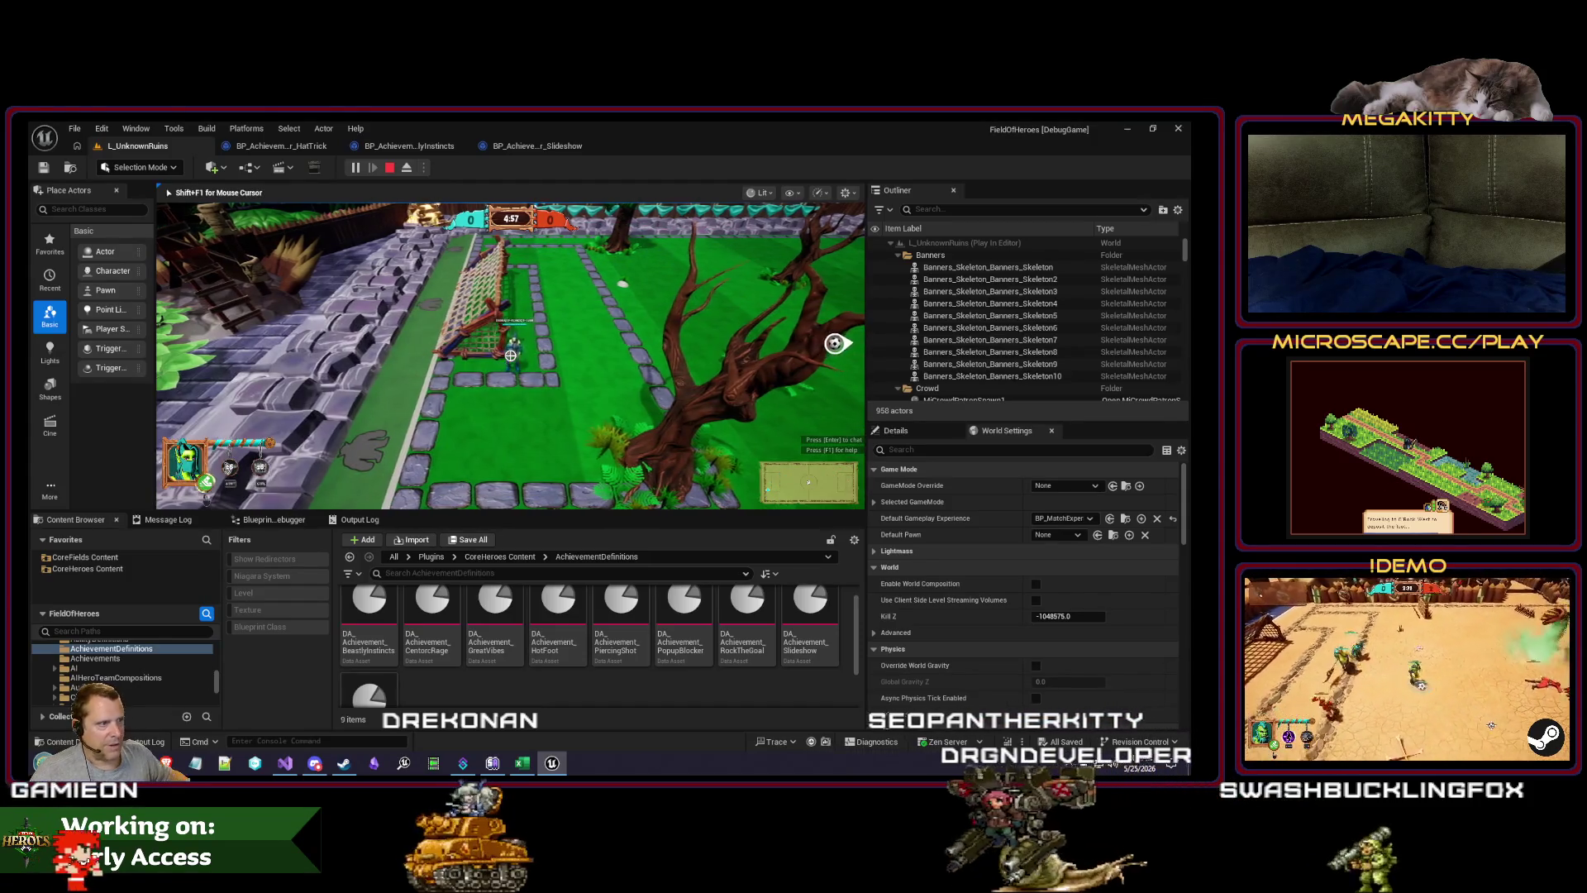
# Step: Dribble the ball right and shoot it into the right goal, then view HandleGoalScored
pyautogui.press('d')
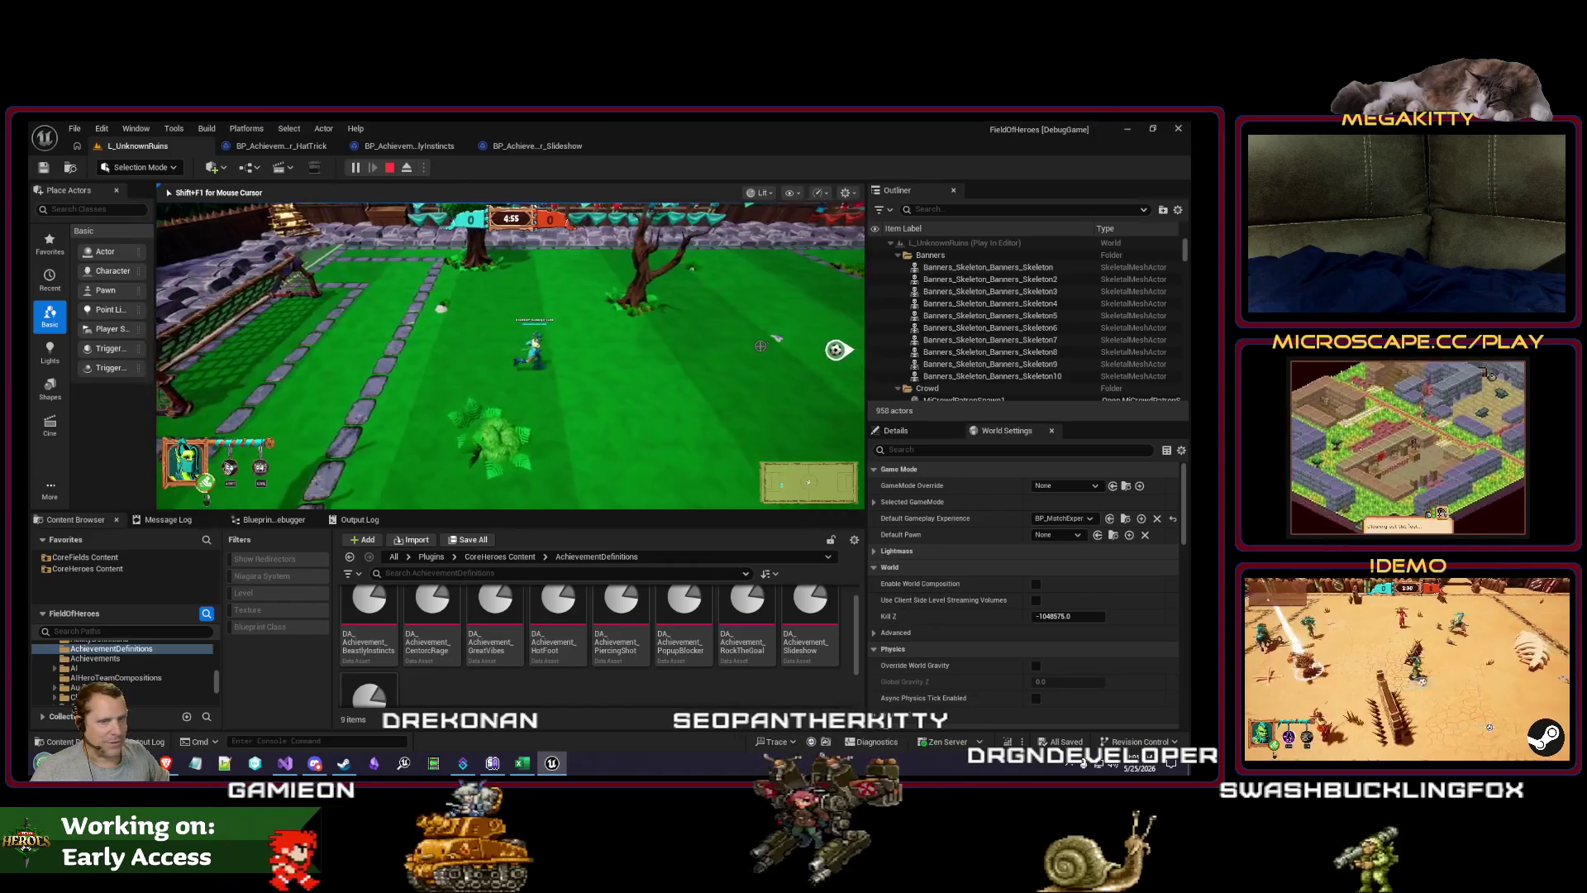
pyautogui.press('d')
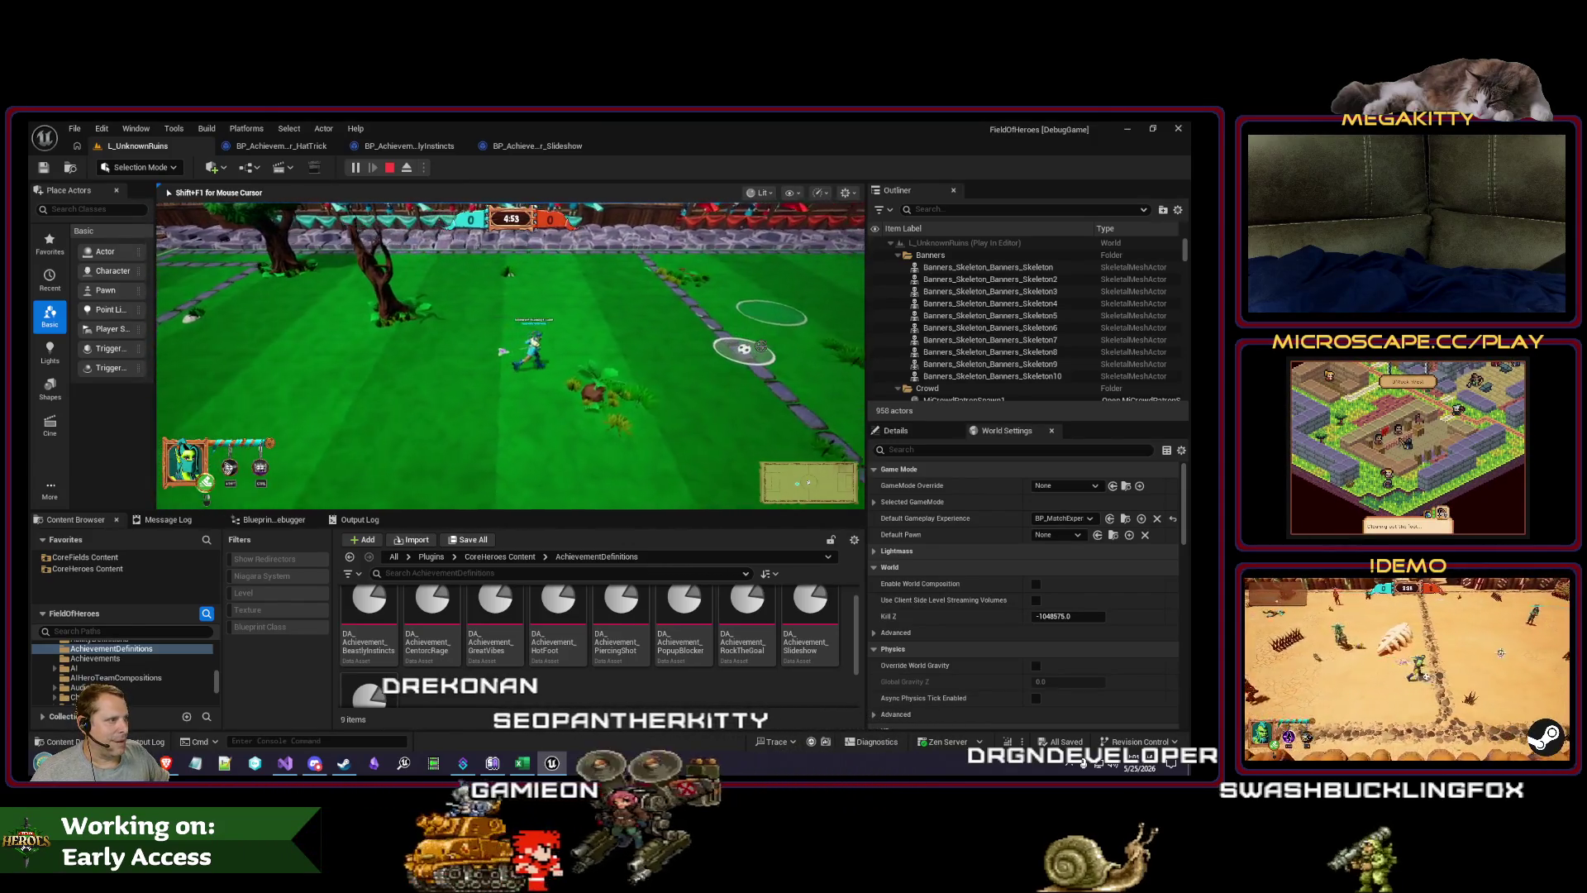
pyautogui.press('d')
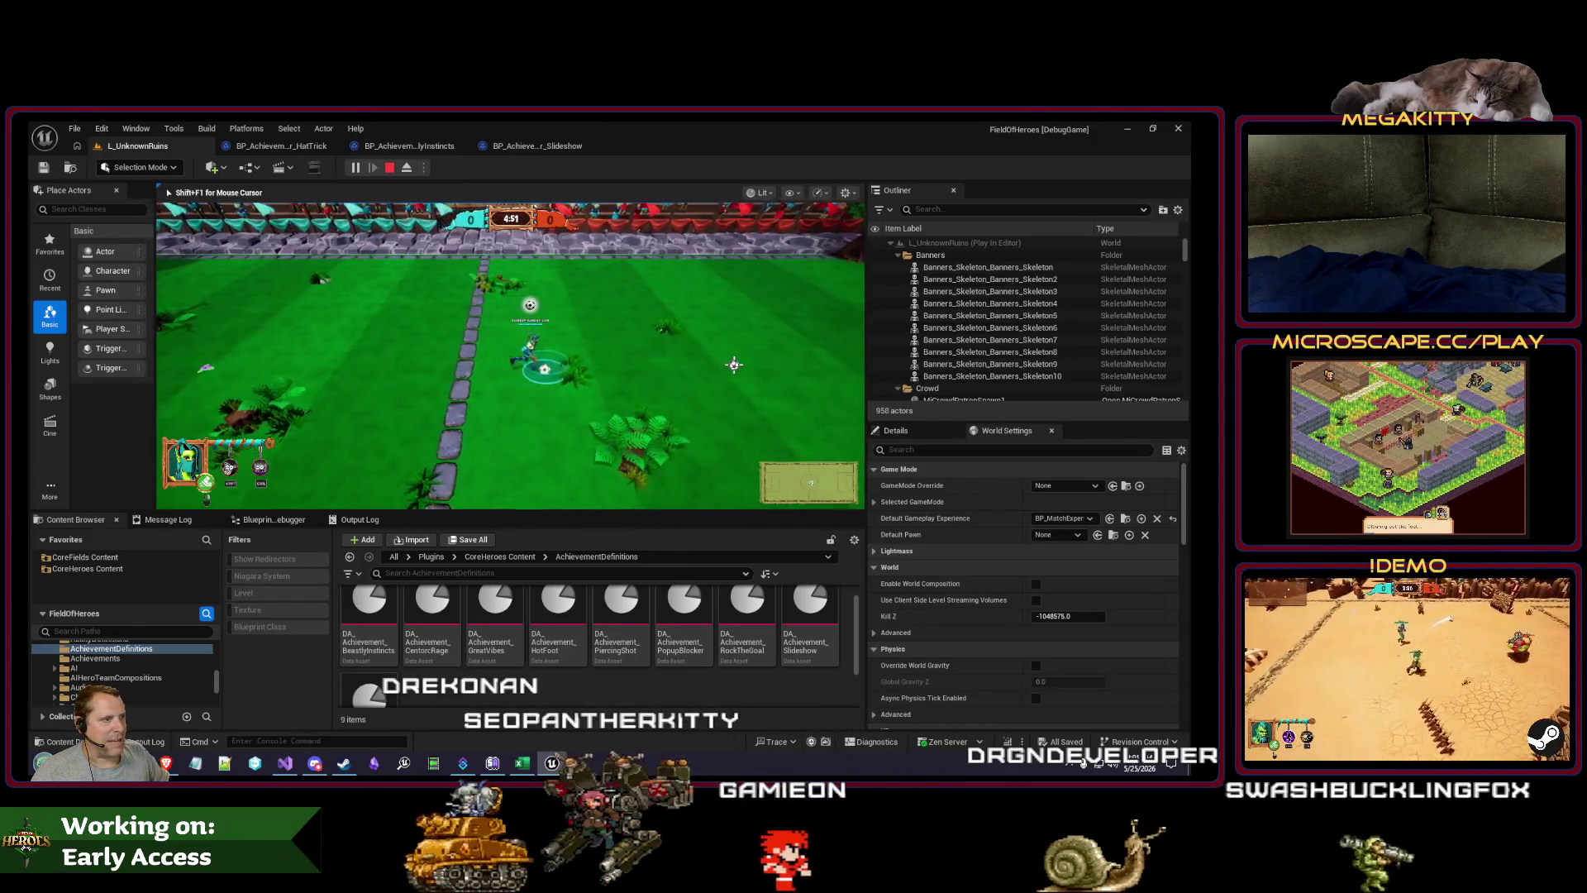
pyautogui.press('d')
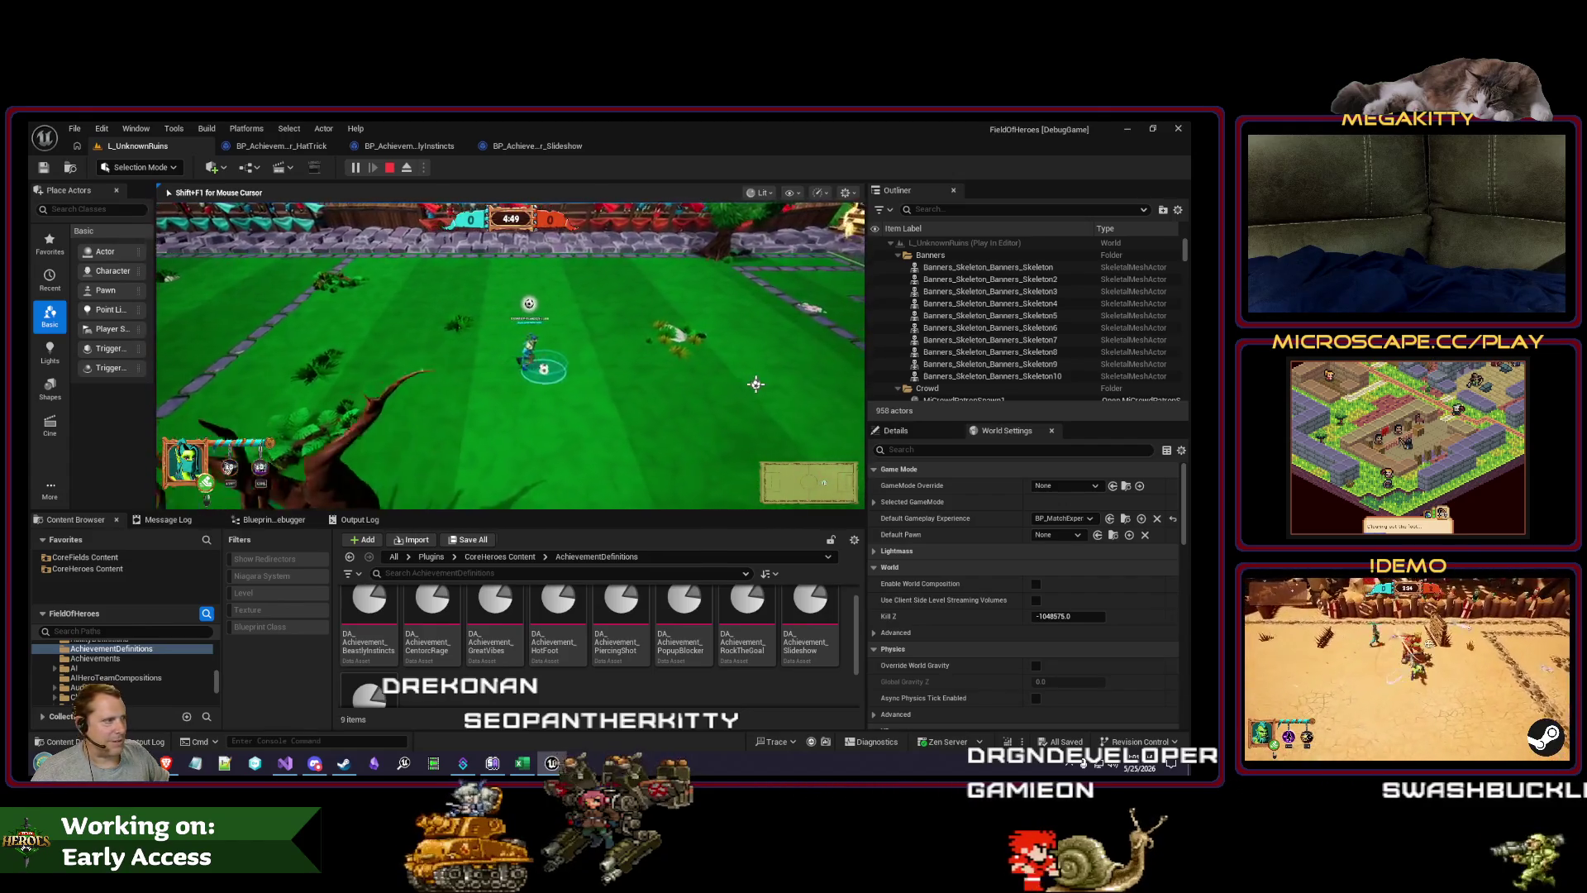
pyautogui.press('d')
pyautogui.press('d')
pyautogui.click(851, 313)
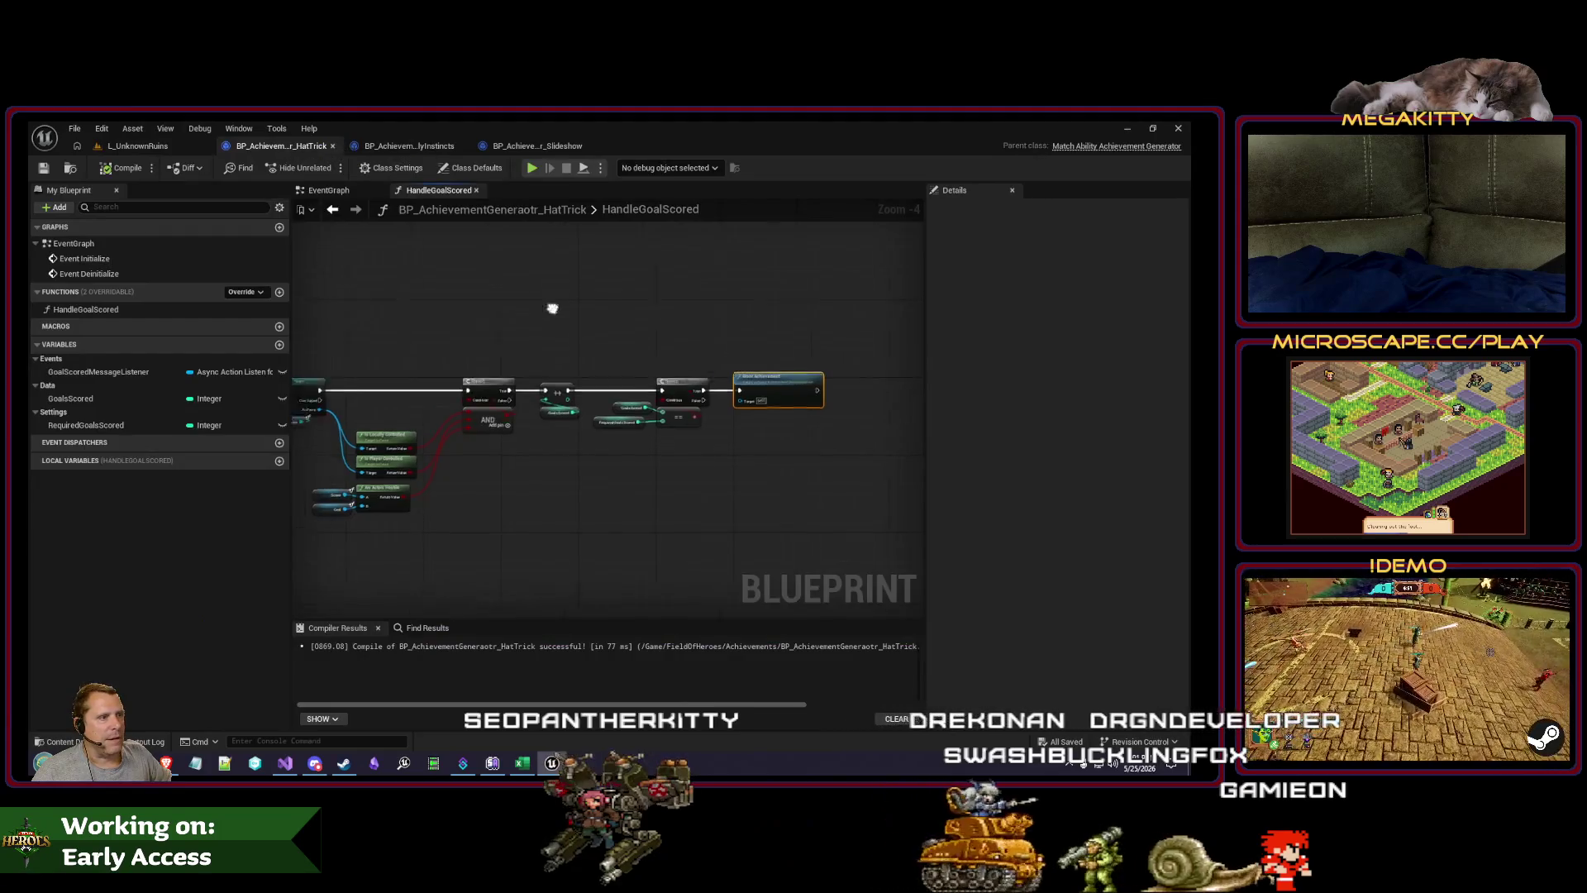
pyautogui.moveTo(552, 309); pyautogui.dragTo(769, 328)
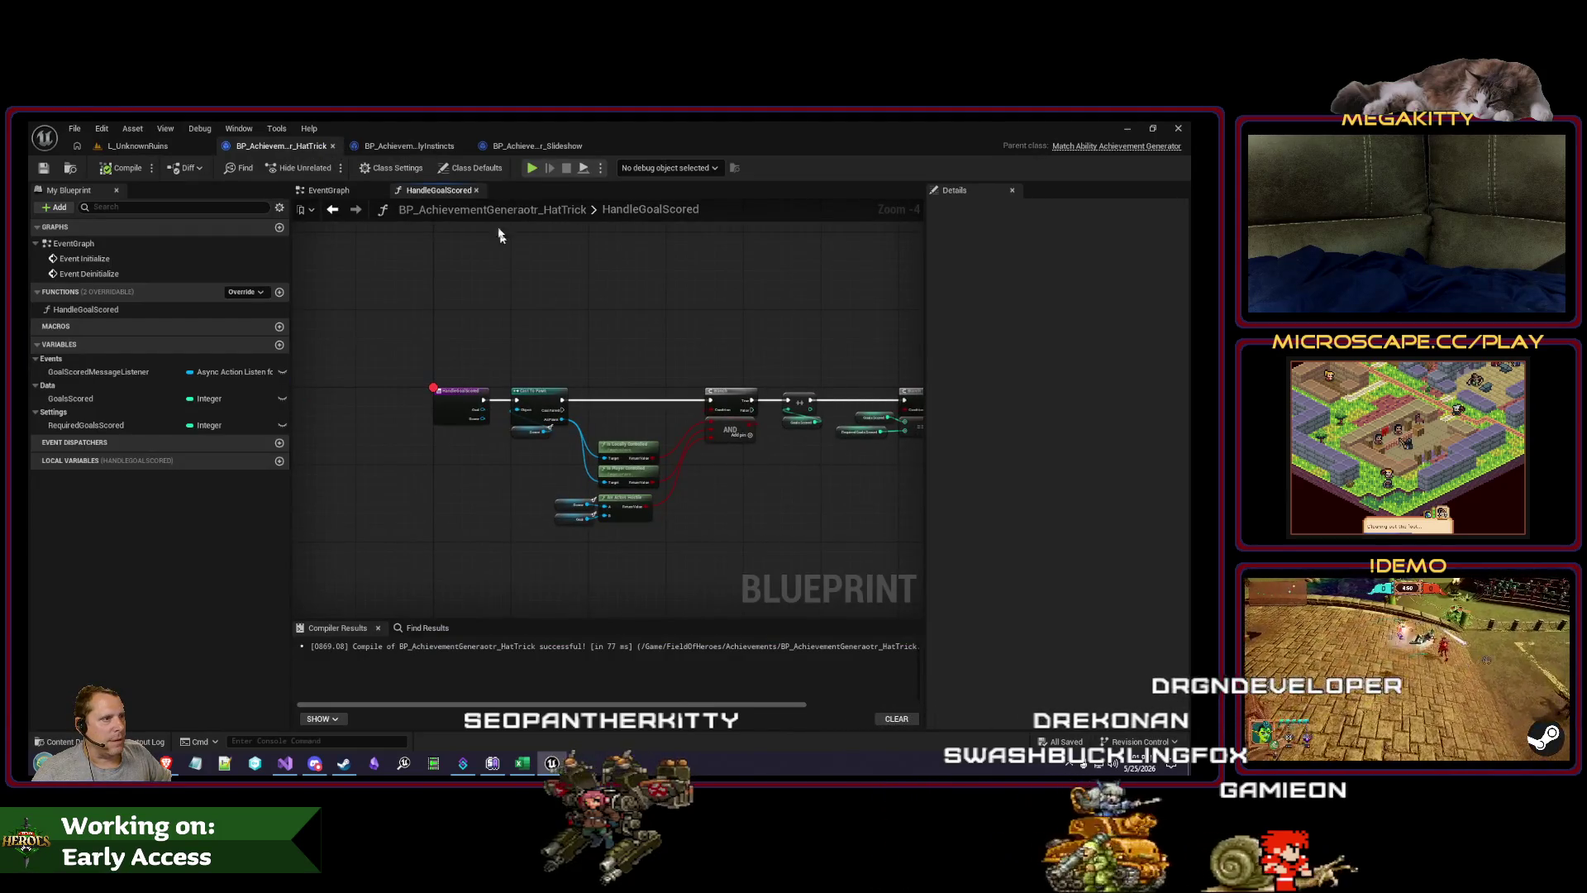
# Step: Set a breakpoint on Event Initialize in the HatTrick EventGraph
pyautogui.click(326, 190)
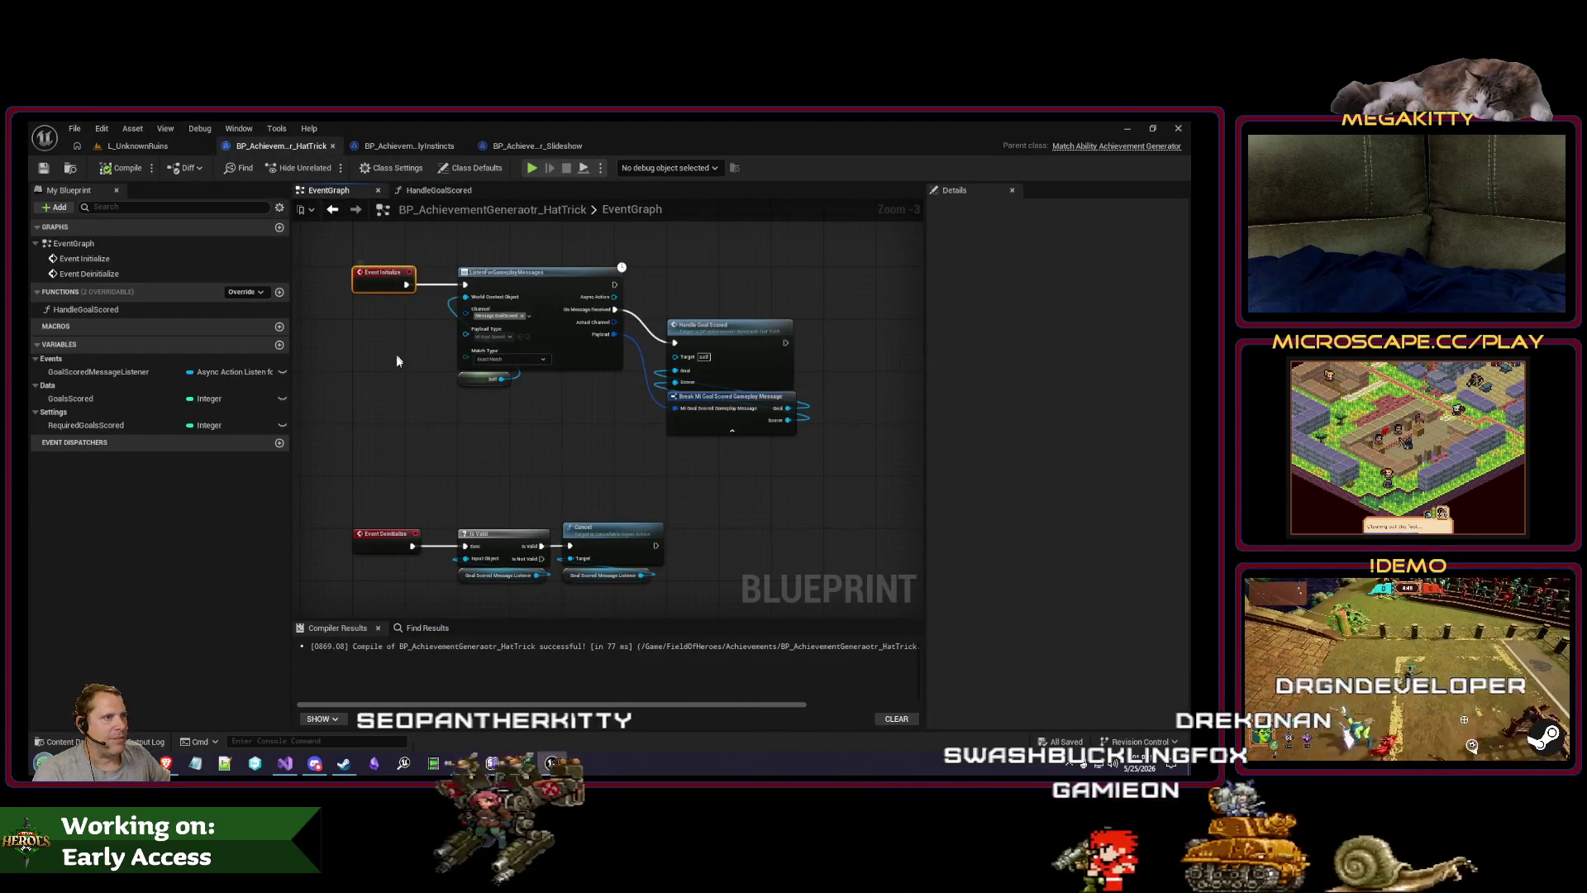
pyautogui.press('F9')
pyautogui.click(137, 145)
pyautogui.click(276, 147)
pyautogui.click(171, 147)
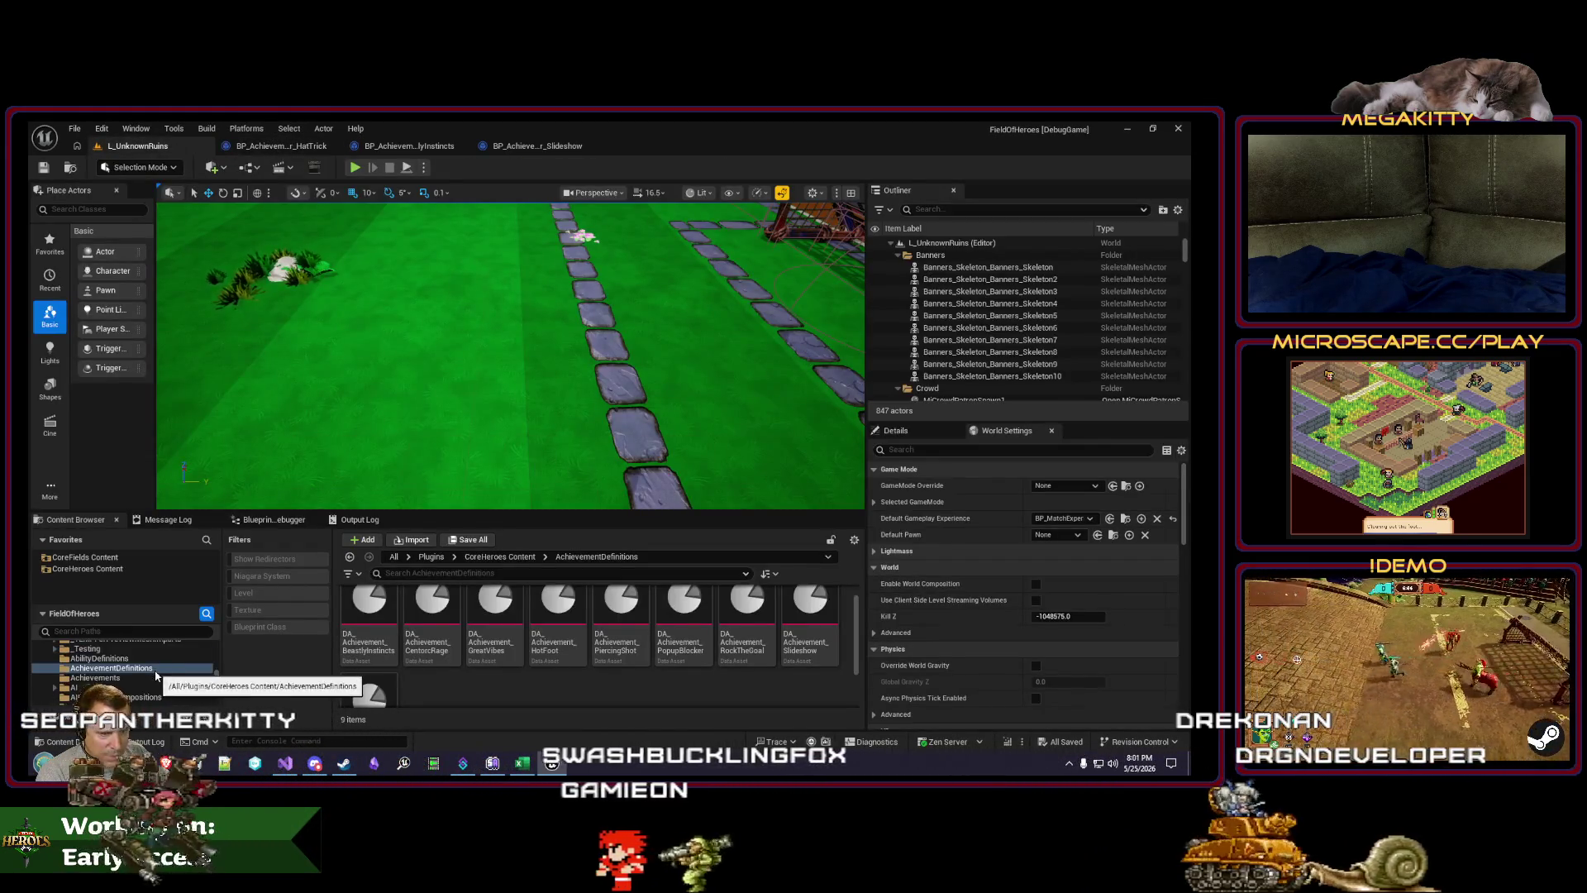
# Step: Open DA_Achievement_HatTrick from the AchievementDefinitions folder
pyautogui.scroll(-5, 156, 677)
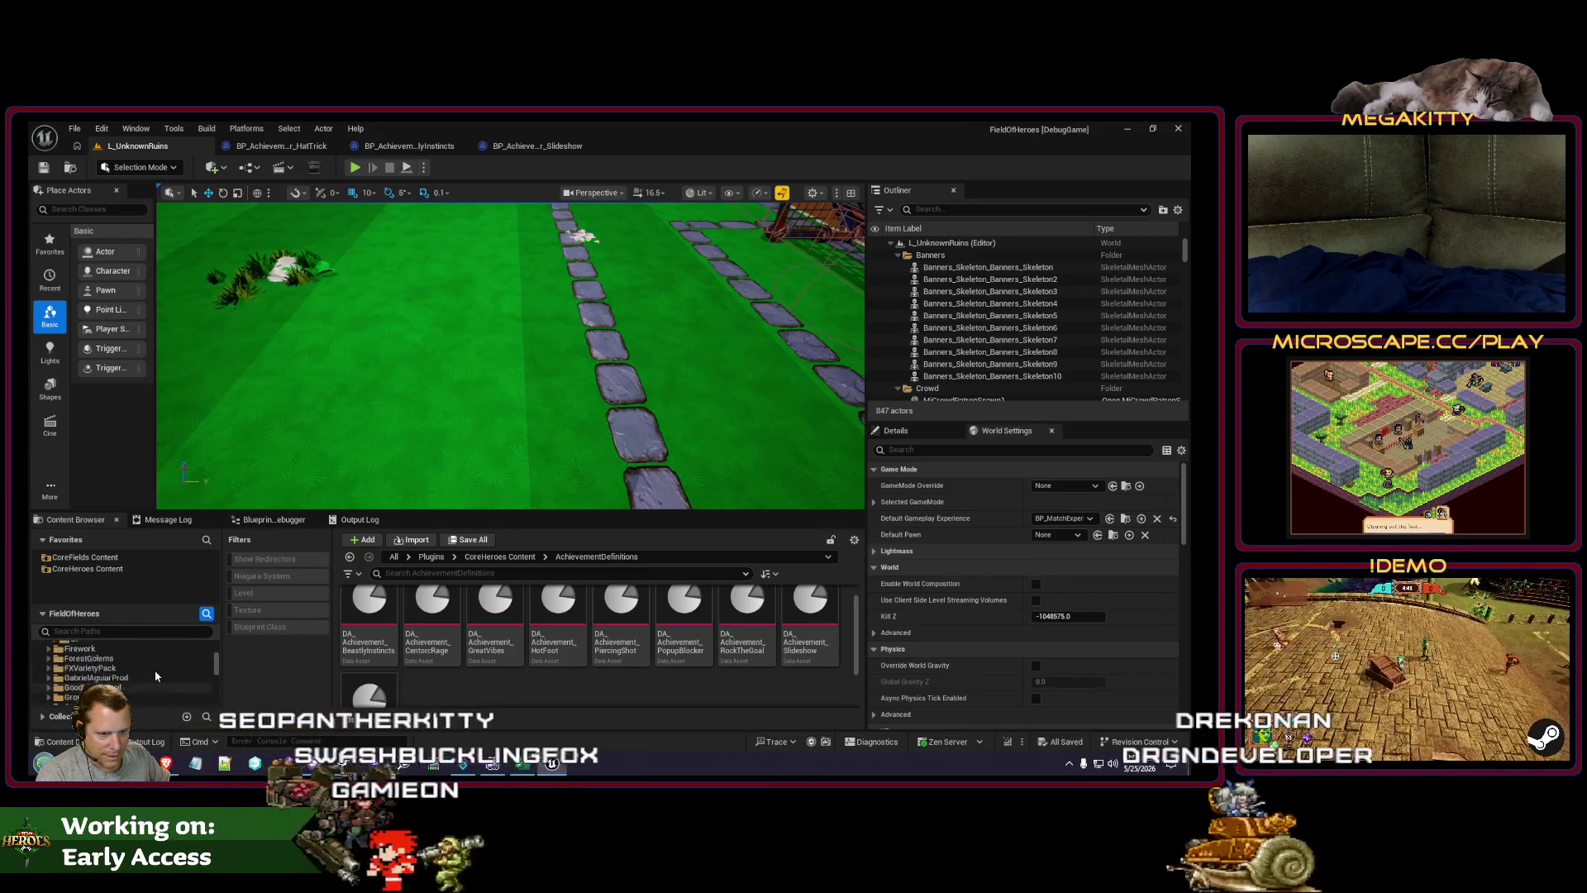
pyautogui.scroll(5, 146, 681)
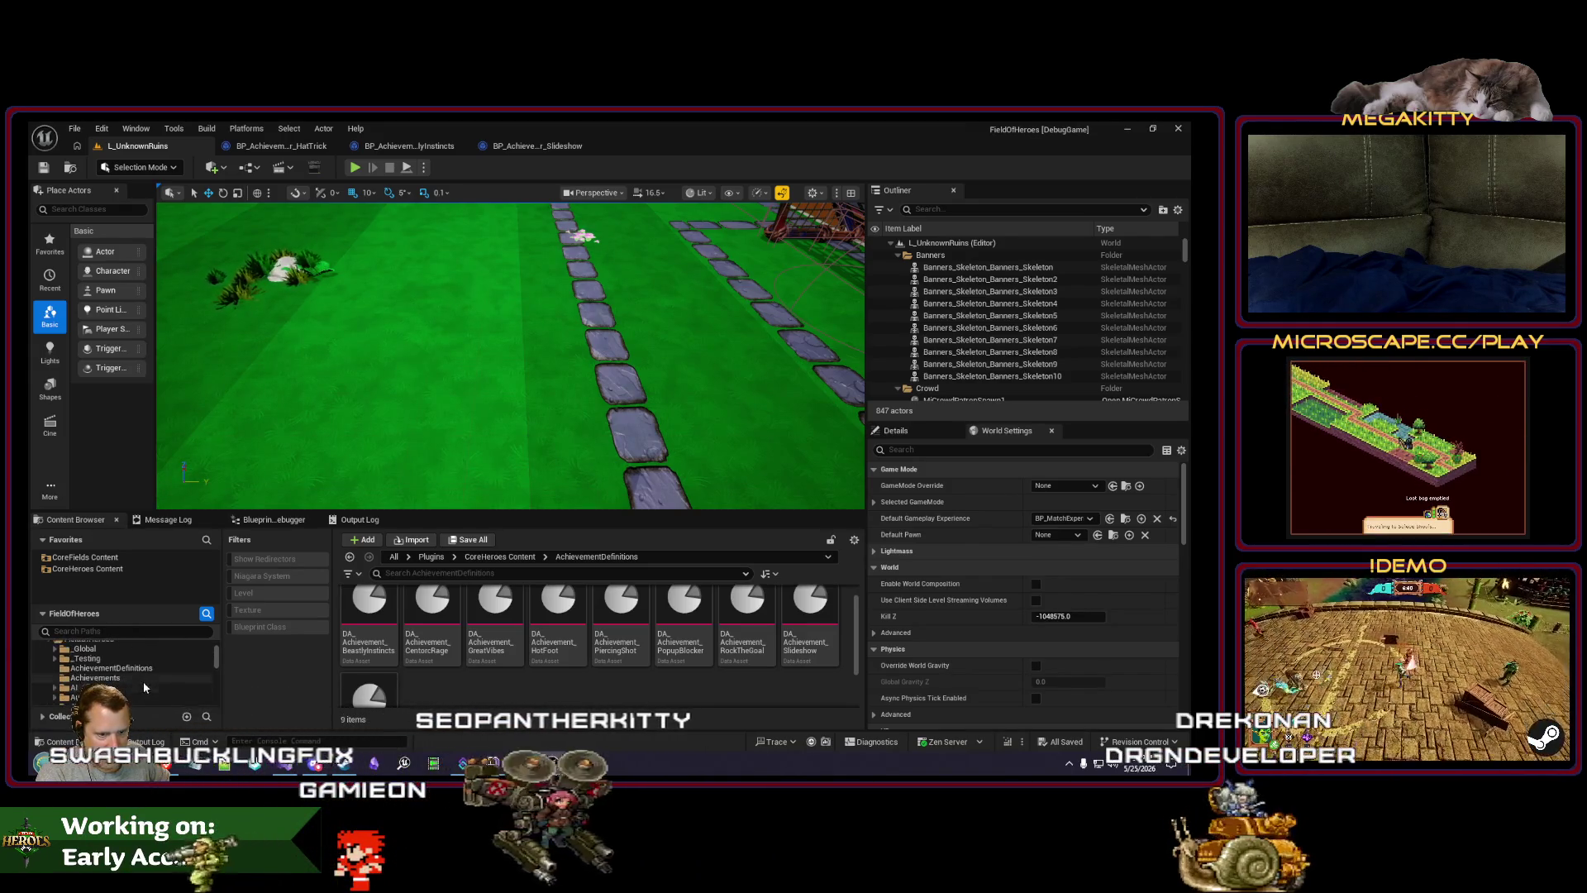
pyautogui.click(124, 668)
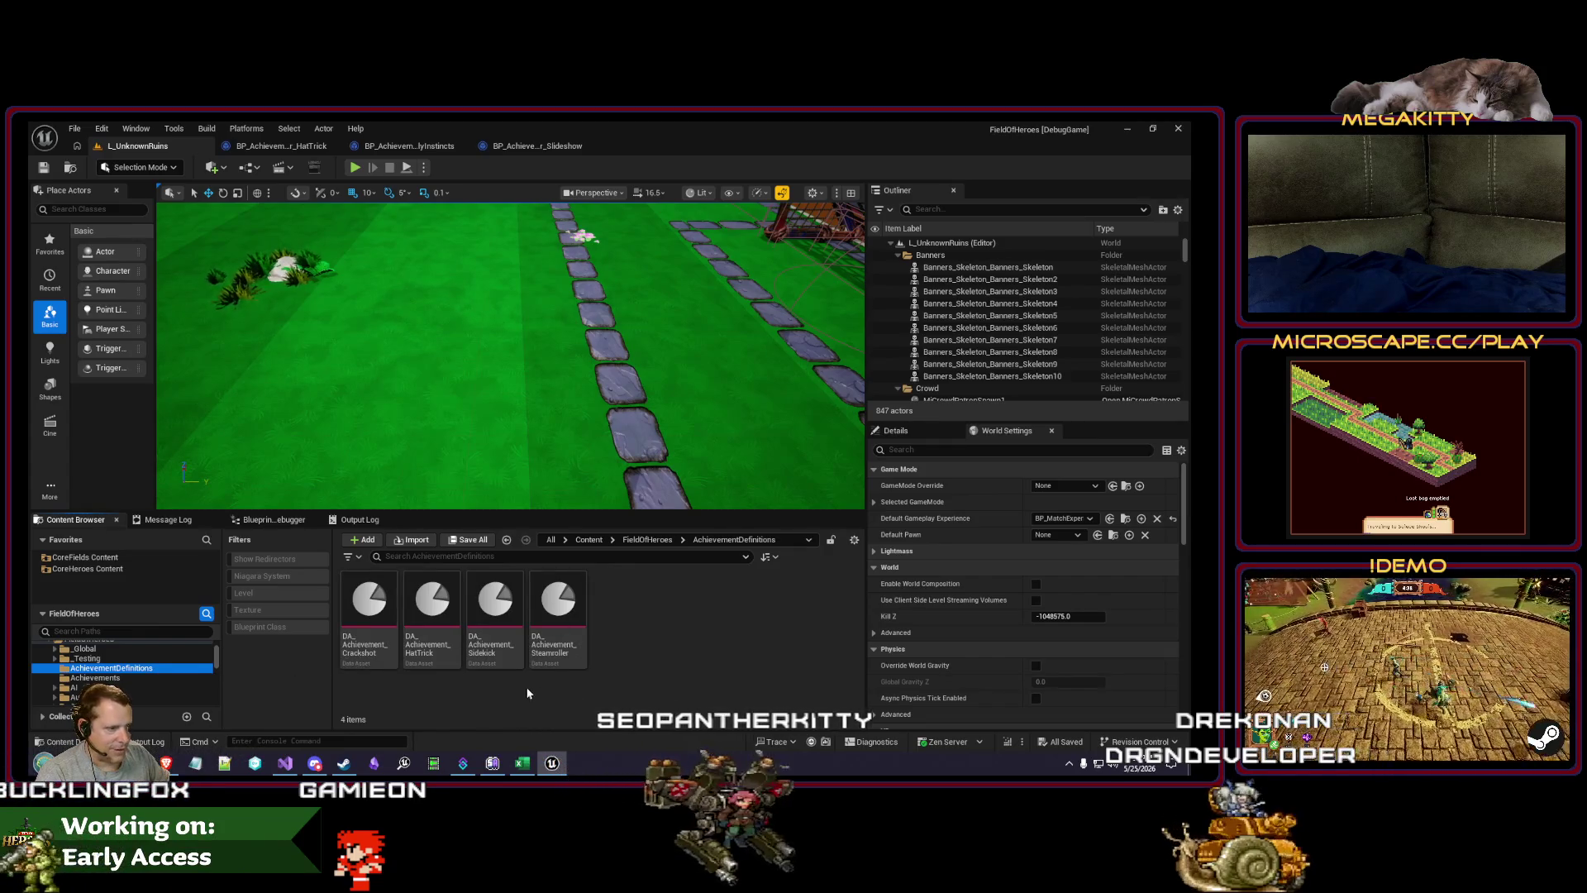
pyautogui.click(118, 677)
pyautogui.click(124, 668)
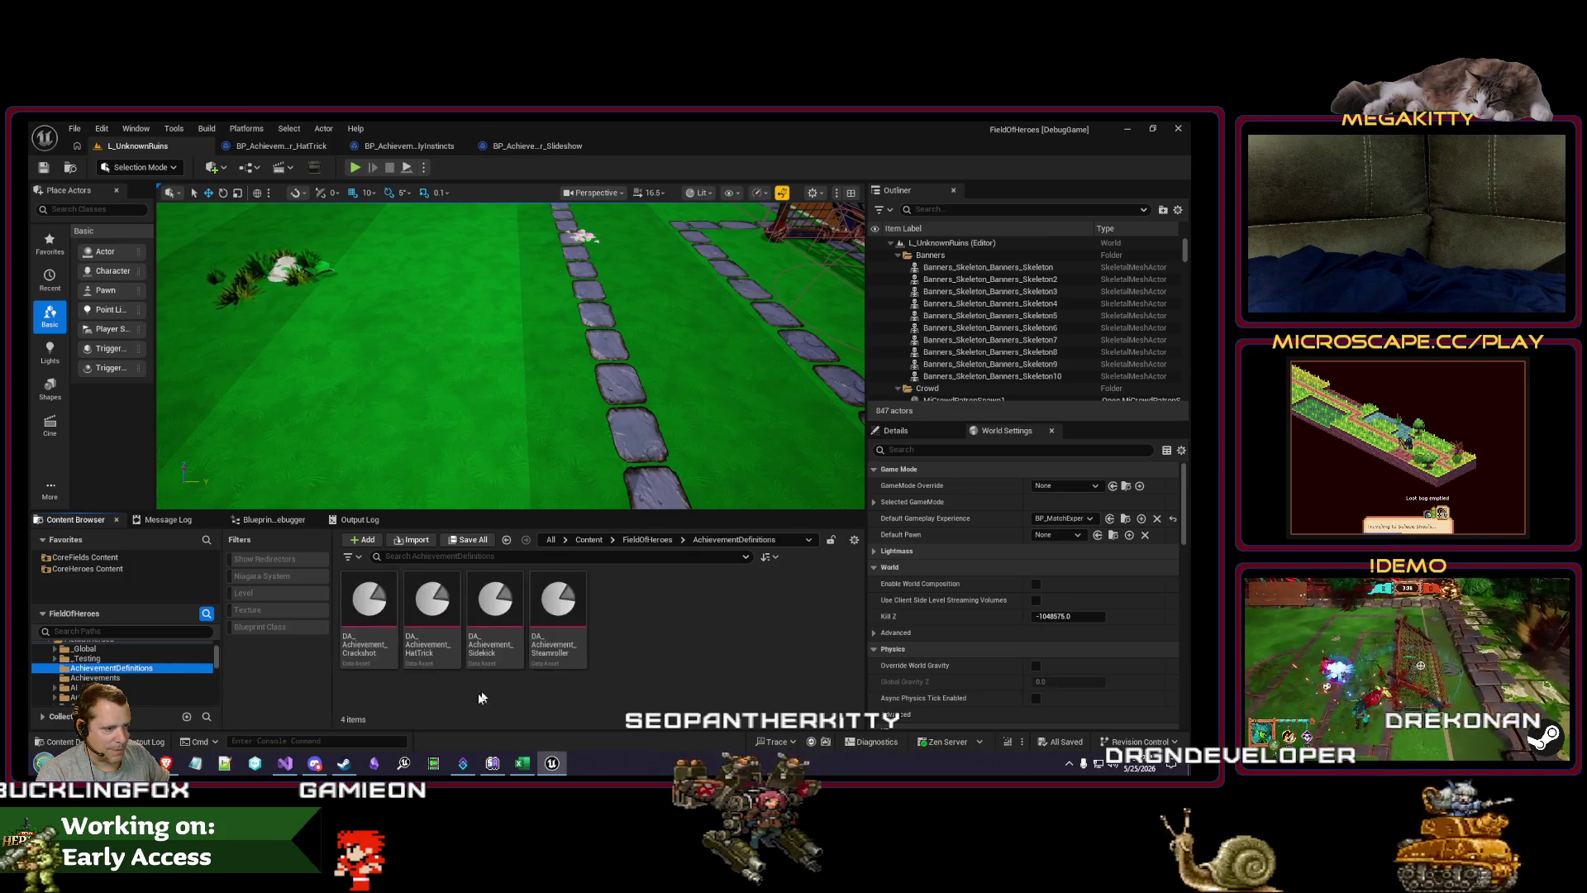
pyautogui.doubleClick(426, 614)
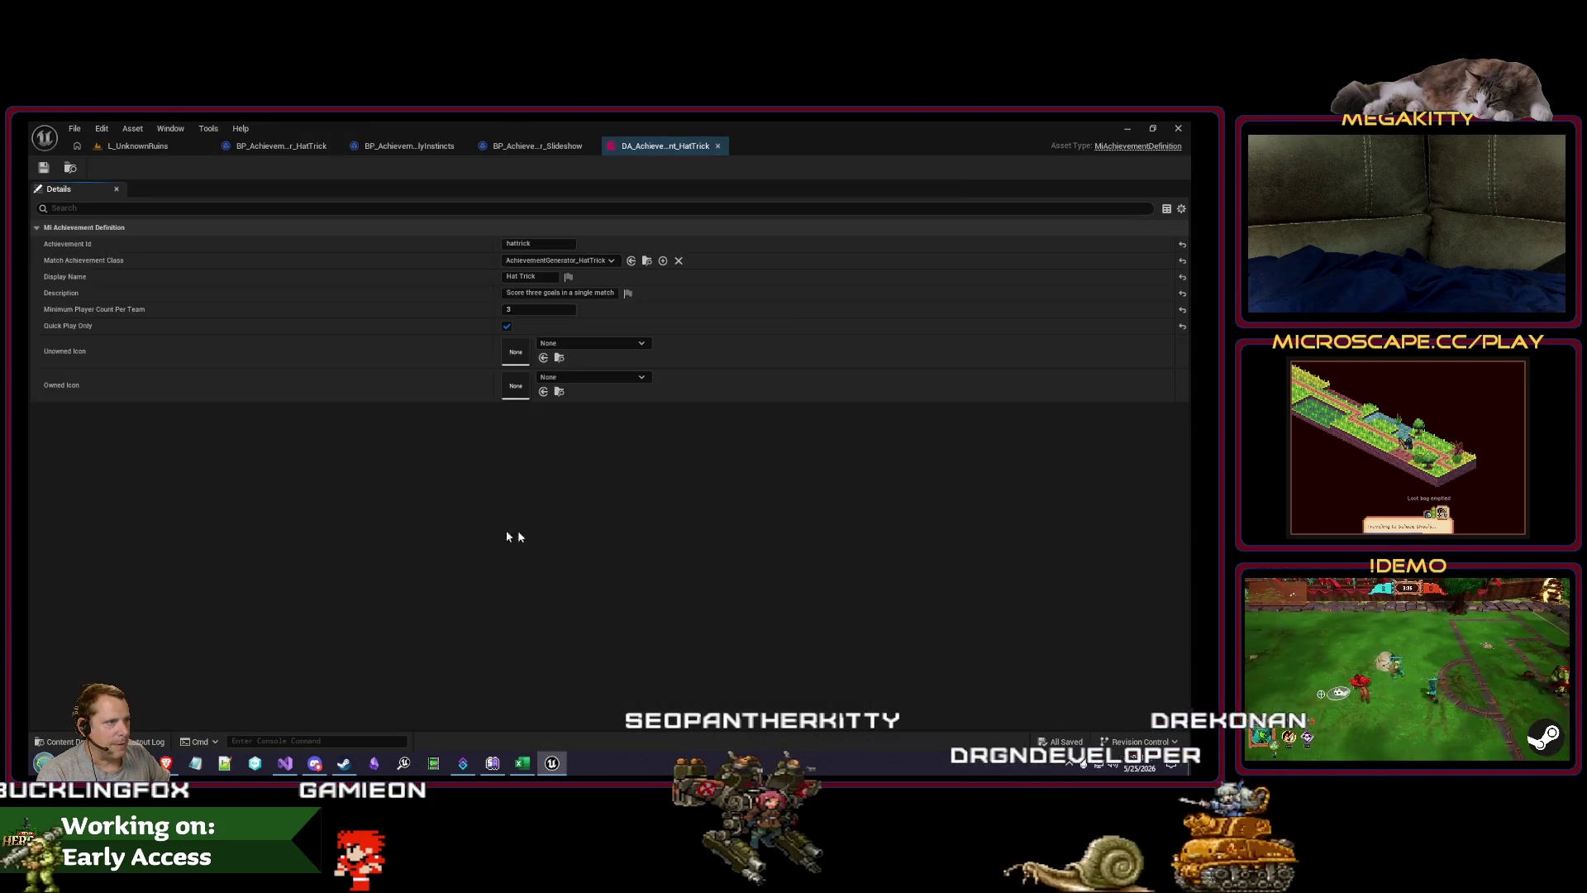
# Step: Set Match Achievement Class to BP_AchievementGenerator_HatTrick and save the asset
pyautogui.click(556, 260)
pyautogui.write('b')
pyautogui.press('Return')
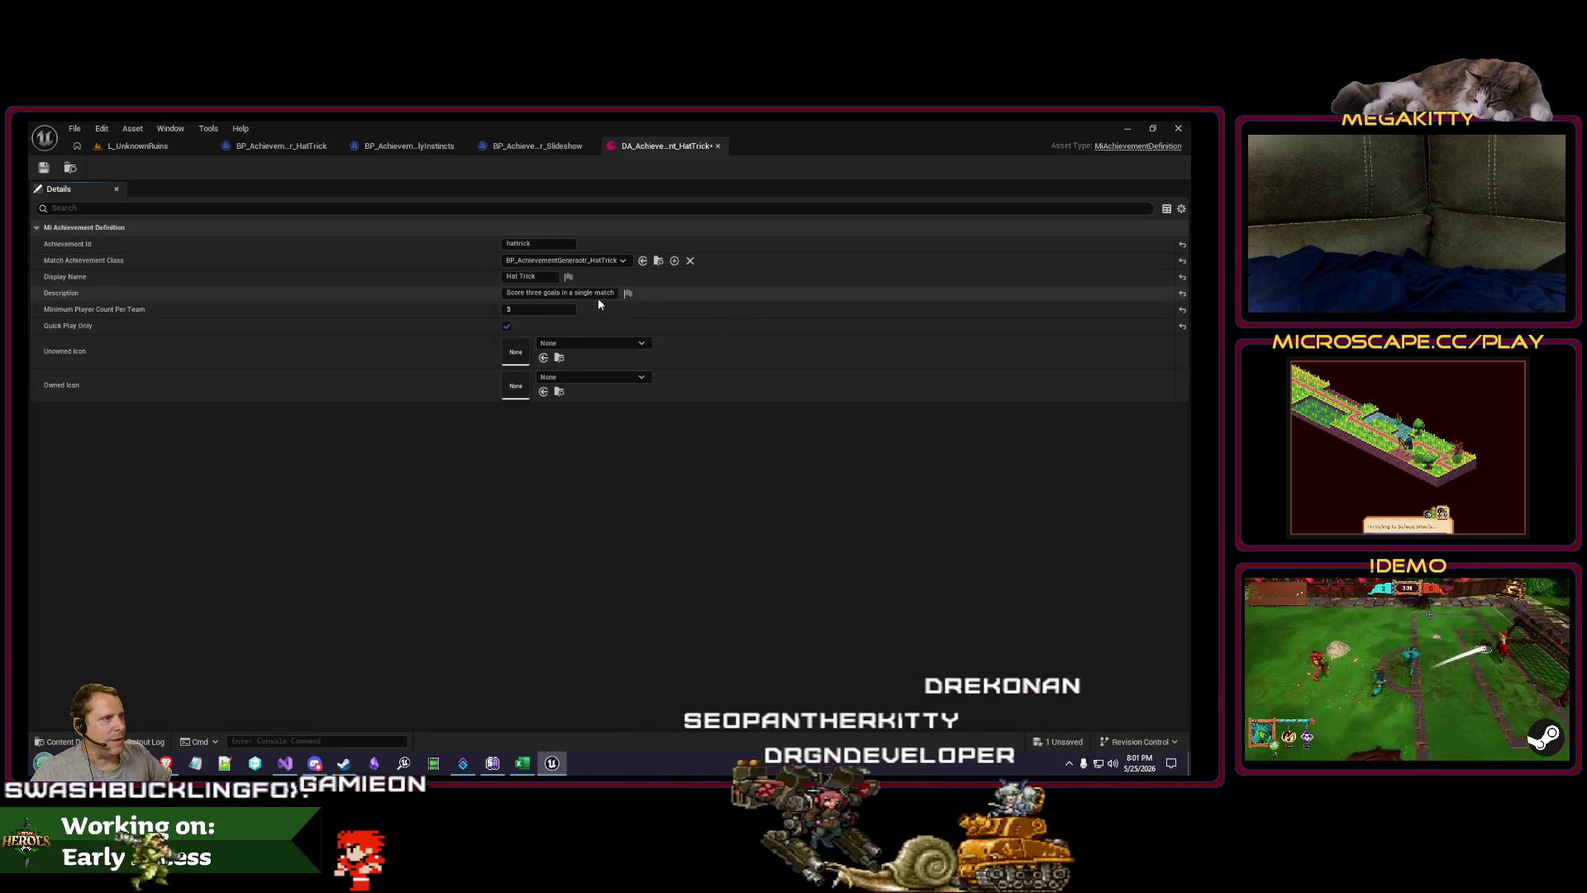
pyautogui.hotkey('ctrl', 's')
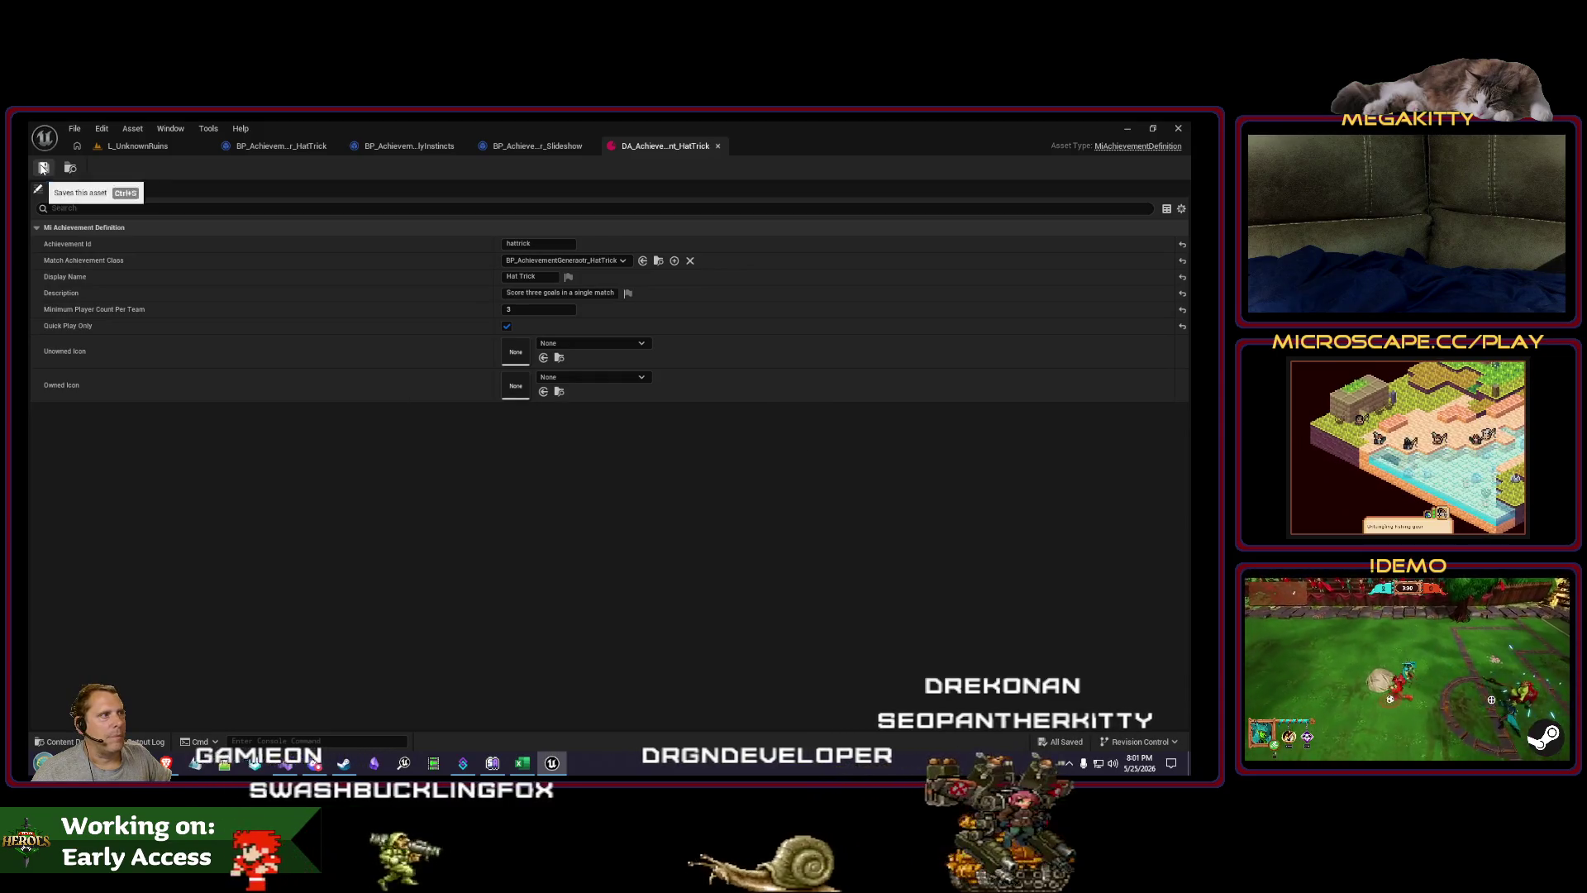
pyautogui.click(138, 146)
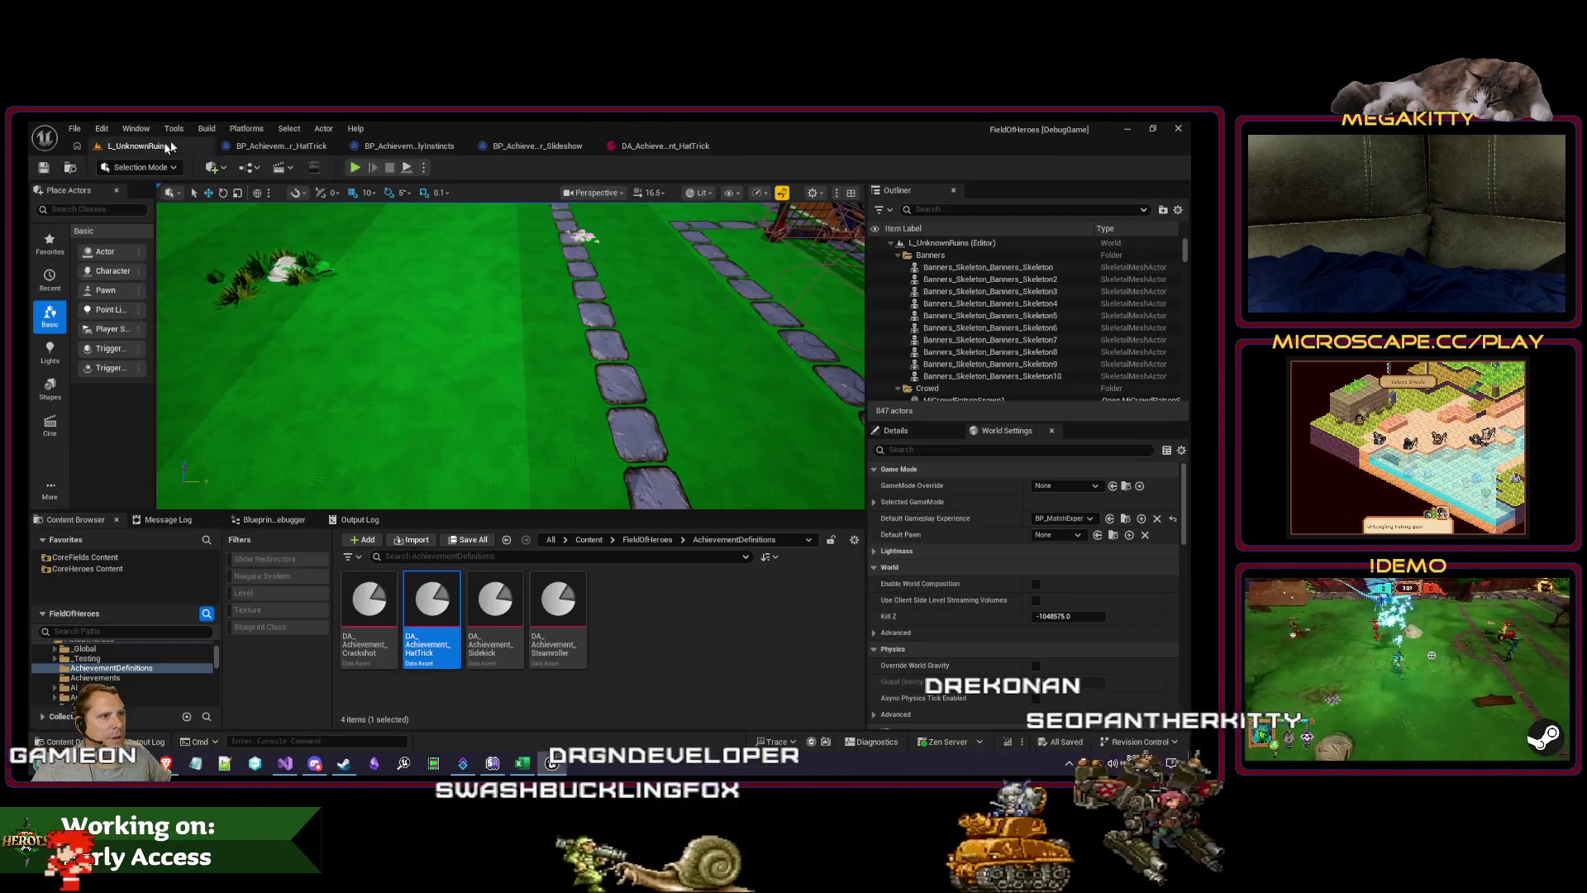
# Step: Start a play-test, step past Event Initialize, and breakpoint Handle Goal Scored
pyautogui.click(355, 168)
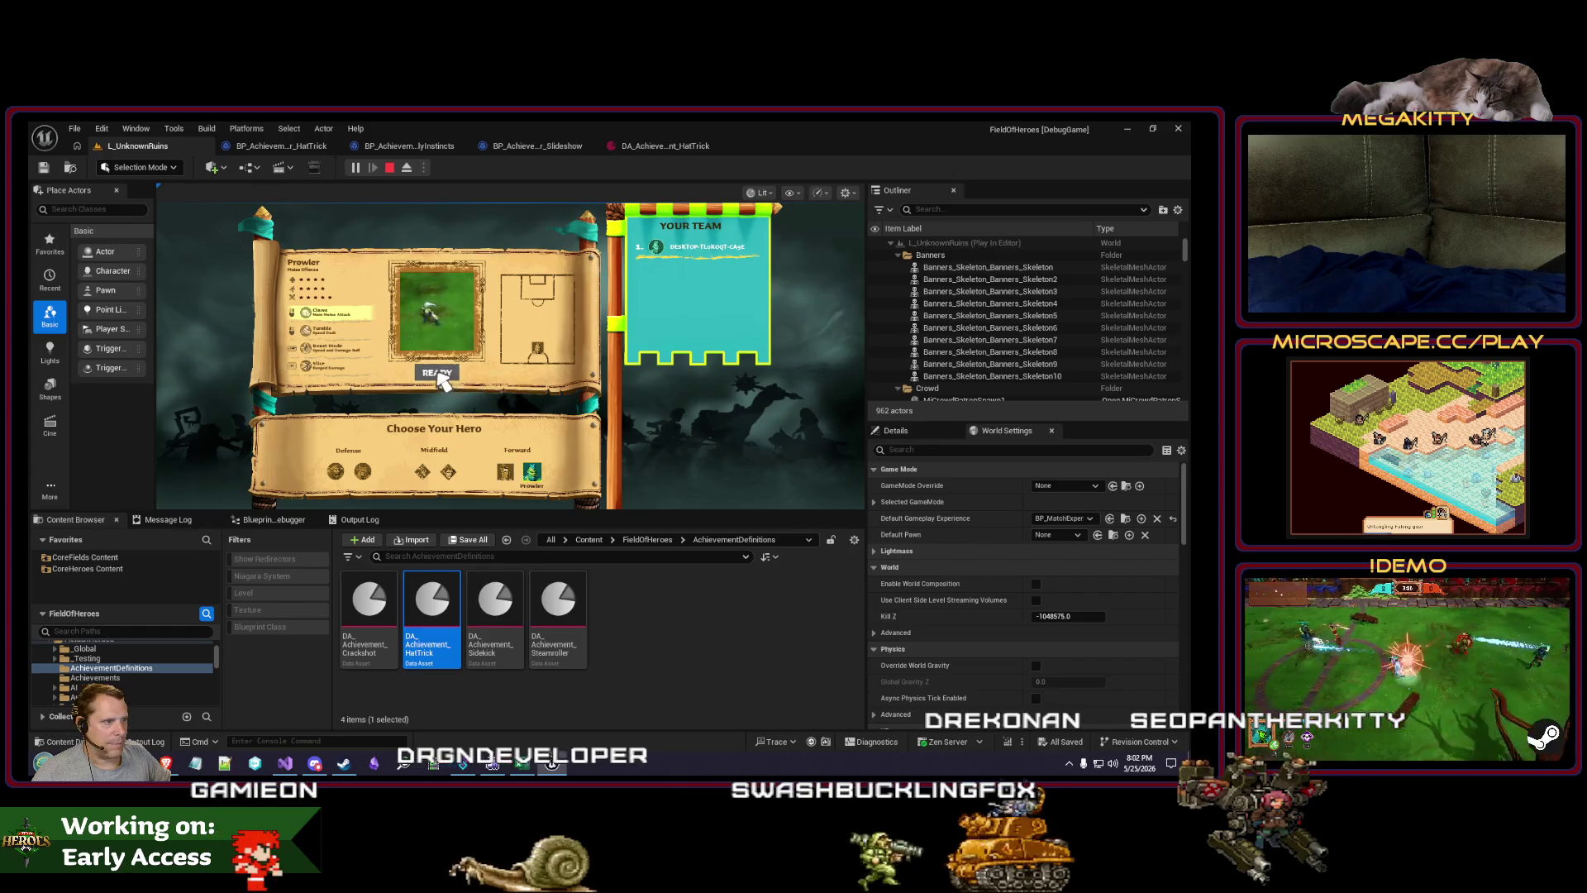
pyautogui.click(438, 376)
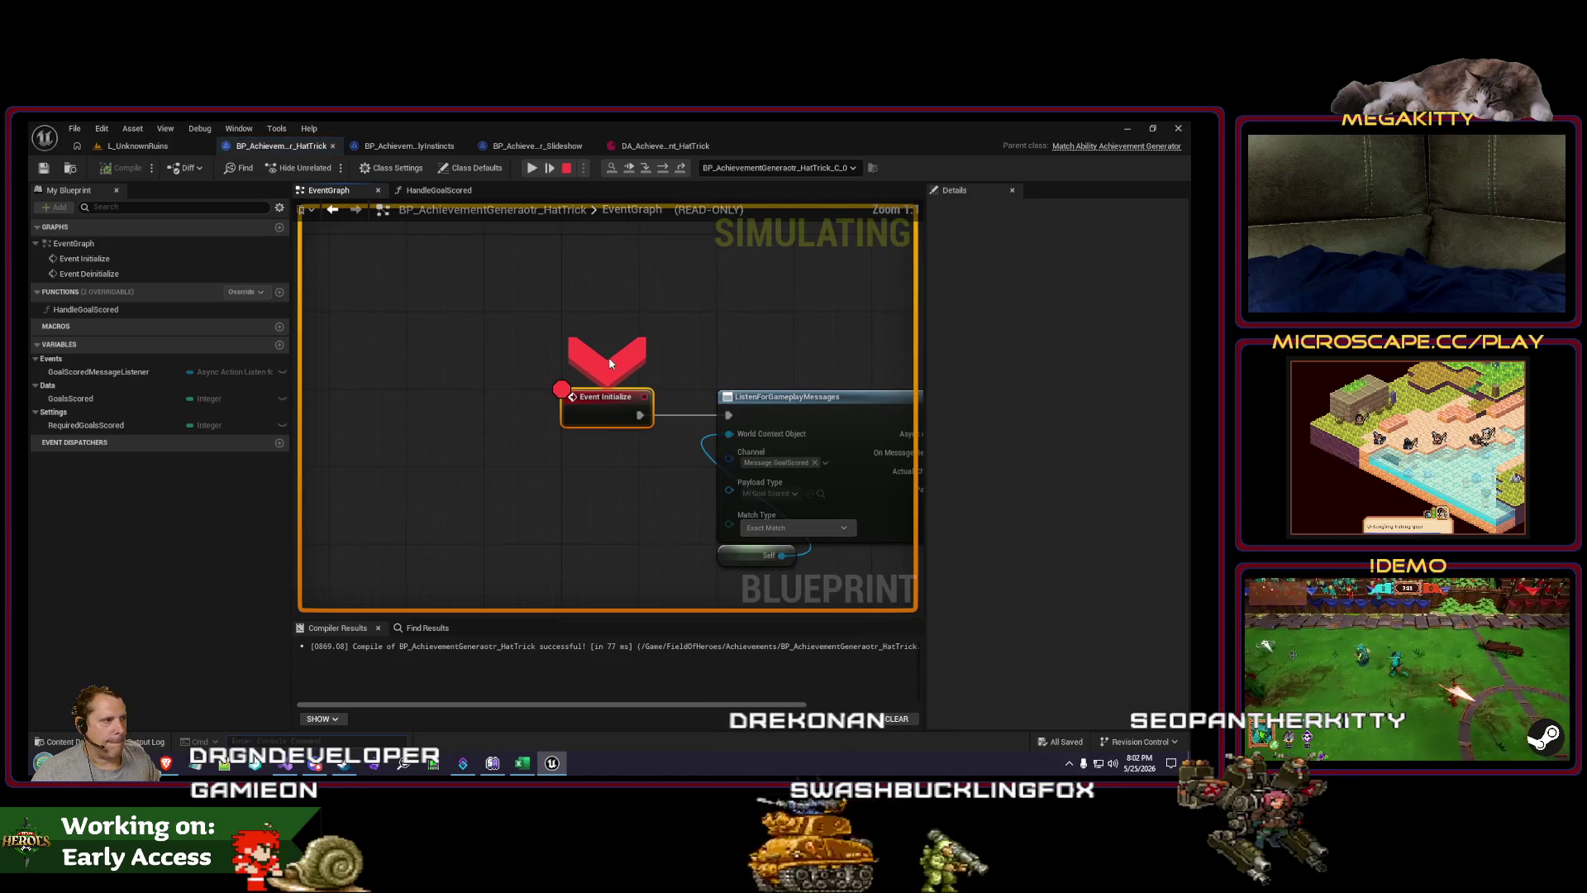
pyautogui.press('F10')
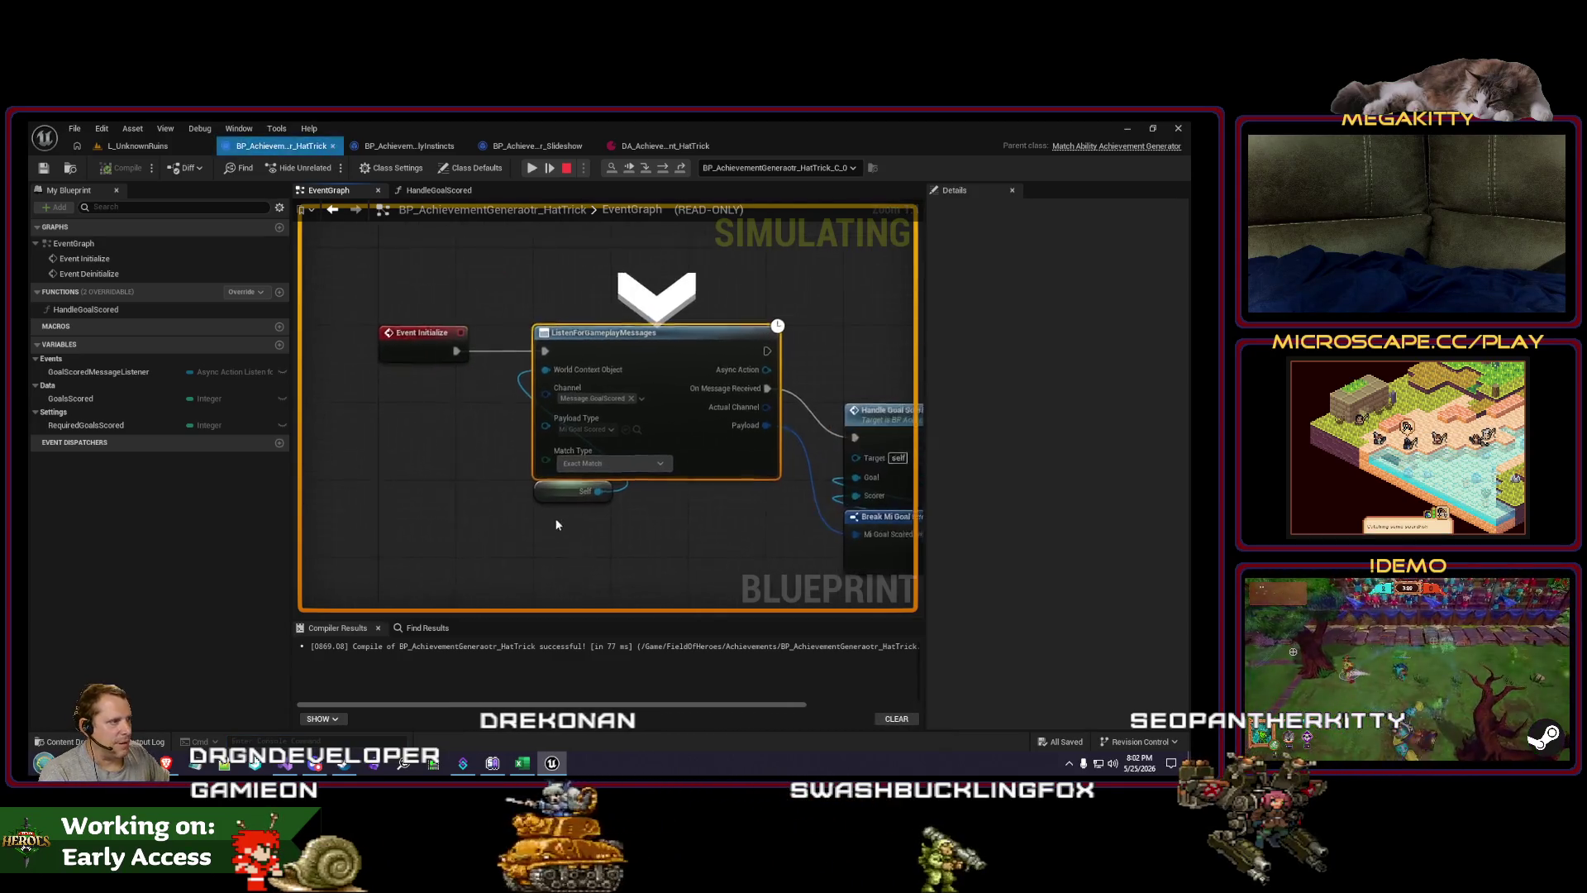
pyautogui.press('F10')
pyautogui.click(770, 390)
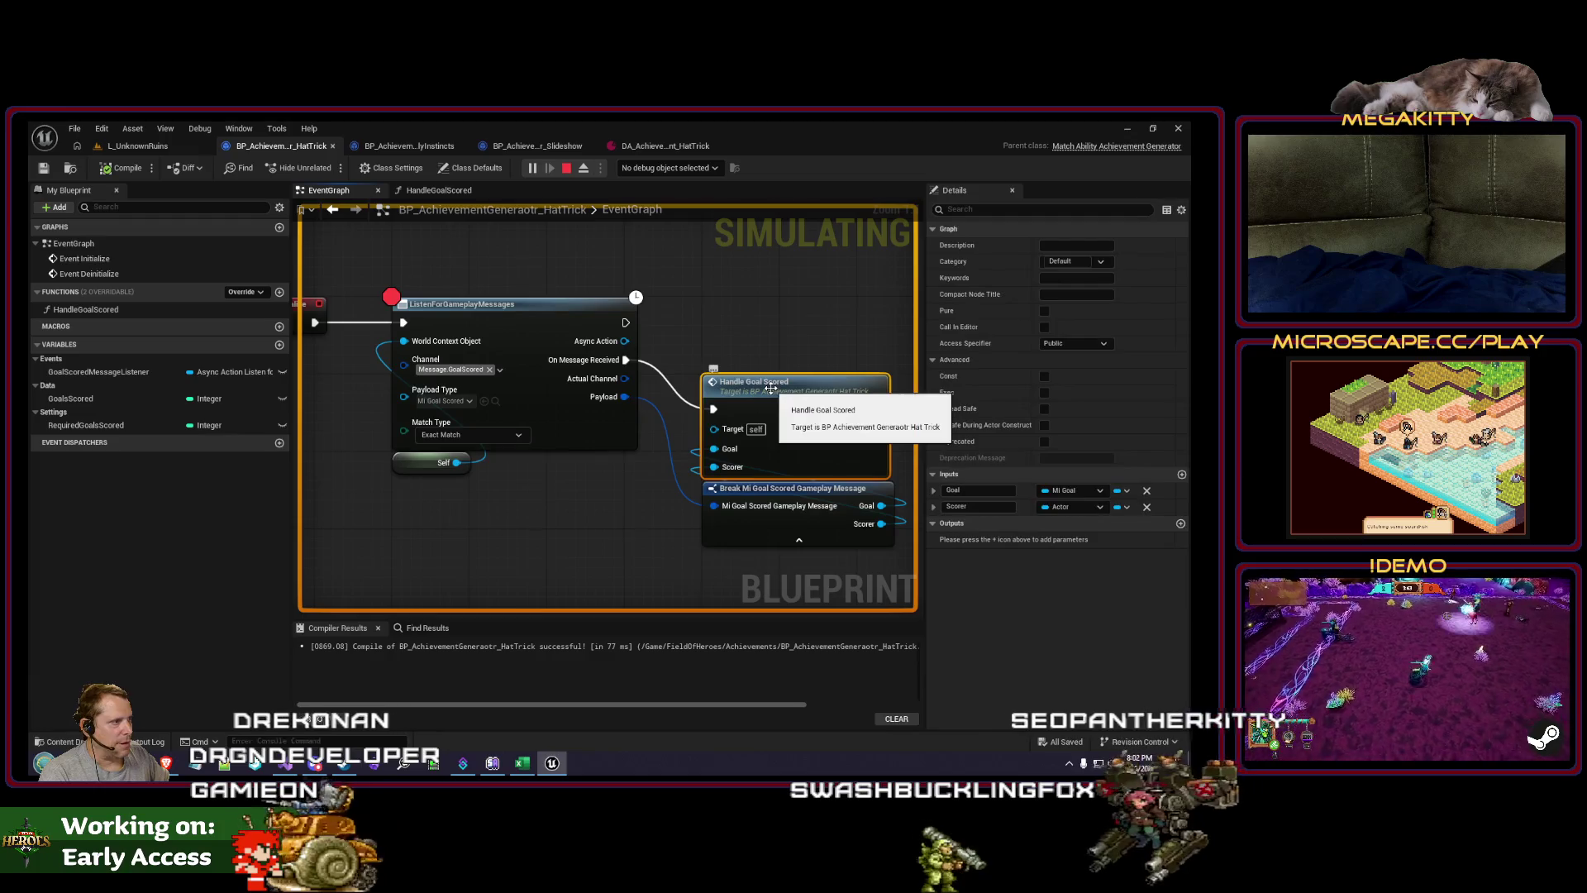
pyautogui.press('F9')
pyautogui.click(505, 304)
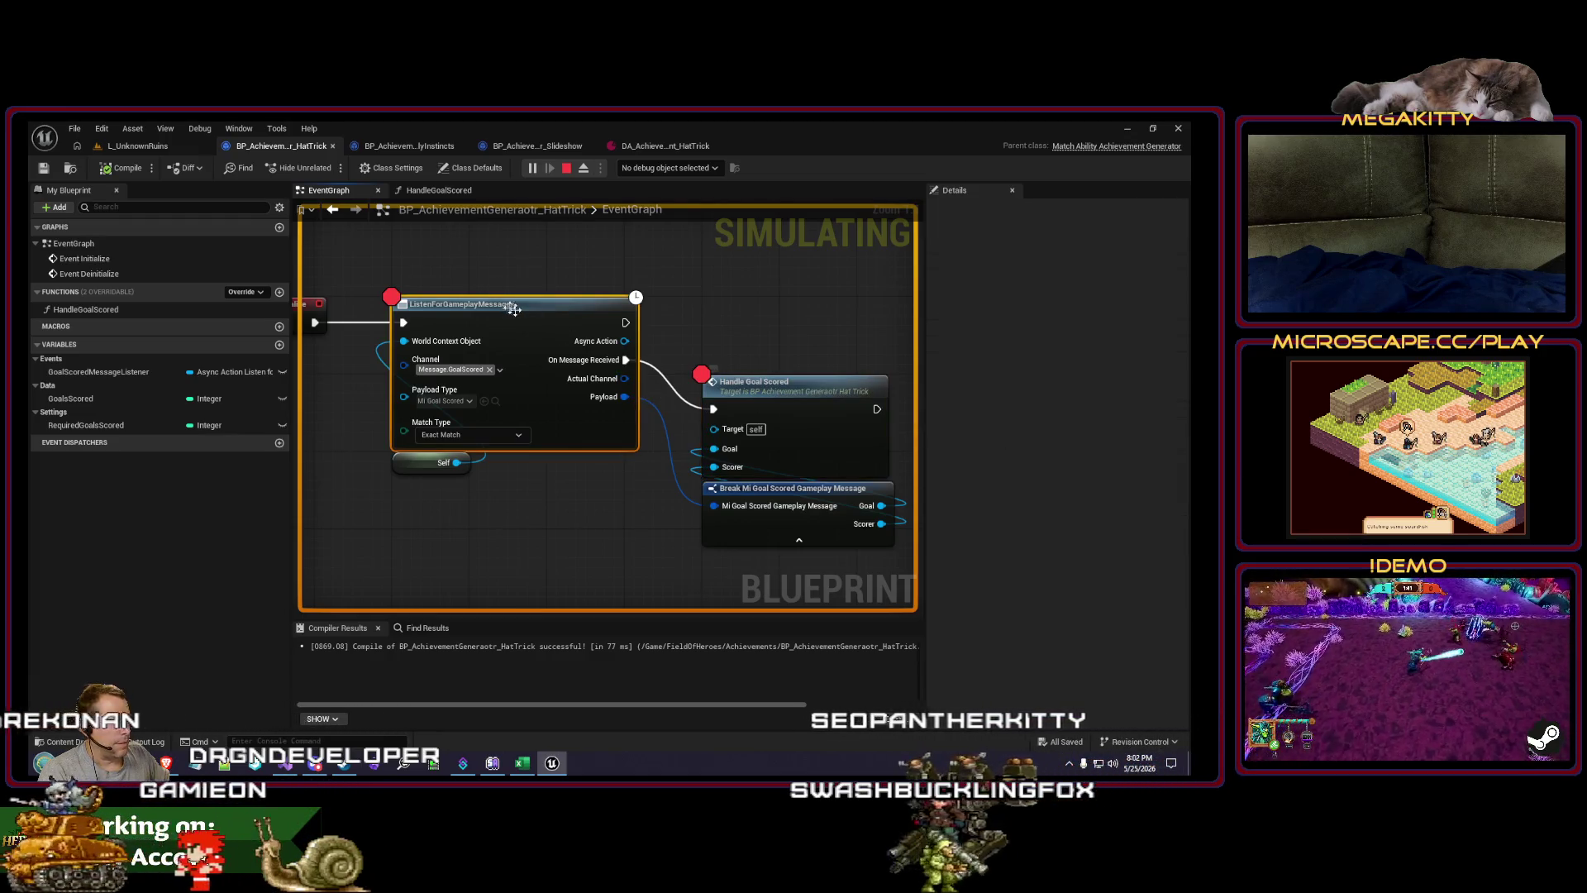
pyautogui.click(137, 146)
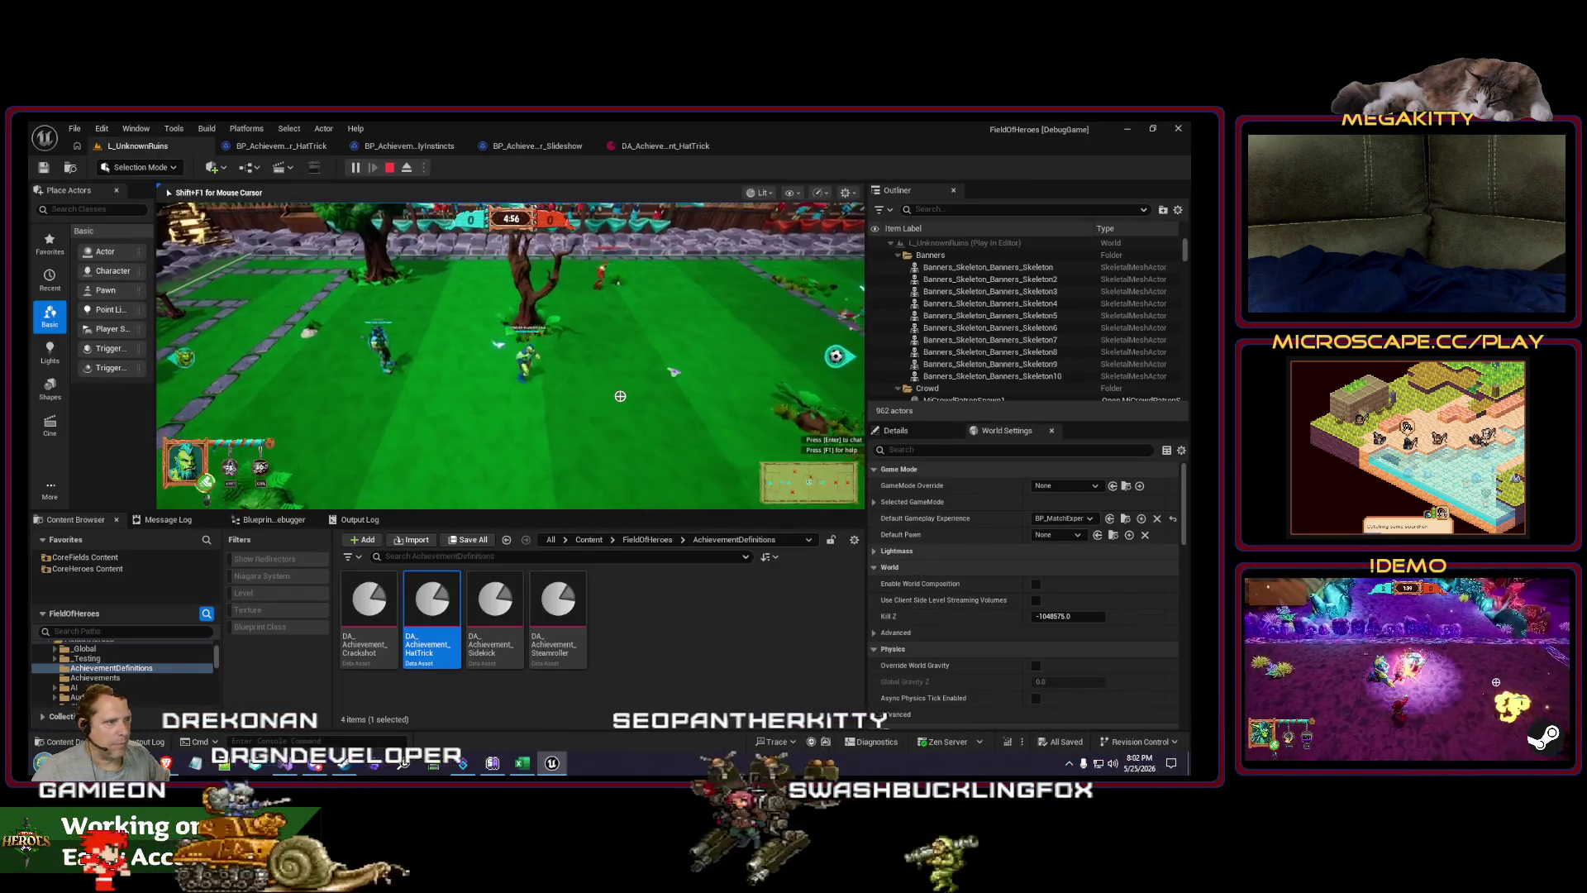
# Step: Remove the bot heroes via the console, score a goal, and open HandleGoalScored
pyautogui.press('`')
pyautogui.press('Up')
pyautogui.press('Return')
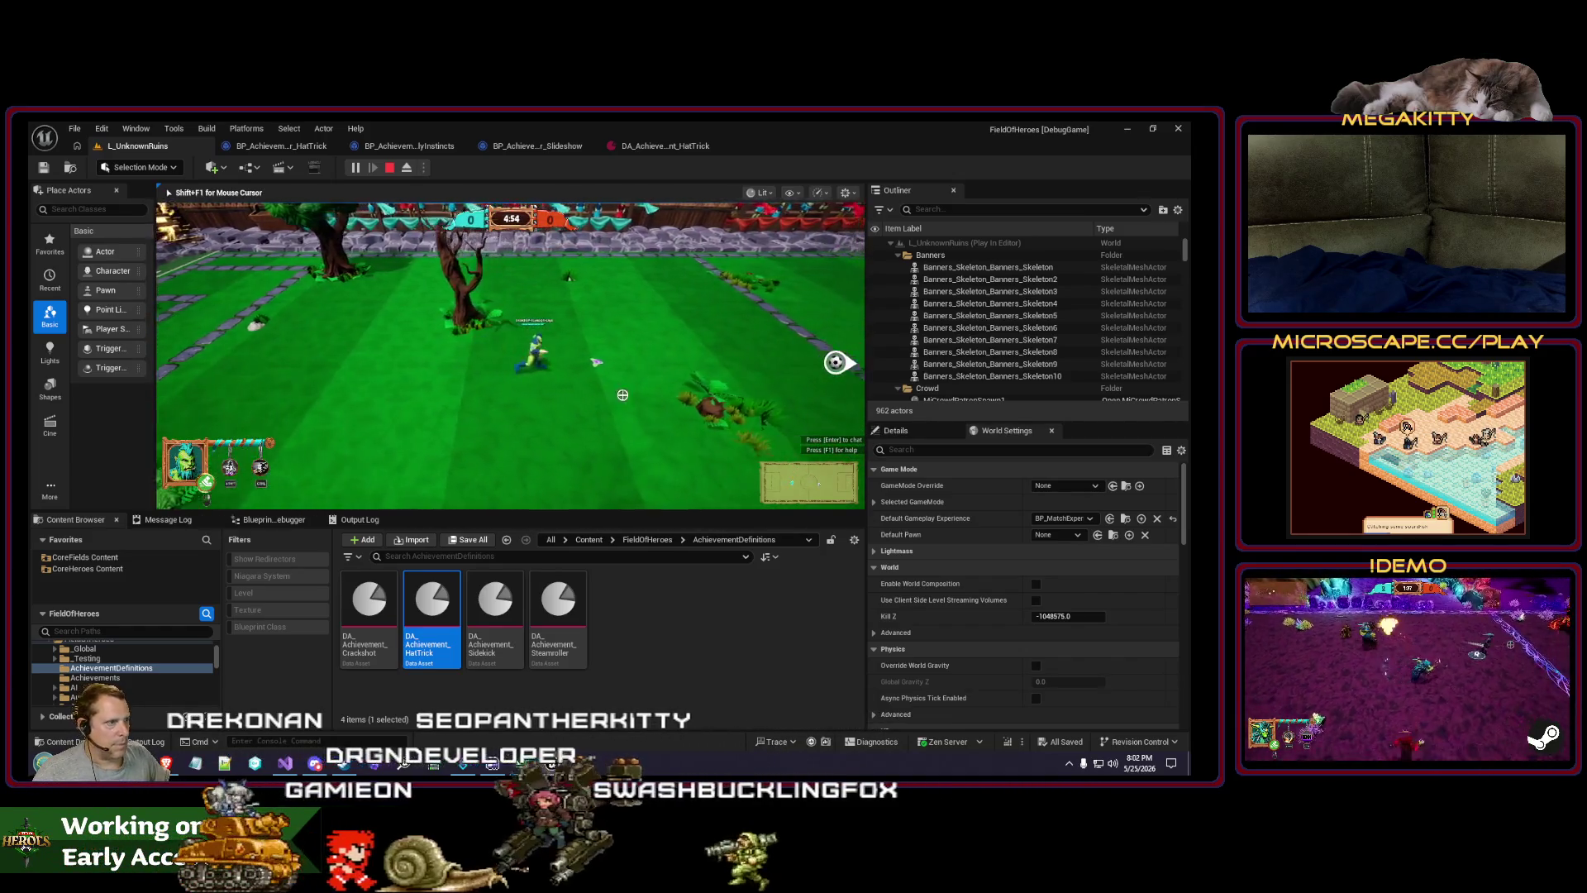
pyautogui.press('d')
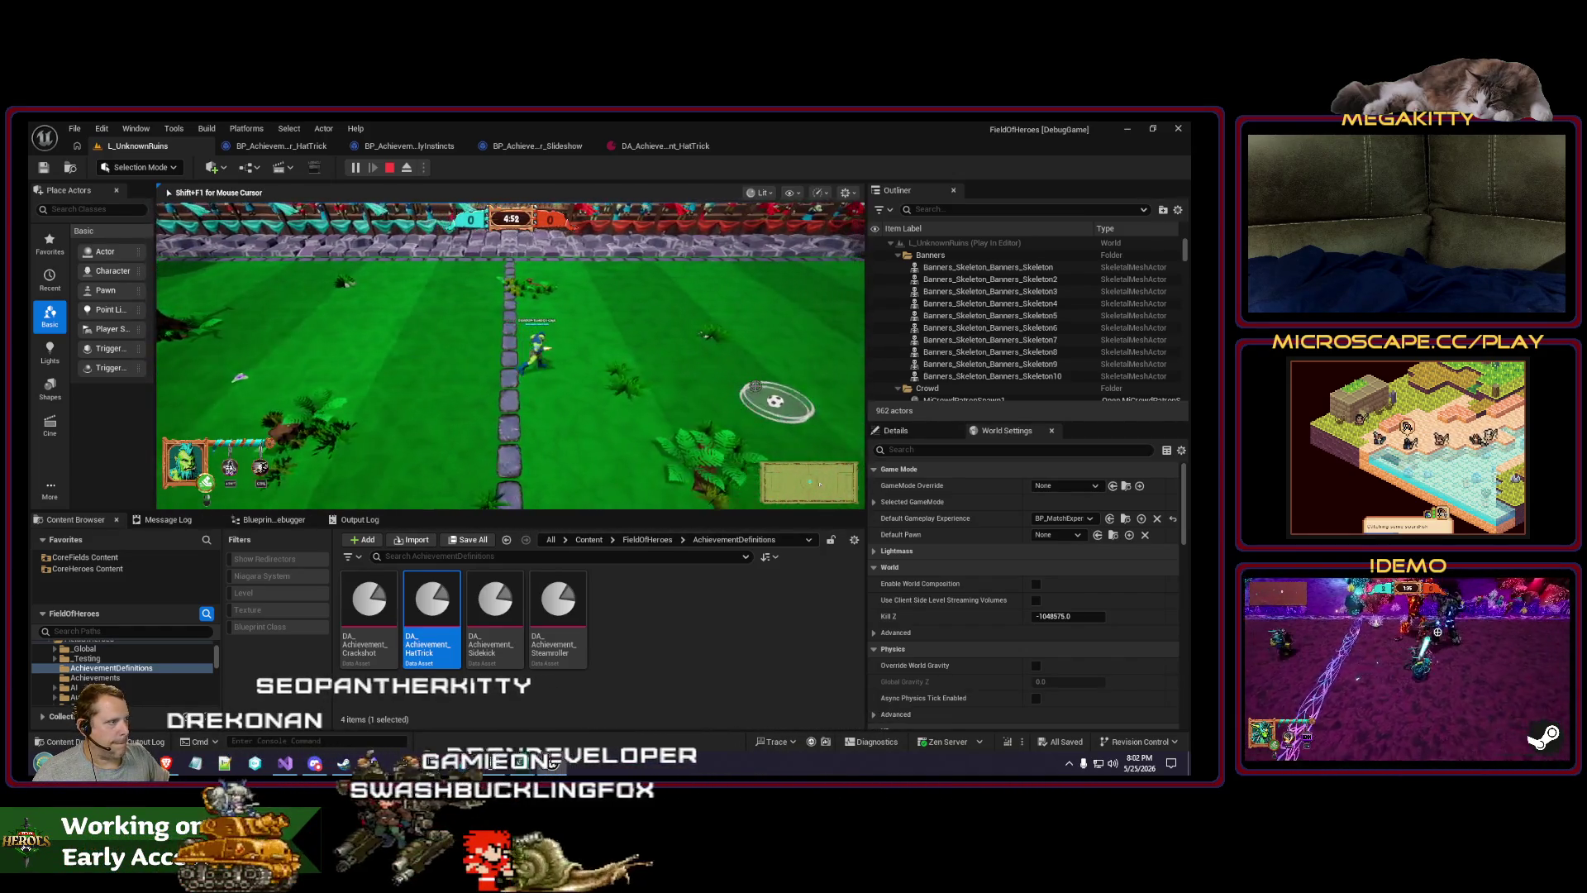
pyautogui.press('d')
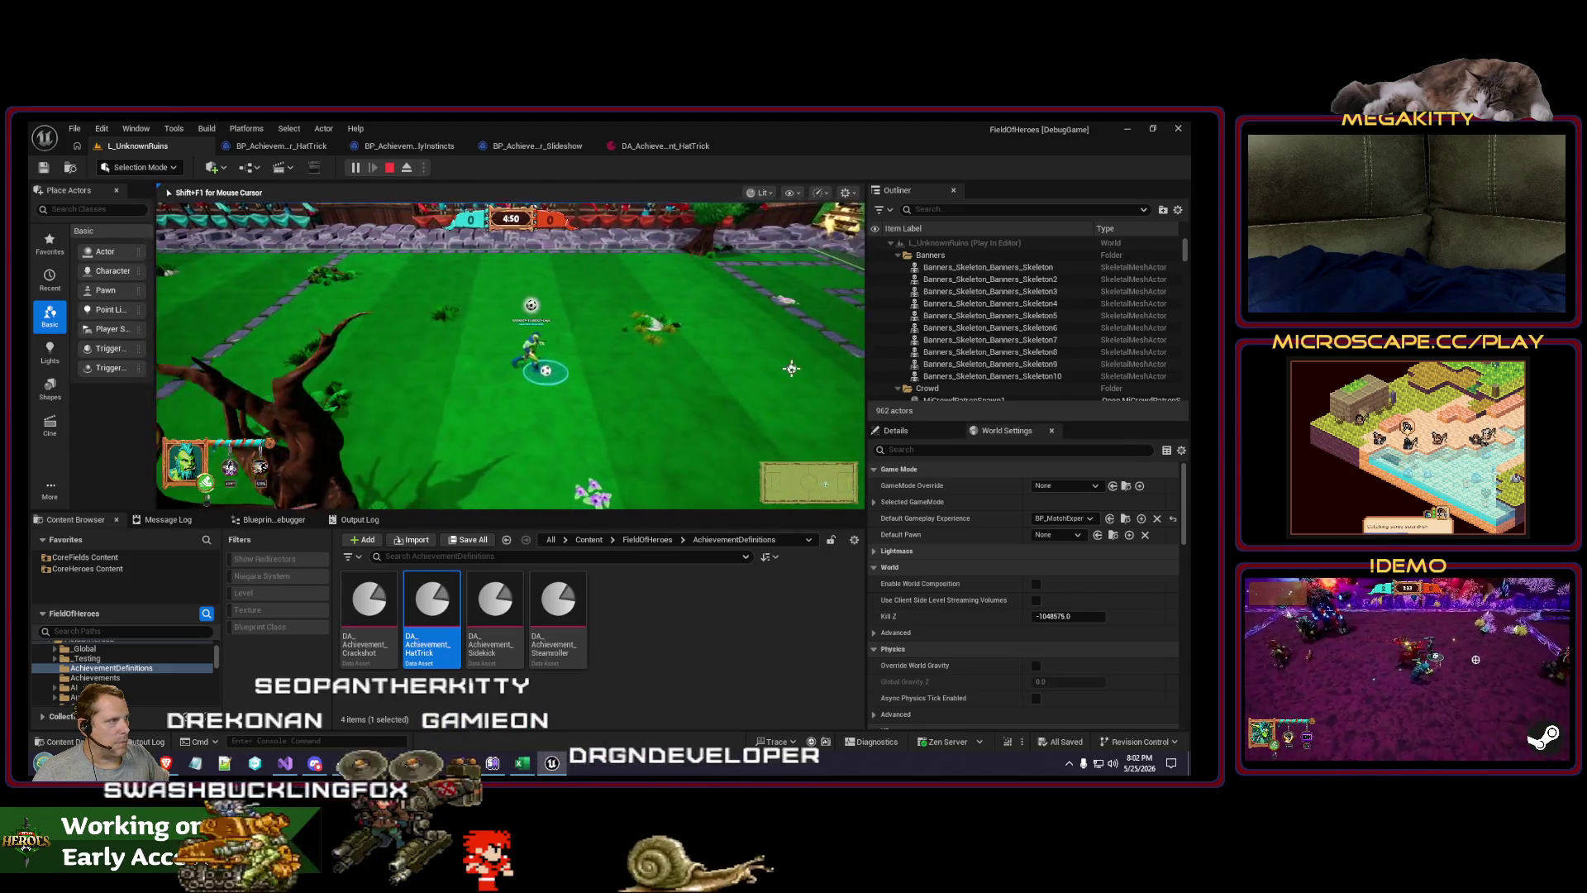
pyautogui.press('d')
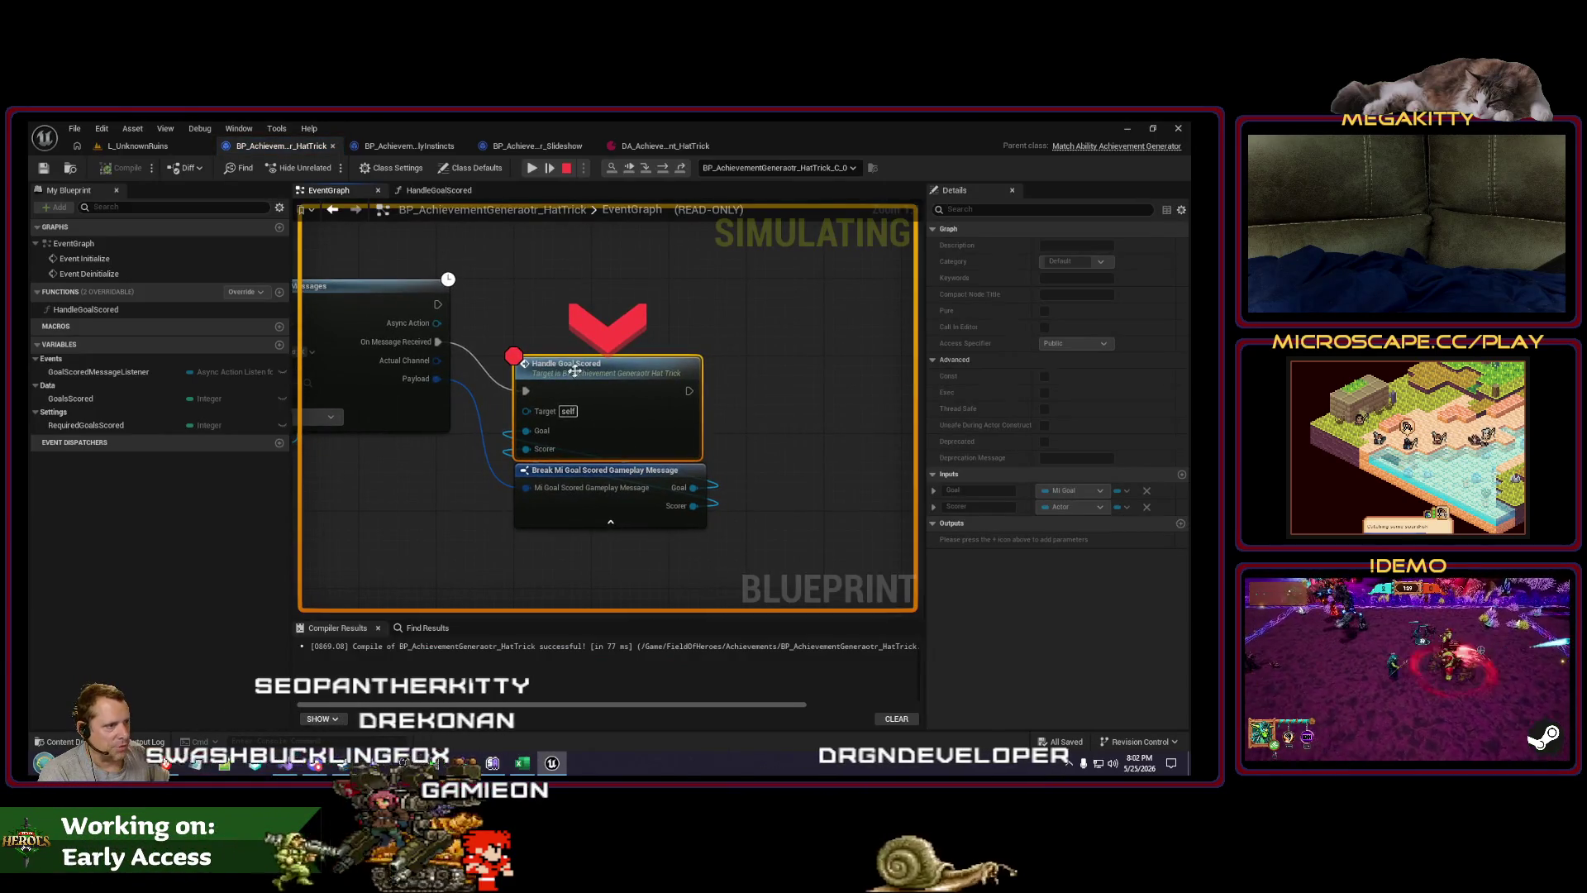
pyautogui.doubleClick(574, 372)
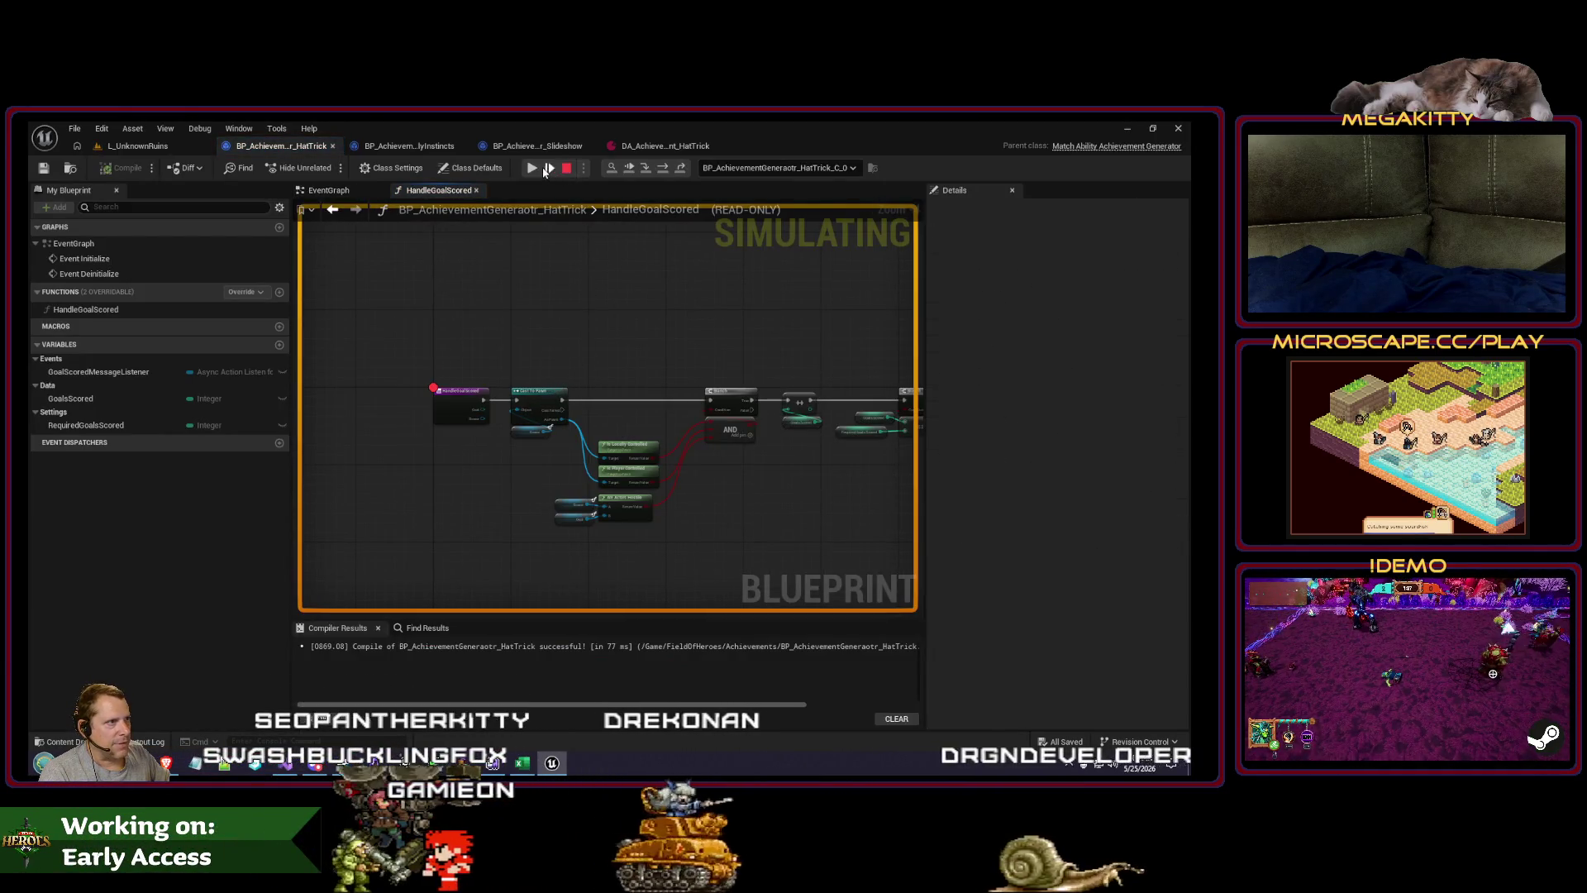
# Step: Step through Cast To Pawn to the Branch and inspect the pin debug values
pyautogui.click(549, 168)
pyautogui.press('F11')
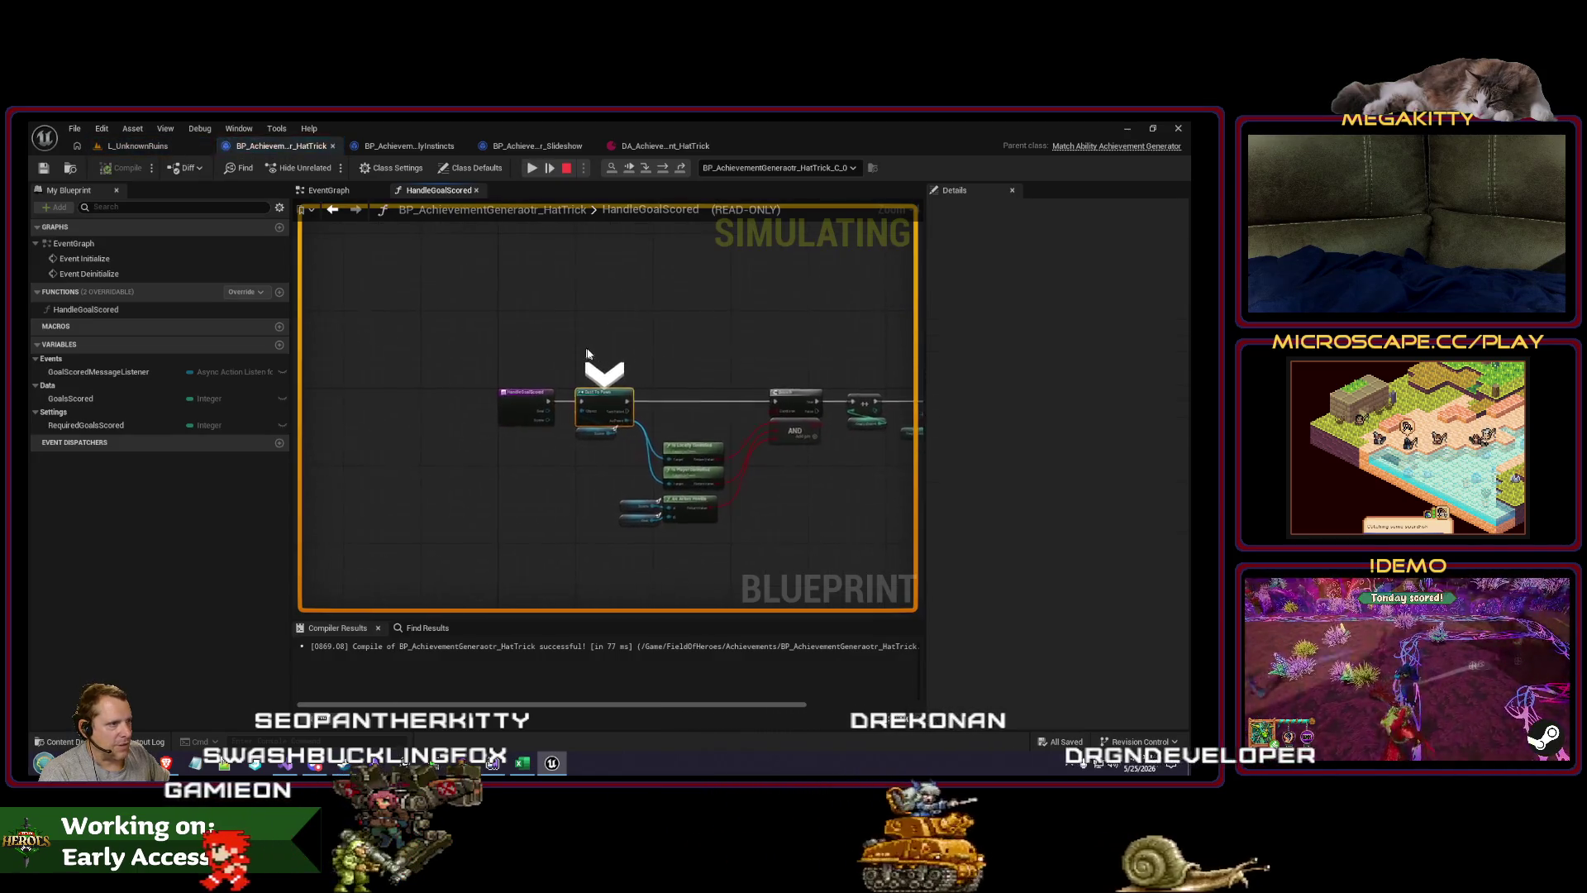
pyautogui.press('F11')
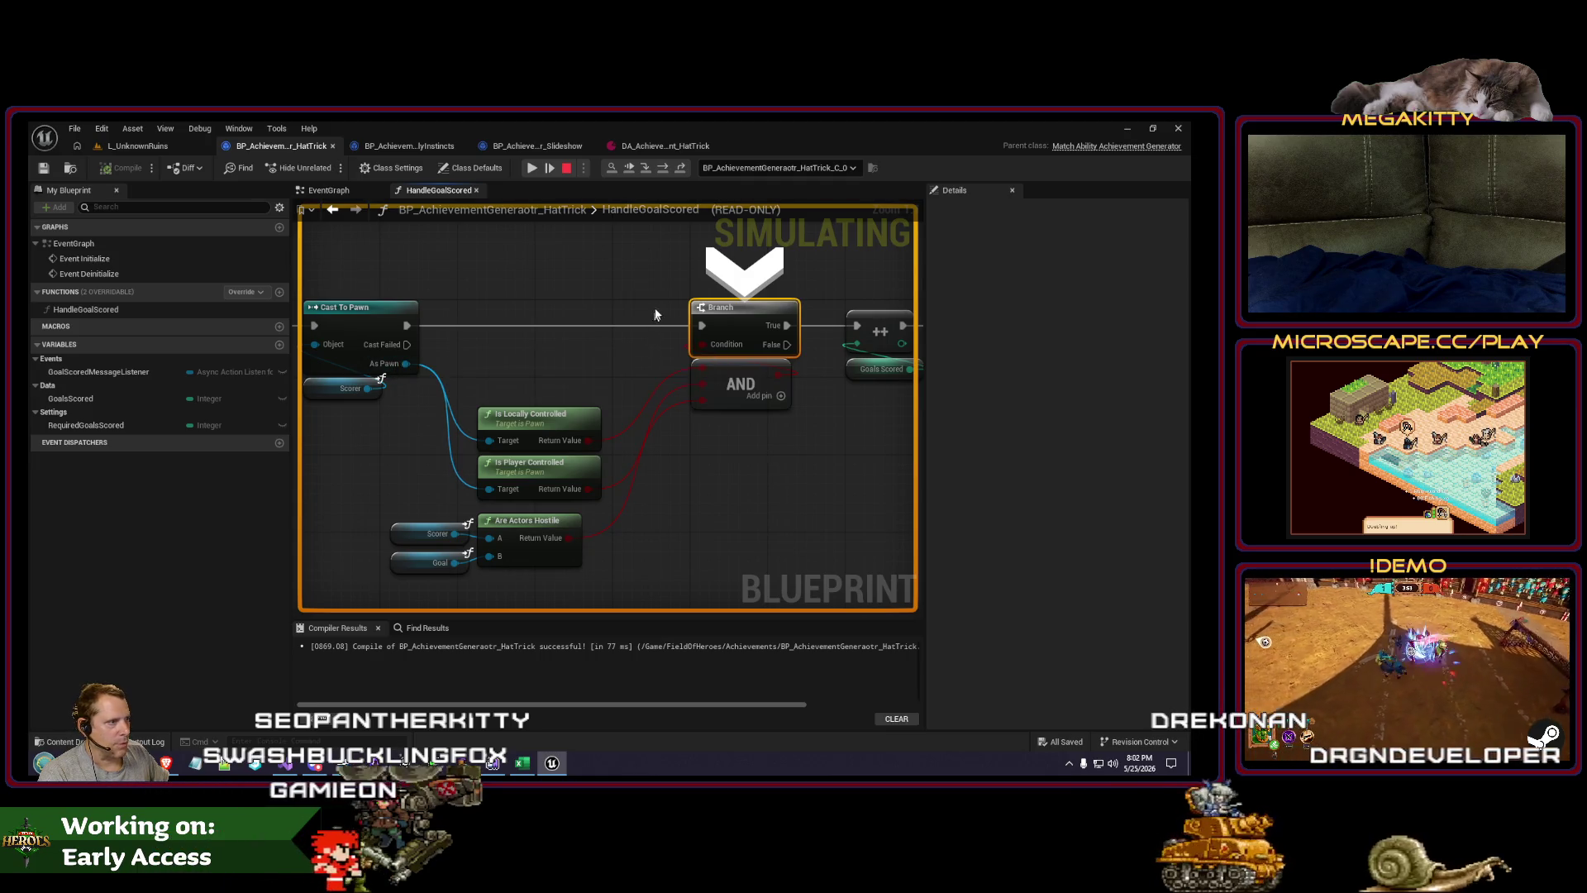
pyautogui.moveTo(702, 368)
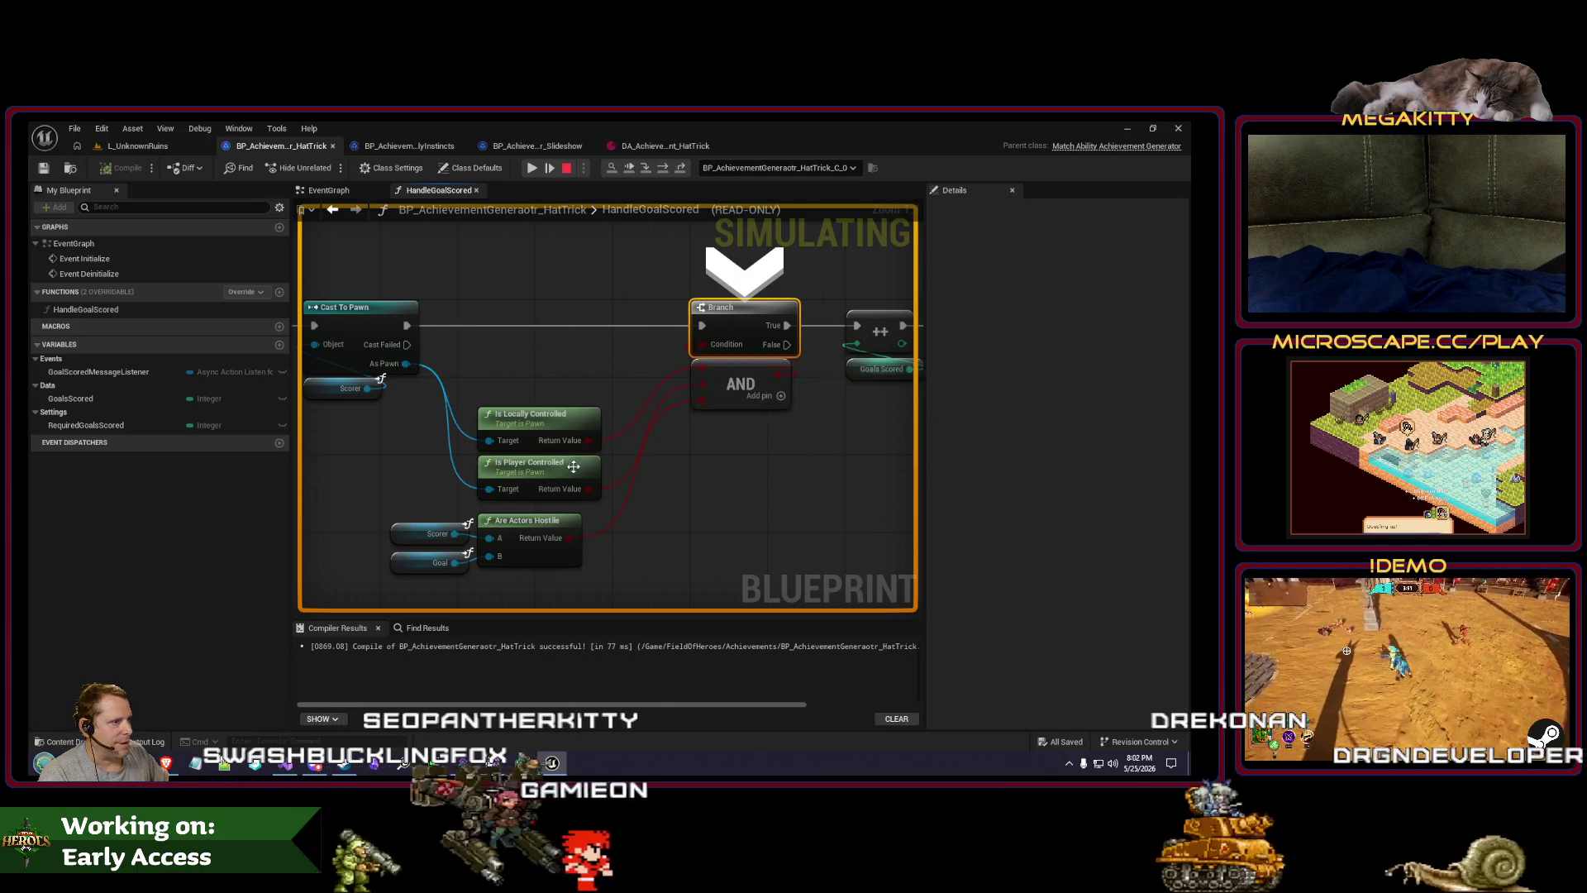
pyautogui.moveTo(575, 537)
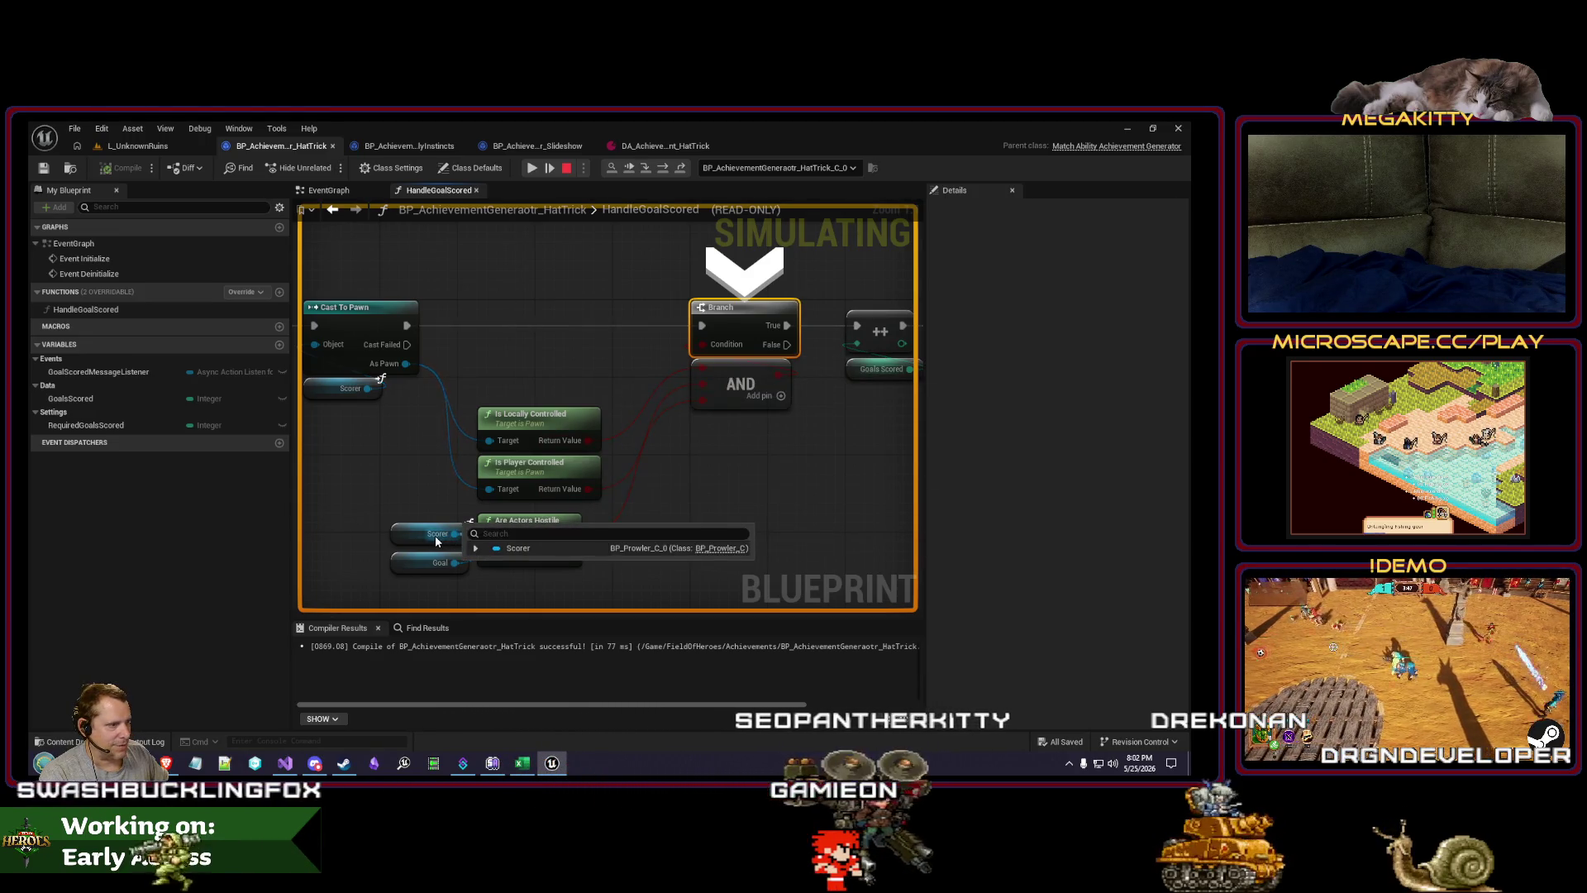
pyautogui.moveTo(438, 562)
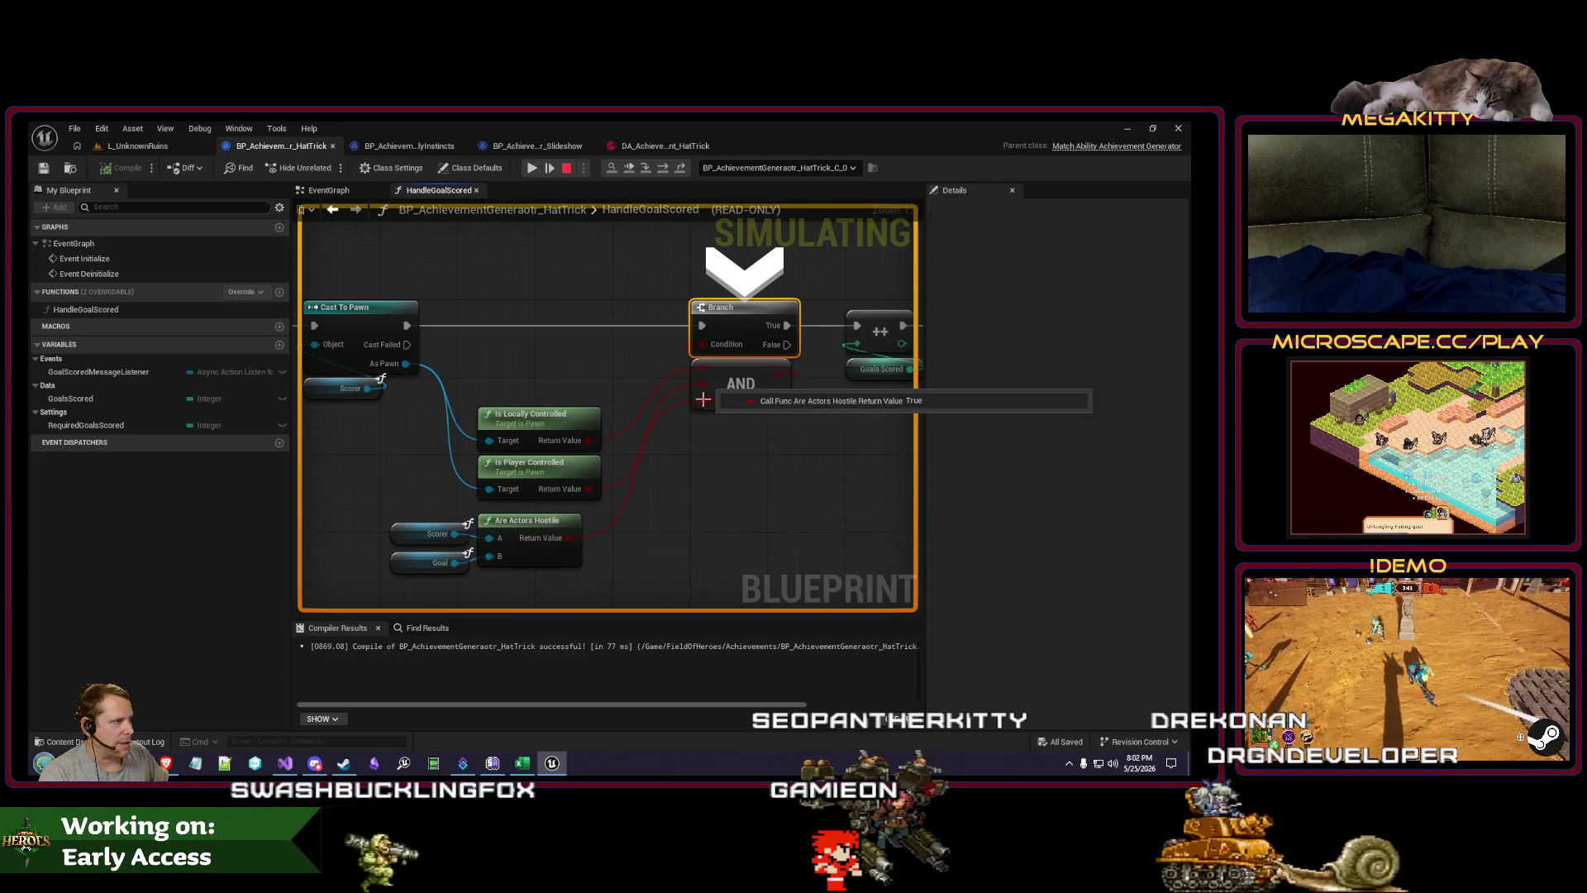
# Step: Step past the increment to the goal-count check, resume, and stop playing
pyautogui.press('F10')
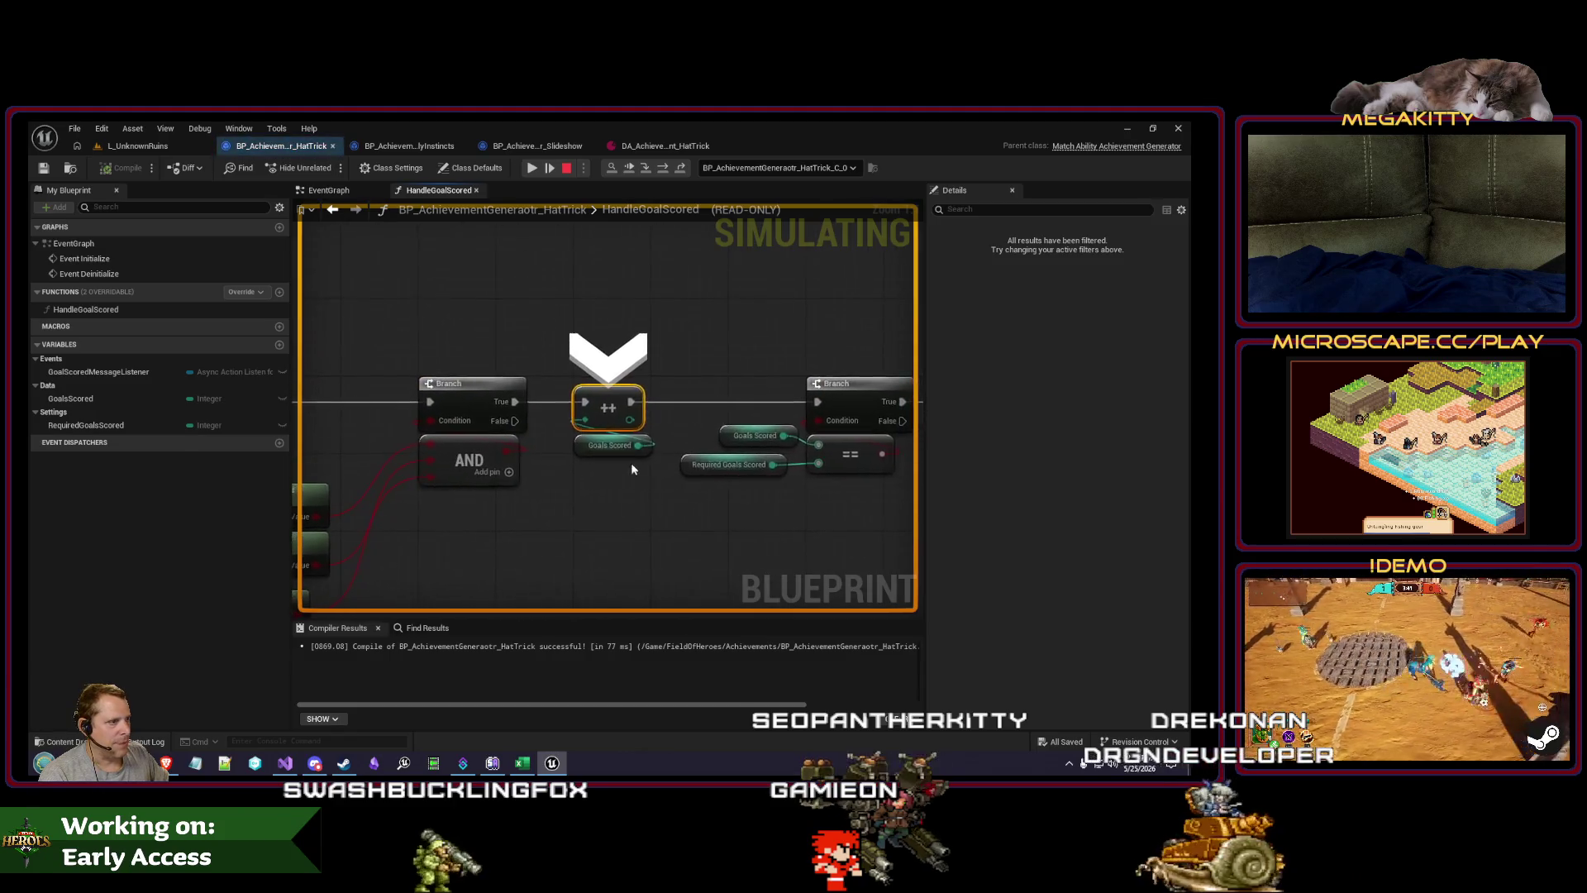
pyautogui.press('F10')
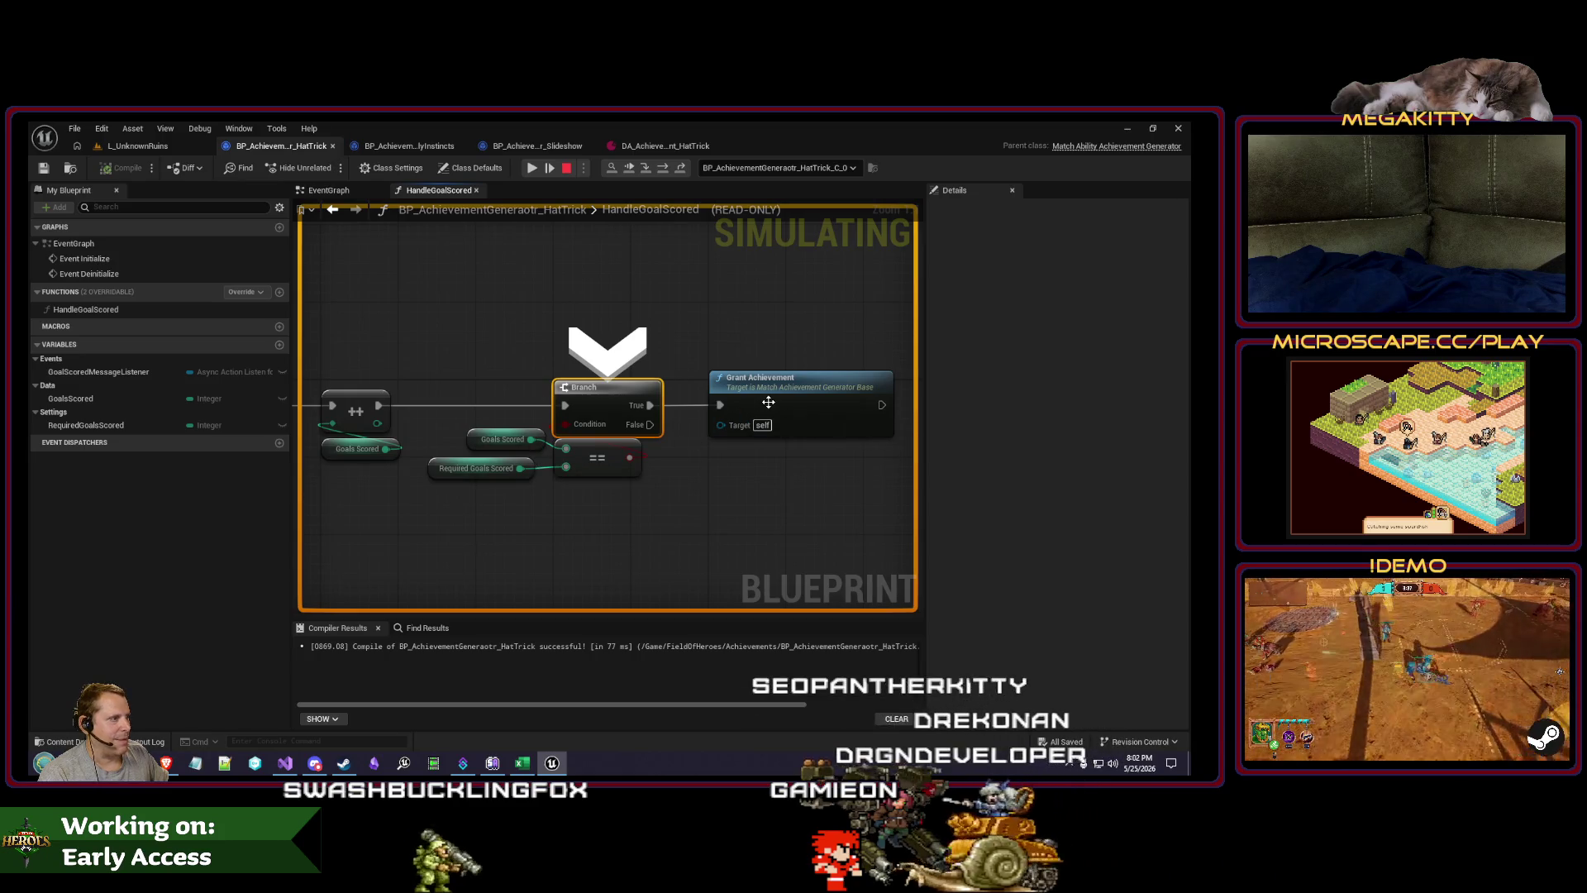
pyautogui.press('F10')
pyautogui.click(568, 169)
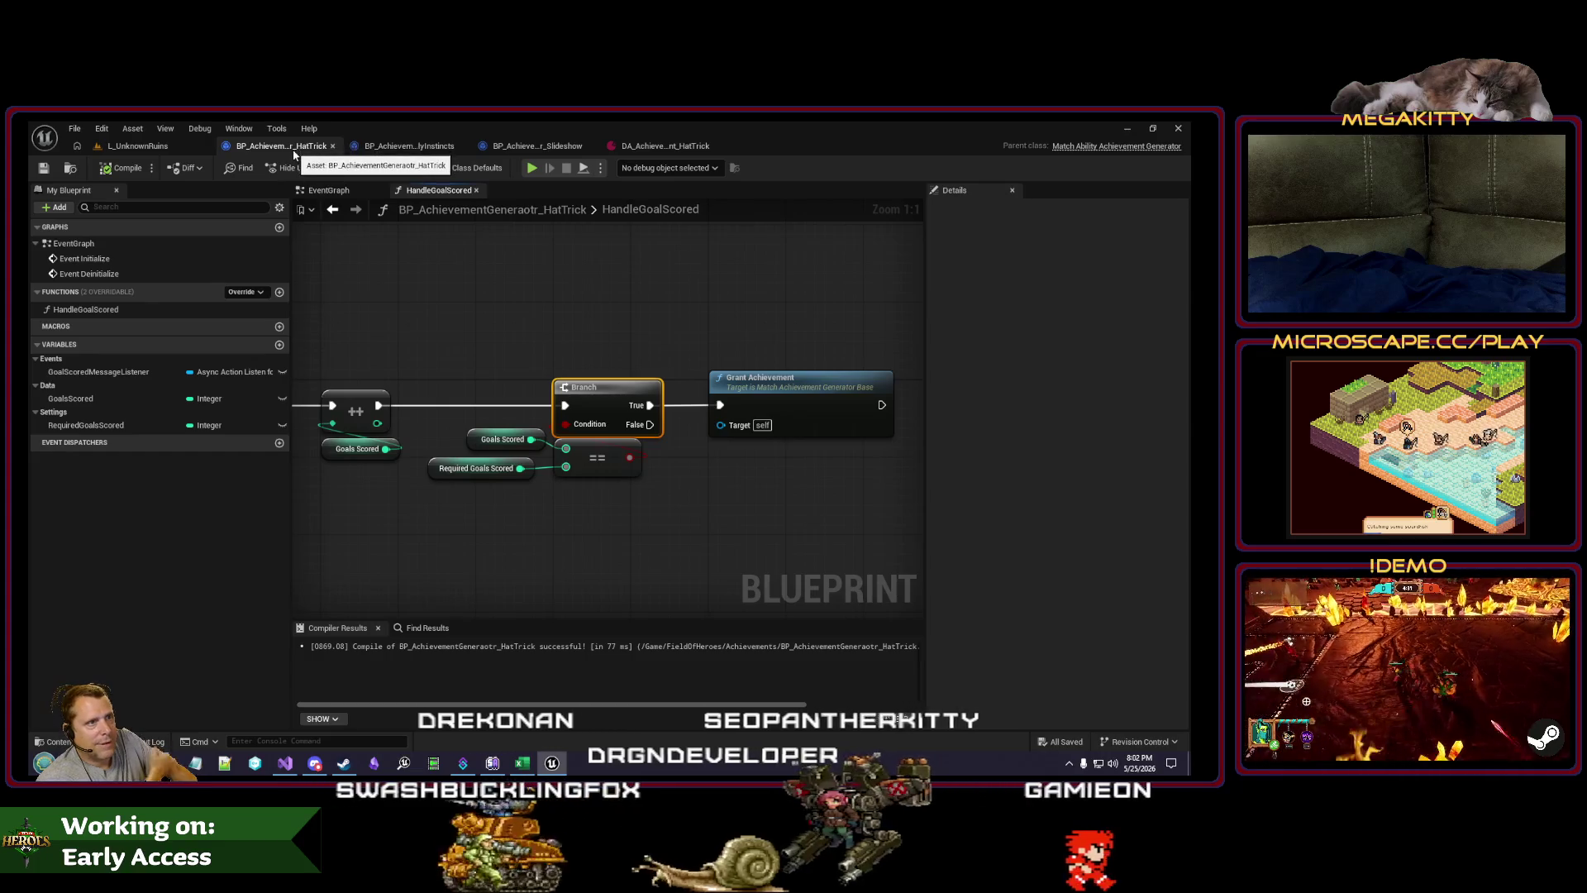
# Step: Go back to the EventGraph's Event Deinitialize nodes and start a Find in Files search
pyautogui.click(333, 211)
pyautogui.scroll(-1, 498, 374)
pyautogui.moveTo(503, 382); pyautogui.dragTo(507, 393)
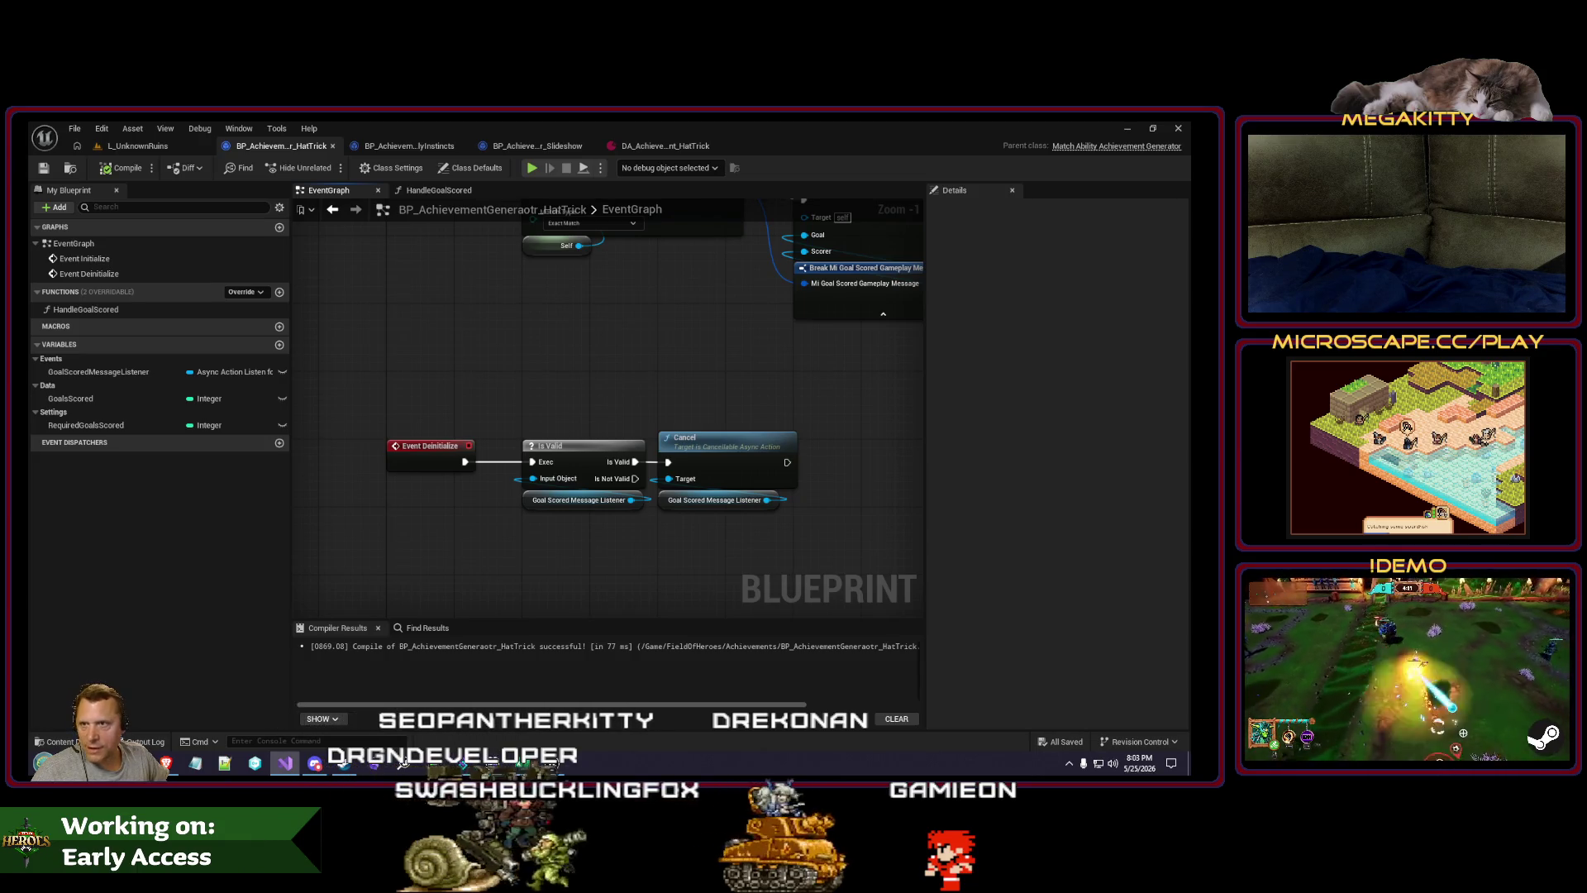
pyautogui.hotkey('ctrl', 'shift', 'f')
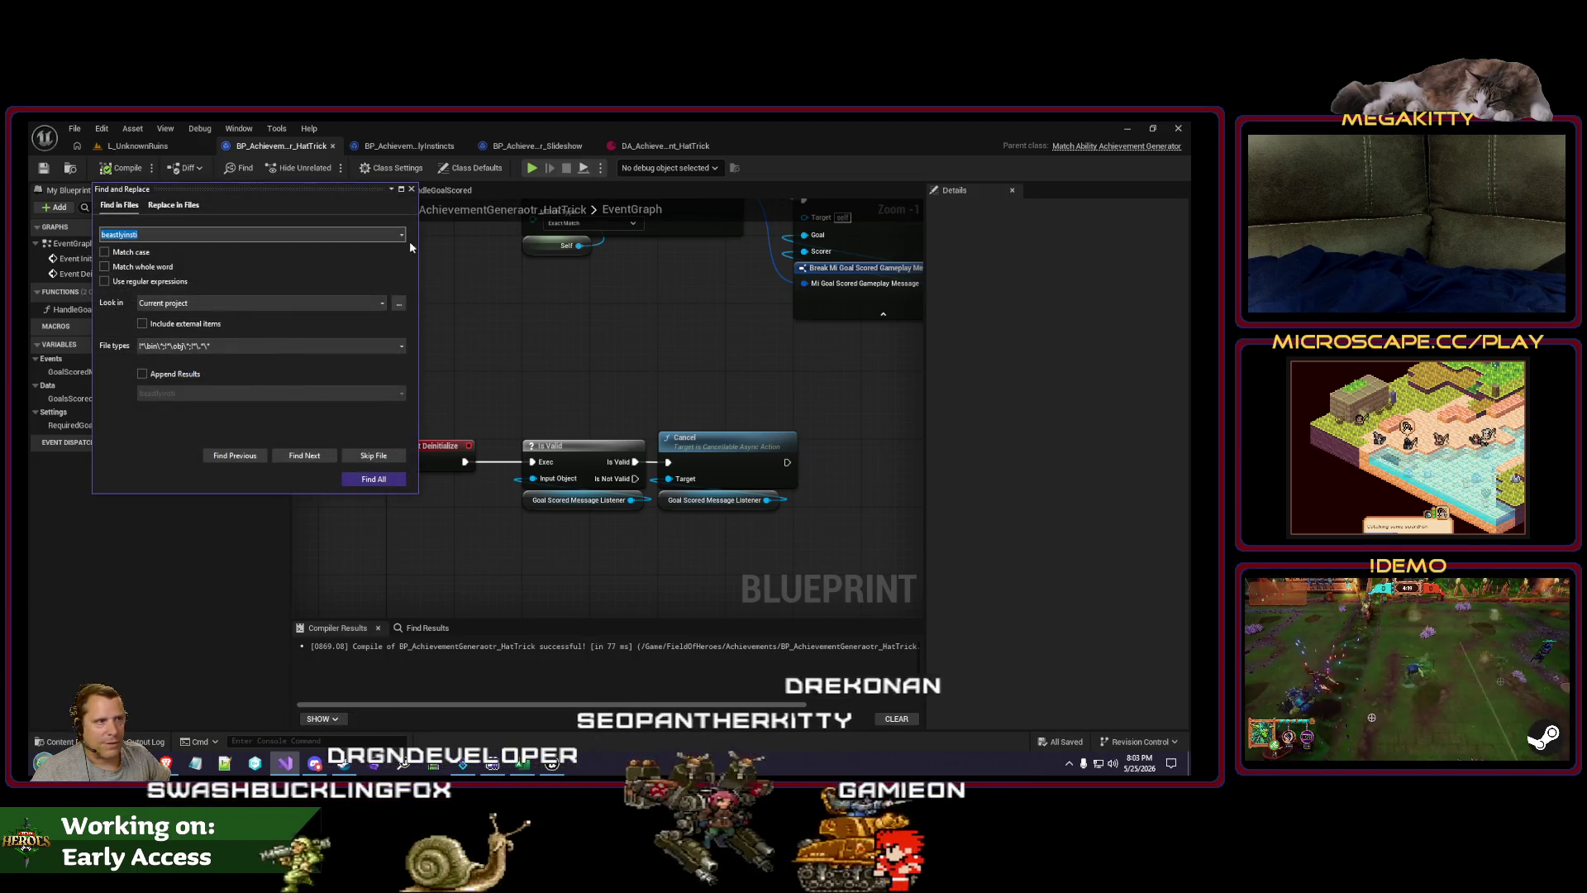
# Step: Find all classes deriving from UMatchAchievementGeneratorBase and open the Slideshow generator header
pyautogui.click(402, 235)
pyautogui.click(376, 258)
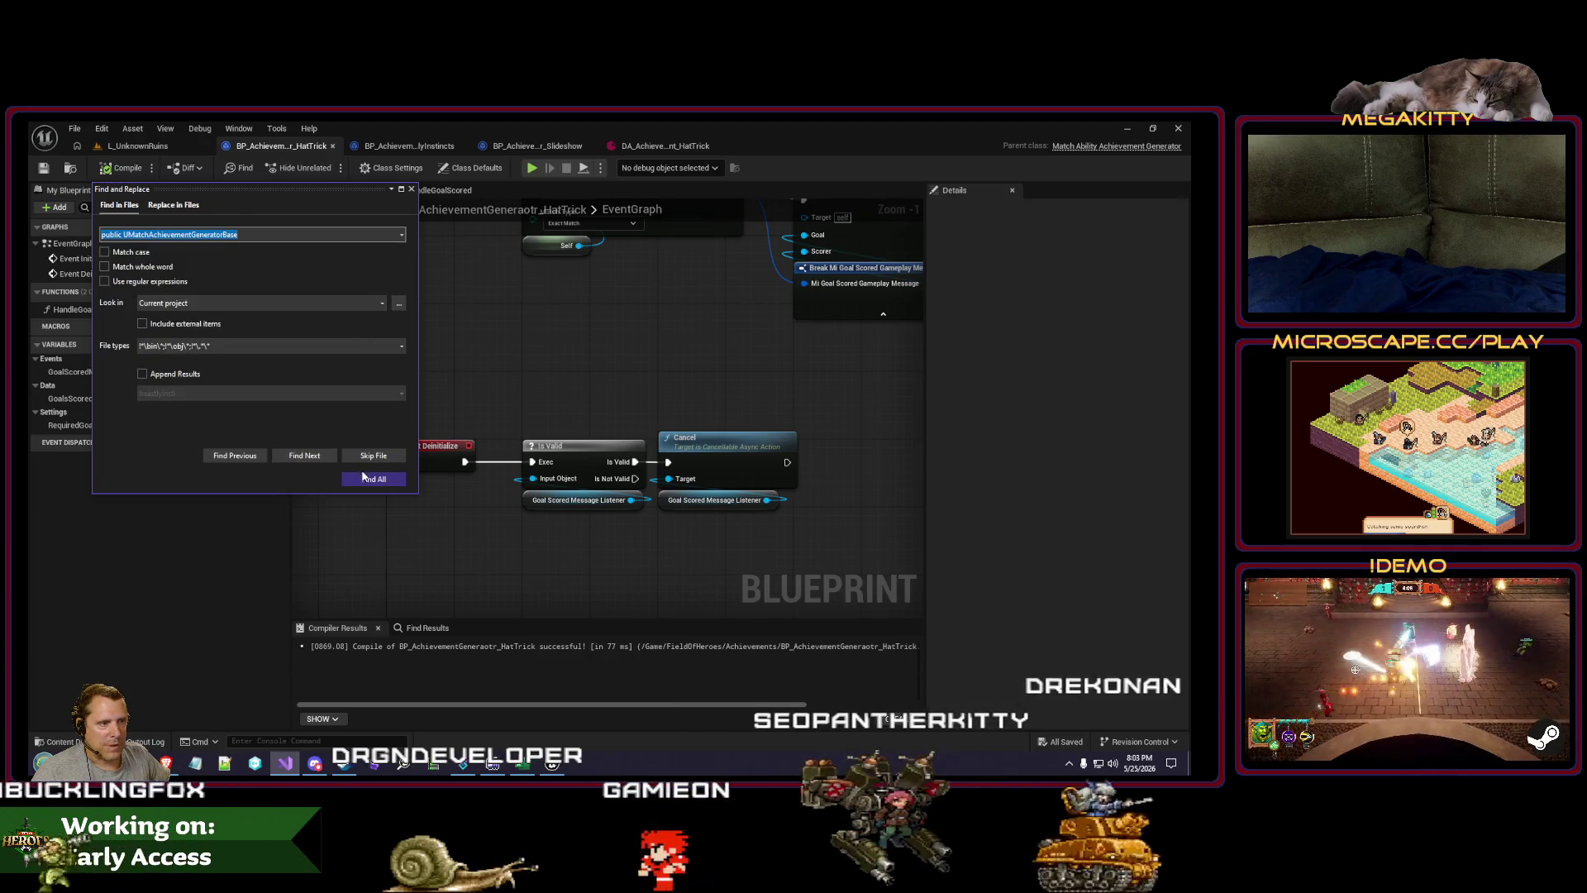
pyautogui.click(370, 479)
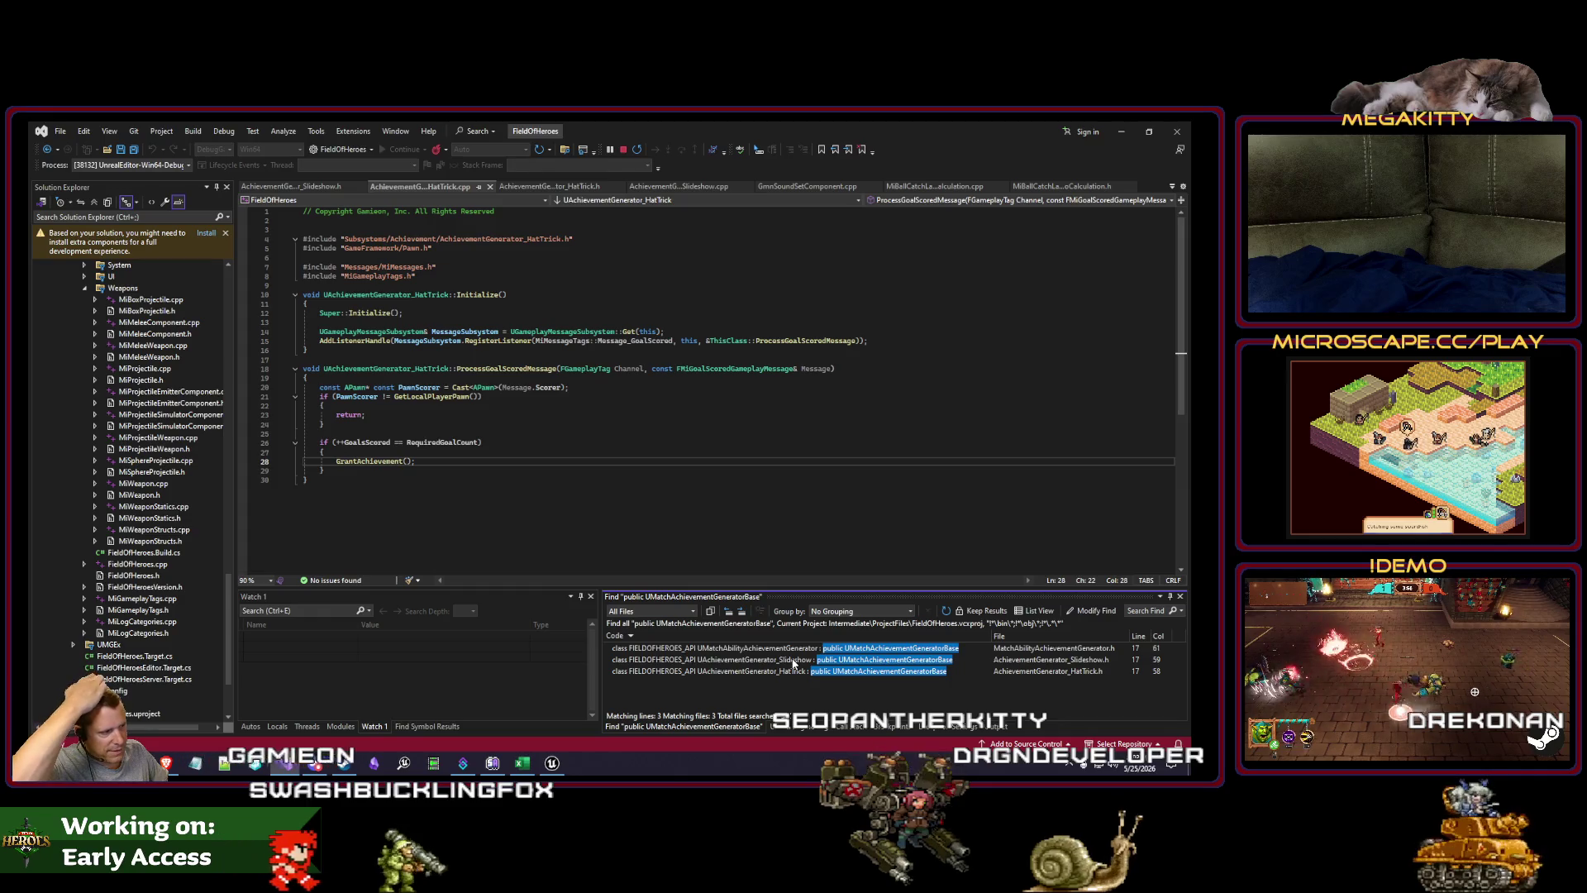
pyautogui.doubleClick(794, 662)
pyautogui.click(559, 496)
# Step: Show the Slideshow generator blueprint's event graph in Unreal, panning its nodes into view
pyautogui.click(553, 762)
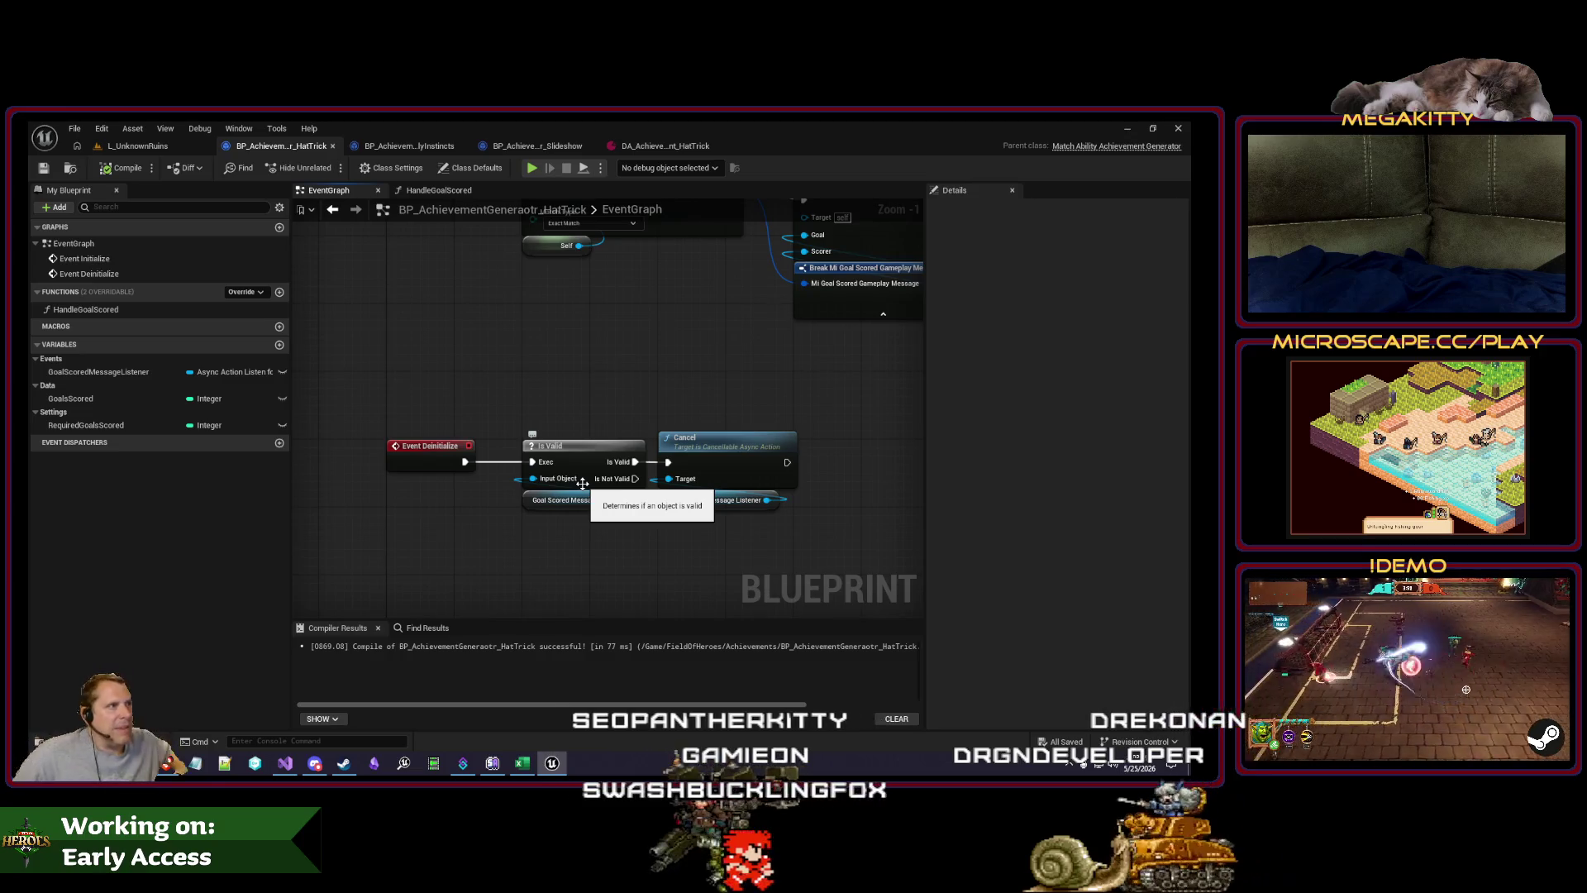
pyautogui.click(537, 146)
pyautogui.moveTo(699, 502)
pyautogui.mouseDown()
pyautogui.moveTo(642, 404)
pyautogui.moveTo(624, 407)
pyautogui.moveTo(652, 450)
pyautogui.mouseUp()
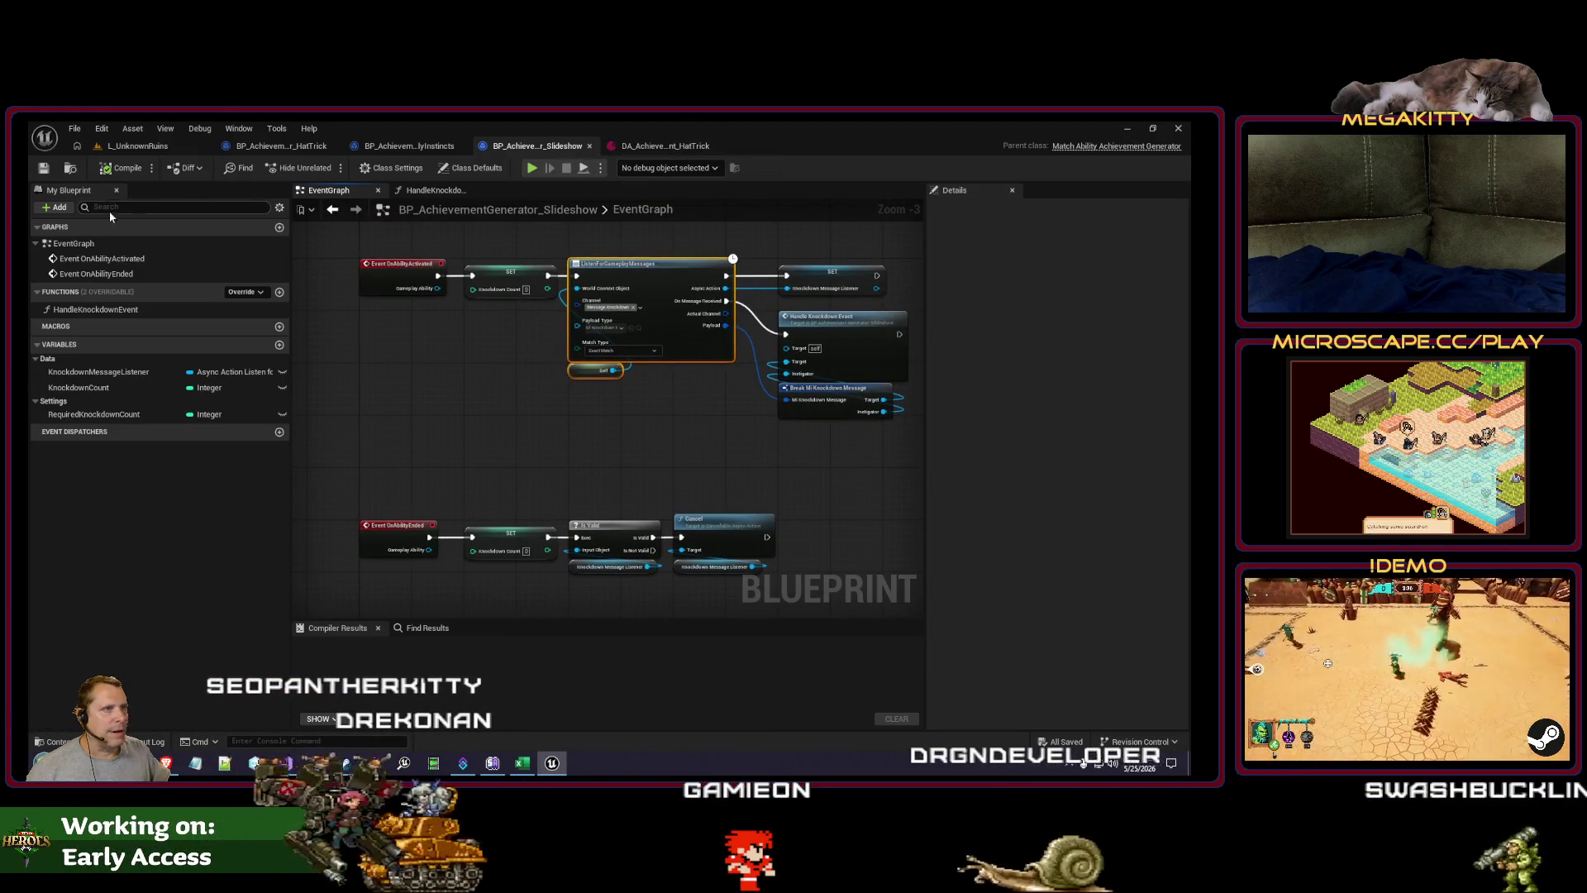
# Step: Open the DA_Achievement_Slideshow definition from the AchievementDefinitions folder
pyautogui.click(70, 167)
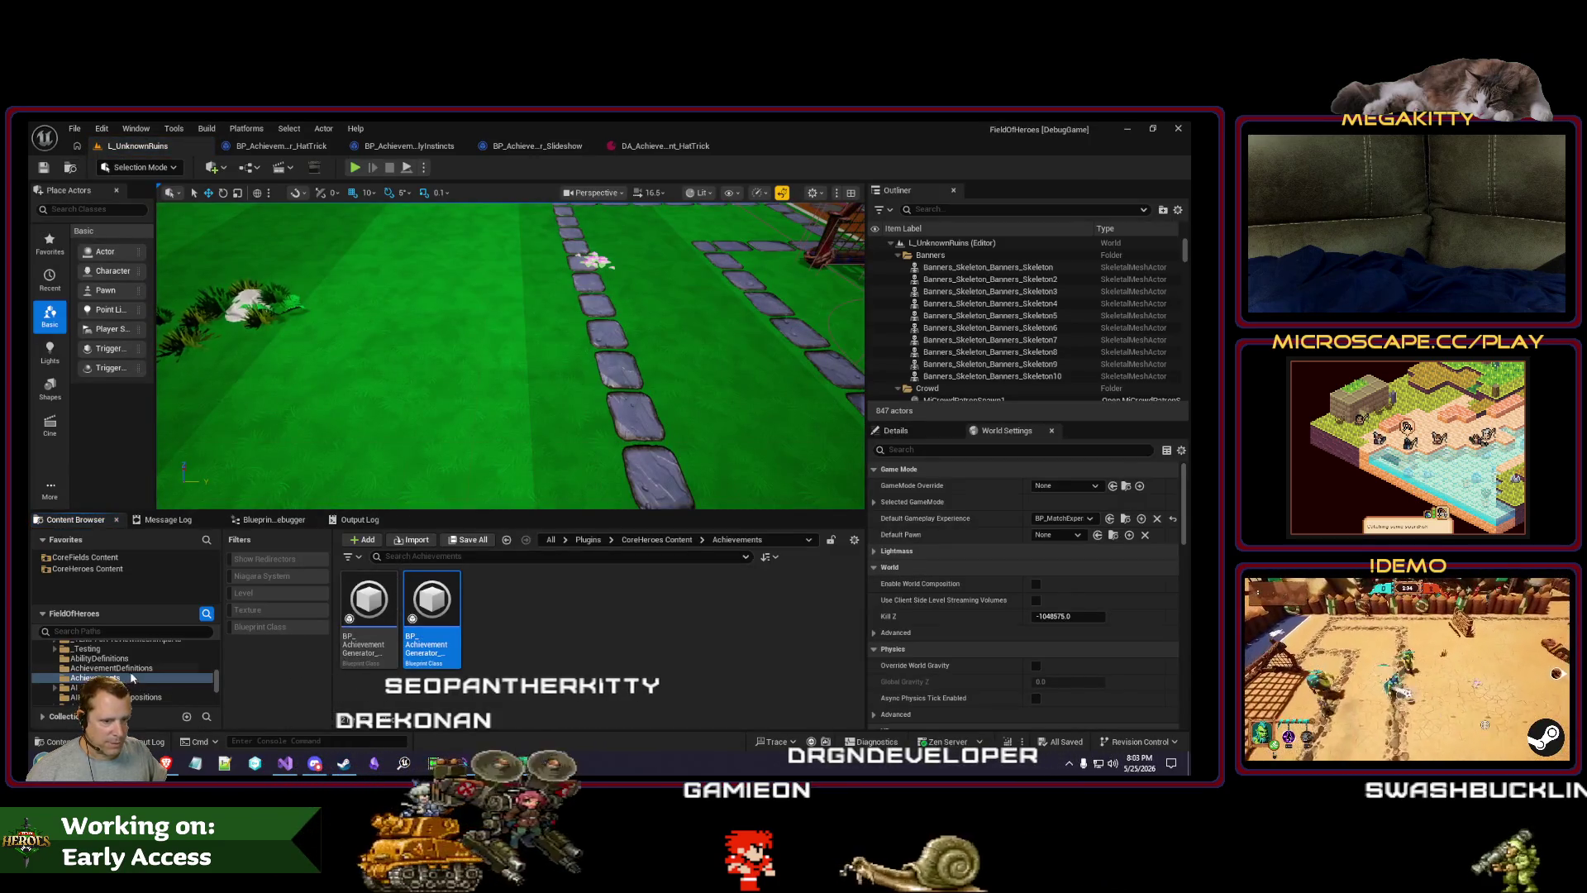
pyautogui.press('Up')
pyautogui.scroll(-1, 544, 703)
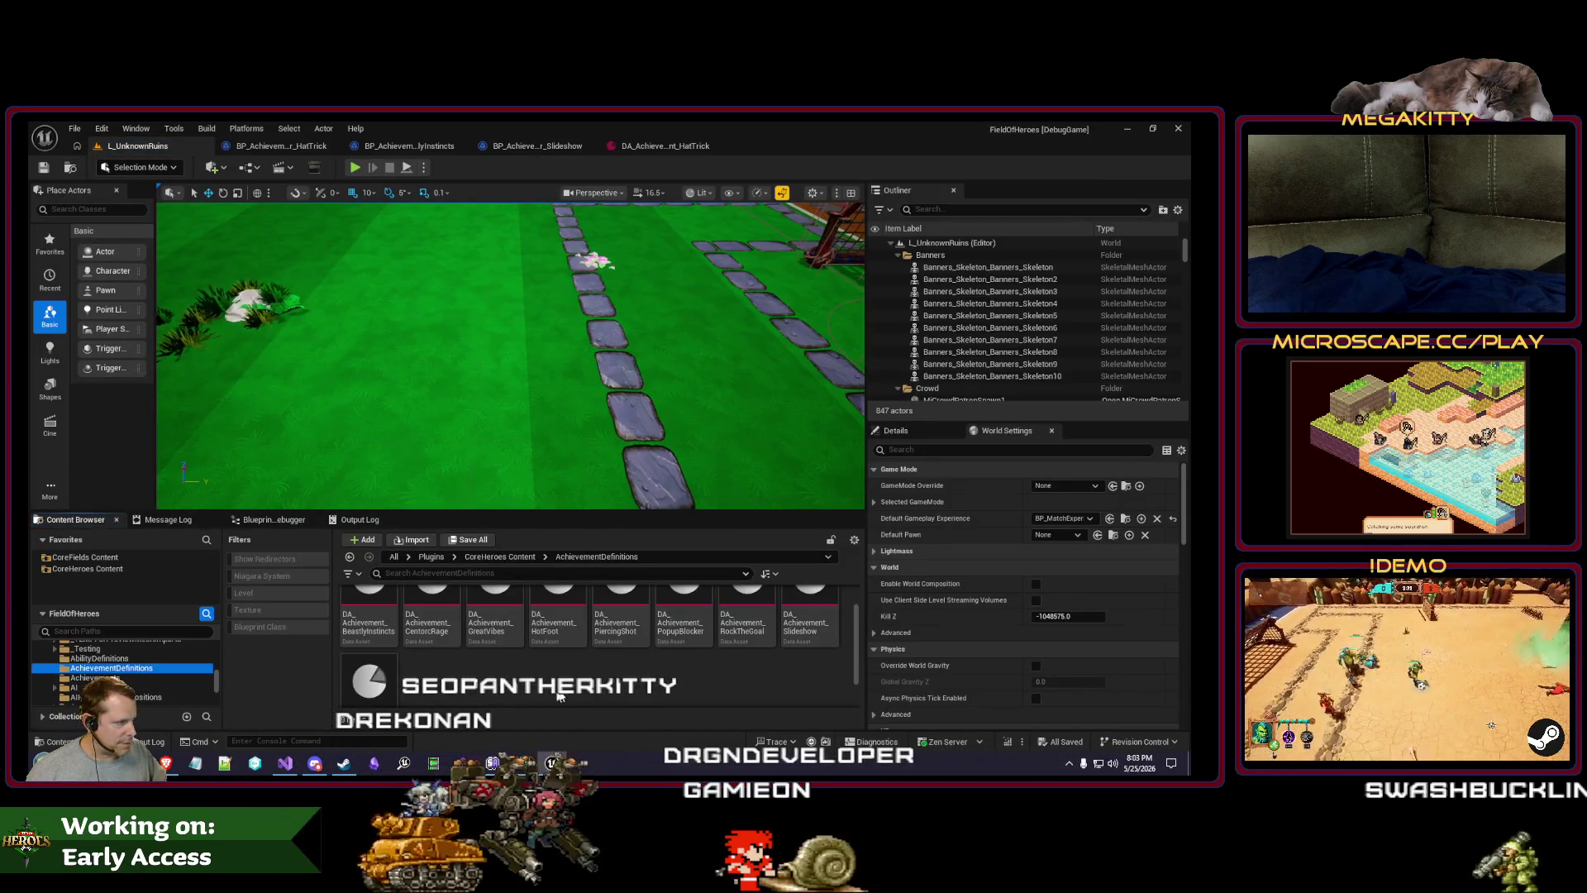
pyautogui.click(808, 631)
pyautogui.doubleClick(808, 632)
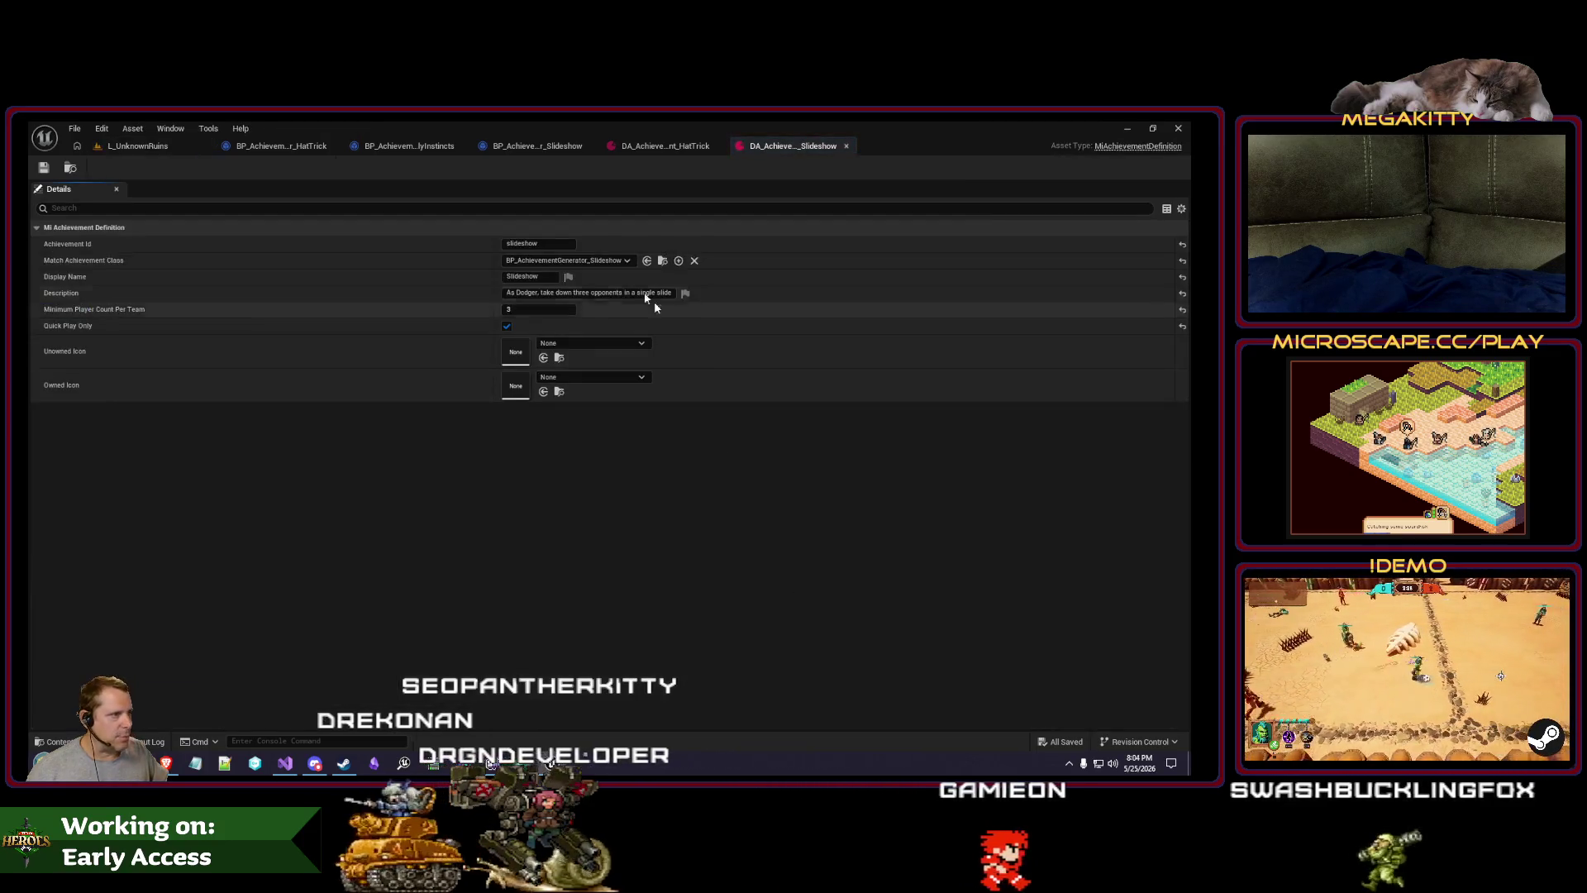
# Step: Close the Slideshow and HatTrick definition tabs and return to the Slideshow header in Visual Studio
pyautogui.click(848, 147)
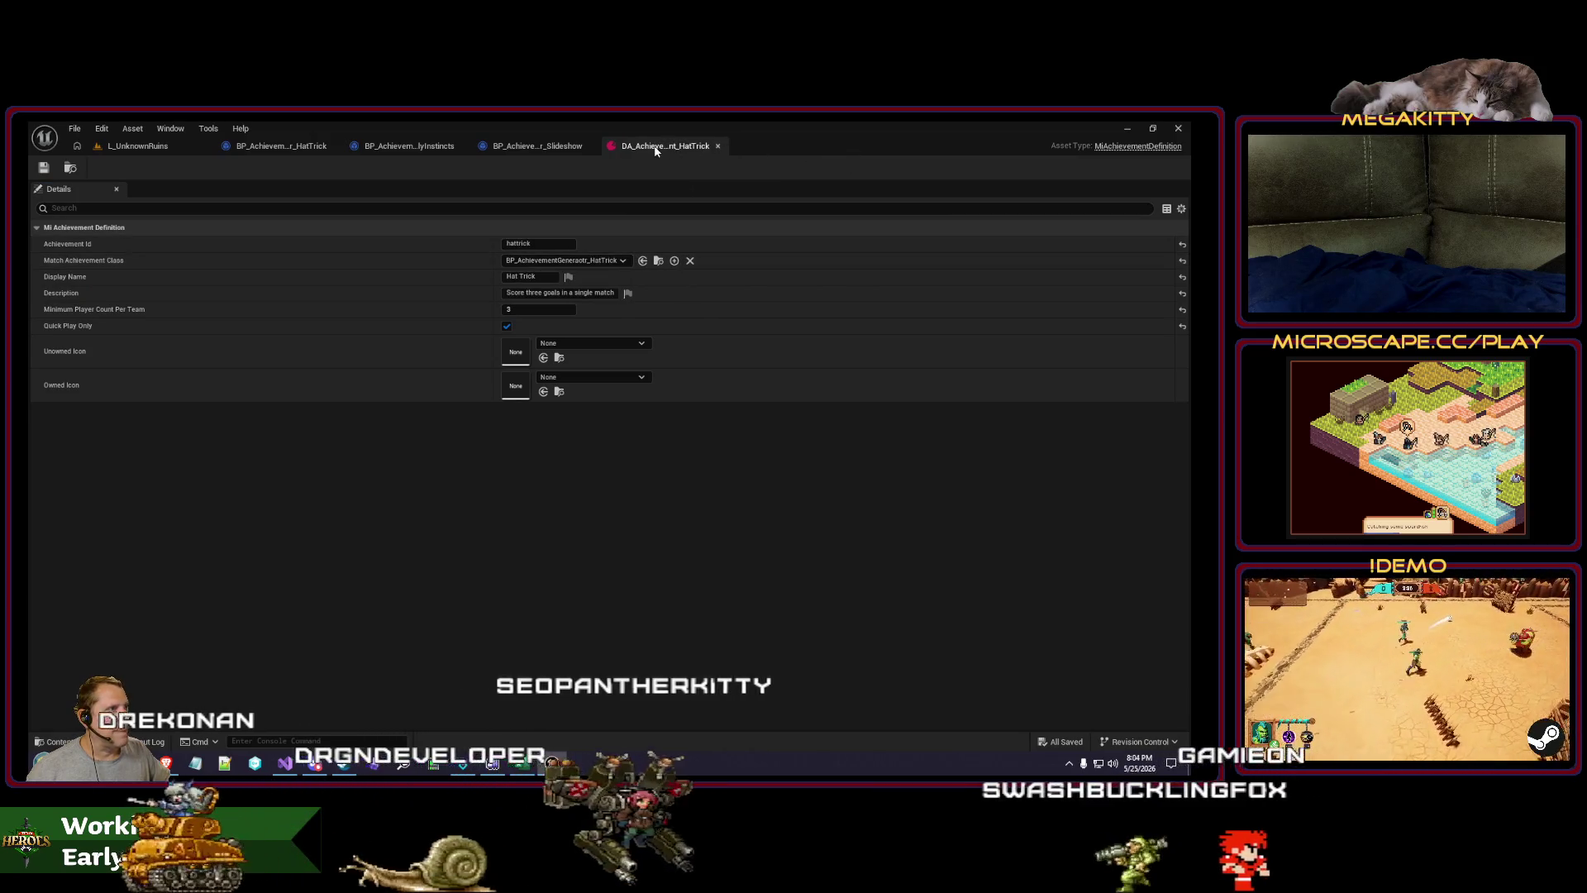
pyautogui.click(713, 145)
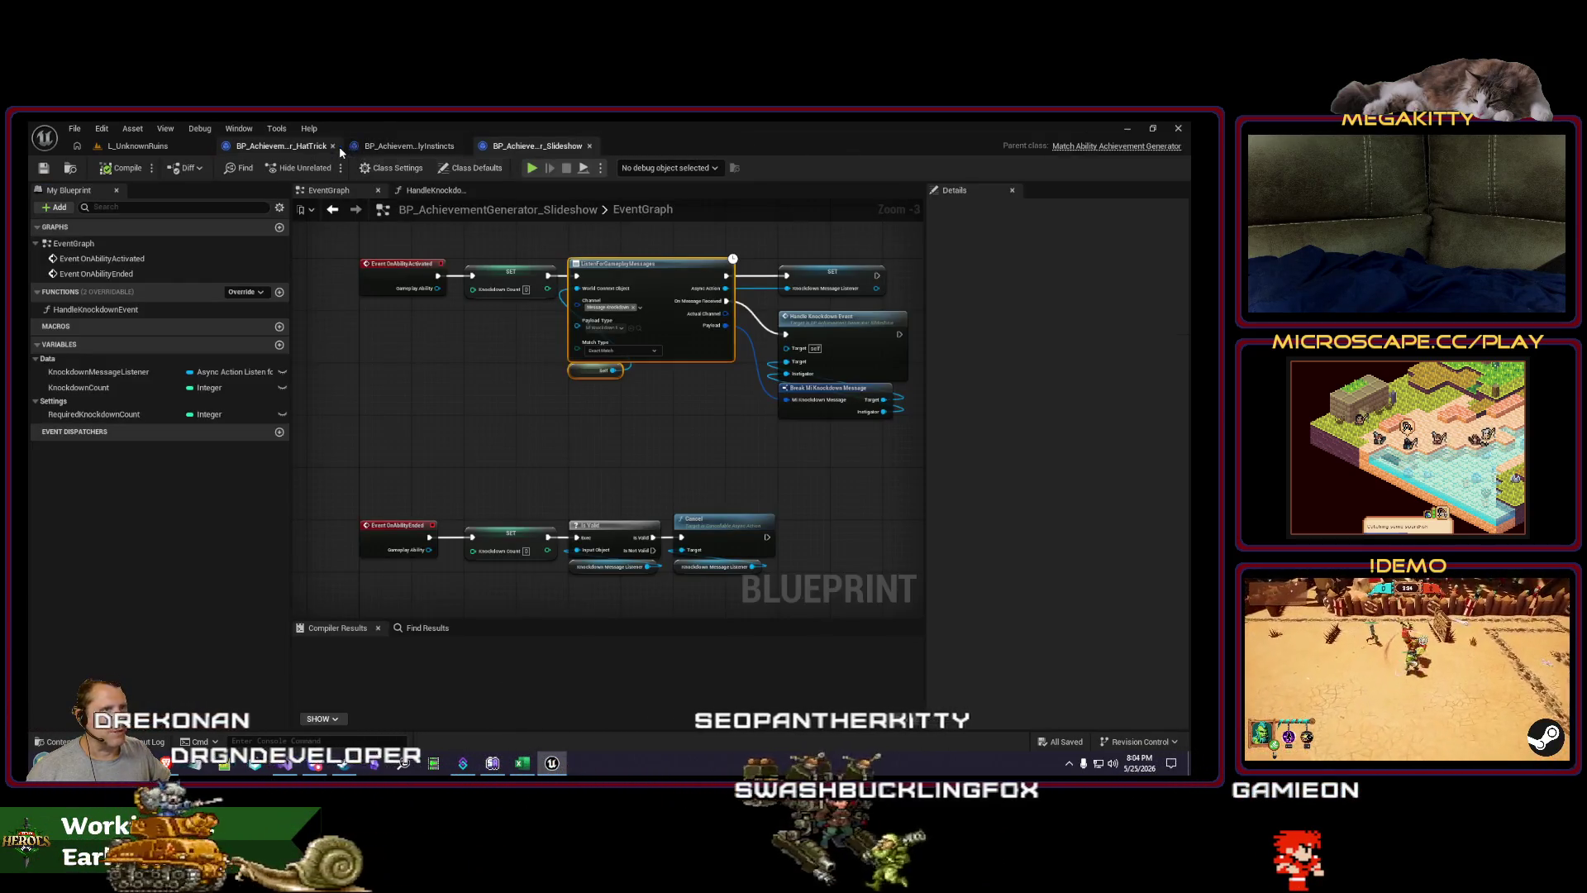
pyautogui.click(137, 145)
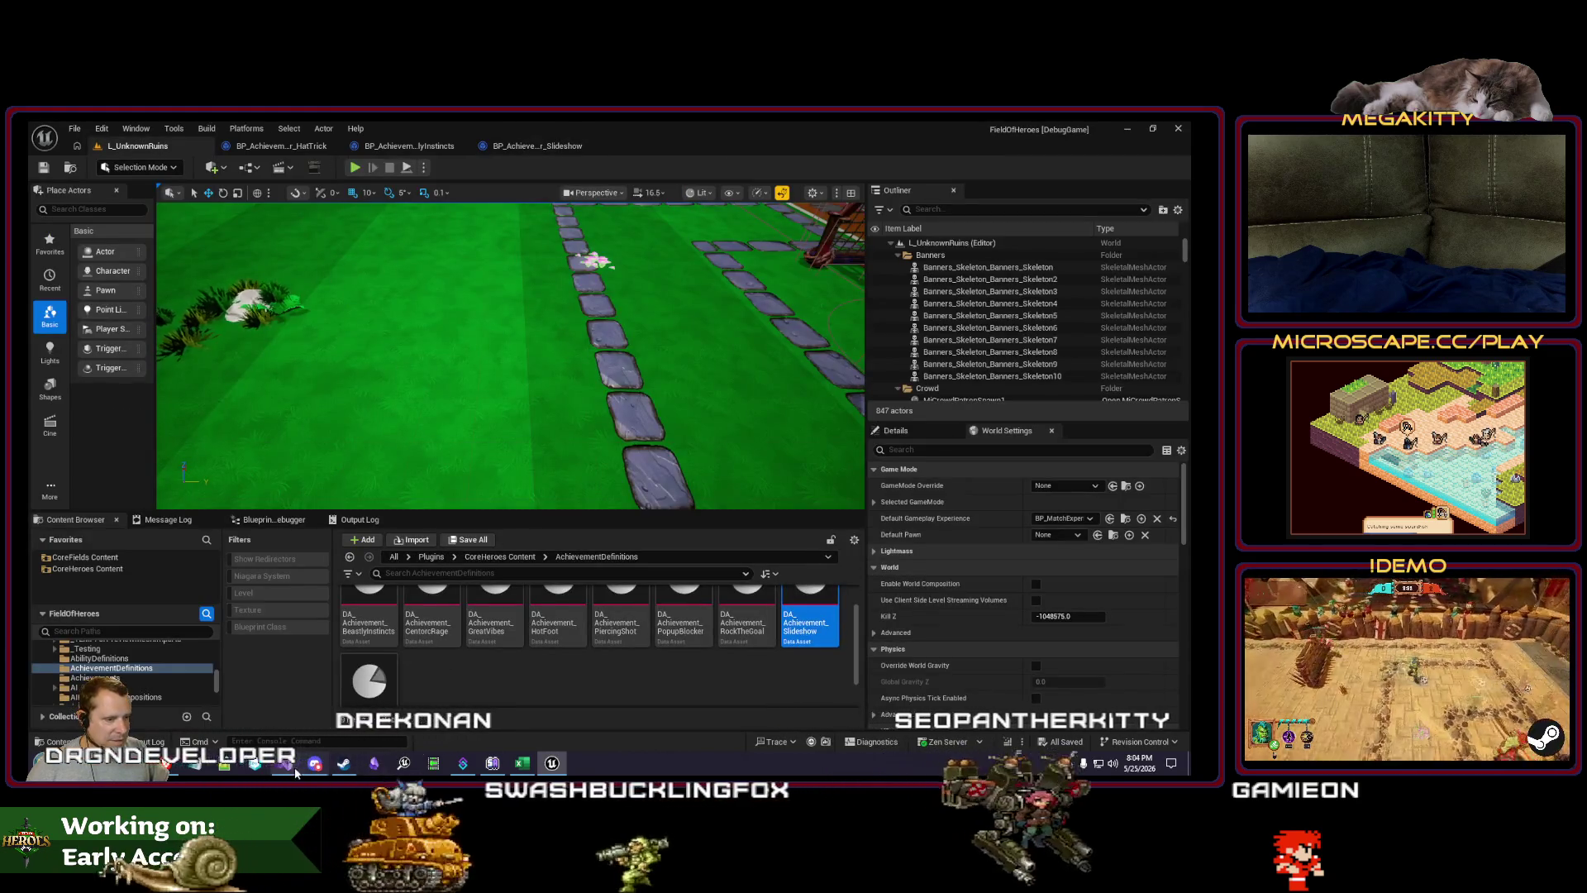
pyautogui.click(285, 763)
pyautogui.click(394, 279)
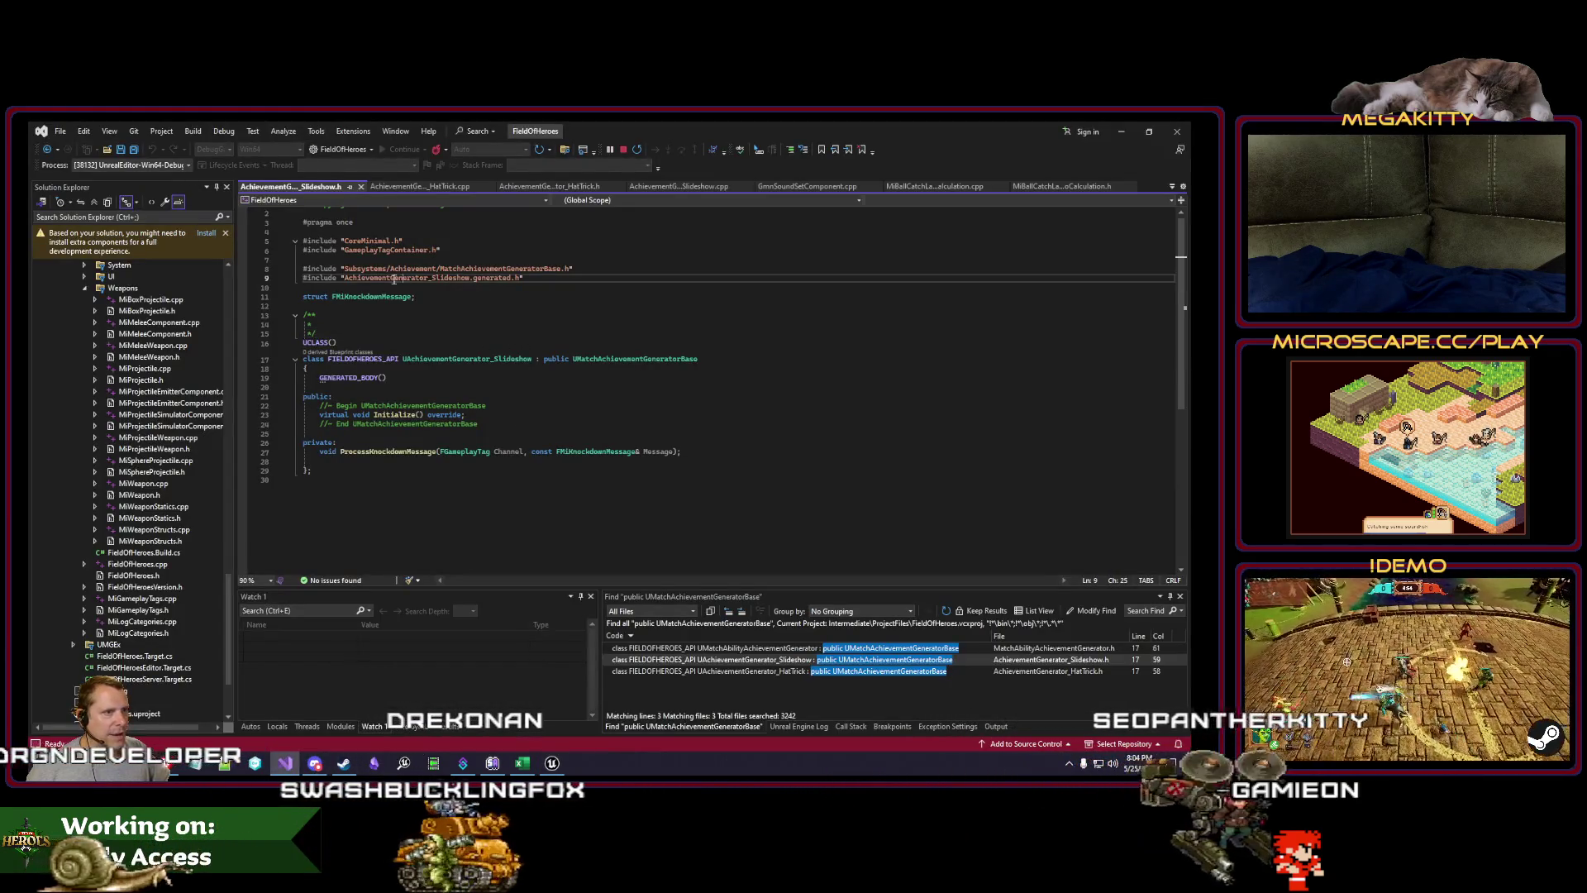
# Step: Copy the Slideshow header's folder path from Save As and go to that Achievement folder in Explorer
pyautogui.click(60, 130)
pyautogui.click(124, 247)
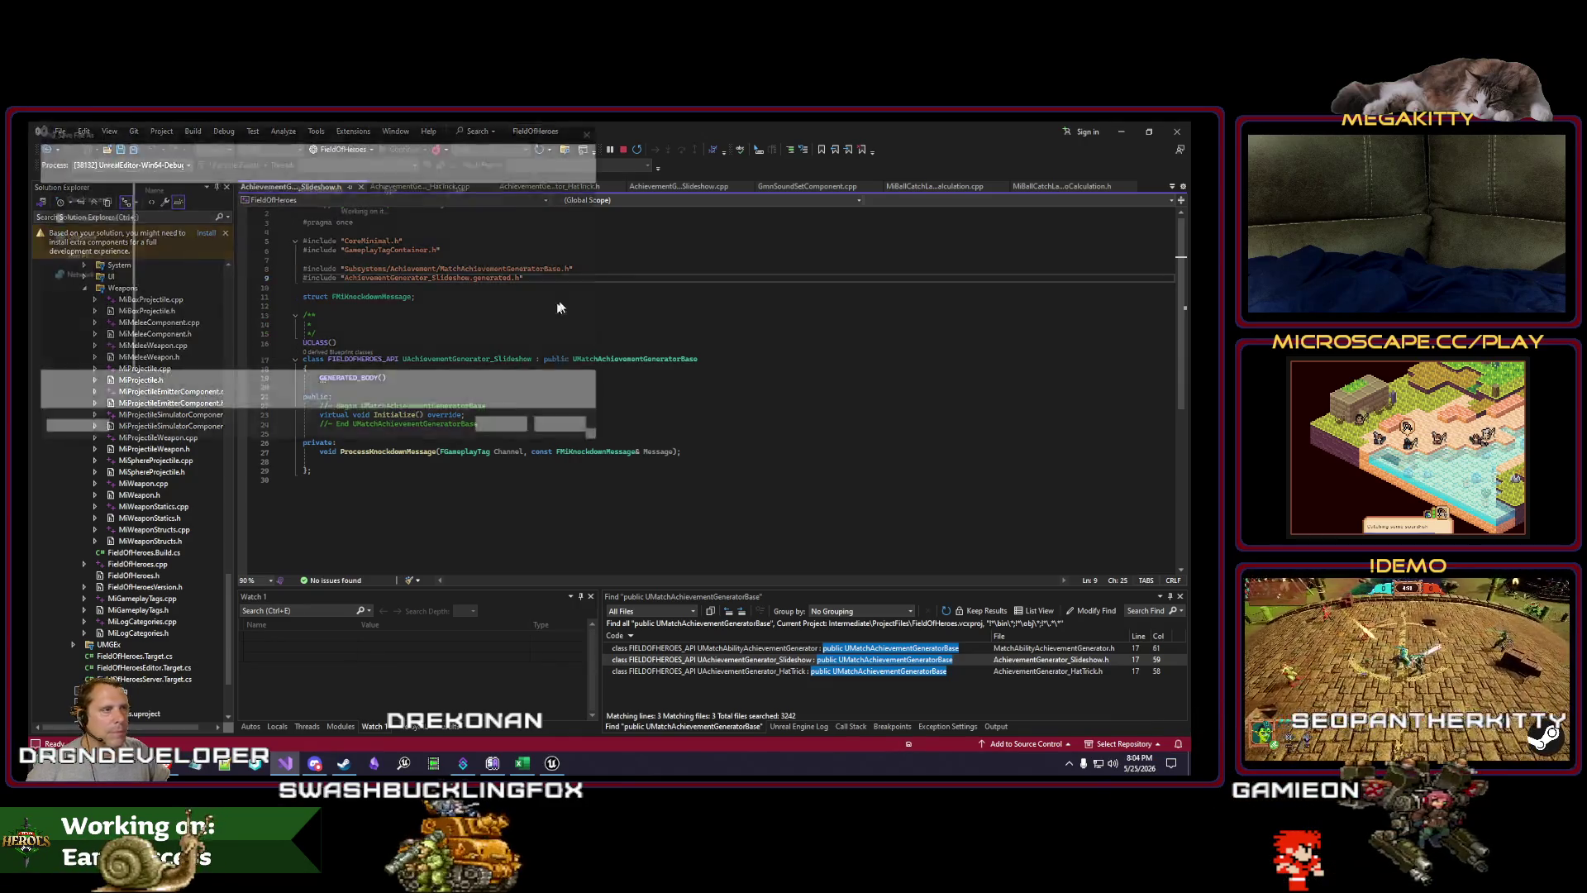
pyautogui.click(410, 150)
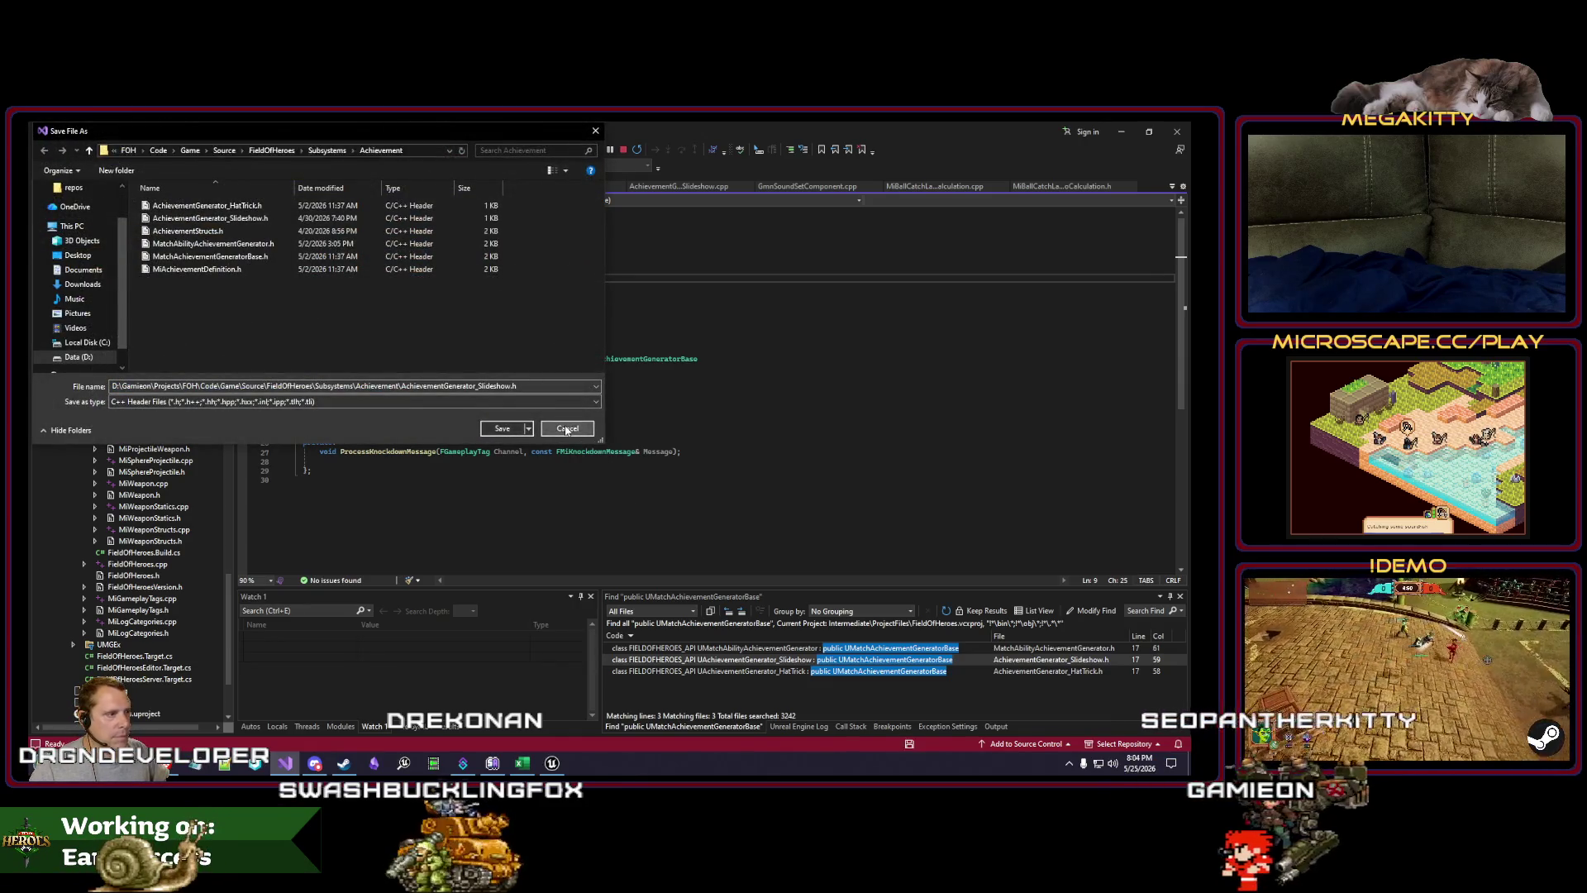
pyautogui.click(567, 429)
pyautogui.click(465, 414)
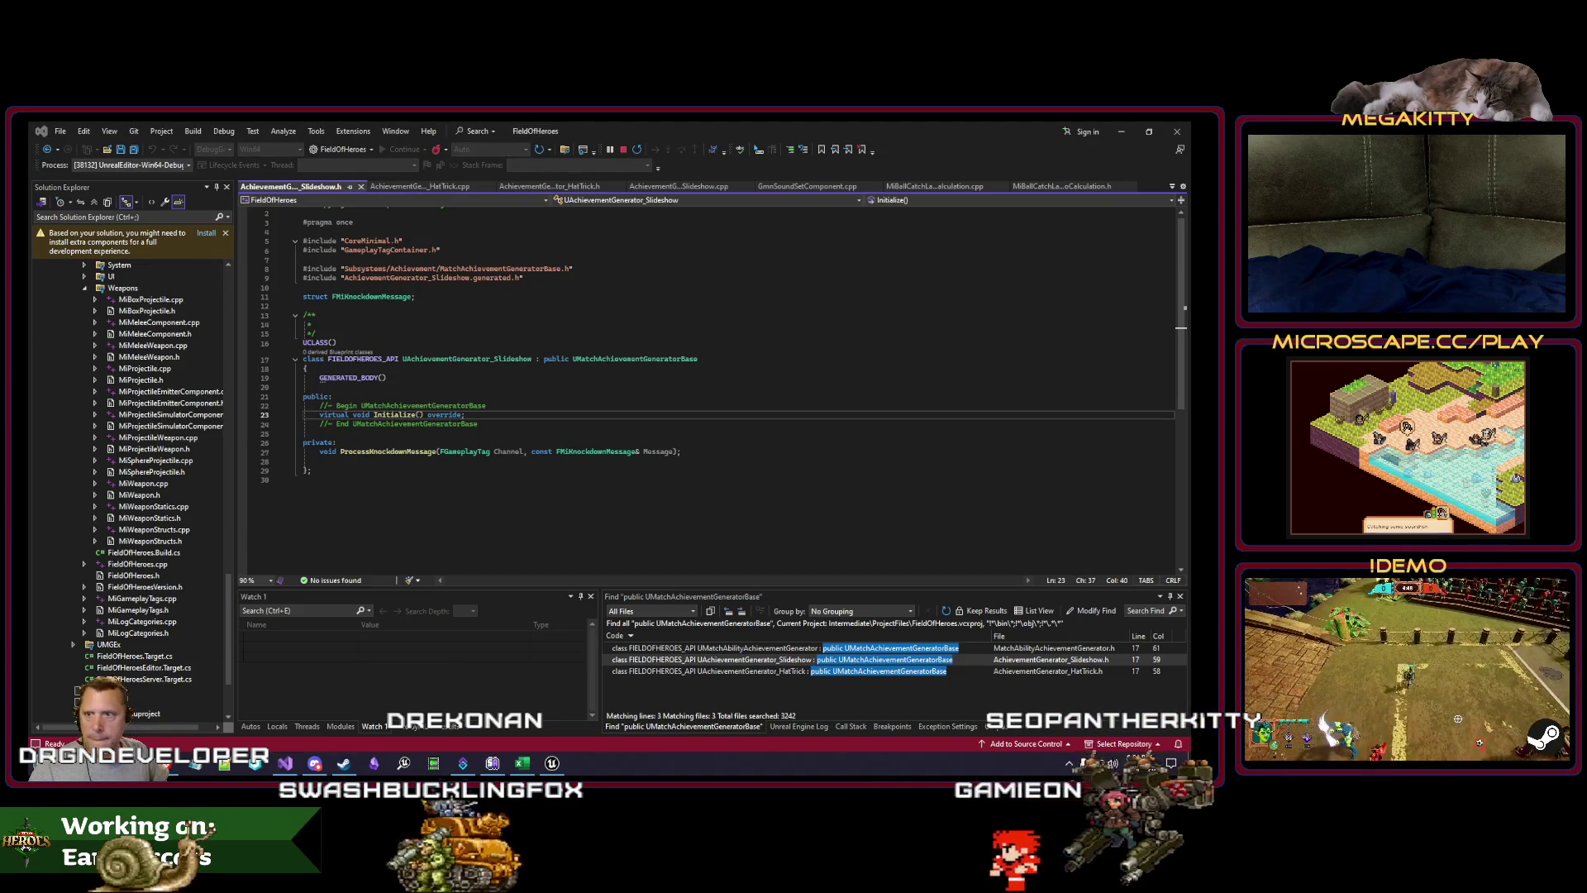
pyautogui.hotkey('alt', 'Tab')
pyautogui.click(802, 353)
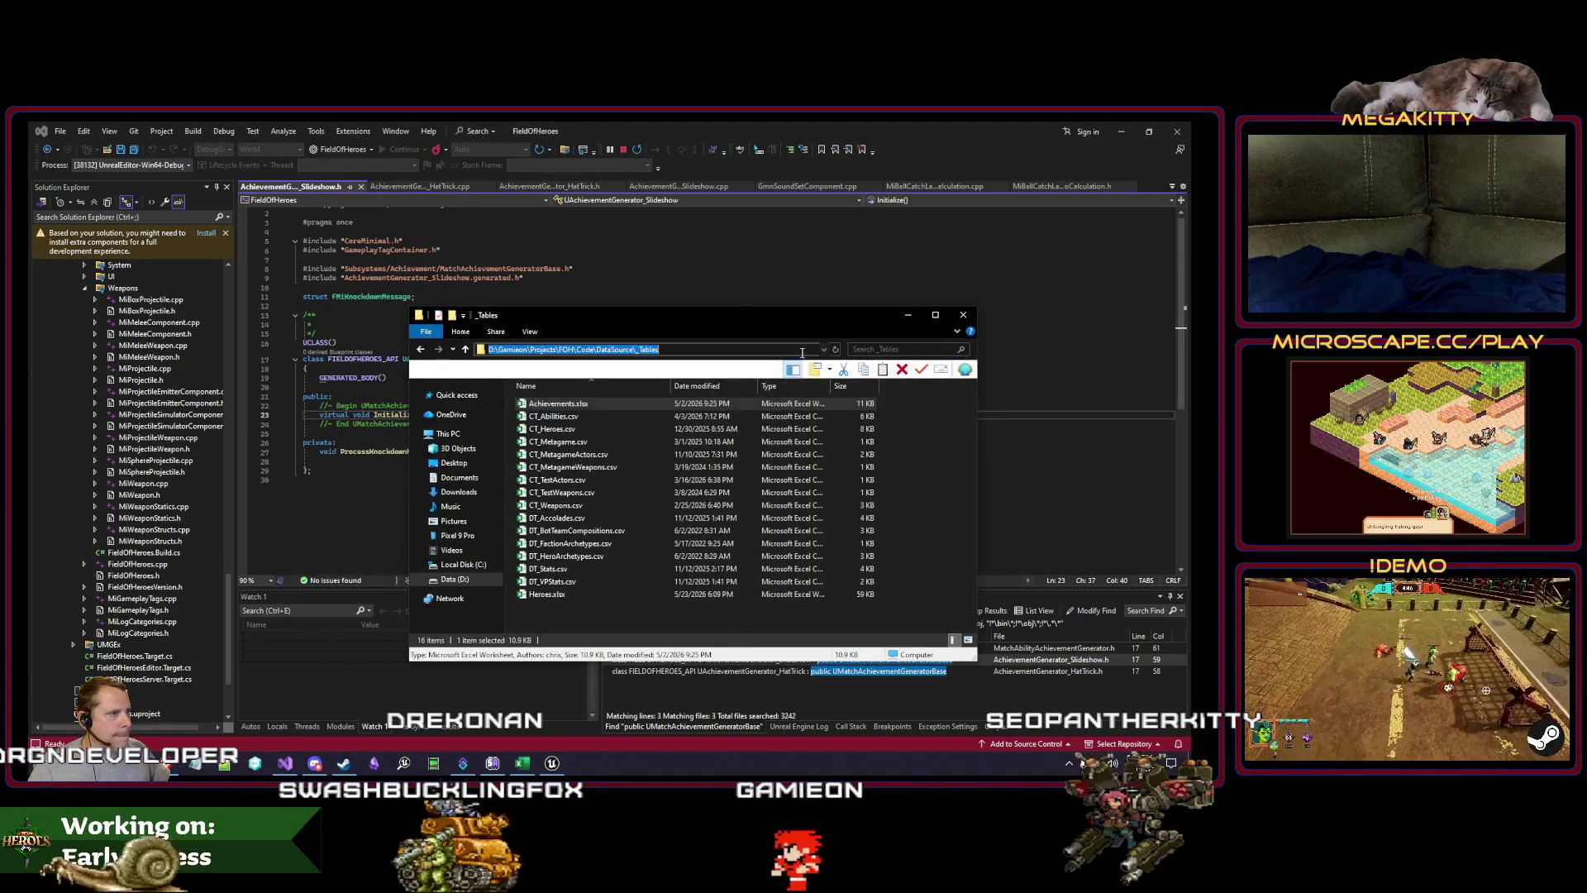
pyautogui.press('Return')
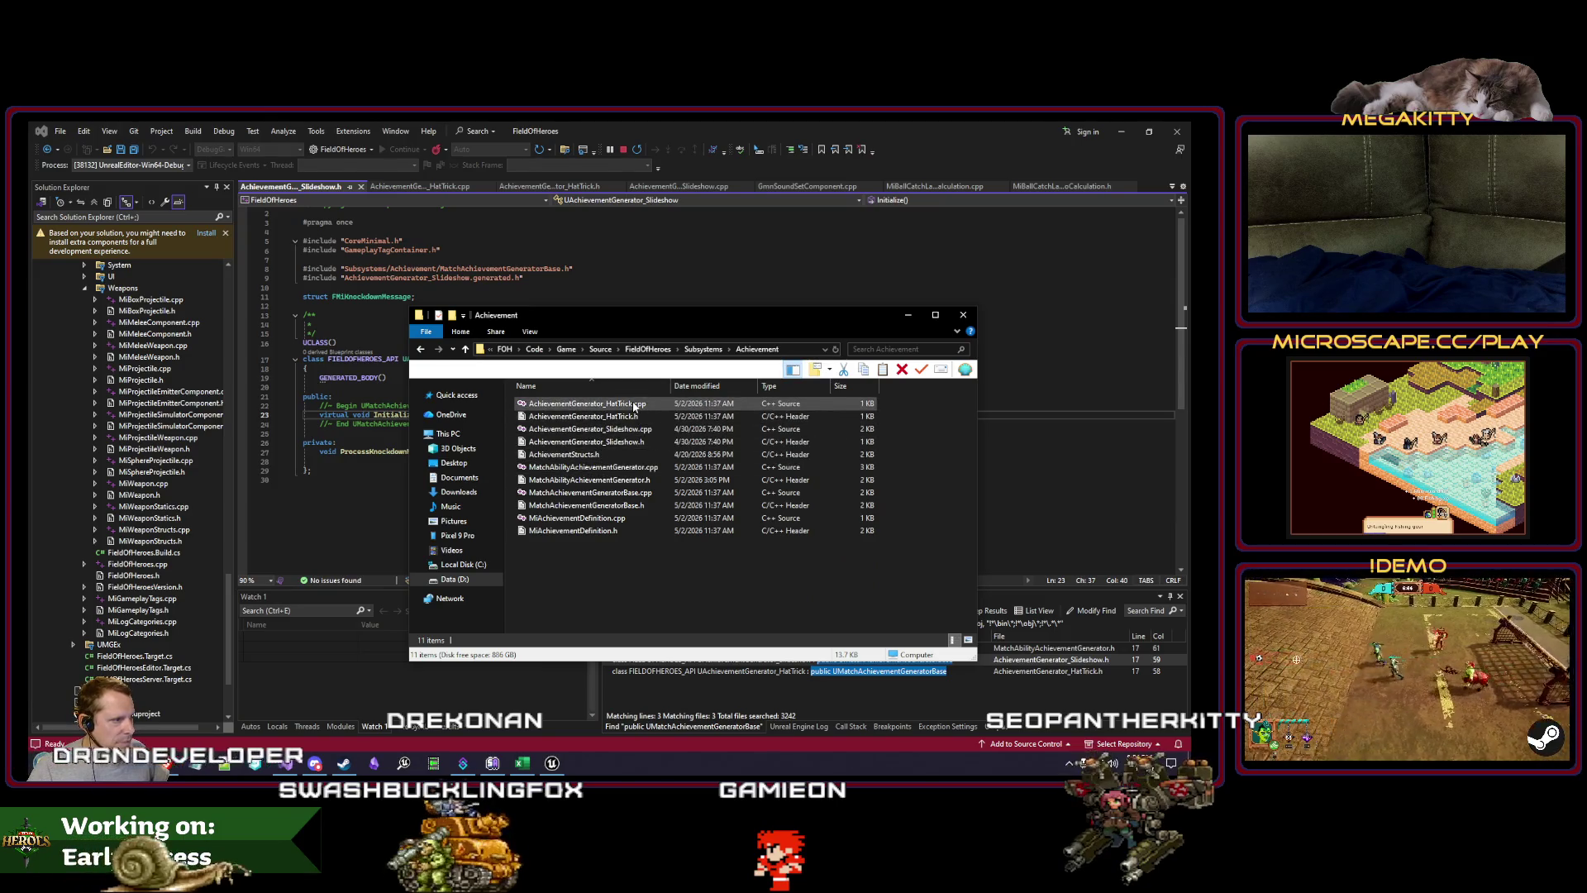
# Step: Delete the four HatTrick and Slideshow generator .h/.cpp files, go up to Code, and close Visual Studio
pyautogui.keyDown('shift'); pyautogui.click(639, 441); pyautogui.keyUp('shift')
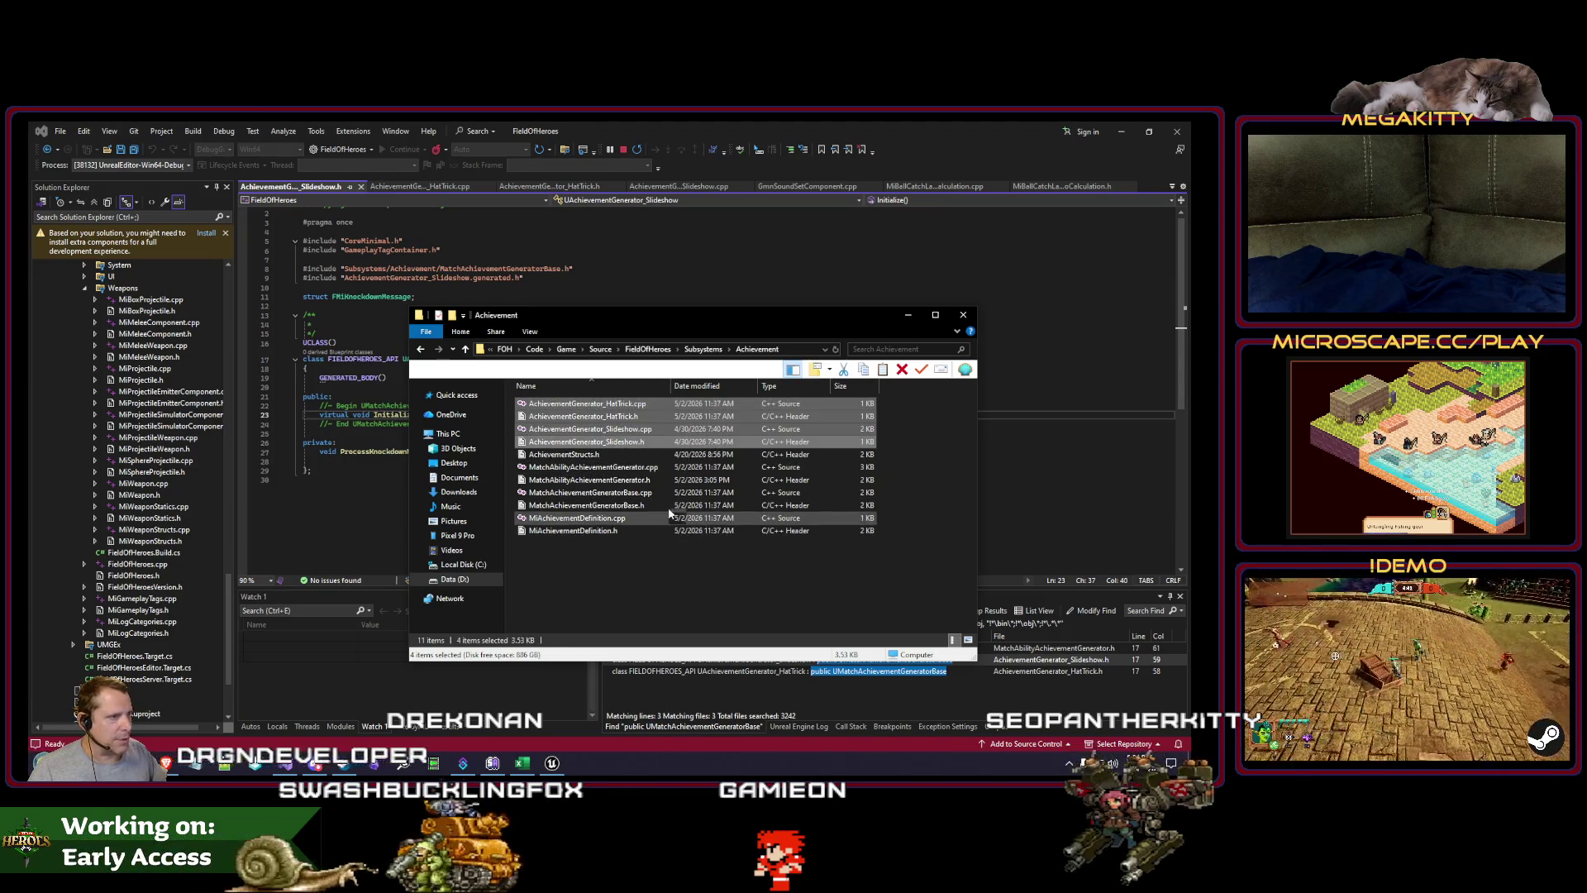
pyautogui.click(565, 761)
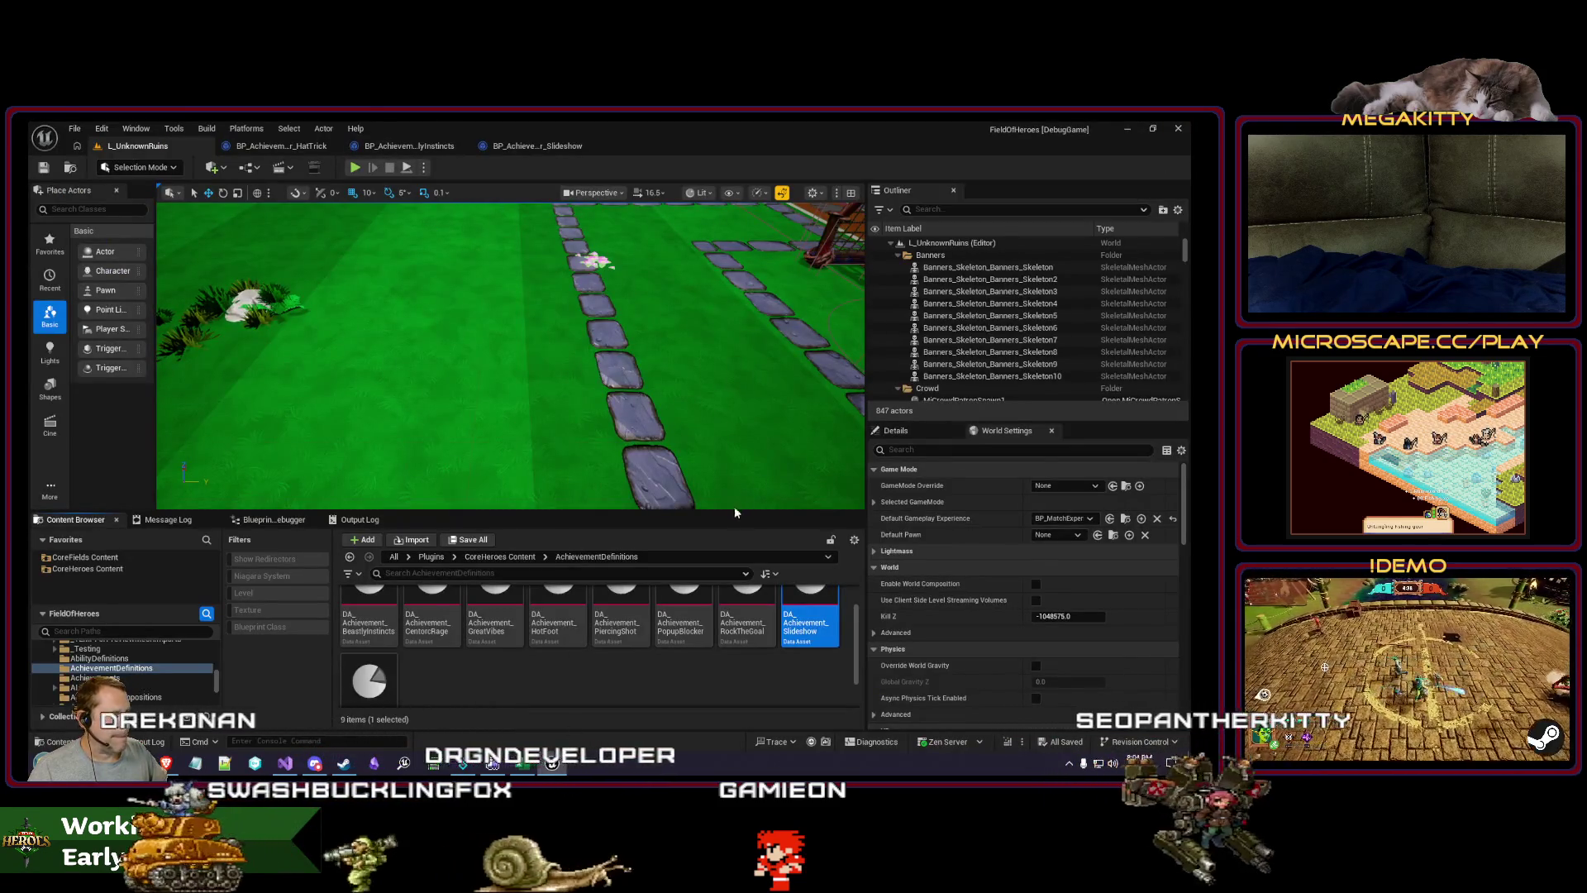
pyautogui.hotkey('alt', 'Tab')
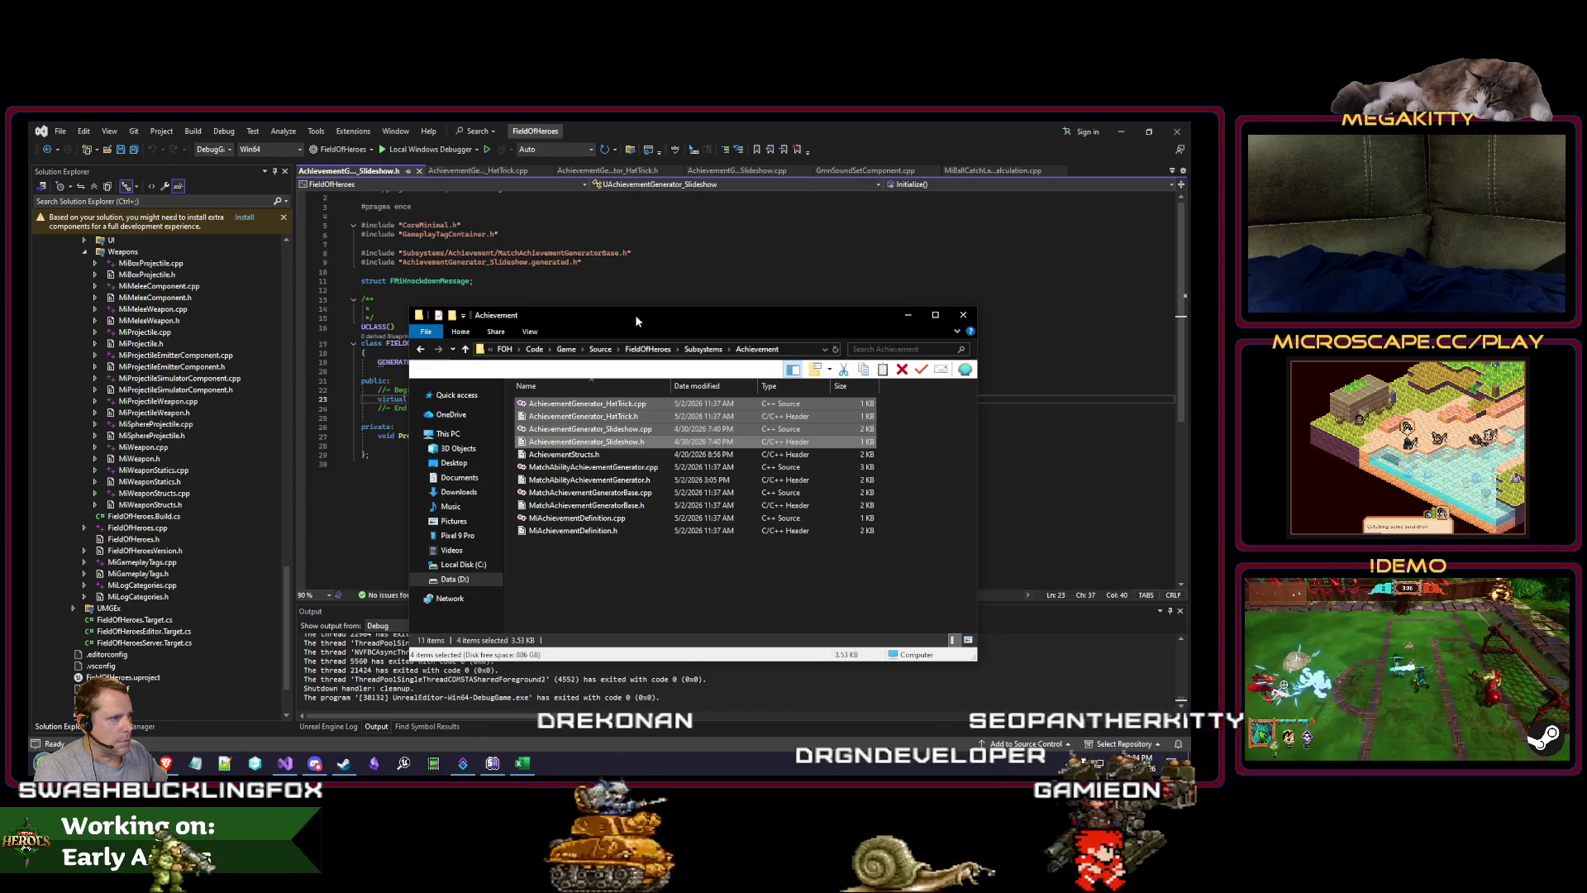
pyautogui.press('Delete')
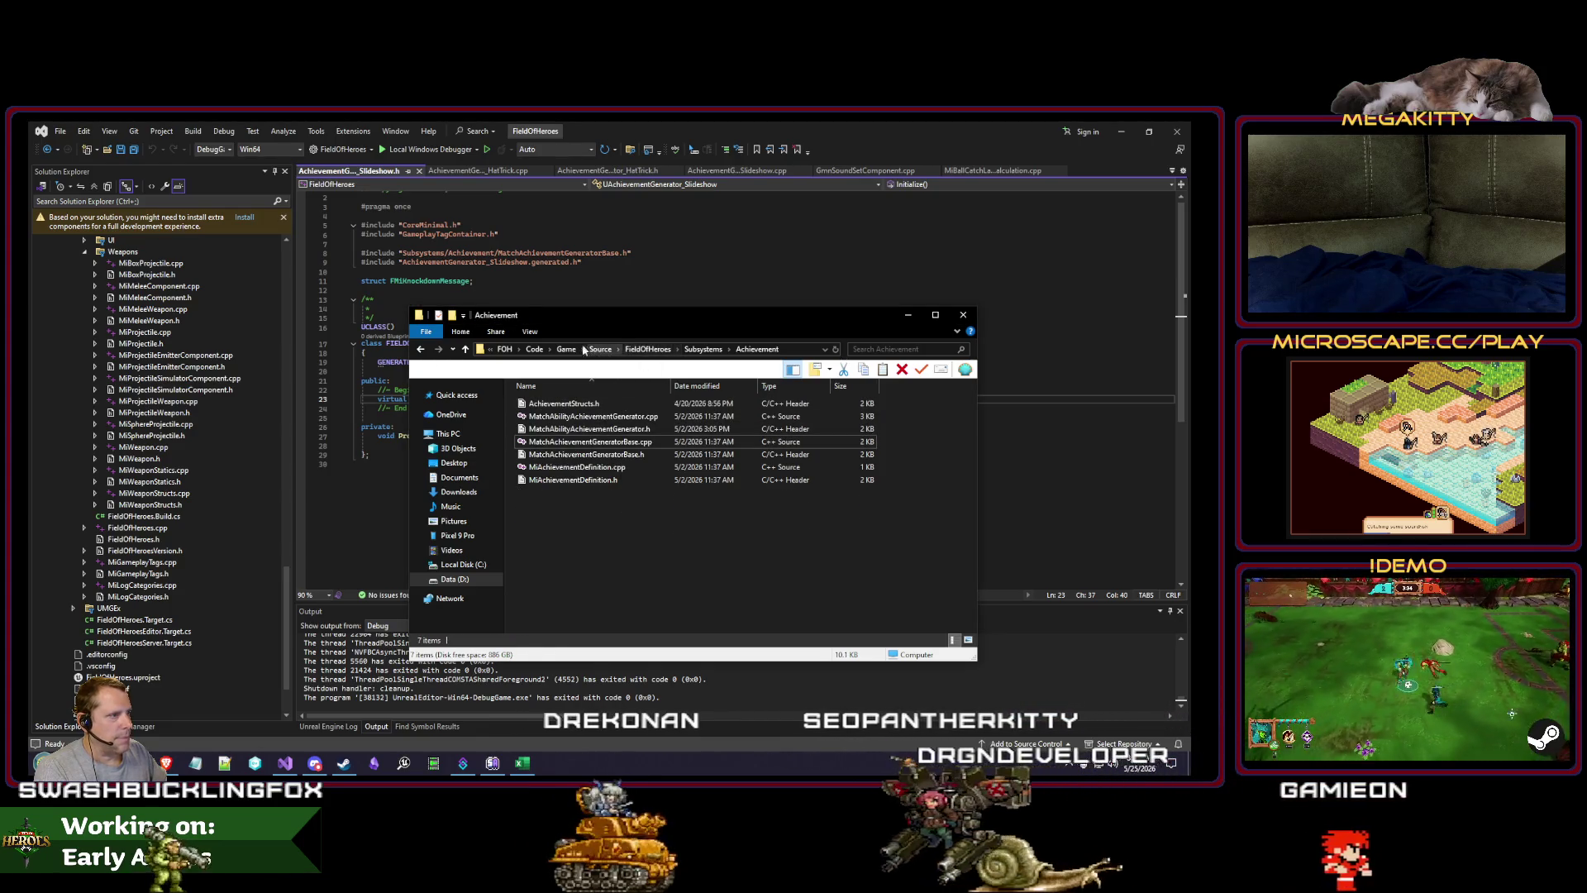
pyautogui.click(534, 349)
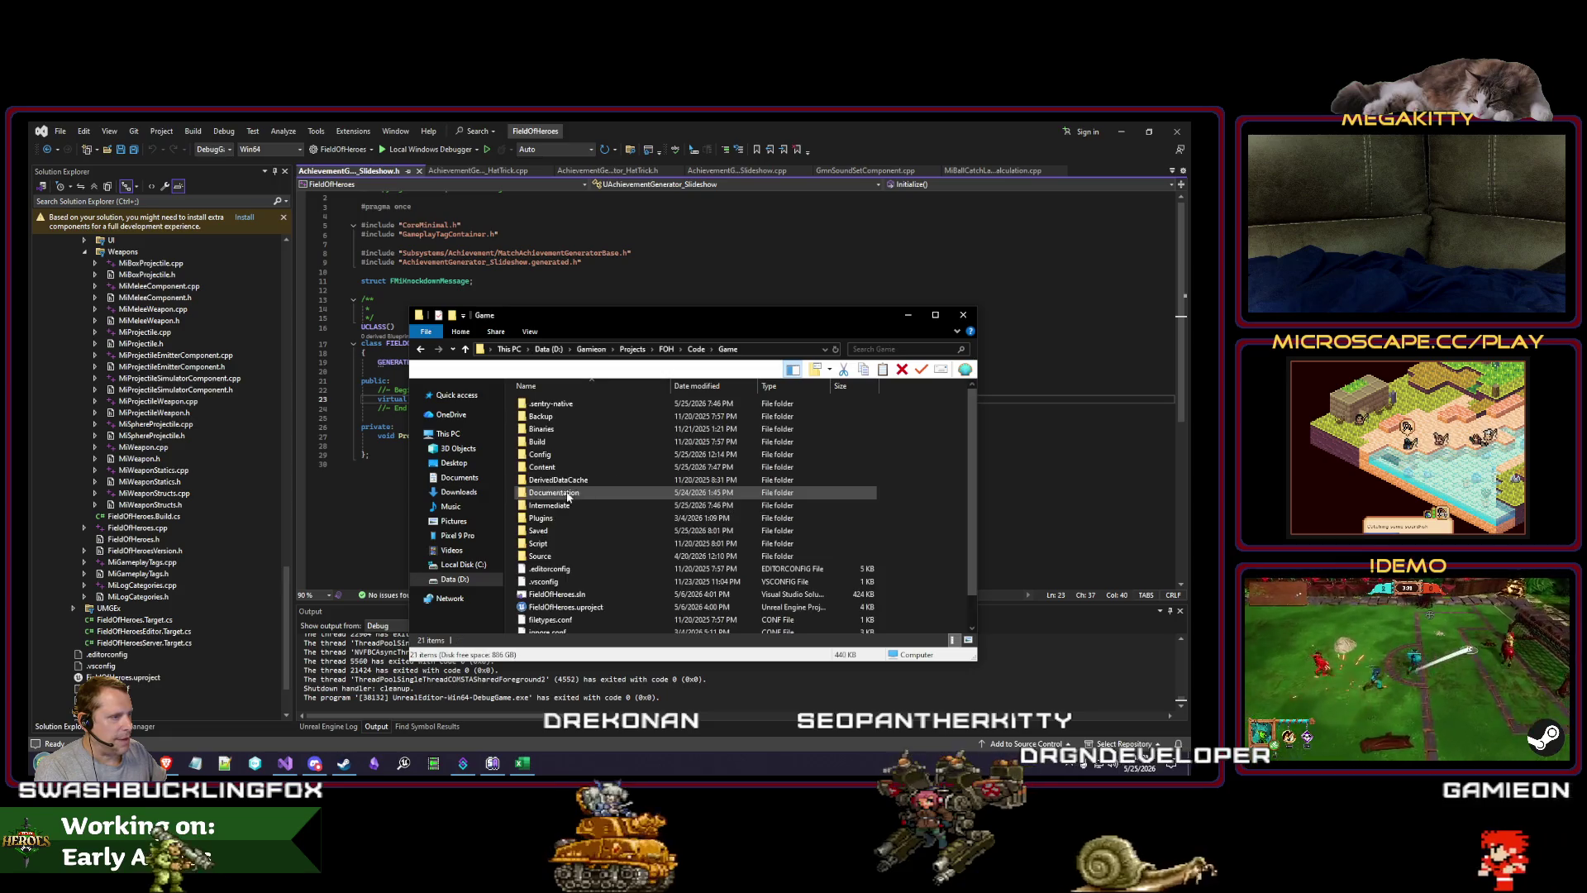
pyautogui.click(963, 315)
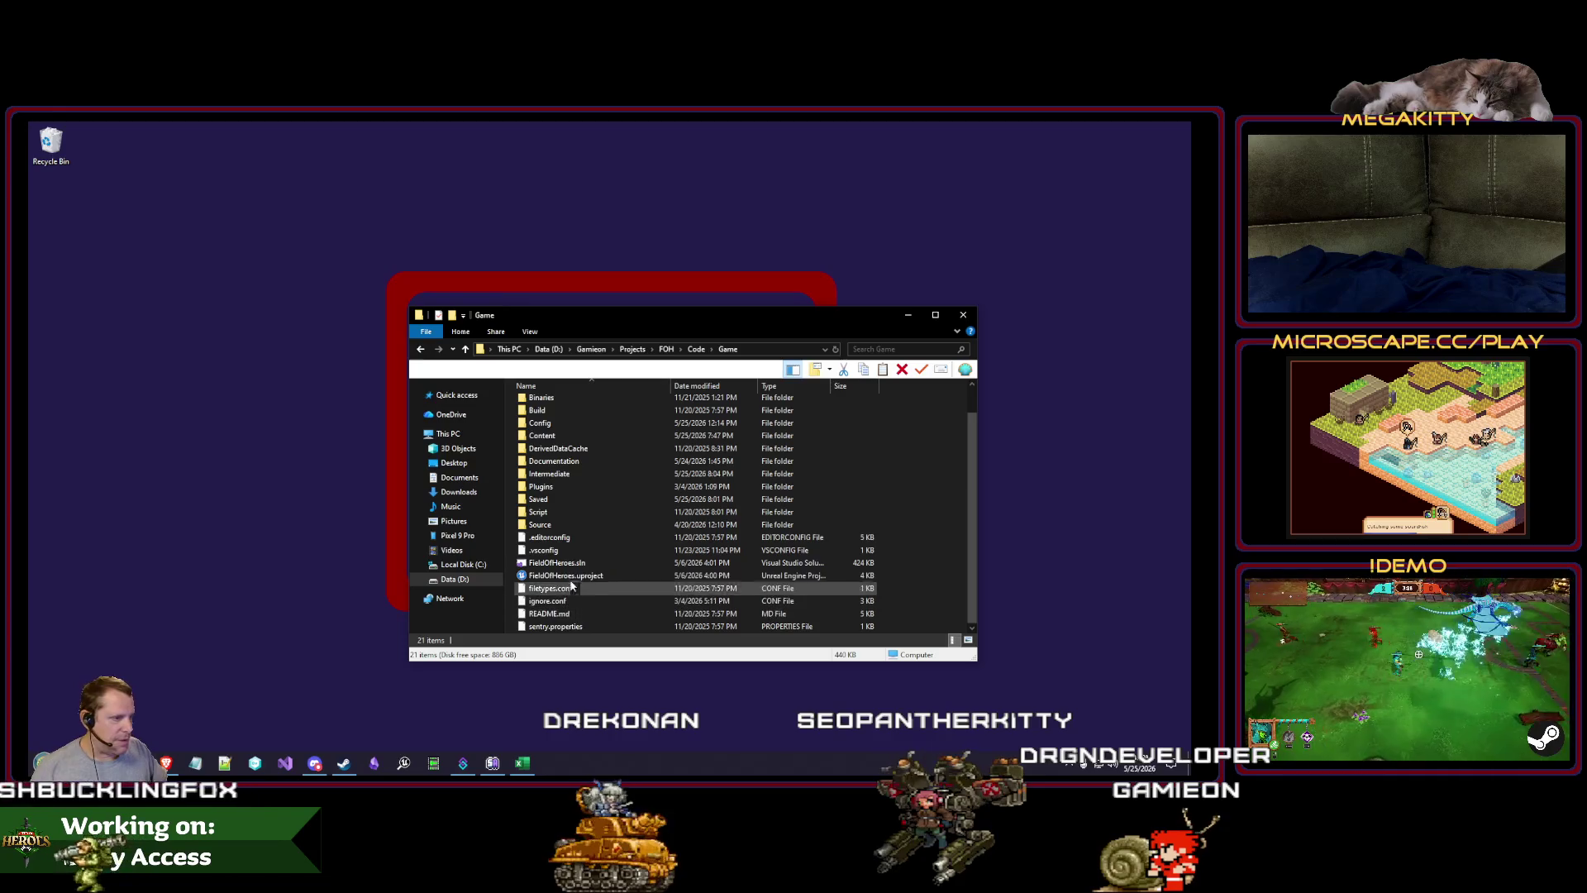
# Step: Generate Visual Studio project files from FieldOfHeroes.uproject, then launch Visual Studio
pyautogui.click(565, 578)
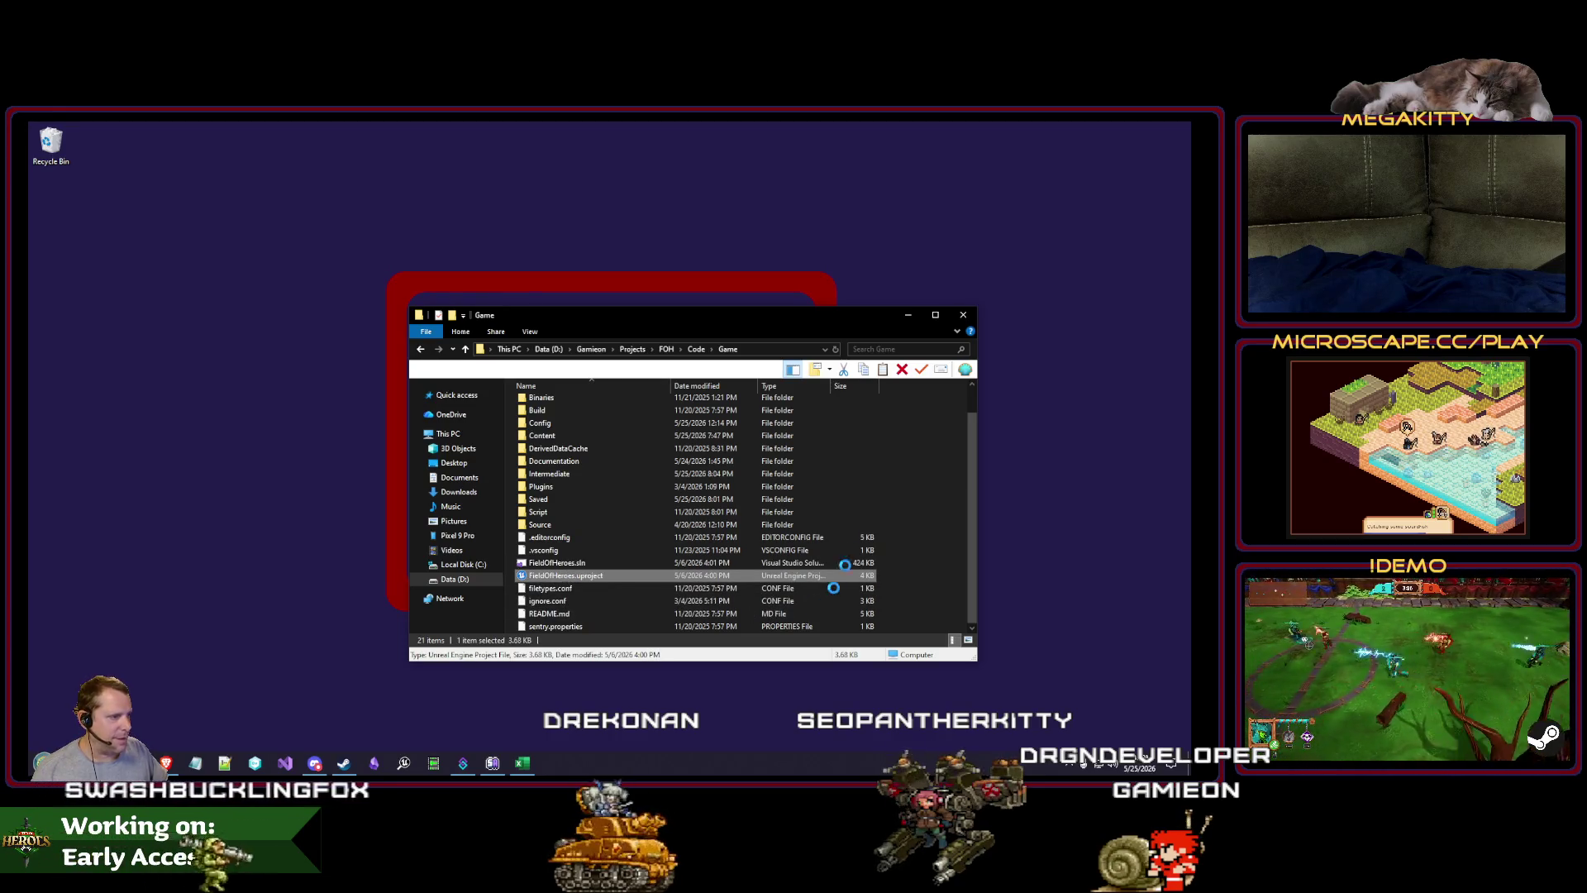
pyautogui.rightClick(556, 577)
pyautogui.click(626, 270)
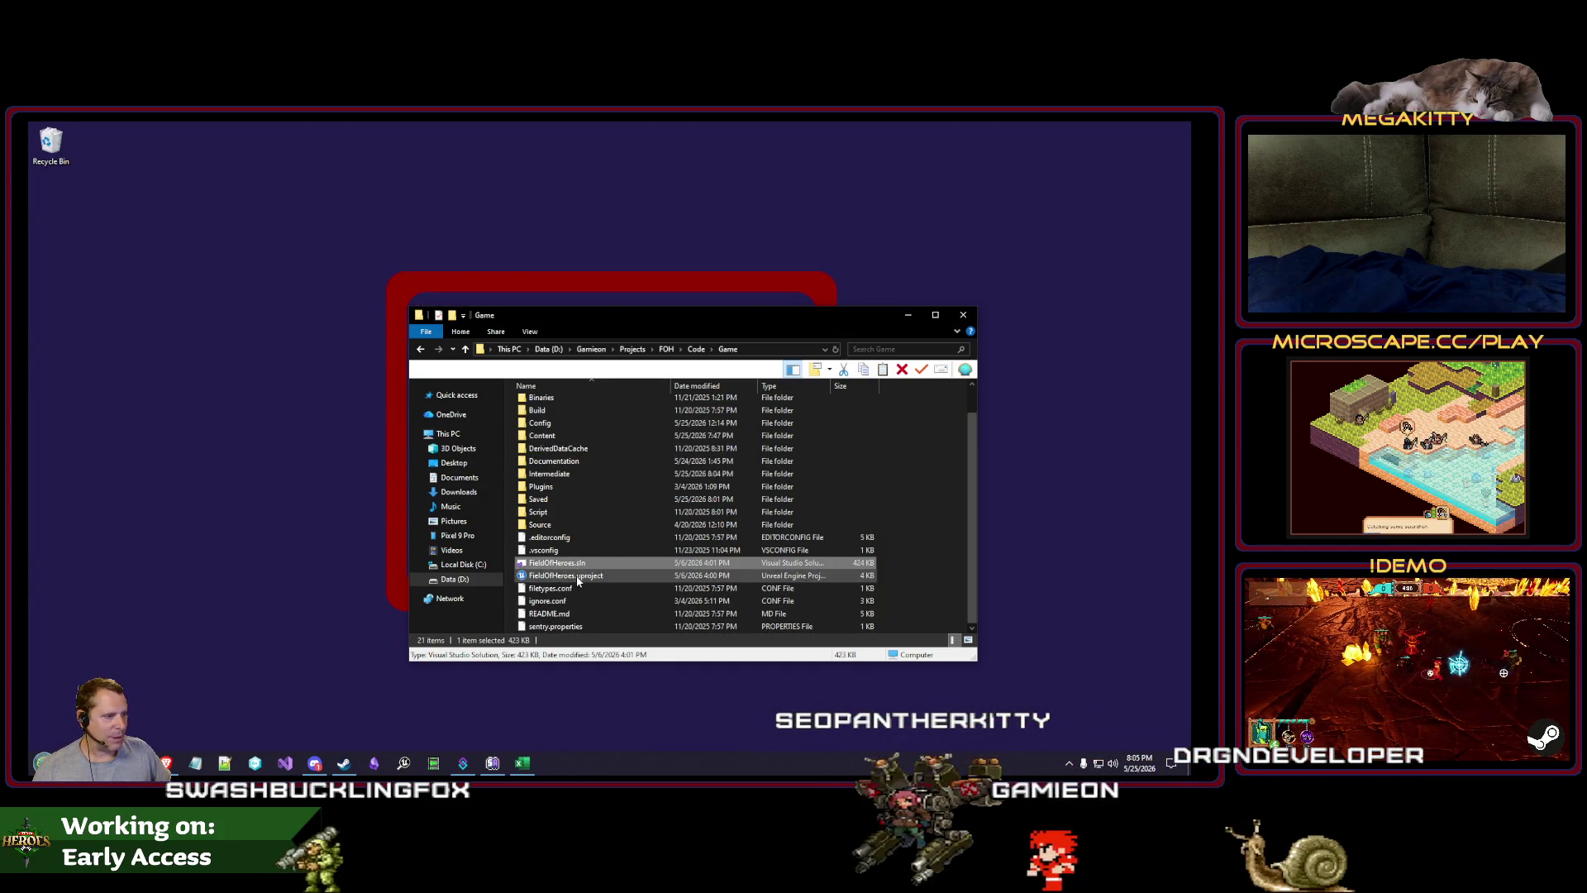
pyautogui.click(289, 763)
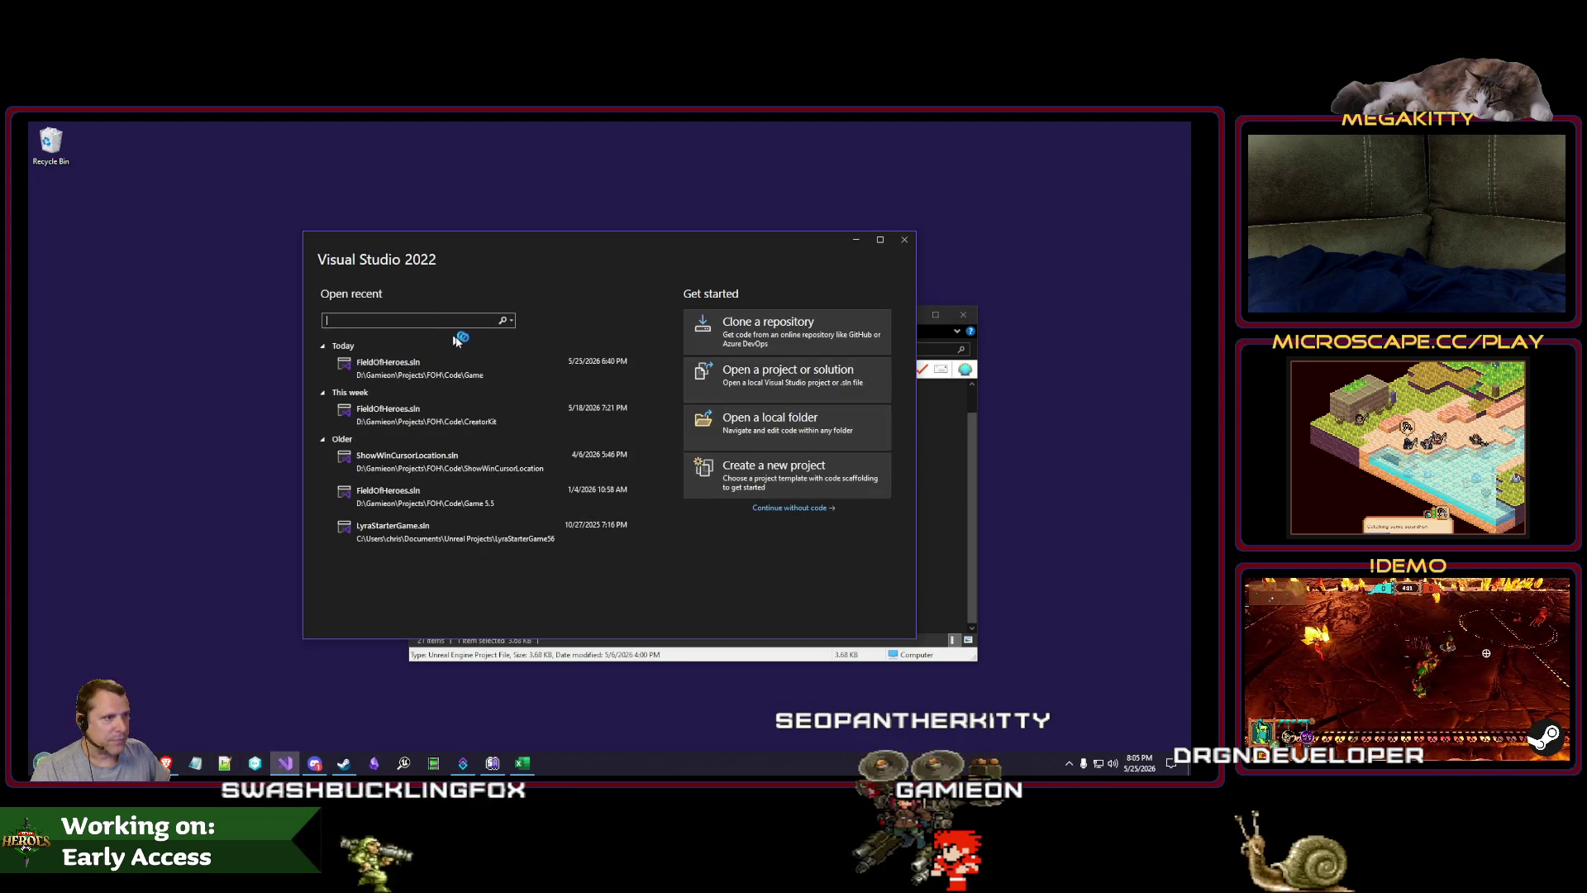
# Step: Open FieldOfHeroes.sln, close the missing Slideshow .h/.cpp tabs, and build and run under the debugger
pyautogui.click(455, 368)
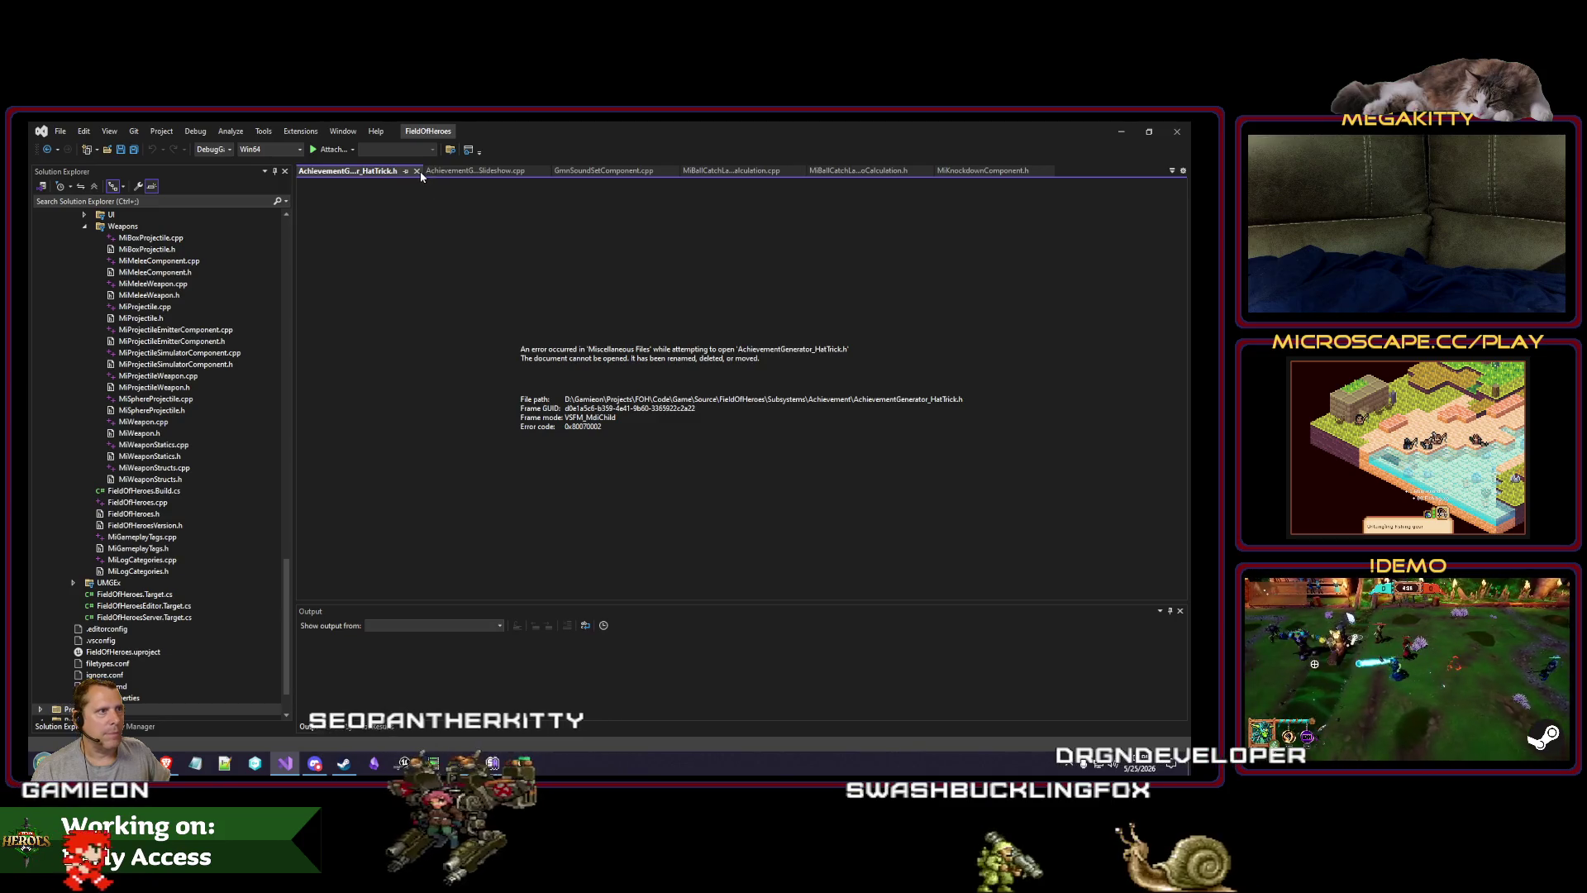
pyautogui.click(419, 171)
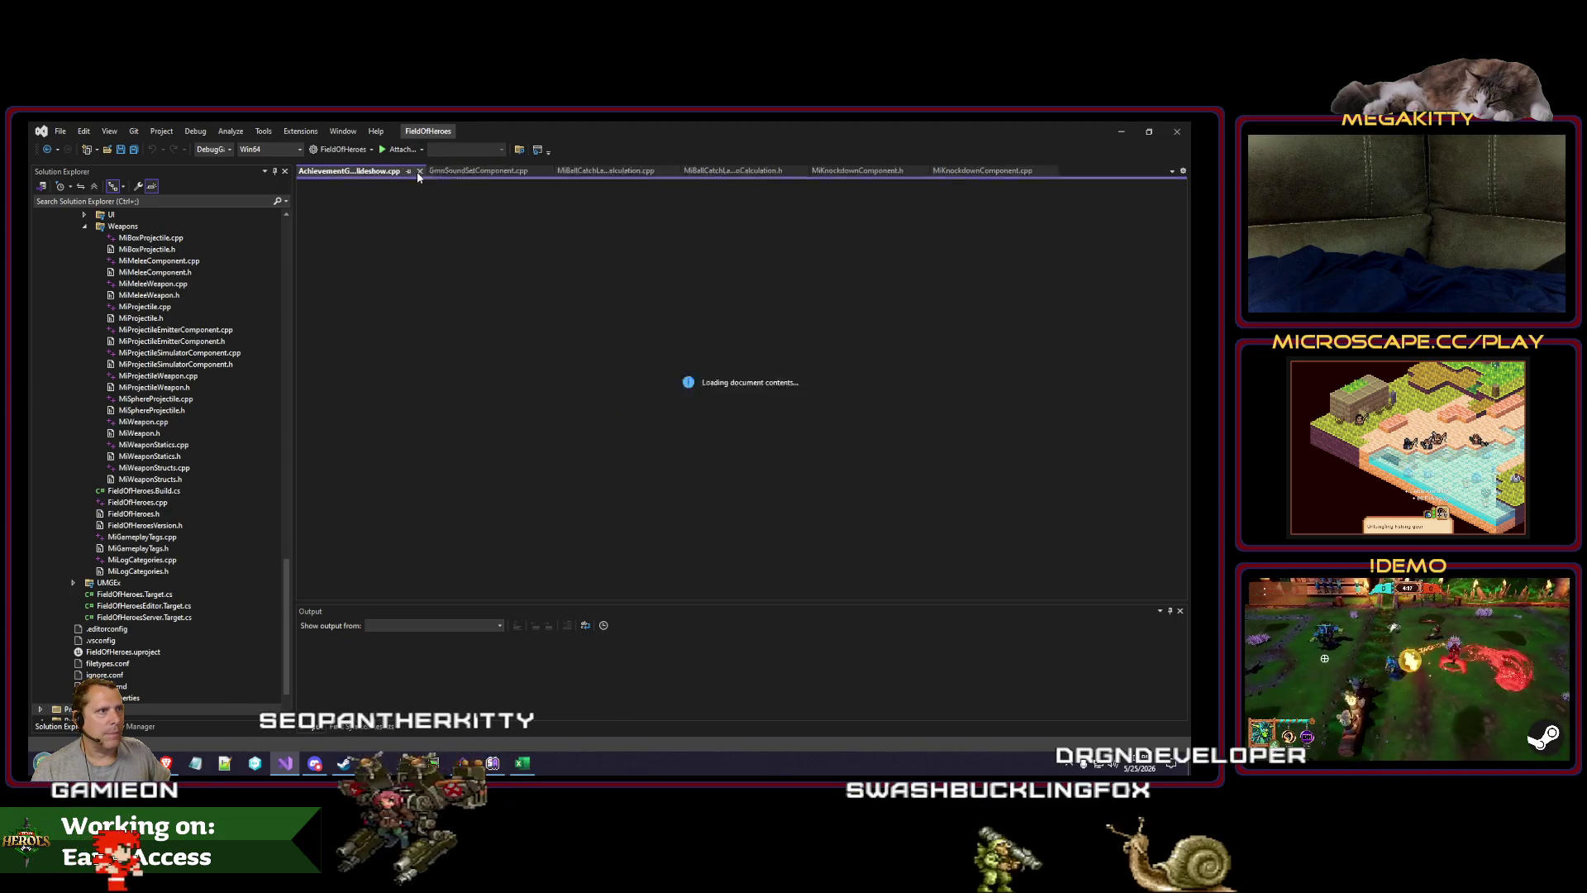
pyautogui.click(419, 171)
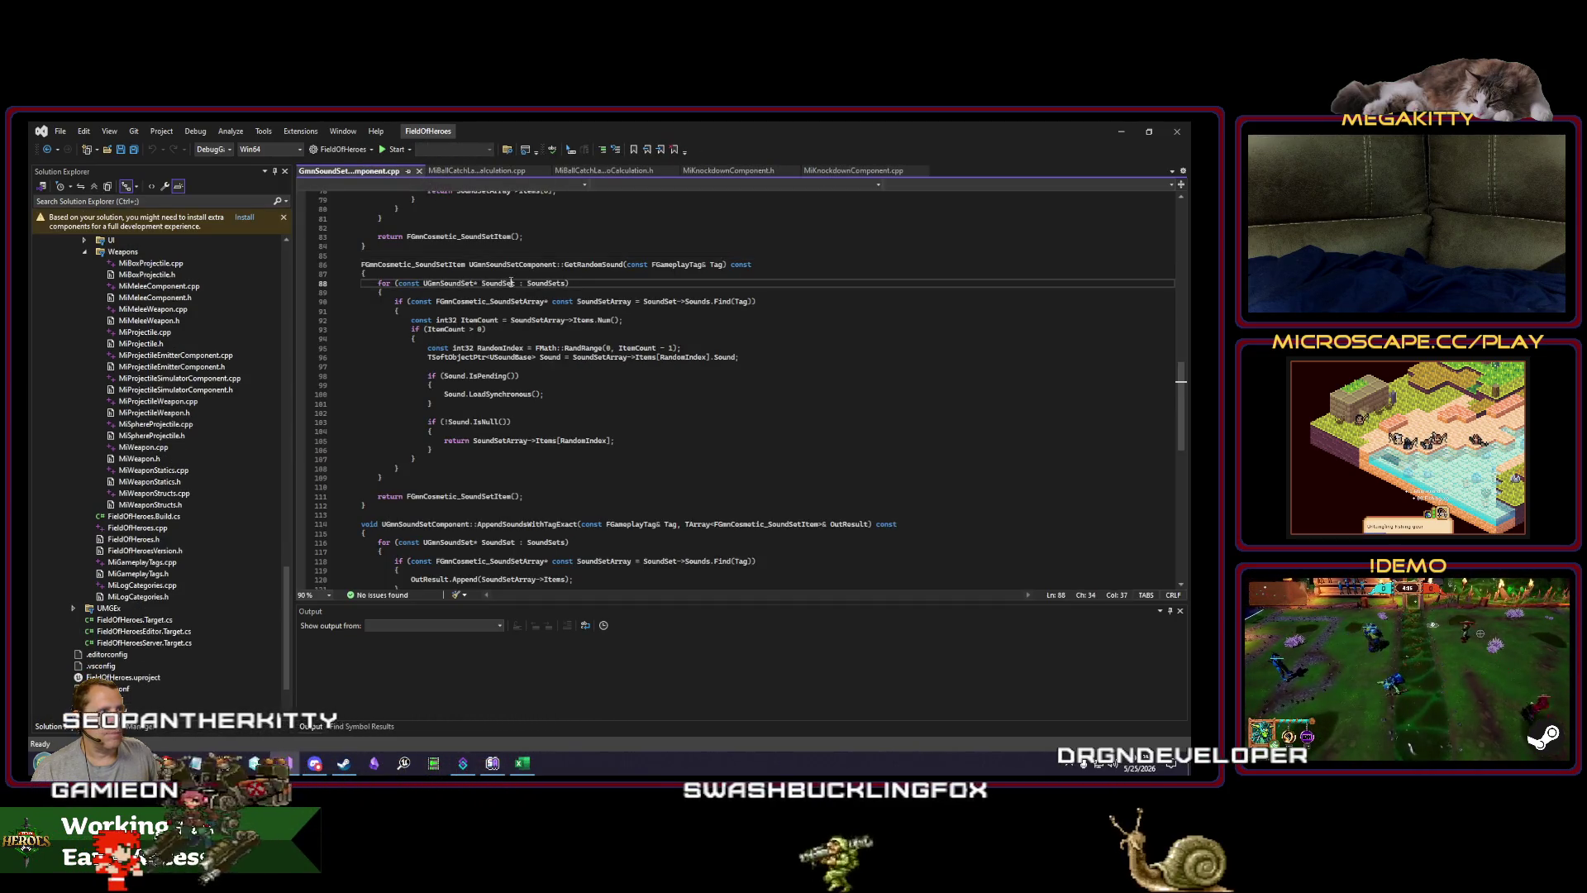
pyautogui.hotkey('ctrl', 'shift', 'b')
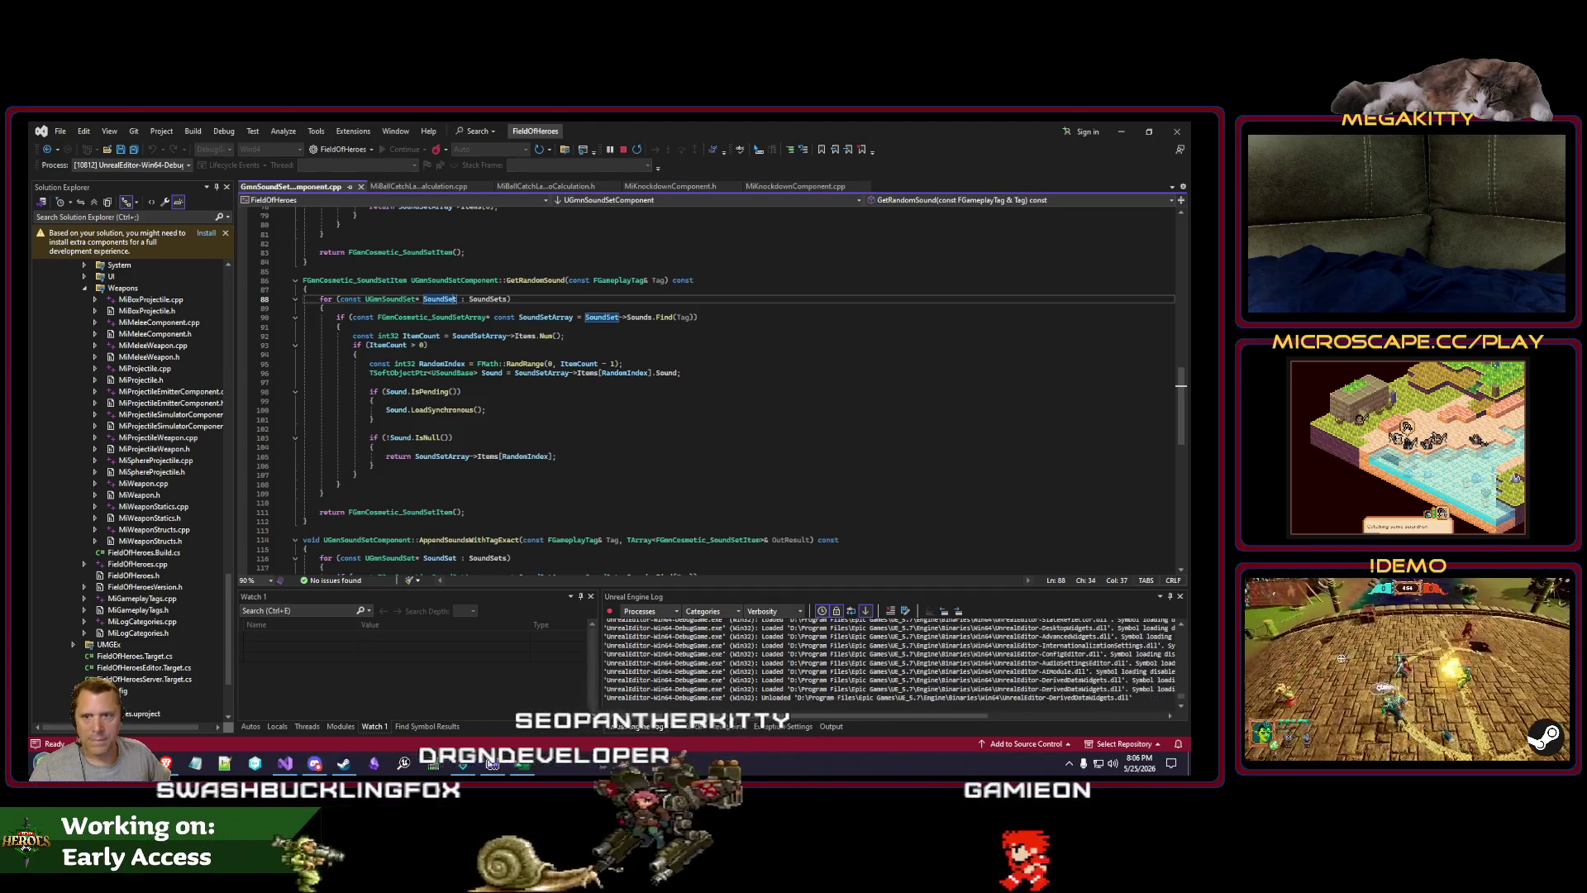
# Step: Let the debug Unreal editor load, then bring Achievements.xlsx to the front
pyautogui.click(523, 402)
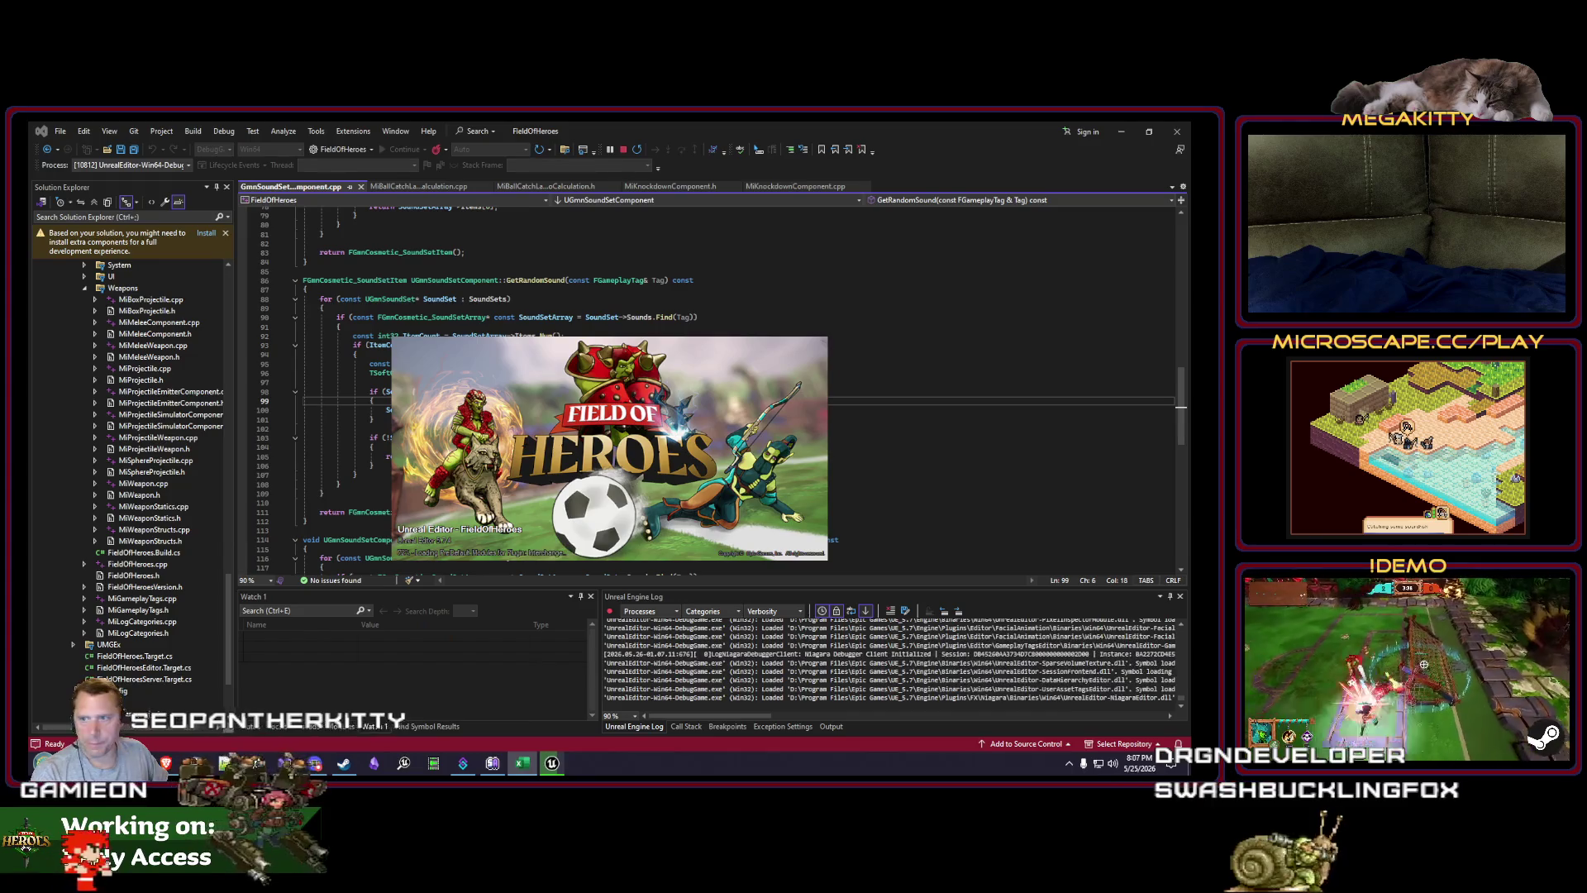
pyautogui.click(523, 762)
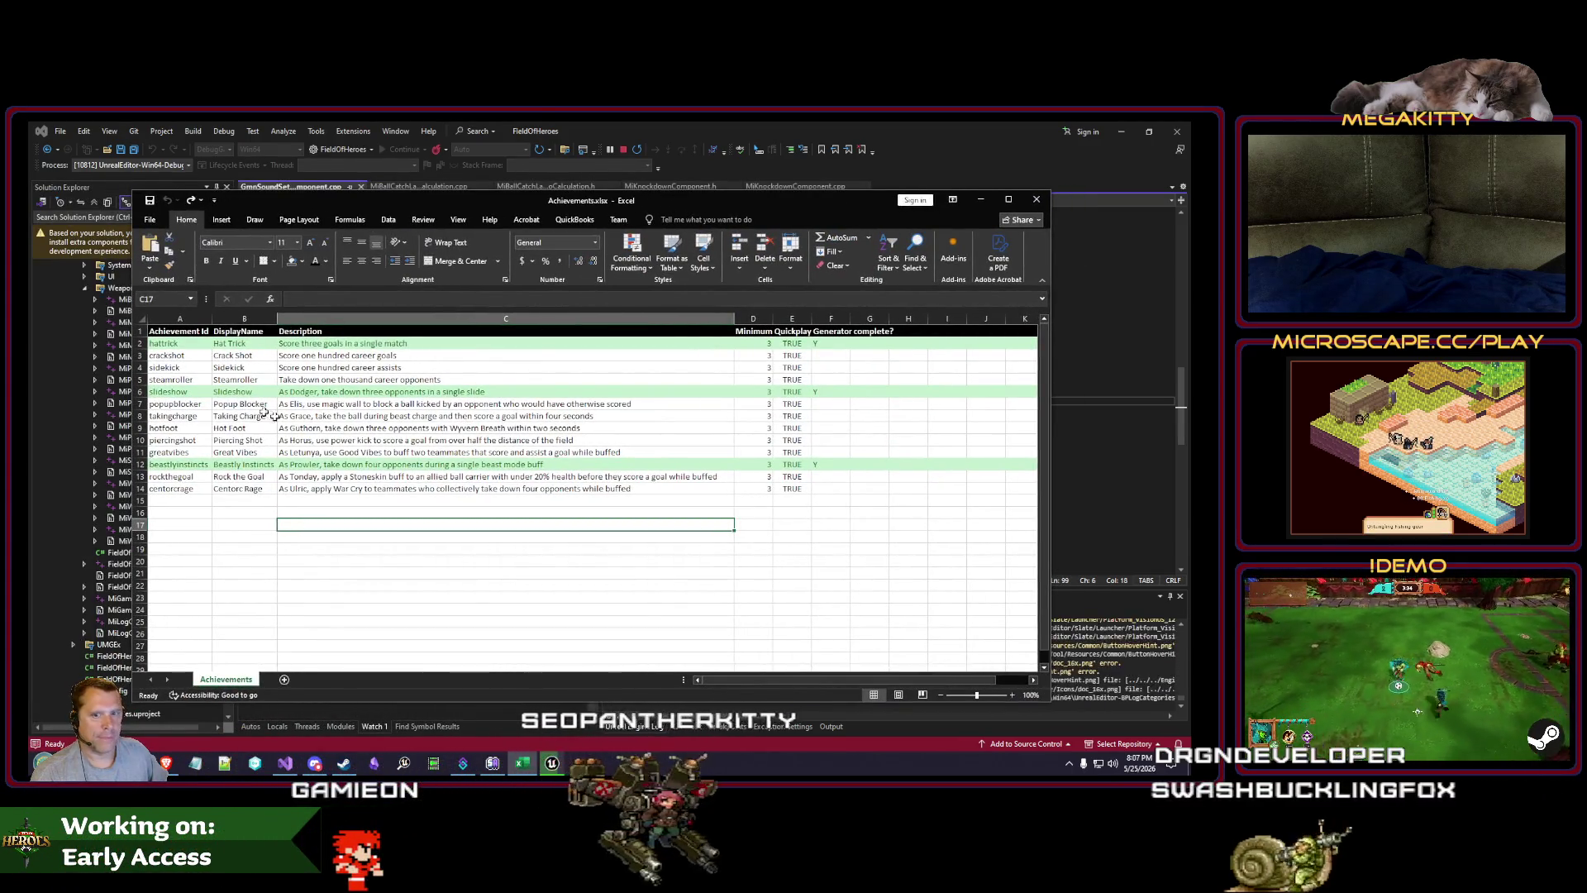
# Step: Check the hattrick, slideshow and beastlyinstincts rows in Achievements.xlsx, then go back to Unreal
pyautogui.click(594, 583)
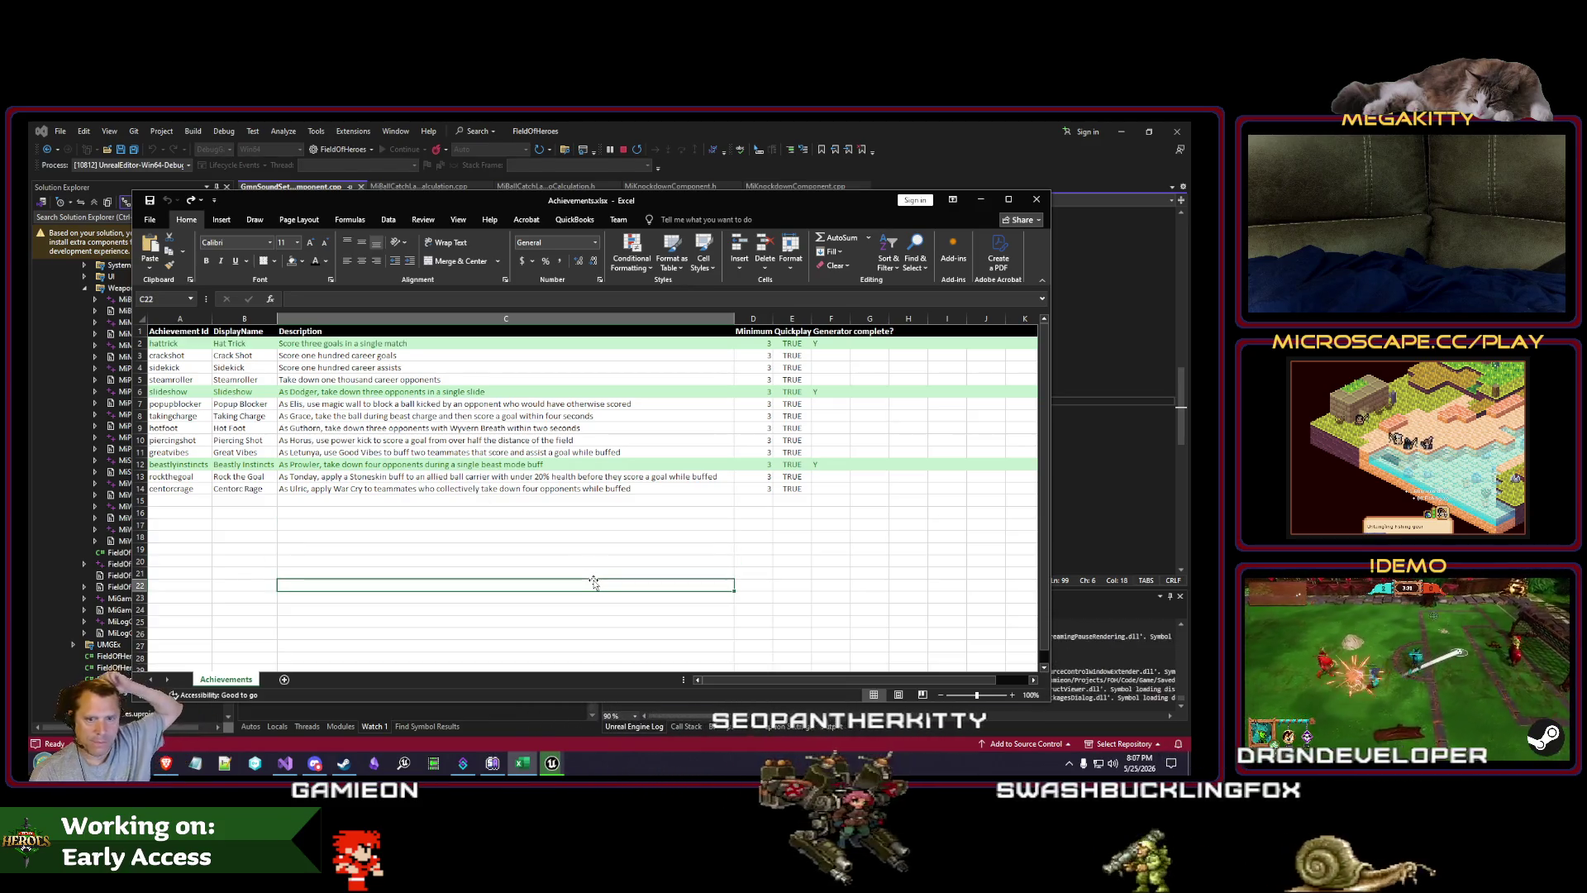
pyautogui.click(477, 769)
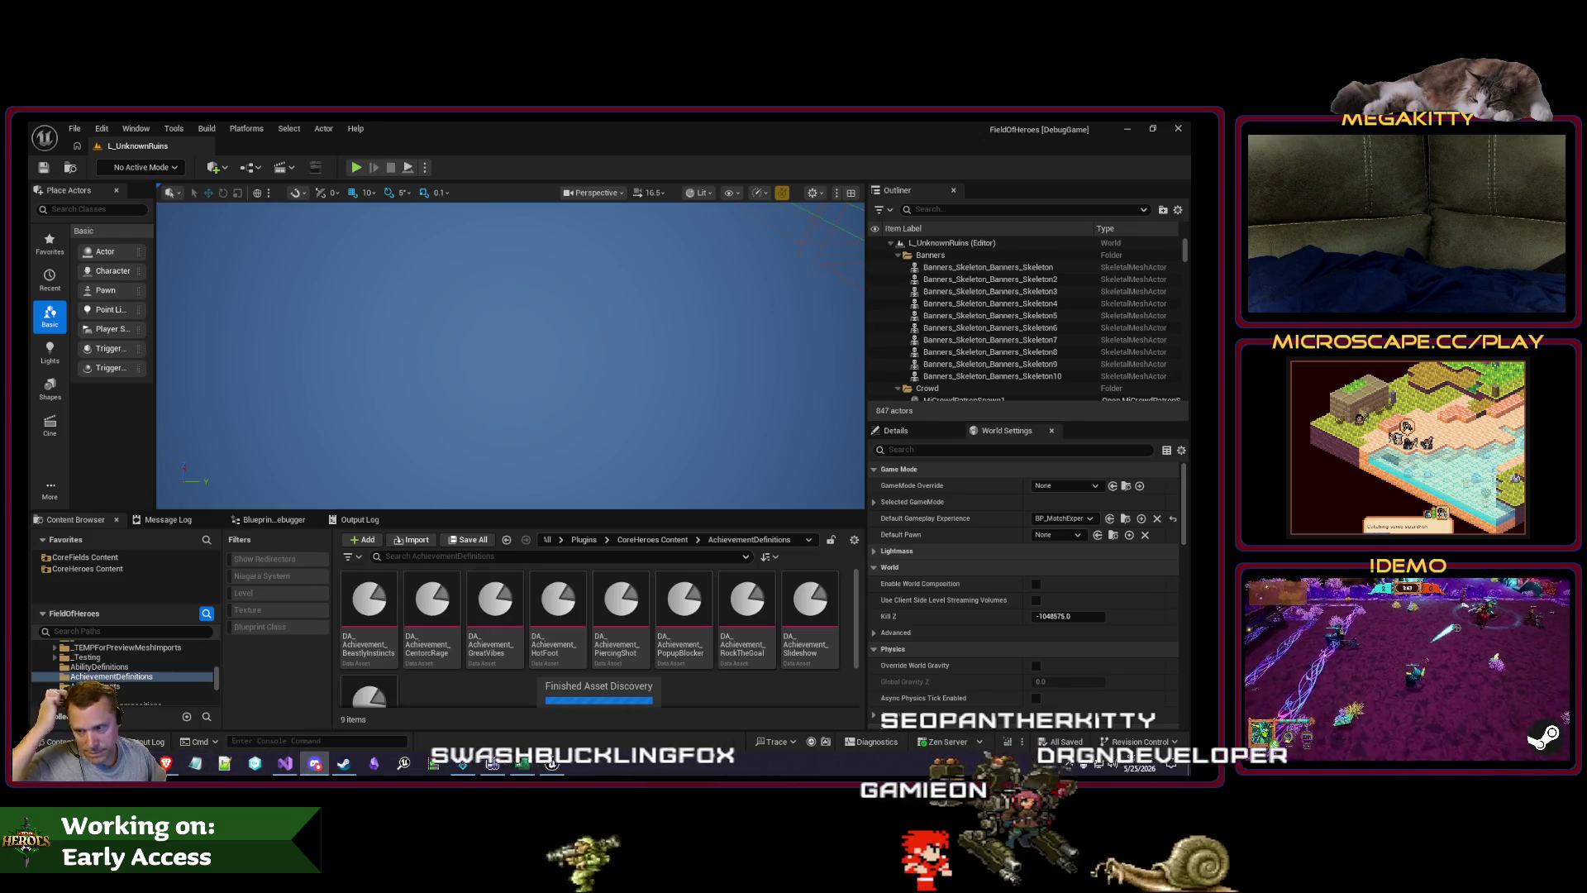
# Step: Review the Slideshow generator graph against the spreadsheet, then open the HatTrick generator blueprint
pyautogui.hotkey('alt', 'Tab')
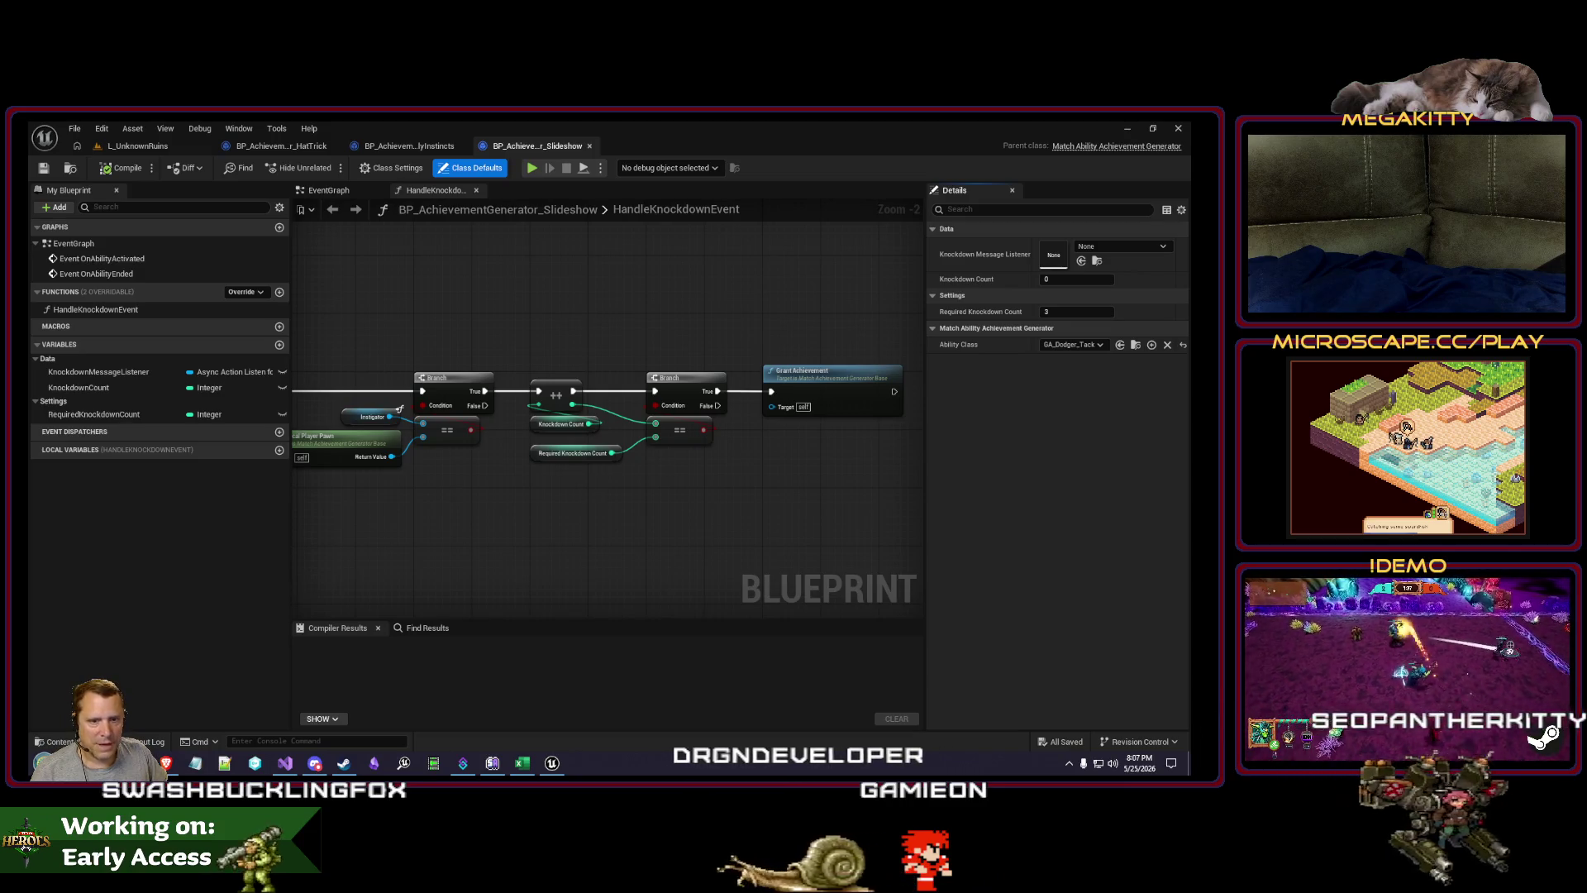
pyautogui.scroll(-3, 529, 531)
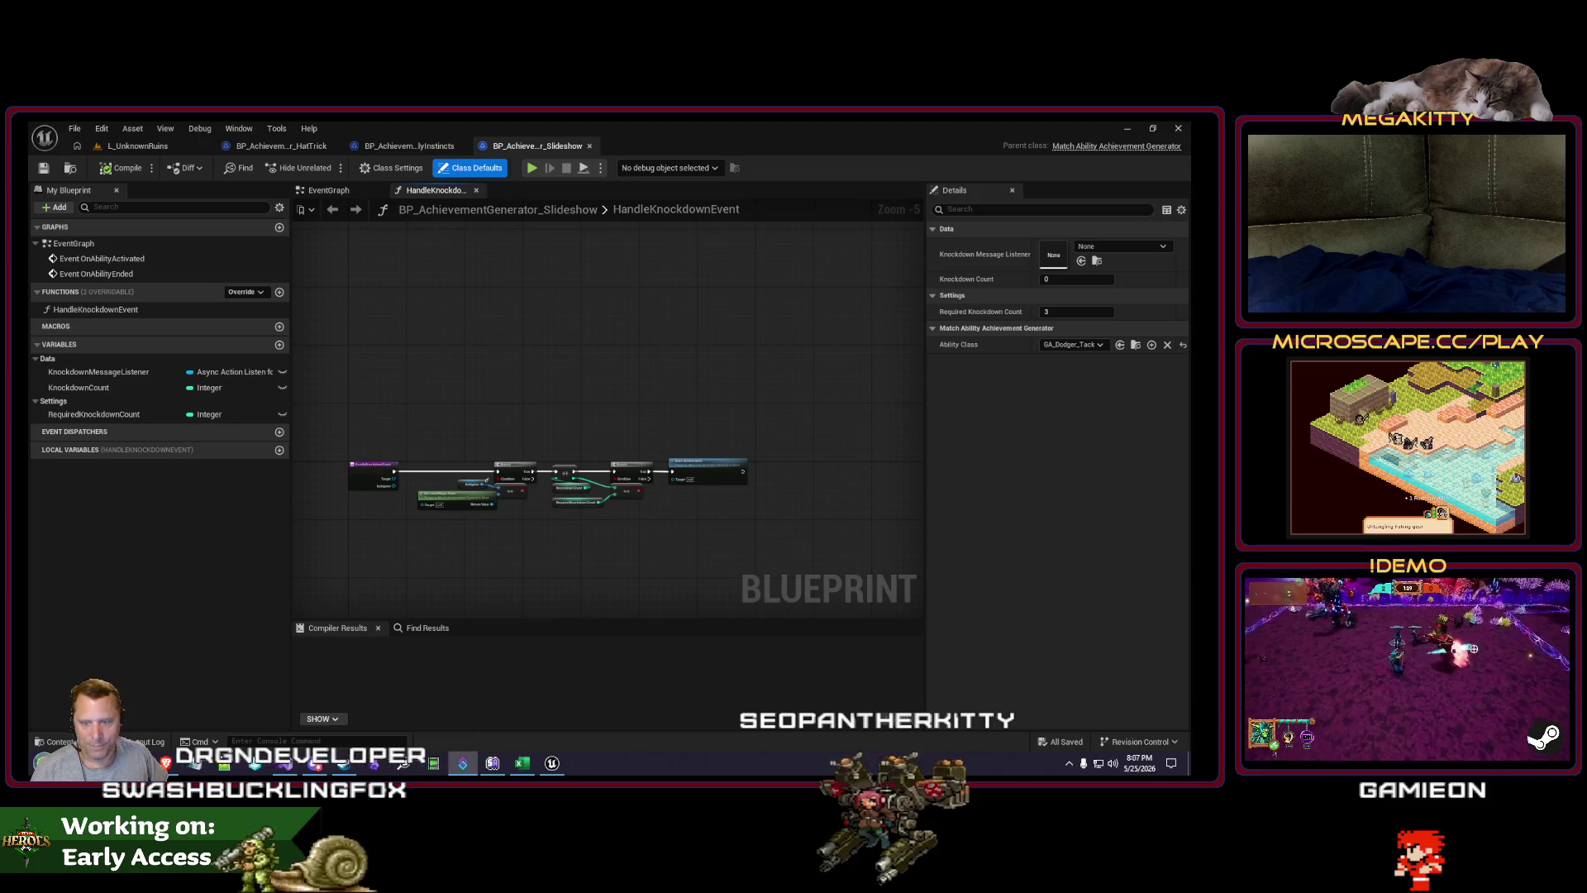
pyautogui.scroll(2, 471, 380)
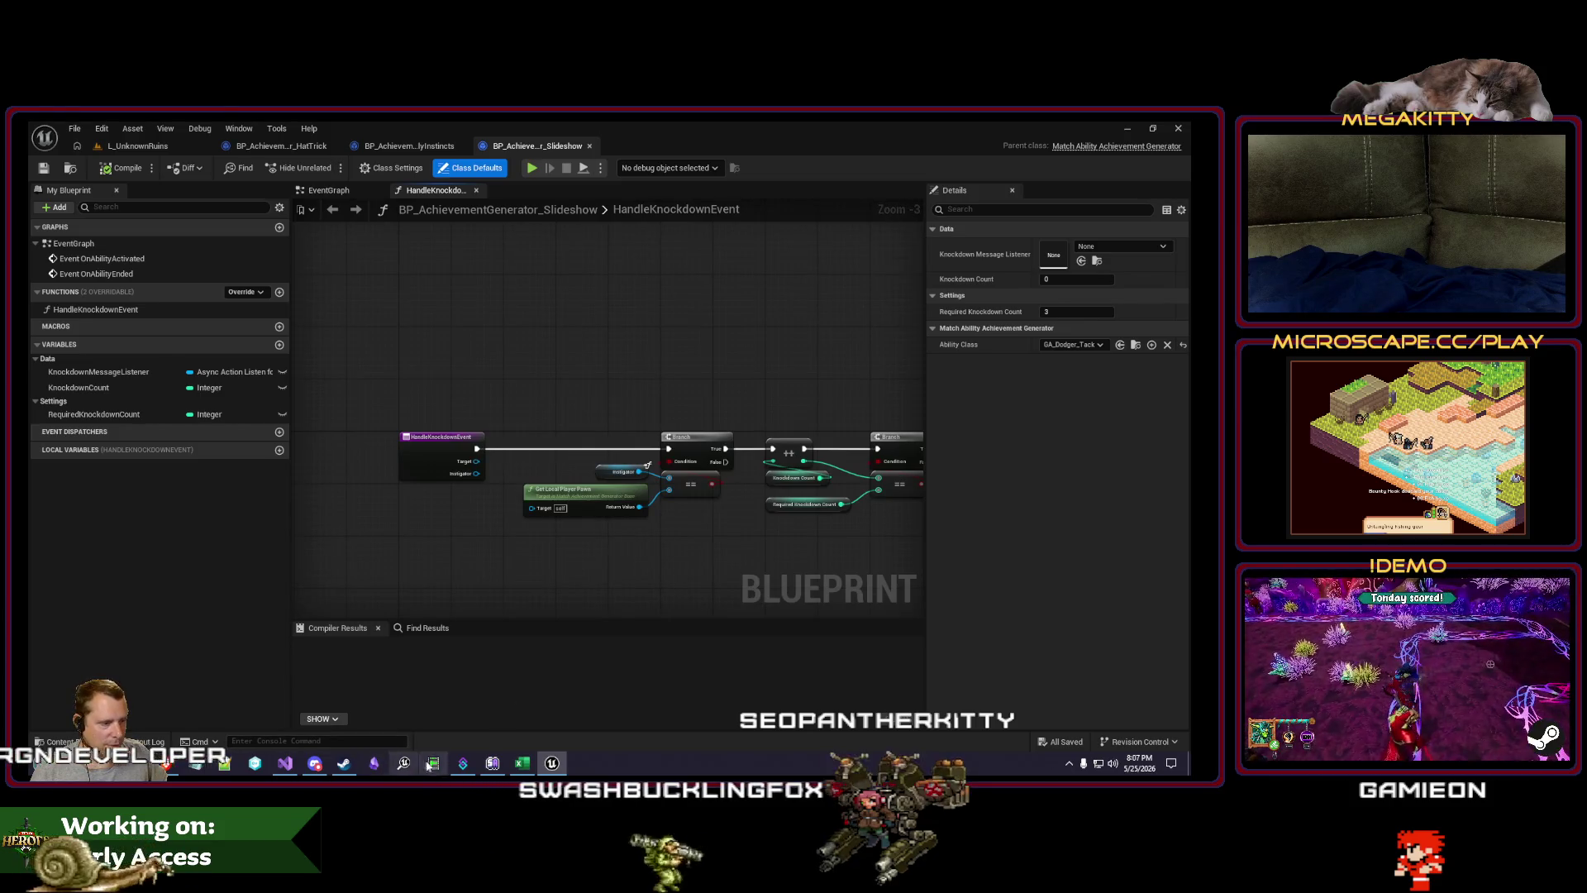
pyautogui.click(526, 766)
pyautogui.click(711, 126)
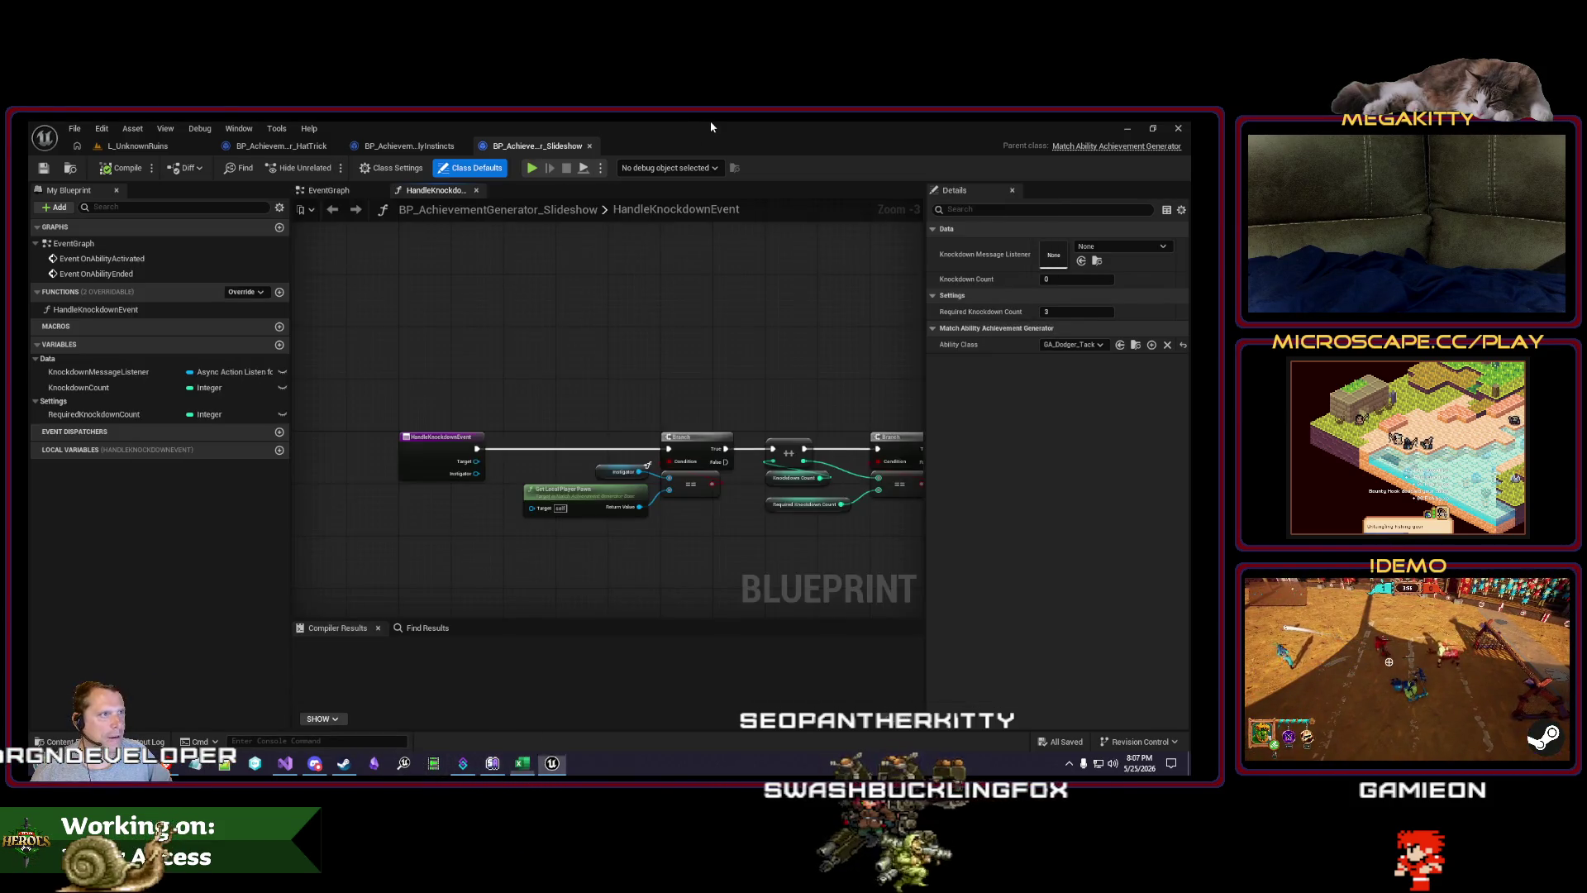
pyautogui.click(281, 145)
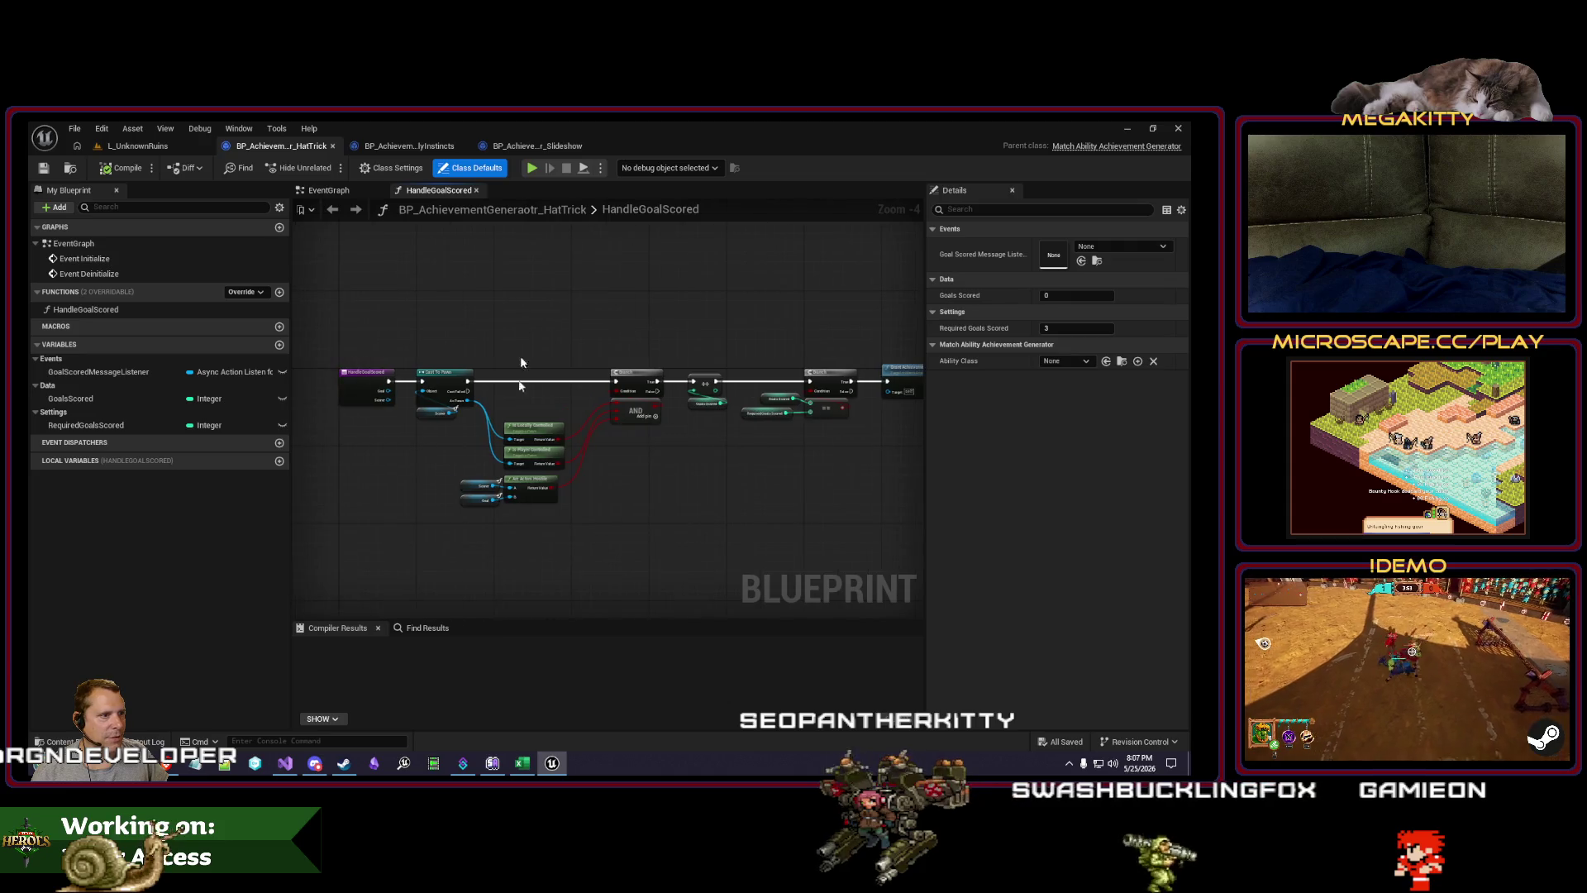
# Step: Compare the Slideshow graph, from HandleKnockdownEvent to Grant Achievement, with its spreadsheet row
pyautogui.click(518, 762)
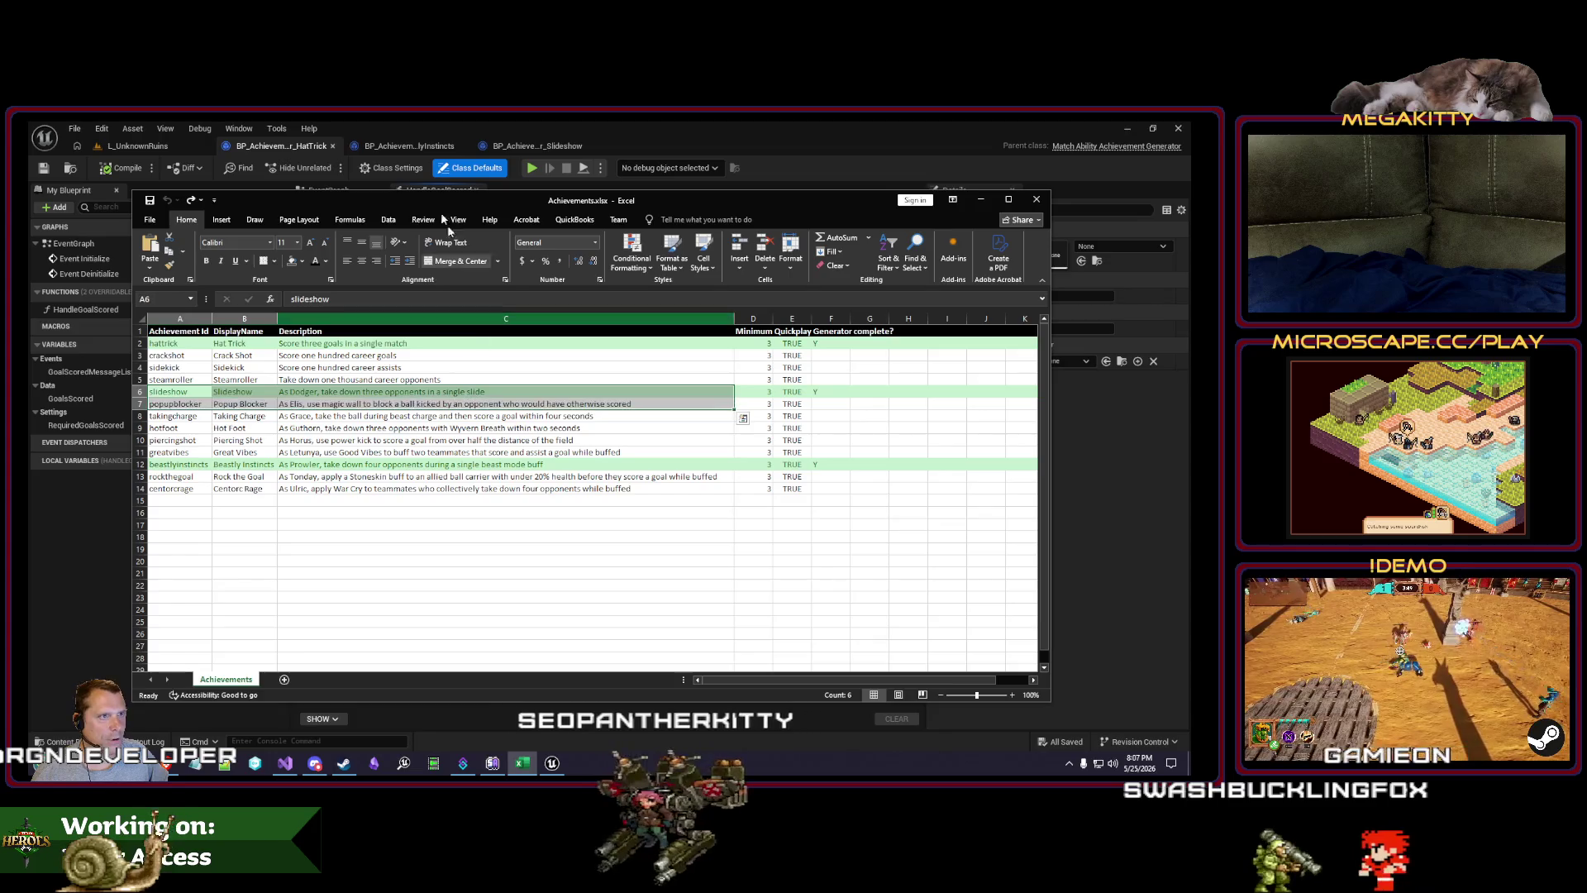
pyautogui.click(541, 147)
pyautogui.moveTo(561, 289); pyautogui.dragTo(483, 292)
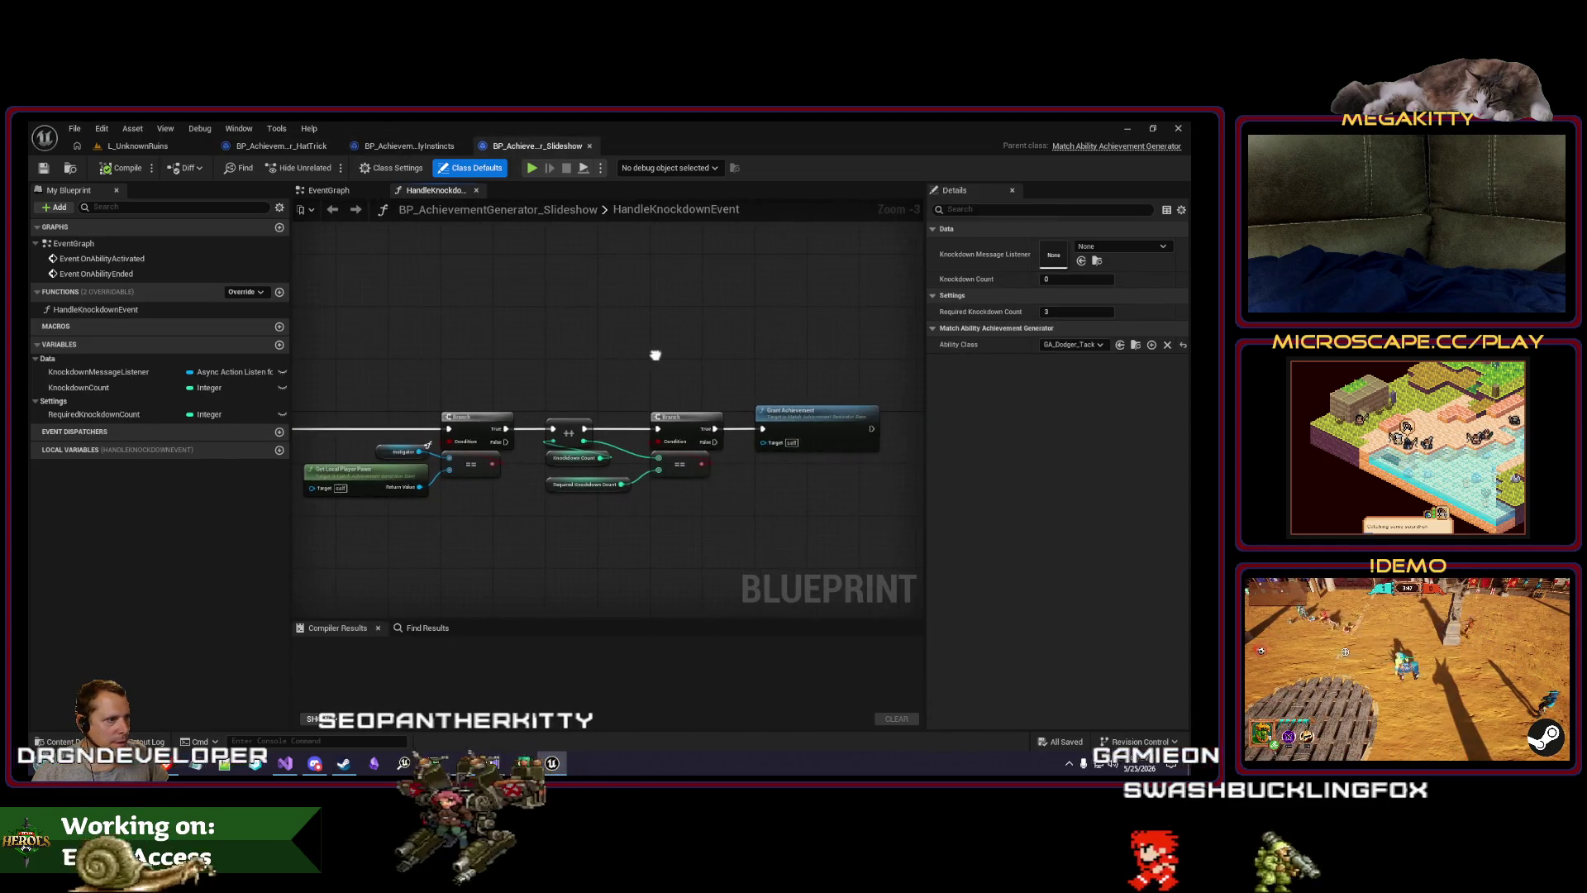
pyautogui.moveTo(401, 351); pyautogui.dragTo(533, 353)
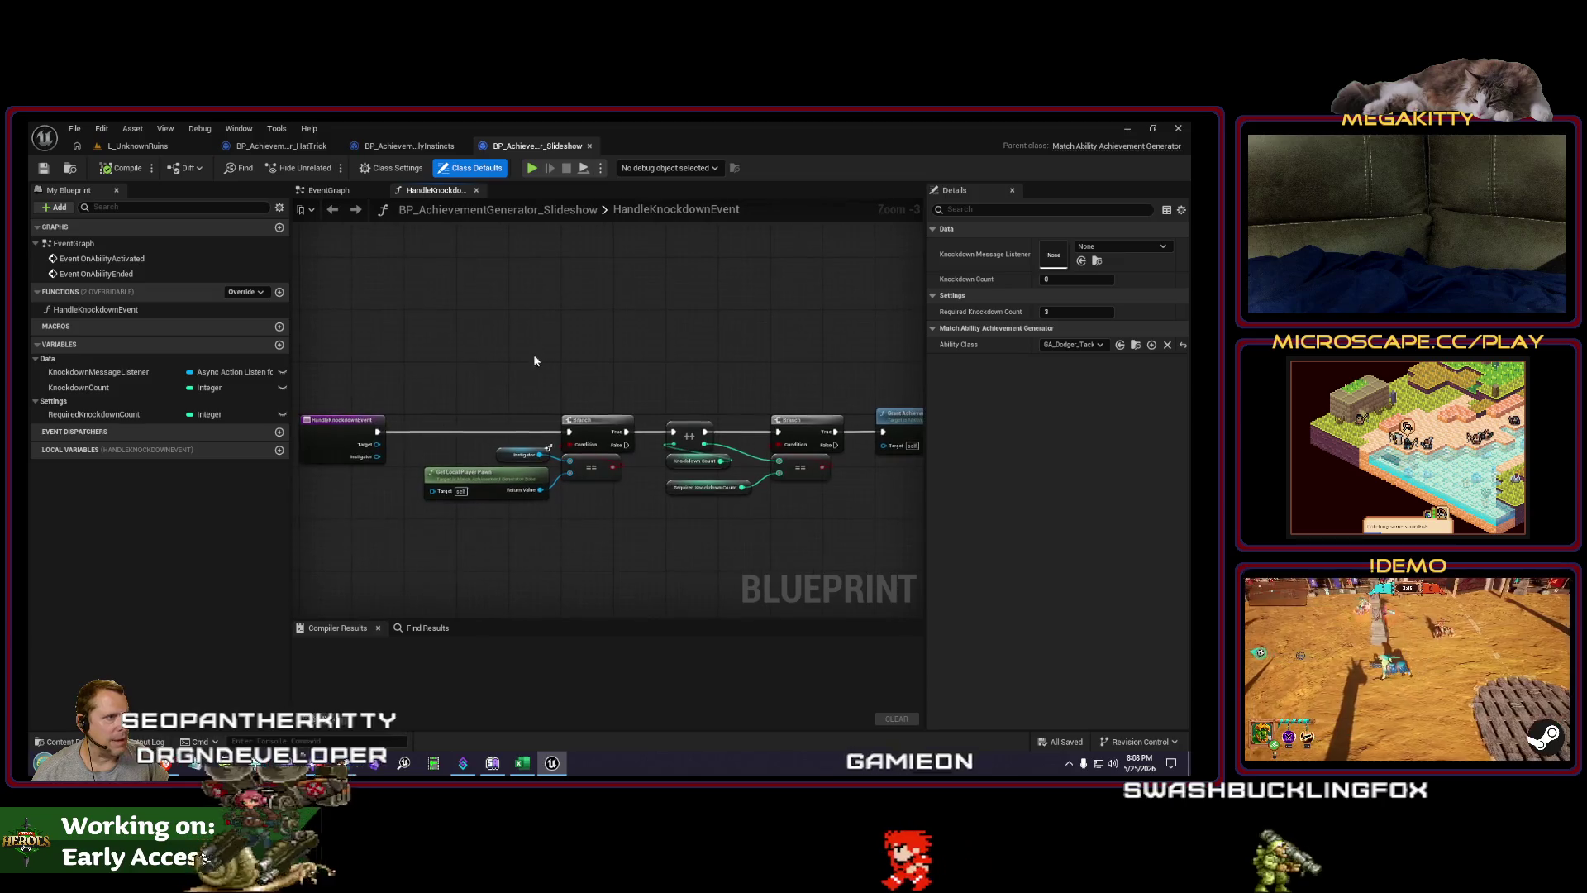
pyautogui.click(523, 762)
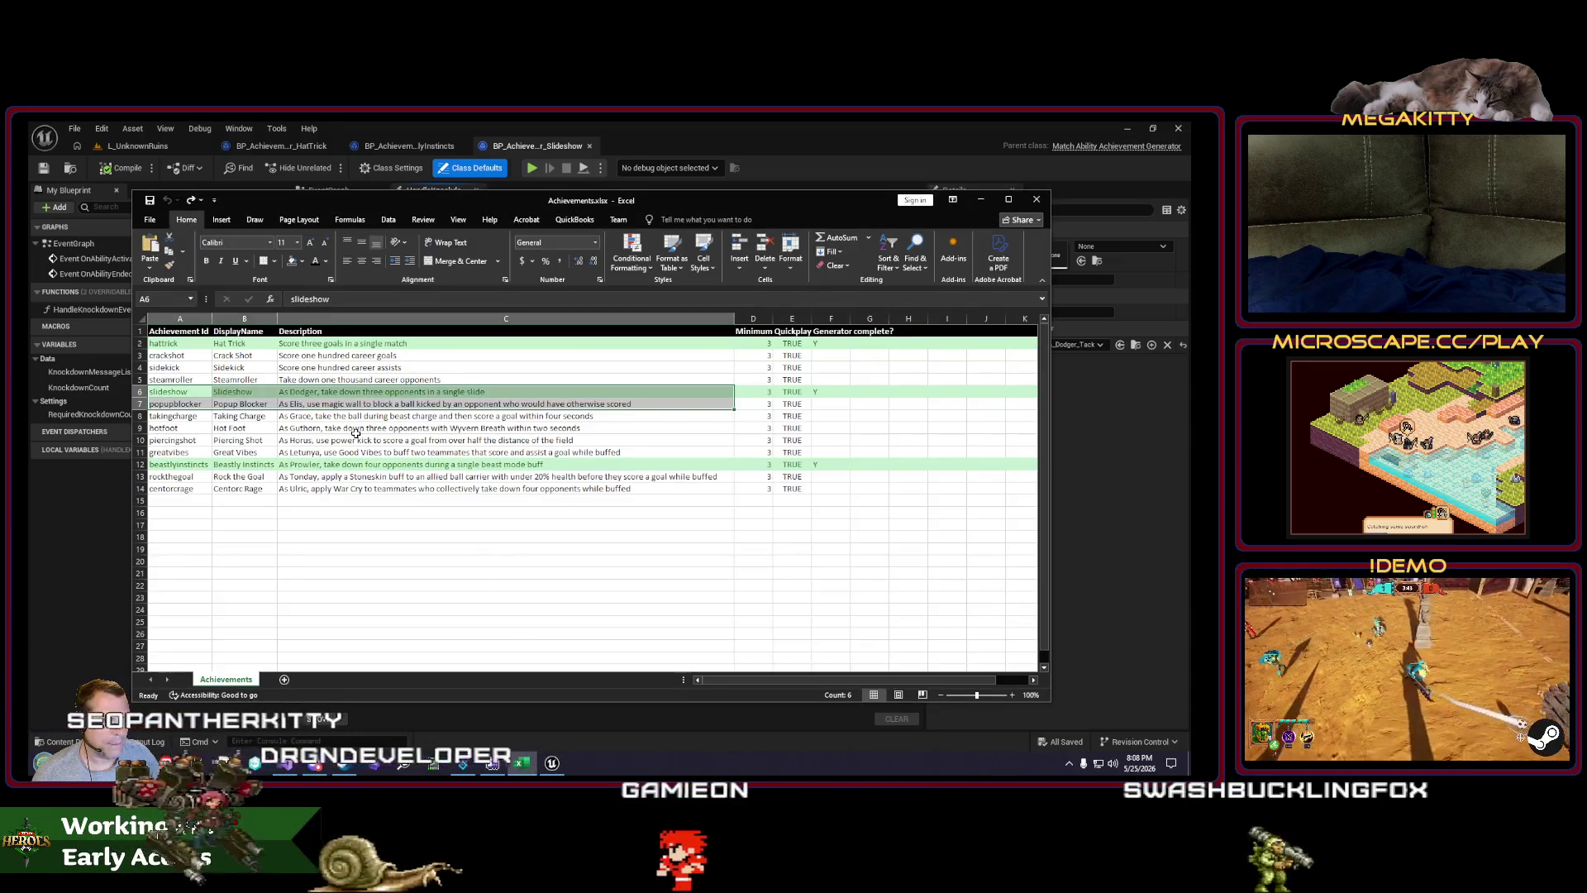
pyautogui.click(250, 391)
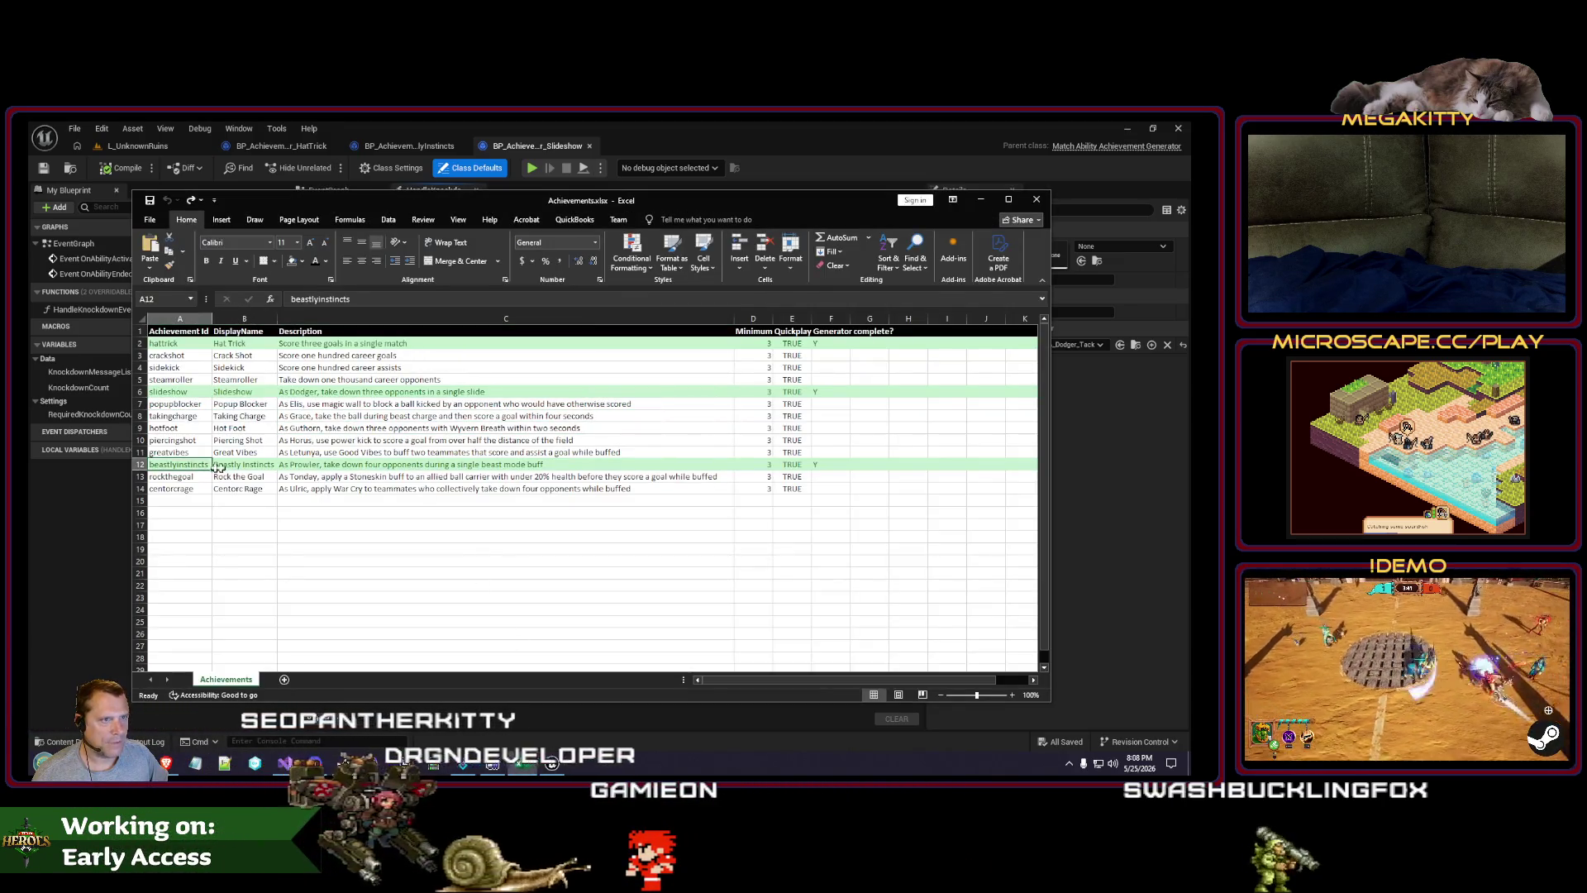
# Step: Open the BeastlyInstincts generator blueprint and check it against the Achievements spreadsheet
pyautogui.click(412, 146)
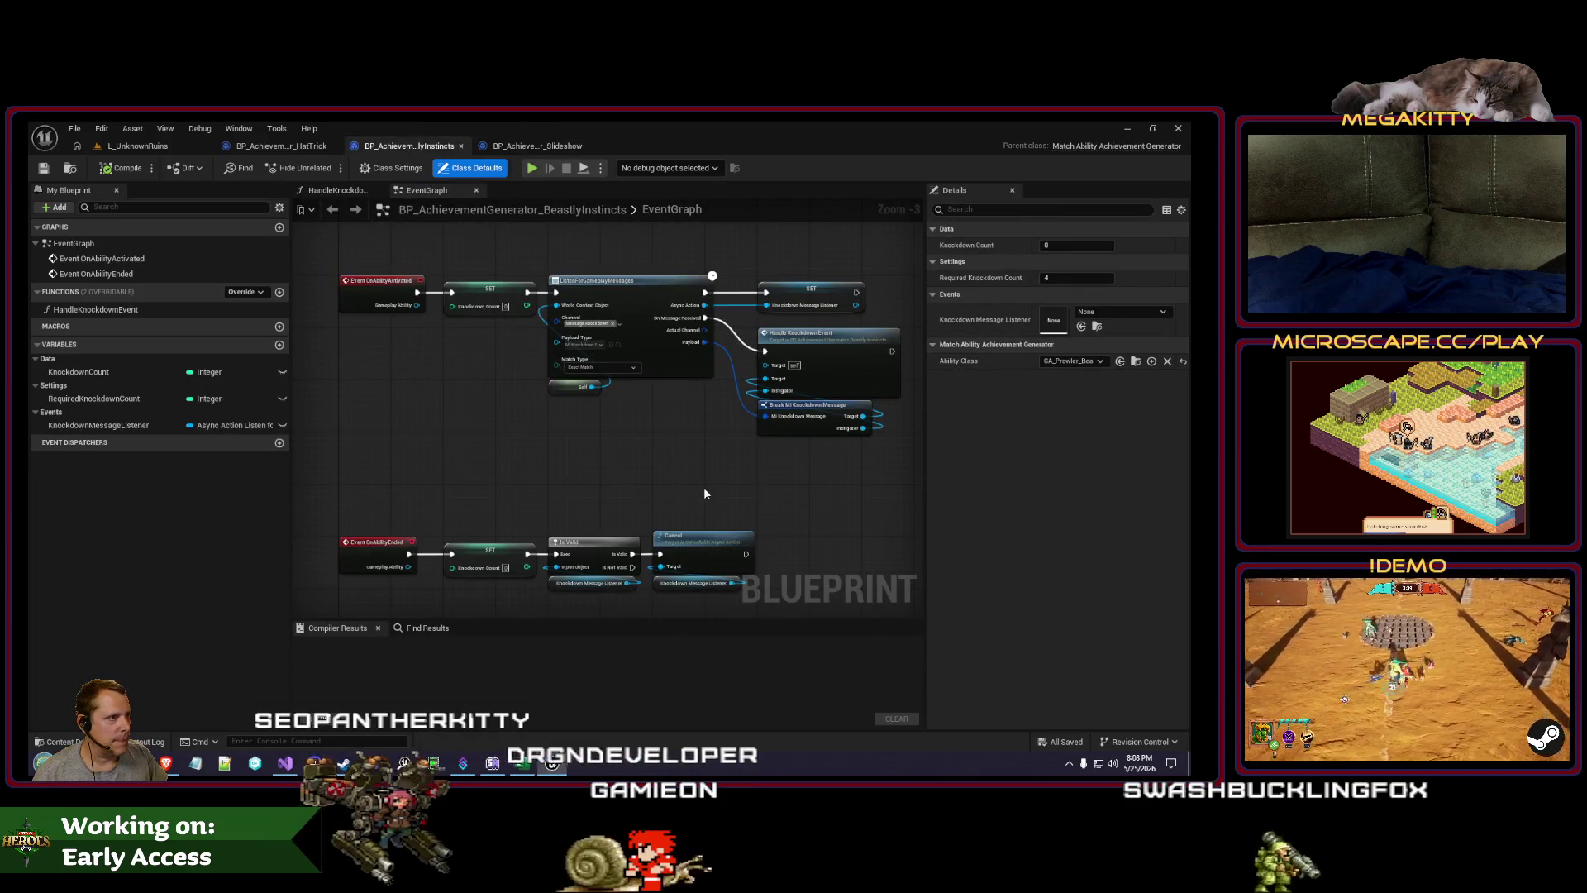
pyautogui.click(537, 145)
pyautogui.click(409, 145)
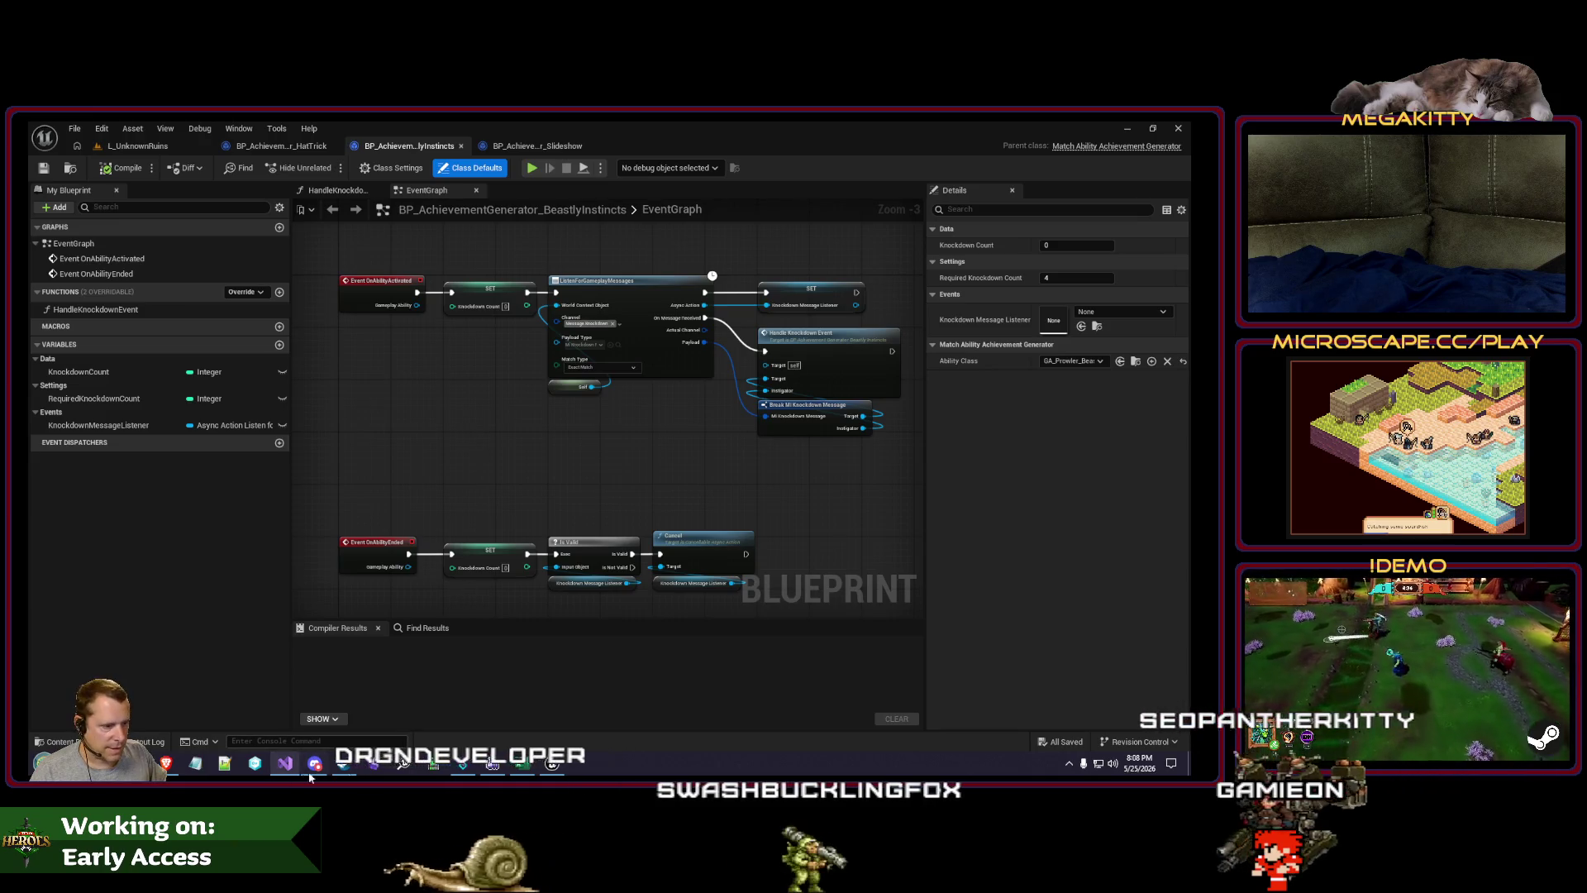
pyautogui.click(520, 762)
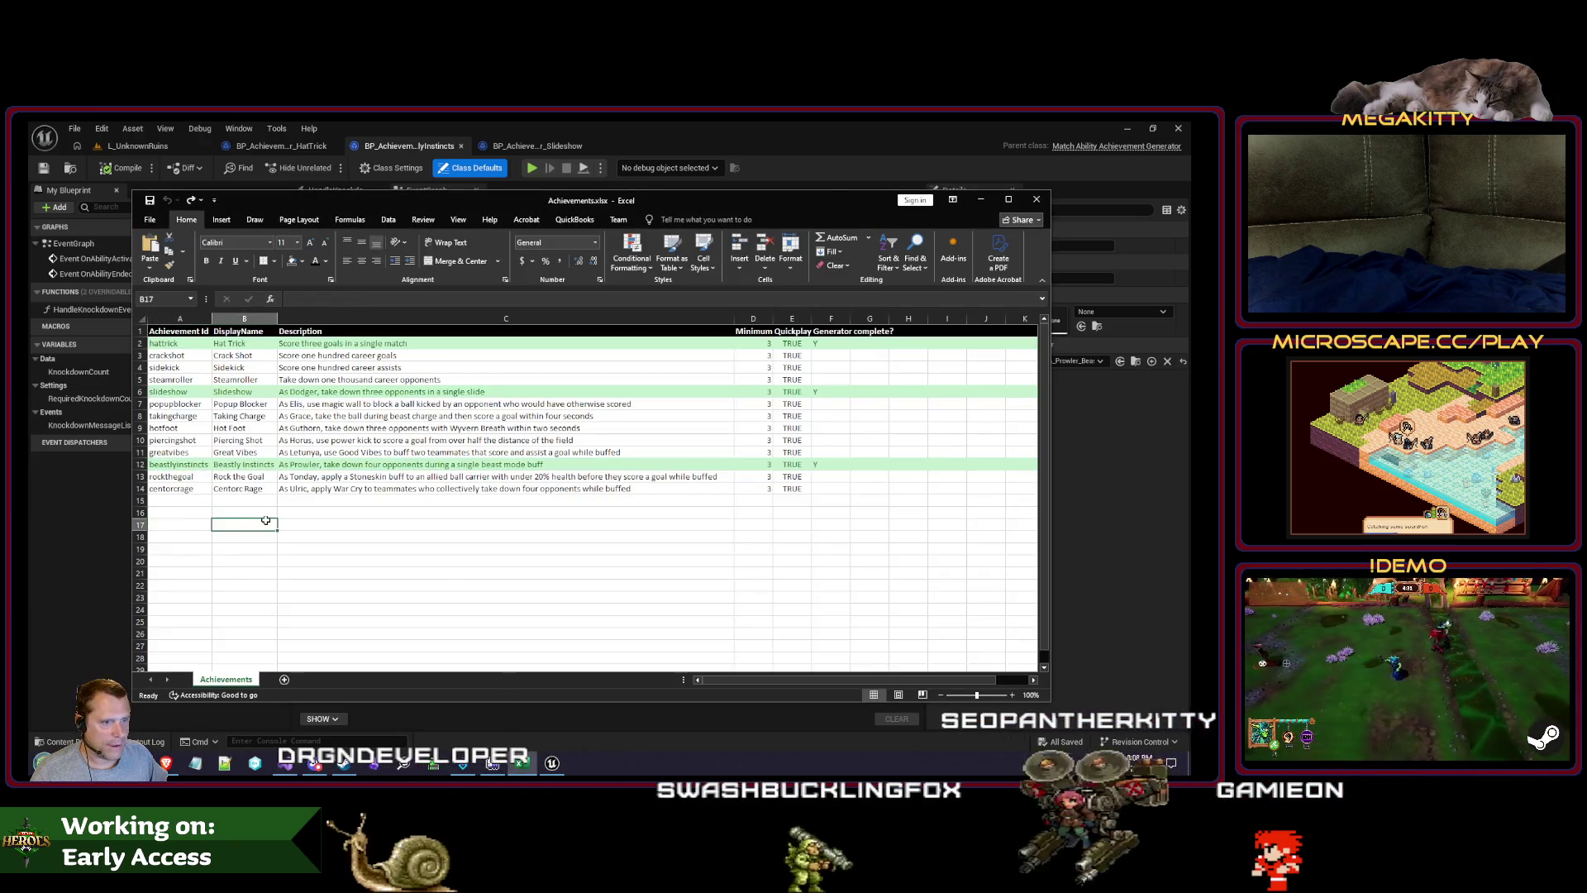
pyautogui.click(441, 499)
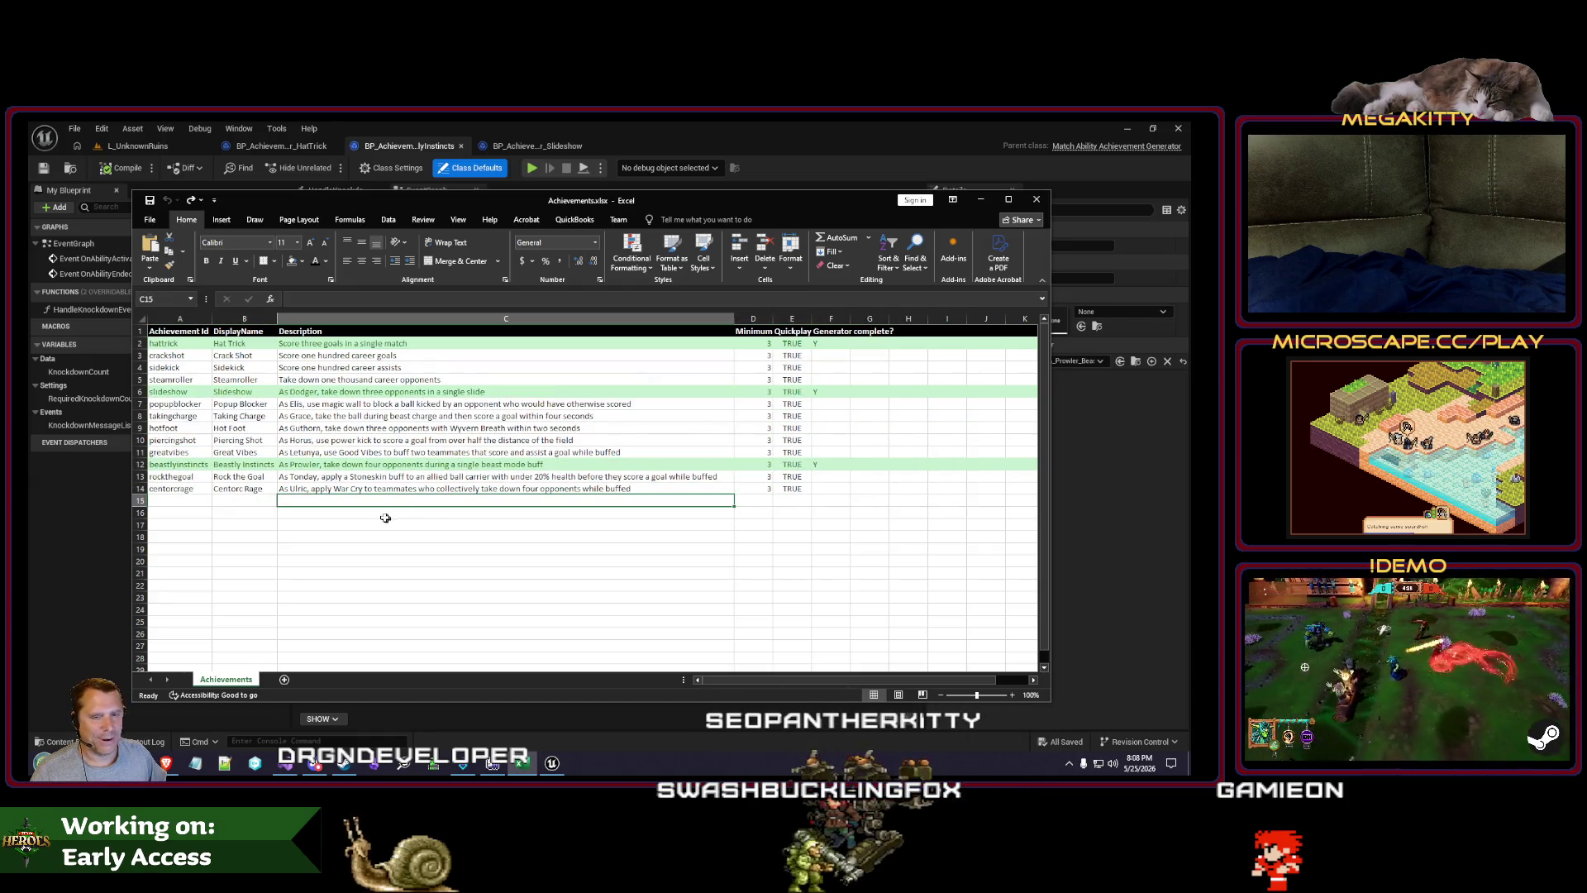
pyautogui.moveTo(198, 502); pyautogui.dragTo(452, 561)
pyautogui.moveTo(216, 358); pyautogui.dragTo(389, 370)
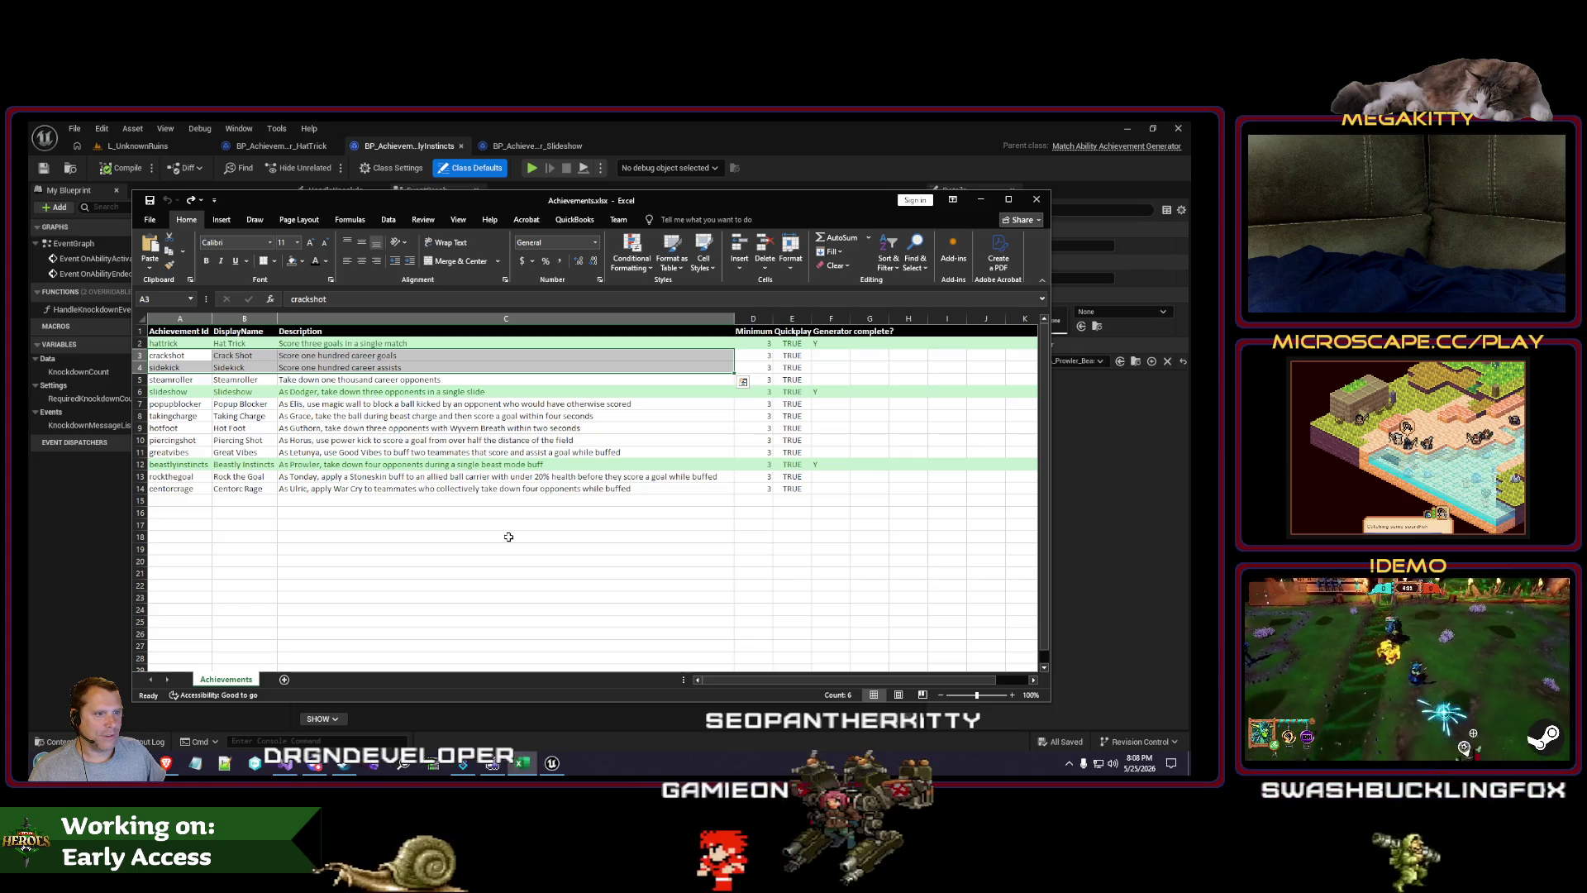
pyautogui.click(372, 379)
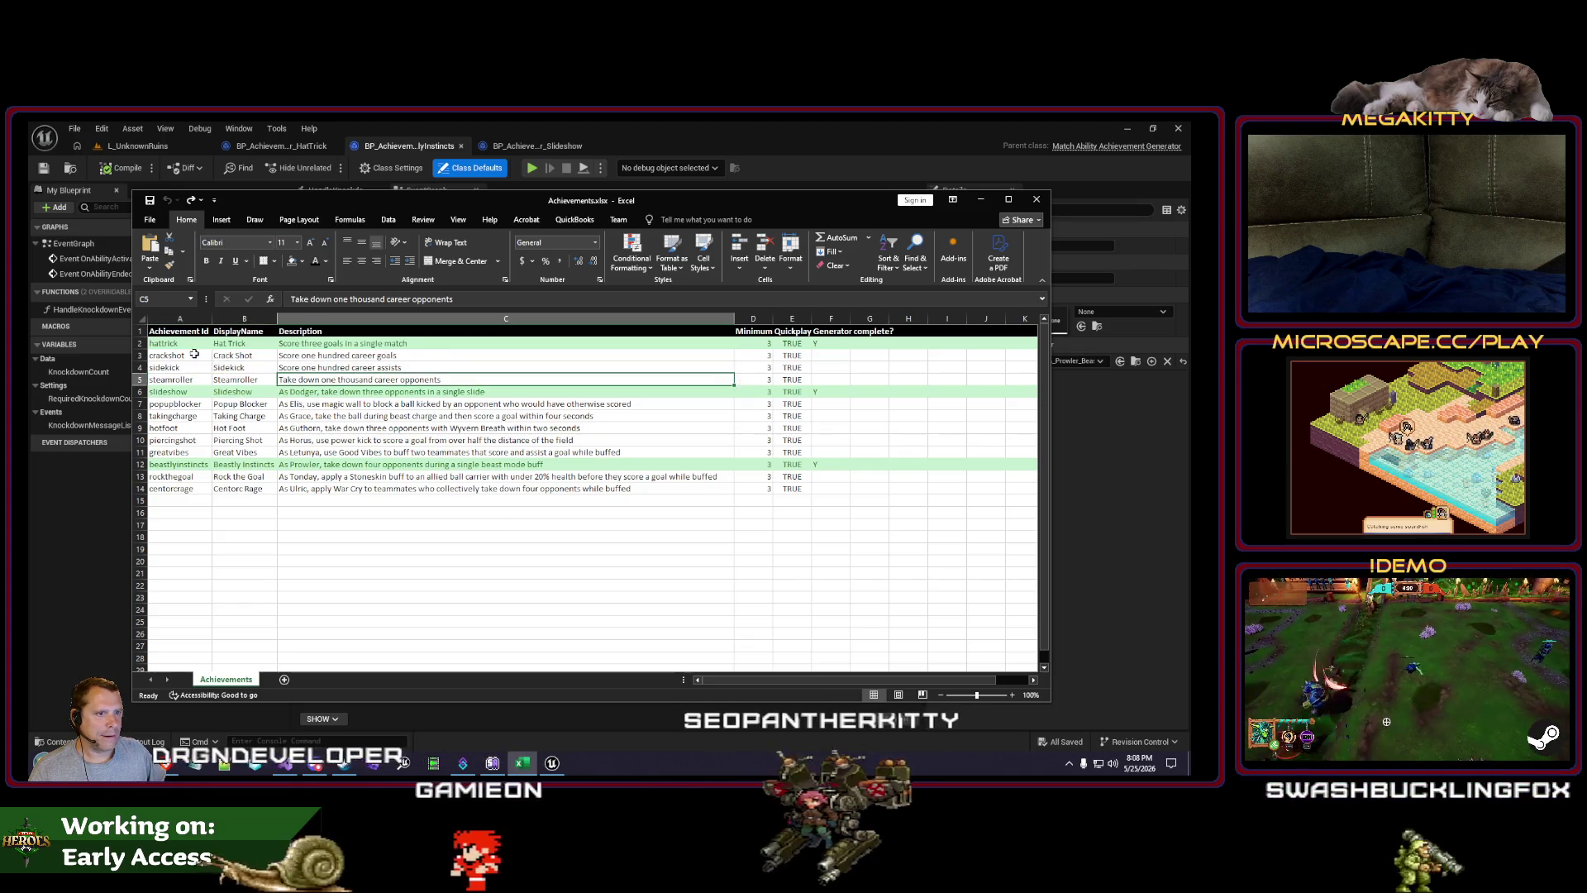
pyautogui.moveTo(194, 353); pyautogui.dragTo(372, 381)
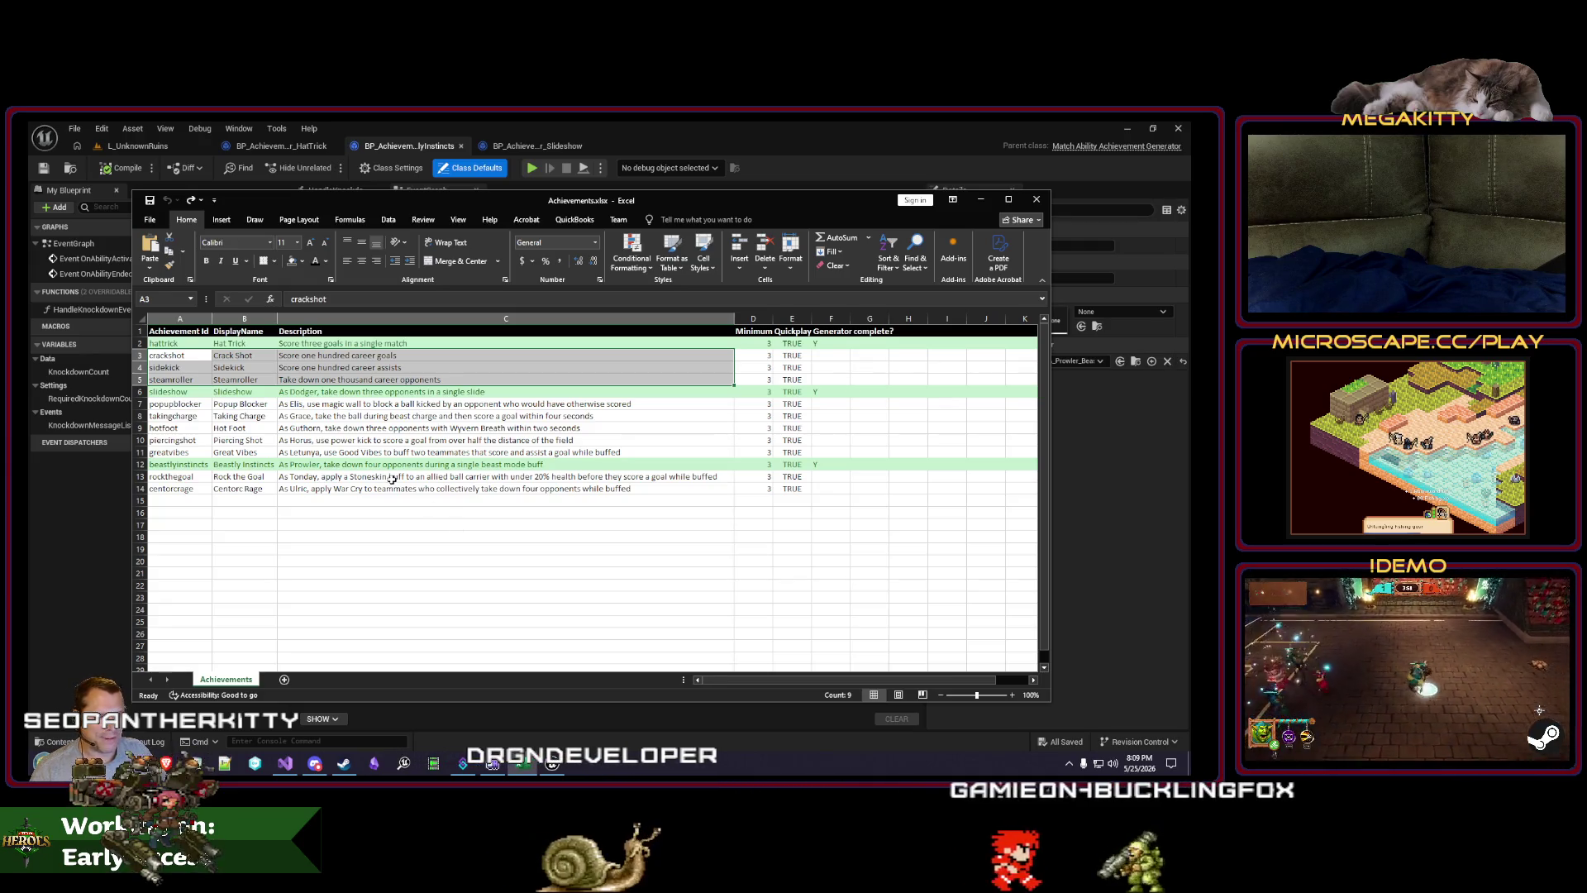
pyautogui.moveTo(203, 409); pyautogui.dragTo(367, 444)
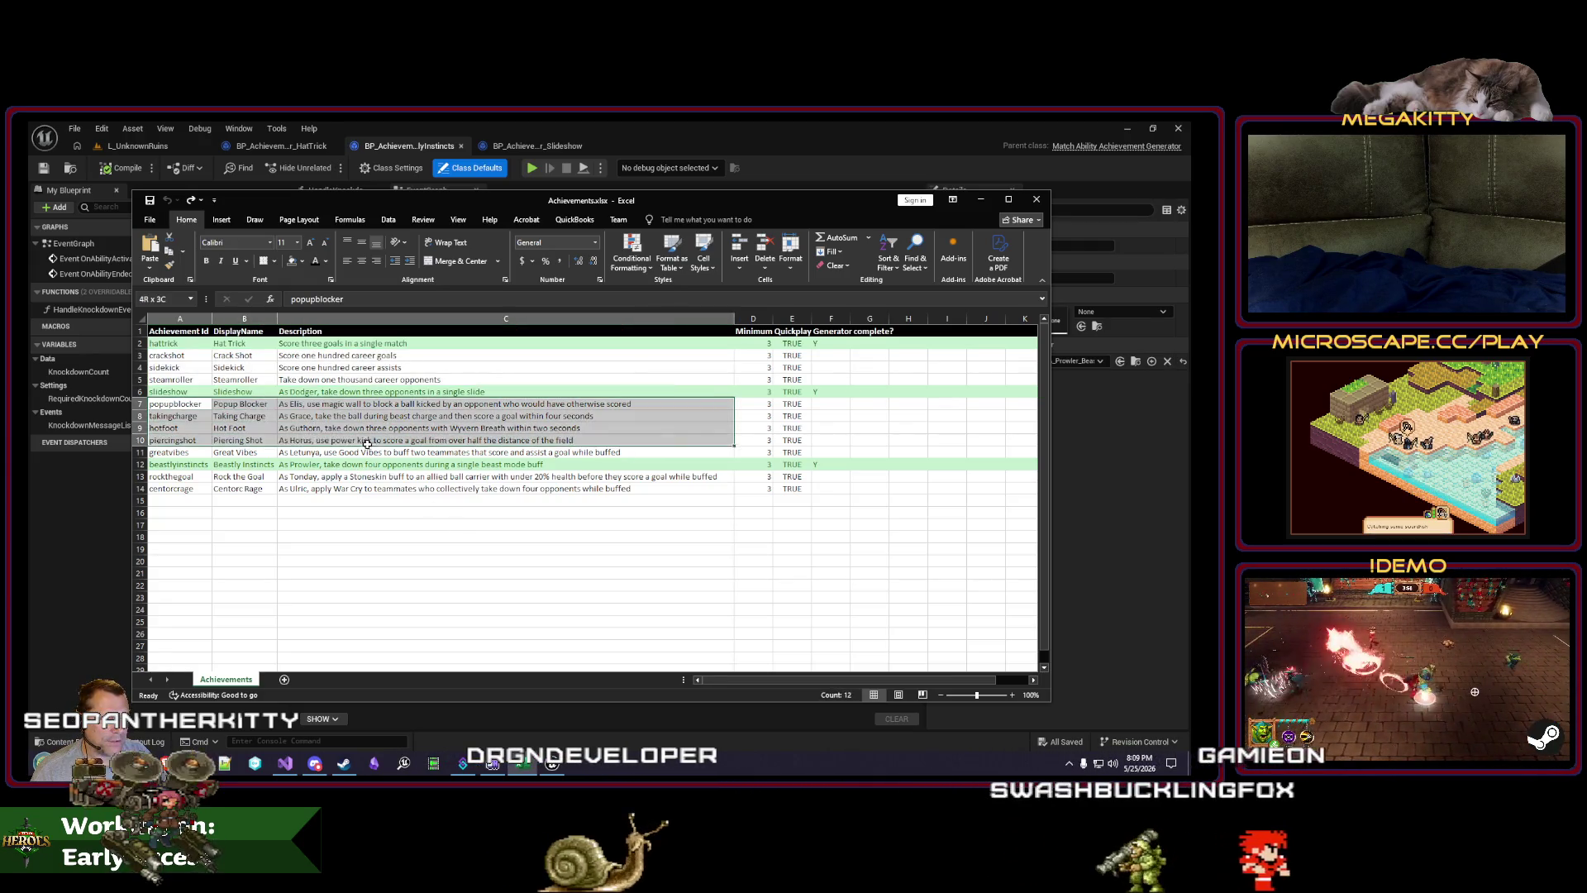
pyautogui.click(363, 425)
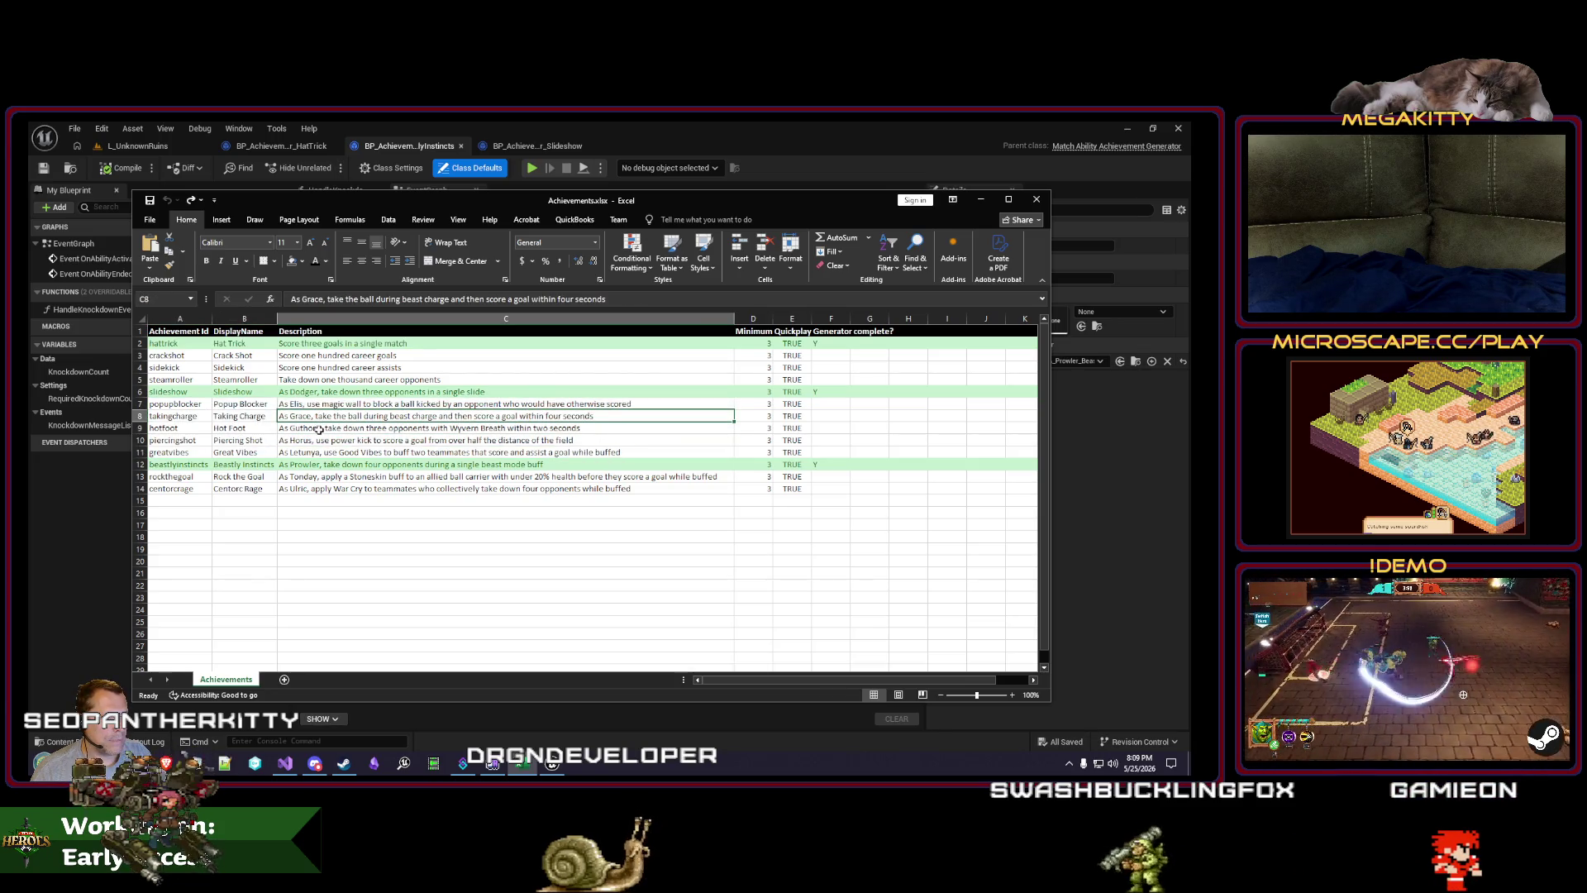
pyautogui.moveTo(178, 415); pyautogui.dragTo(496, 416)
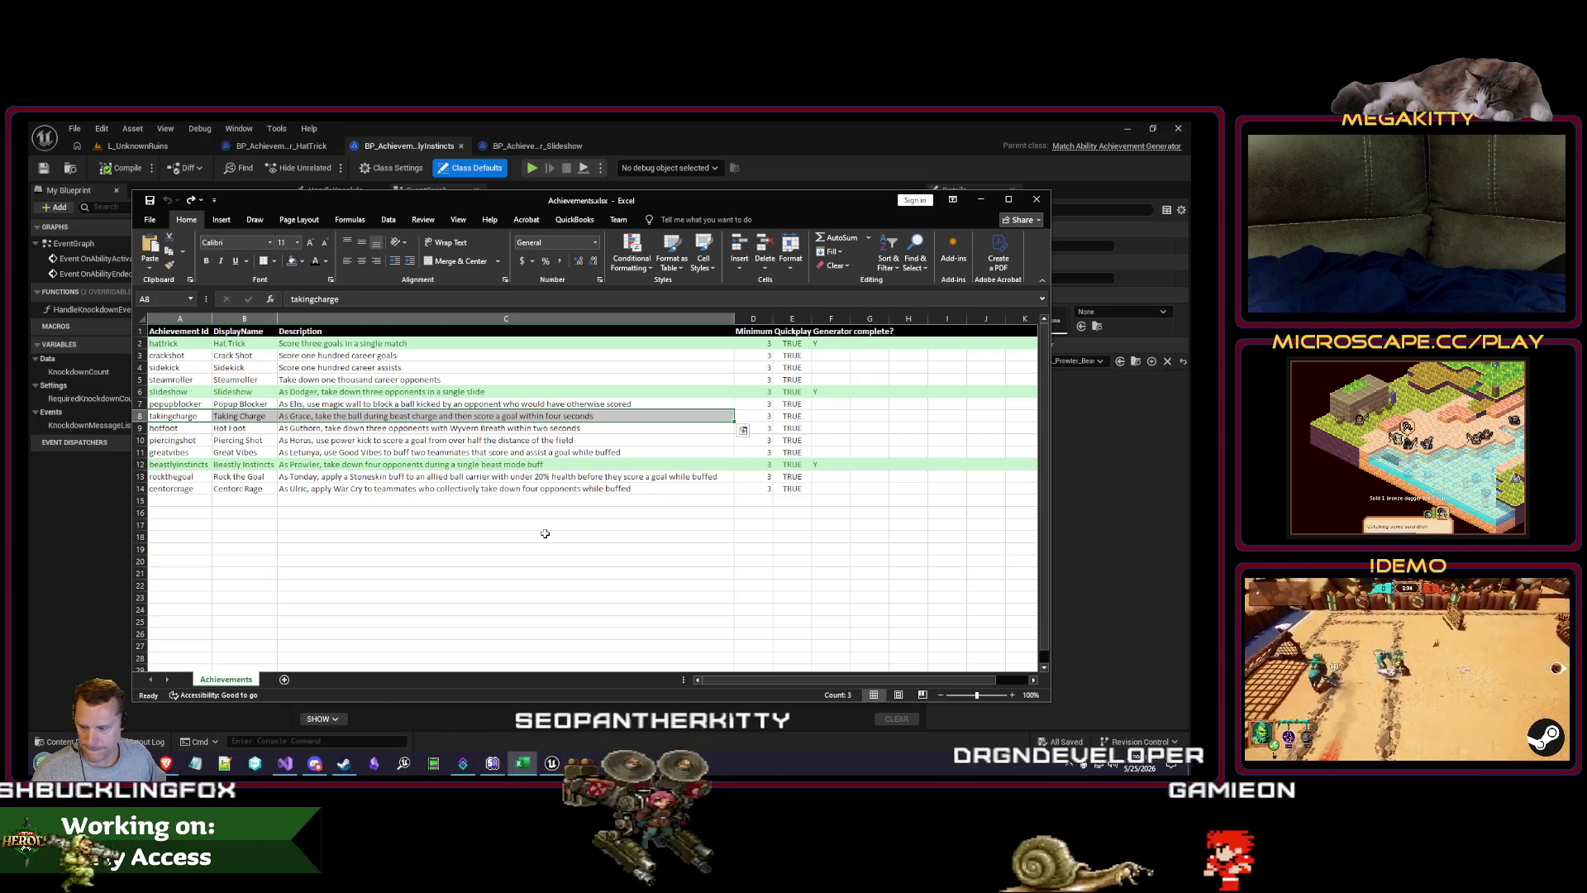
pyautogui.click(559, 181)
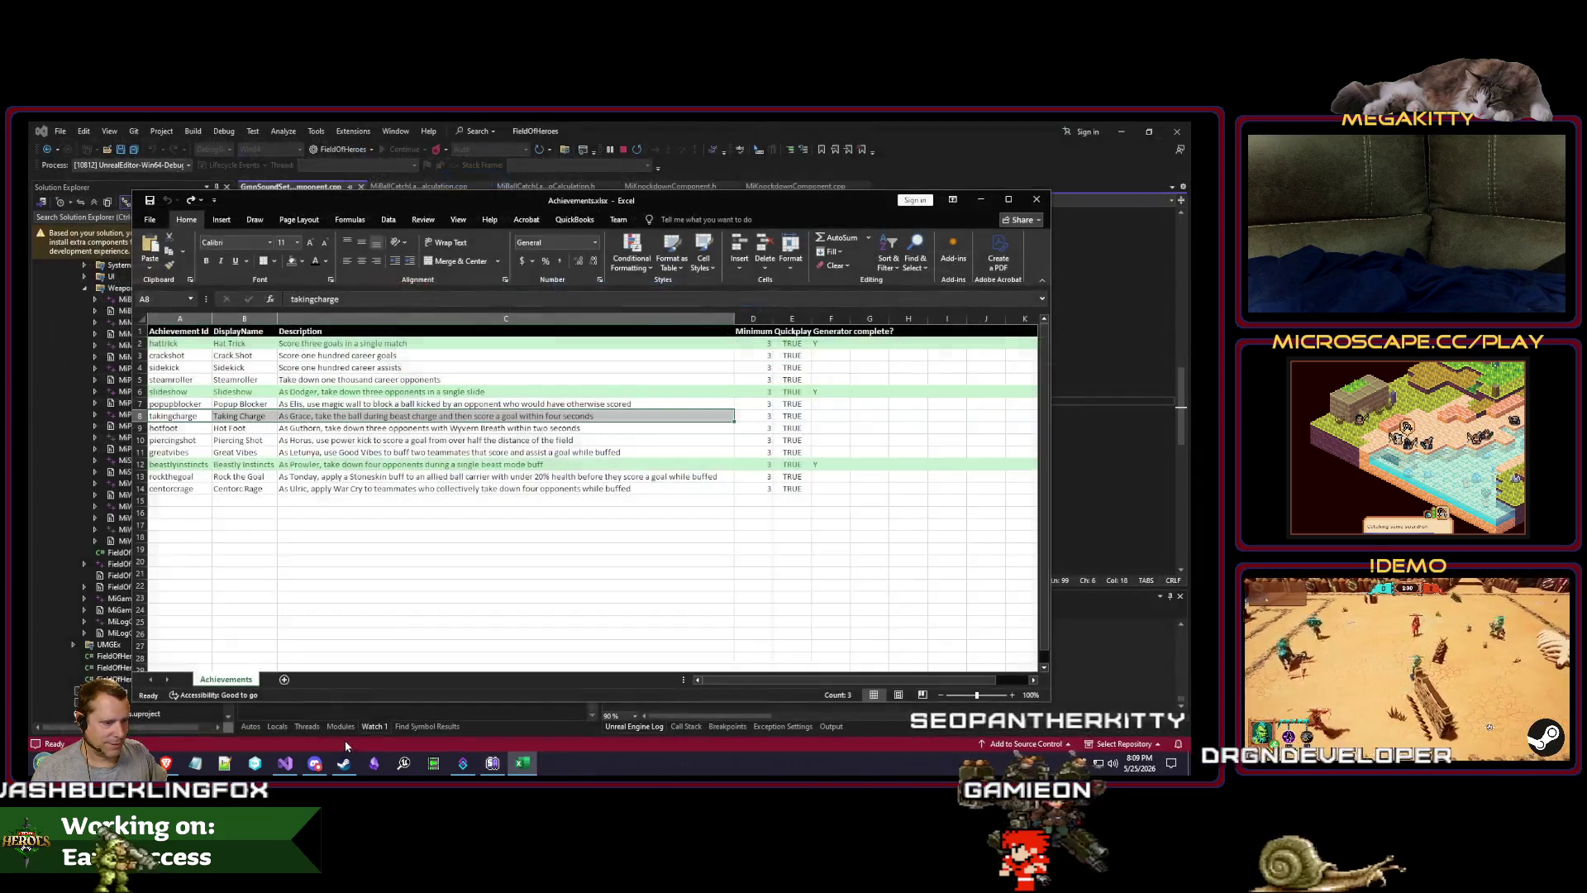
pyautogui.click(261, 762)
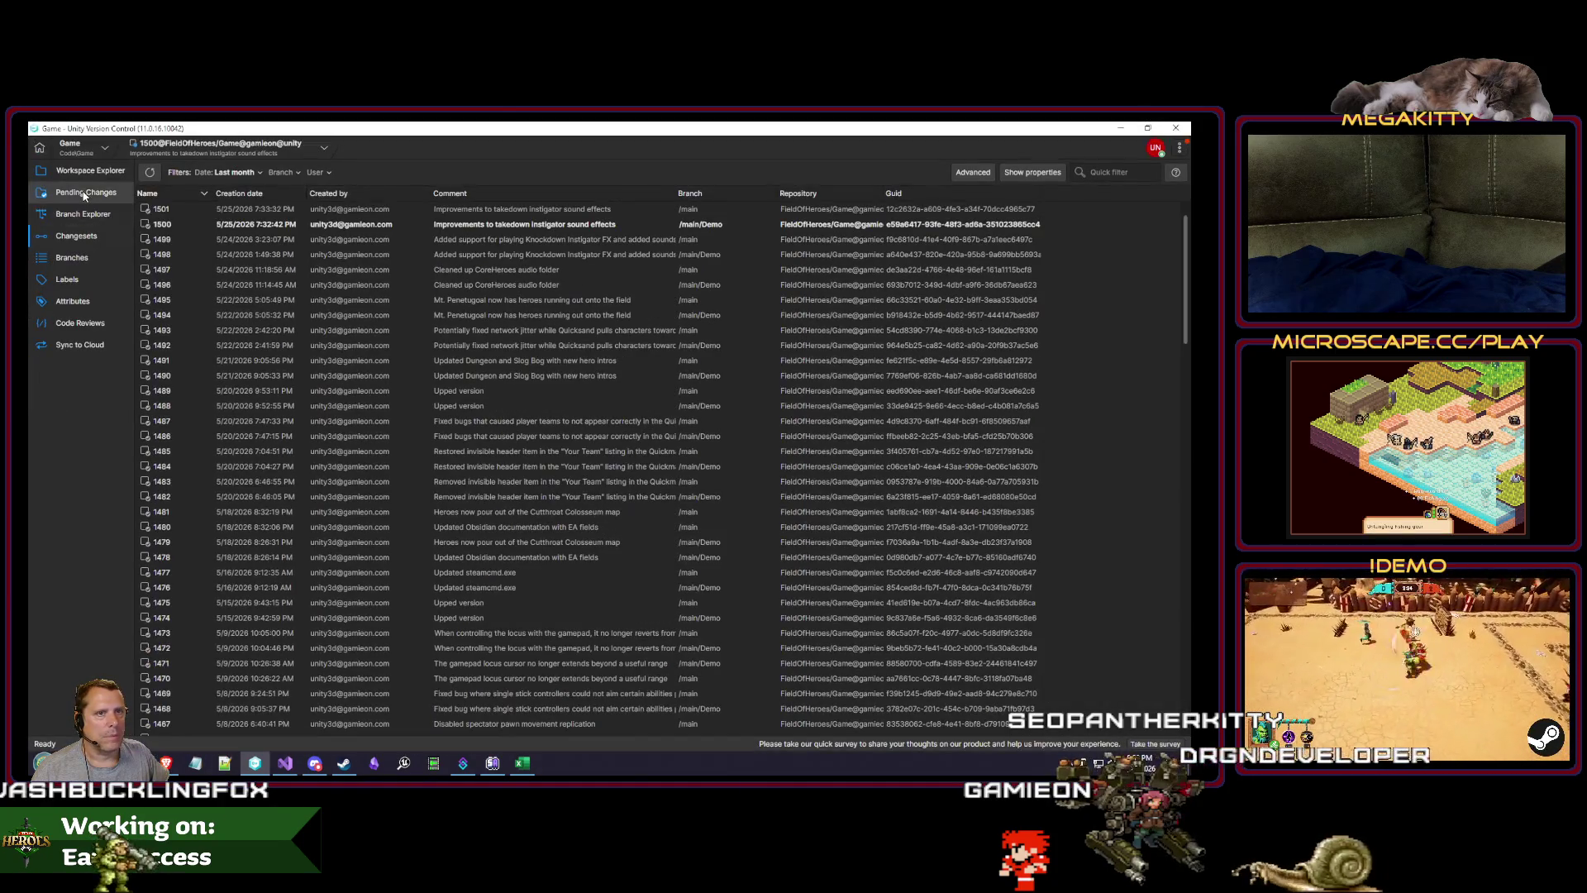
# Step: Check in all pending changes with the comment 'Removed native achievement generators for specific achievements, and made blueprint equivalents where necessary.'
pyautogui.click(84, 193)
pyautogui.click(143, 242)
pyautogui.write('native achievement generators')
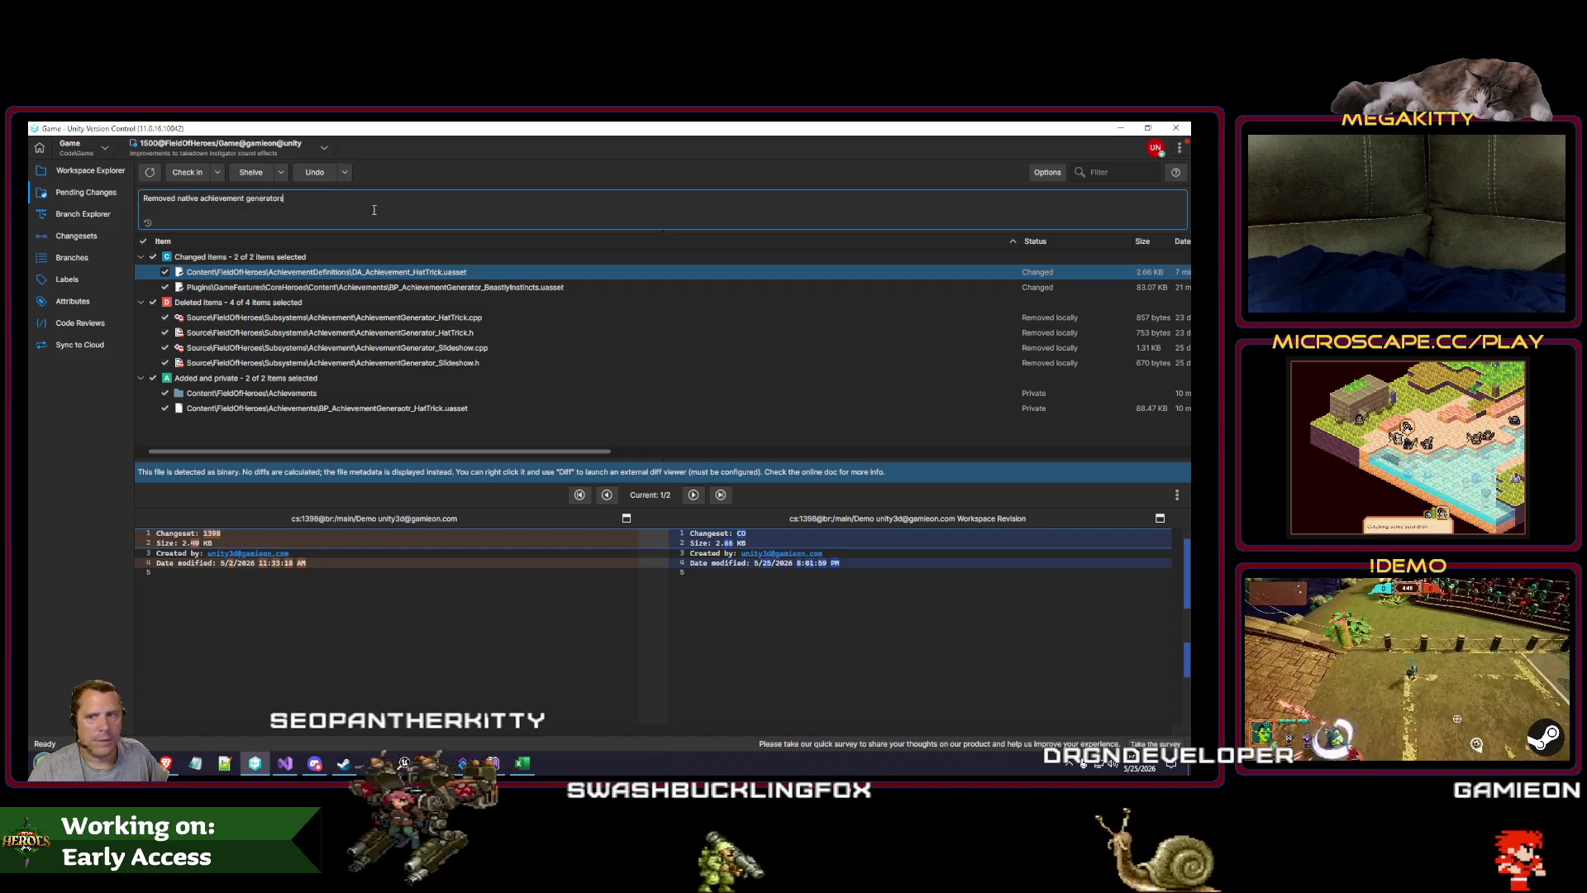
pyautogui.write(' for specific achievements, and made')
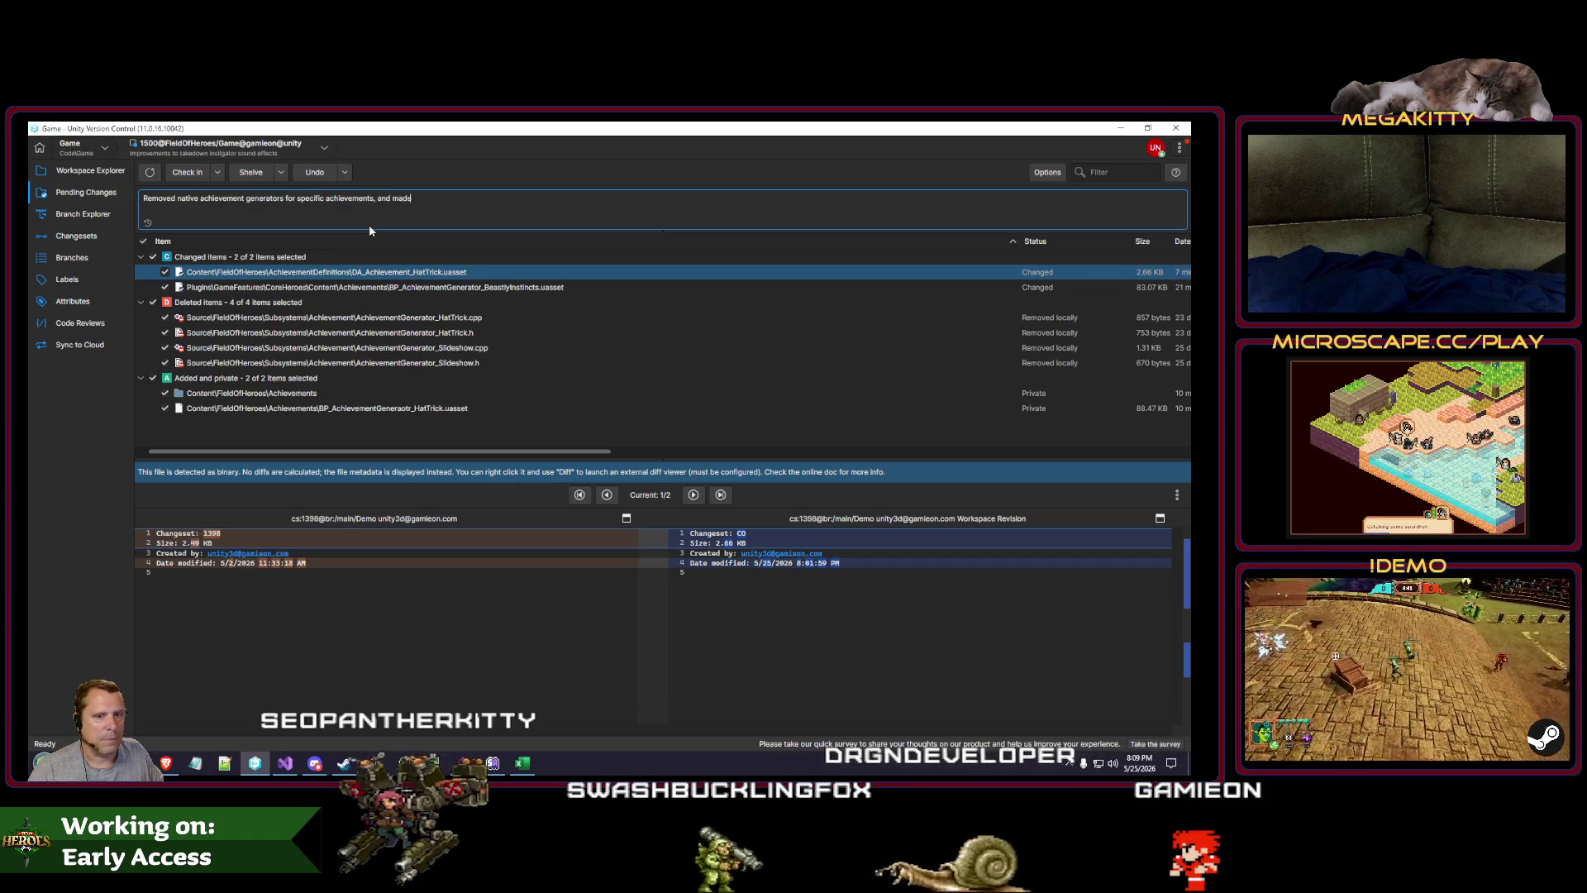
pyautogui.write(' blueprint equivalents where necessary')
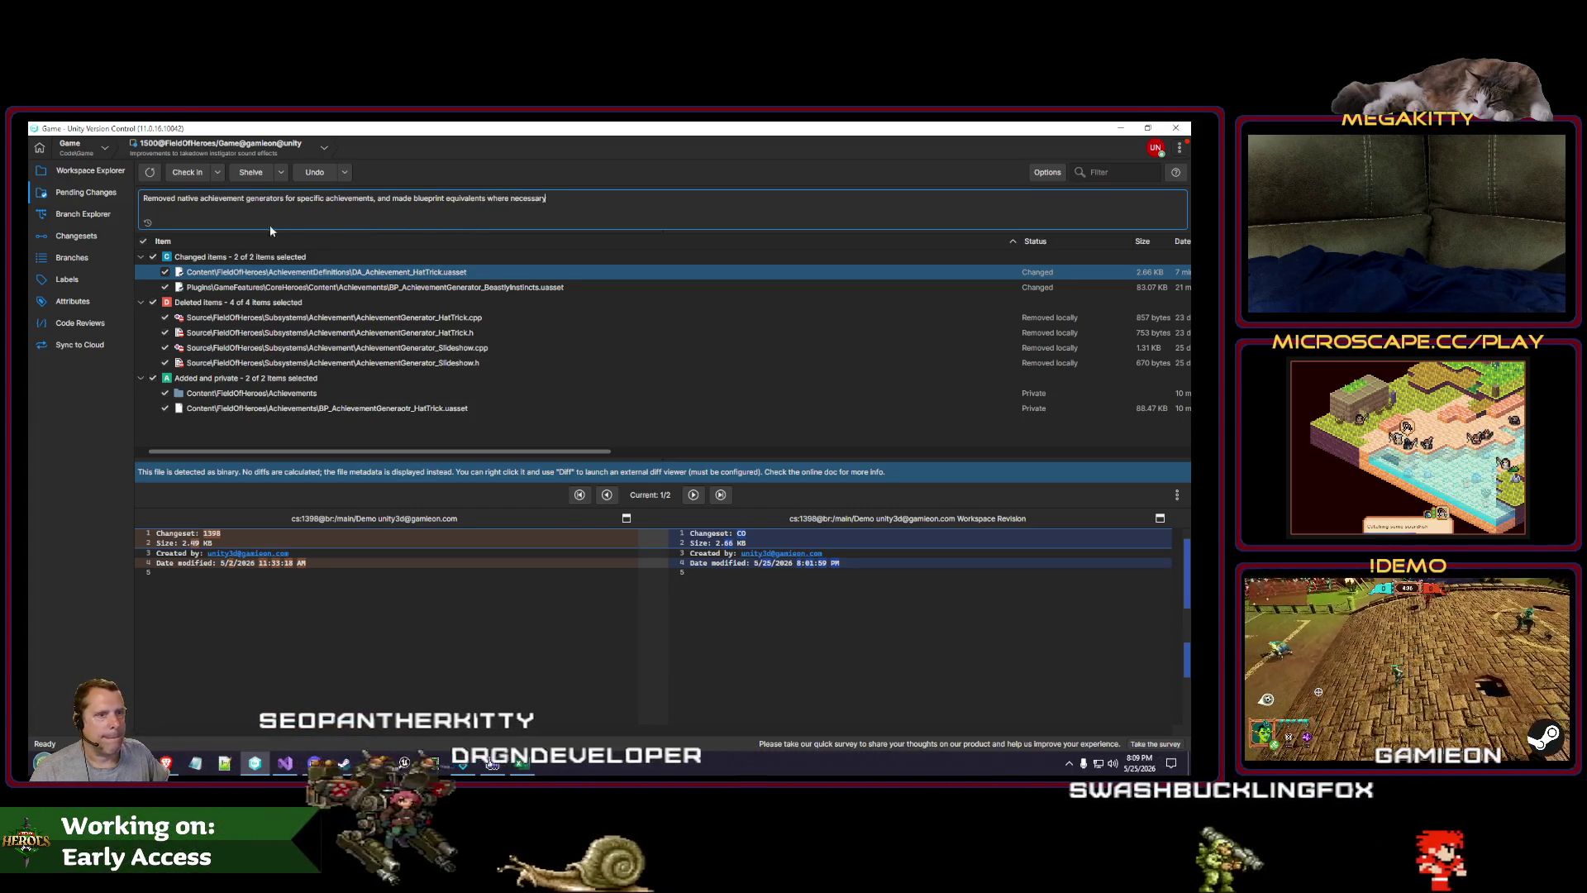
pyautogui.click(188, 172)
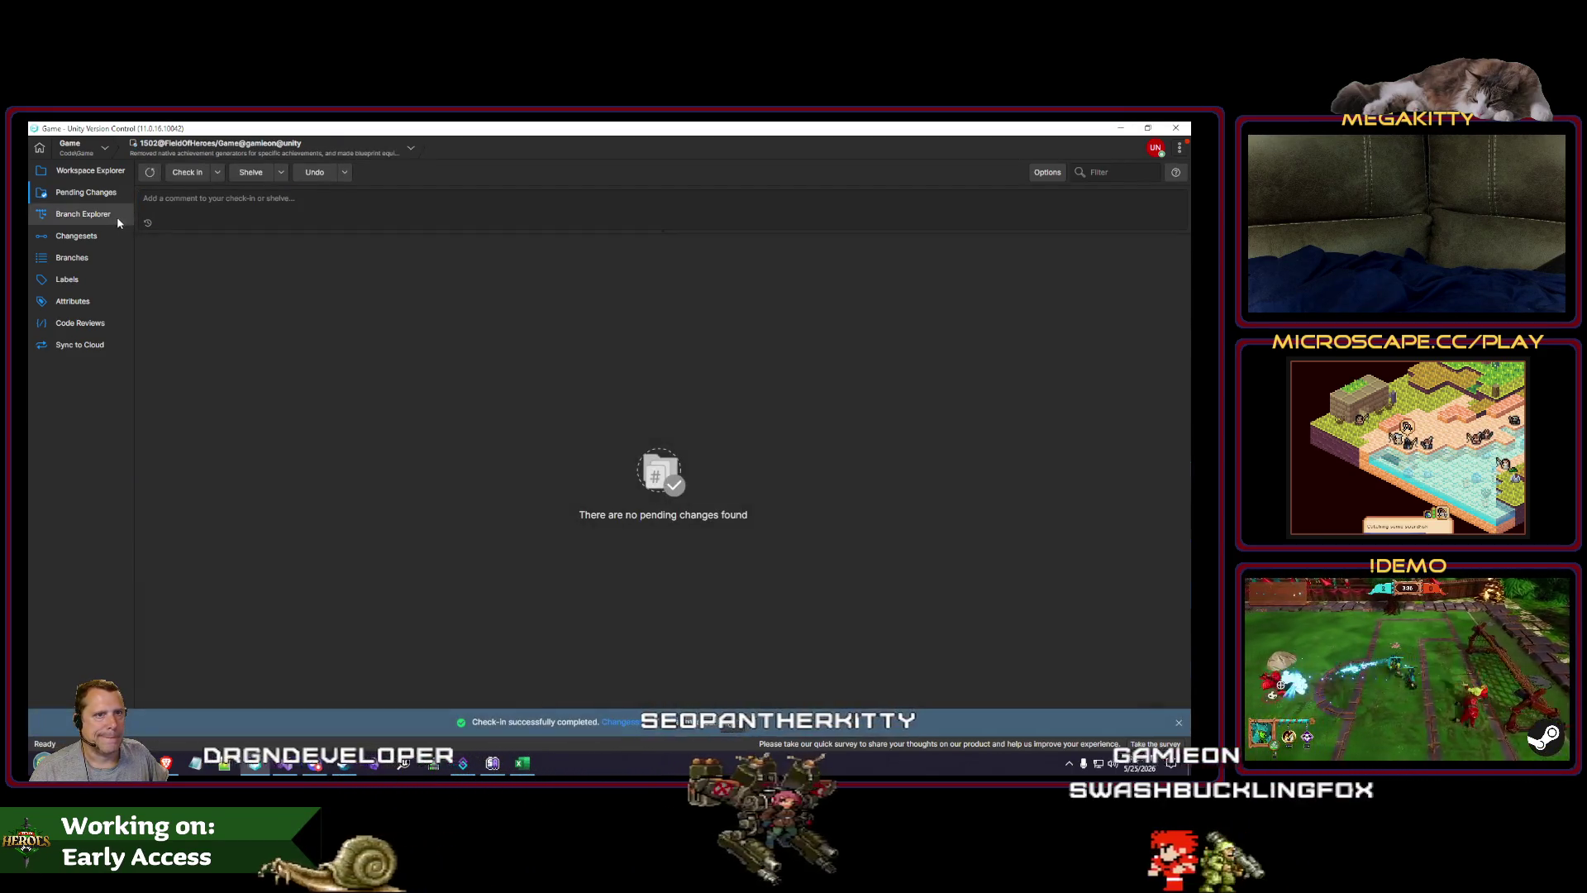
pyautogui.click(116, 215)
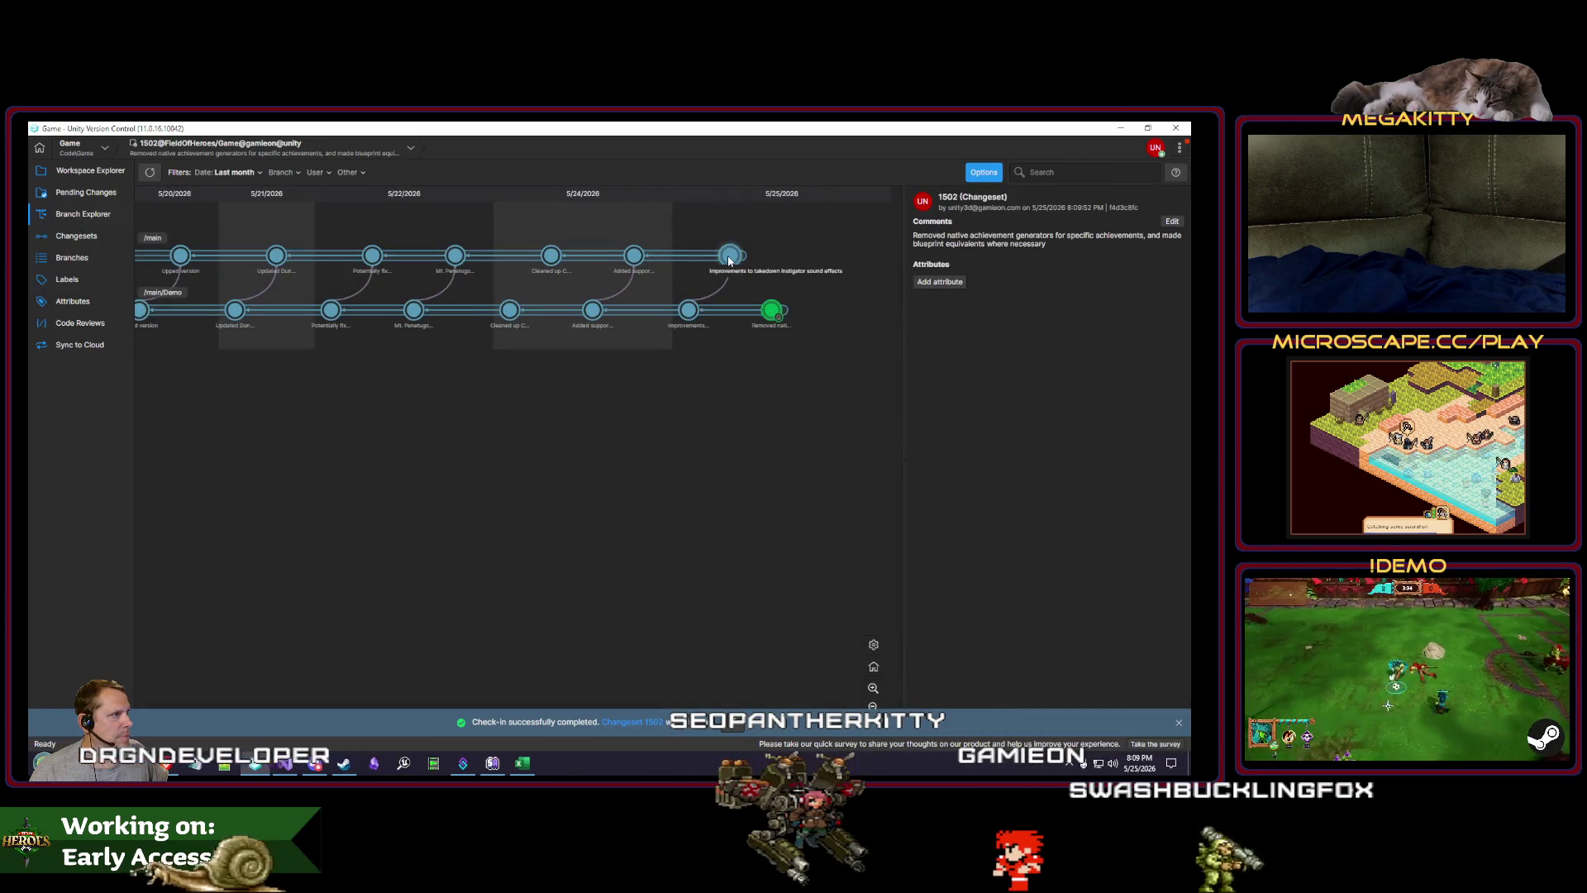
# Step: Cherry-pick changeset 1502 onto main and check it in reusing the previous comment
pyautogui.rightClick(729, 258)
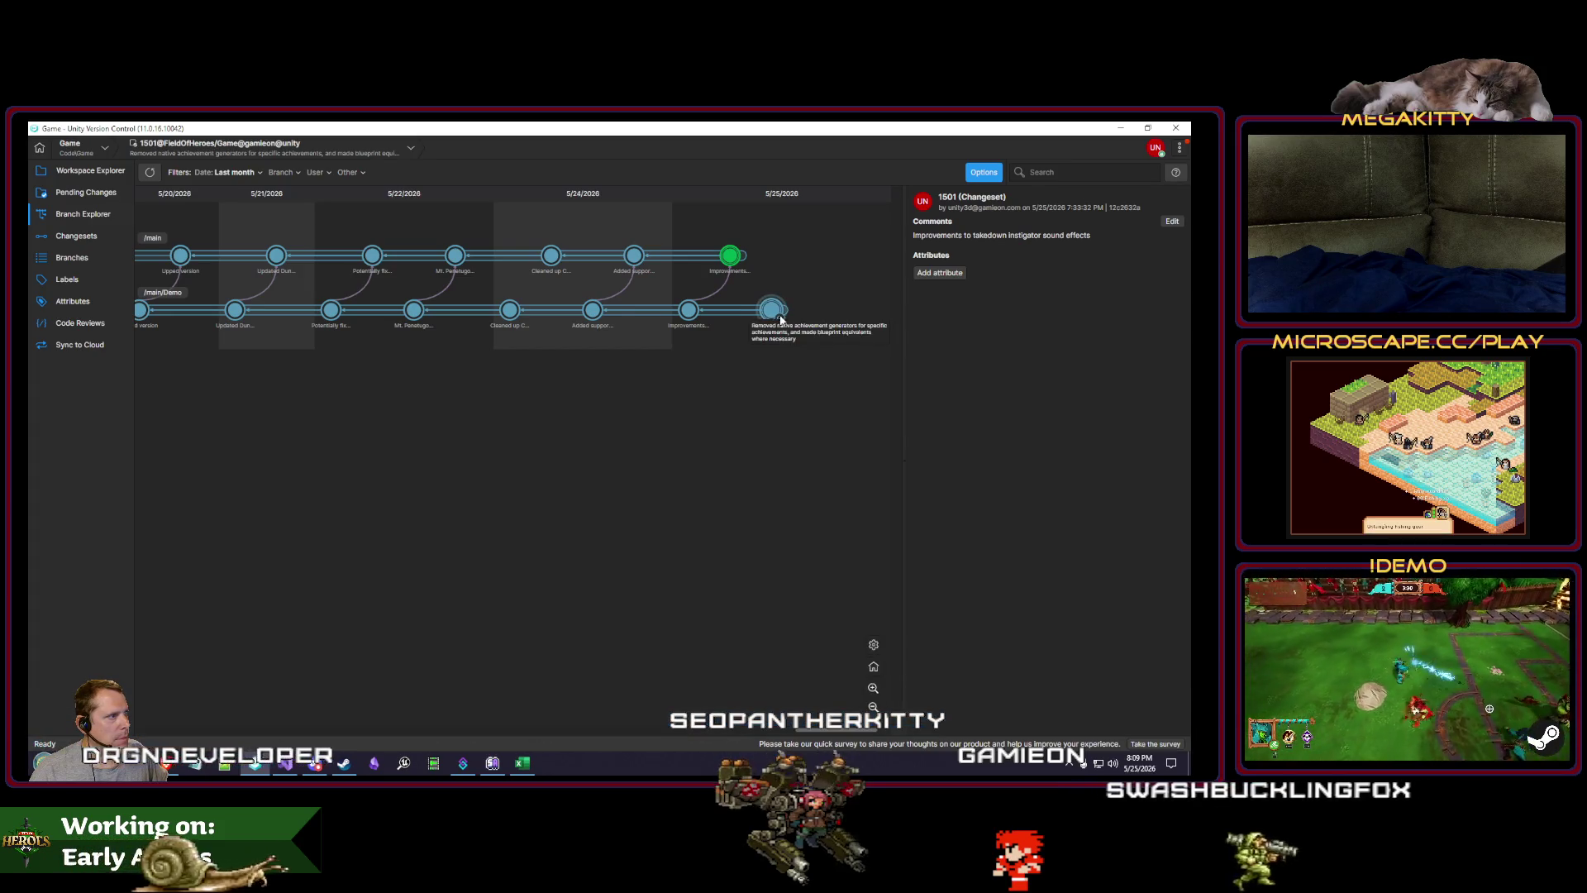
pyautogui.rightClick(777, 314)
pyautogui.click(802, 450)
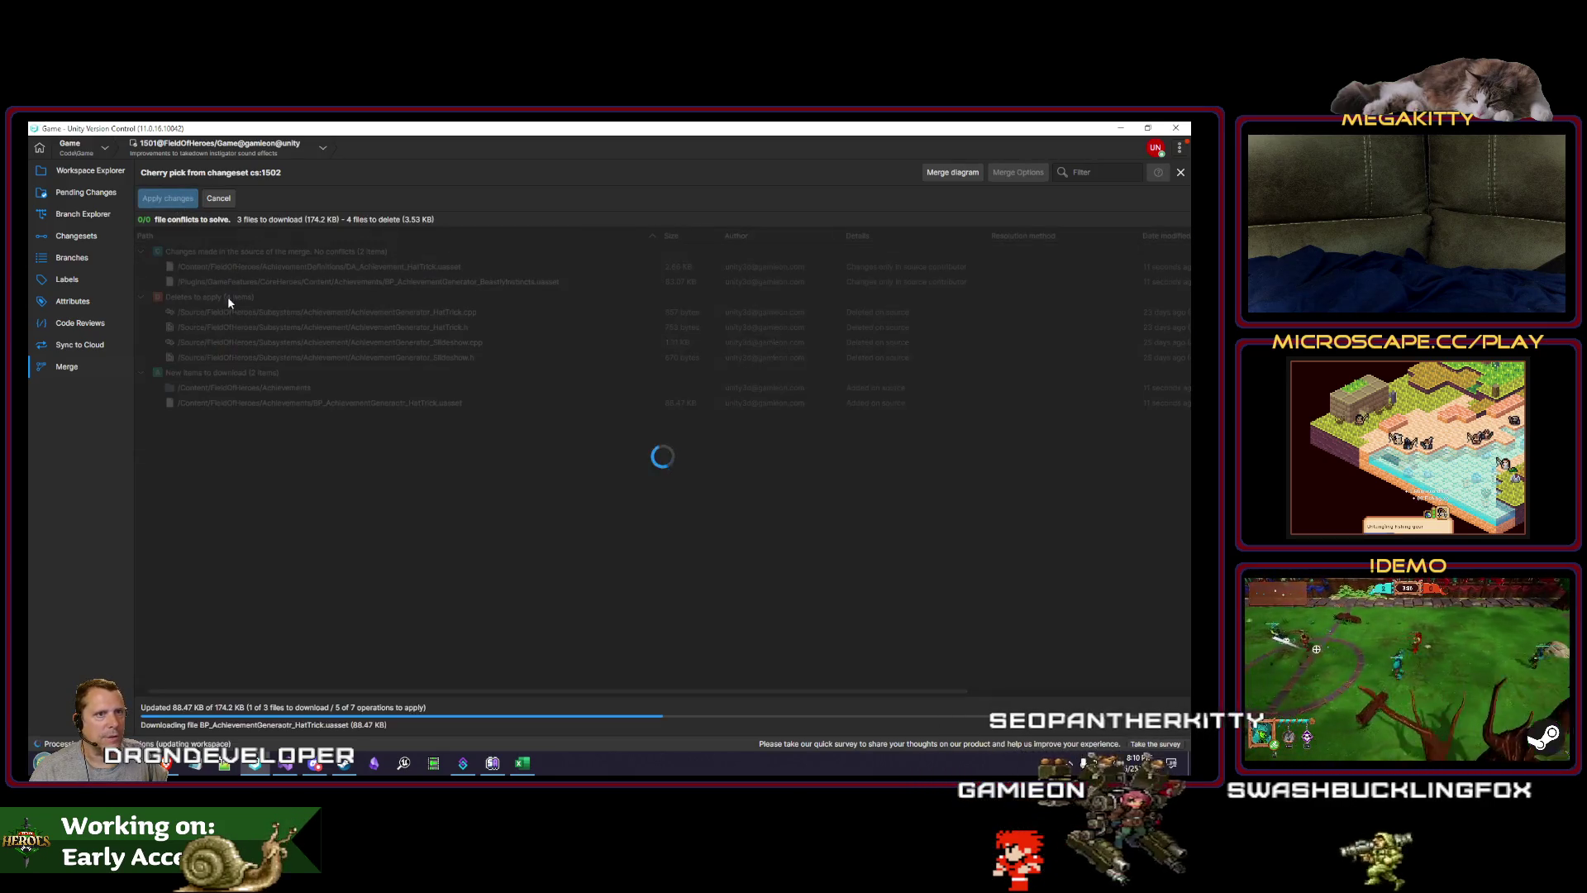
pyautogui.click(86, 192)
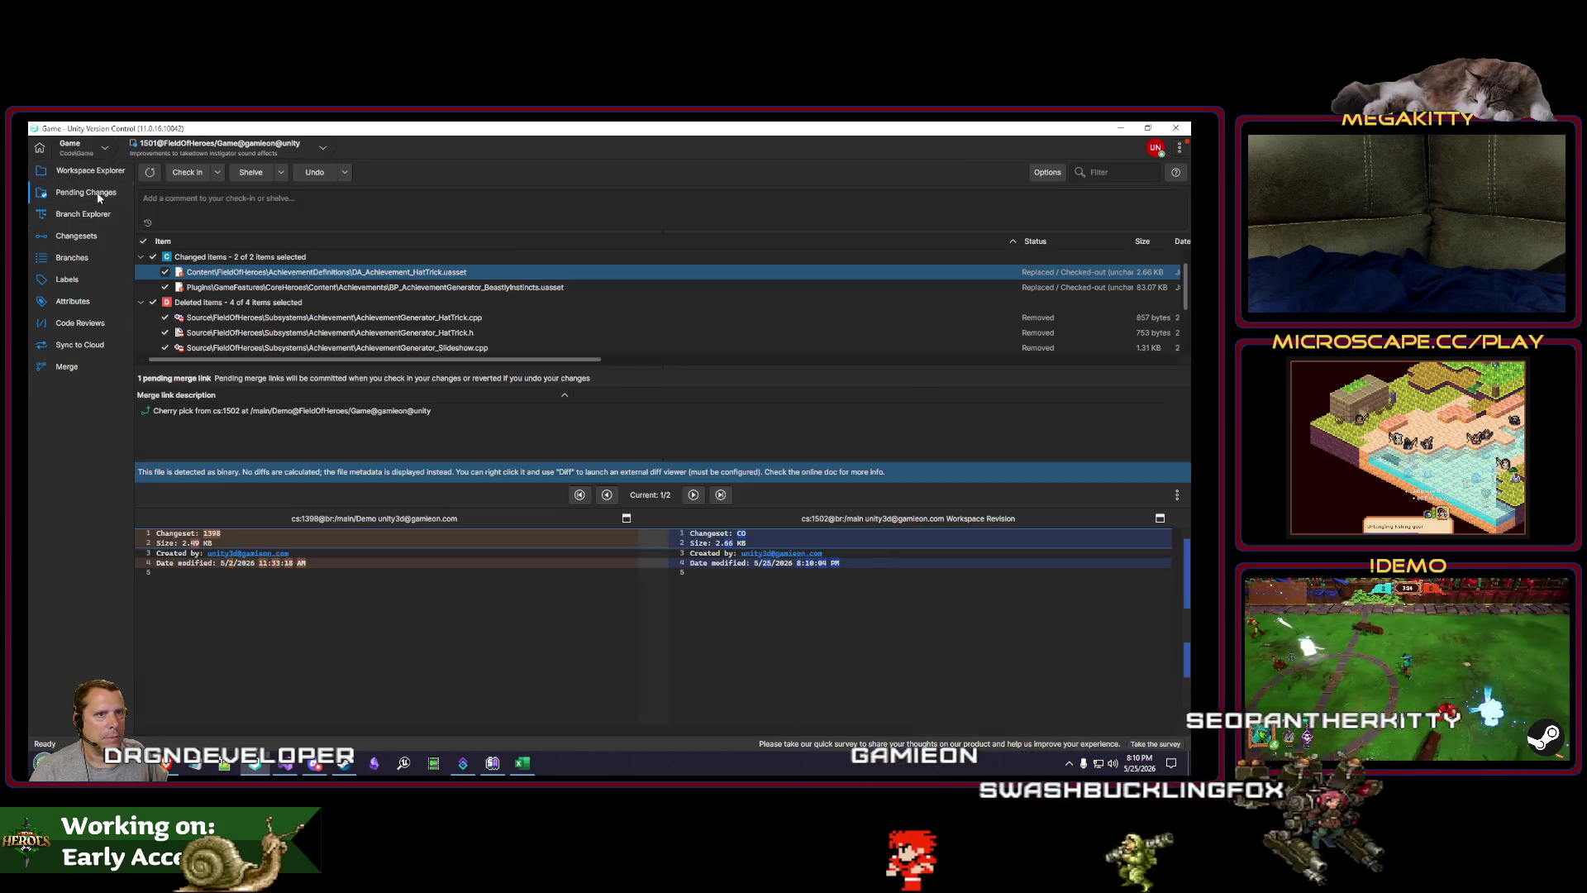
pyautogui.click(149, 222)
pyautogui.click(162, 227)
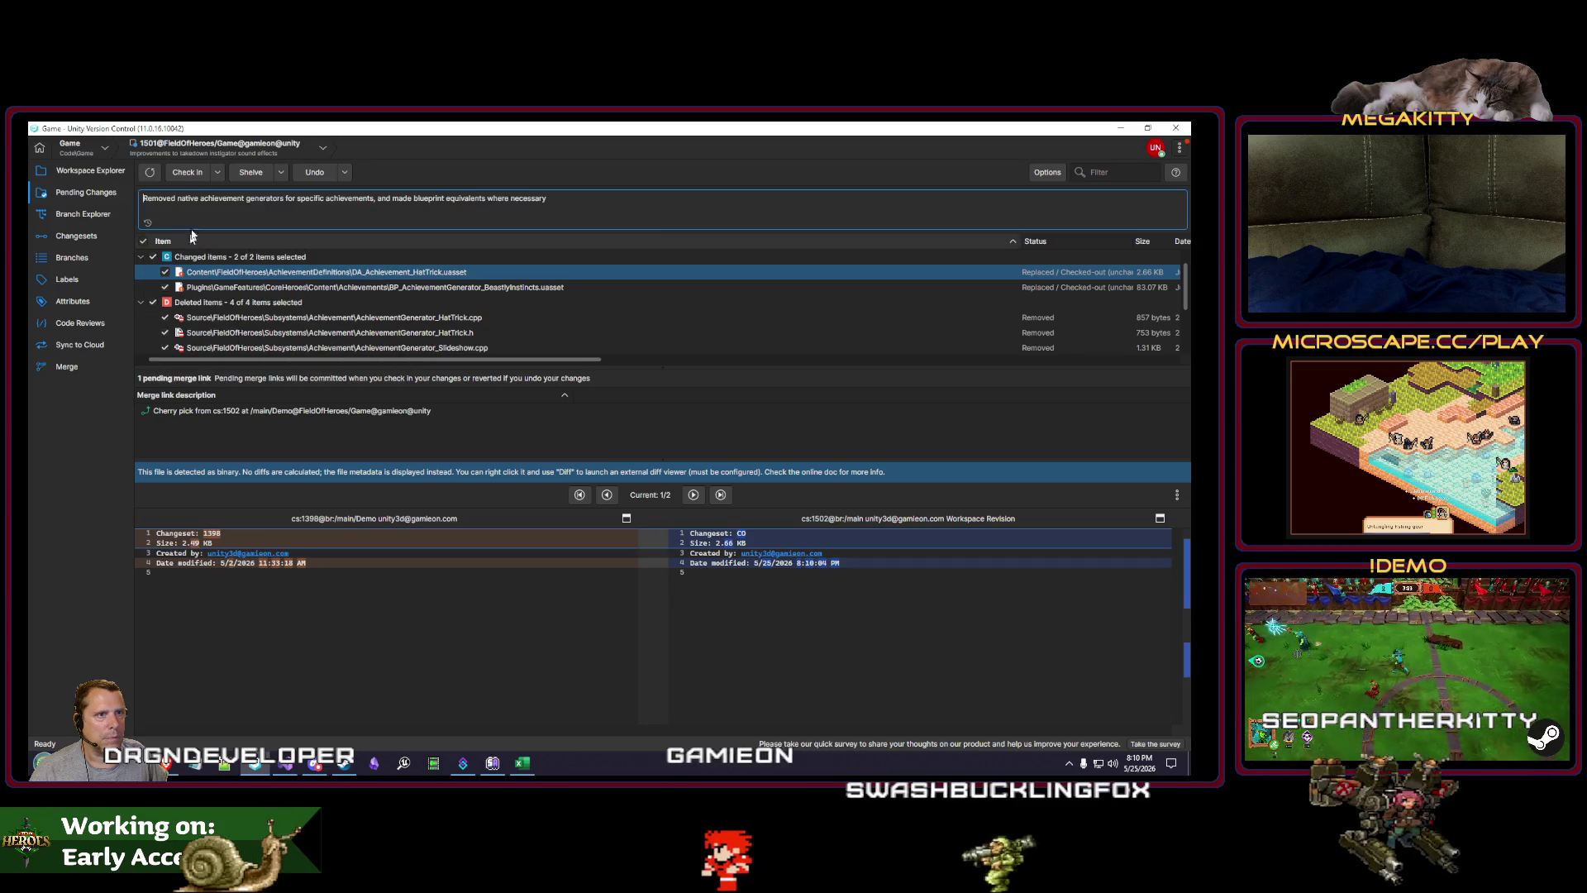
pyautogui.click(189, 172)
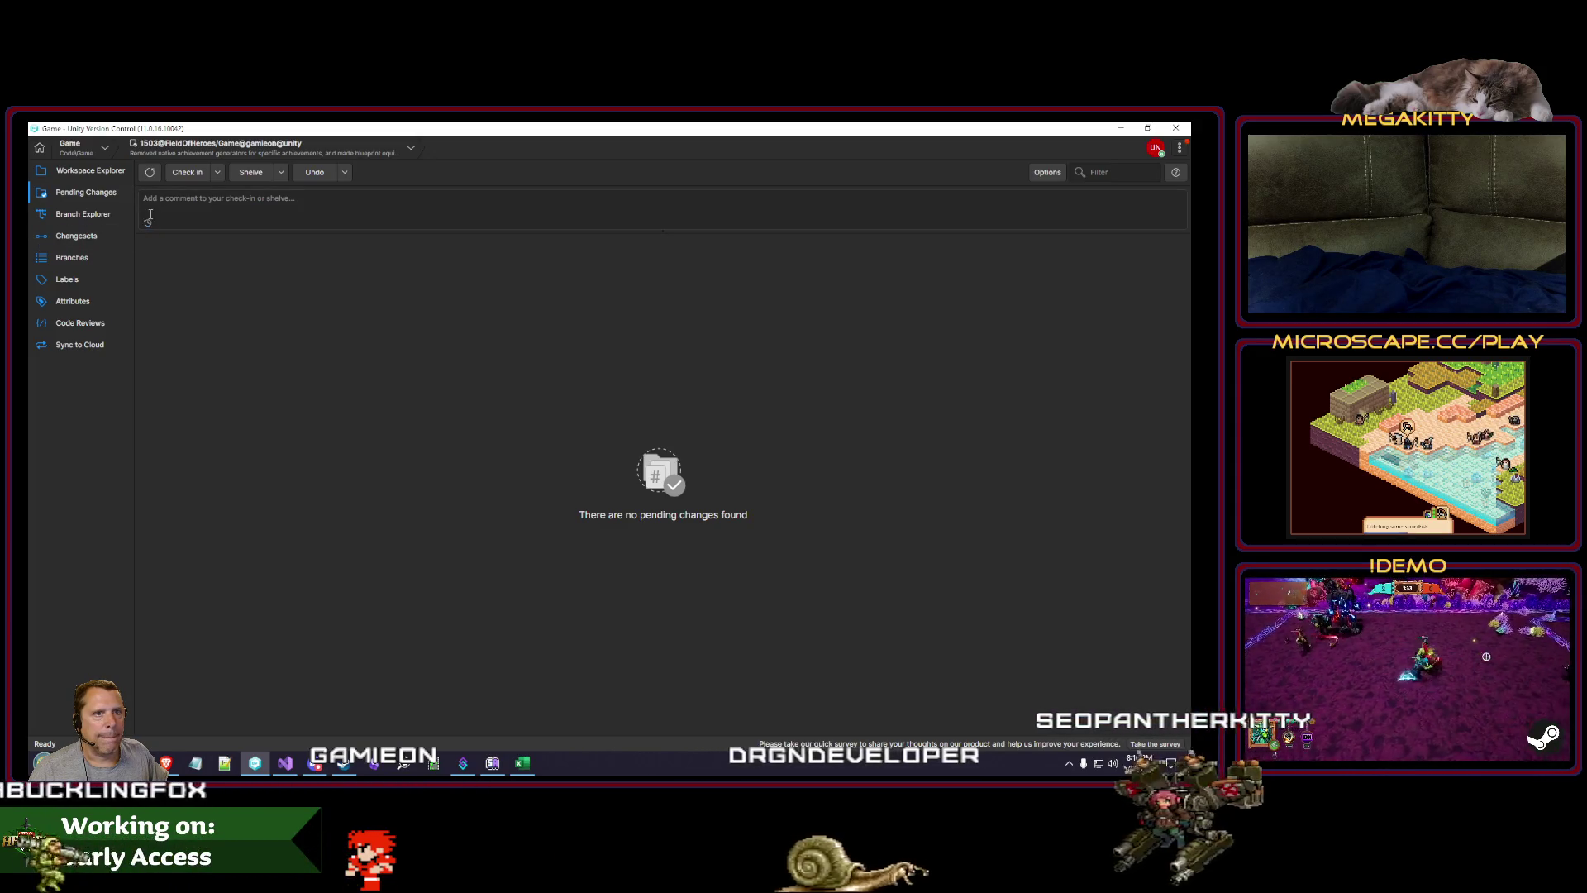
# Step: Switch the workspace back to changeset 1502 in Branch Explorer, then build the solution in Visual Studio
pyautogui.click(115, 214)
pyautogui.rightClick(772, 306)
pyautogui.click(842, 408)
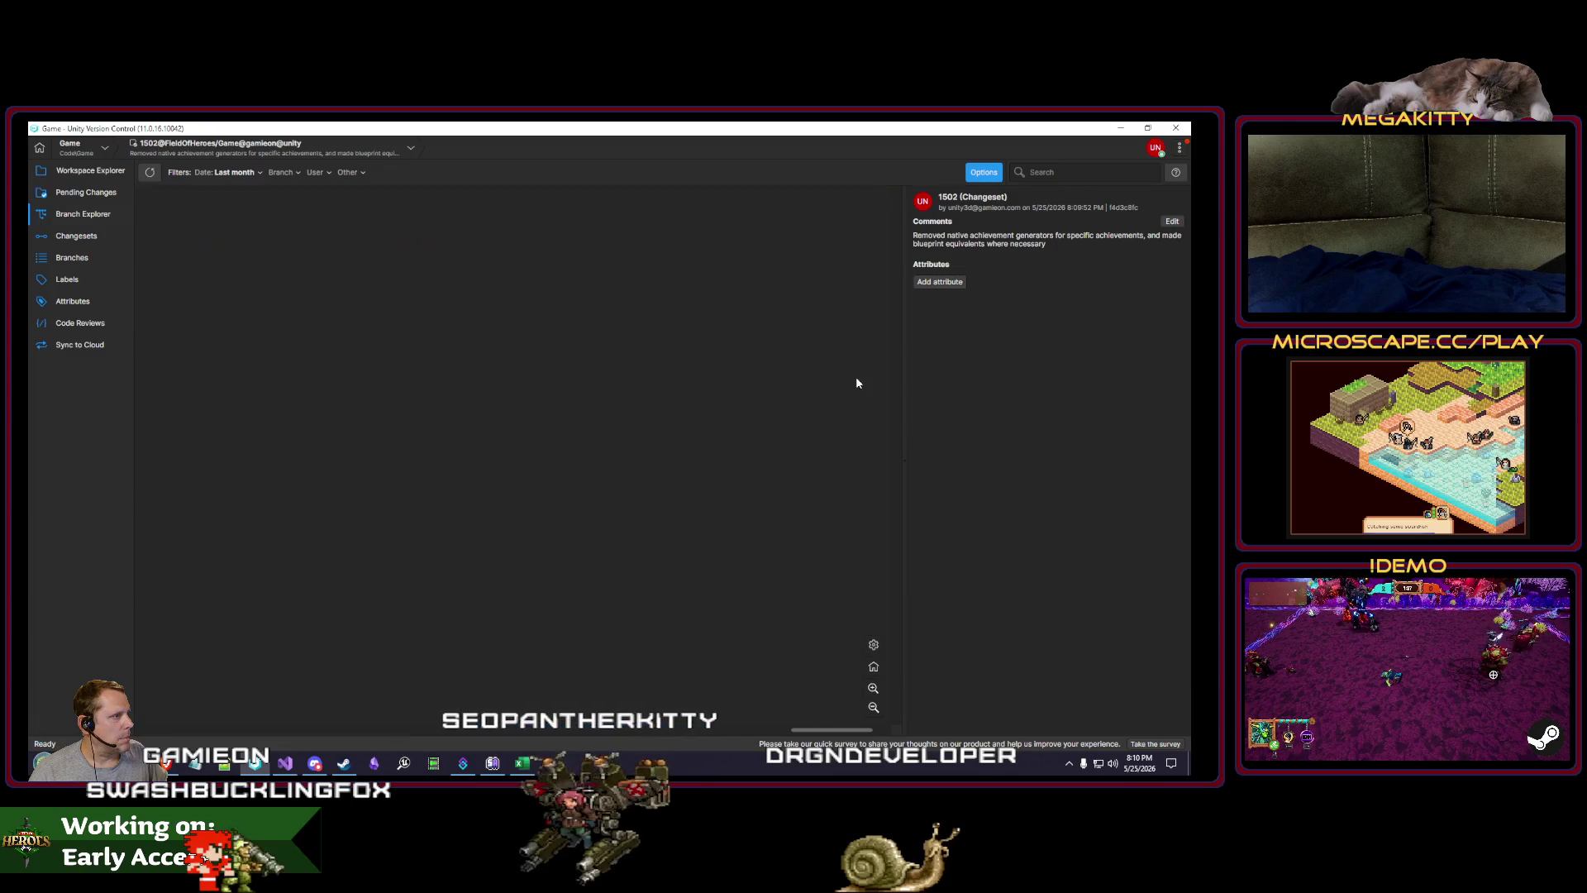
pyautogui.hotkey('alt', 'Tab')
pyautogui.hotkey('ctrl', 'shift', 'b')
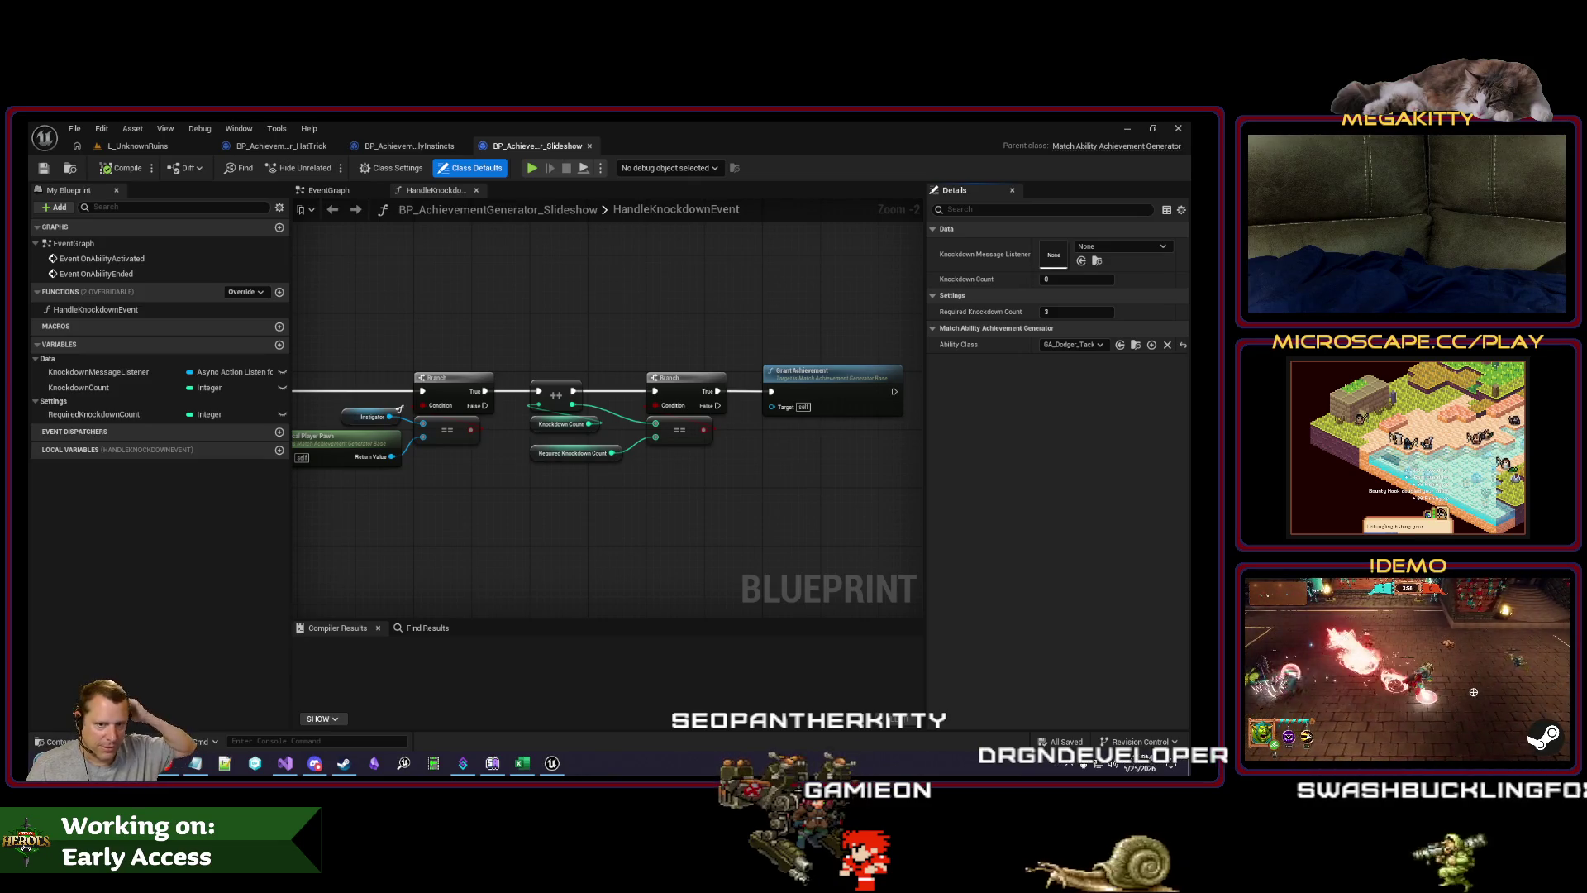
# Step: Check the knockdown graph nodes against the achievements spreadsheet
pyautogui.moveTo(541, 513)
pyautogui.mouseDown()
pyautogui.moveTo(557, 521)
pyautogui.moveTo(524, 529)
pyautogui.moveTo(569, 468)
pyautogui.mouseUp()
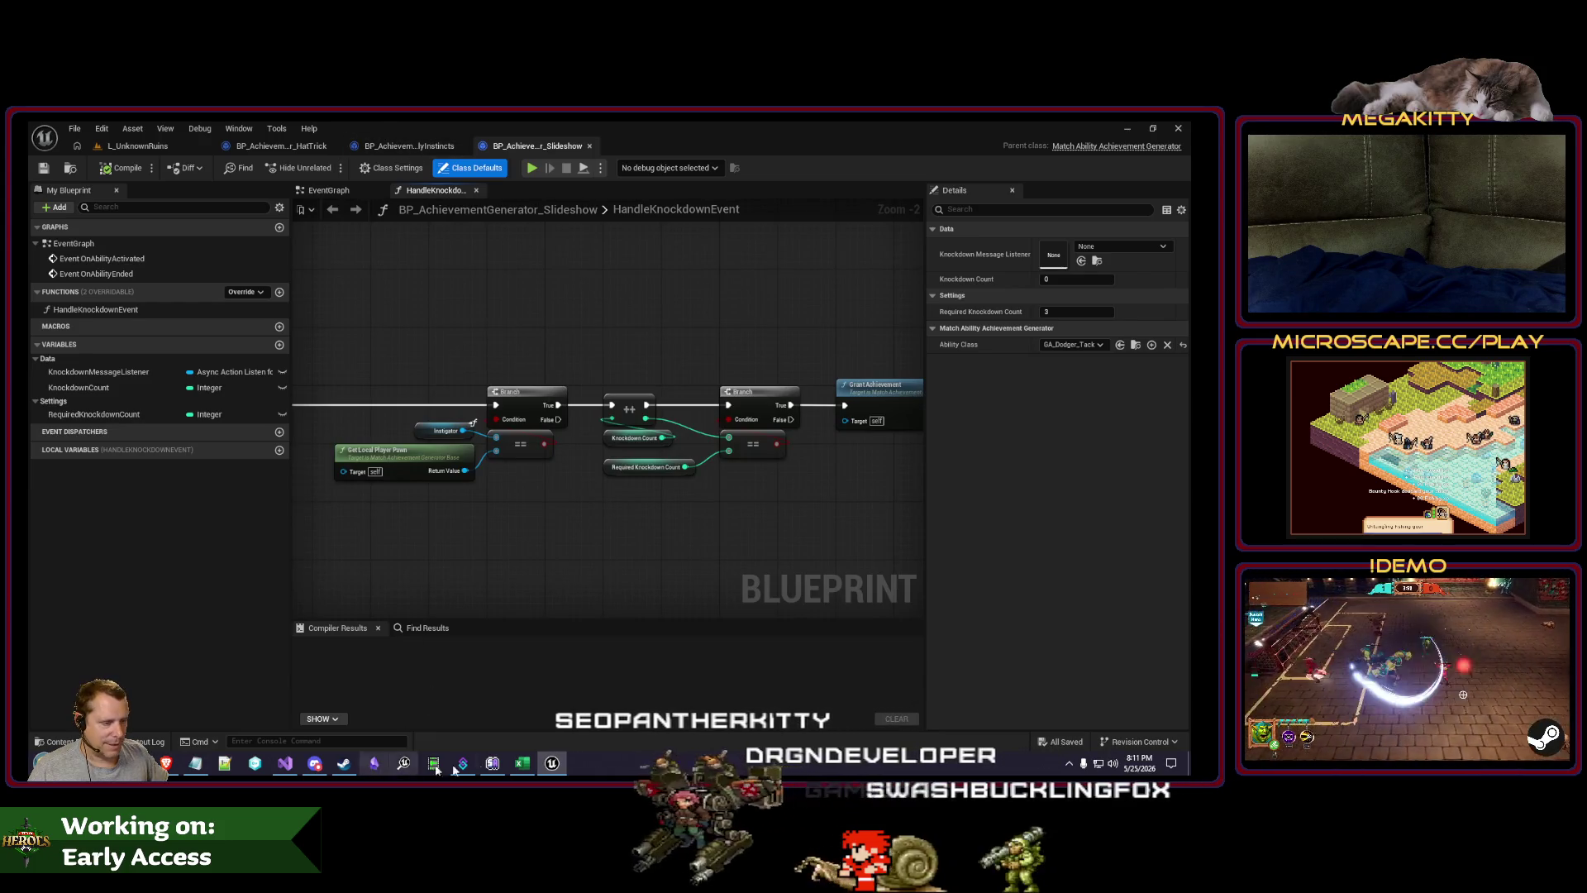
pyautogui.click(522, 762)
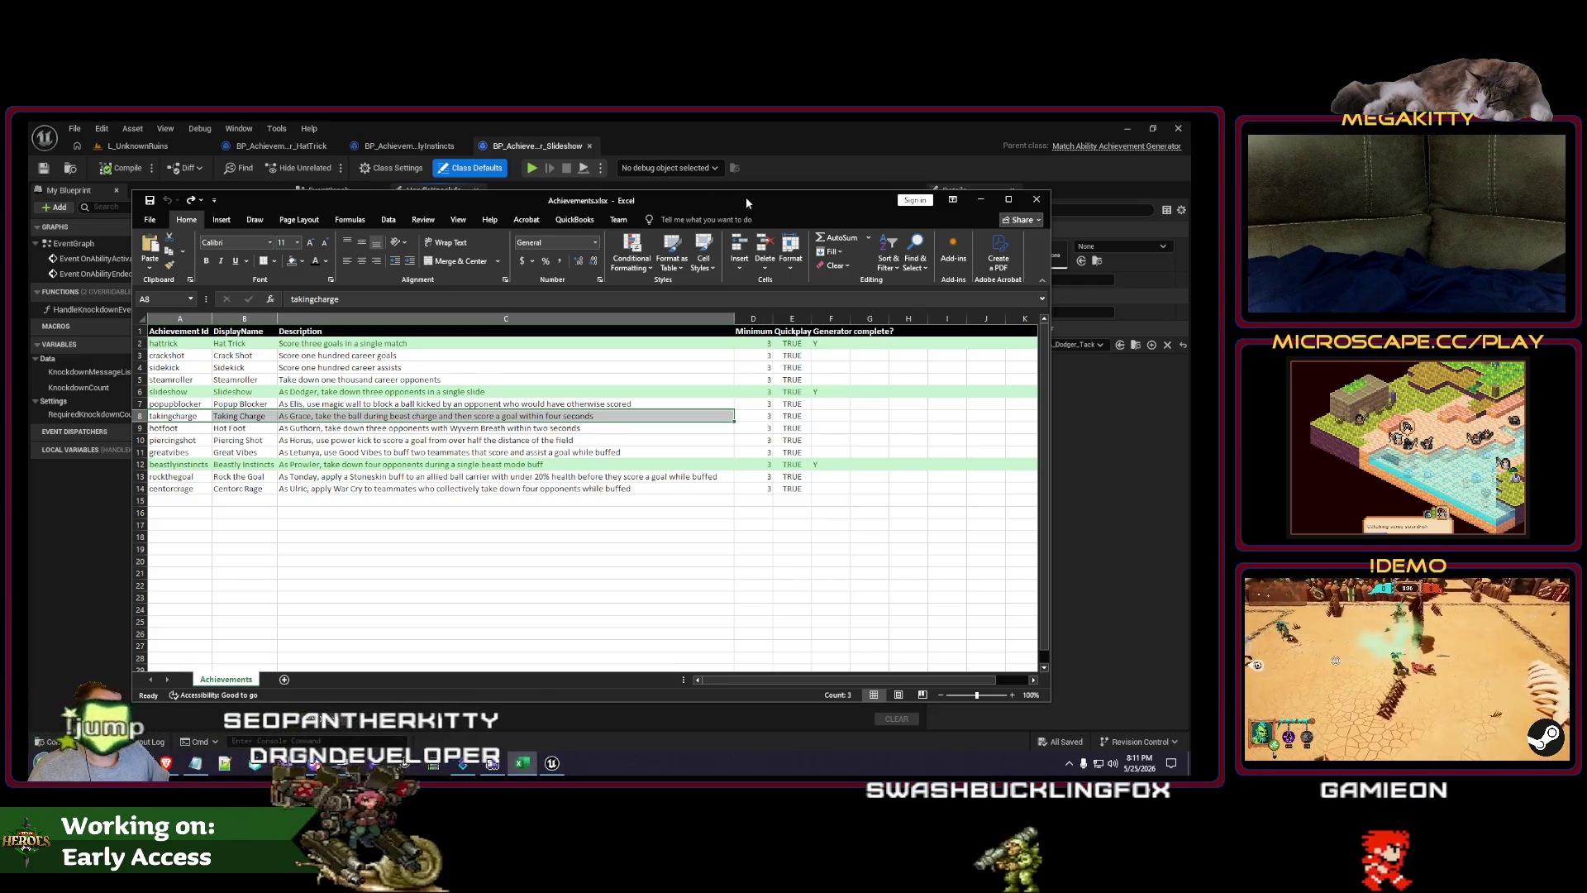
pyautogui.hotkey('alt', 'Tab')
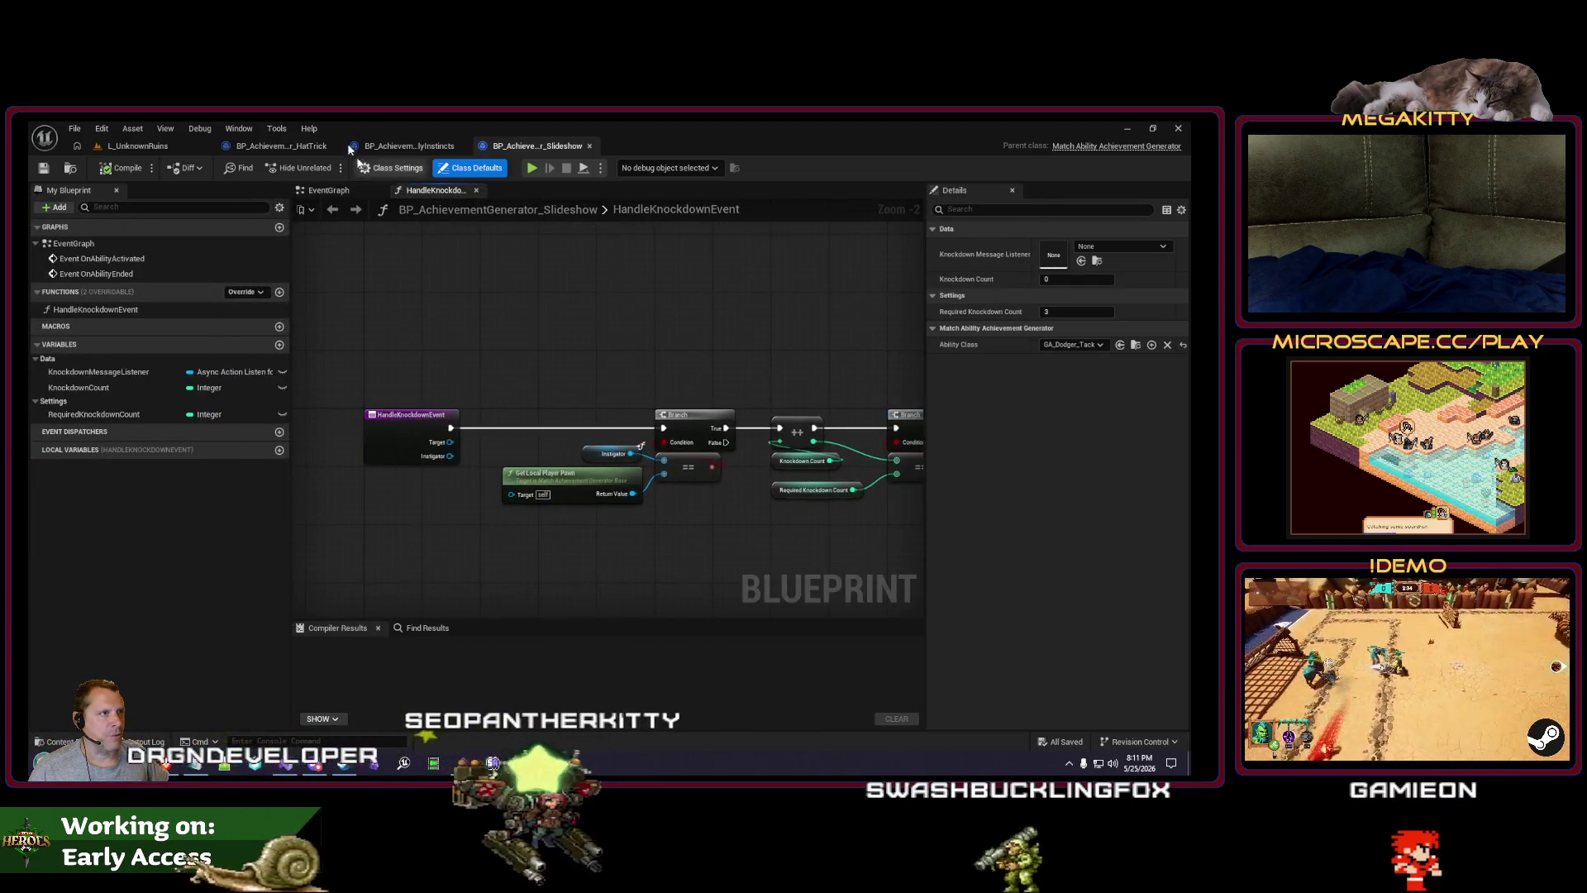
# Step: Duplicate the BeastlyInstincts generator Blueprint in the Achievements content folder
pyautogui.click(409, 146)
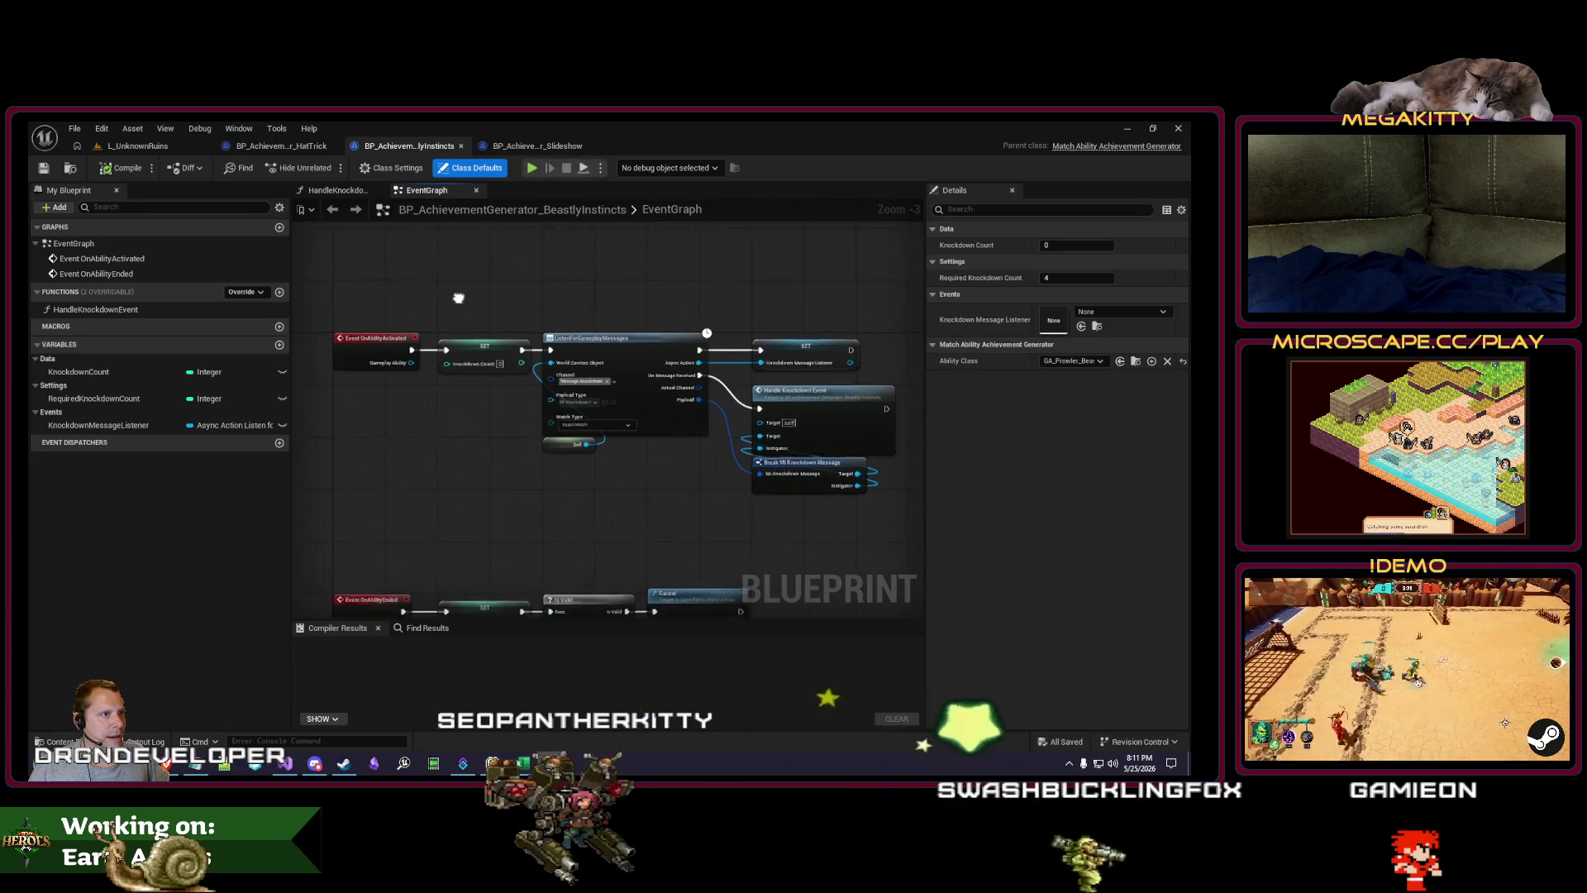
pyautogui.click(71, 168)
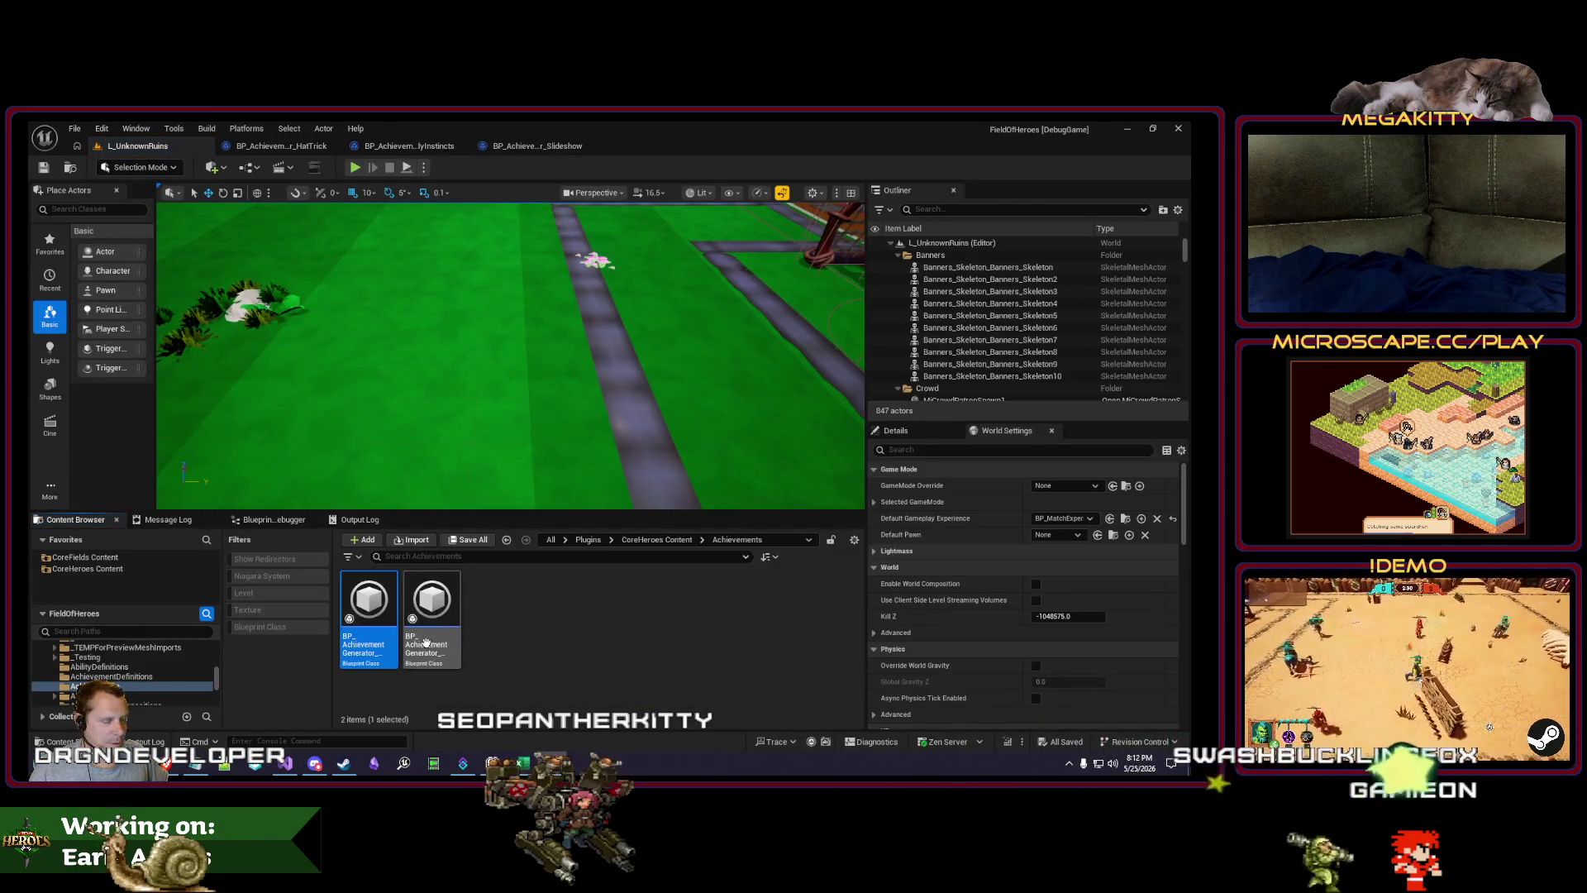
pyautogui.hotkey('ctrl', 'd')
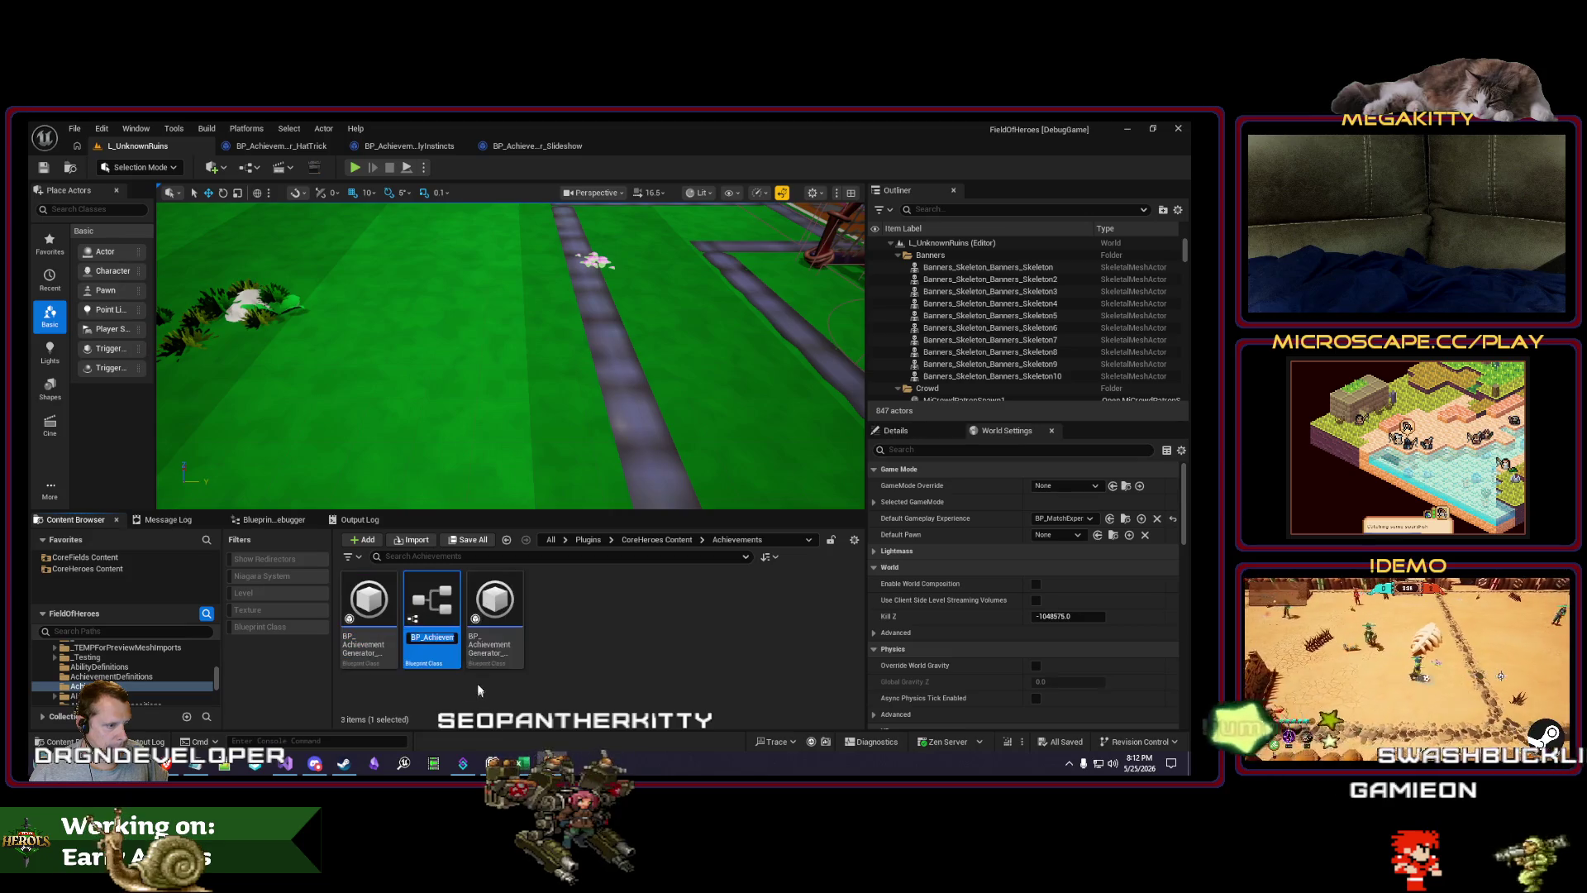